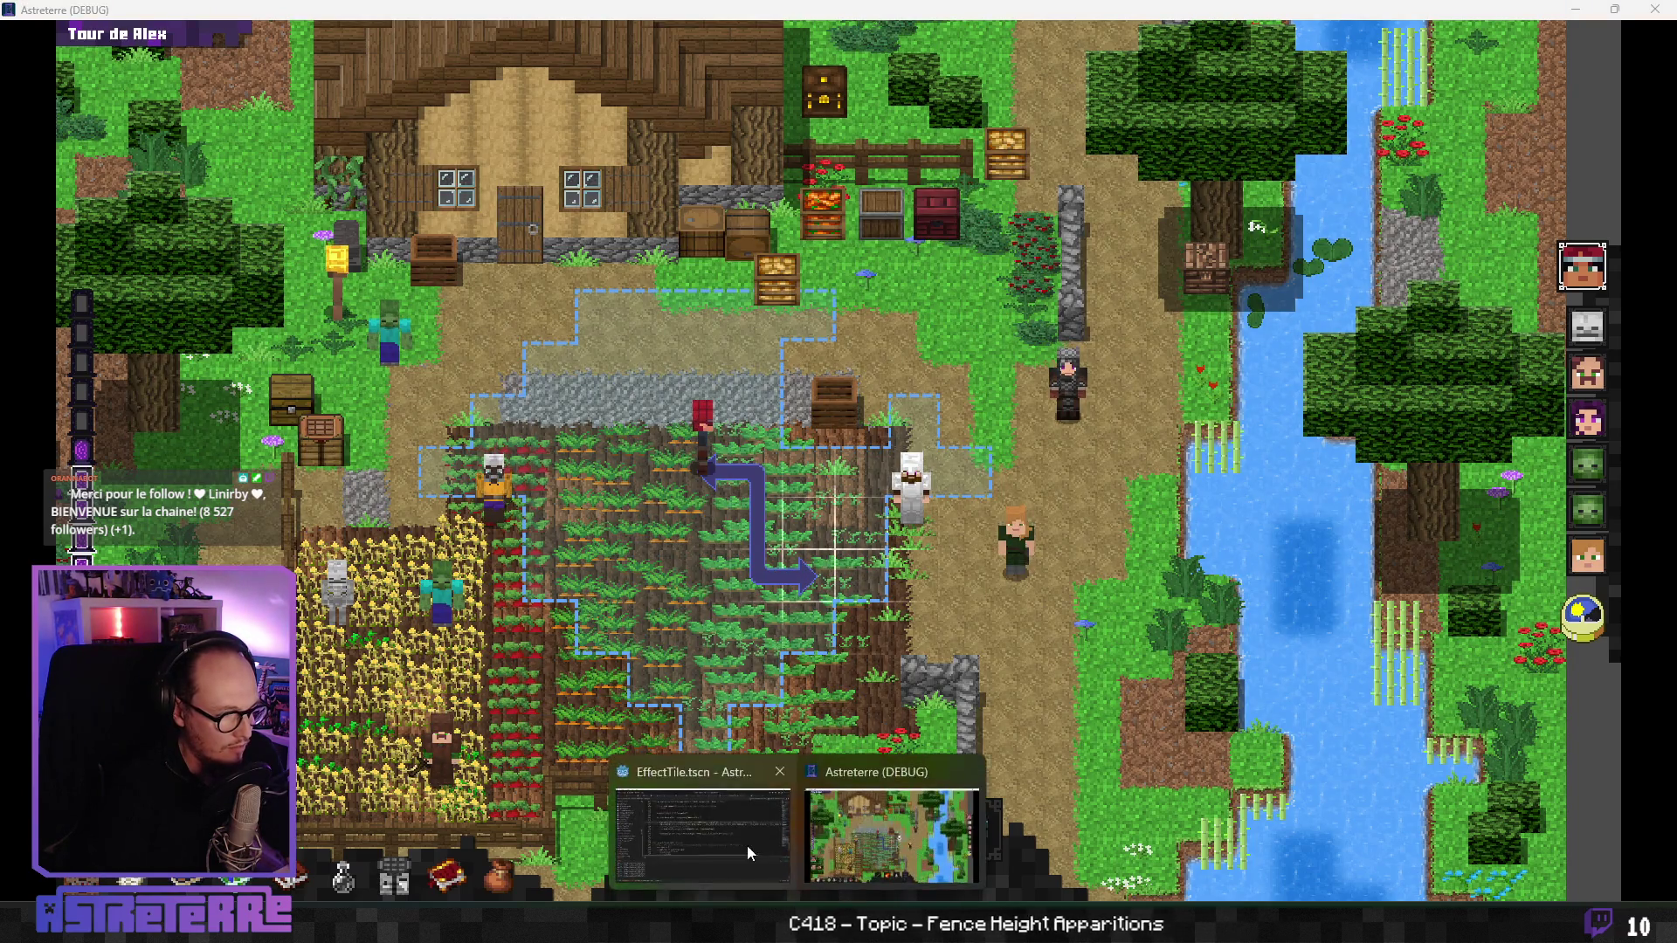
# - Switch from the running Astreterre game back to EffectTile.gd in the Godot editor
pyautogui.hotkey('alt', 'Tab')
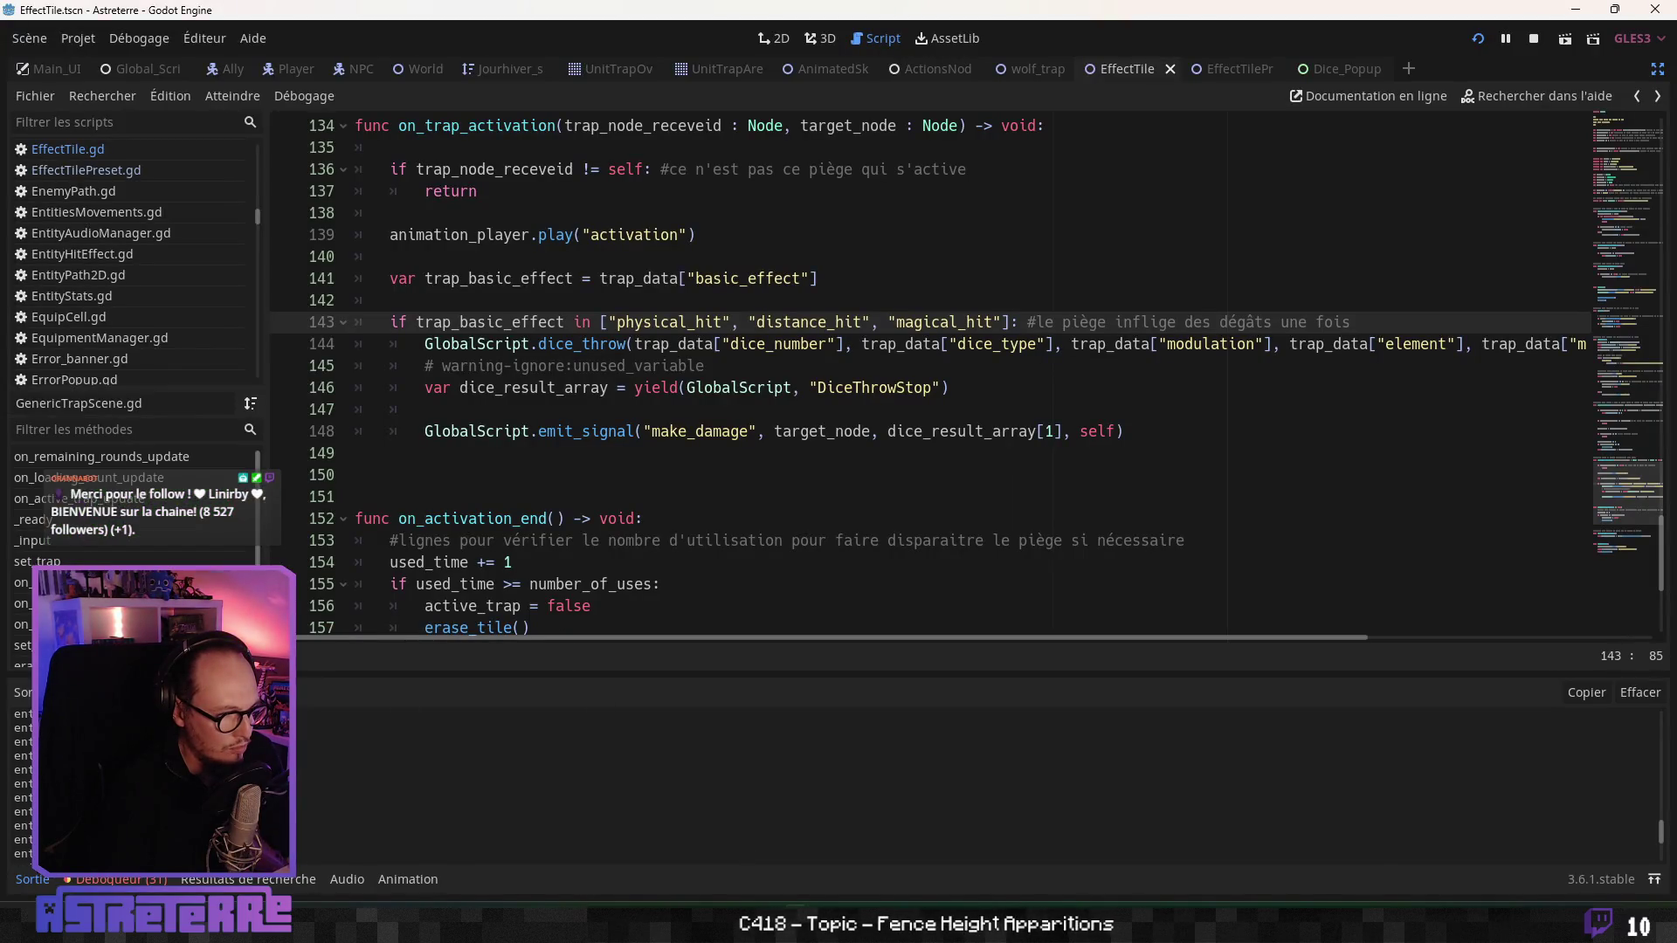
# - Search all project files for print(" and open the match in Actions_Catalog.gd
pyautogui.click(519, 467)
pyautogui.hotkey('ctrl', 'shift', 'f')
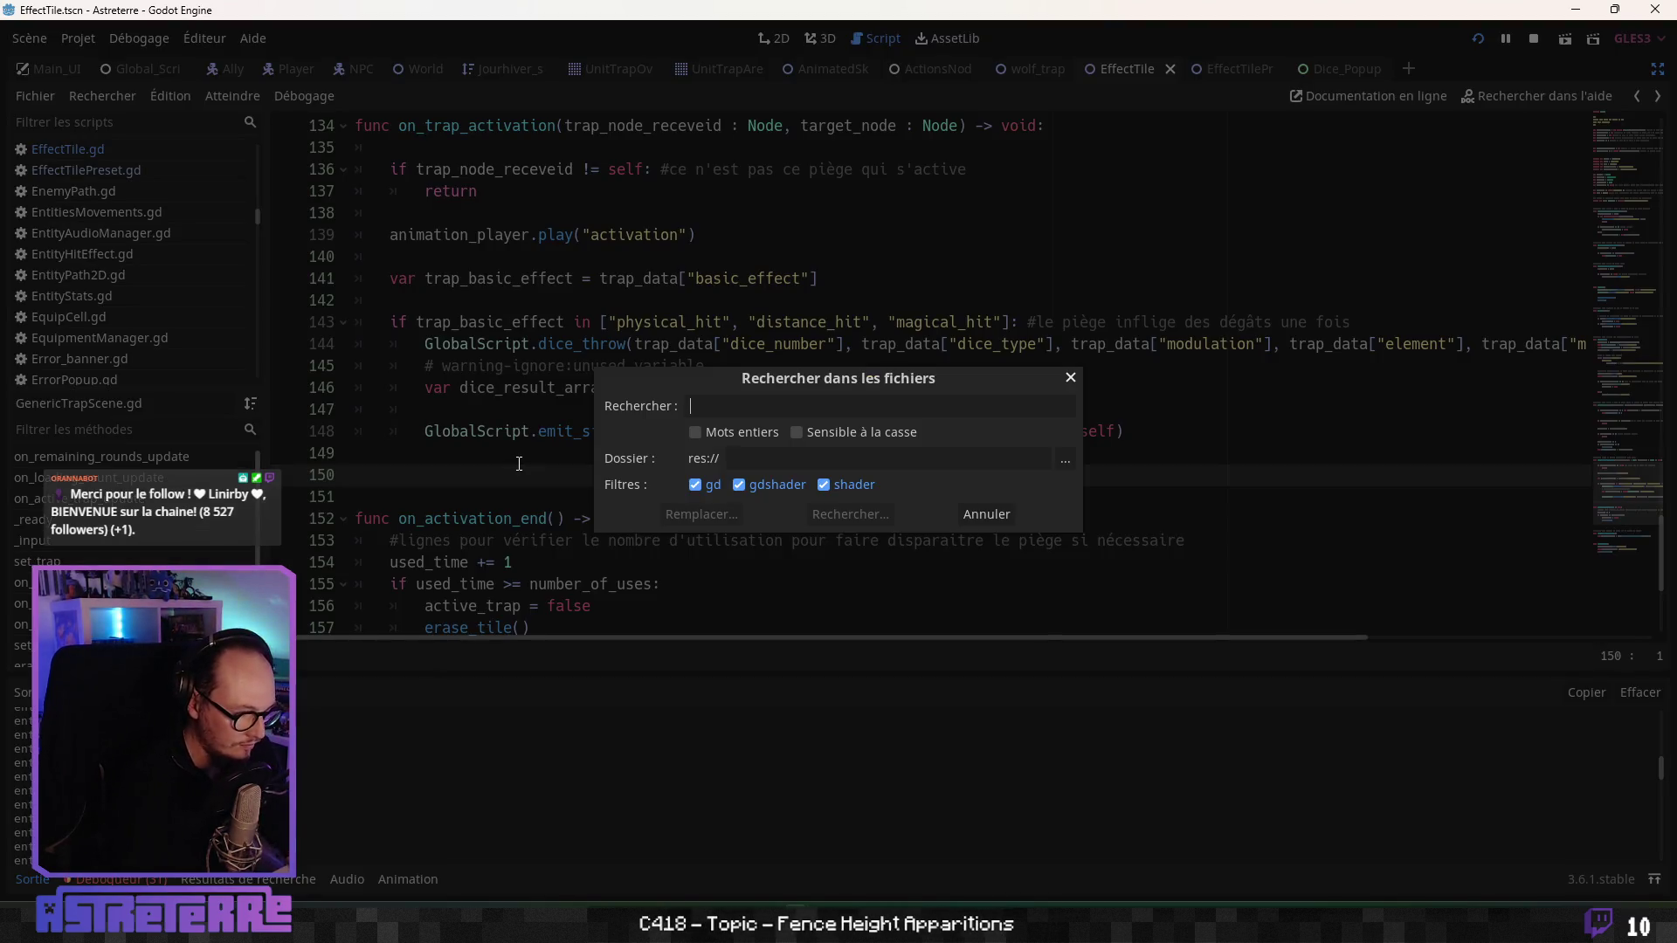
pyautogui.write('print ("en')
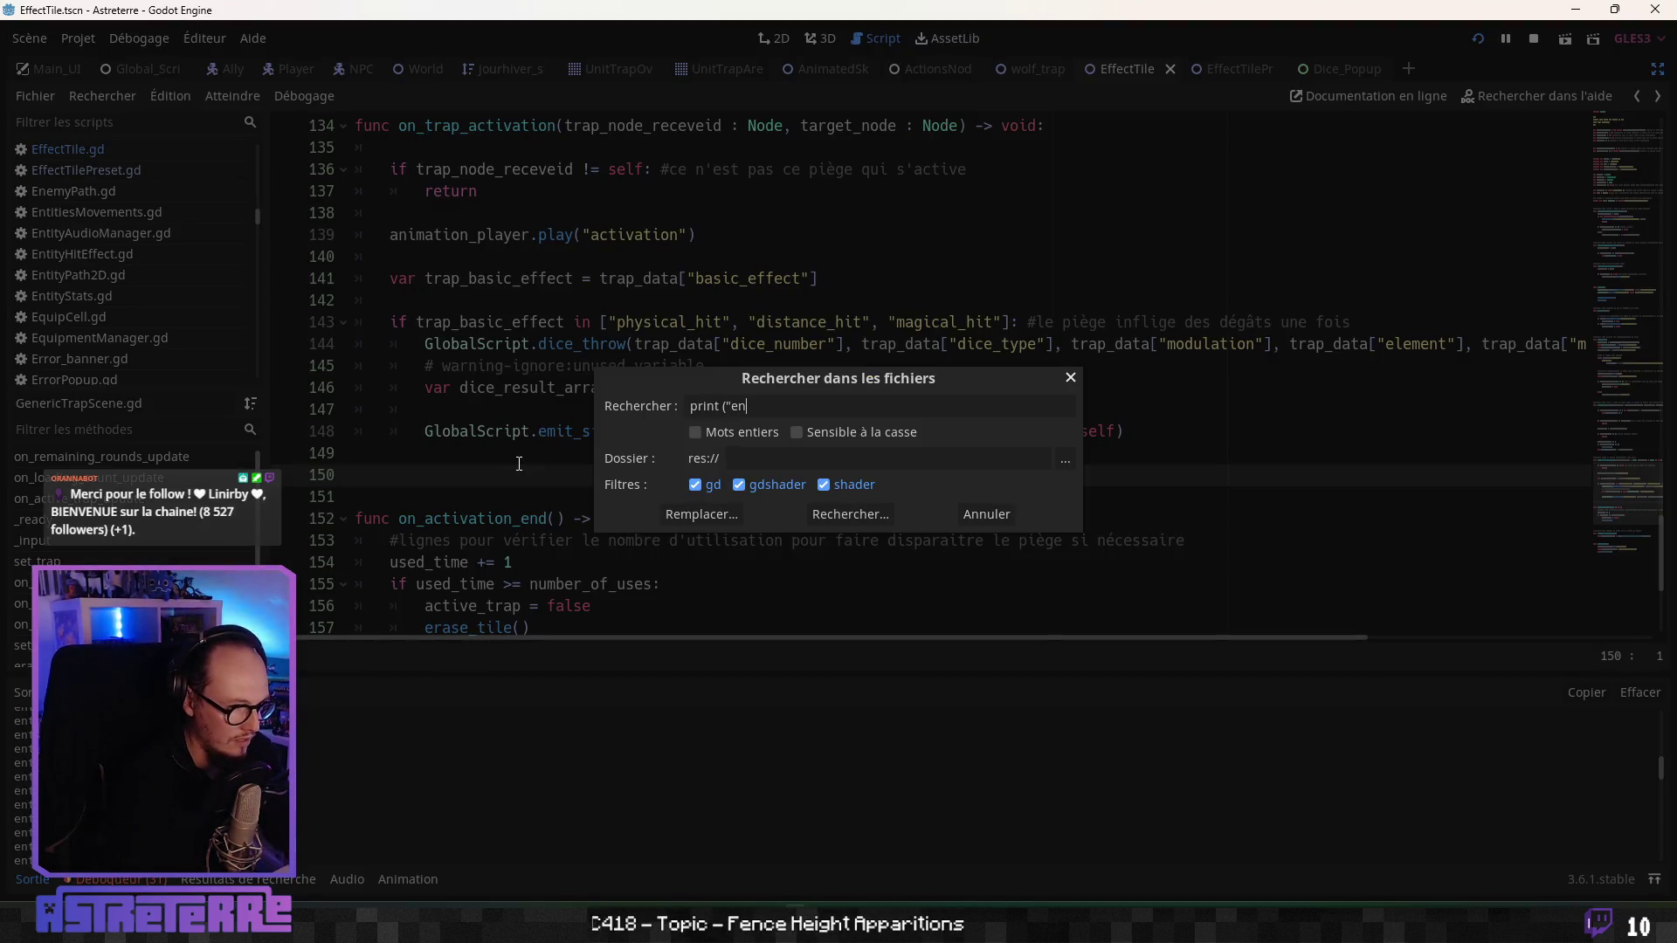
pyautogui.press('Return')
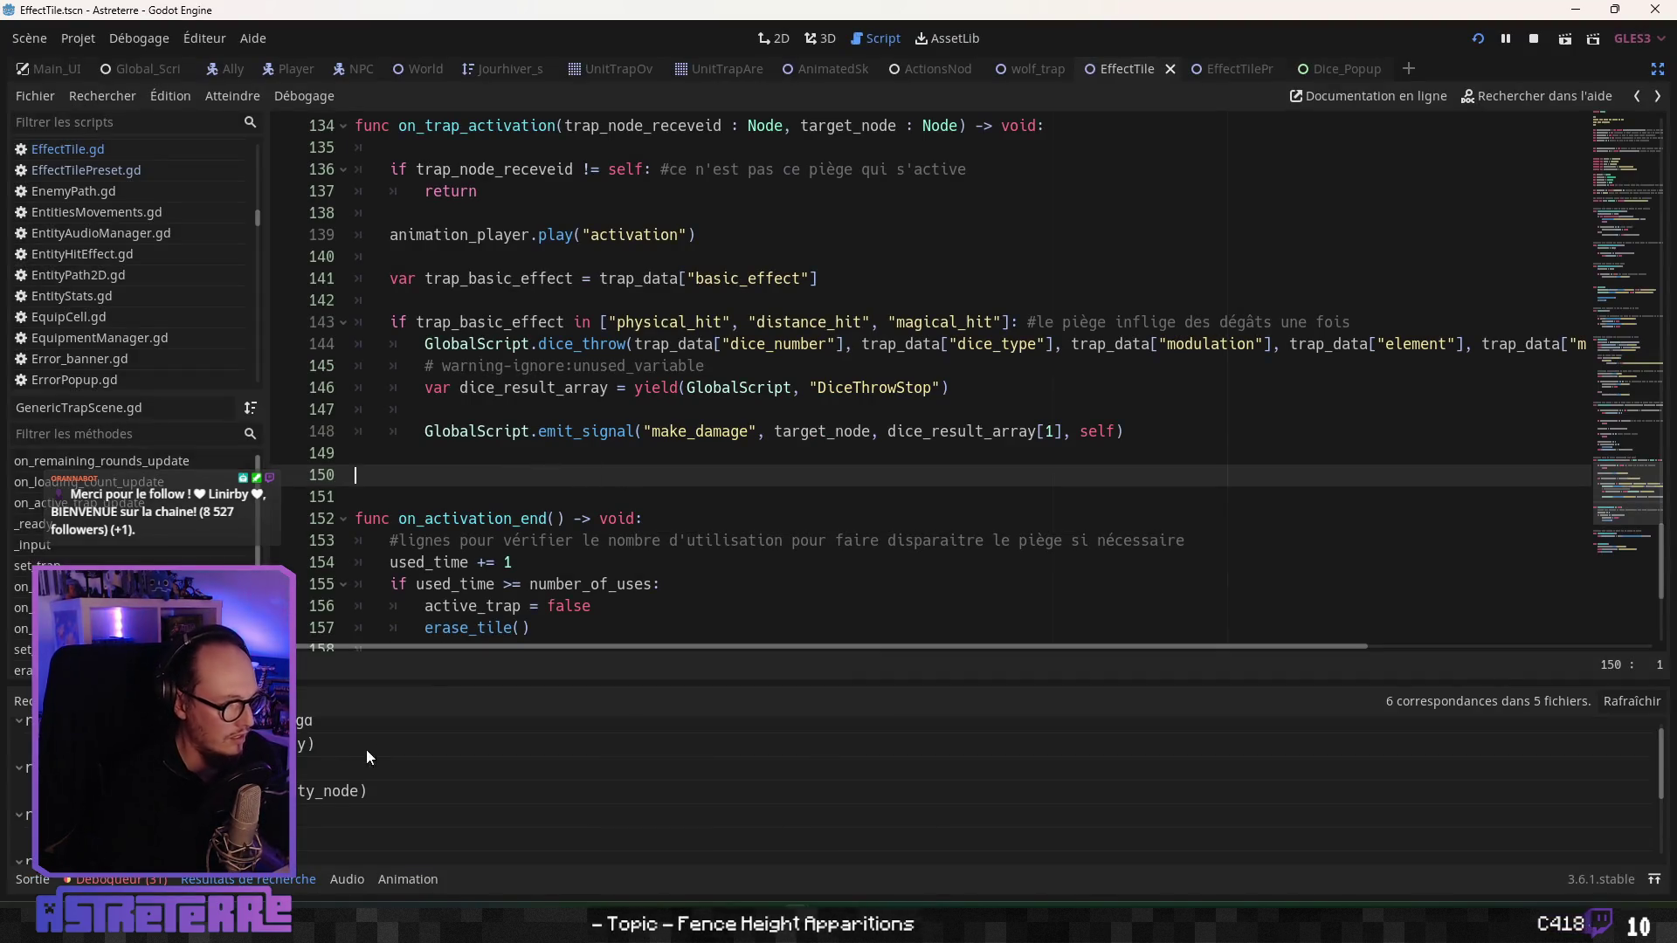
pyautogui.click(303, 757)
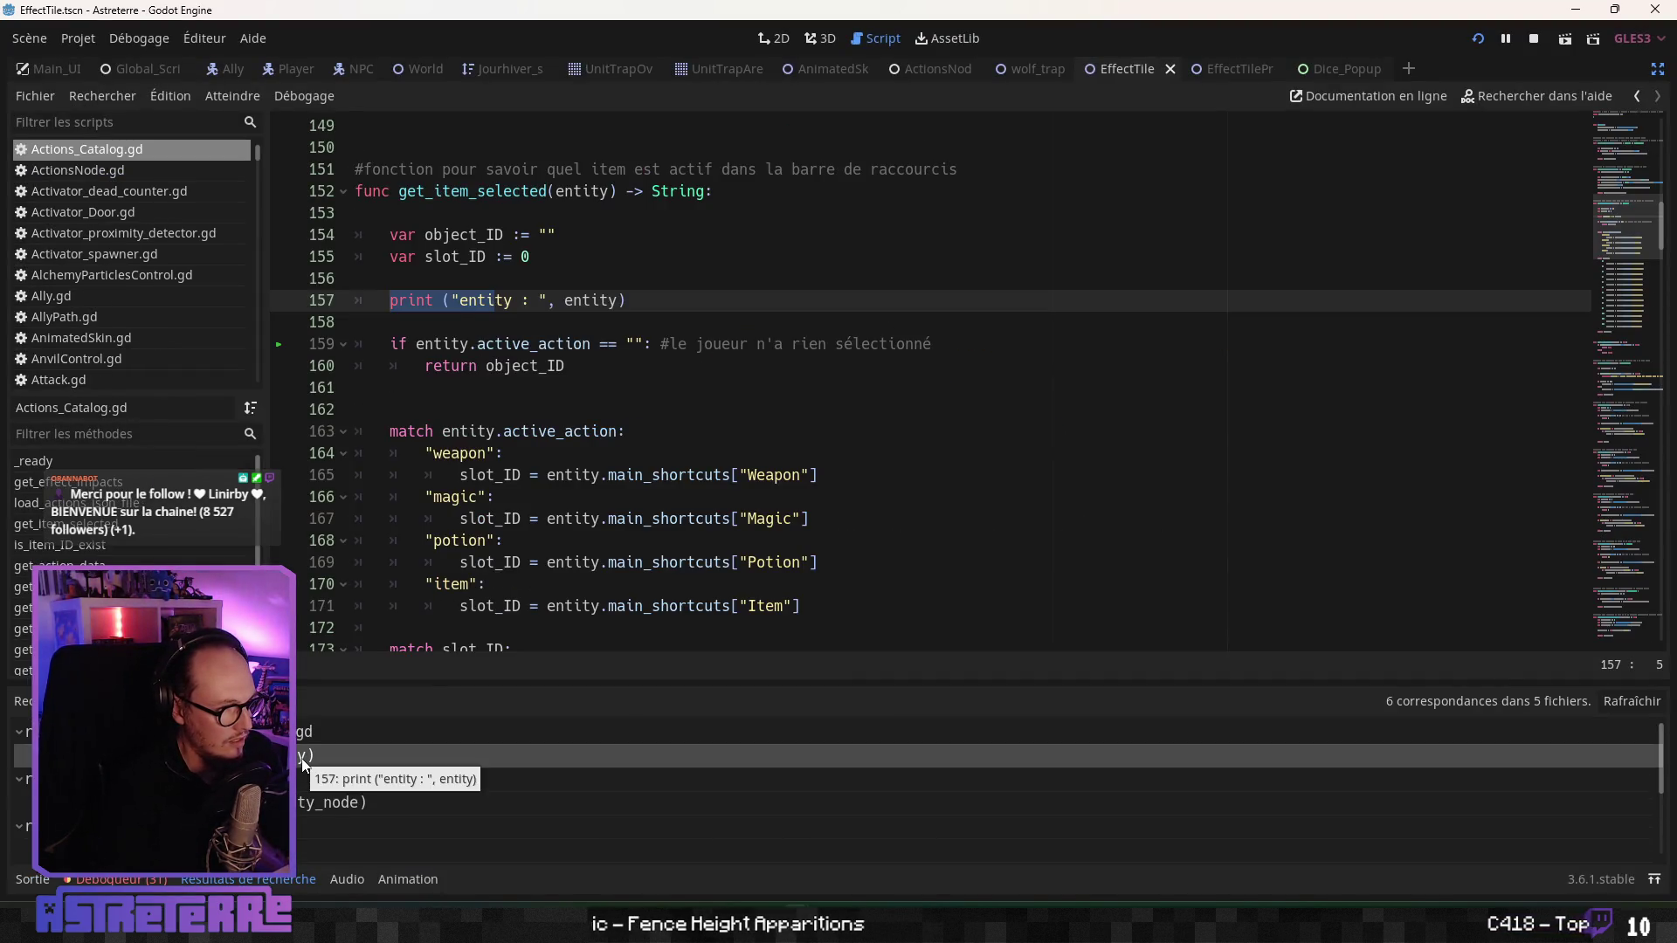
# - Delete the entity debug print line from get_item_selected and return to the trap script
pyautogui.click(681, 300)
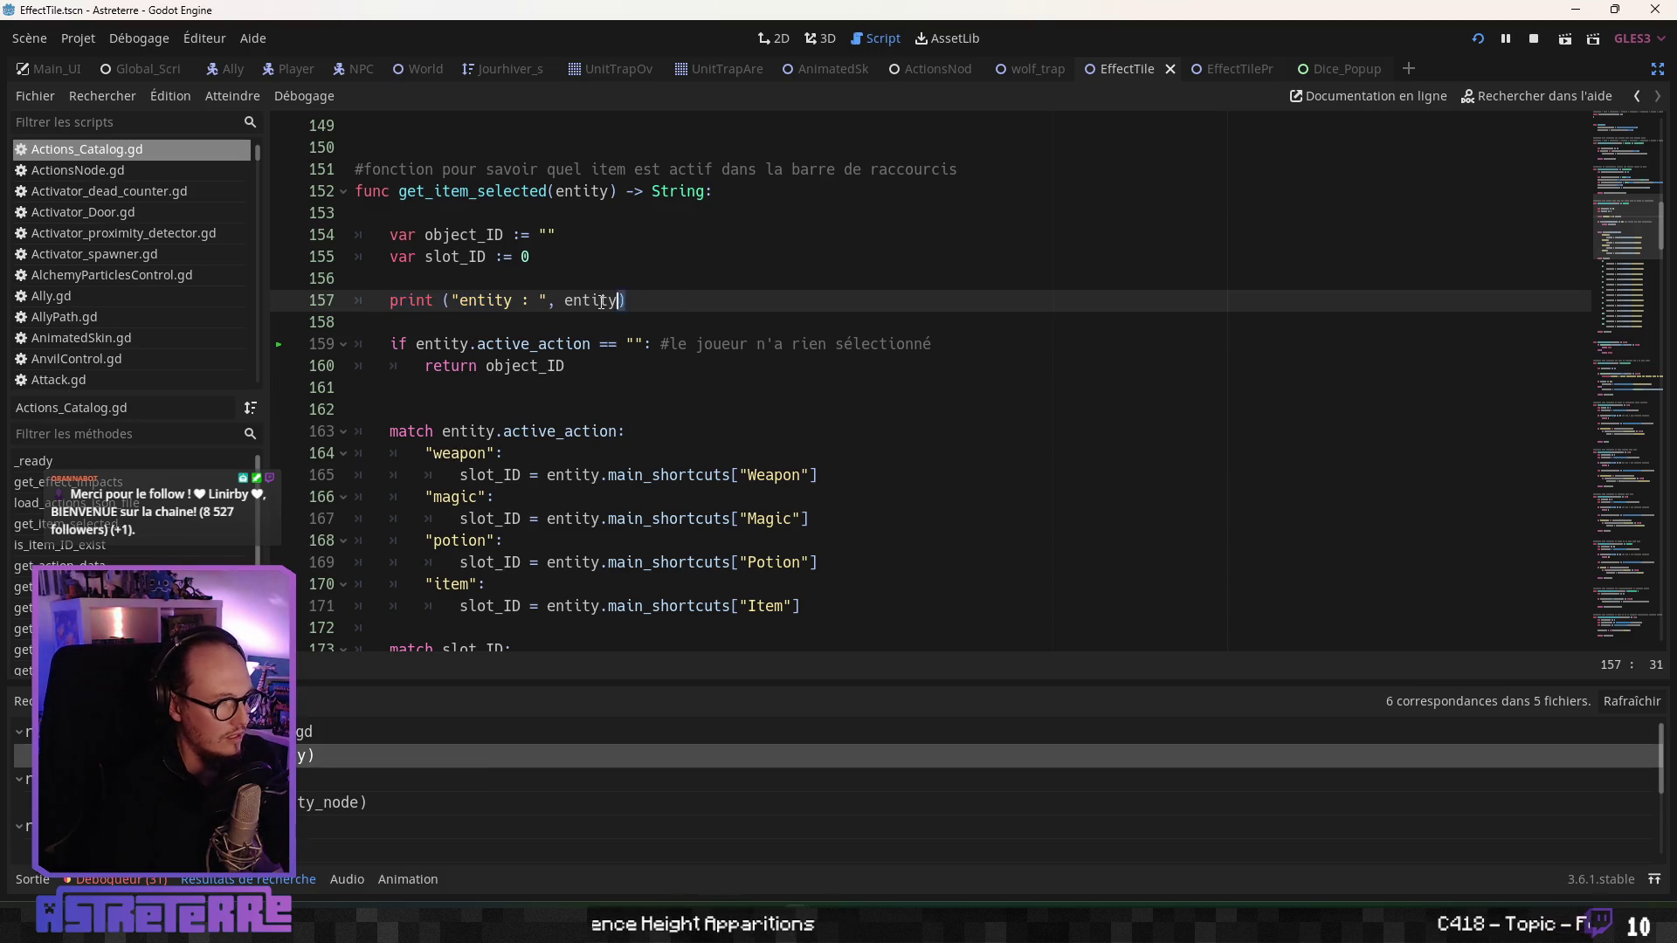
pyautogui.moveTo(684, 298); pyautogui.dragTo(332, 301)
pyautogui.press('BackSpace')
pyautogui.press('BackSpace')
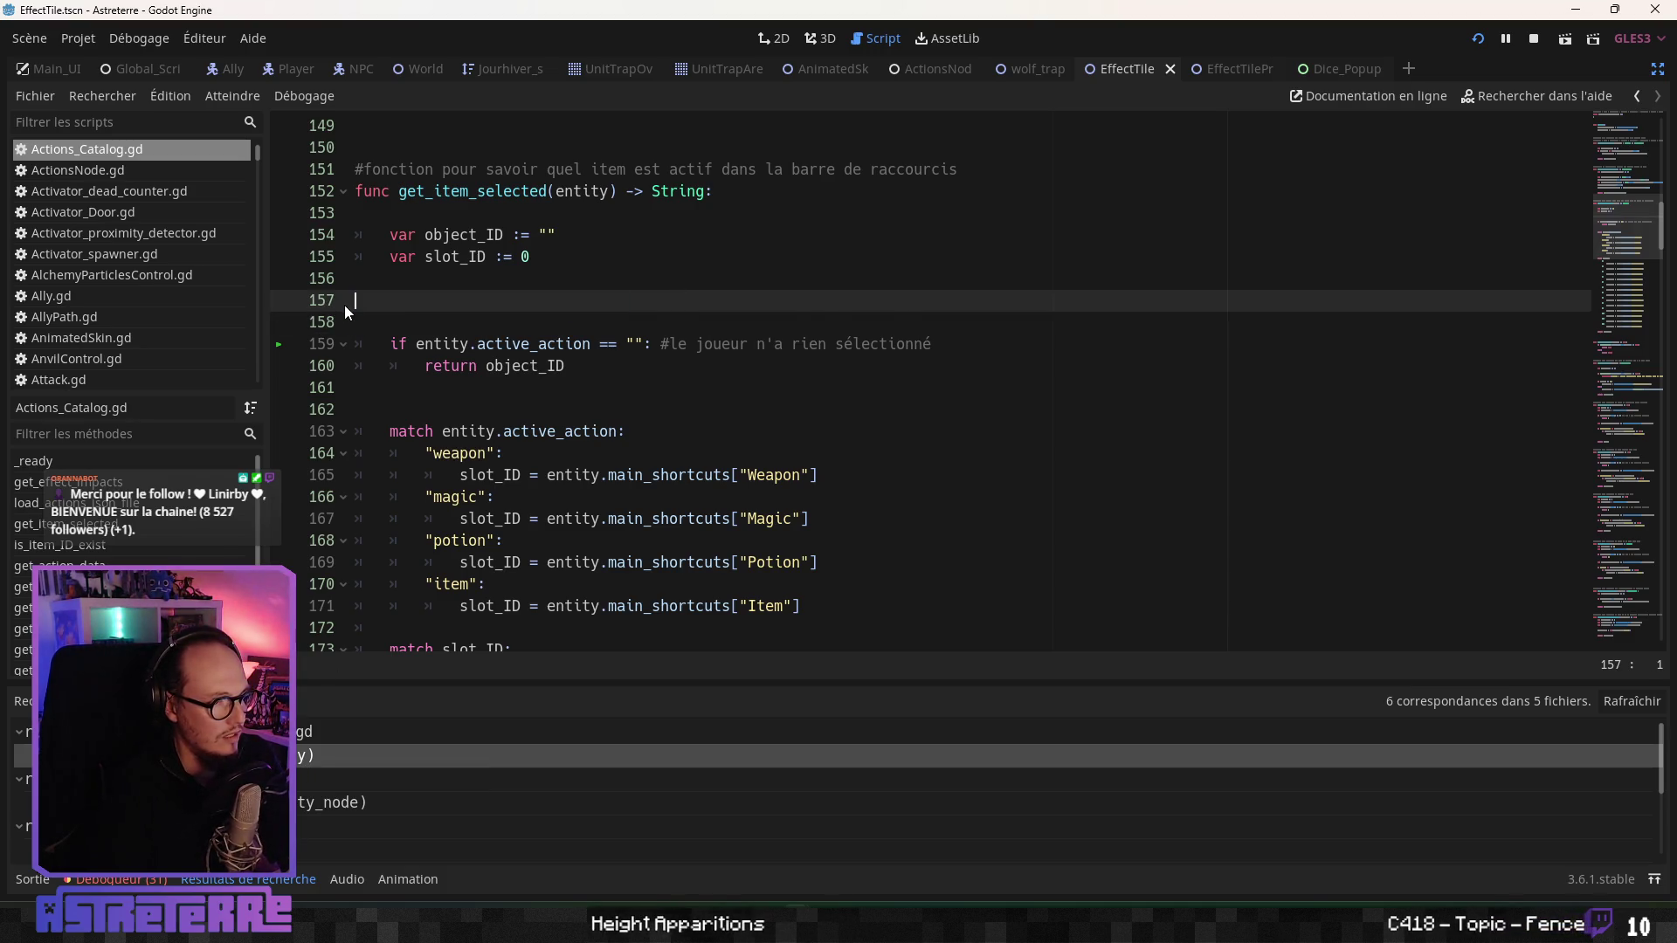
pyautogui.click(502, 352)
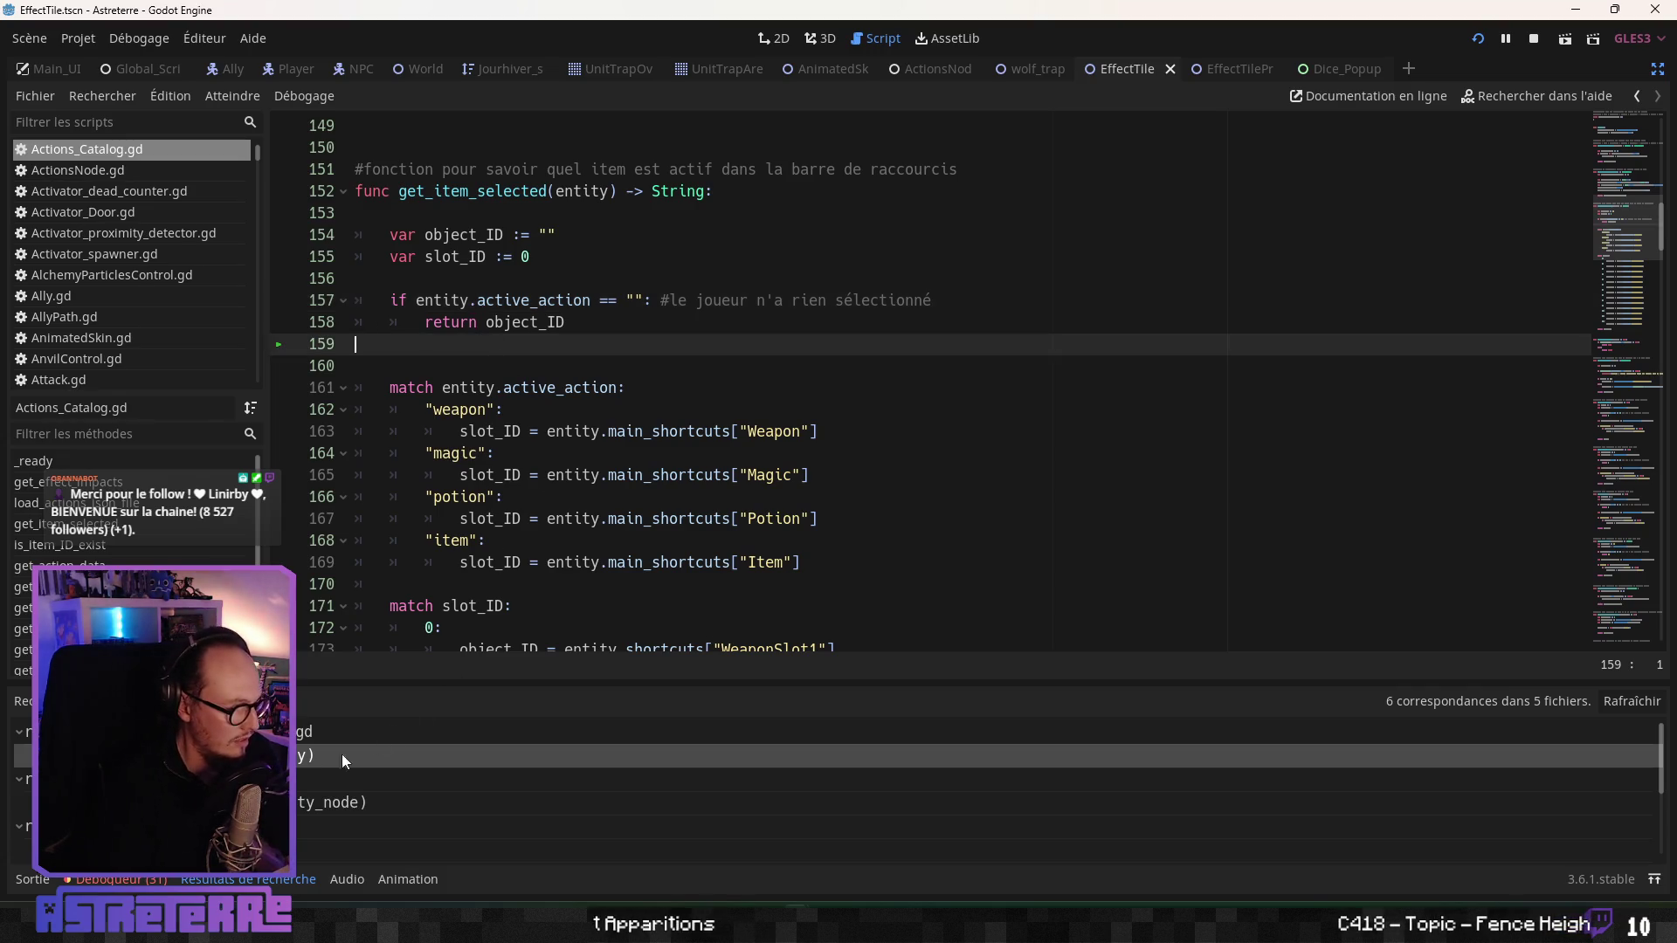
pyautogui.click(751, 408)
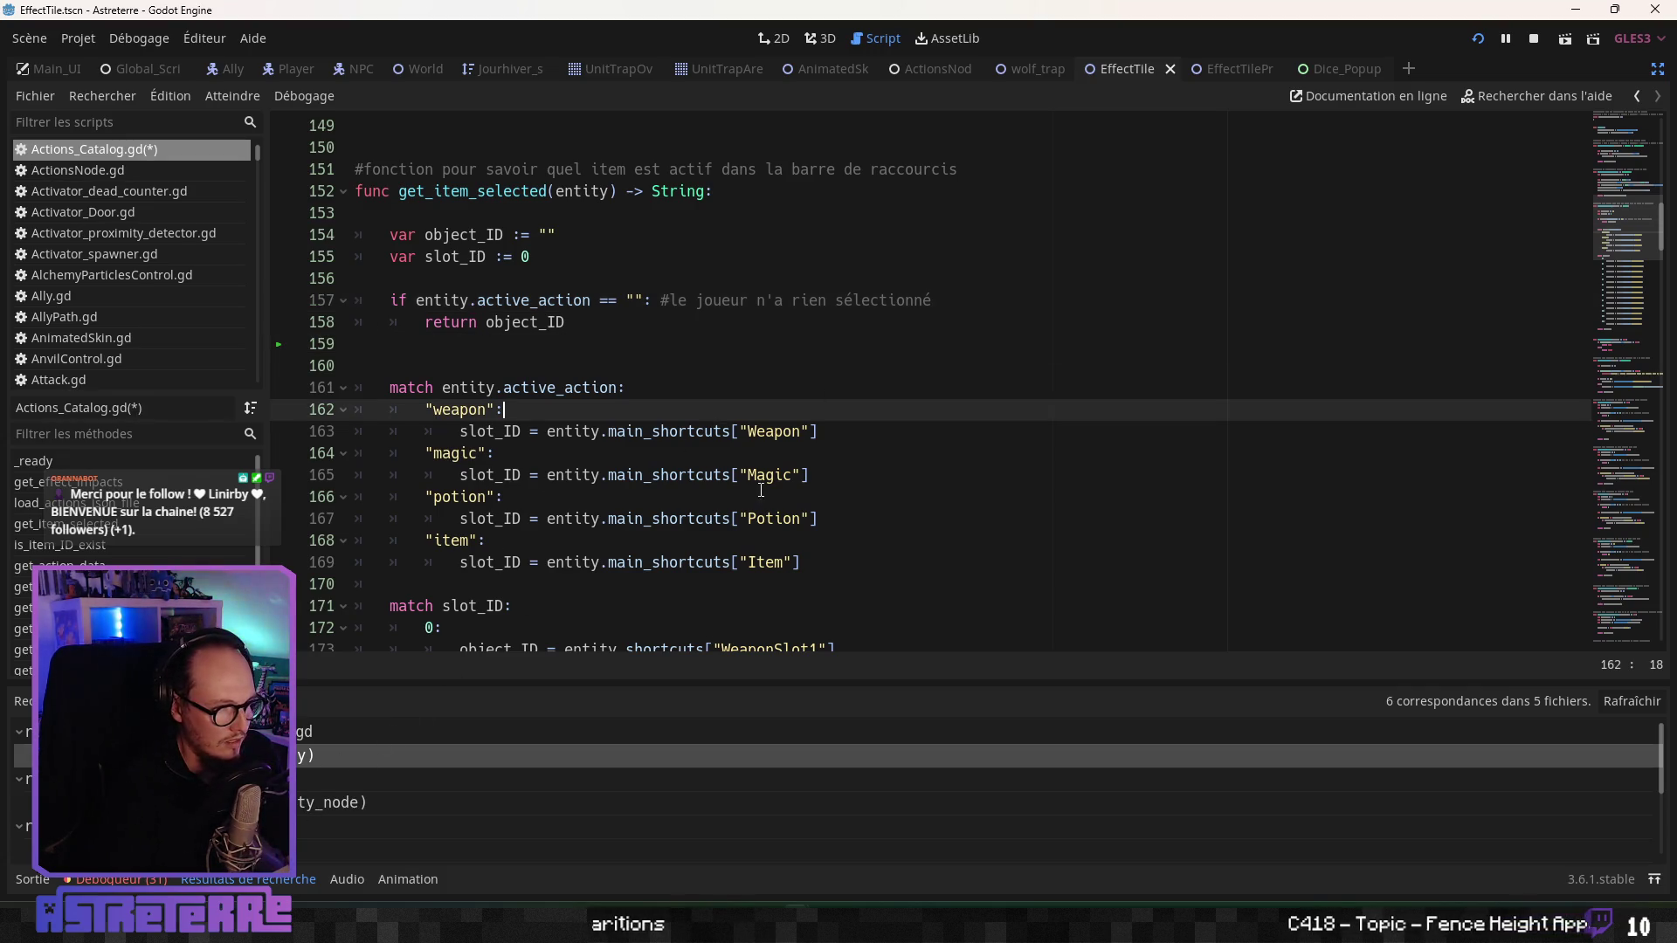
pyautogui.hotkey('alt', 'Left')
# - Insert two blank lines after the DiceThrowStop yield on line 147
pyautogui.click(571, 448)
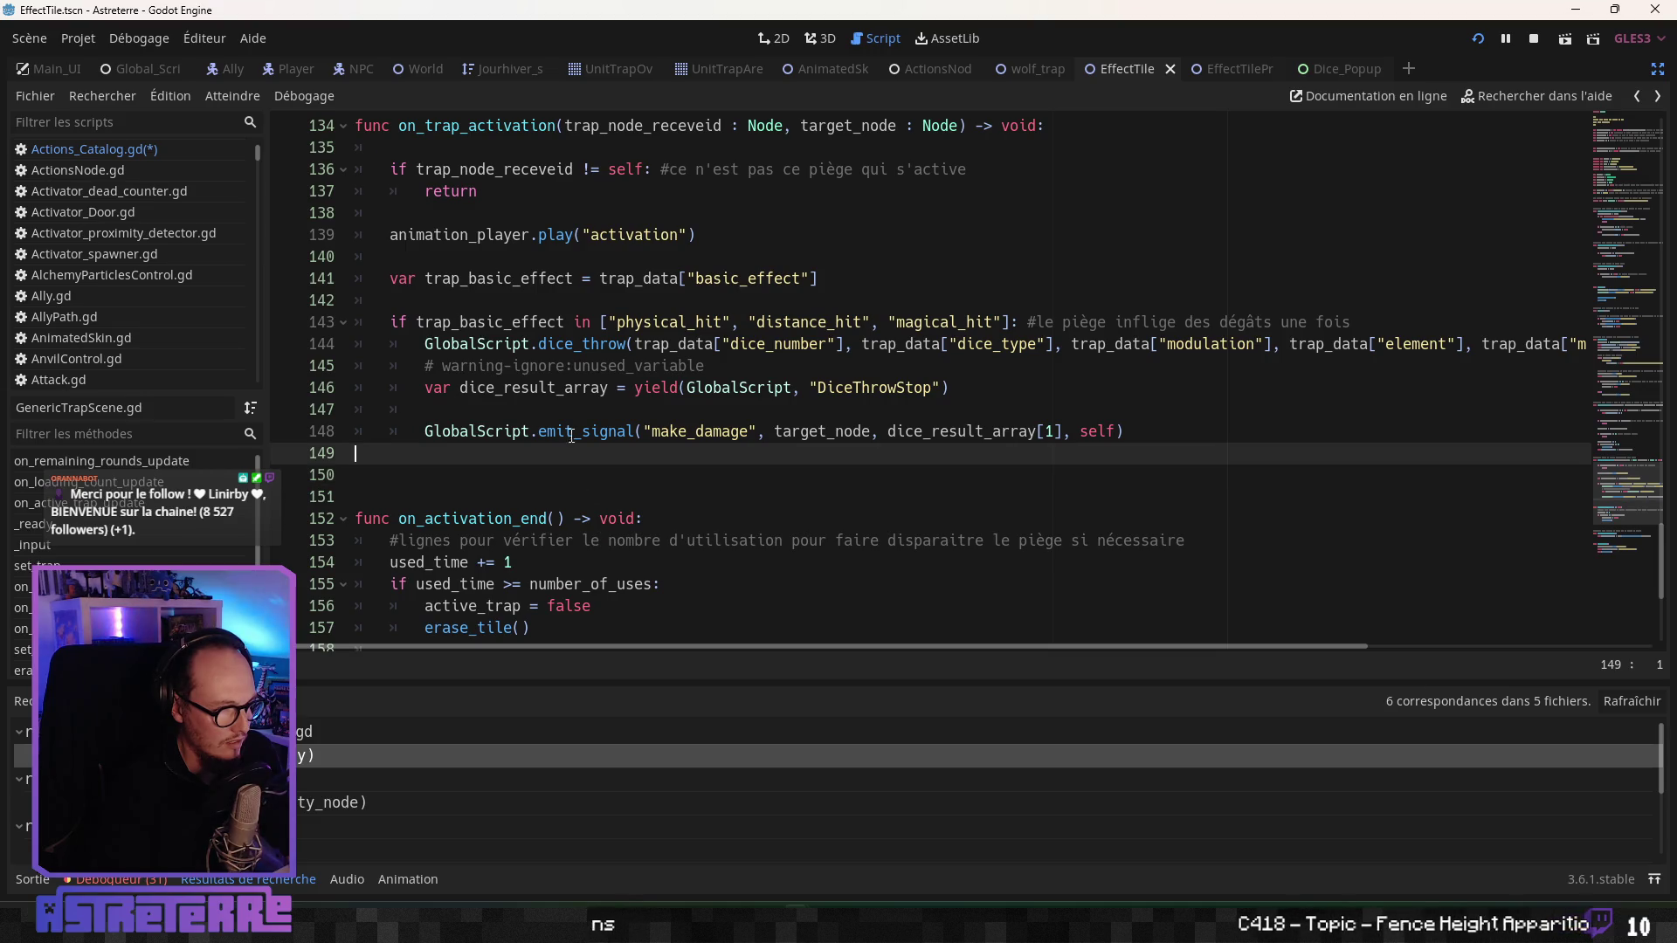
pyautogui.click(564, 412)
pyautogui.press('Return')
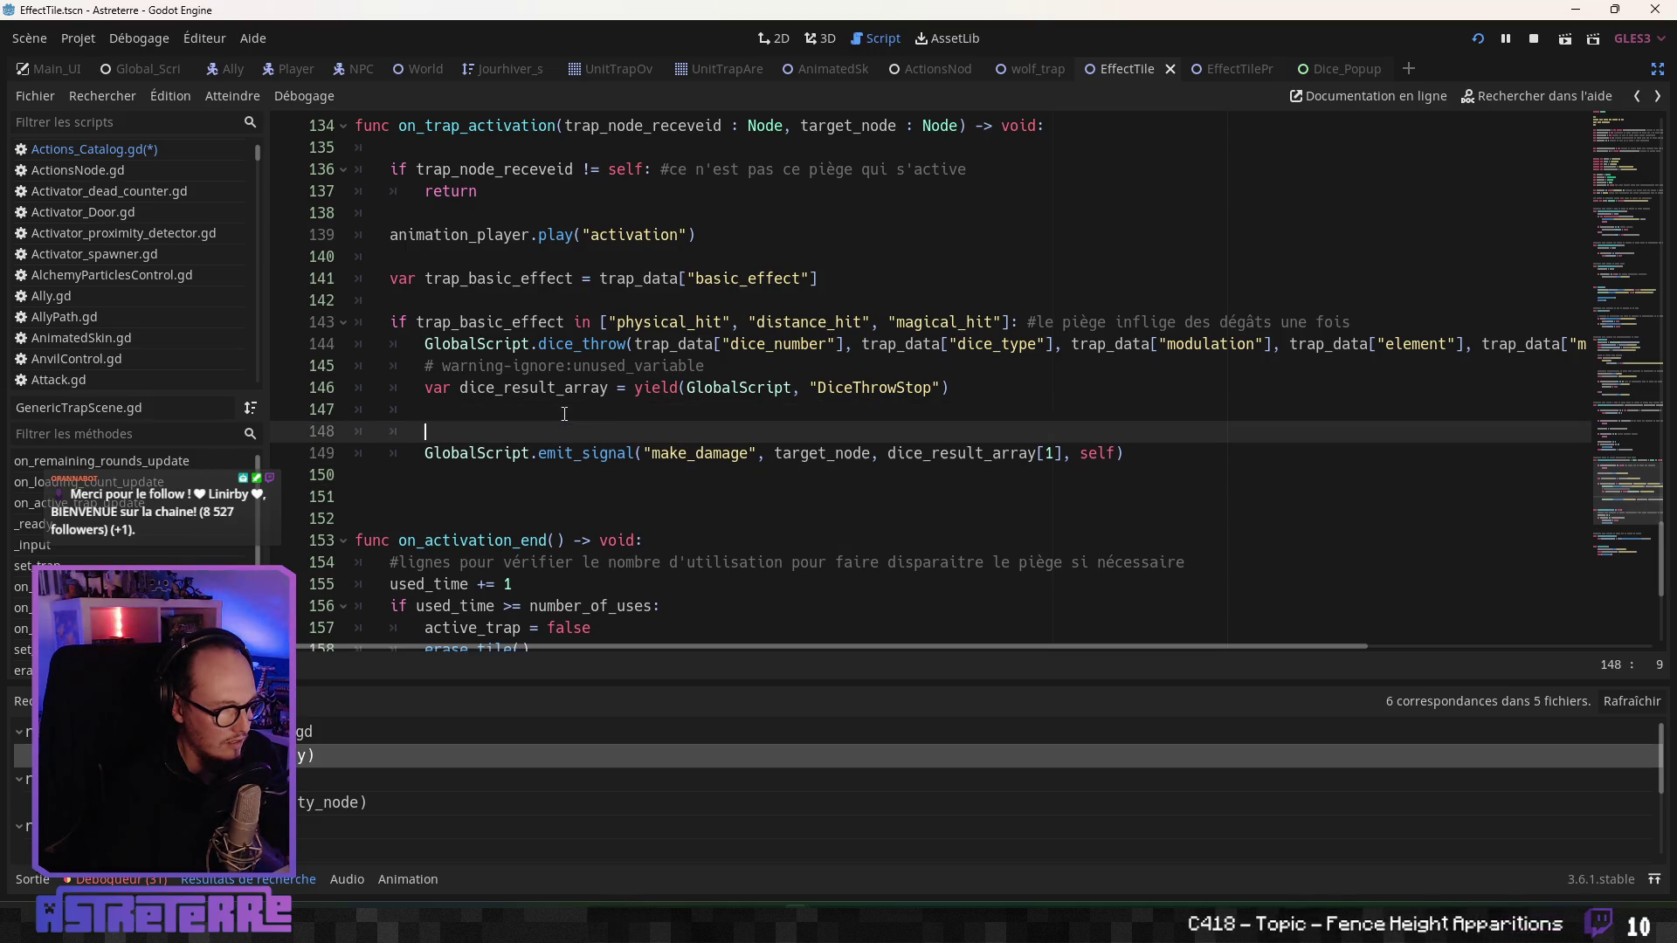
pyautogui.press('Return')
pyautogui.click(524, 434)
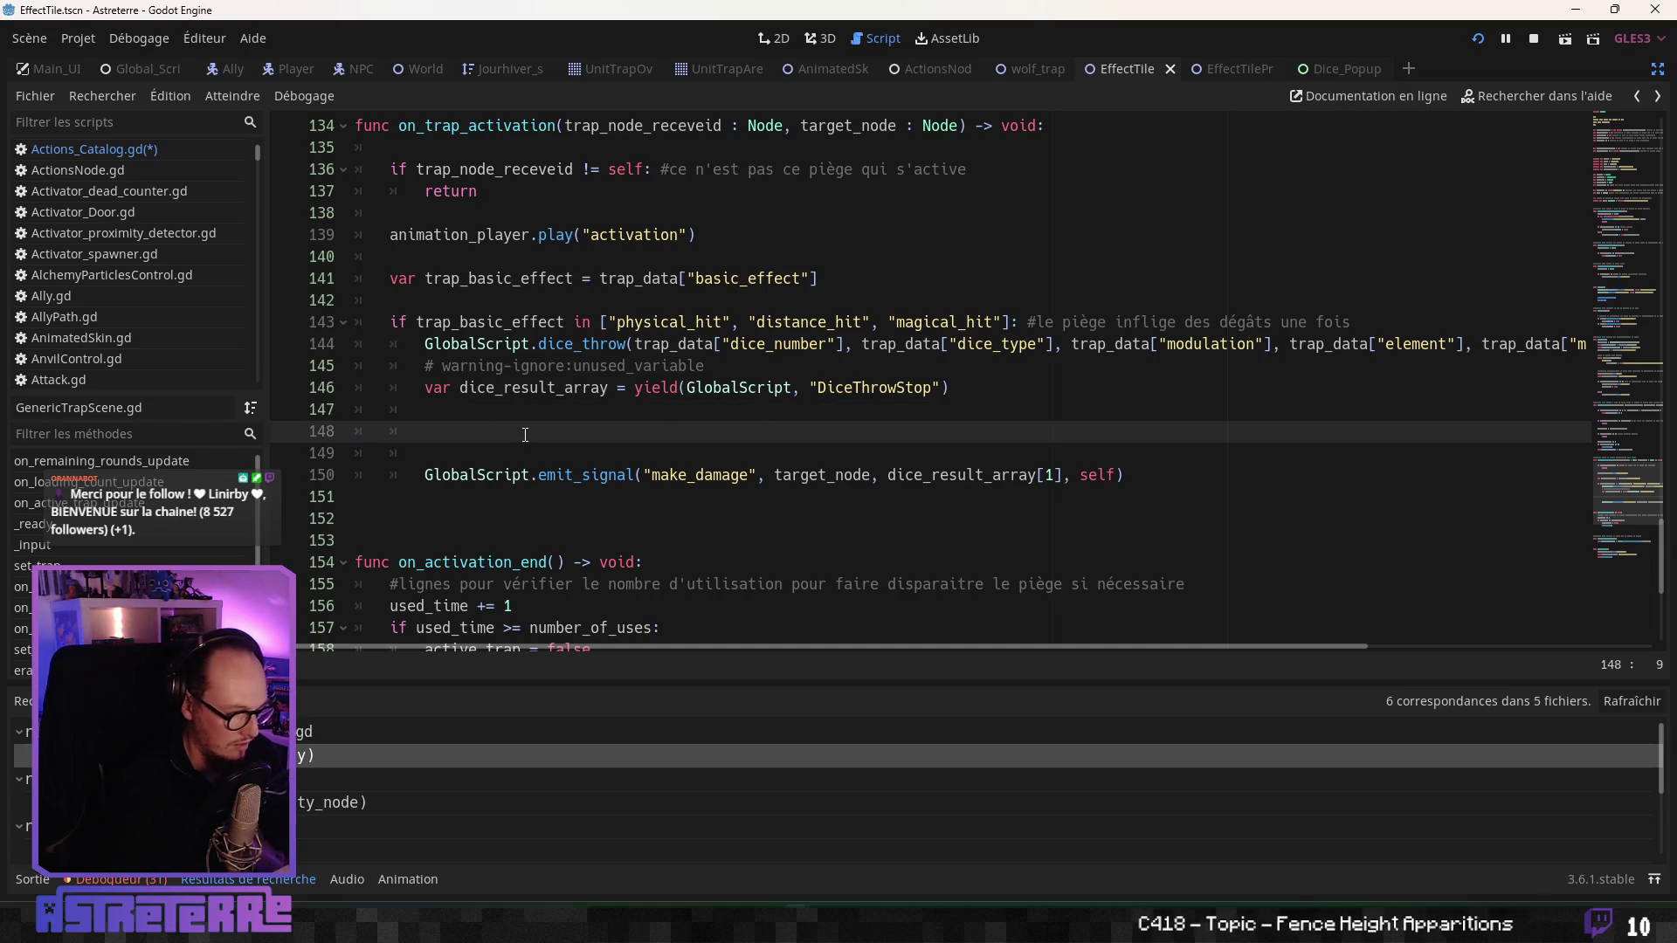
# - Write print("dice_result_array : ", dice_result_array) on line 148, save all and run with F5
pyautogui.write('print ("')
pyautogui.doubleClick(533, 387)
pyautogui.hotkey('ctrl', 'c')
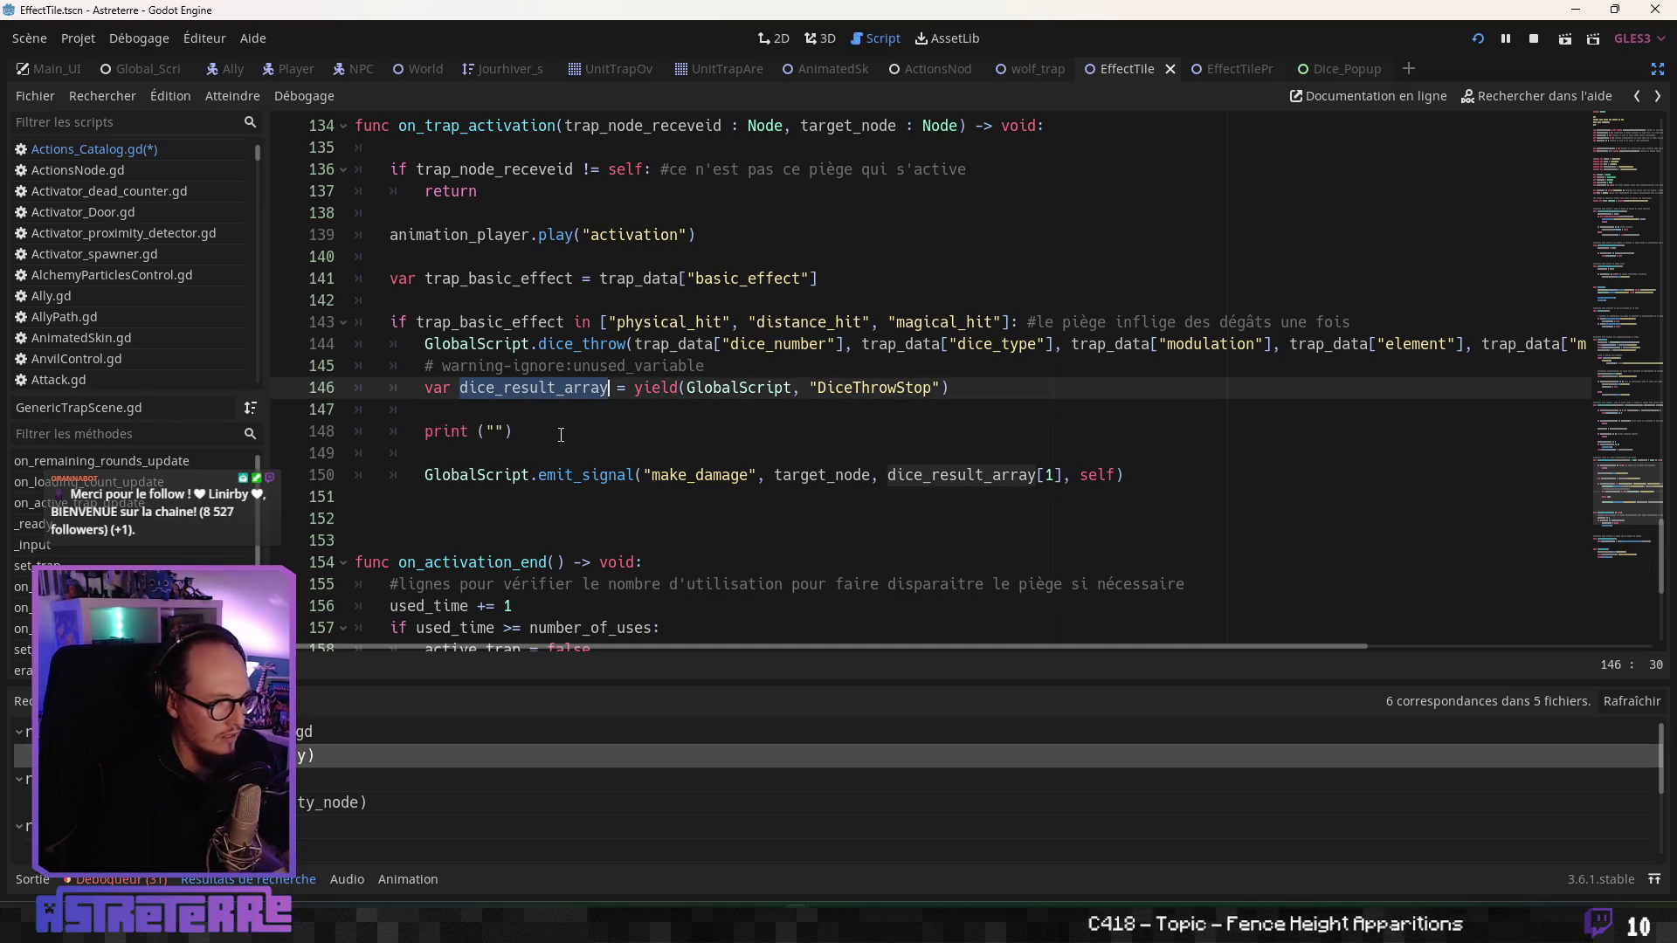
pyautogui.click(505, 434)
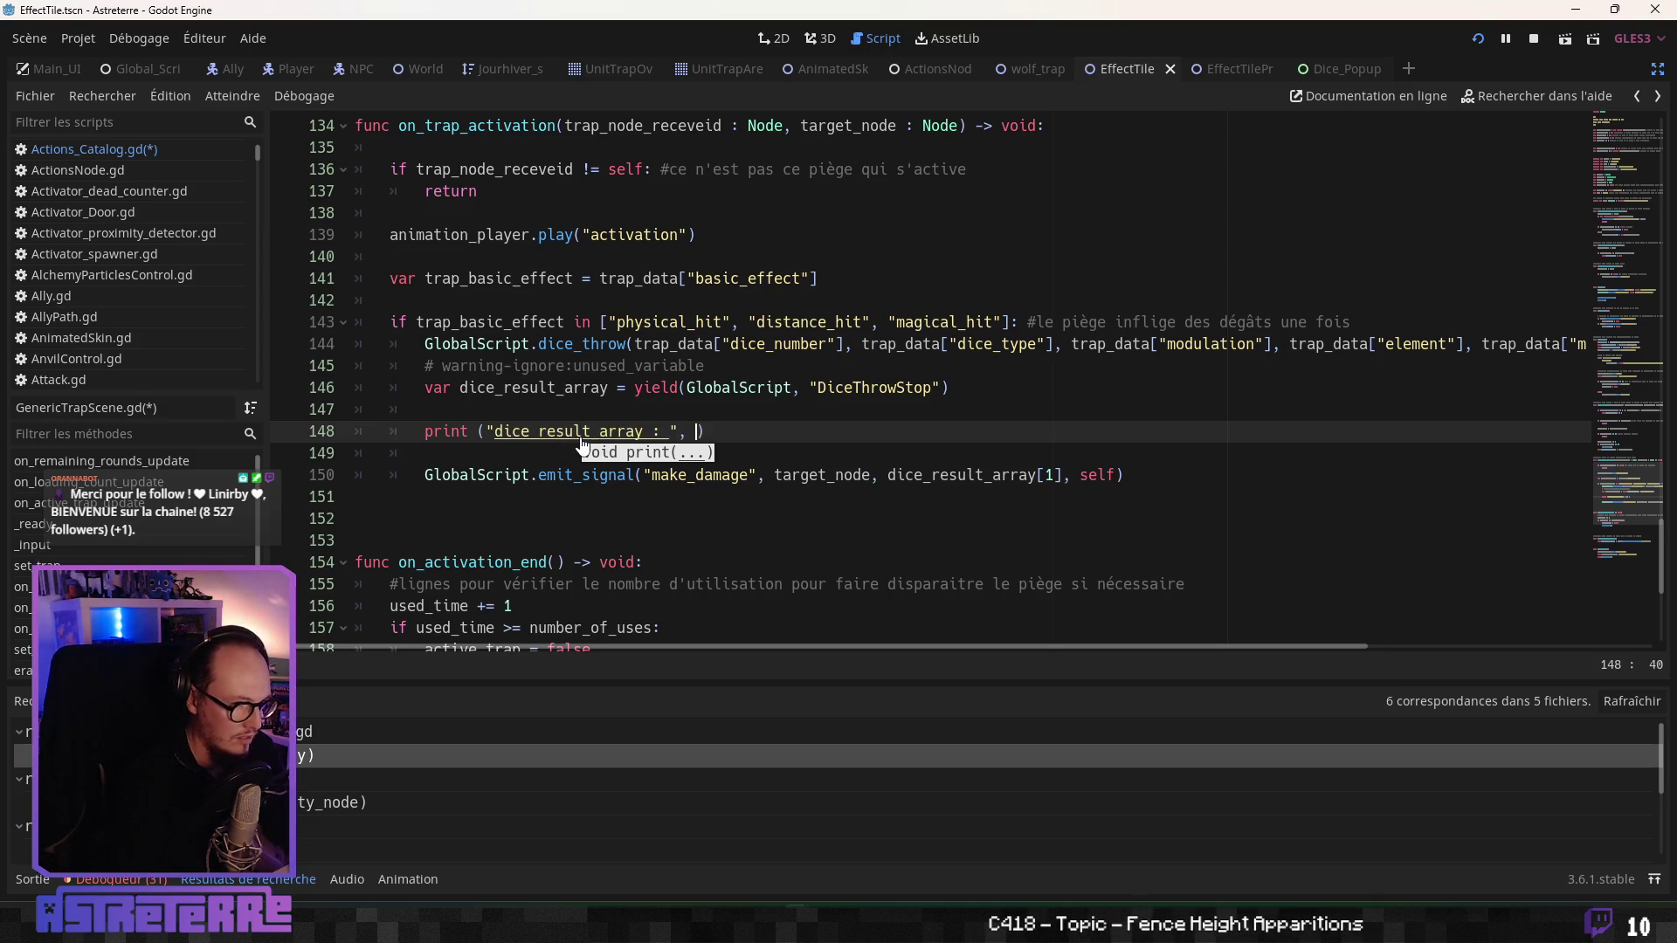
pyautogui.hotkey('ctrl', 'v')
pyautogui.press('Up')
pyautogui.press('Up')
pyautogui.click(843, 477)
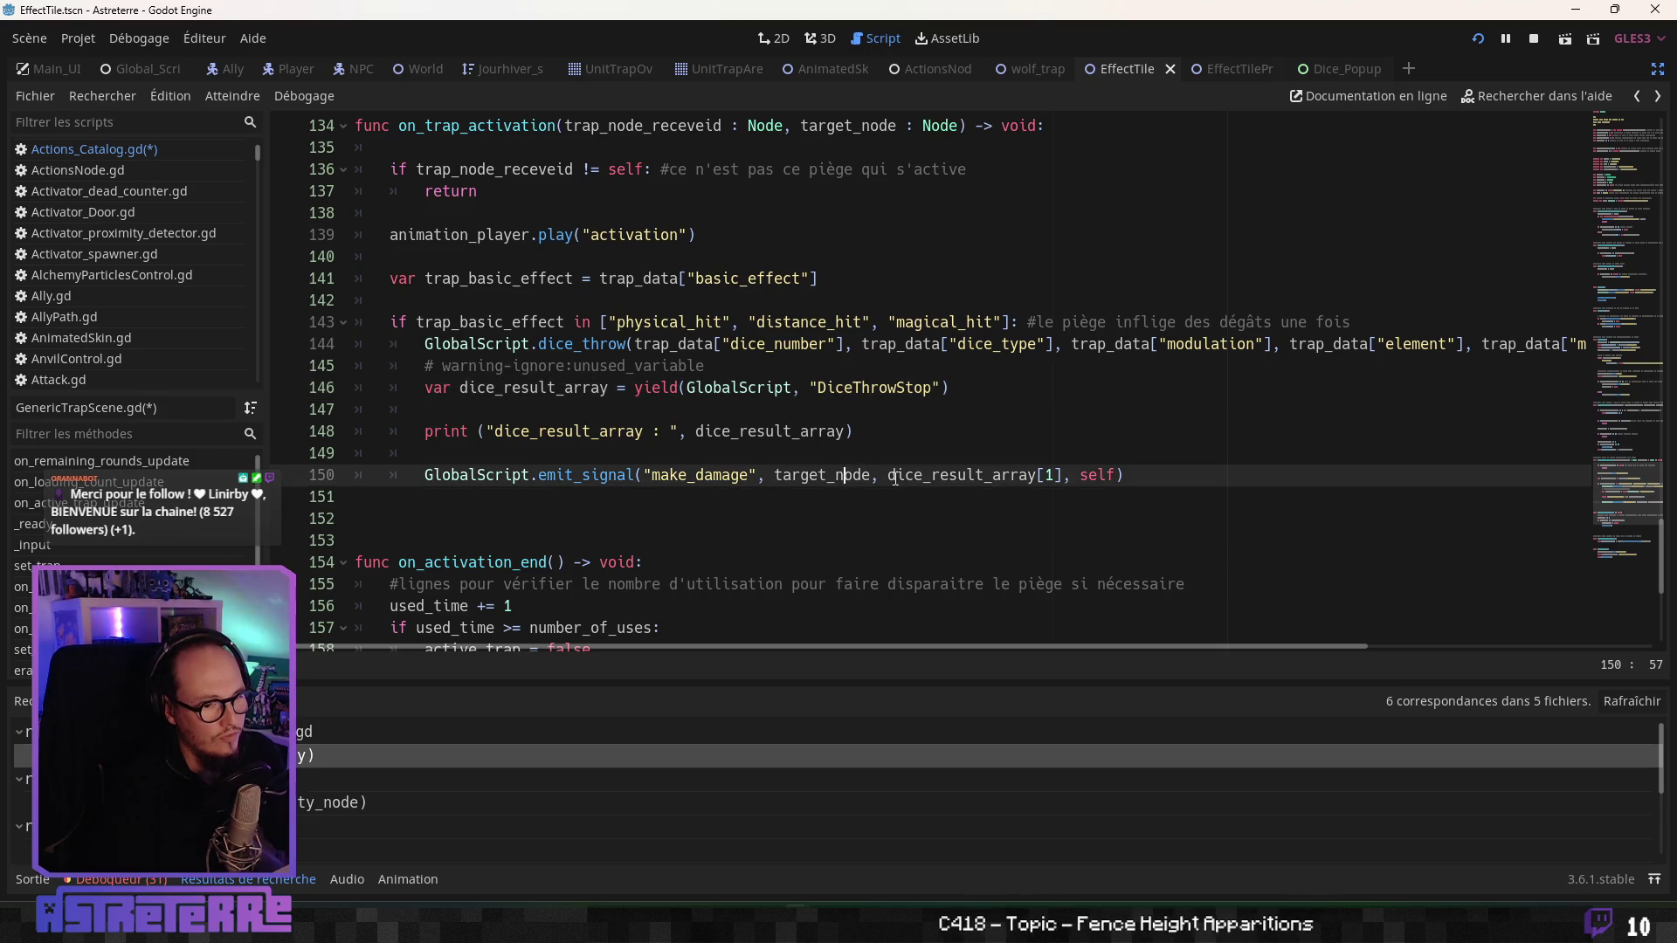
pyautogui.hotkey('ctrl', 's')
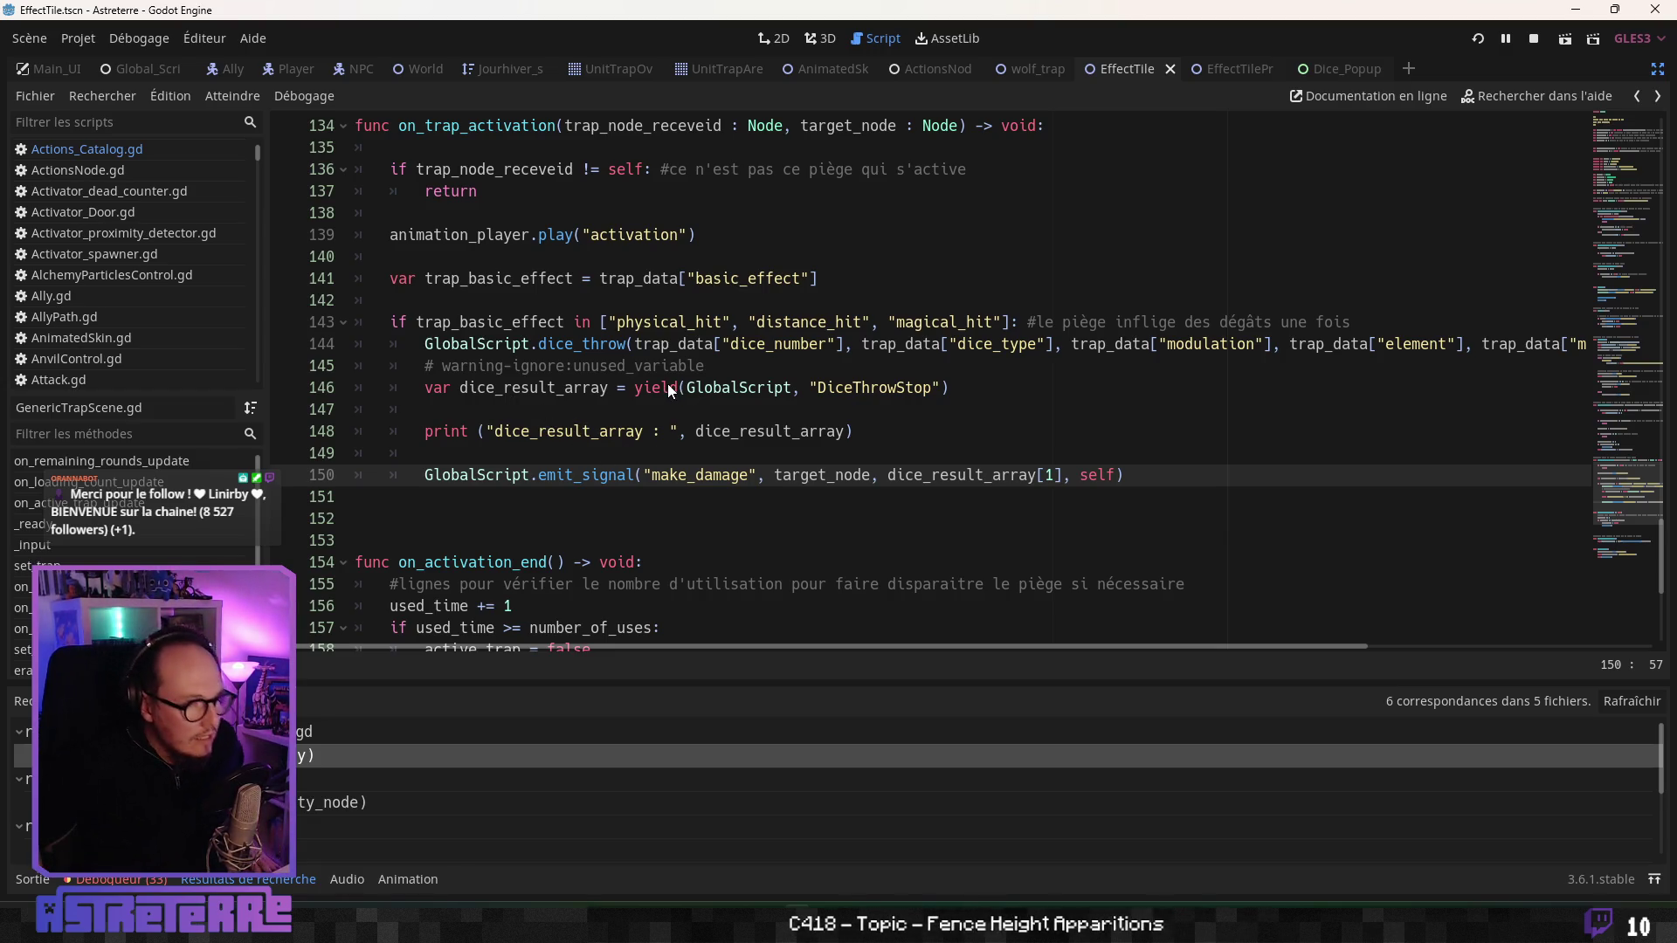
pyautogui.press('F5')
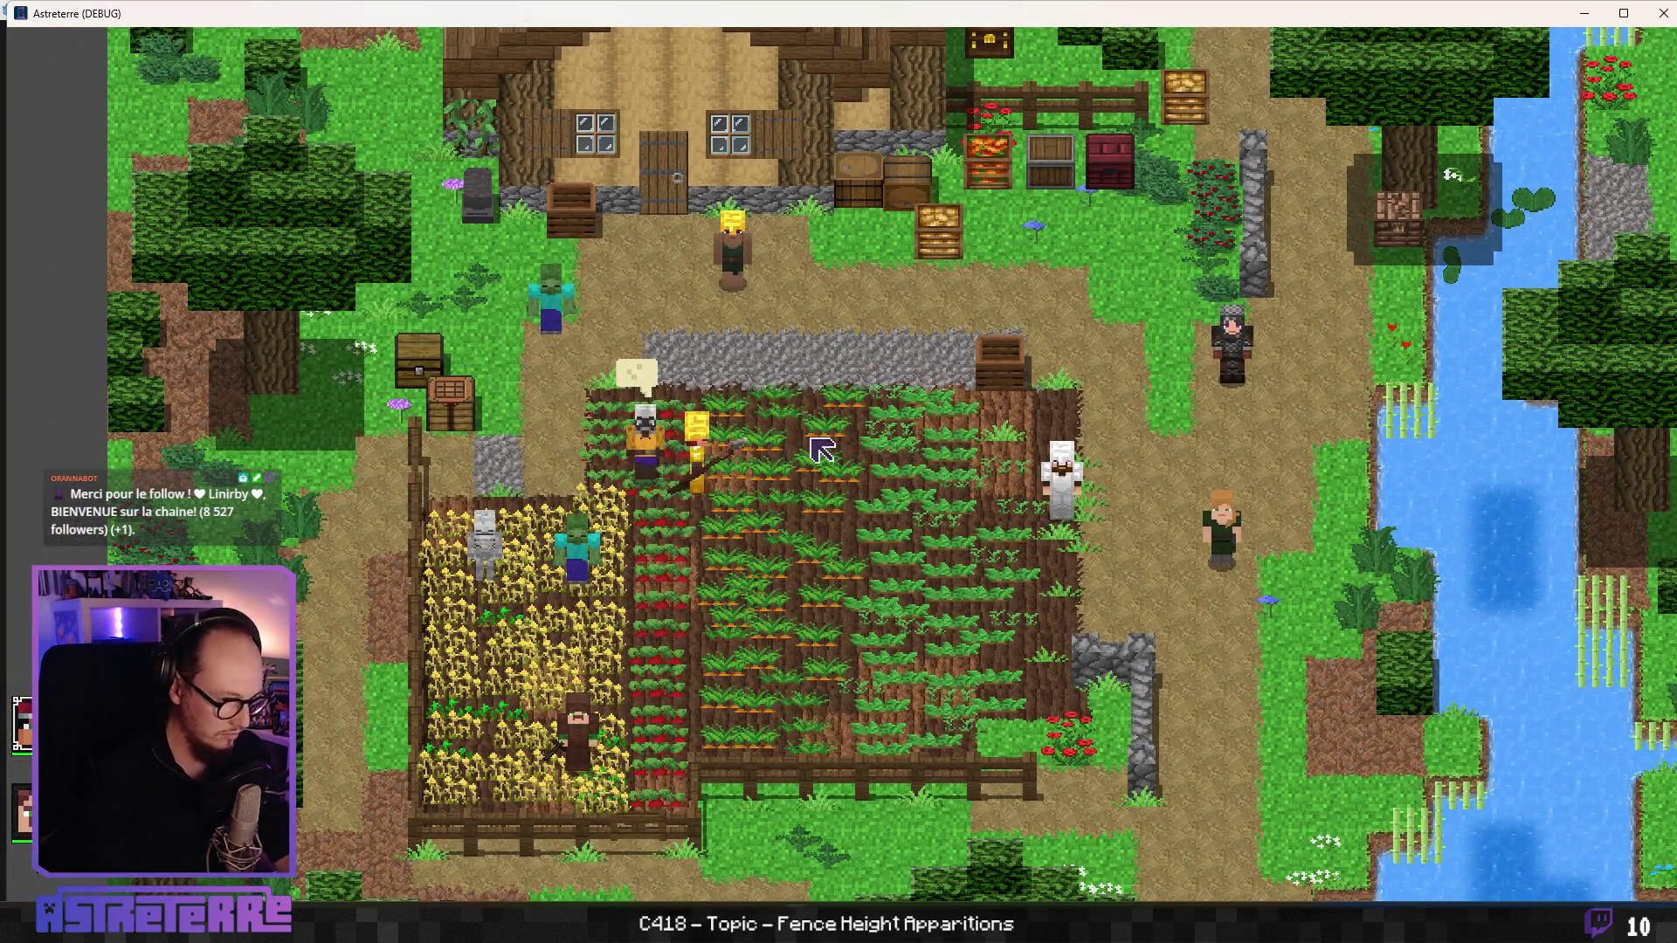
# - Unequip the gold helmet, chestplate and leggings in the inventory
pyautogui.press('i')
pyautogui.click(455, 777)
pyautogui.click(550, 776)
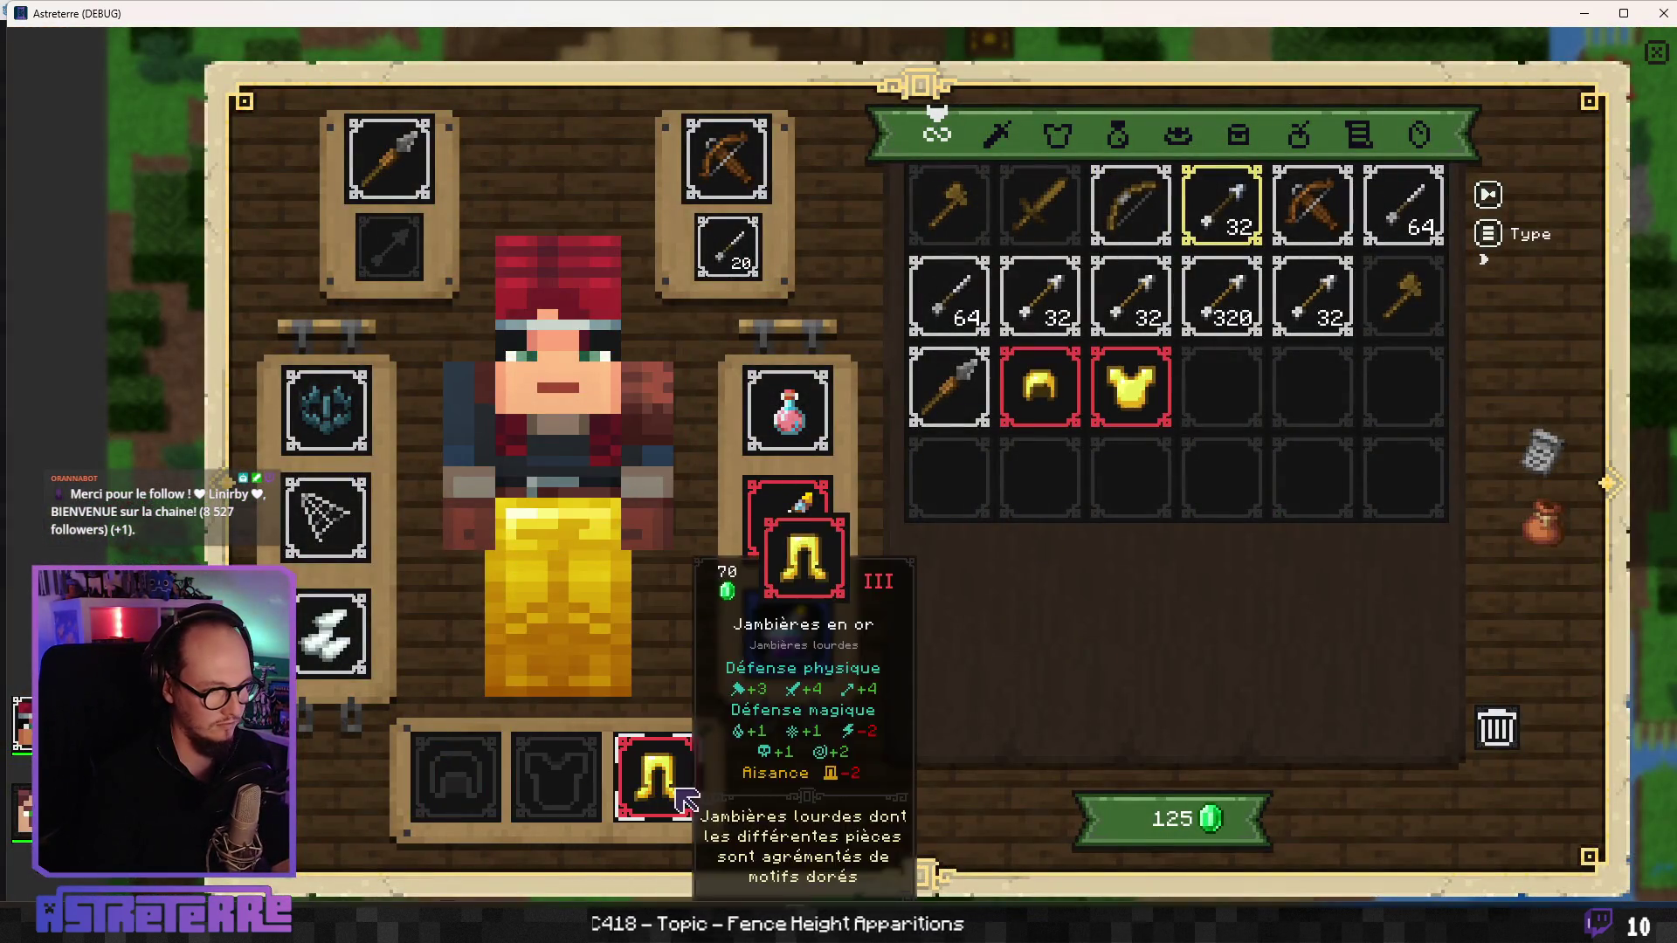
pyautogui.click(685, 799)
pyautogui.press('i')
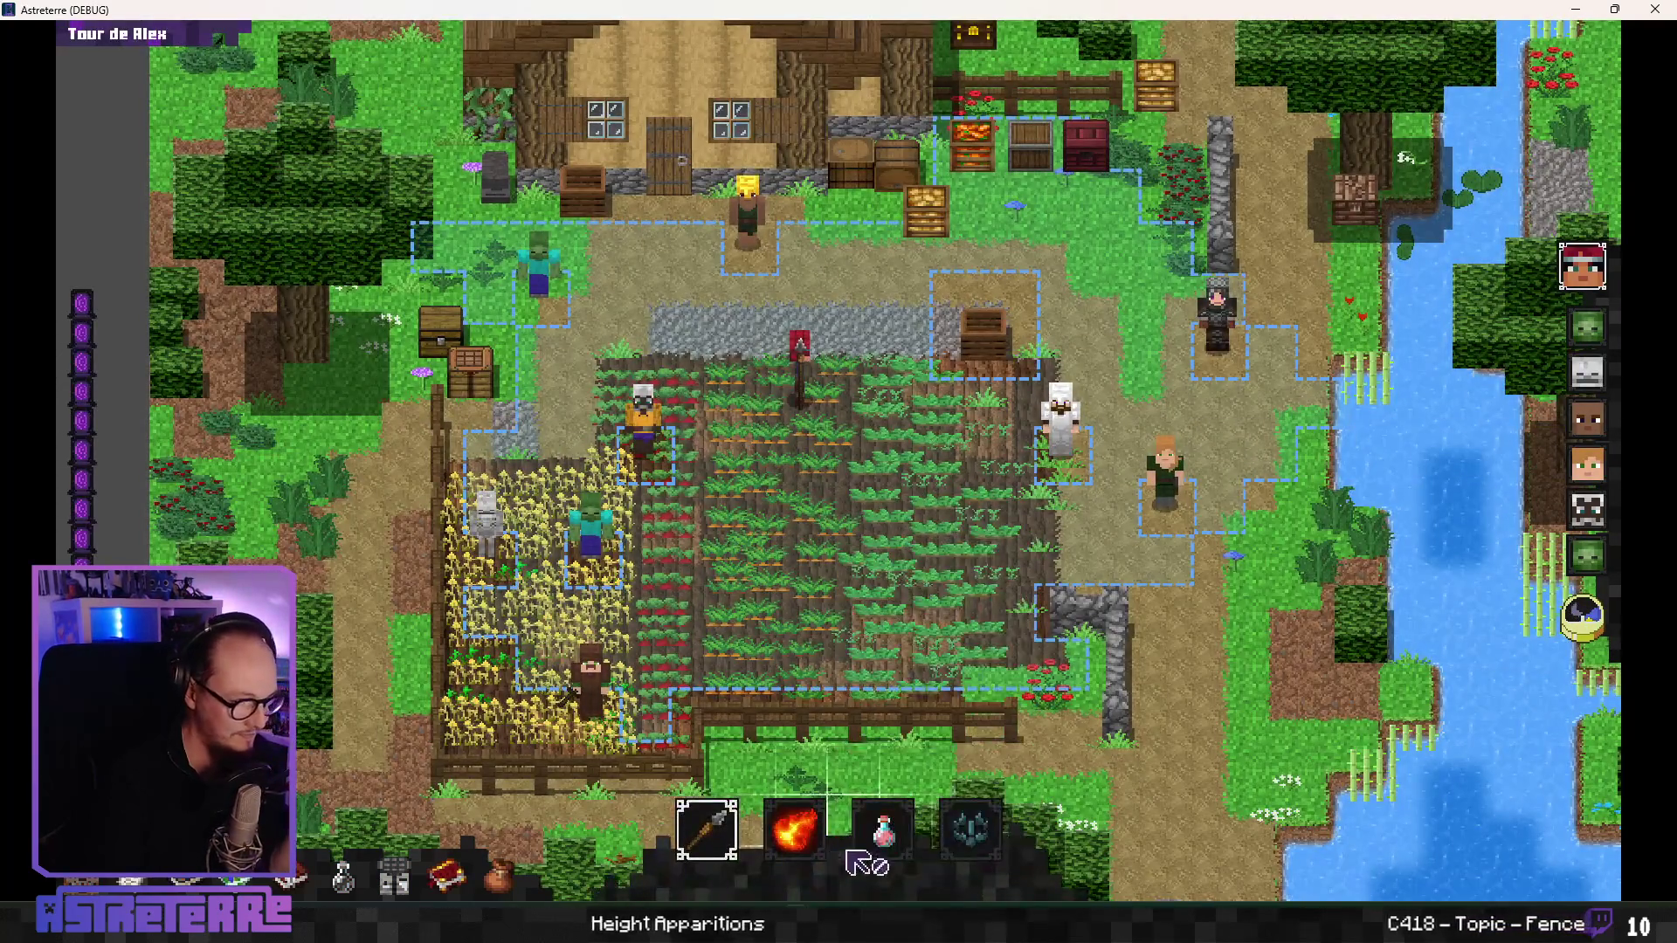
# - Place the wolf trap from the hotbar on a field tile and minimize the game
pyautogui.click(970, 829)
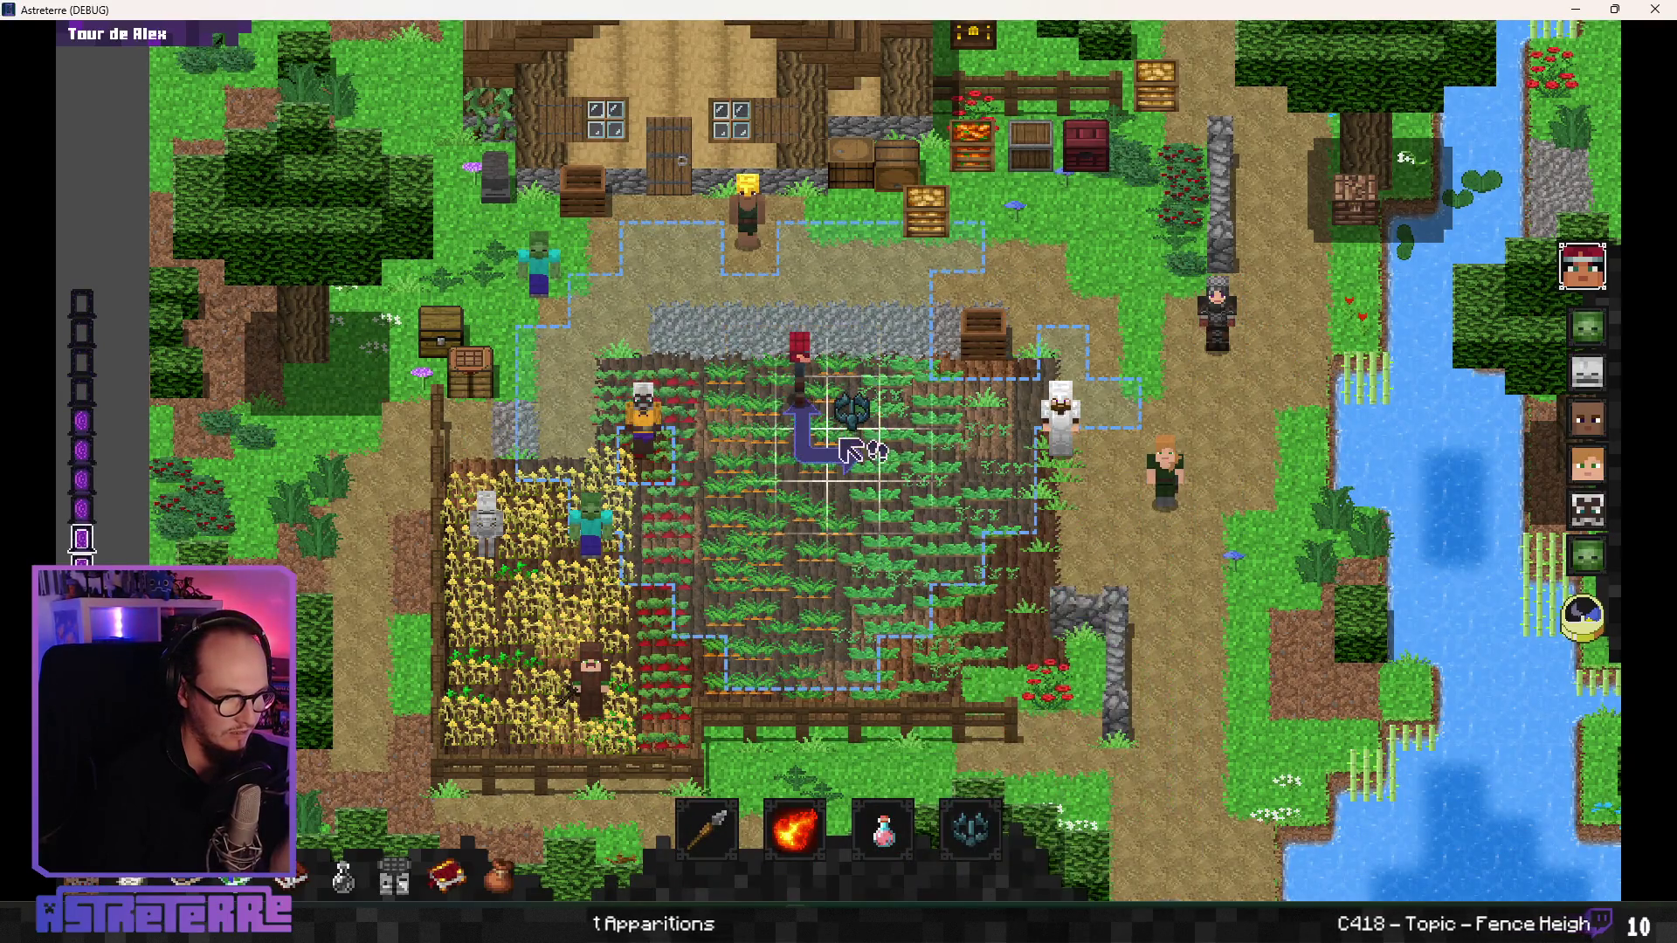
pyautogui.click(852, 441)
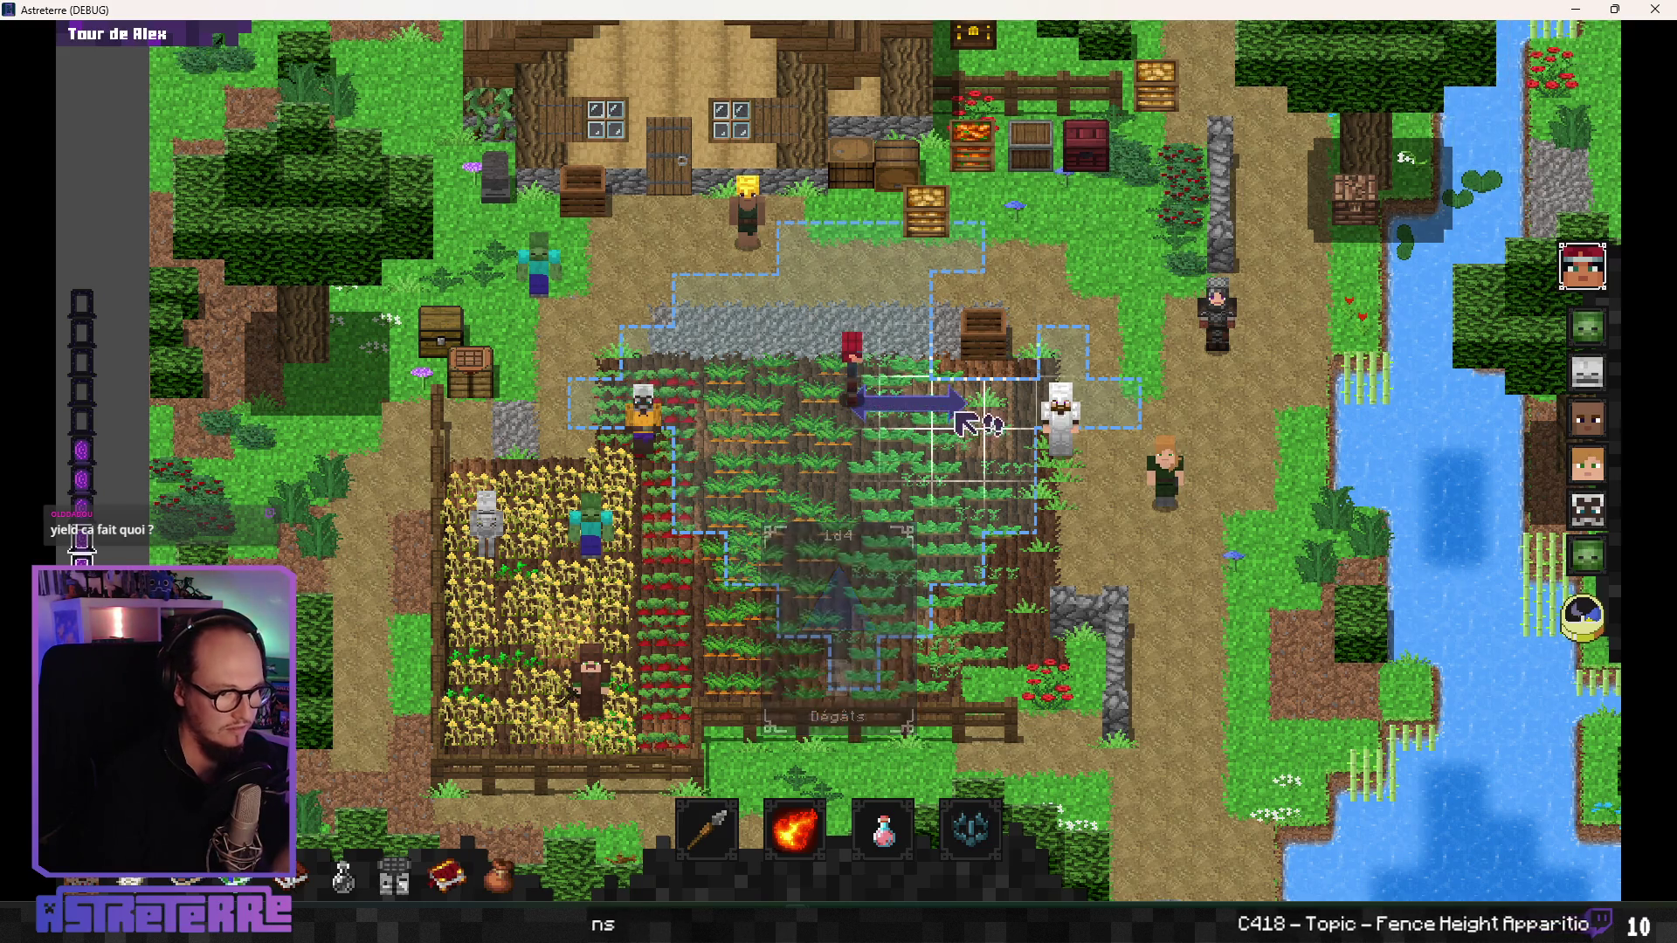
pyautogui.click(1573, 13)
# - Remove the dice_result_array print line after the yield in on_trap_activation
pyautogui.click(581, 411)
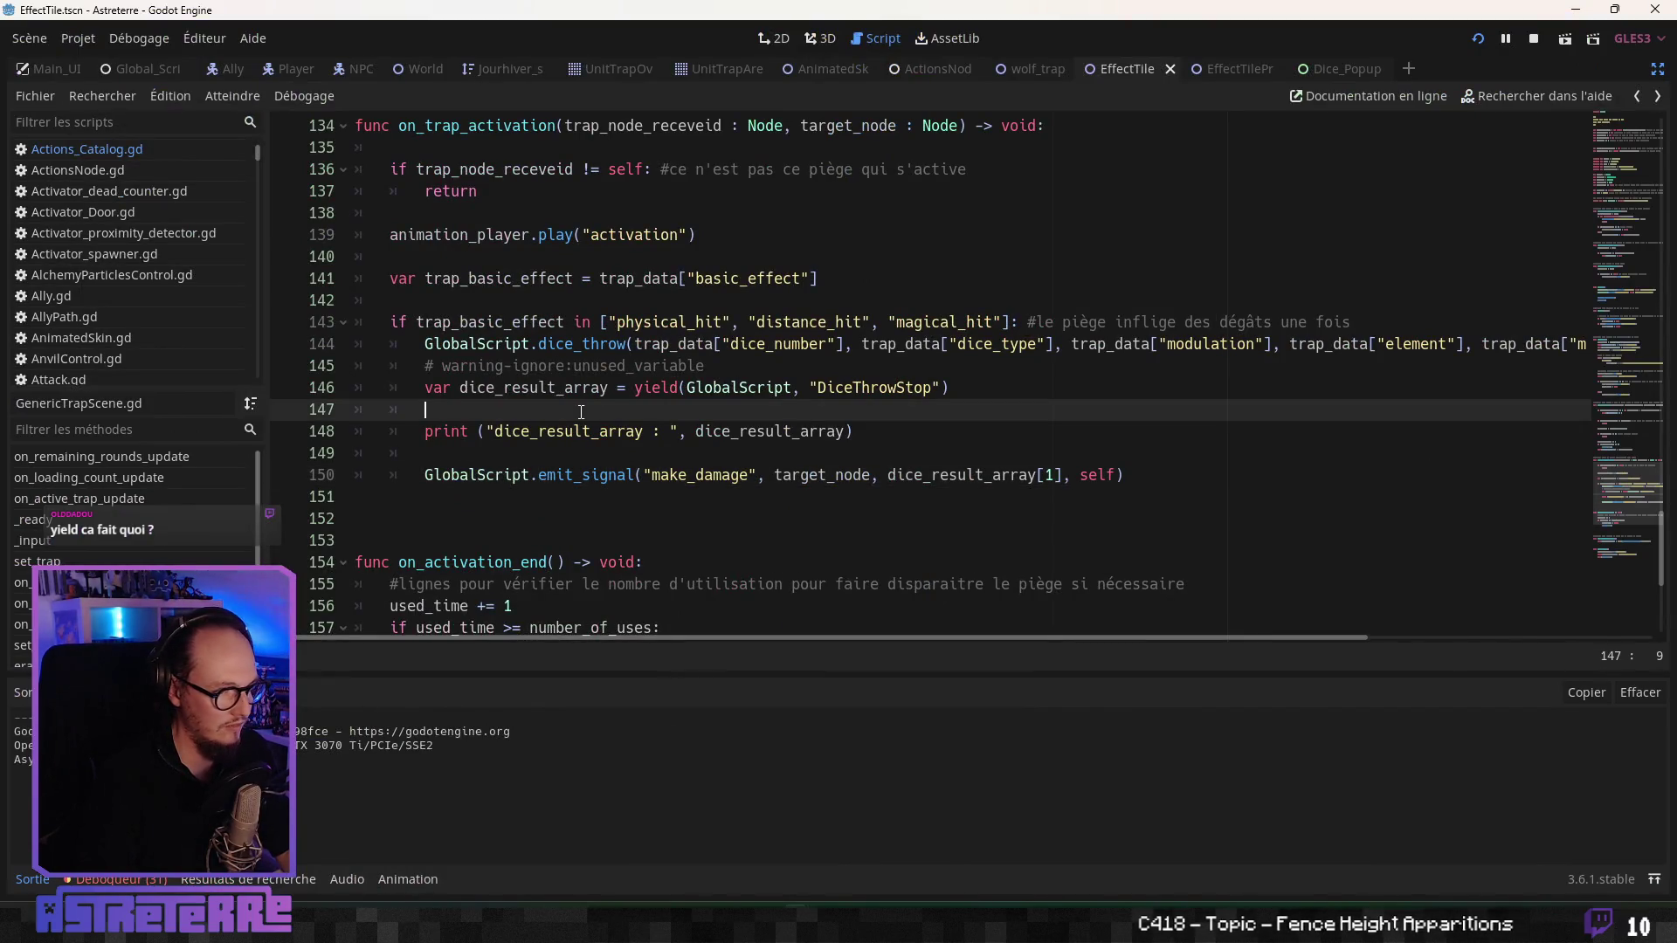
pyautogui.click(633, 387)
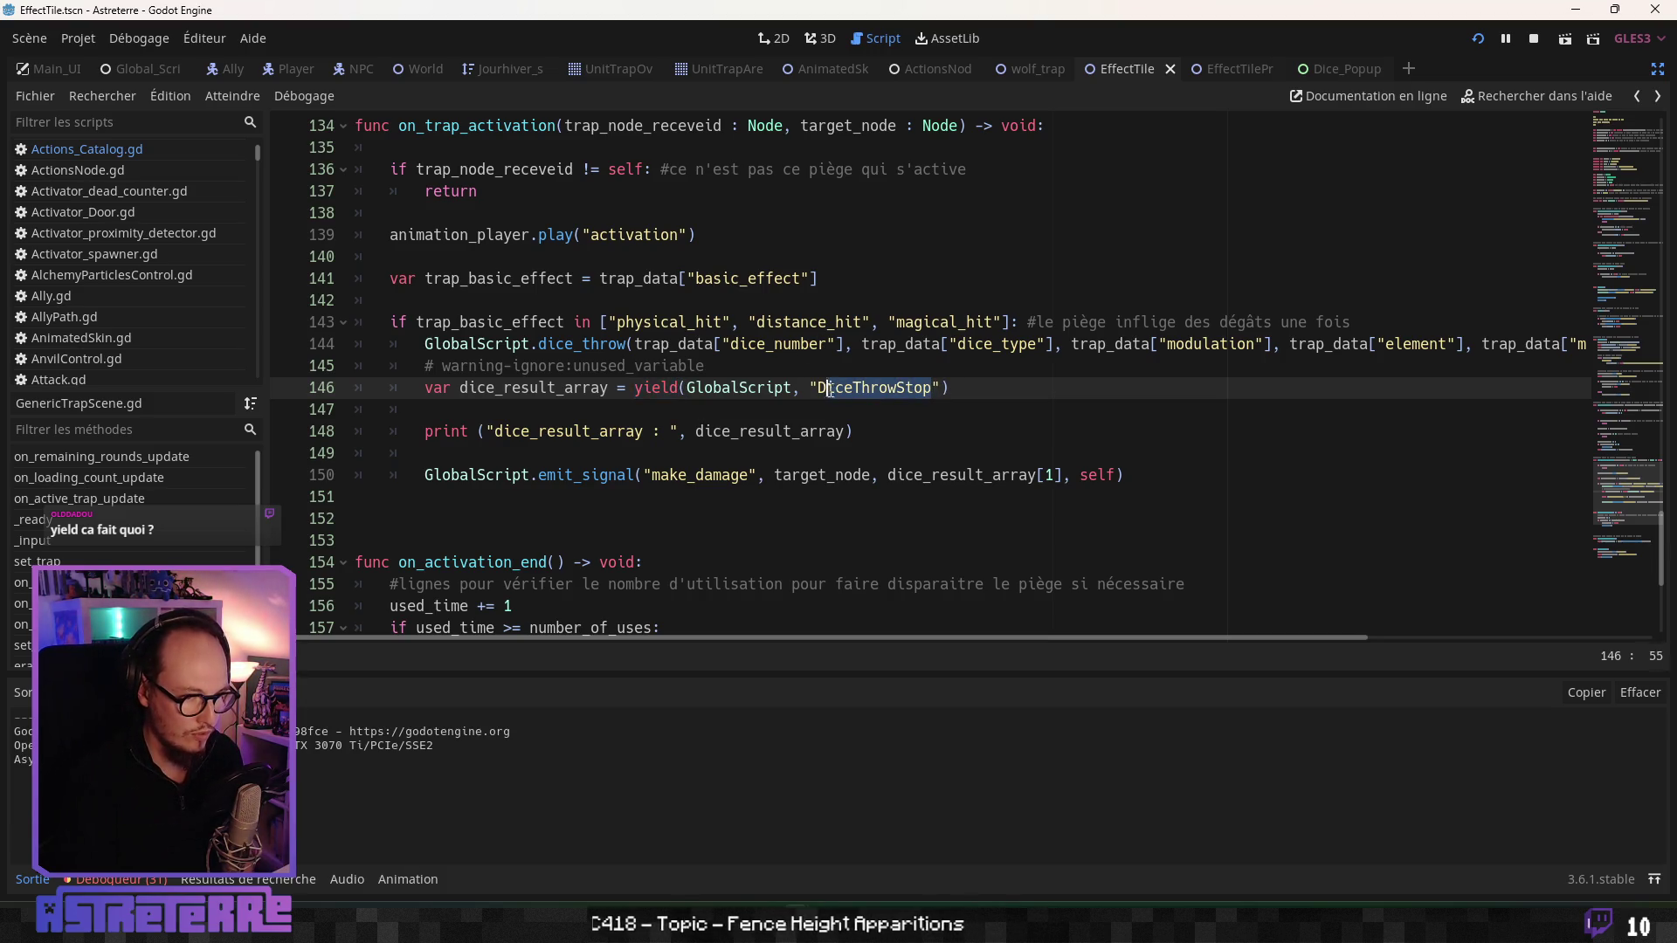
pyautogui.click(783, 454)
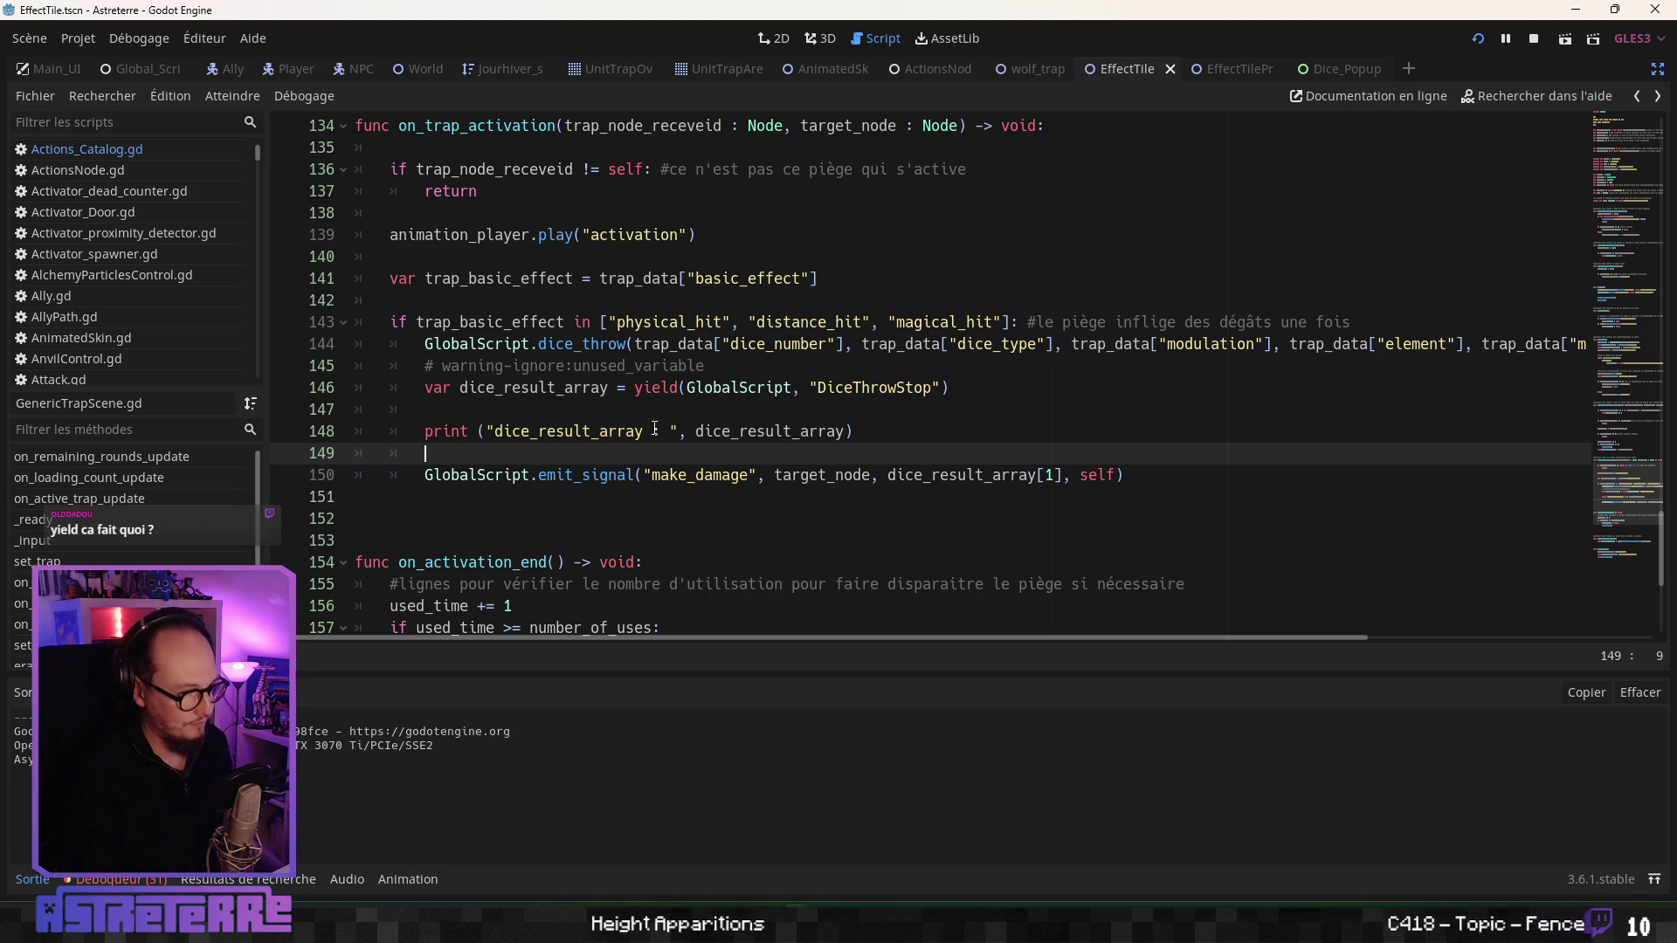
pyautogui.moveTo(918, 431)
pyautogui.mouseDown()
pyautogui.moveTo(289, 412)
pyautogui.moveTo(430, 411)
pyautogui.mouseUp()
pyautogui.press('BackSpace')
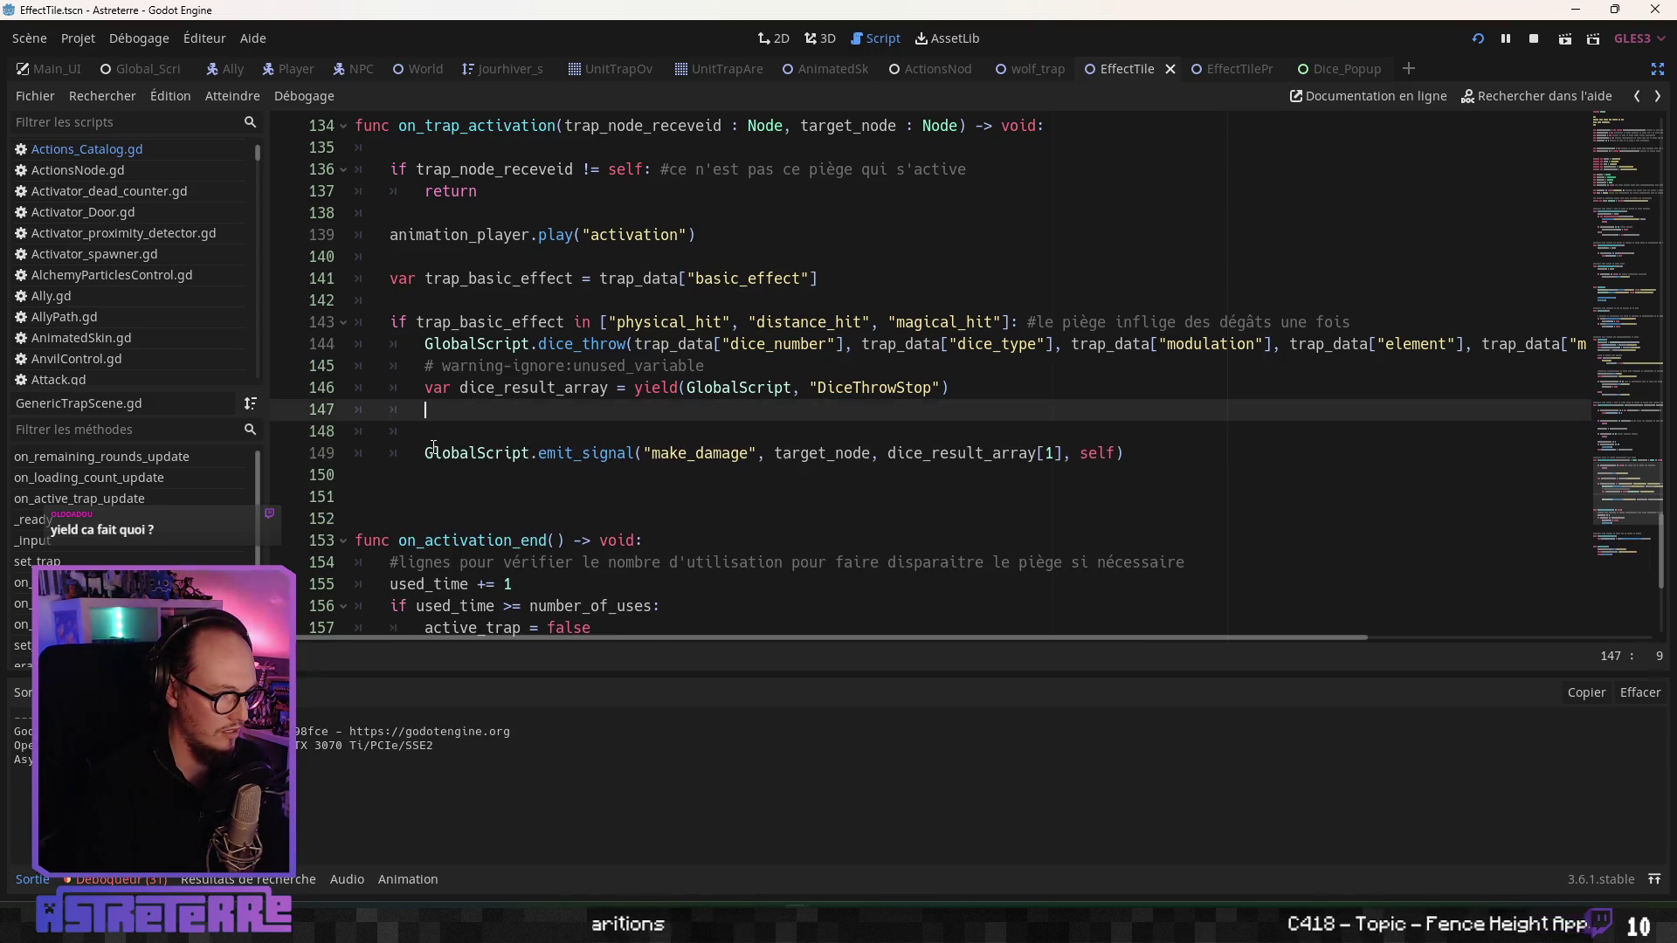
# - Add two empty lines after line 147 to make room for a new function
pyautogui.press('Return')
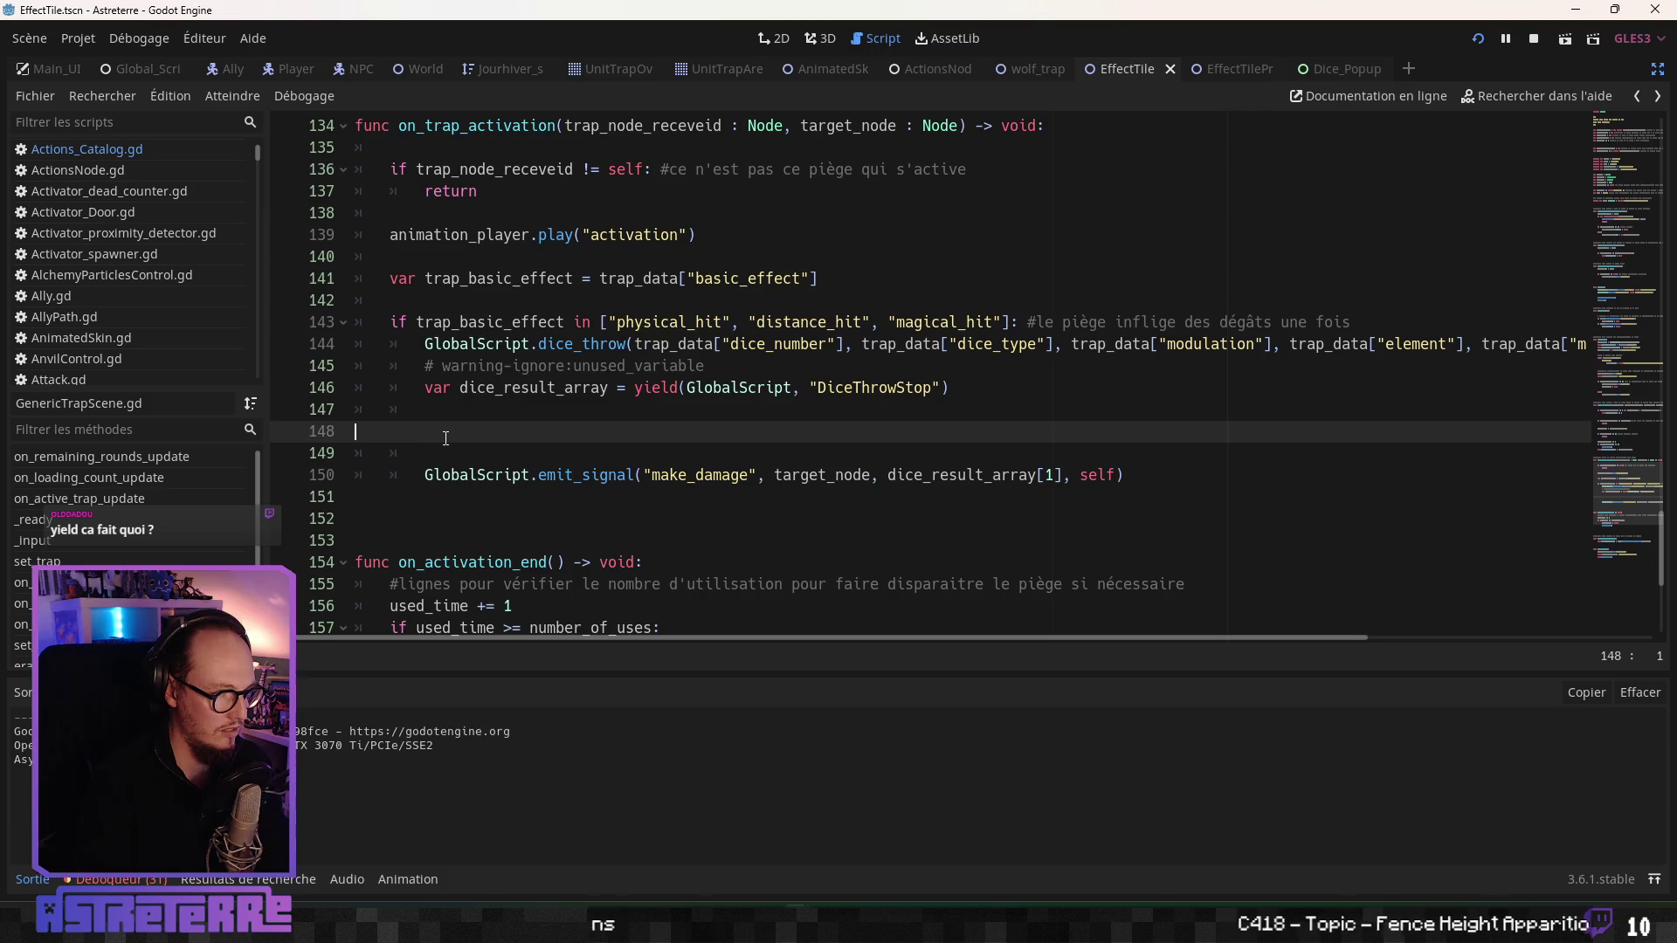
pyautogui.press('Return')
pyautogui.click(472, 387)
pyautogui.scroll(20, 472, 387)
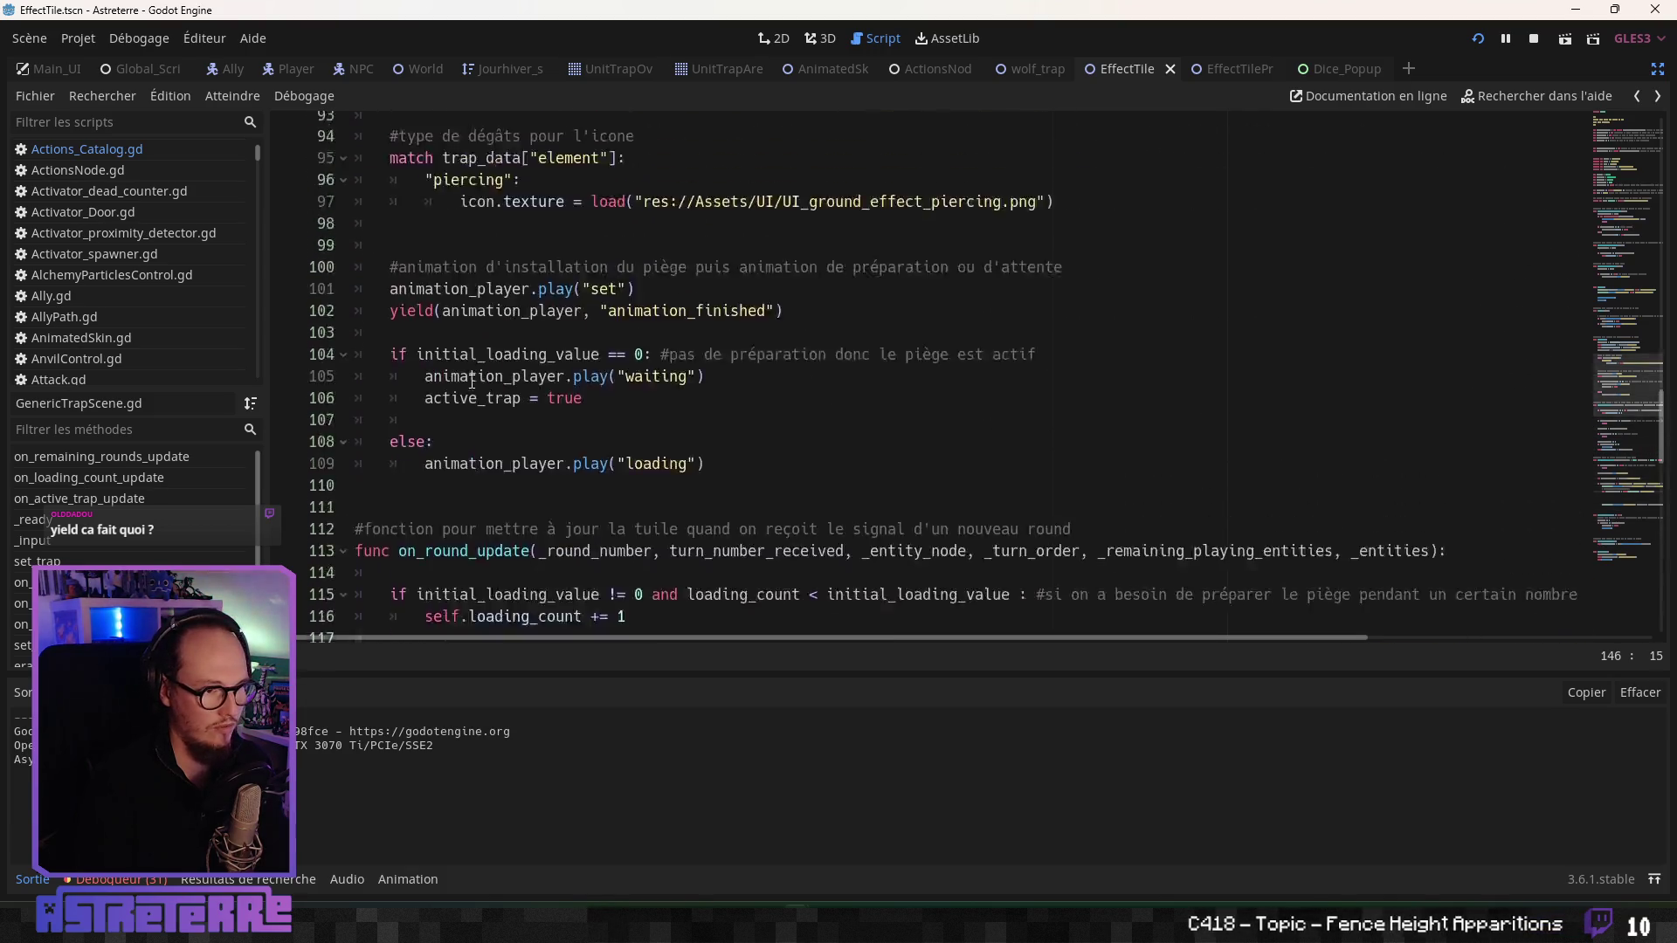
pyautogui.scroll(12, 471, 381)
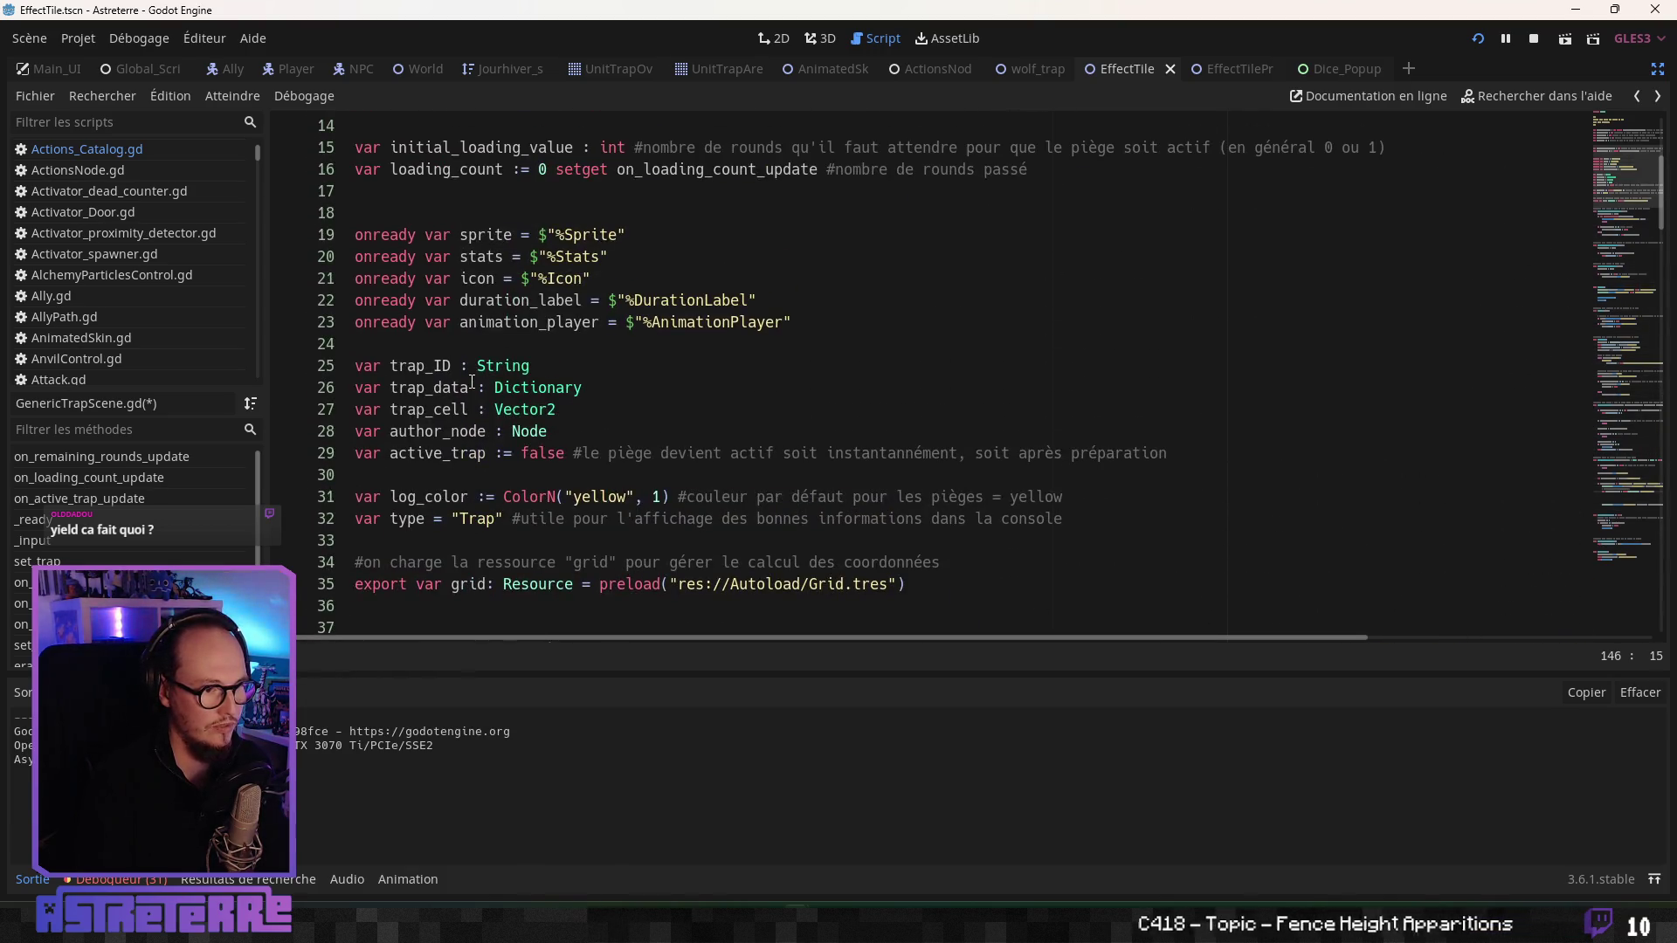
pyautogui.scroll(-15, 471, 385)
pyautogui.scroll(-2, 472, 384)
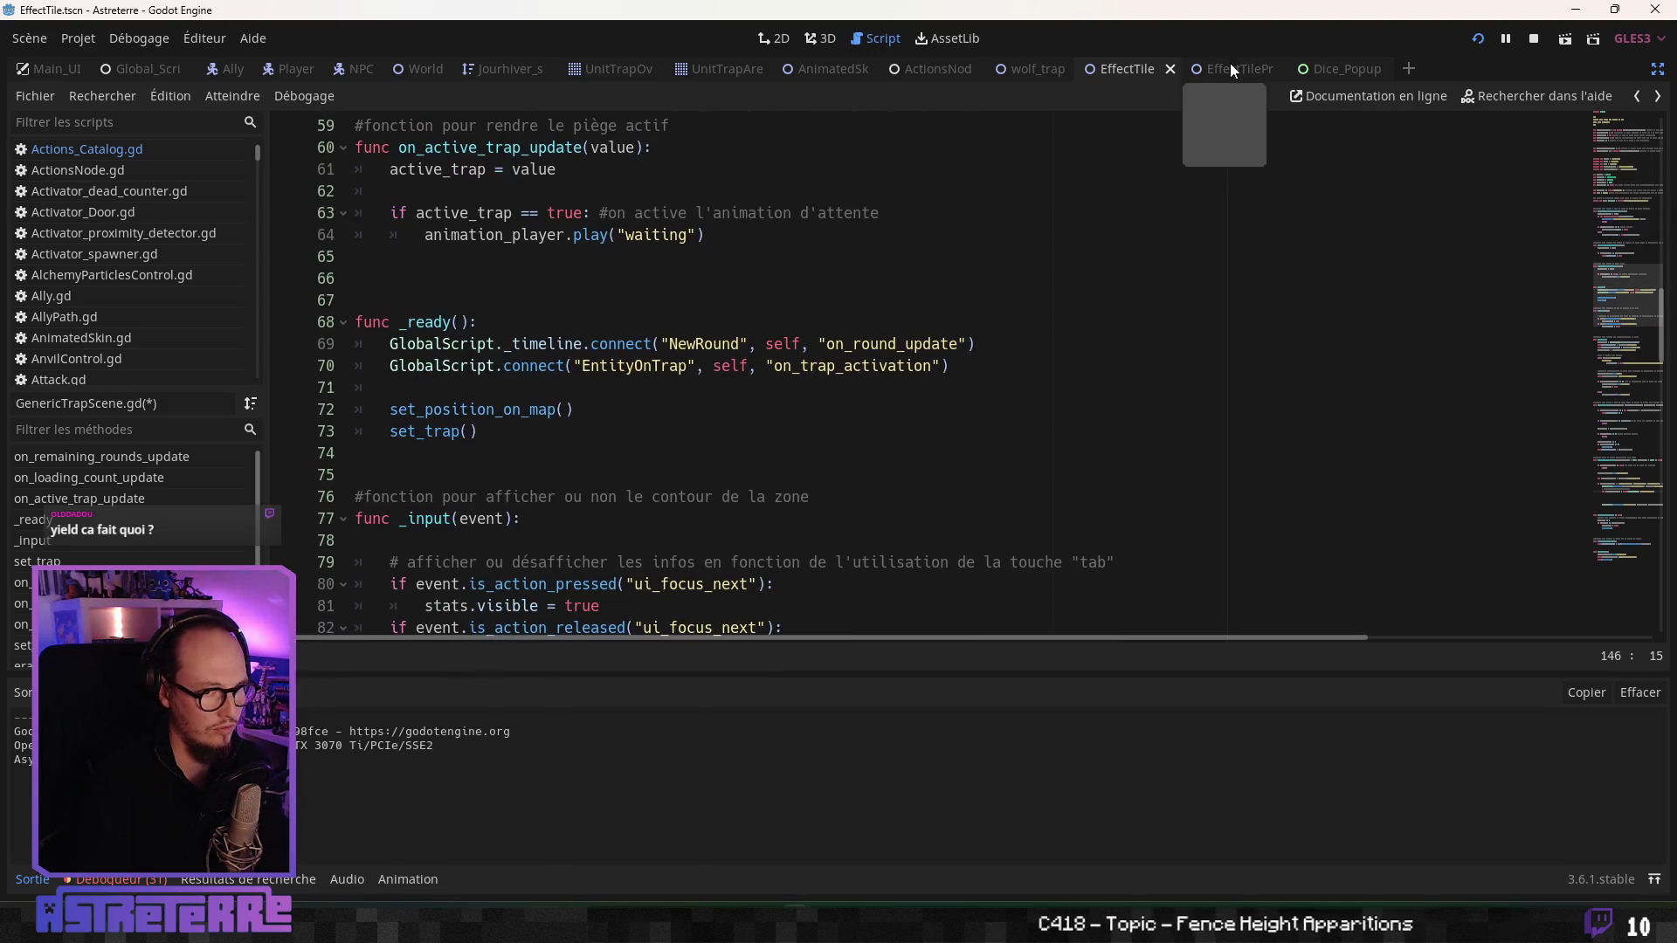
# - Copy the on_dice_throw_stop handler and its comment from EffectTile.gd
pyautogui.click(1042, 67)
pyautogui.click(1139, 68)
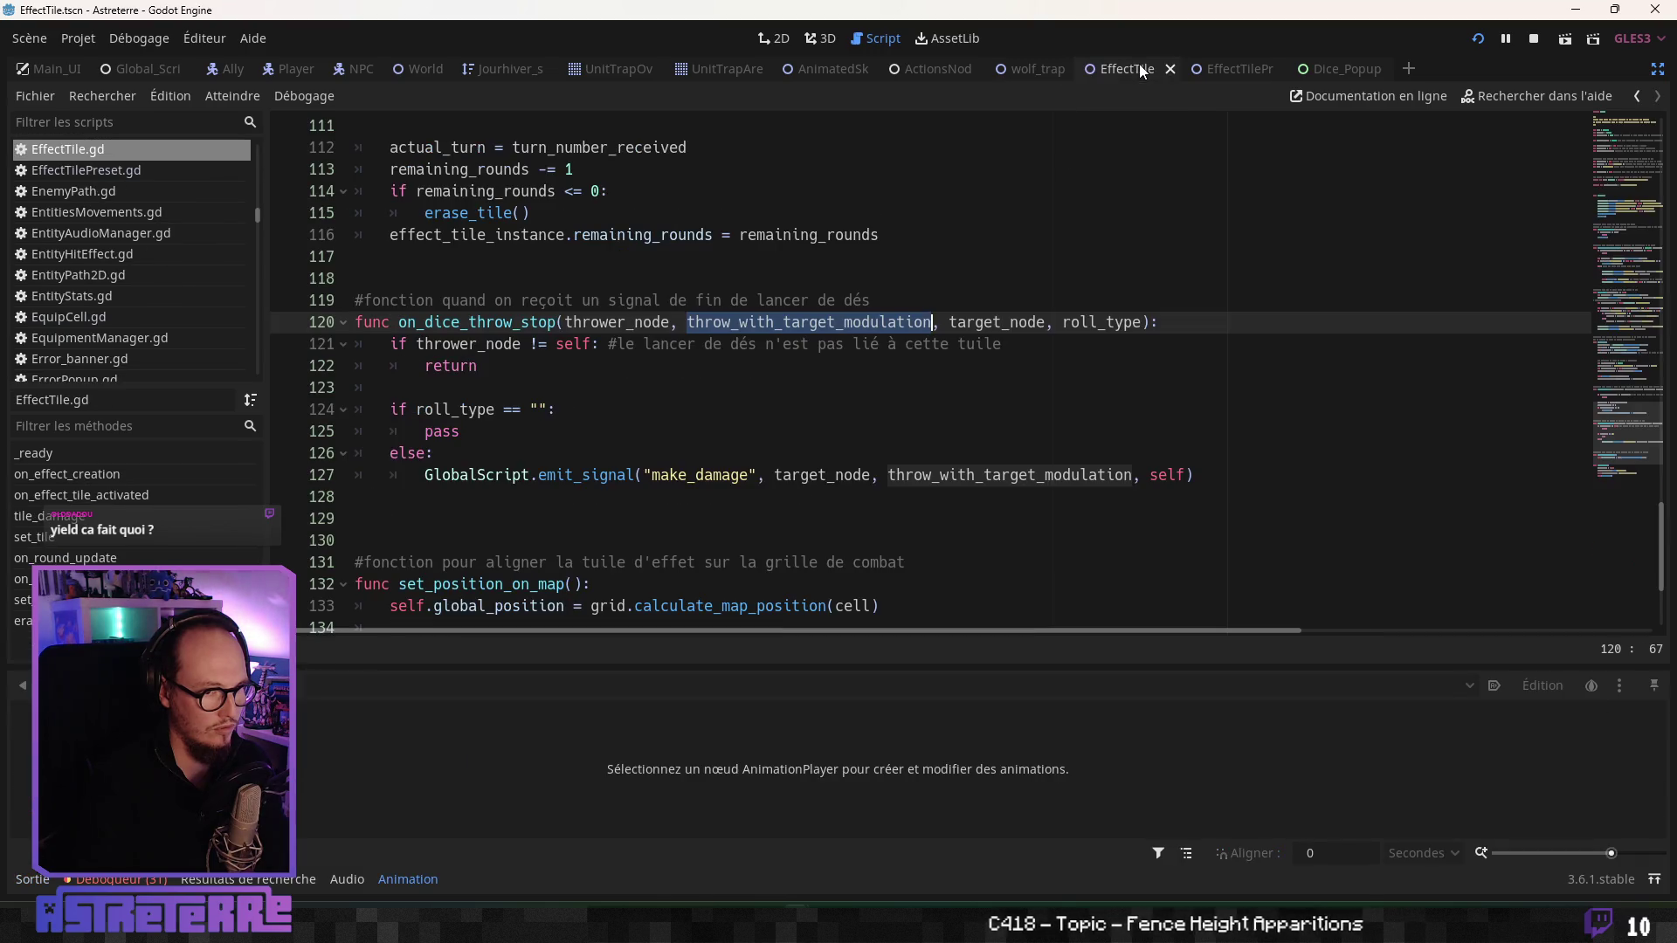
pyautogui.click(811, 342)
pyautogui.click(535, 323)
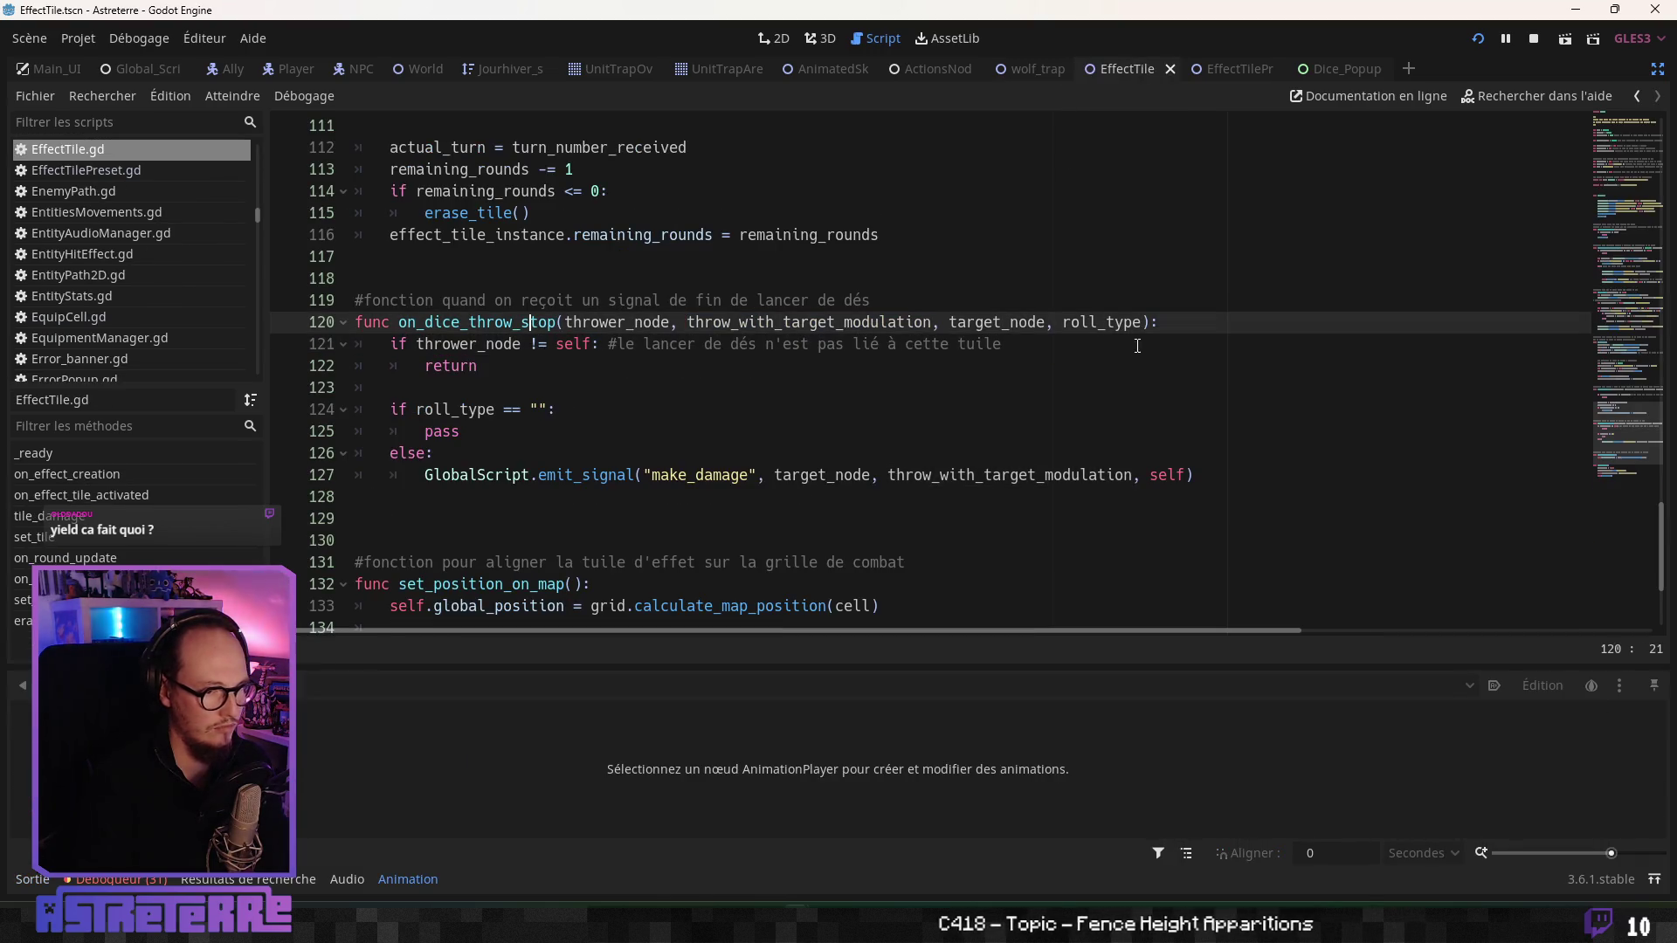
pyautogui.moveTo(1169, 323); pyautogui.dragTo(367, 297)
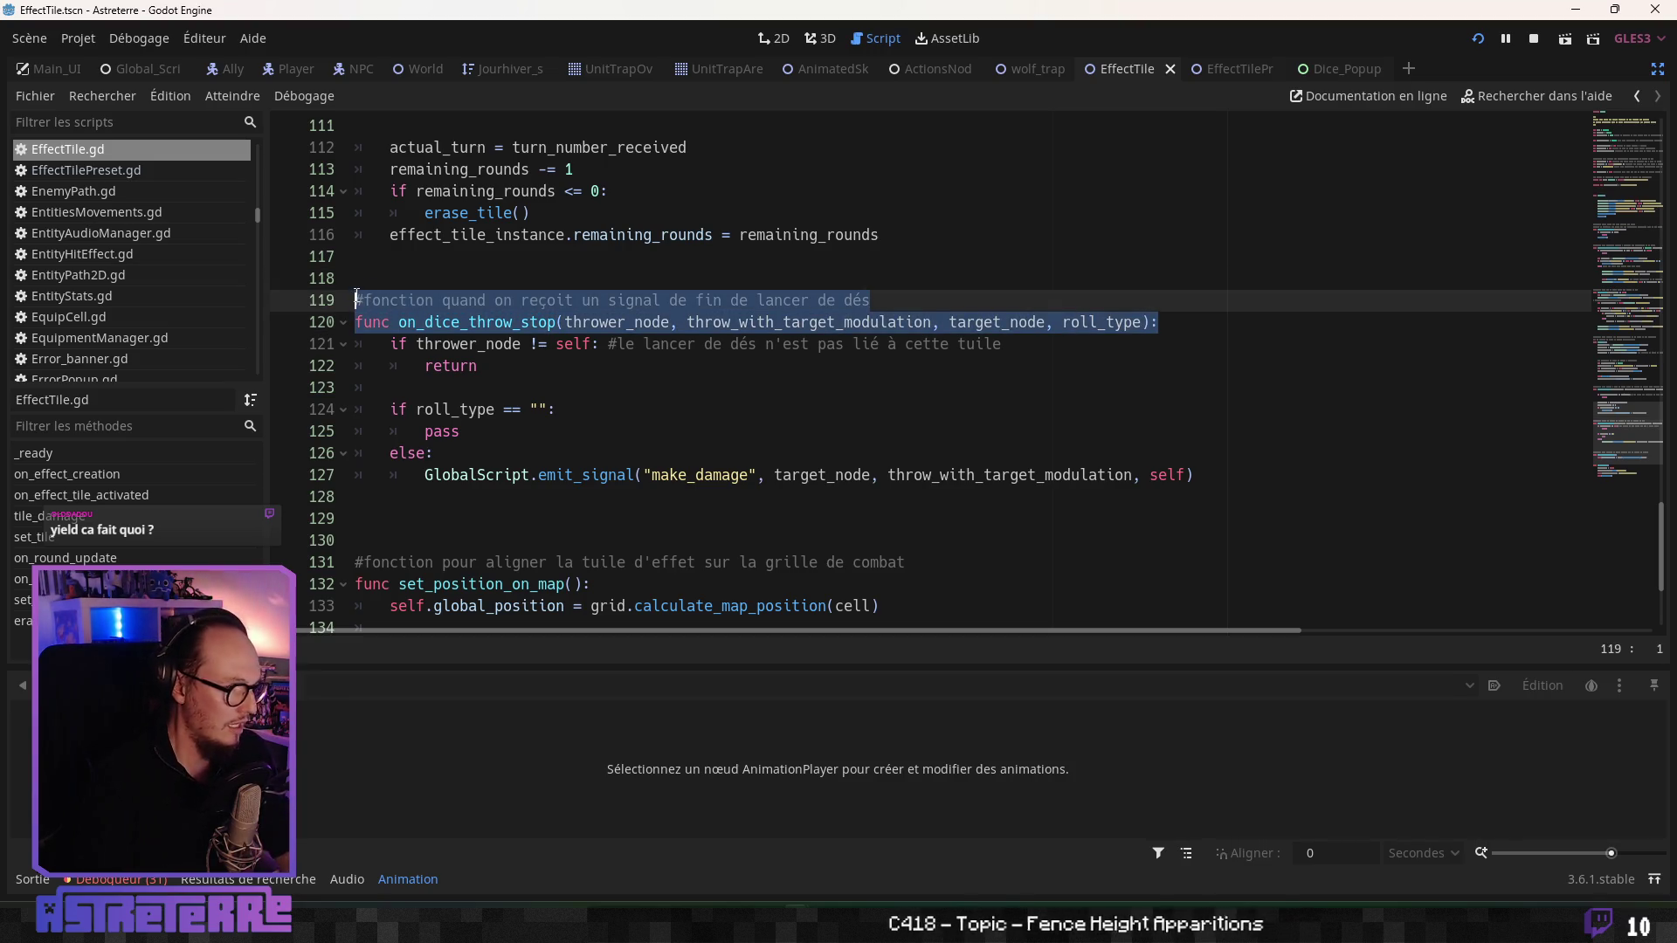
pyautogui.moveTo(537, 343)
pyautogui.mouseDown()
pyautogui.moveTo(547, 366)
pyautogui.moveTo(332, 315)
pyautogui.mouseUp()
pyautogui.hotkey('ctrl', 'c')
pyautogui.click(562, 367)
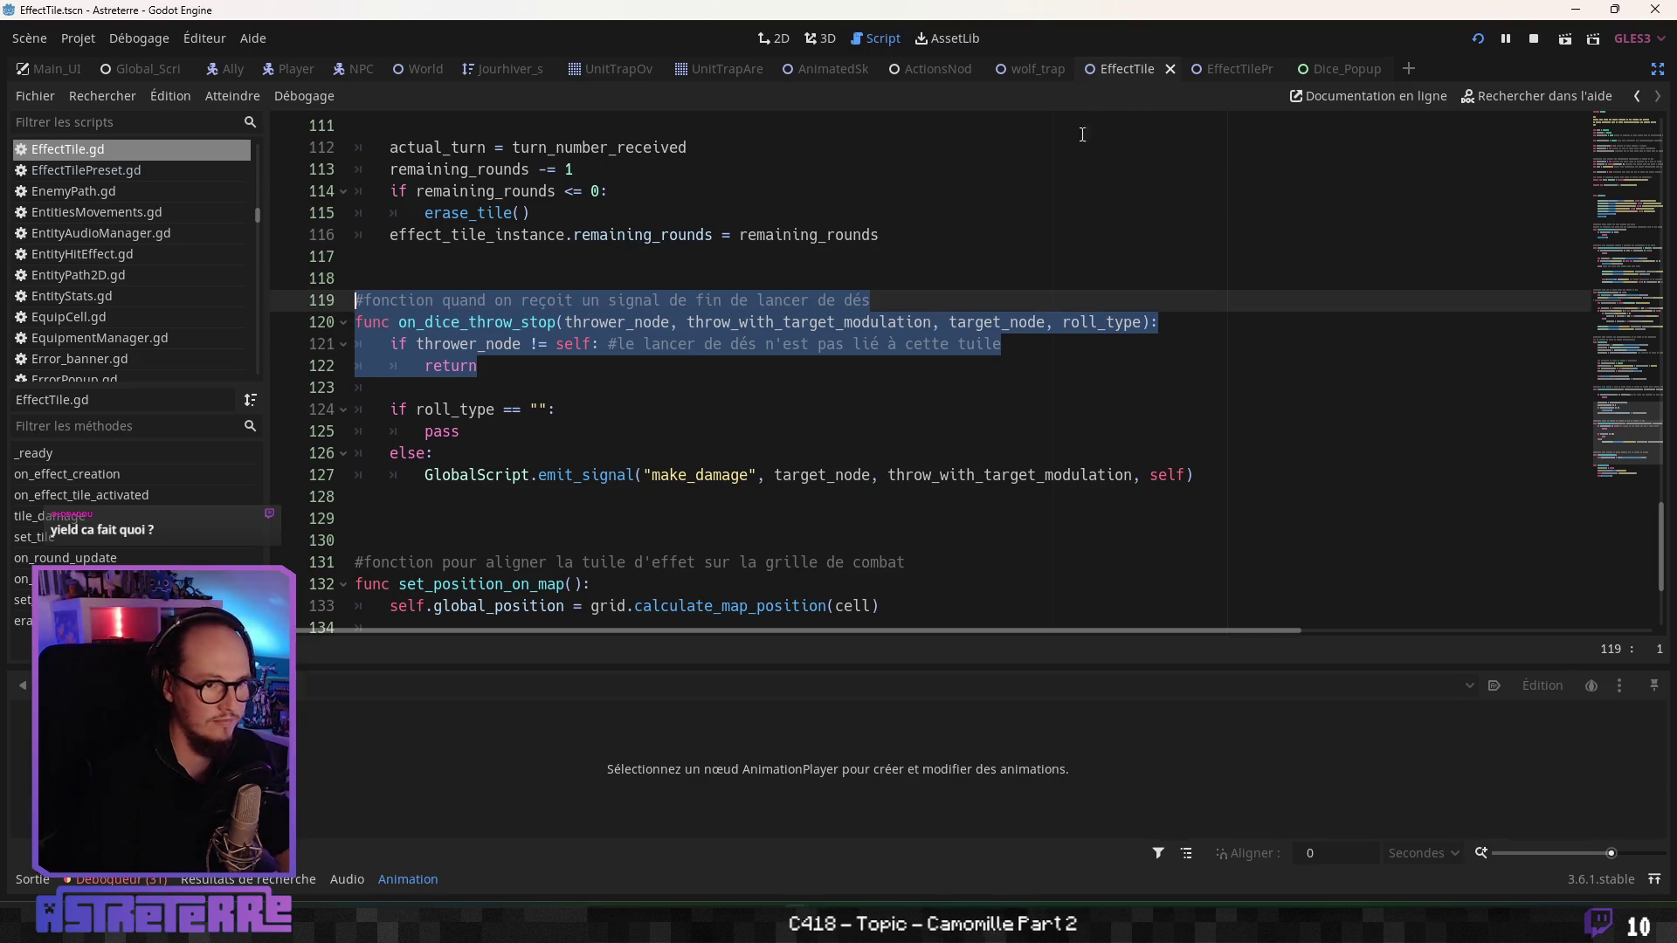
# - Paste the handler at empty line 149 of GenericTrapScene.gd
pyautogui.click(1009, 66)
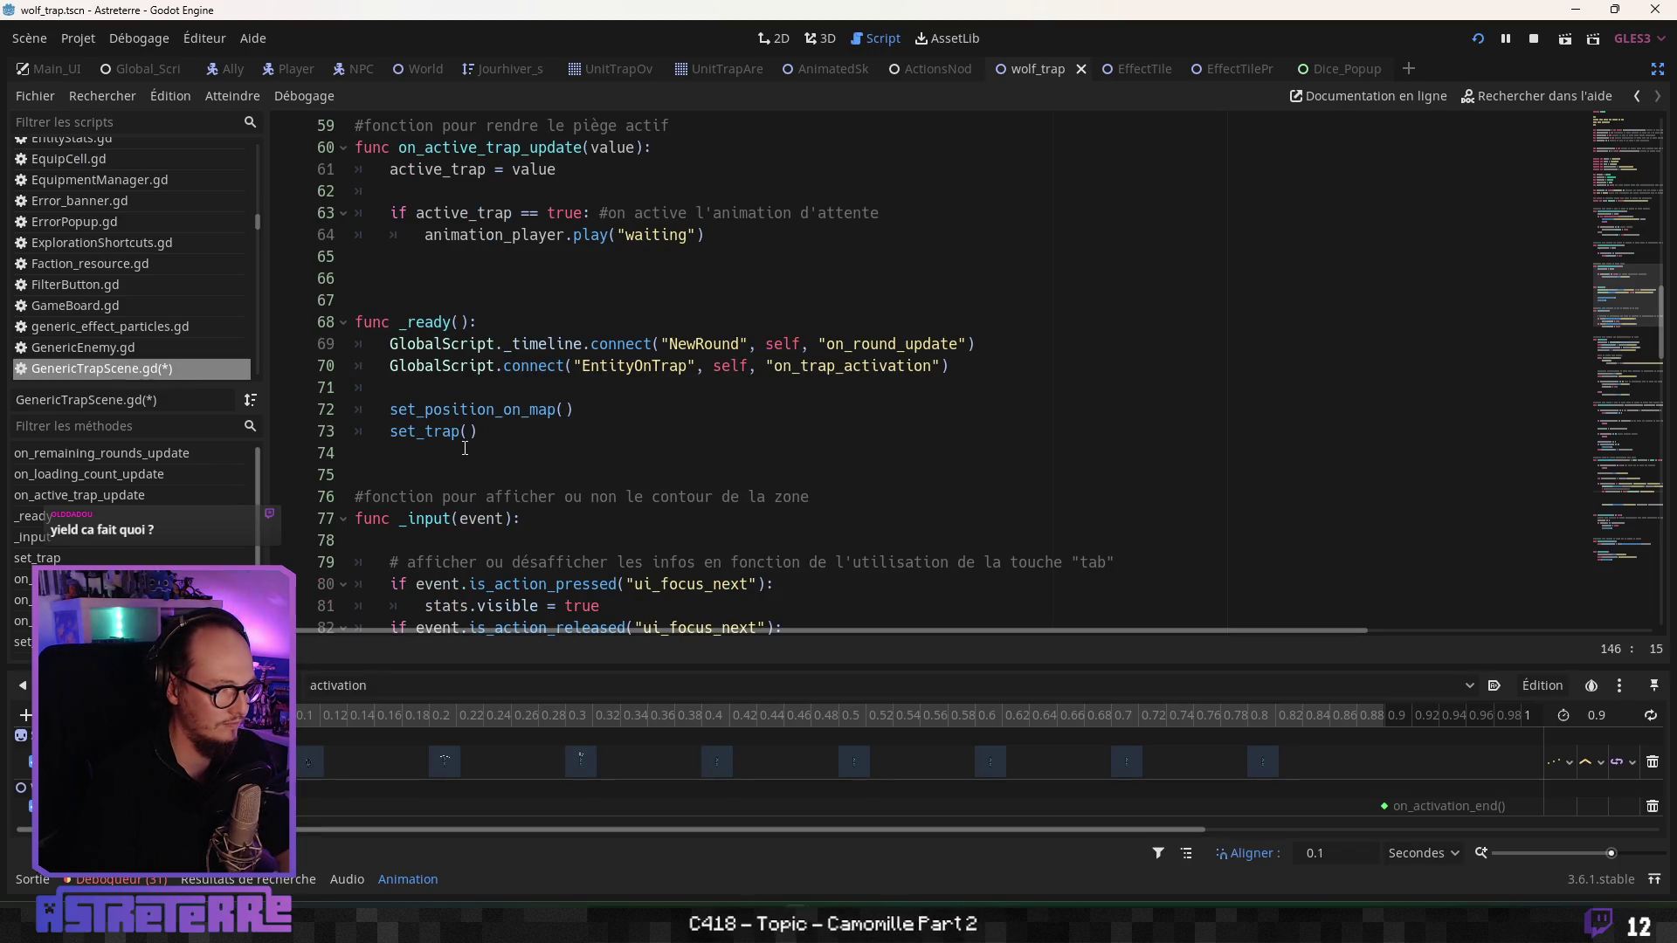
pyautogui.scroll(-14, 464, 448)
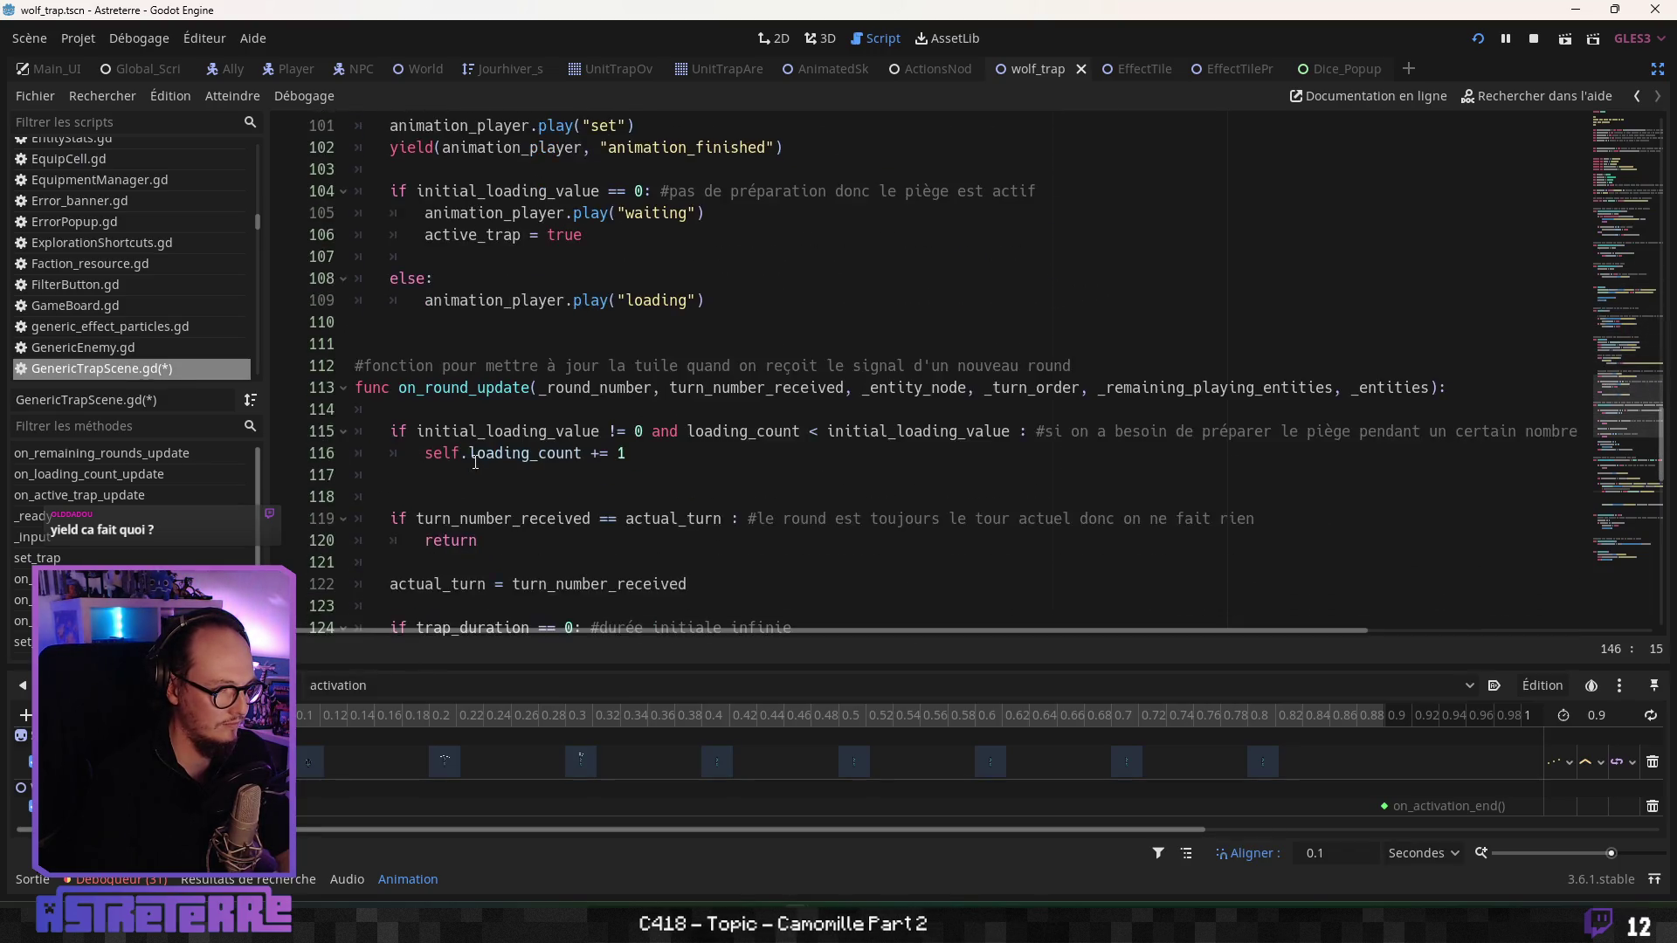
pyautogui.scroll(5, 476, 449)
pyautogui.scroll(-6, 478, 437)
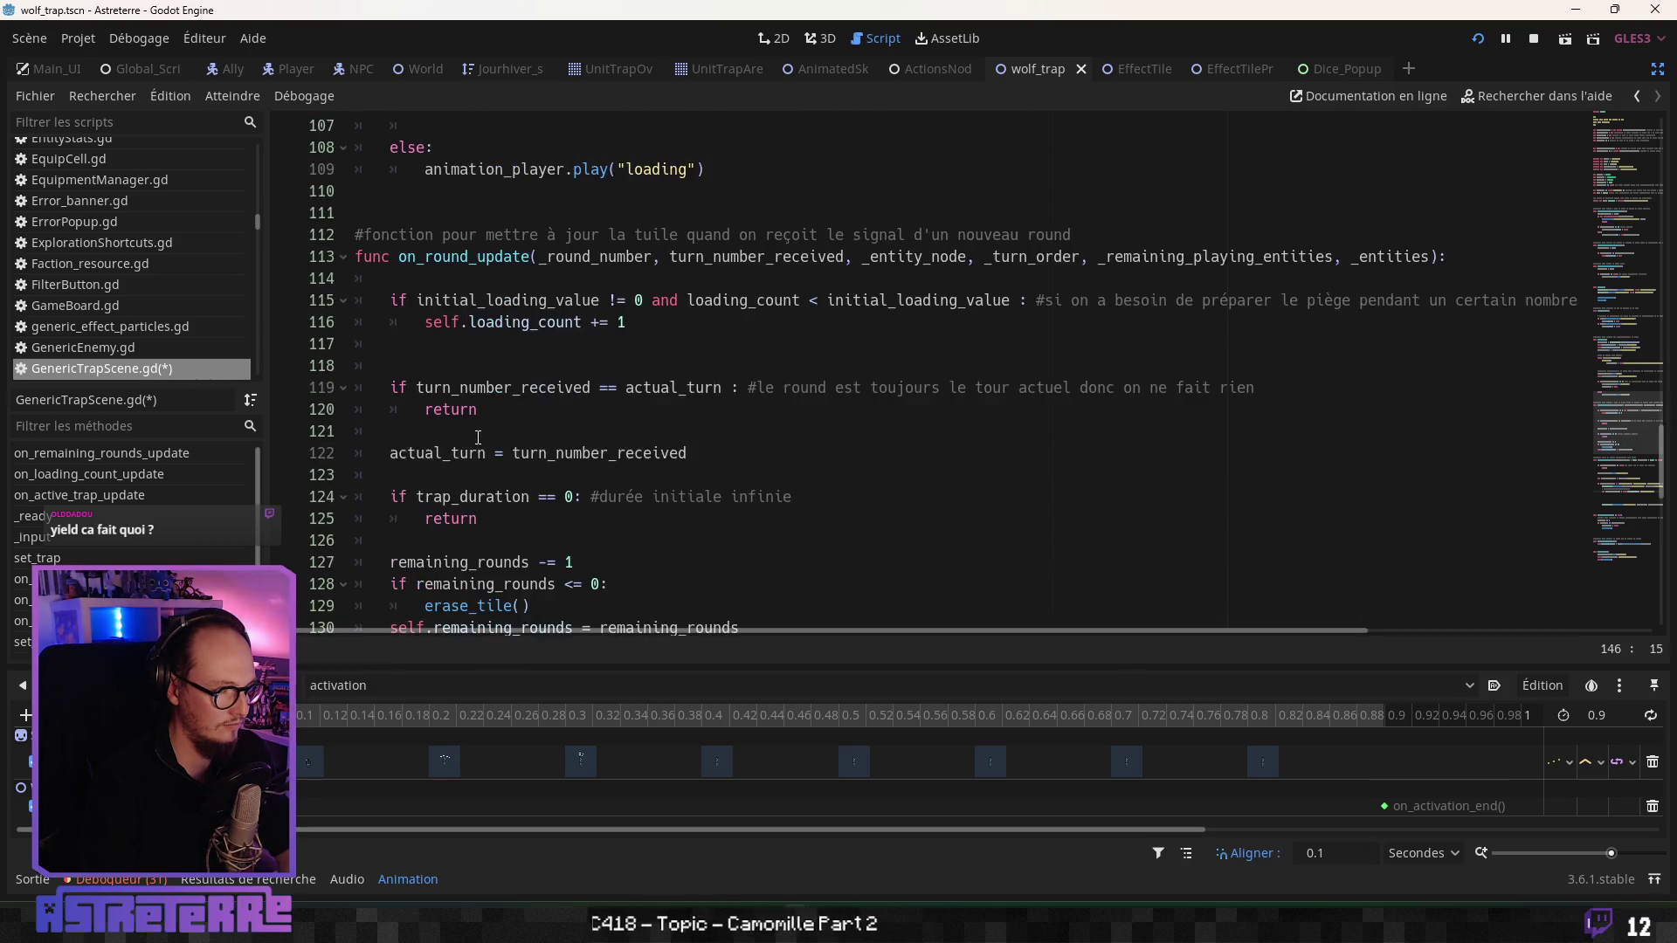
pyautogui.scroll(-9, 477, 437)
pyautogui.click(390, 459)
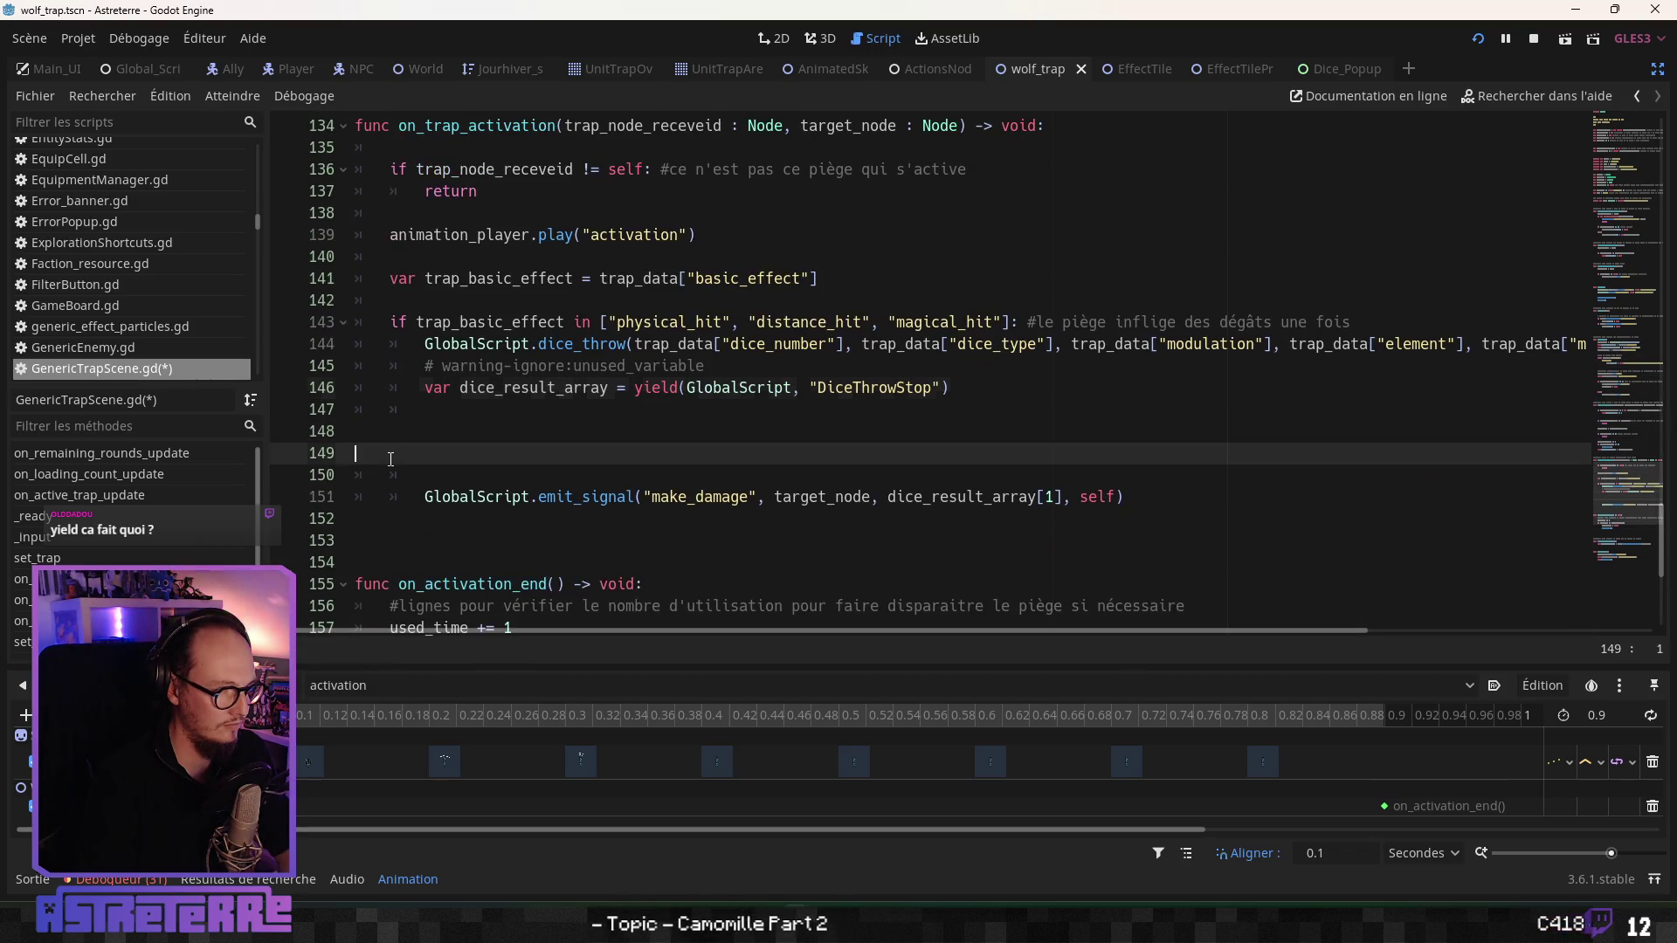
pyautogui.hotkey('ctrl', 'v')
# - Replace dice_result_array[1] in the make_damage emit with throw_with_target_modulation
pyautogui.scroll(-3, 542, 506)
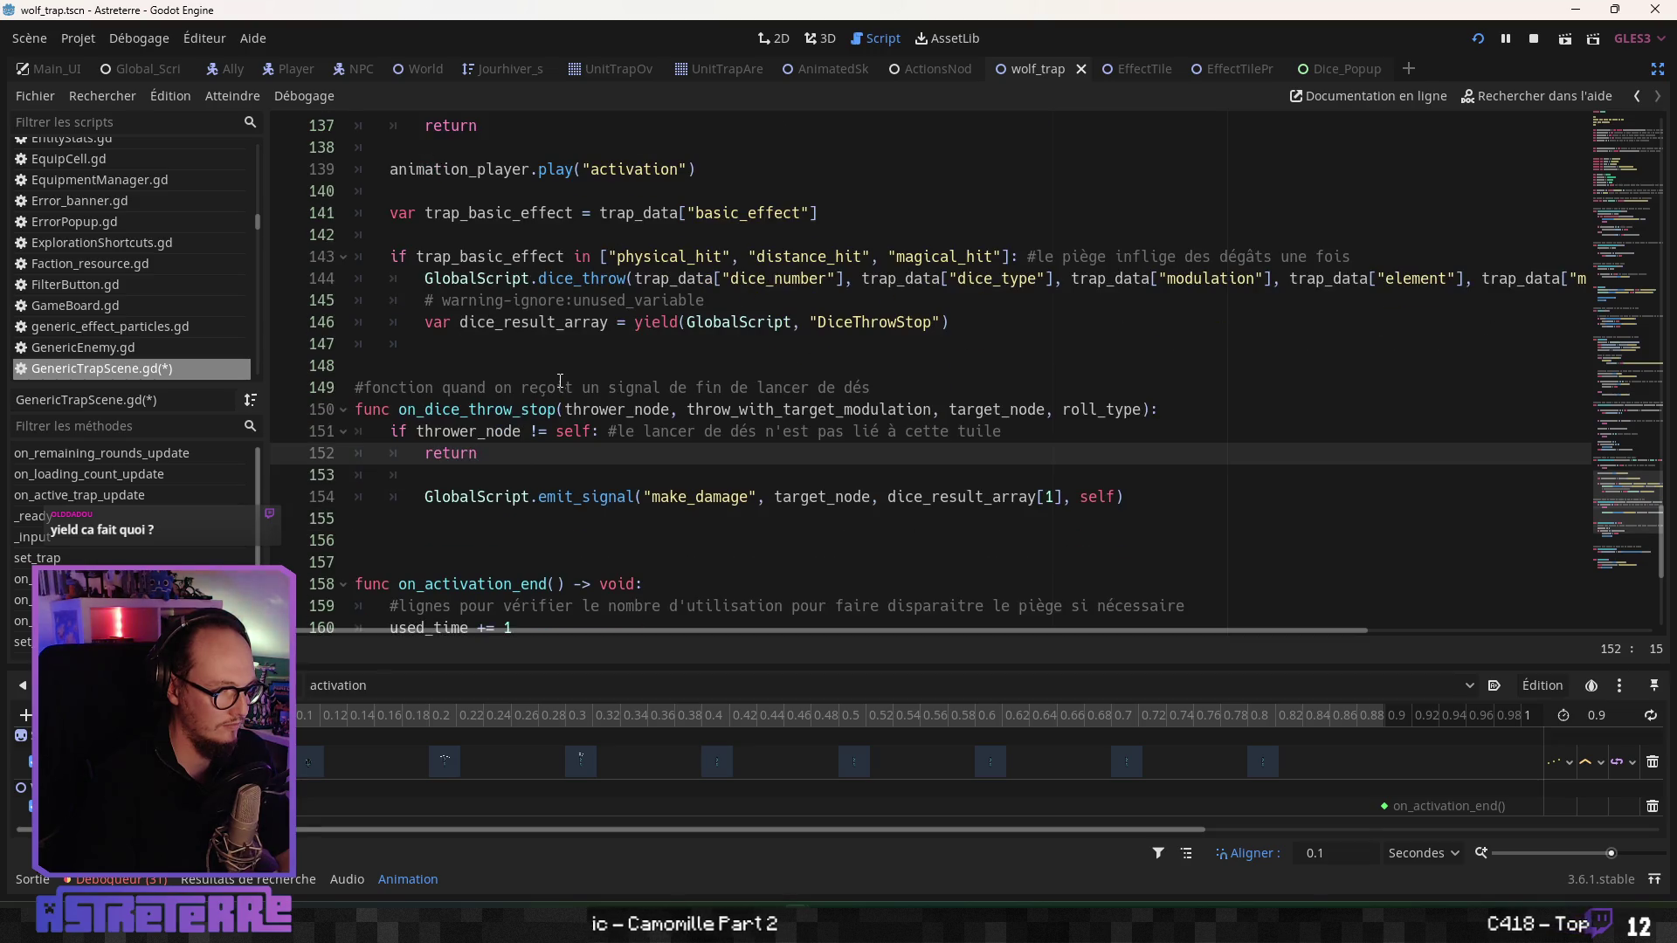
pyautogui.click(603, 367)
pyautogui.click(643, 496)
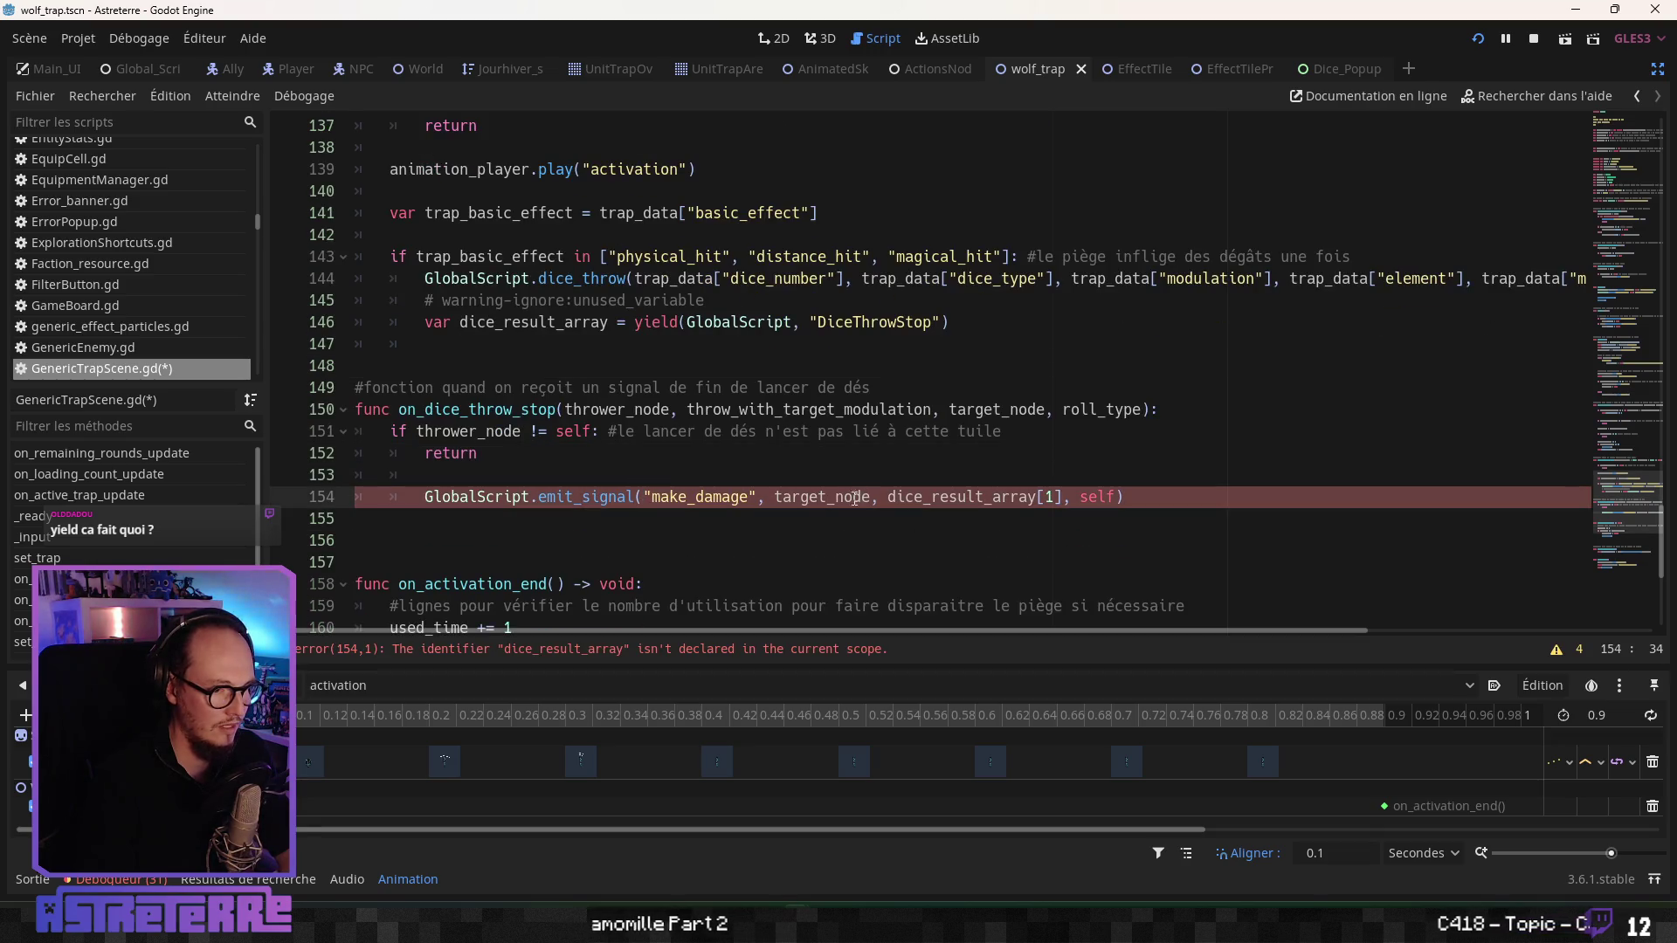
pyautogui.doubleClick(820, 498)
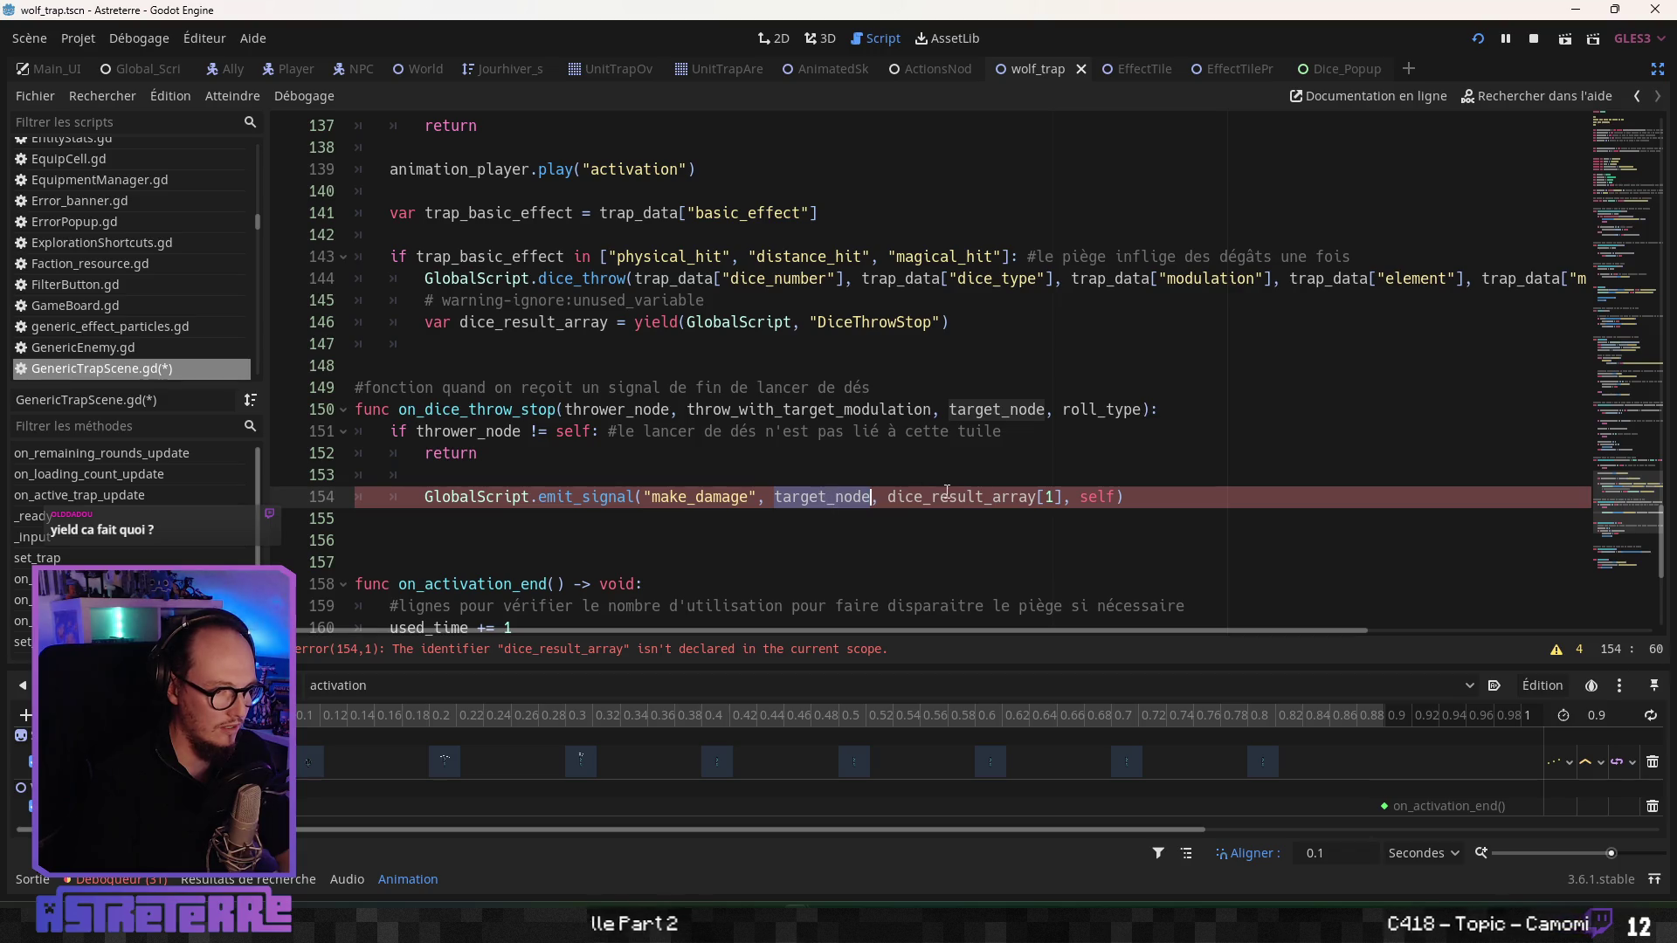
pyautogui.doubleClick(980, 496)
pyautogui.click(908, 432)
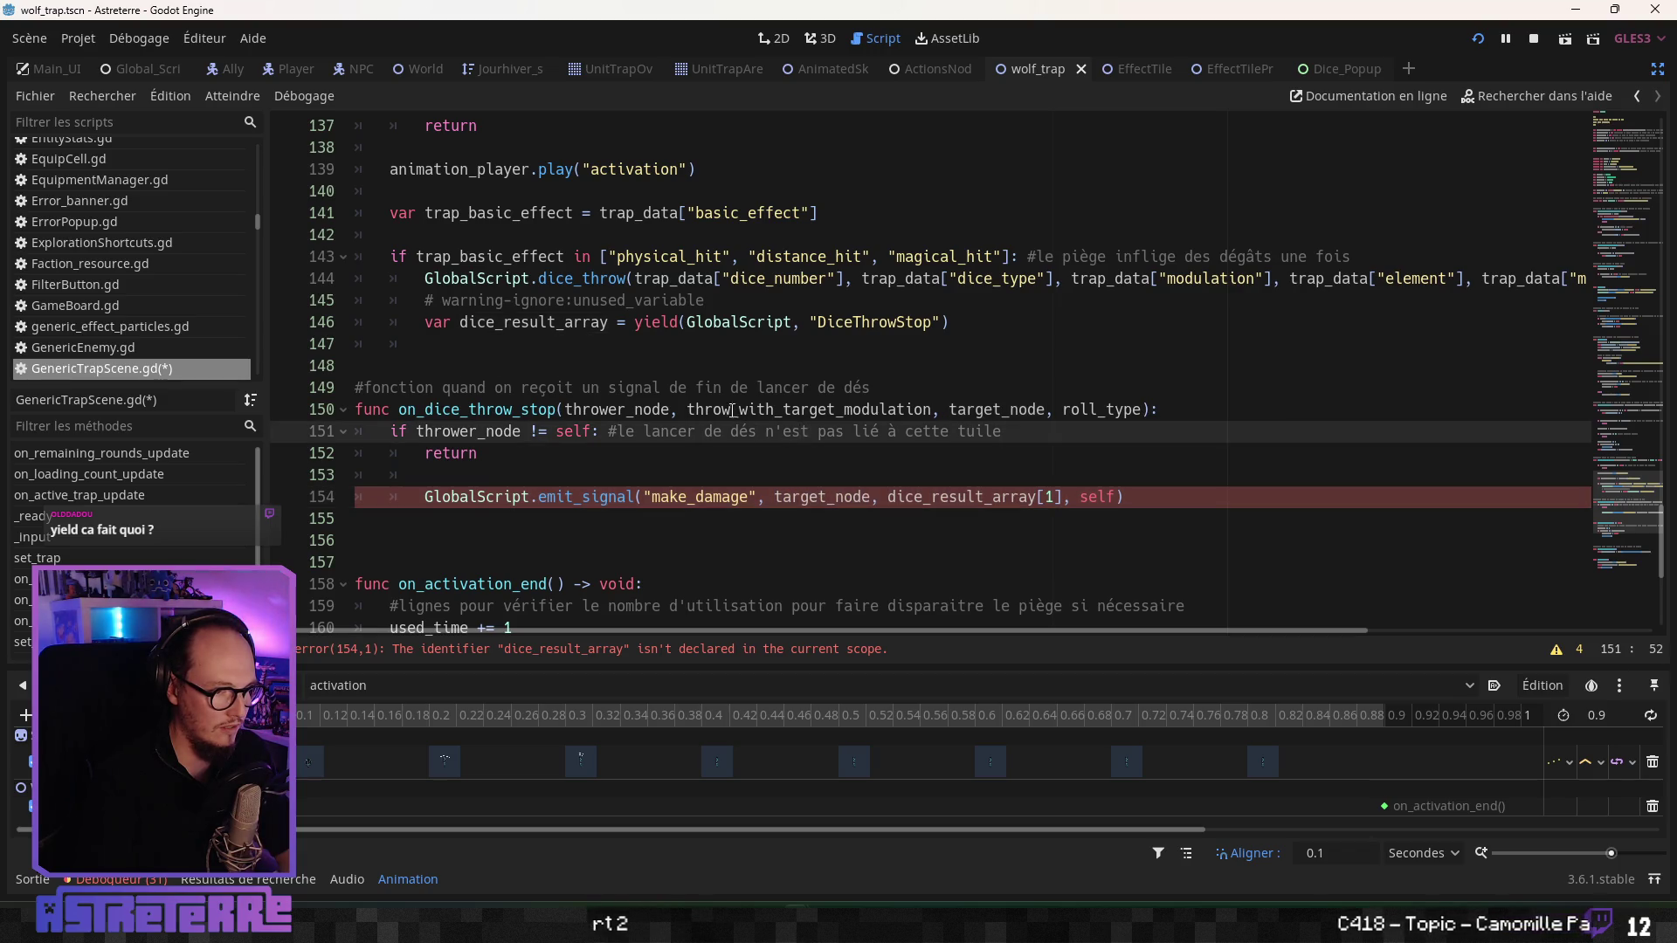
pyautogui.doubleClick(808, 409)
pyautogui.hotkey('ctrl', 'c')
pyautogui.moveTo(1064, 496); pyautogui.dragTo(887, 496)
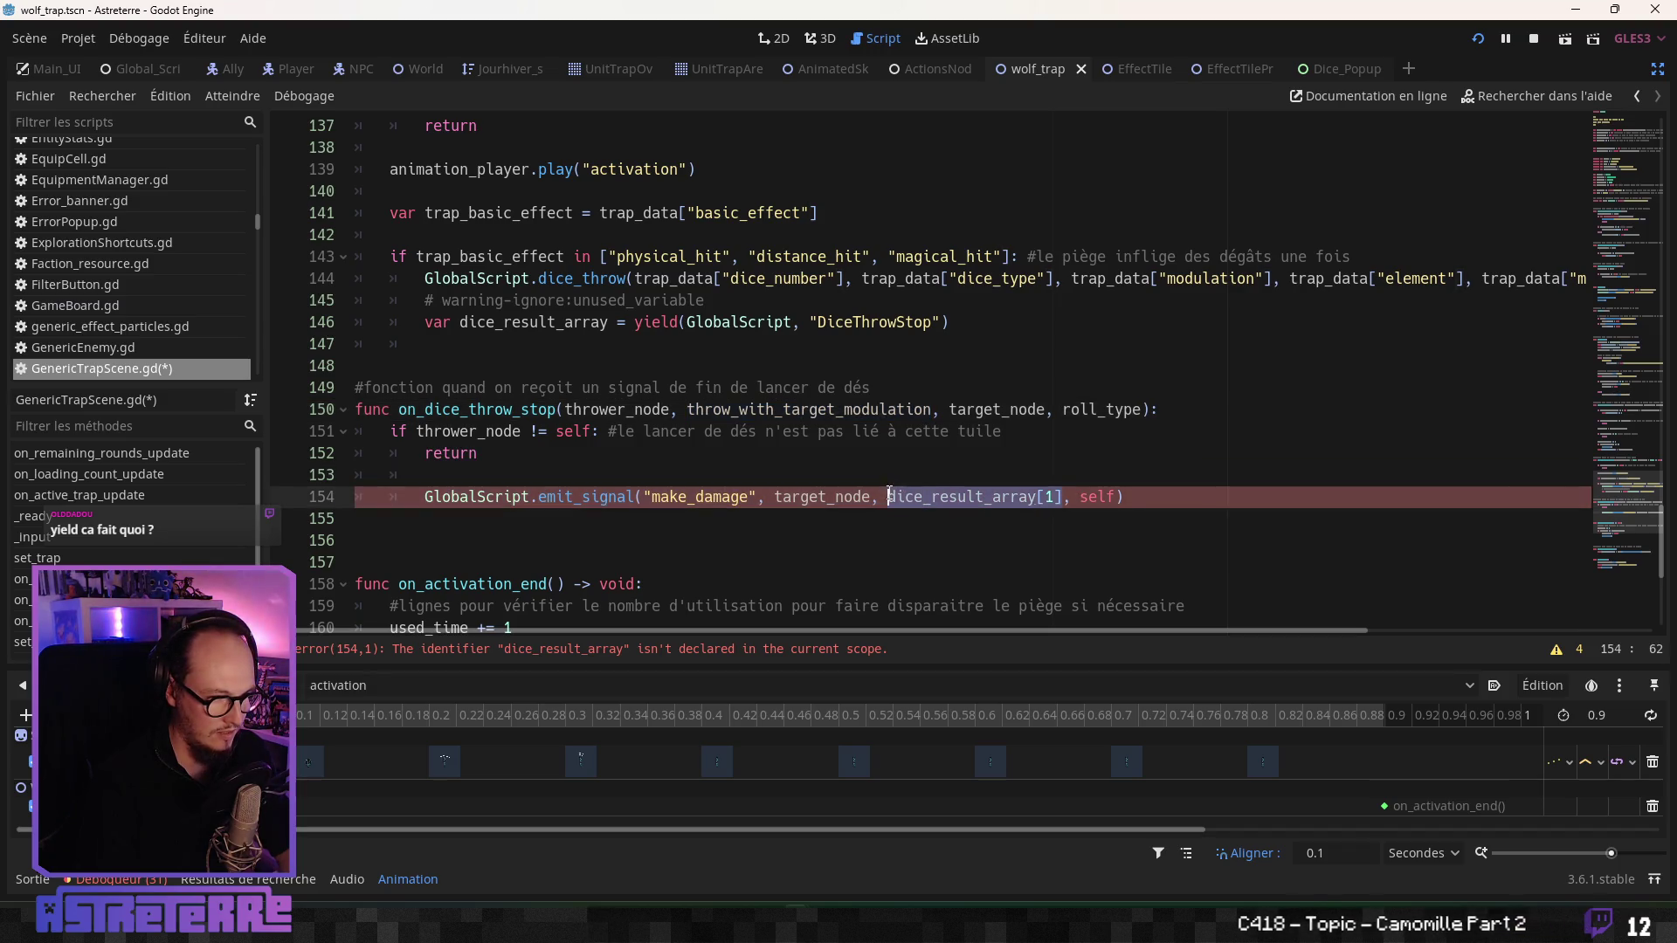
pyautogui.hotkey('ctrl', 'v')
pyautogui.click(817, 431)
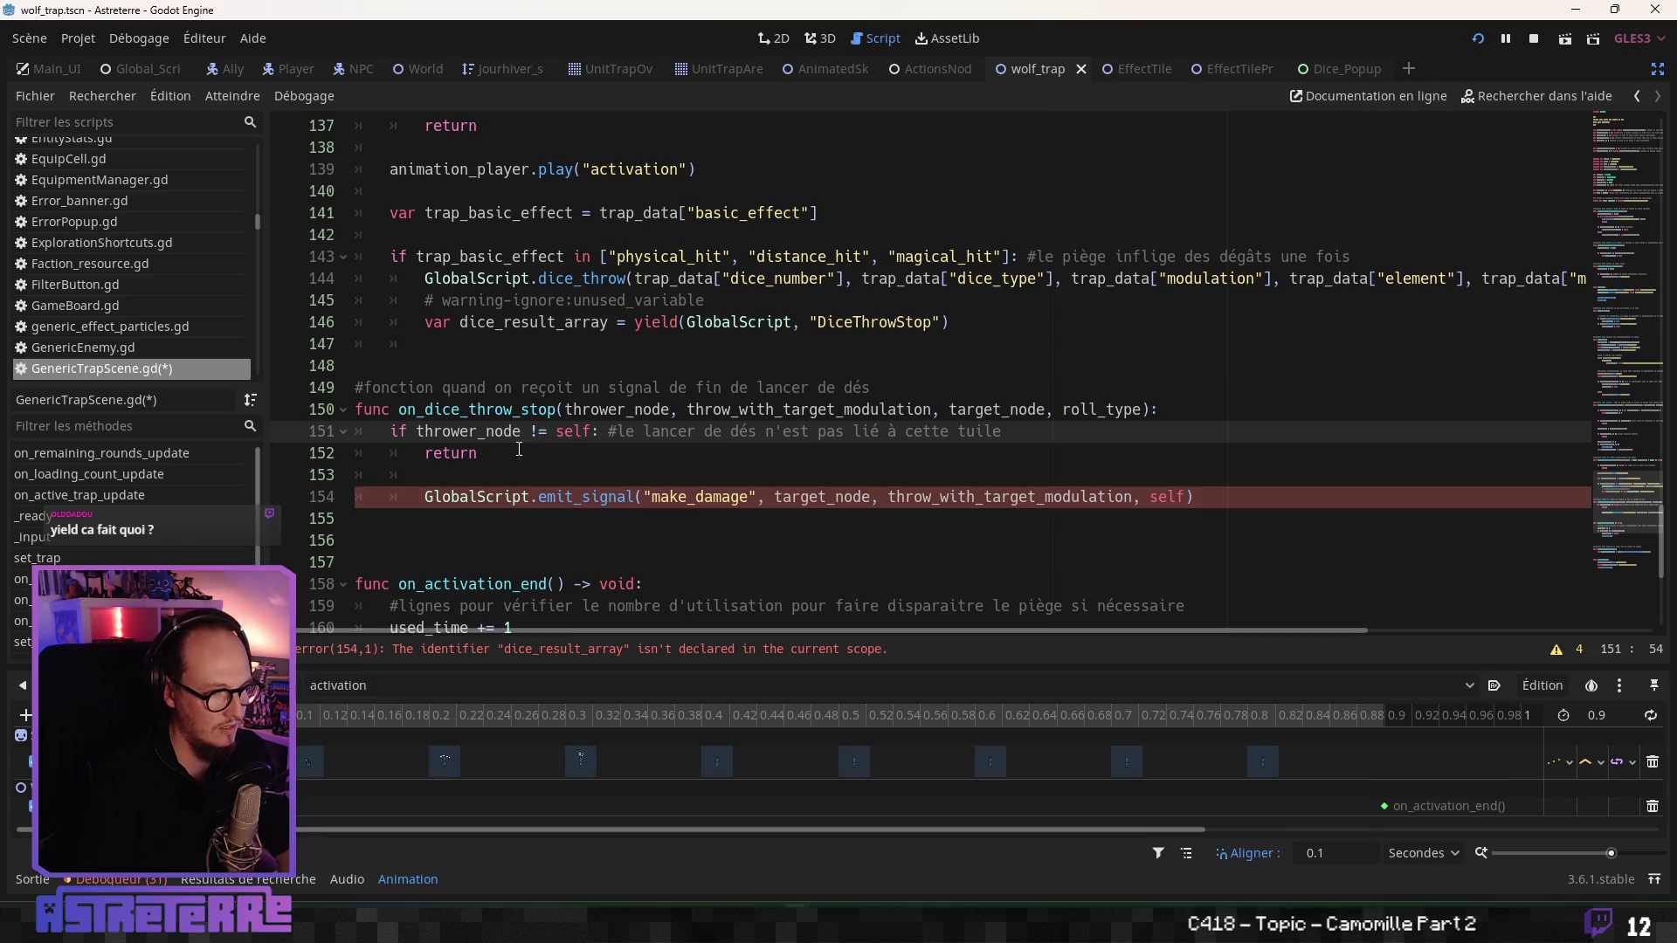
# - Remove 'tuile' from the handler's comment and trim 'cette' down
pyautogui.click(519, 448)
pyautogui.click(1048, 431)
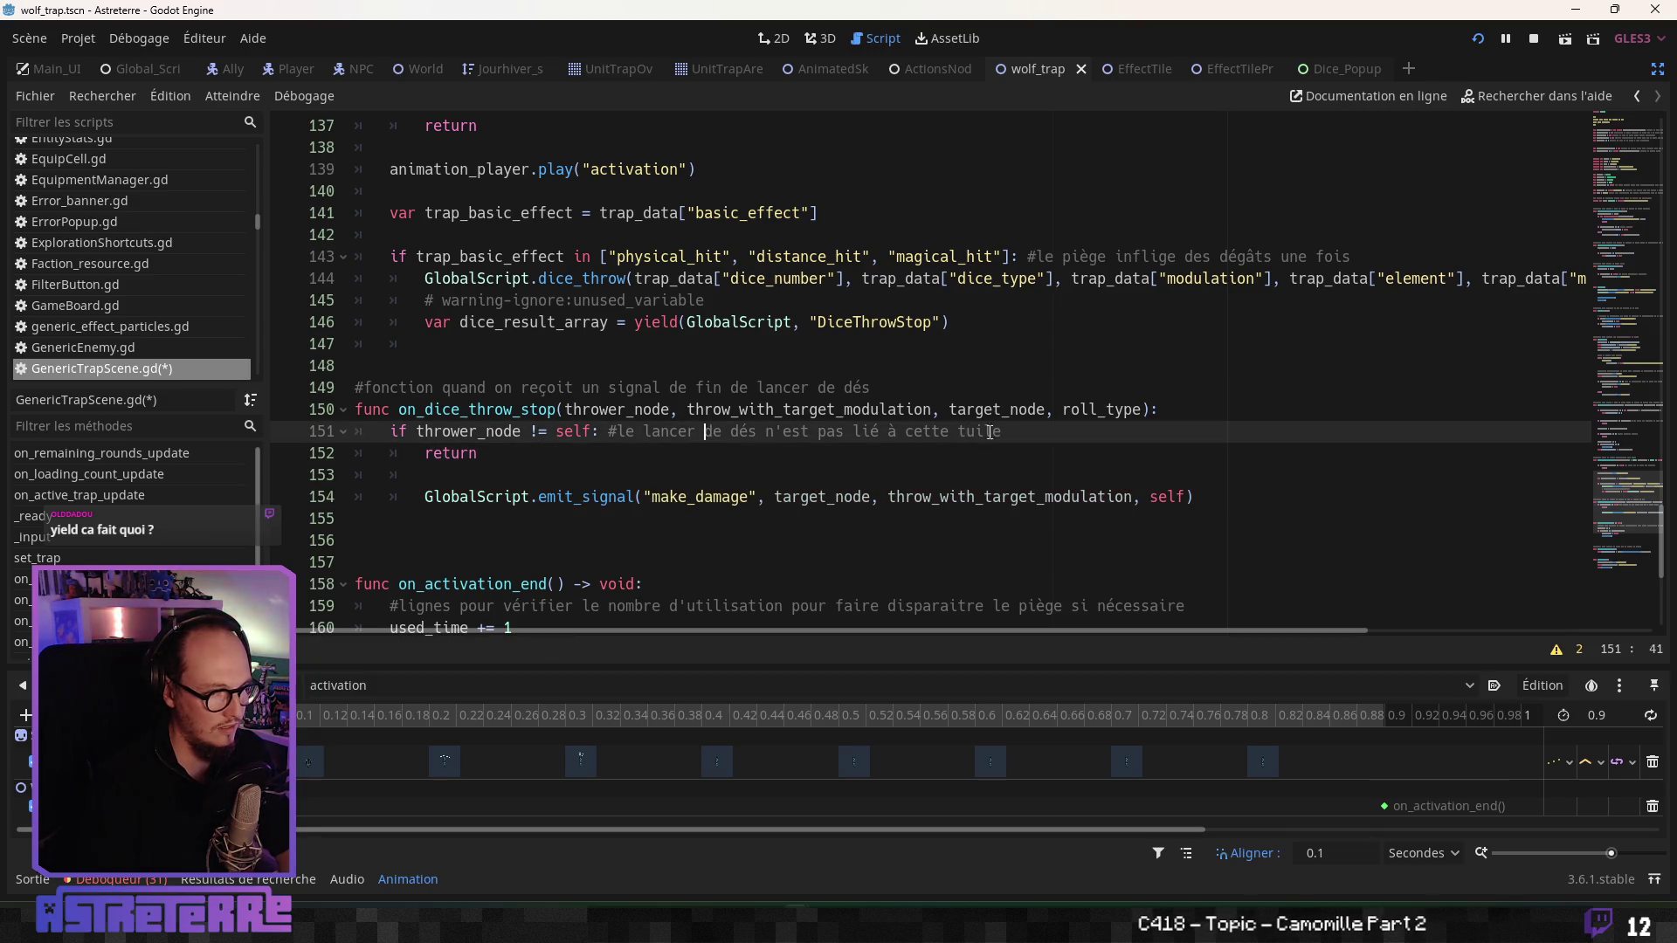
pyautogui.hotkey('ctrl', 'shift', 'Left')
pyautogui.press('BackSpace')
pyautogui.press('BackSpace')
pyautogui.press('BackSpace')
pyautogui.press('BackSpace')
pyautogui.press('BackSpace')
# - Finish the handler comment with 'piège'
pyautogui.write('p')
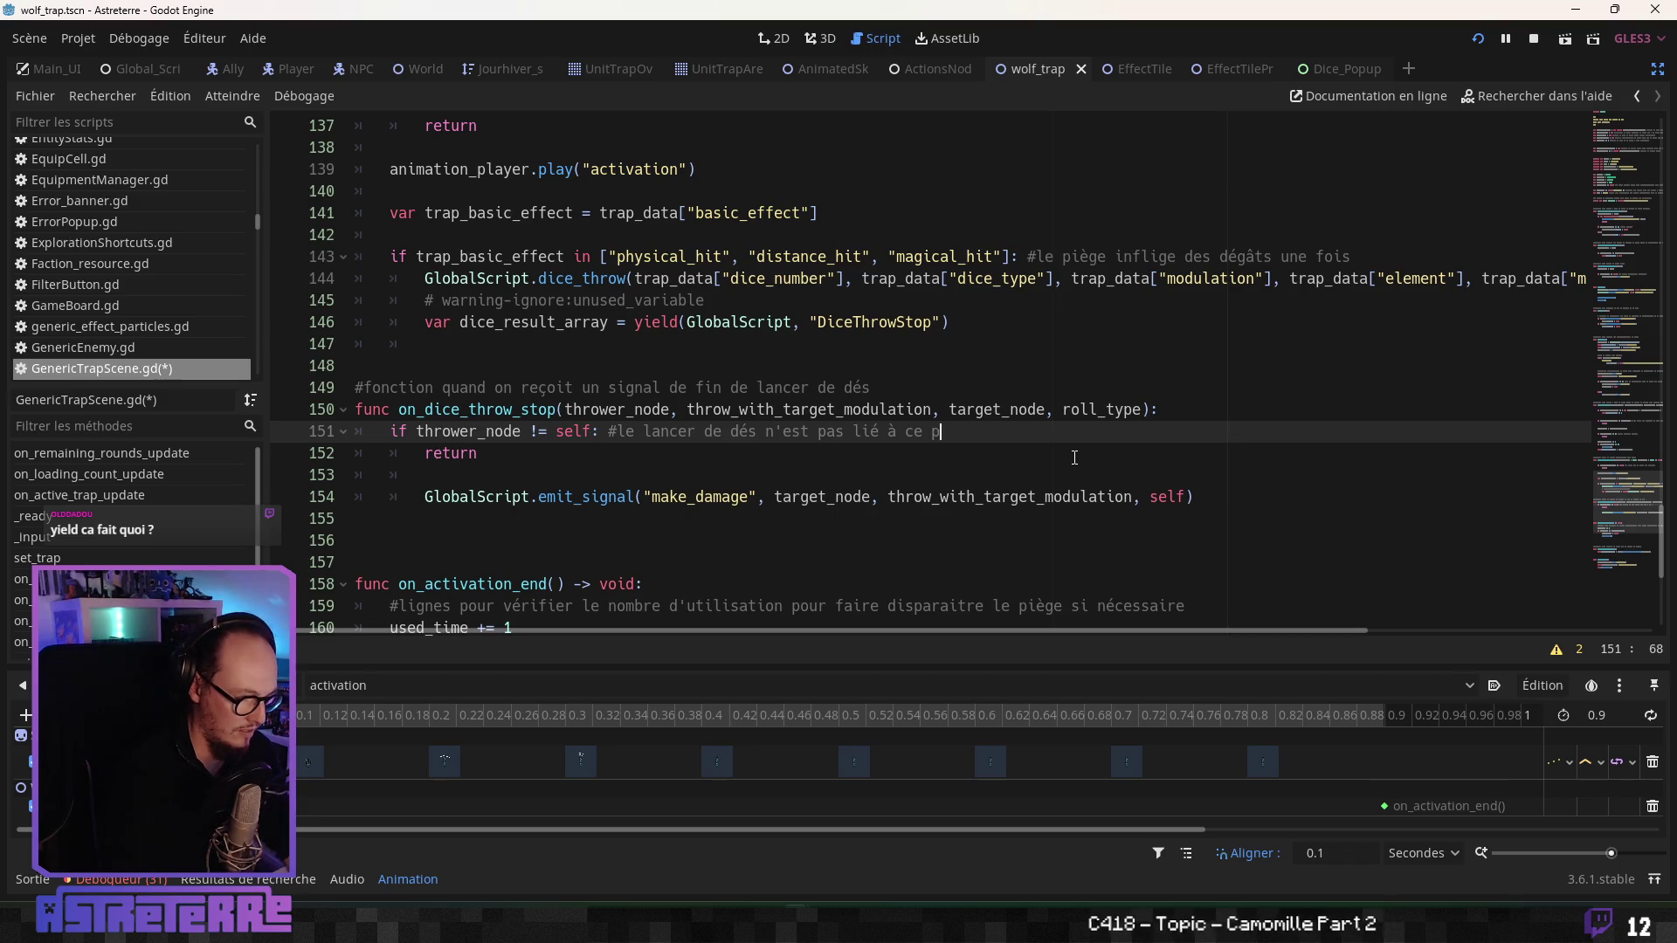
pyautogui.write('iège')
pyautogui.click(891, 386)
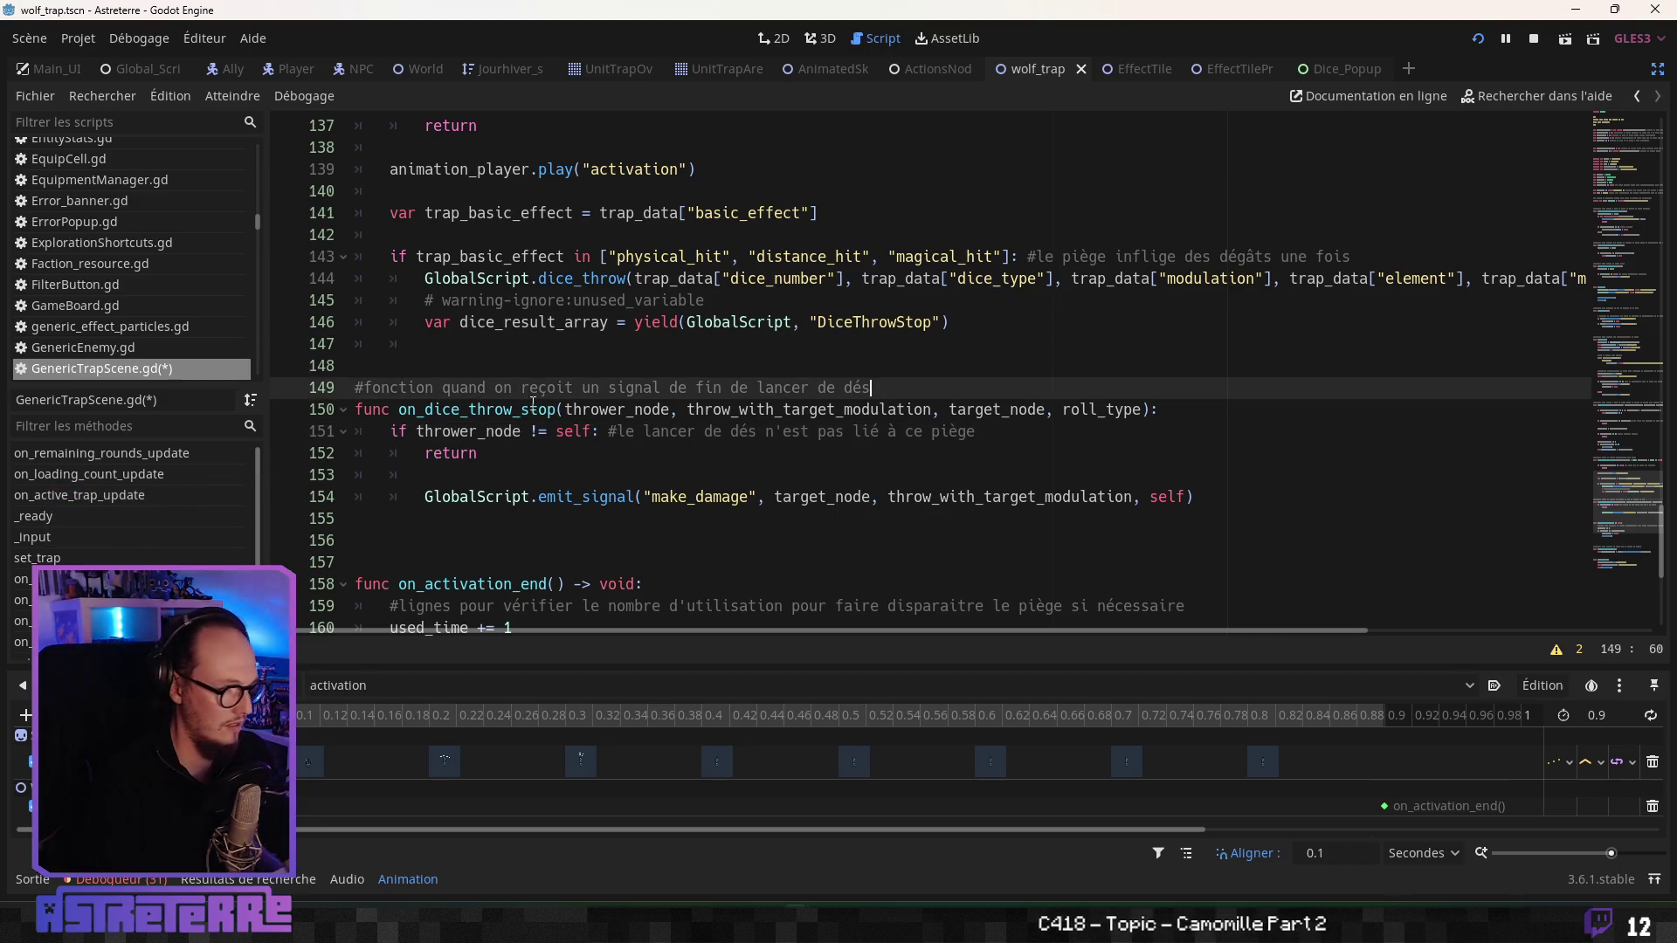
pyautogui.scroll(20, 562, 407)
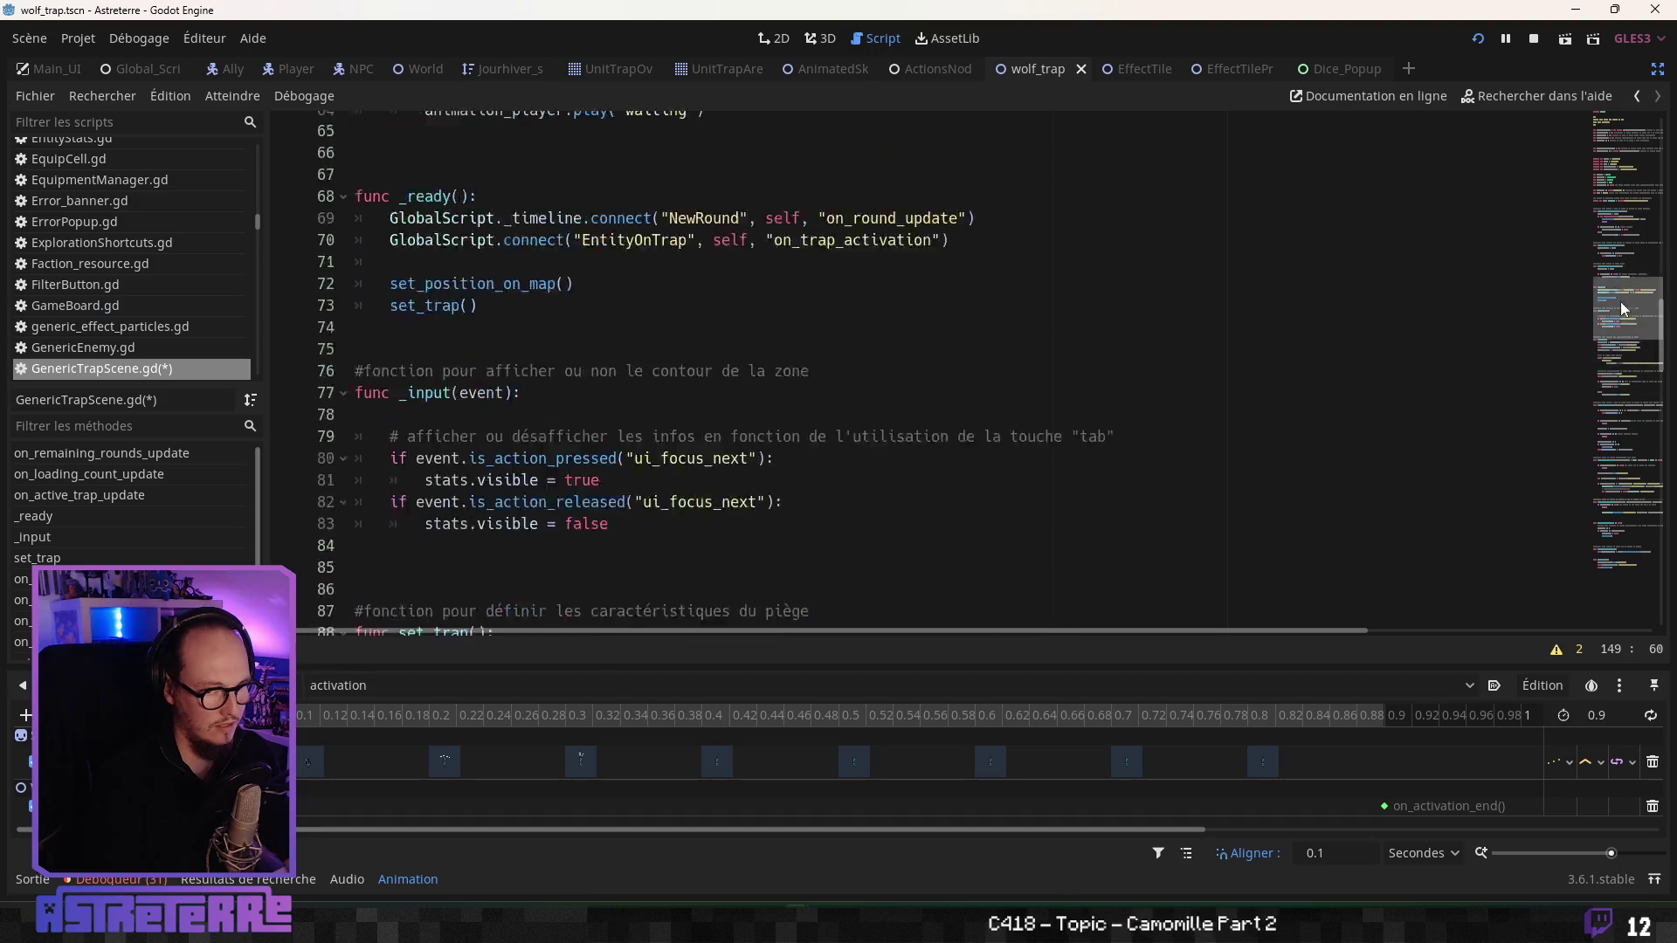
pyautogui.moveTo(1620, 196); pyautogui.dragTo(1595, 283)
pyautogui.click(1594, 283)
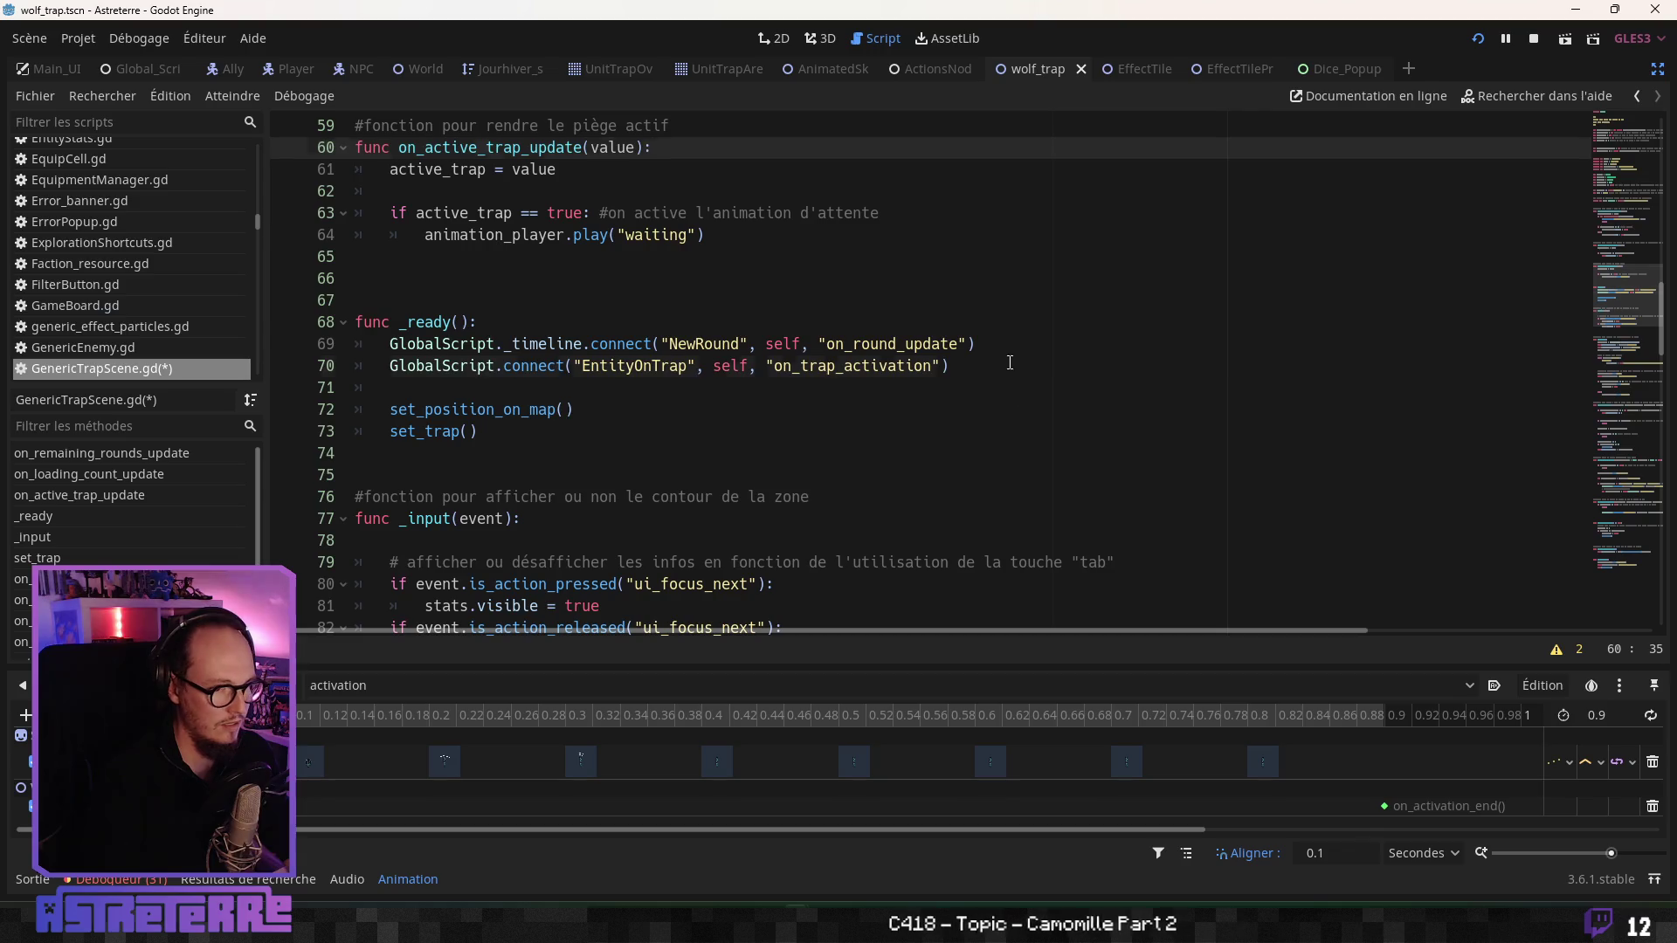
# - In _ready, connect GlobalScript's DiceThrowStop signal to self's on_dice_throw_stop
pyautogui.click(1009, 363)
pyautogui.press('Return')
pyautogui.write('Glonb')
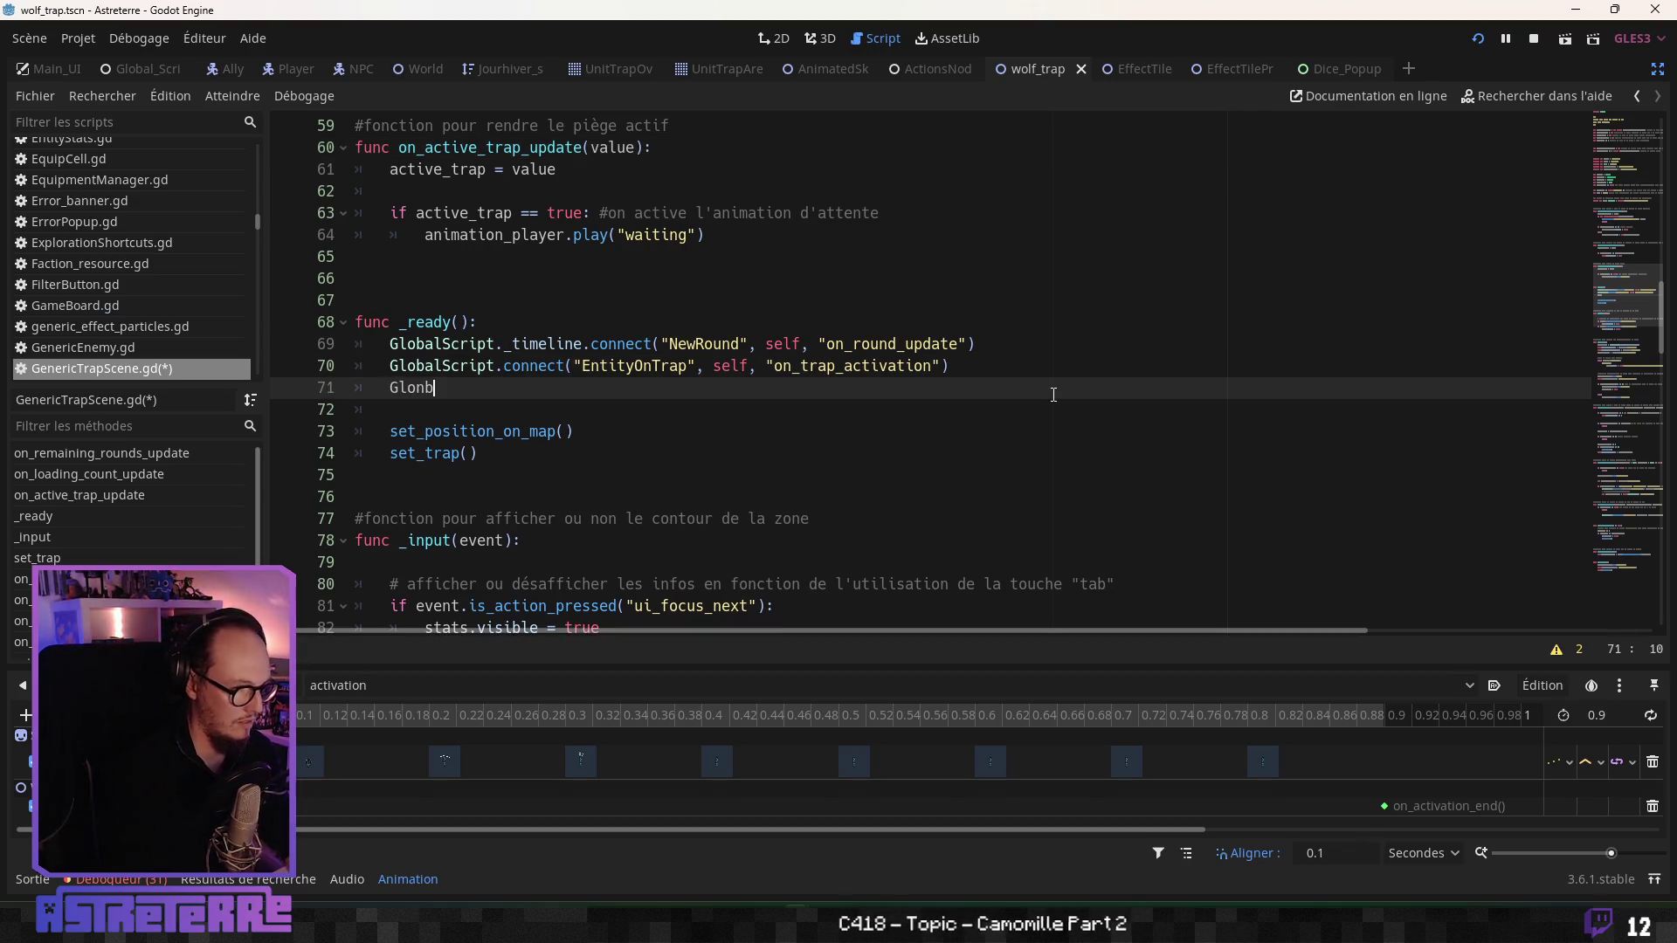
pyautogui.press('BackSpace')
pyautogui.press('BackSpace')
pyautogui.write('balScript.c')
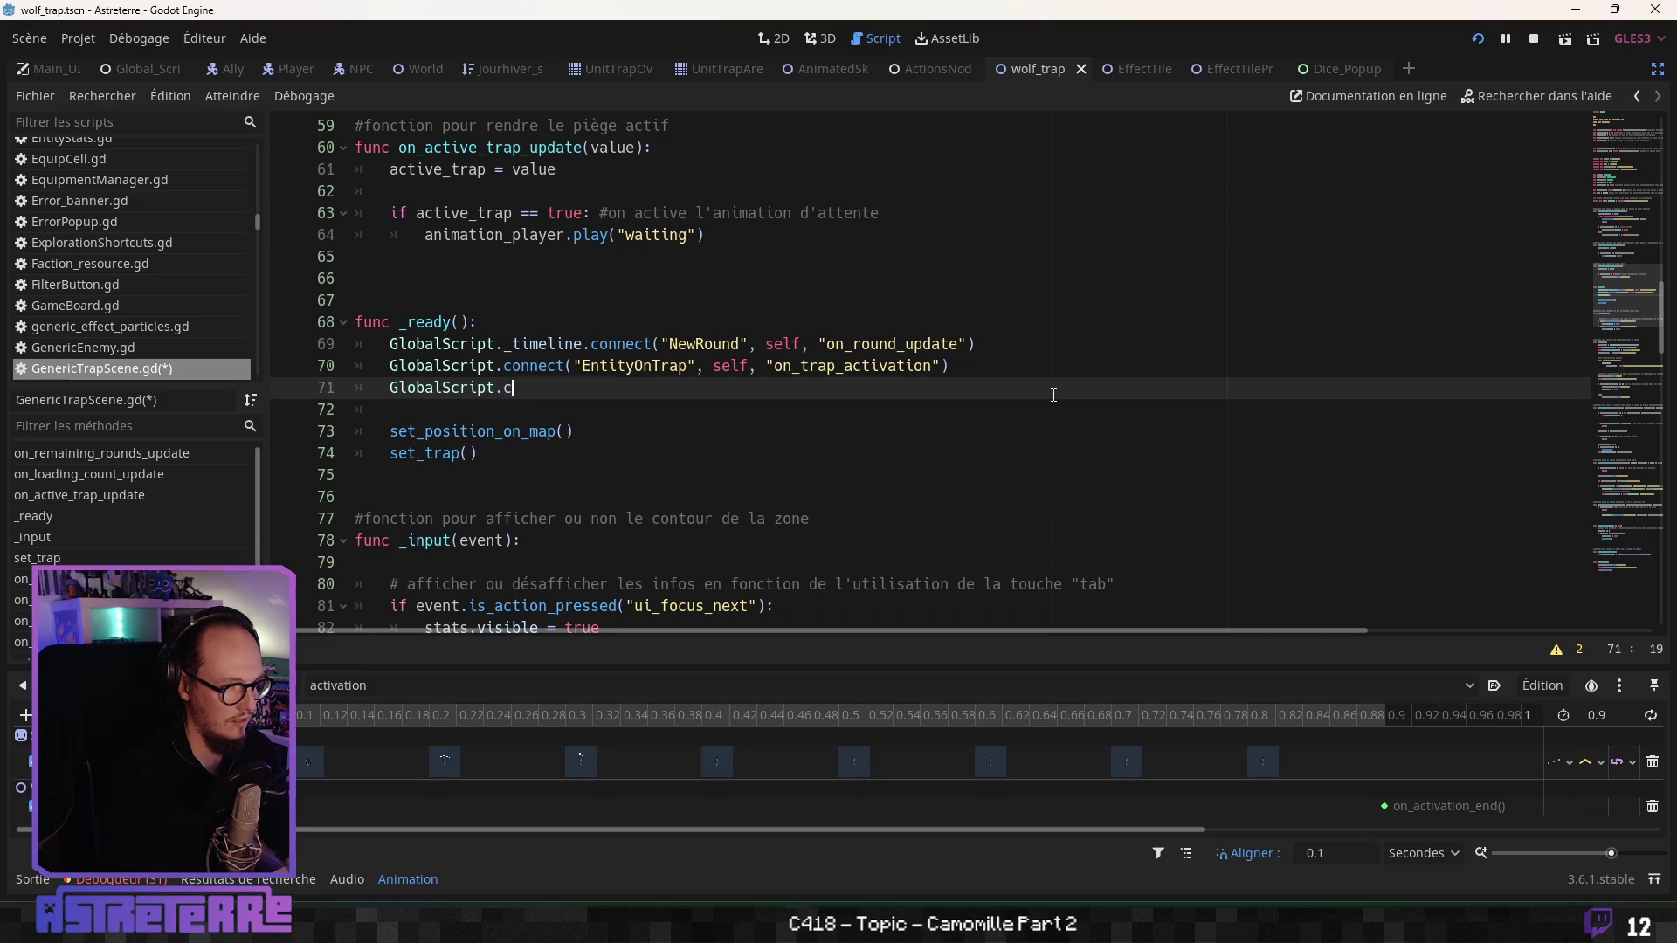
pyautogui.write('onnect(')
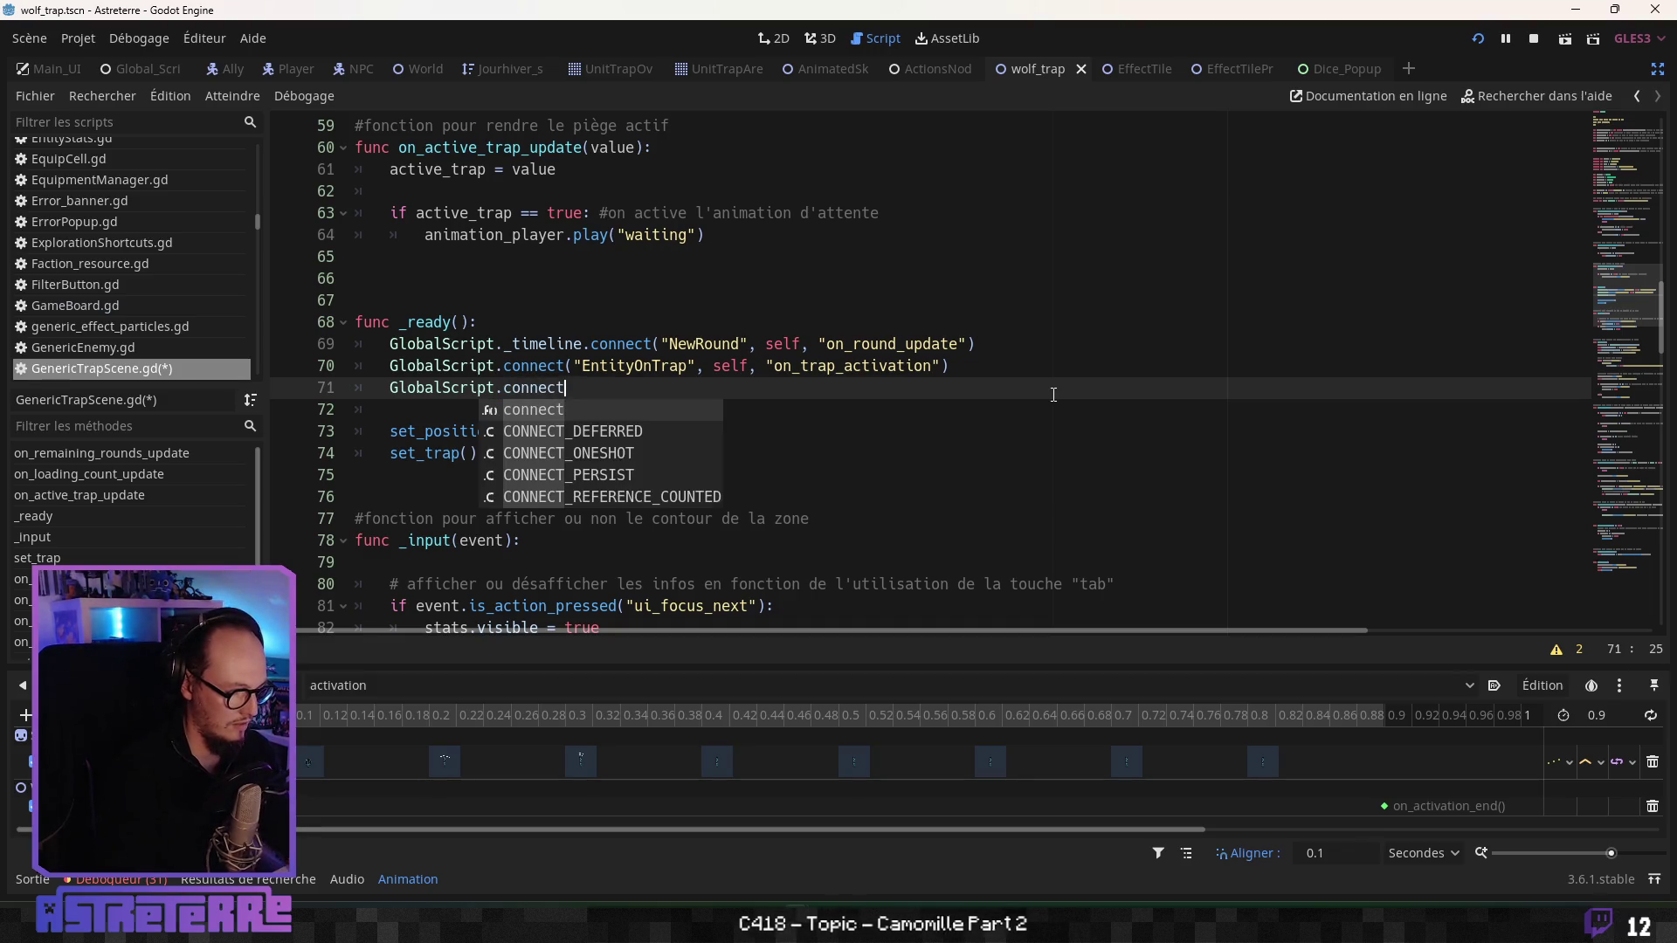
pyautogui.press('Escape')
pyautogui.write('dice')
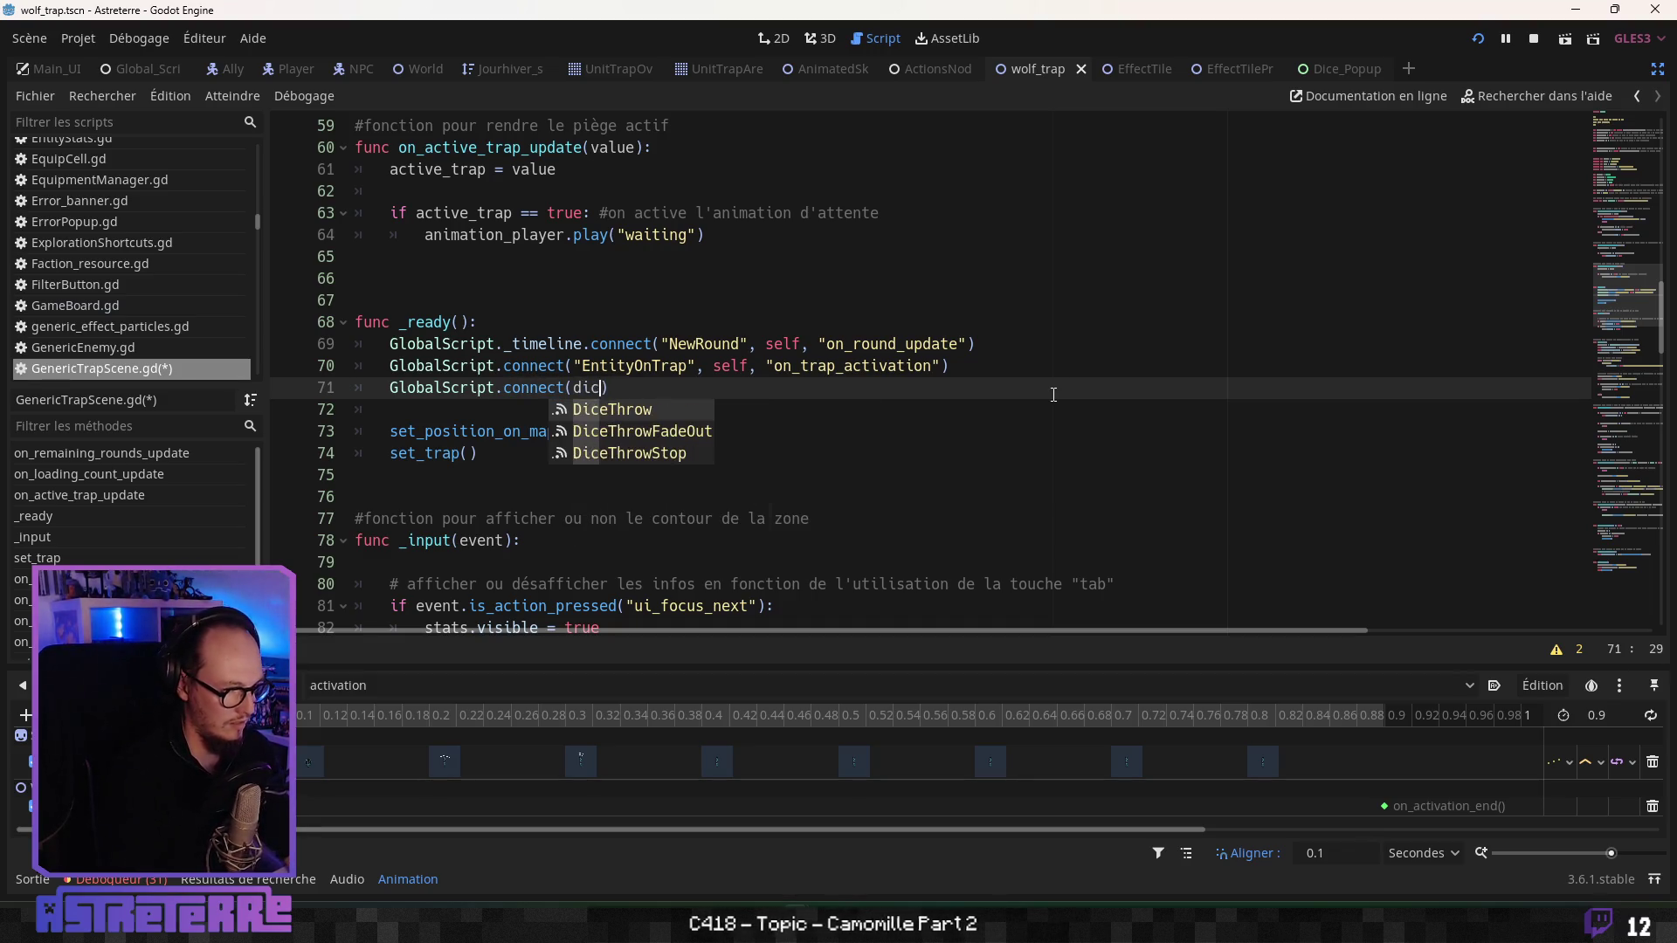
pyautogui.press('Up')
pyautogui.press('Return')
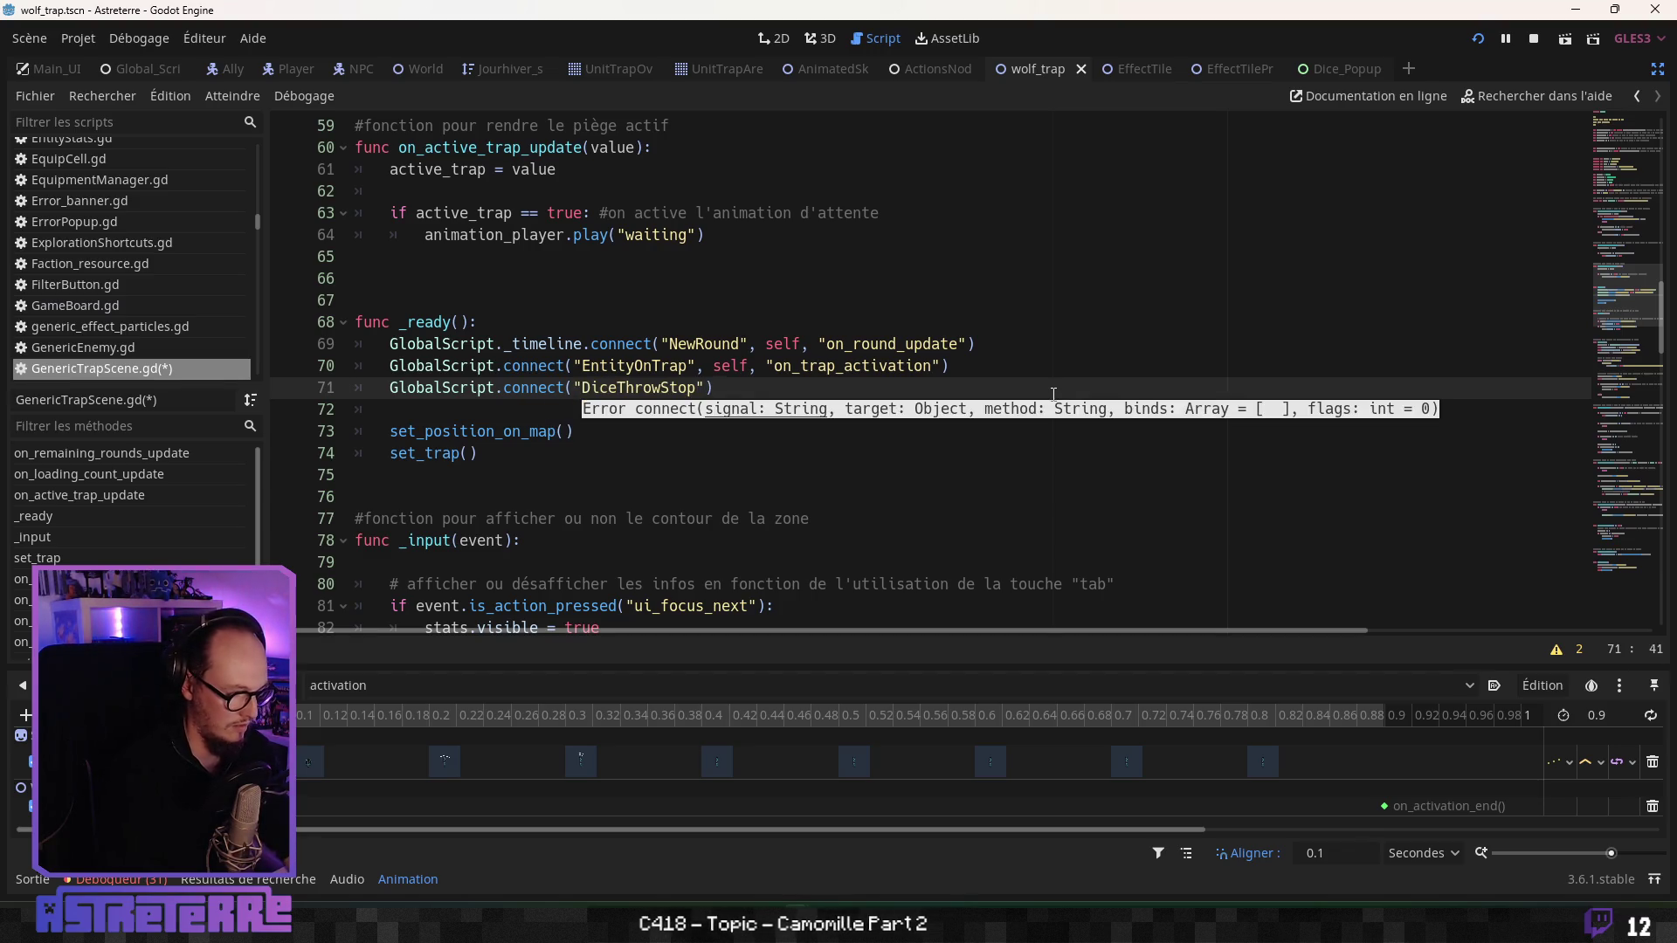
pyautogui.write(', self, "on')
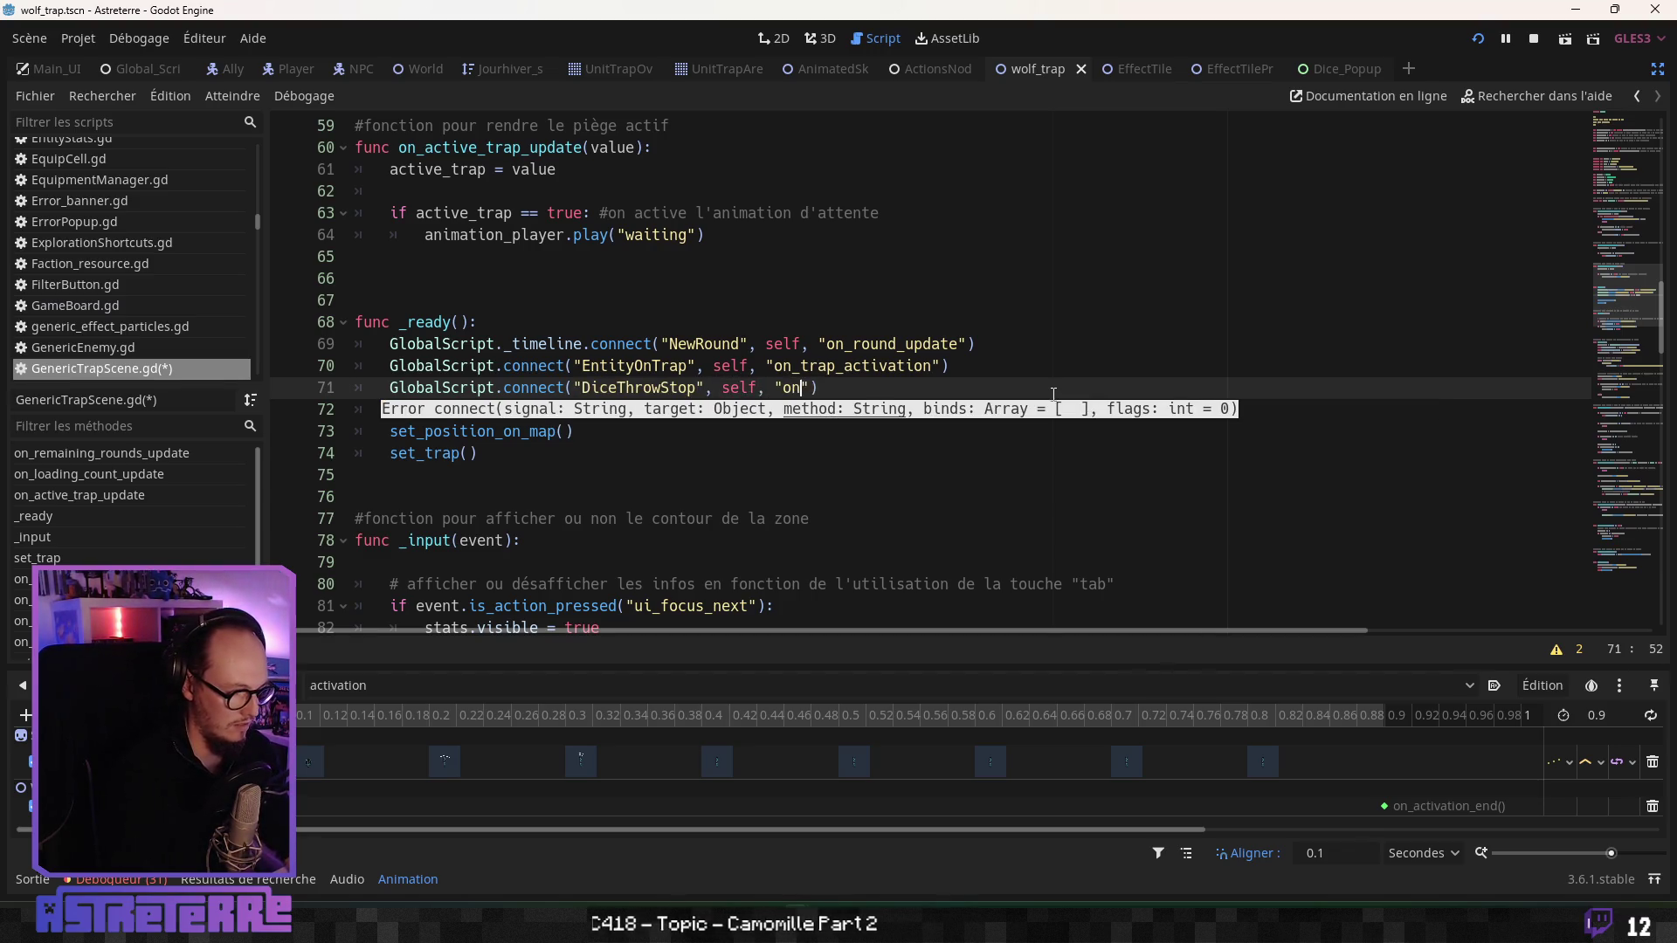
pyautogui.write('_dice_thr')
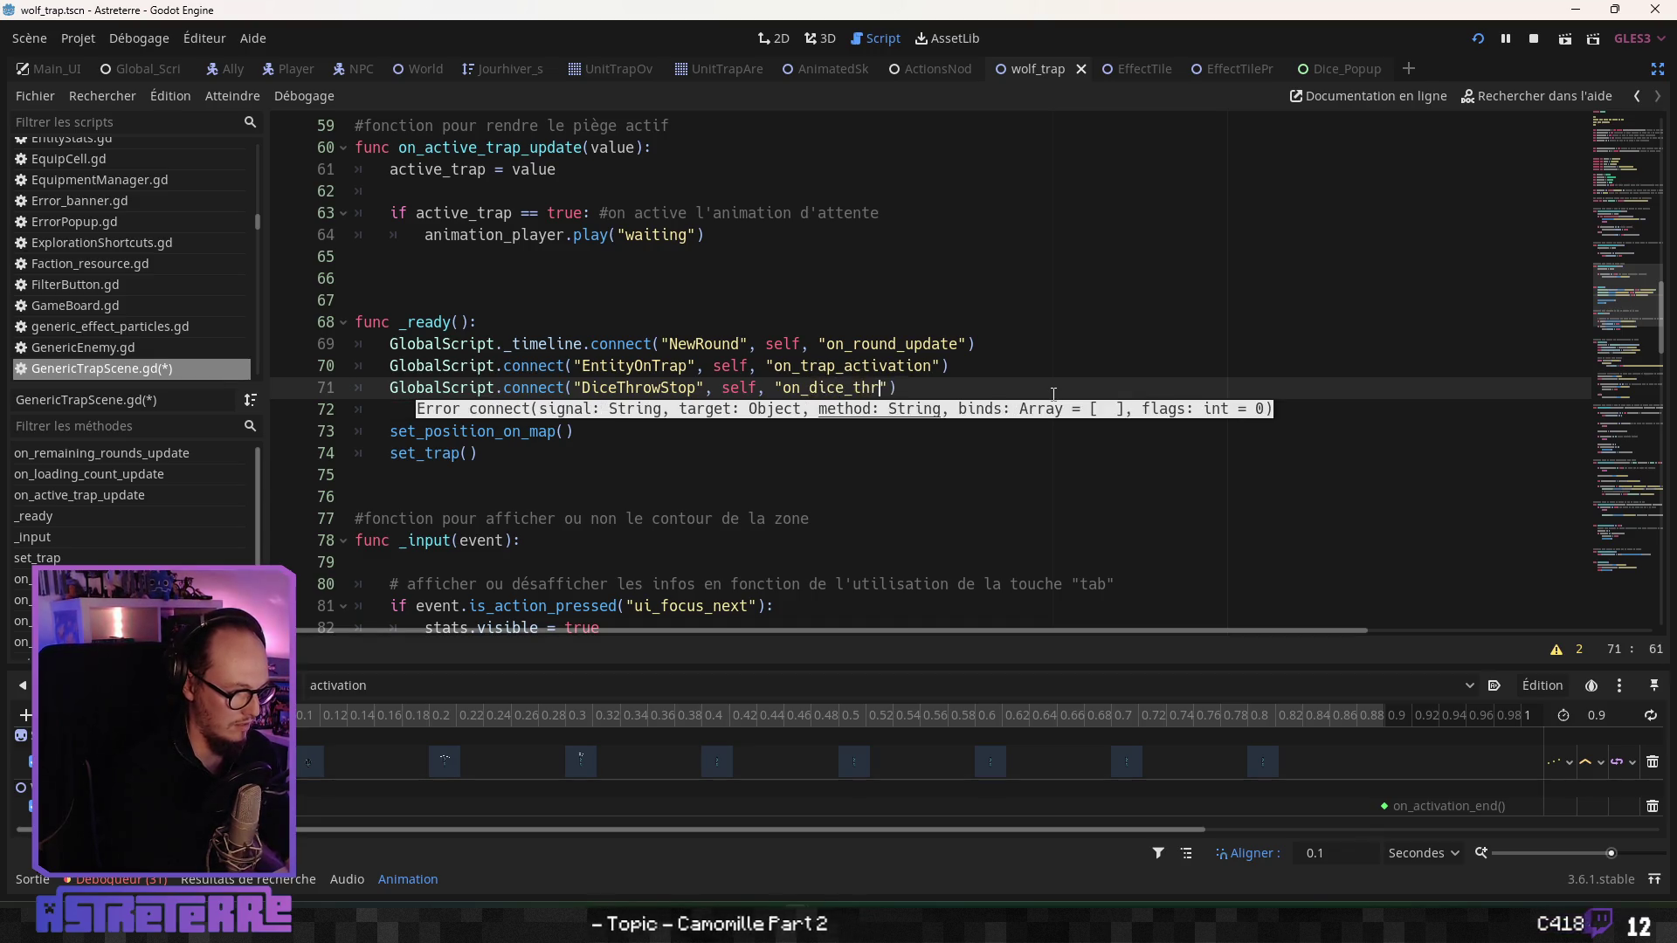
pyautogui.write('ow_stop')
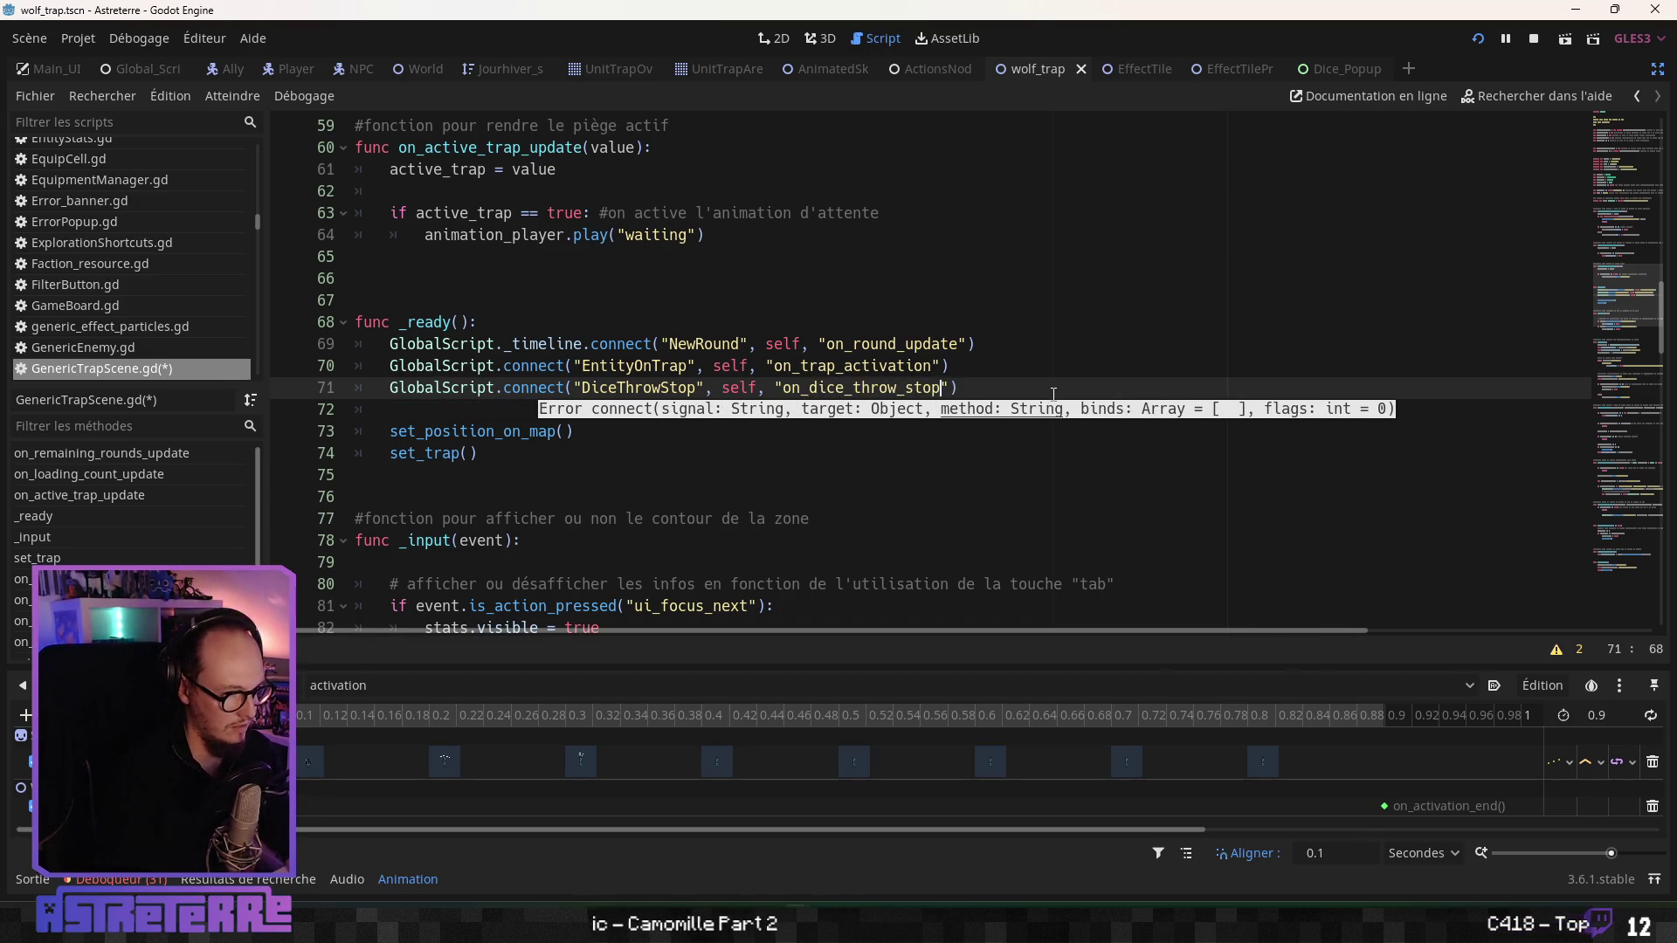
pyautogui.press('End')
pyautogui.press('Up')
# - Save the trap script and launch the game with F5
pyautogui.click(599, 518)
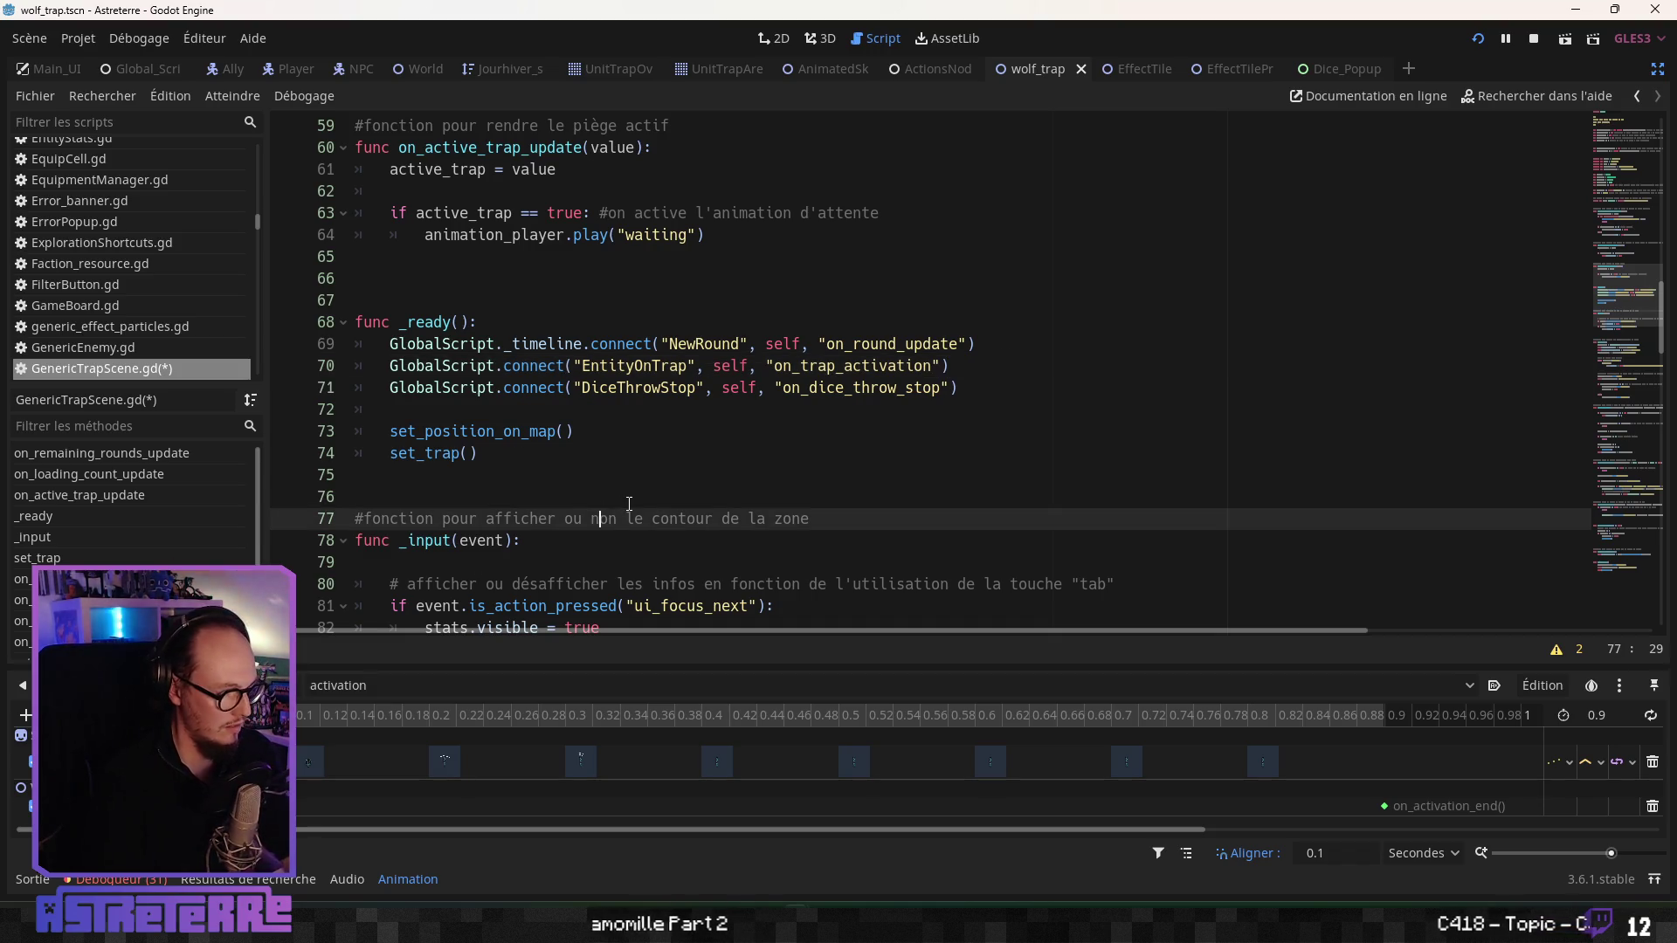
pyautogui.hotkey('ctrl', 's')
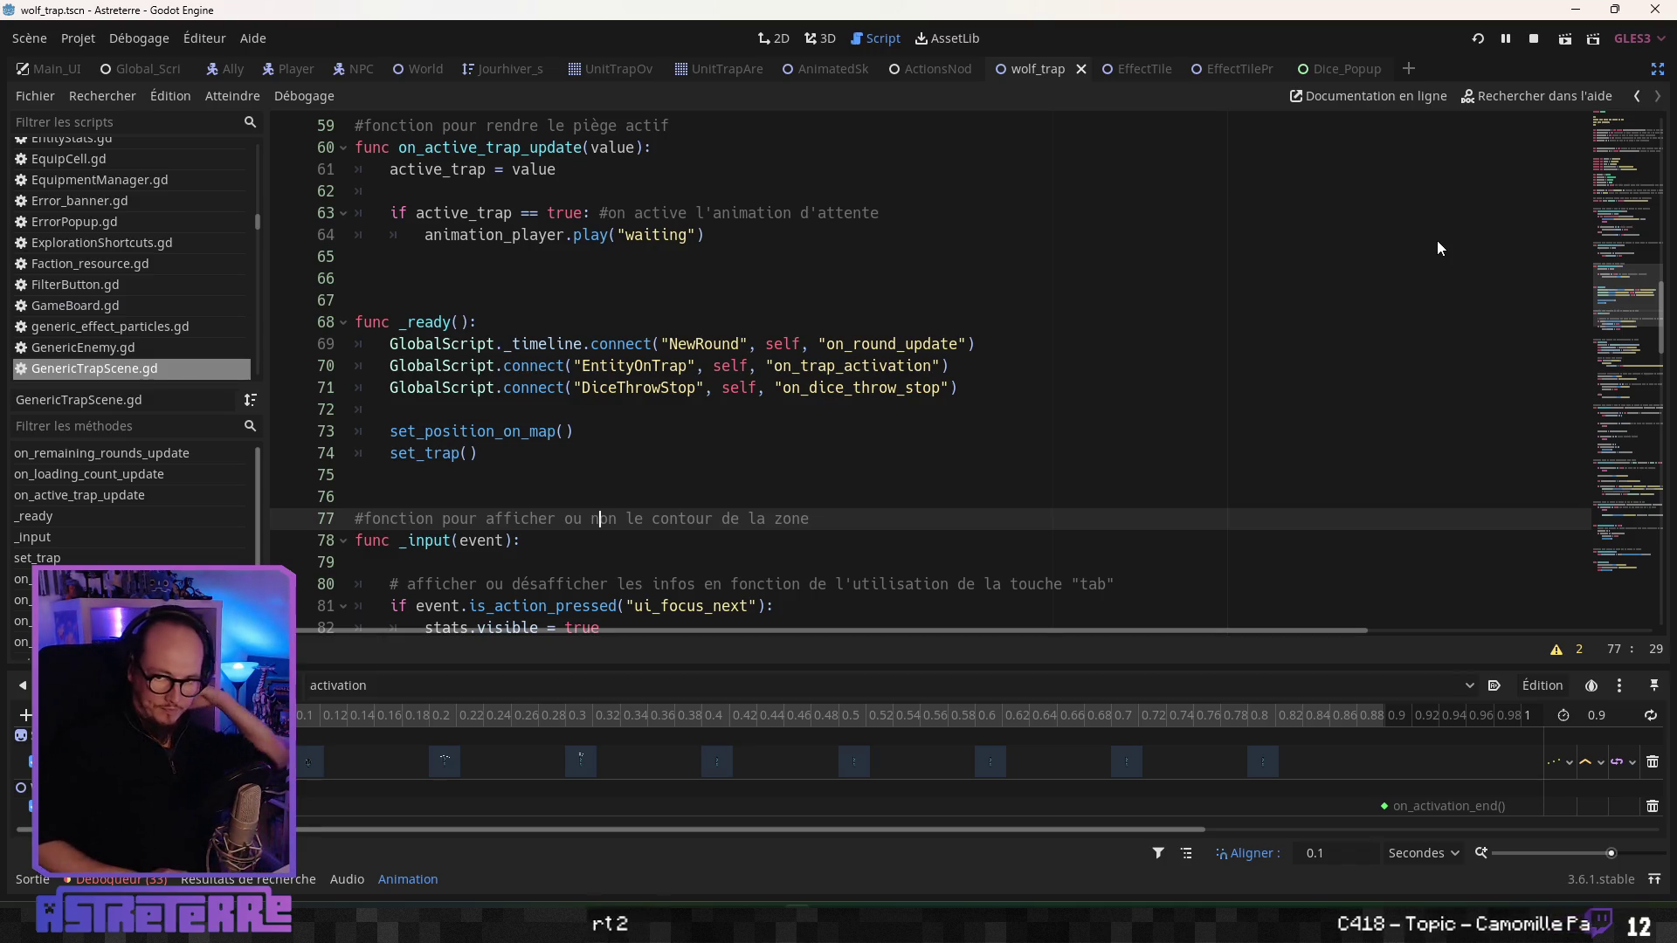
pyautogui.press('F5')
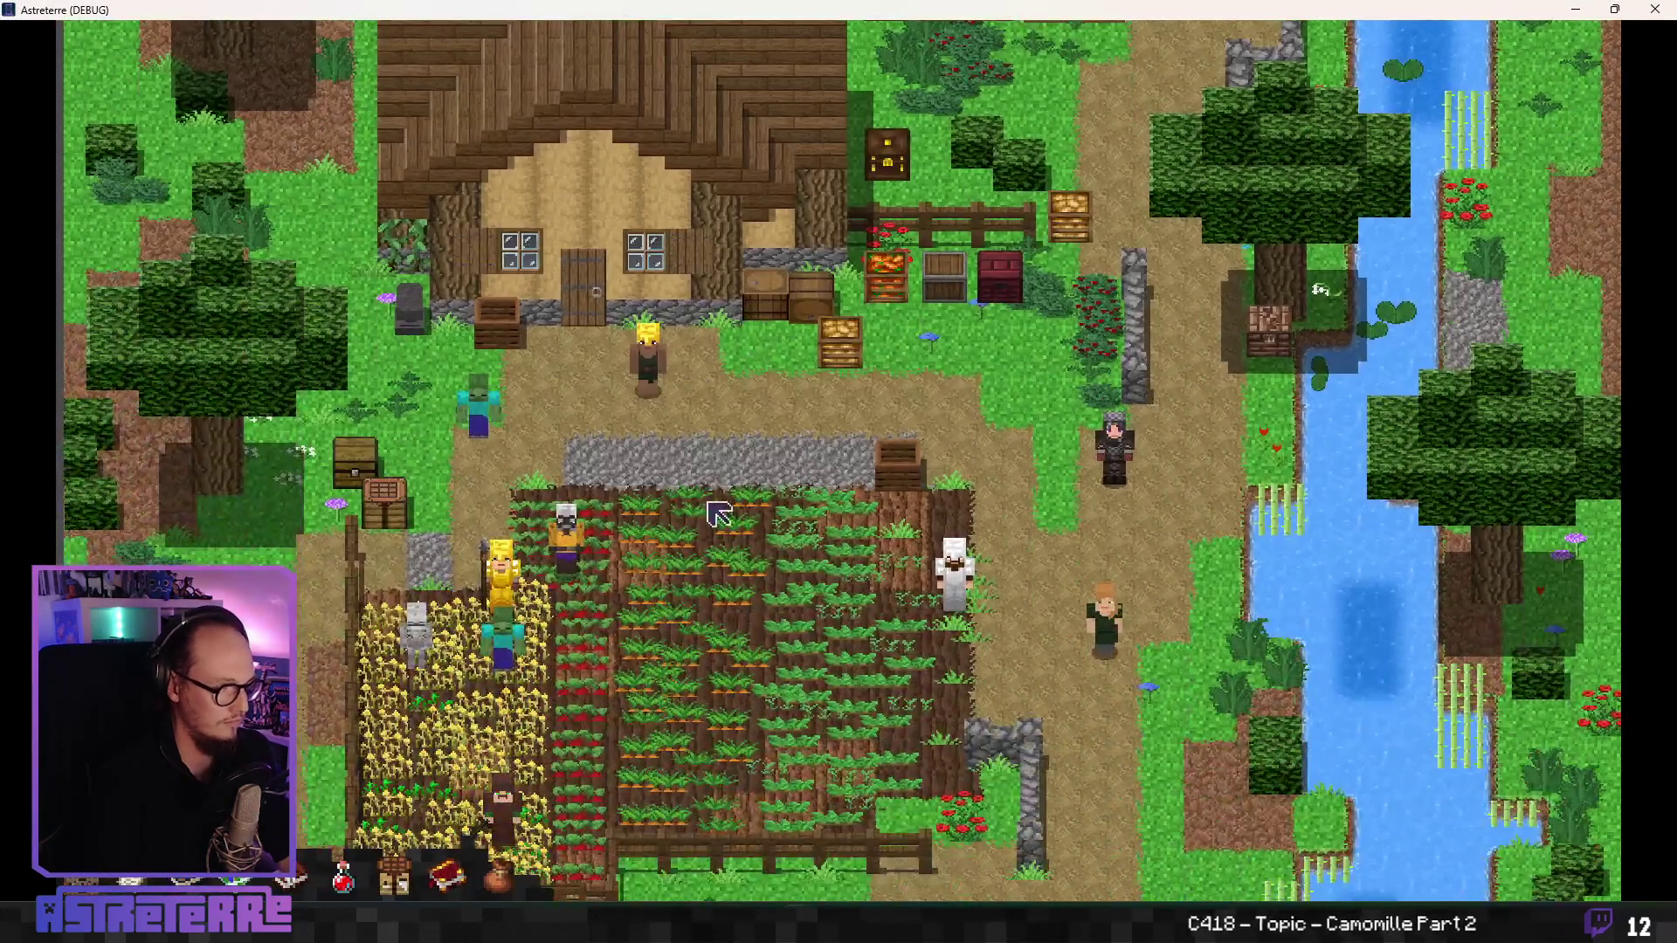
# - Unequip the gold helmet, chestplate and leggings, then close the inventory
pyautogui.press('e')
pyautogui.click(475, 721)
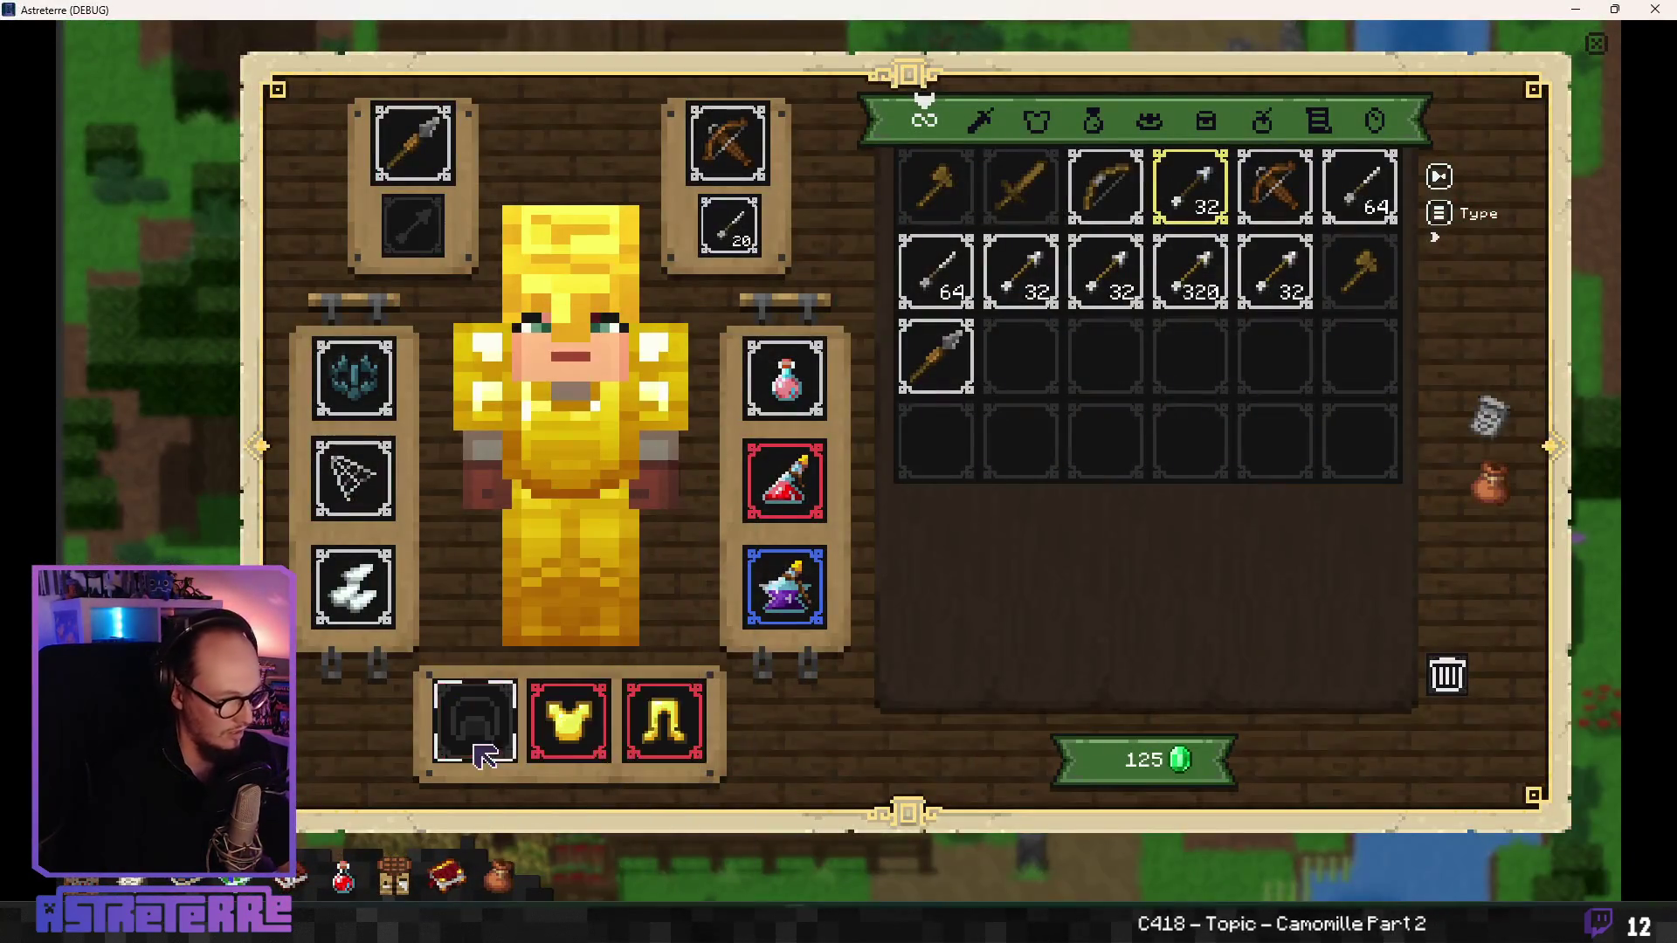
pyautogui.click(567, 720)
pyautogui.click(661, 743)
pyautogui.press('e')
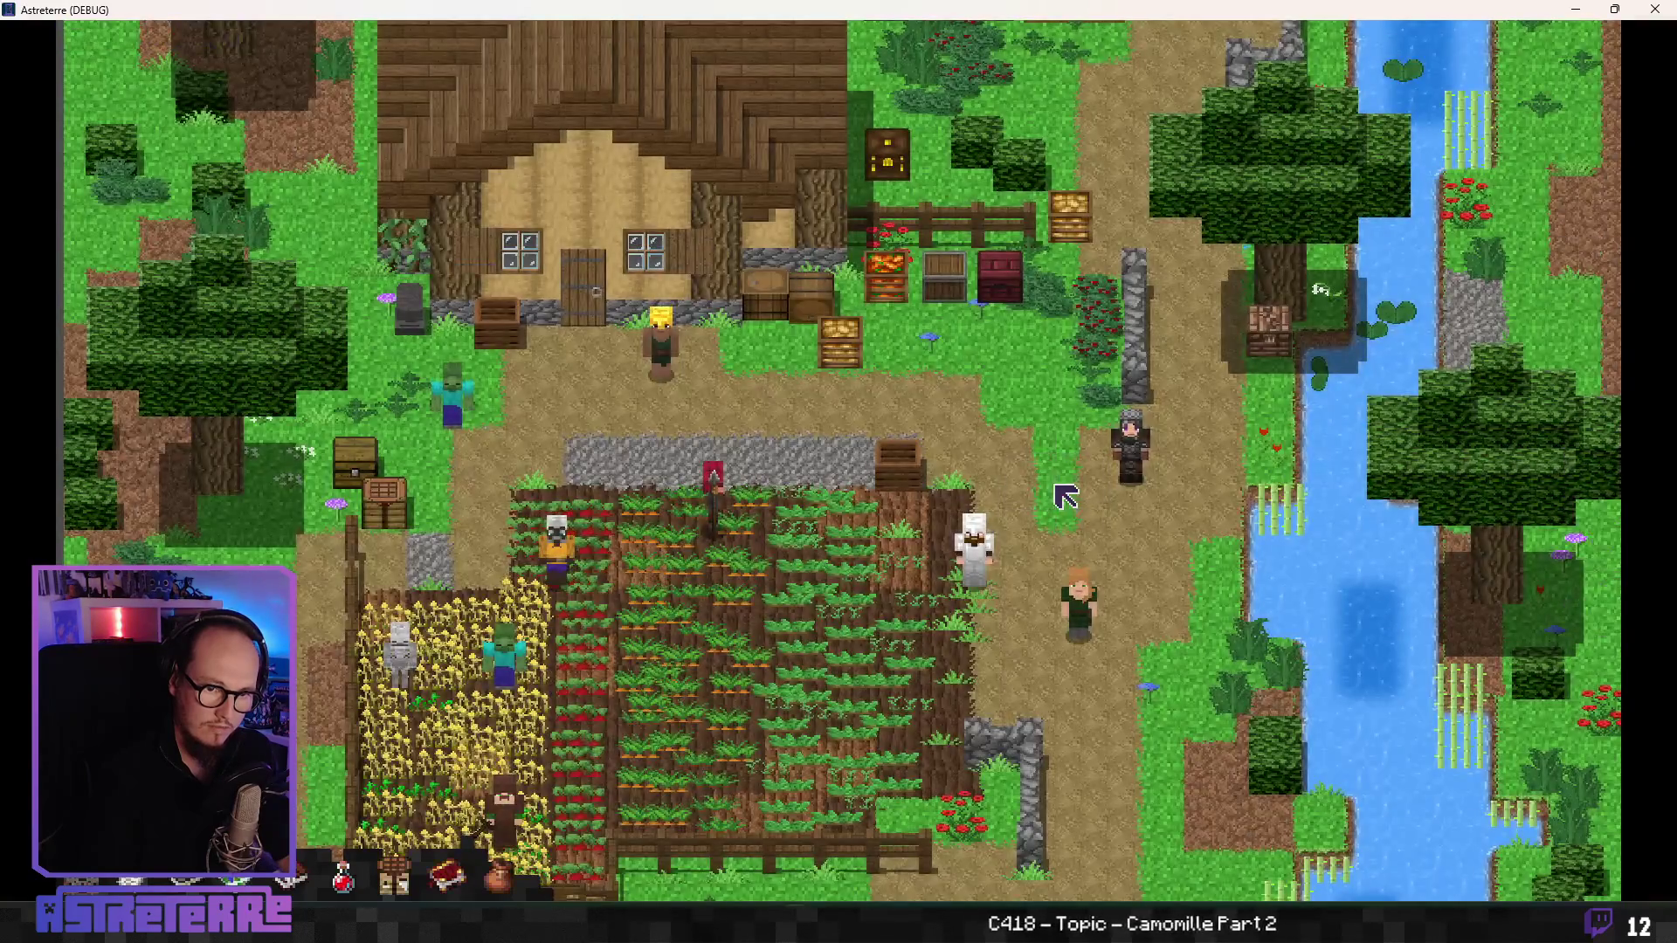
# - End the placement phase, cast the trap on a field tile, then Alt+Tab
pyautogui.click(1615, 616)
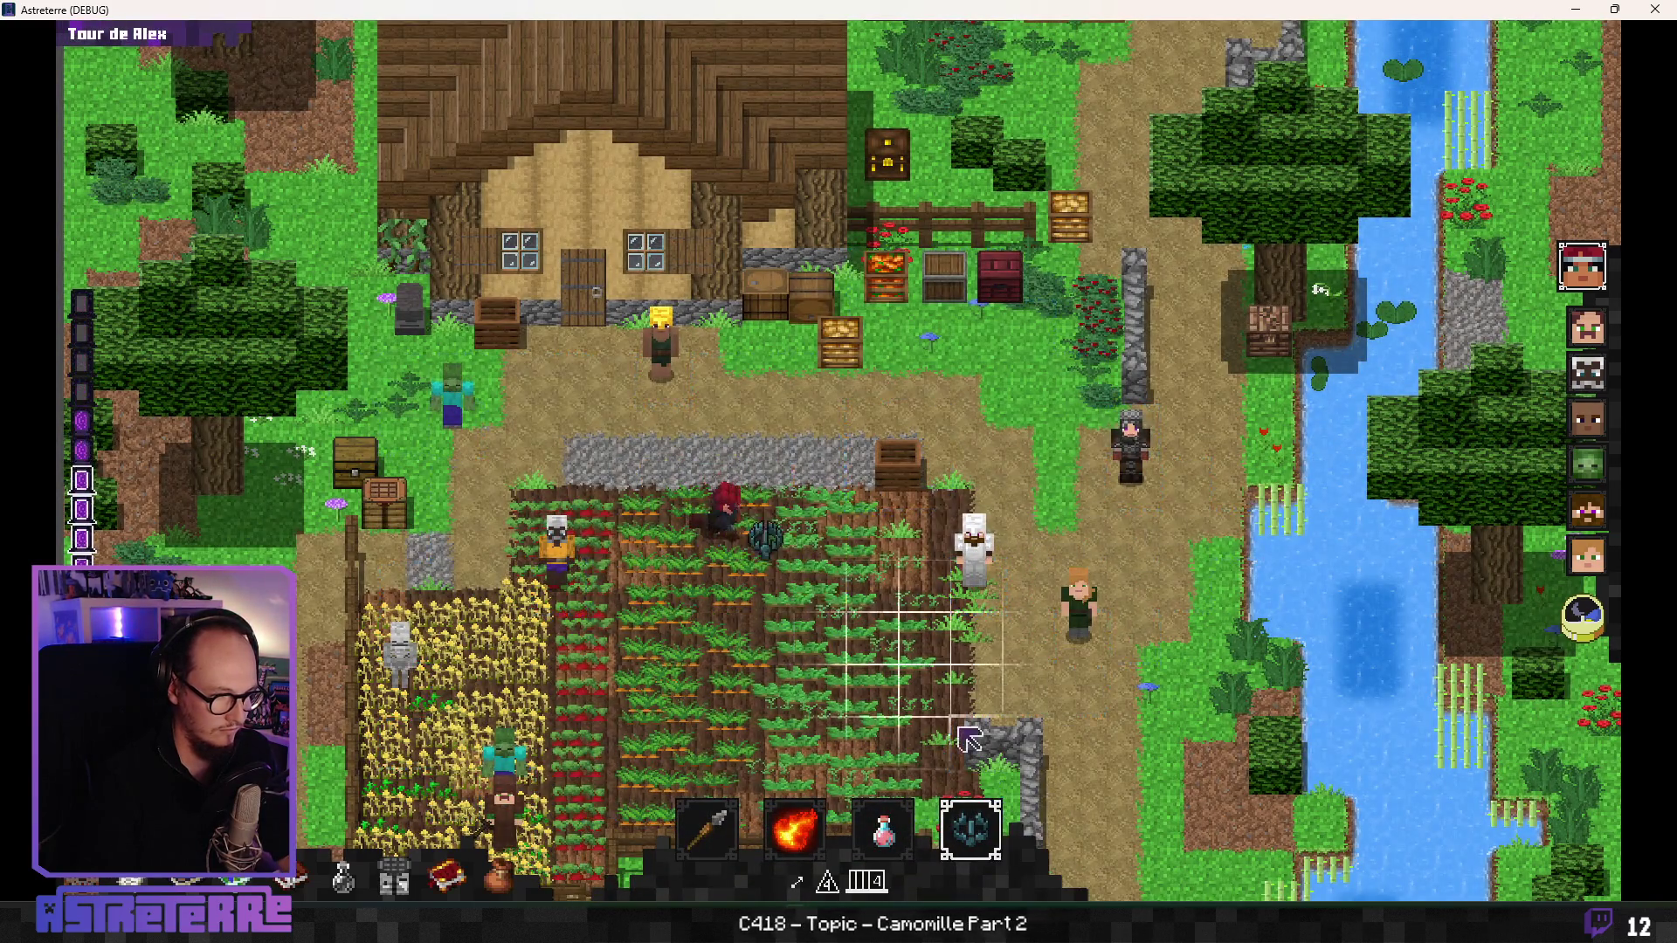
pyautogui.click(780, 566)
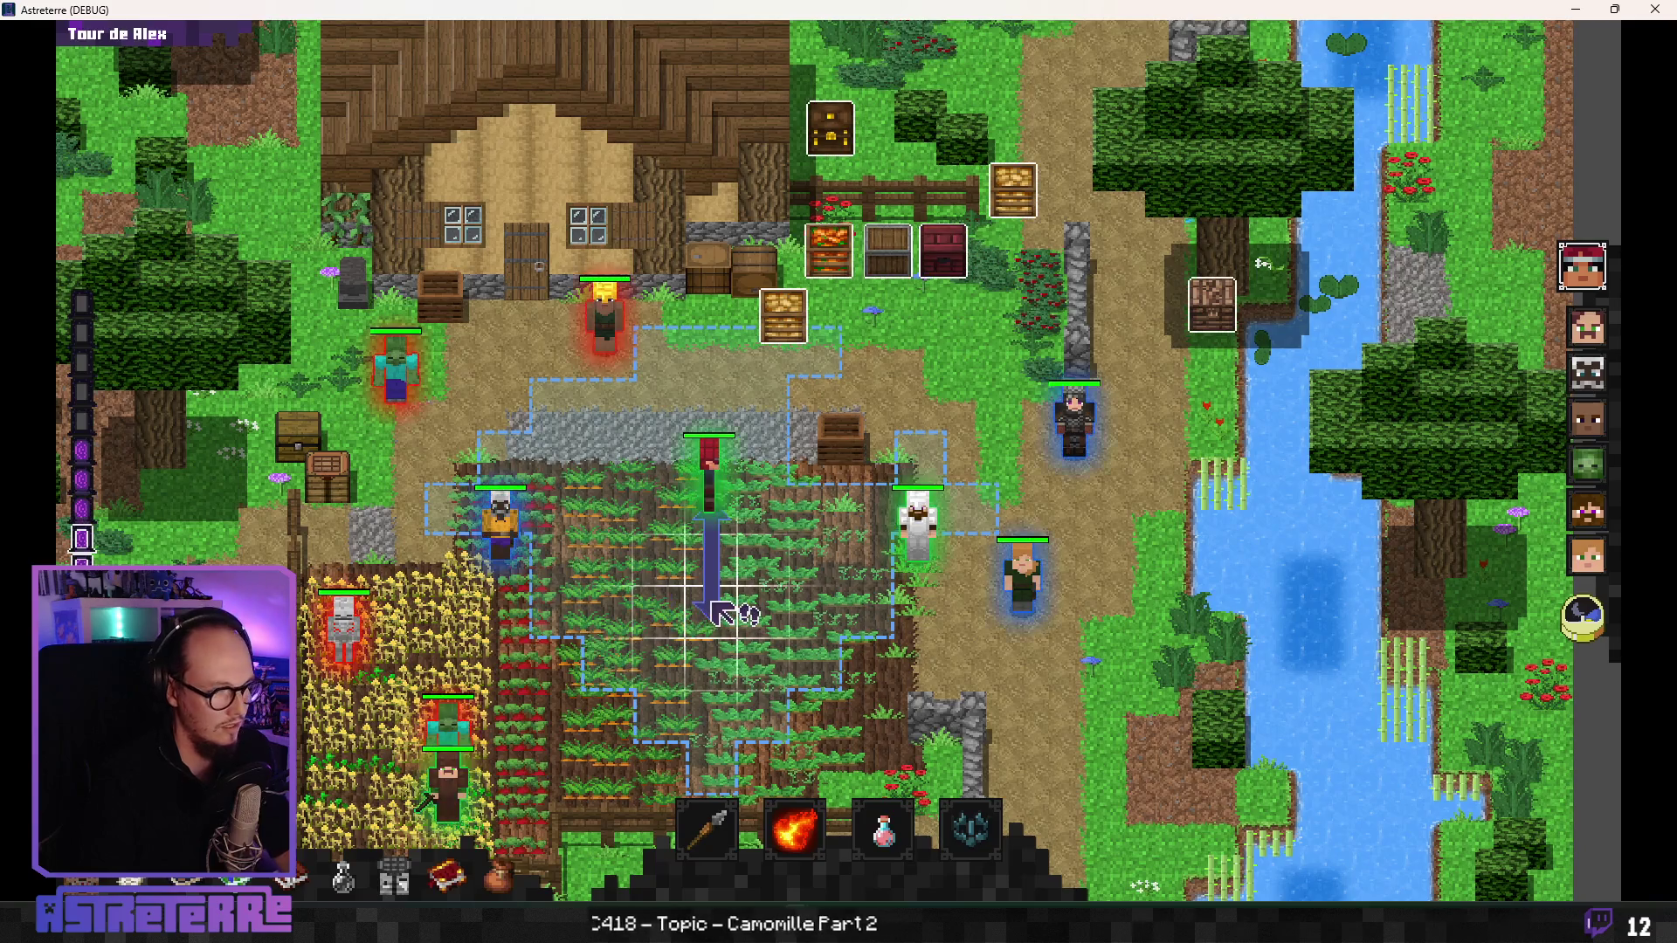
pyautogui.hotkey('alt', 'Tab')
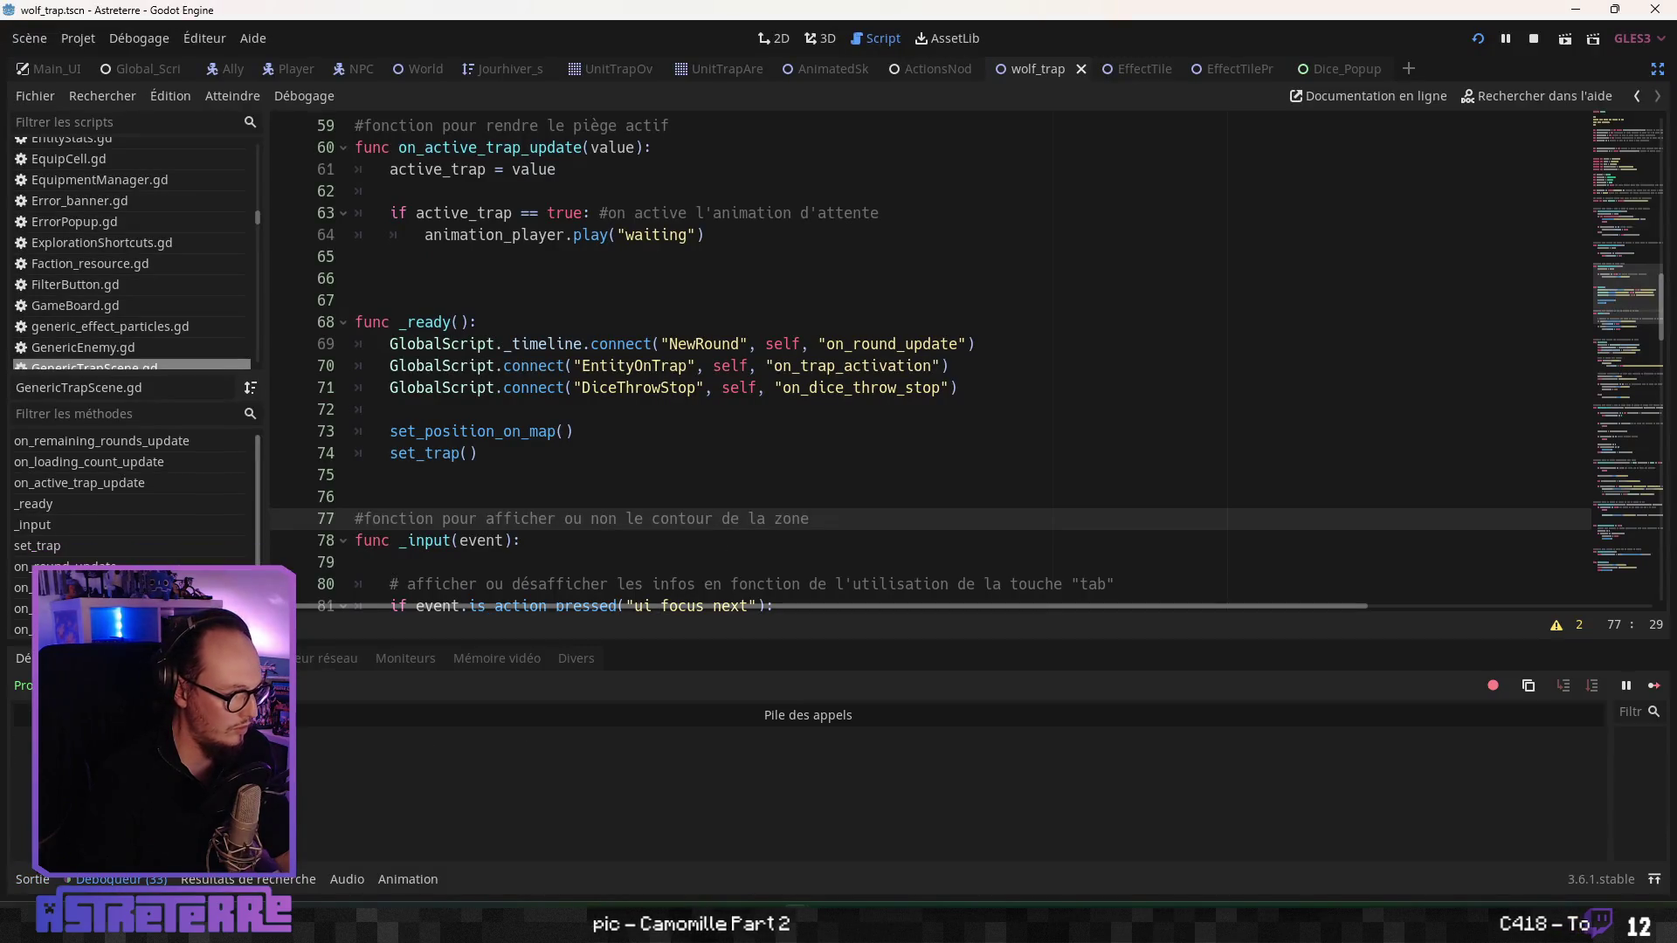
# - Ignore the unused-signal warning for EntityOnTrap on line 83 of Global_Script.gd
pyautogui.click(140, 657)
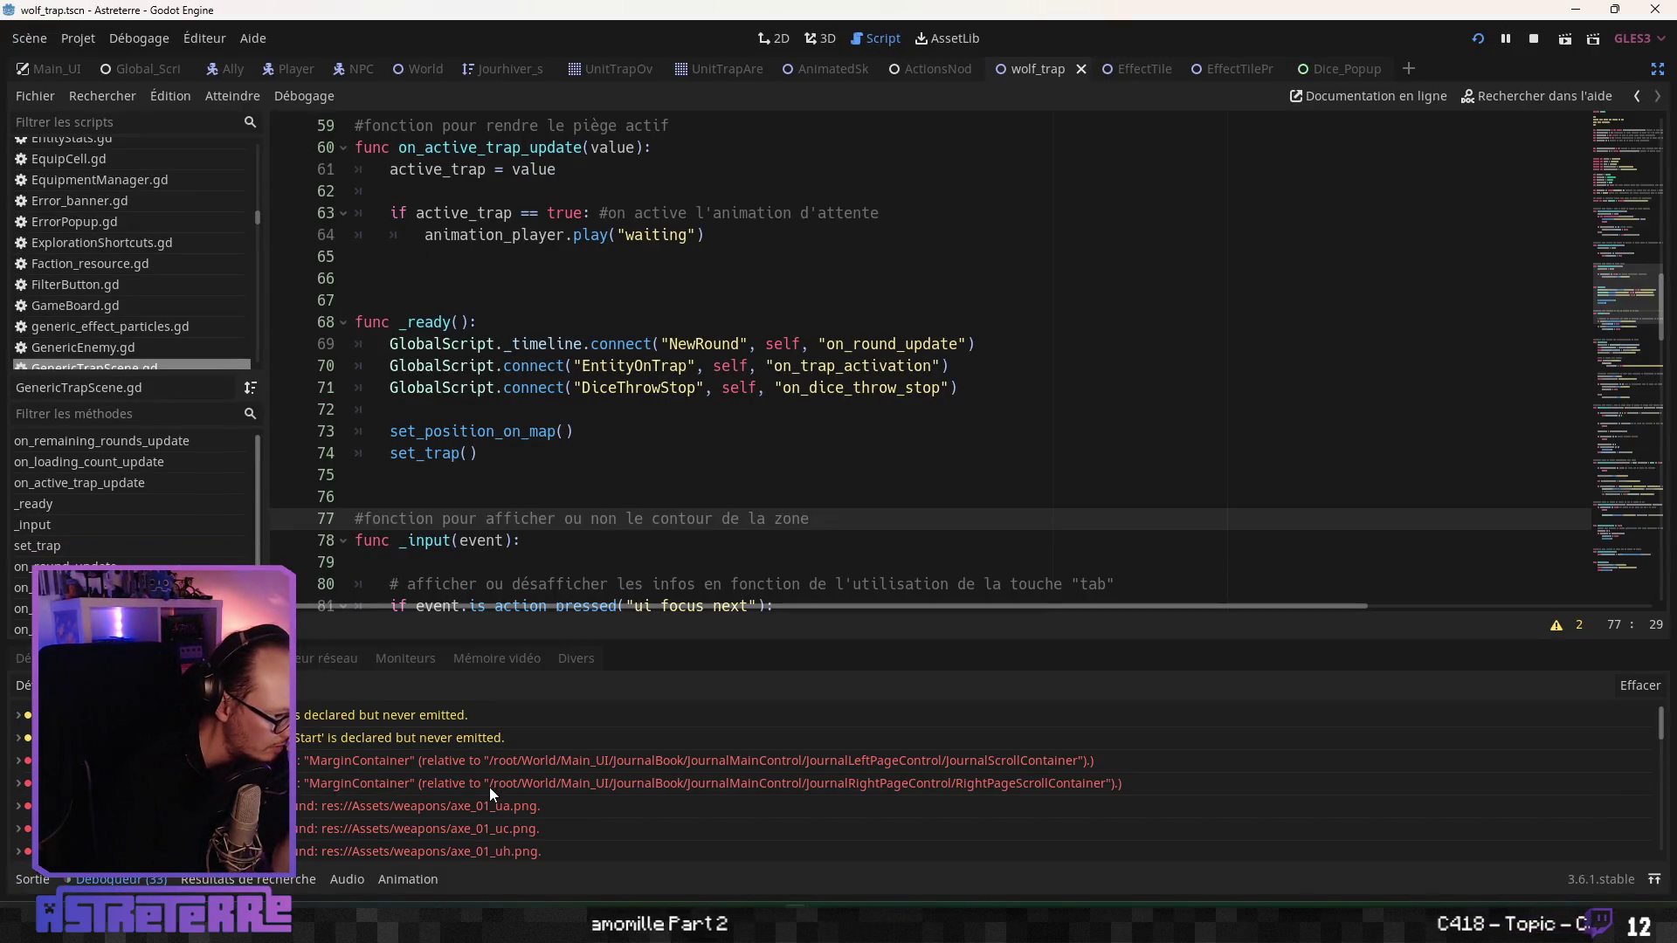
pyautogui.click(426, 714)
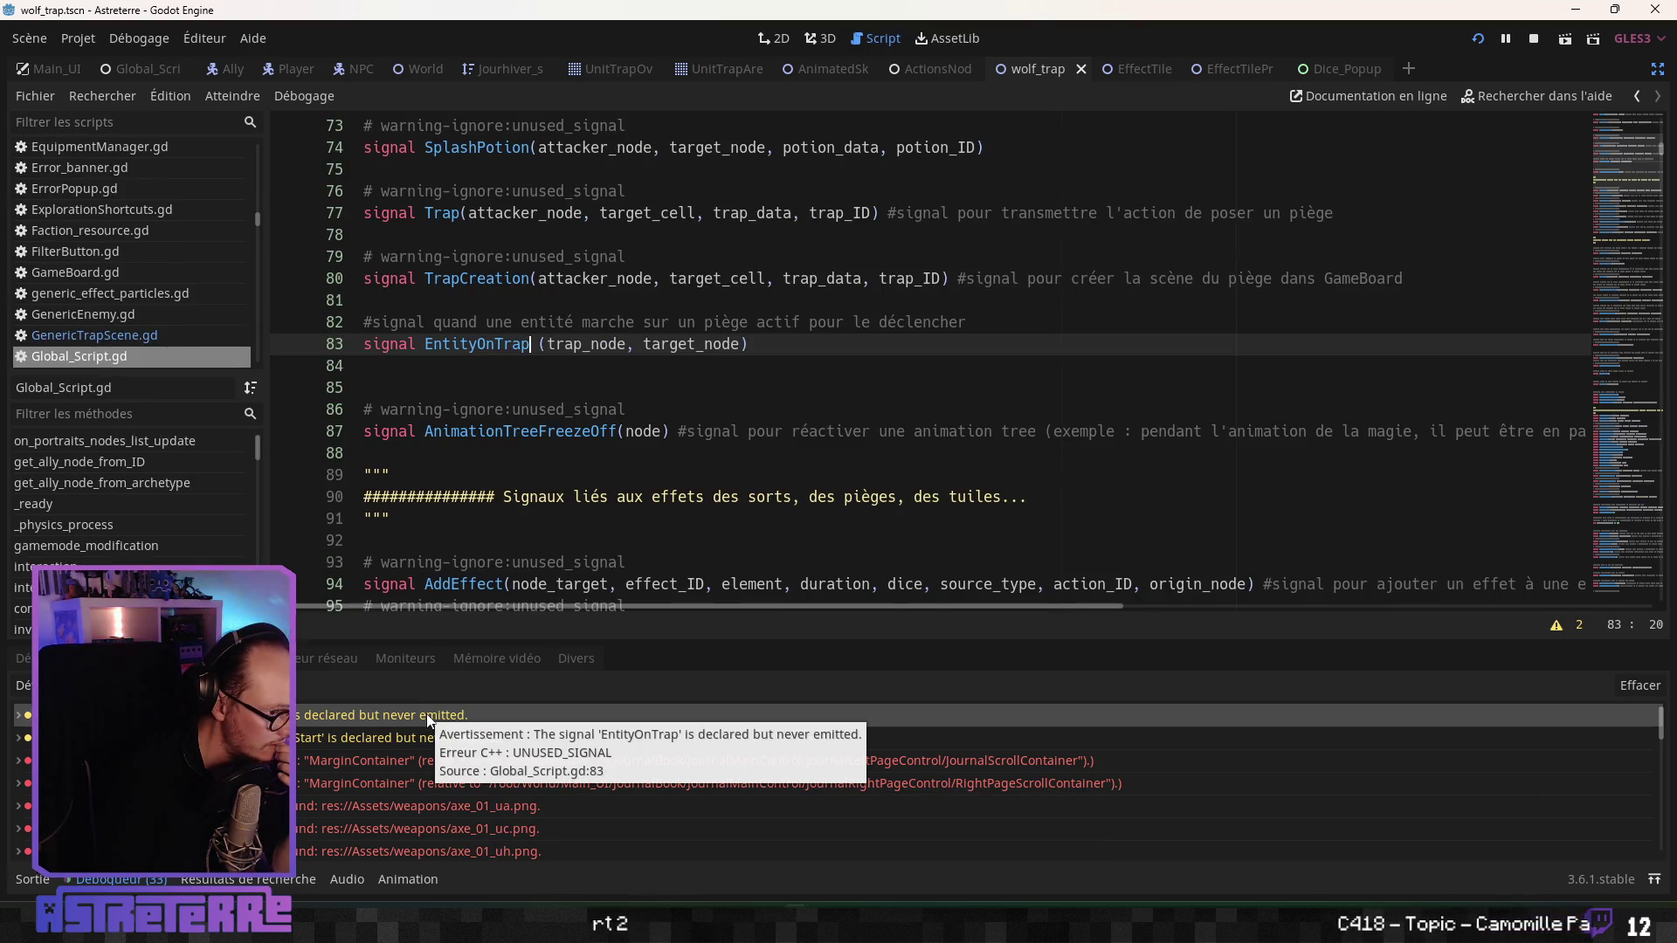
pyautogui.click(1556, 625)
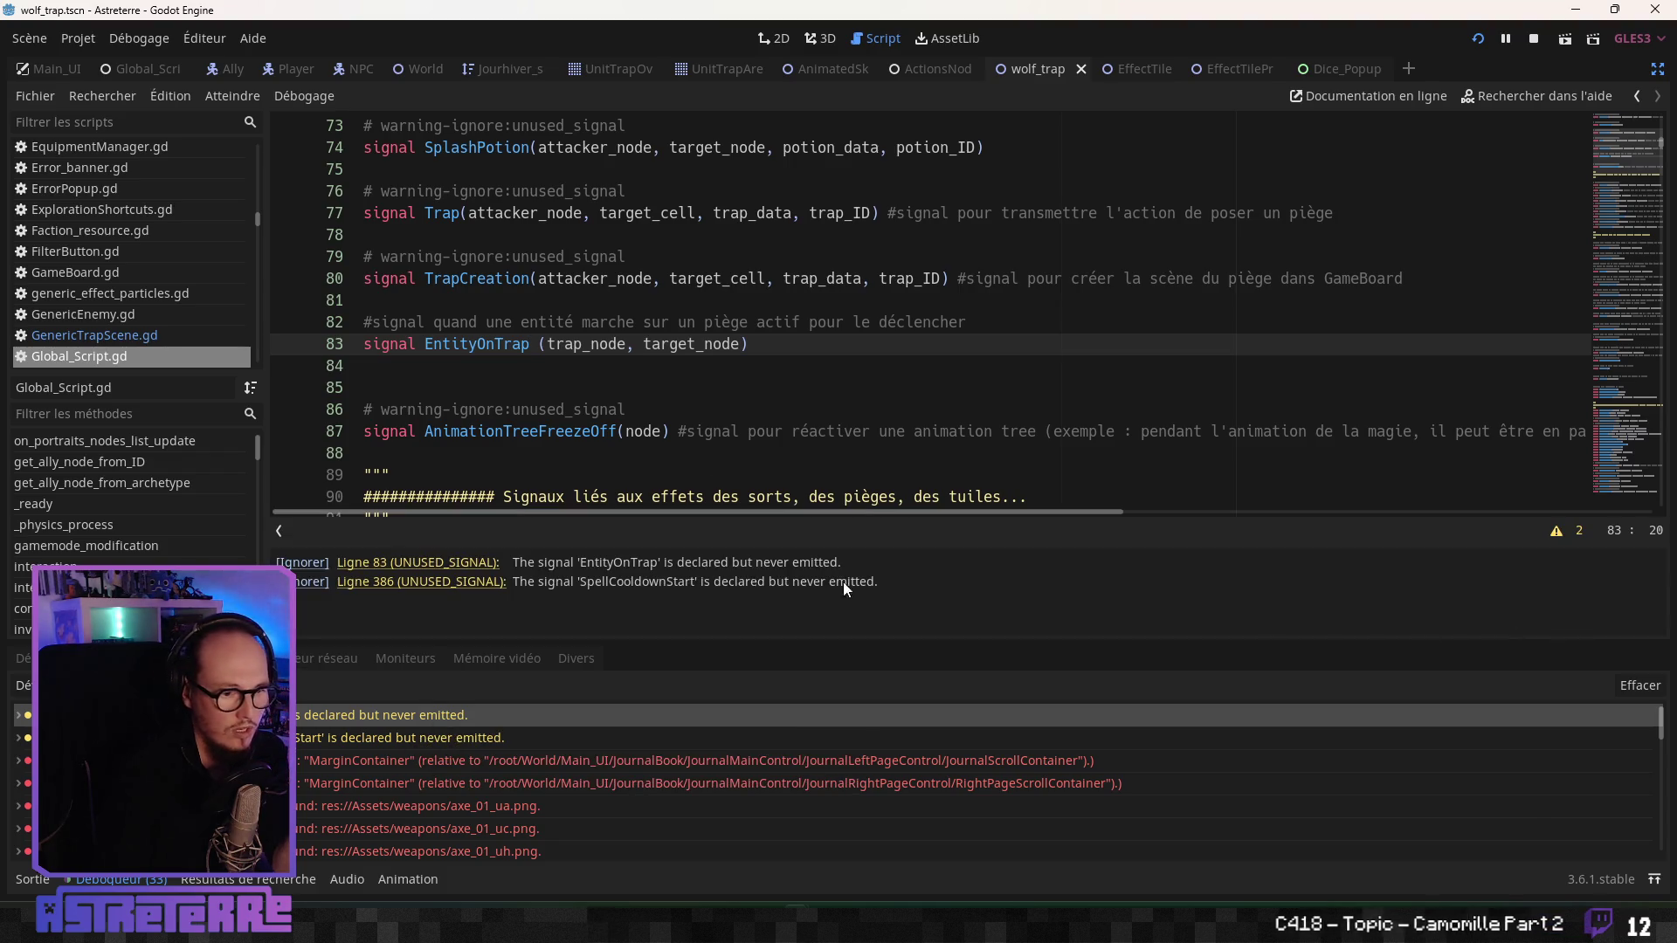
pyautogui.click(310, 563)
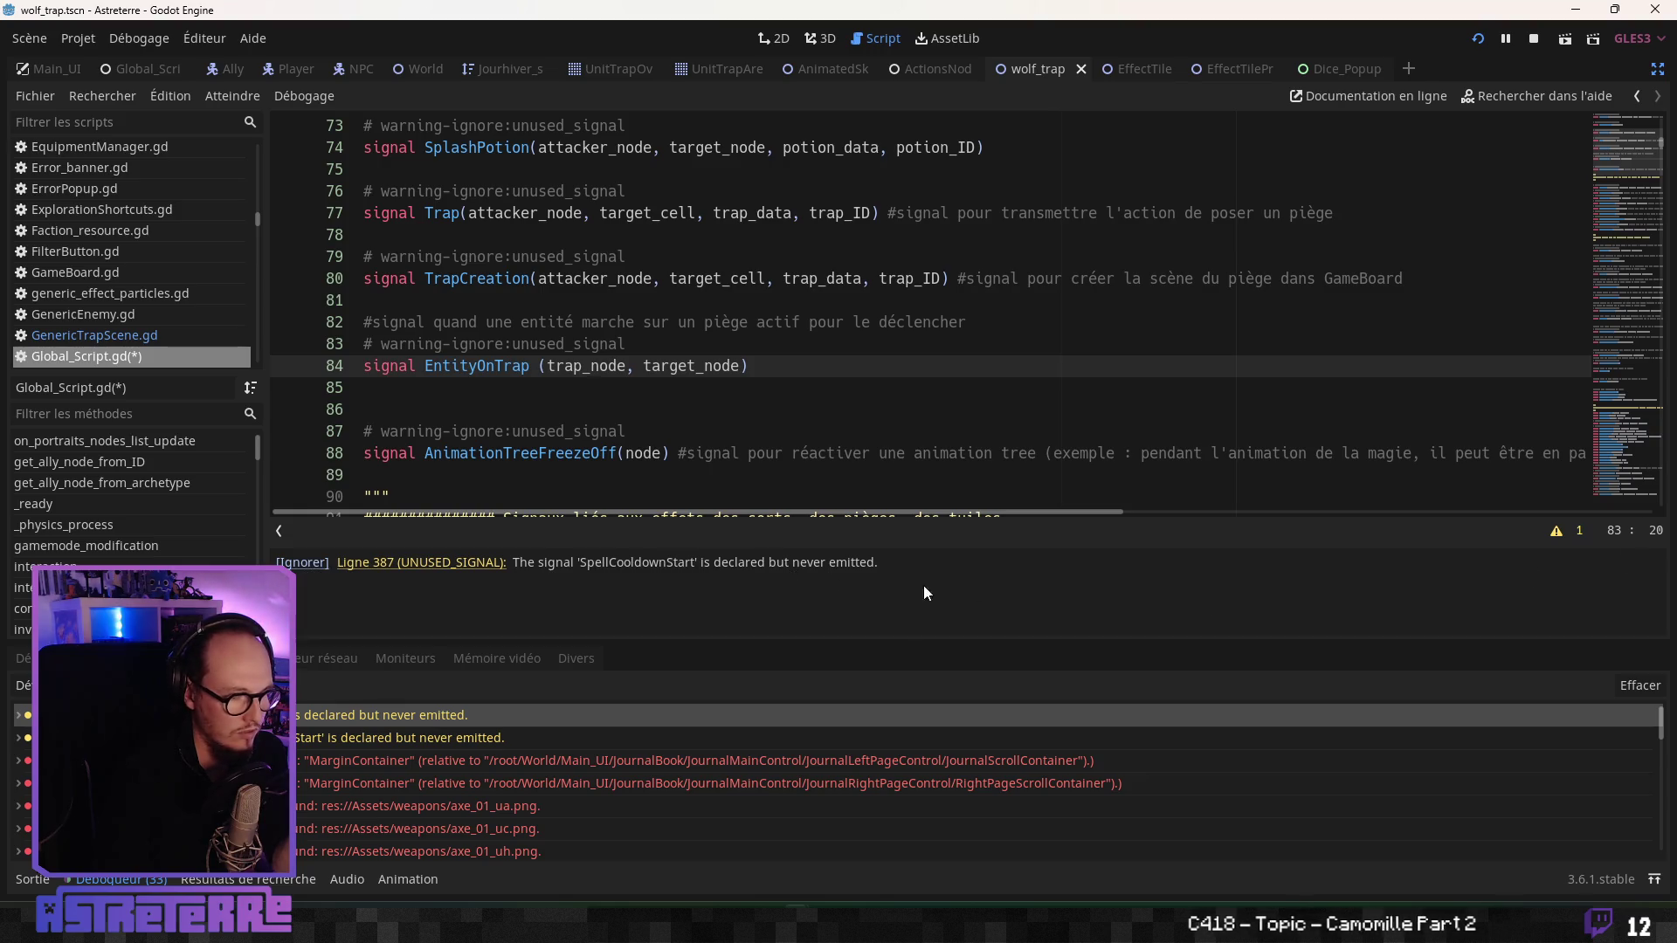
pyautogui.click(1556, 530)
pyautogui.click(523, 496)
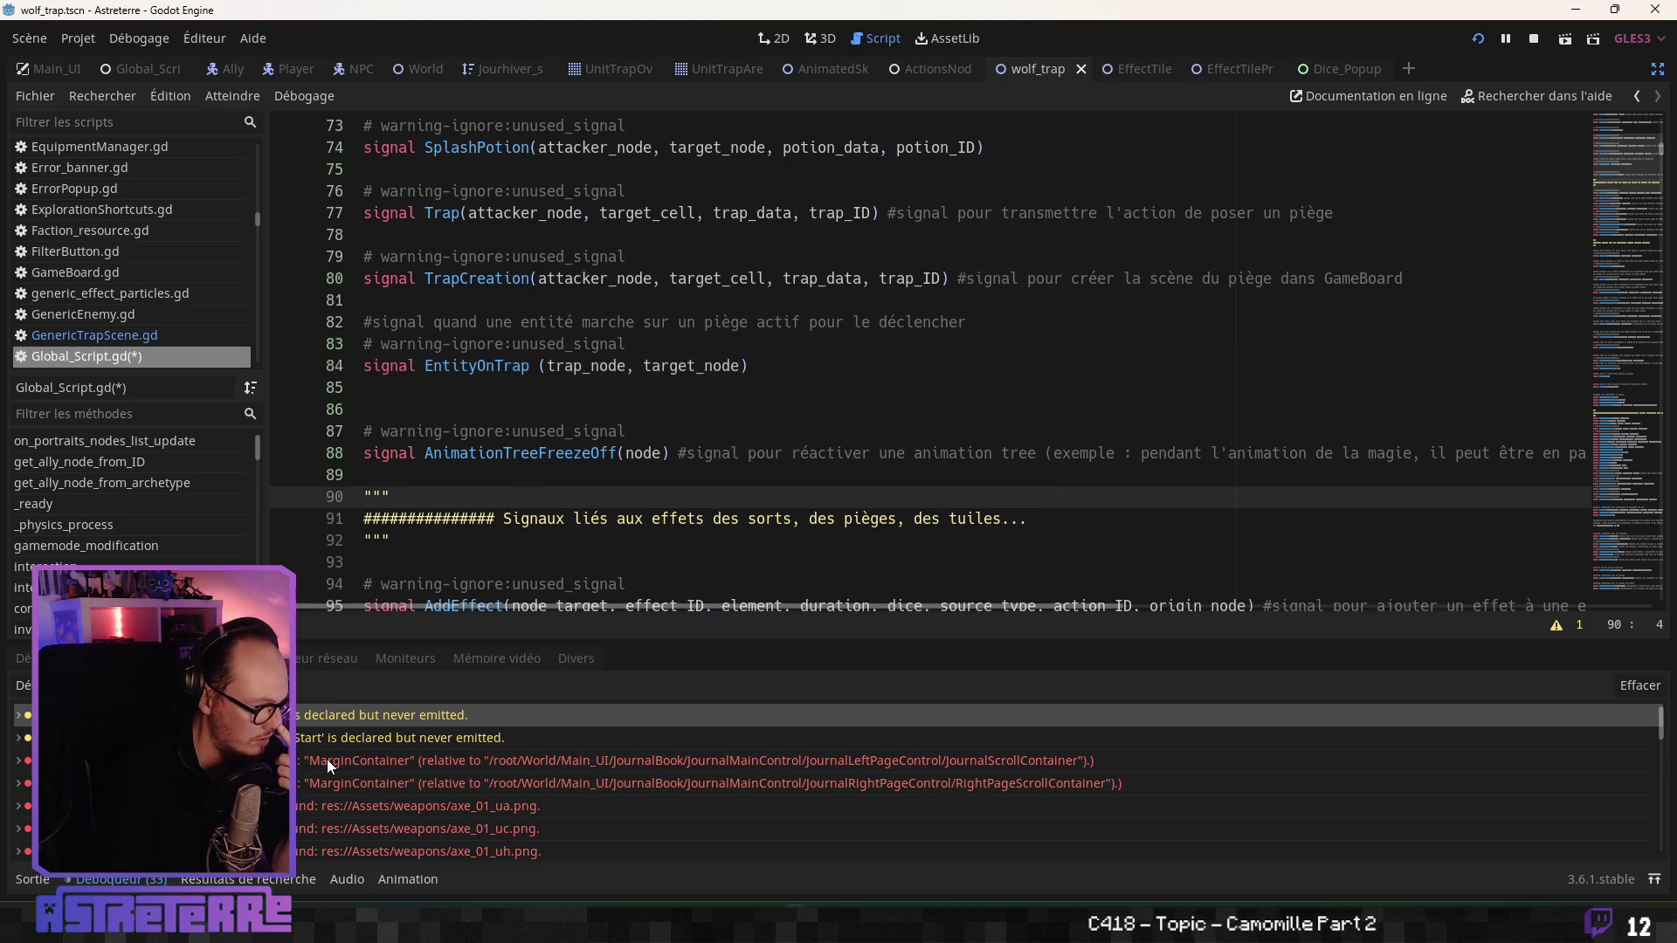
pyautogui.scroll(-5, 327, 758)
pyautogui.scroll(-5, 326, 761)
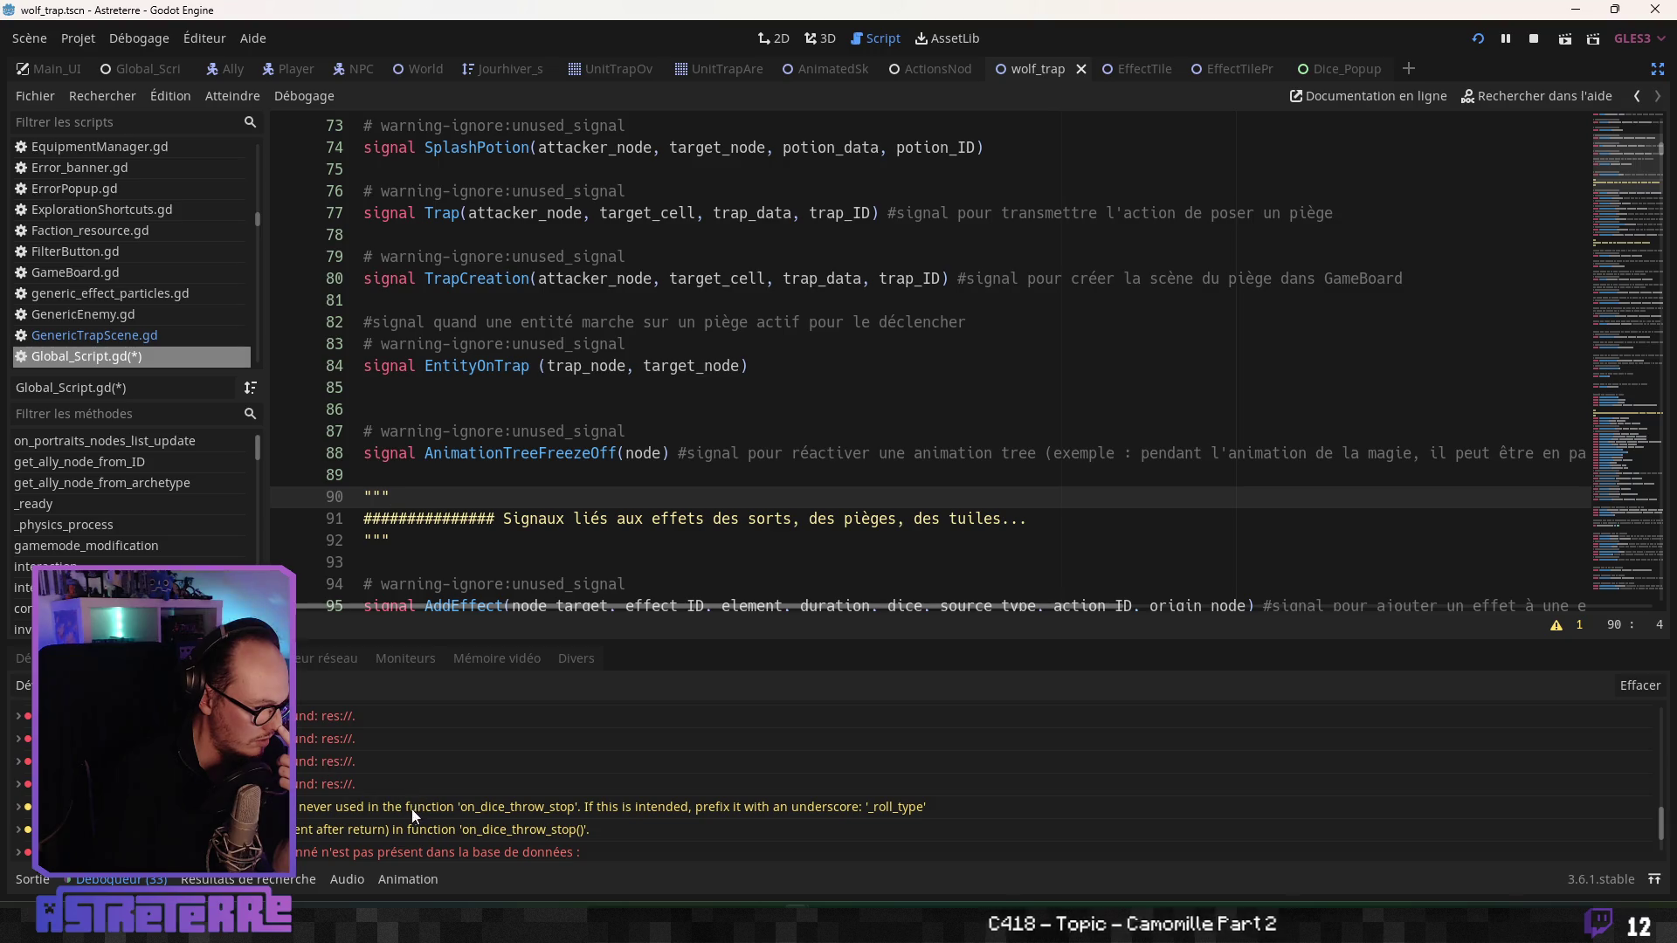
# - Rename the unused roll_type argument to _roll_type
pyautogui.click(395, 809)
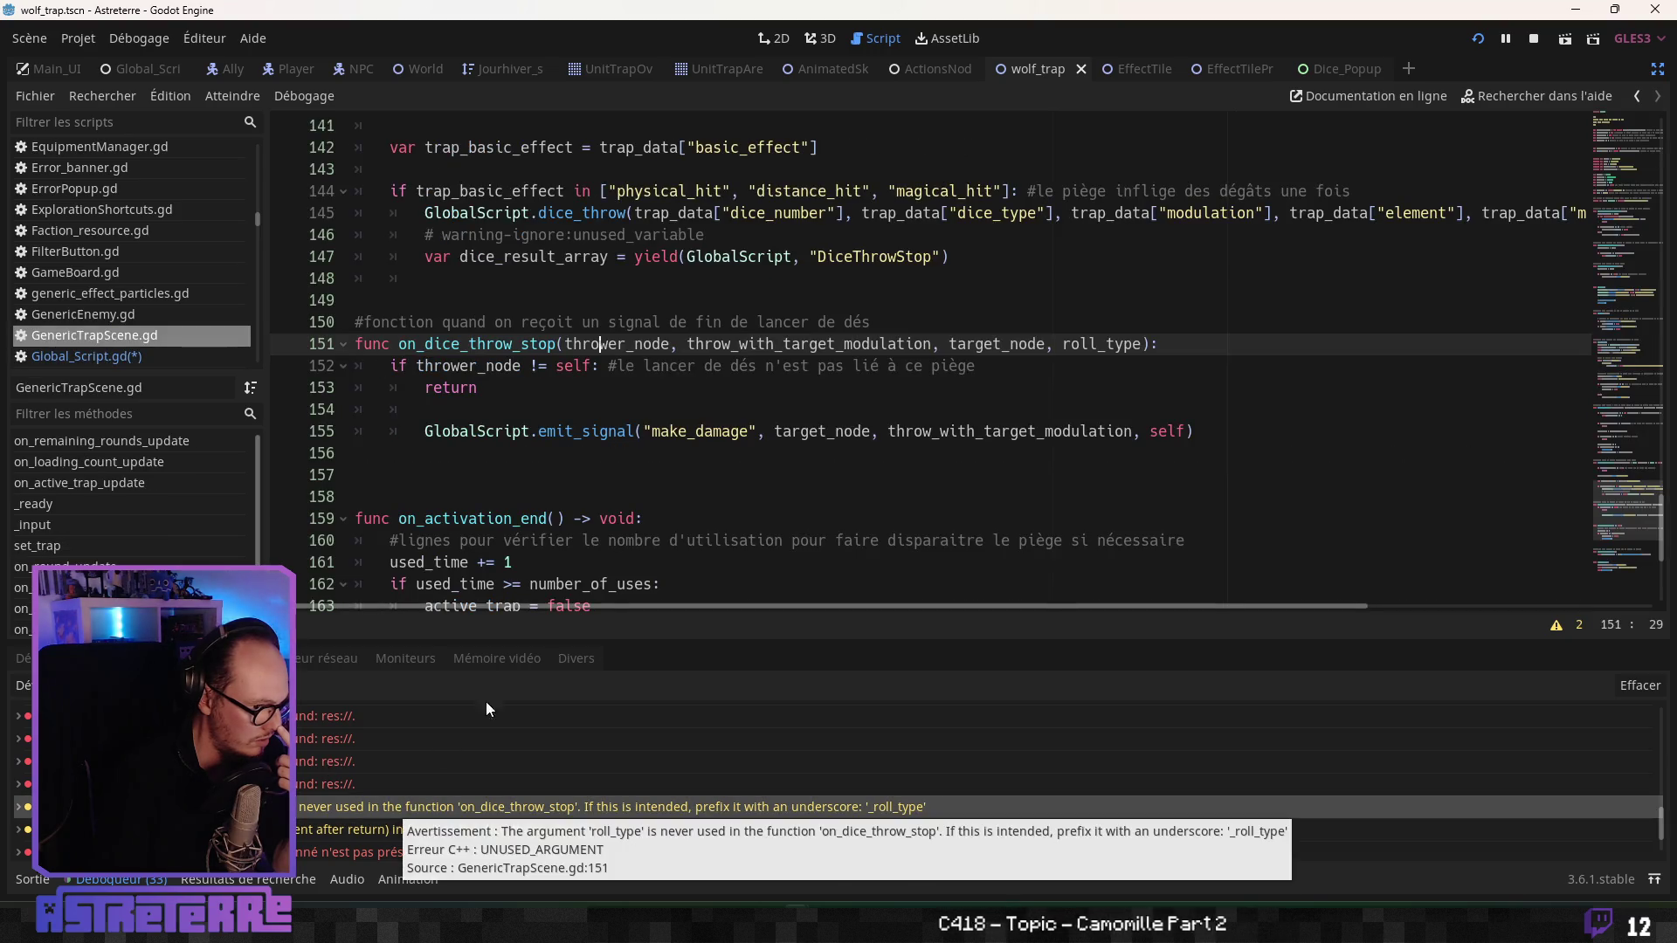
pyautogui.click(1064, 341)
pyautogui.write('_')
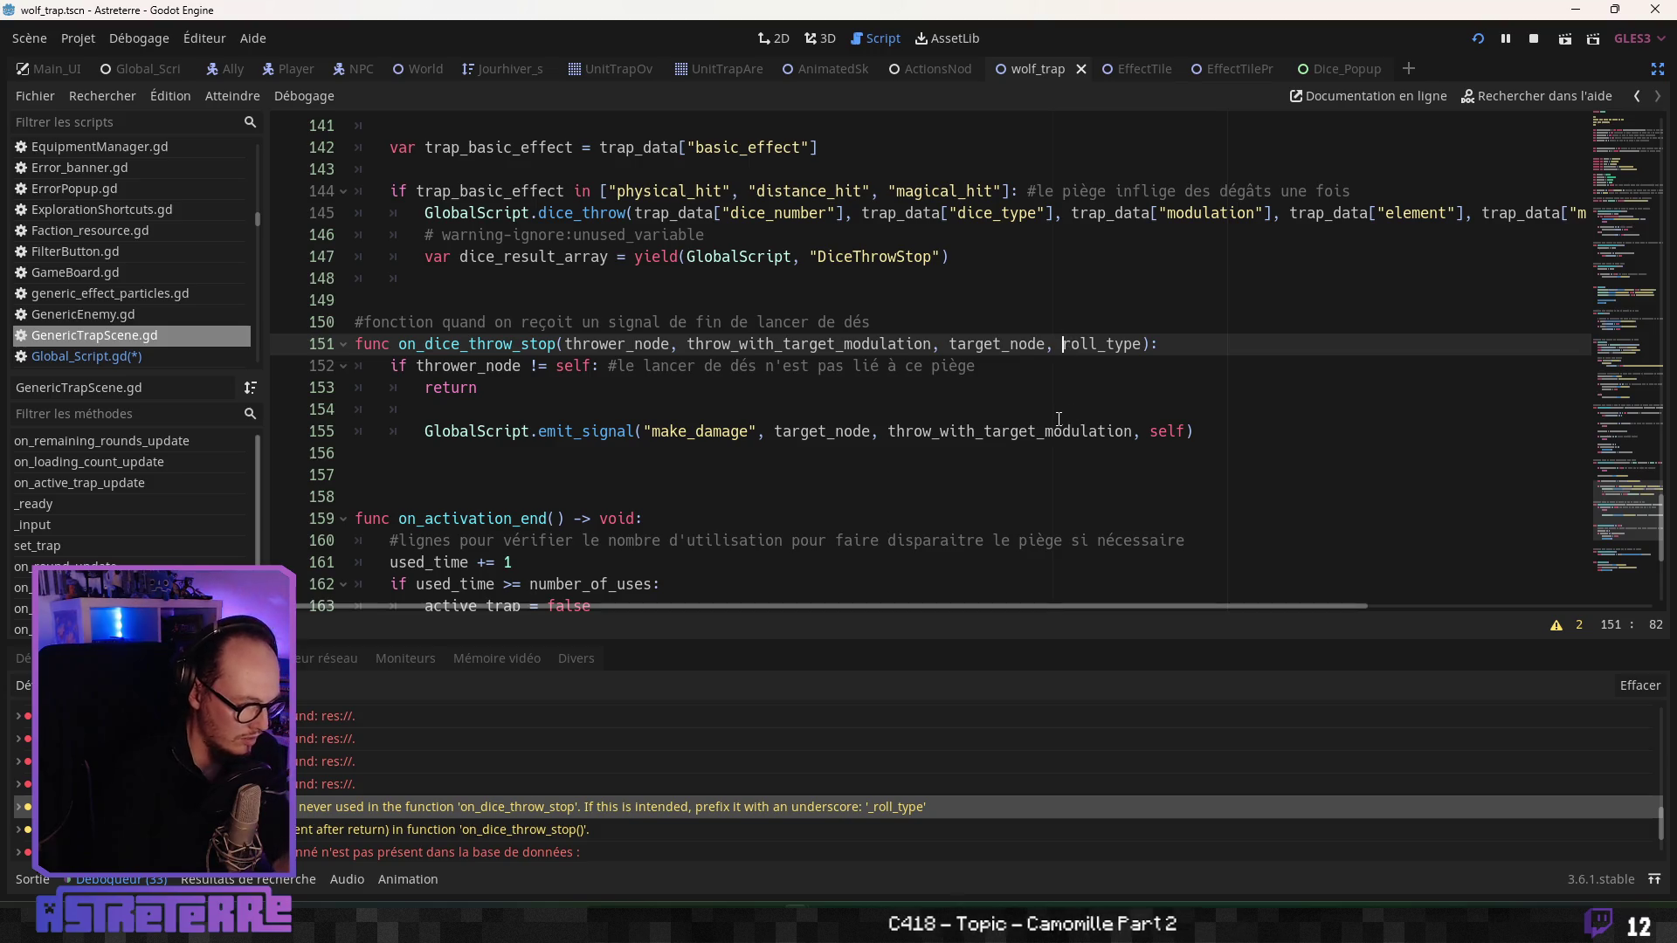
pyautogui.click(661, 540)
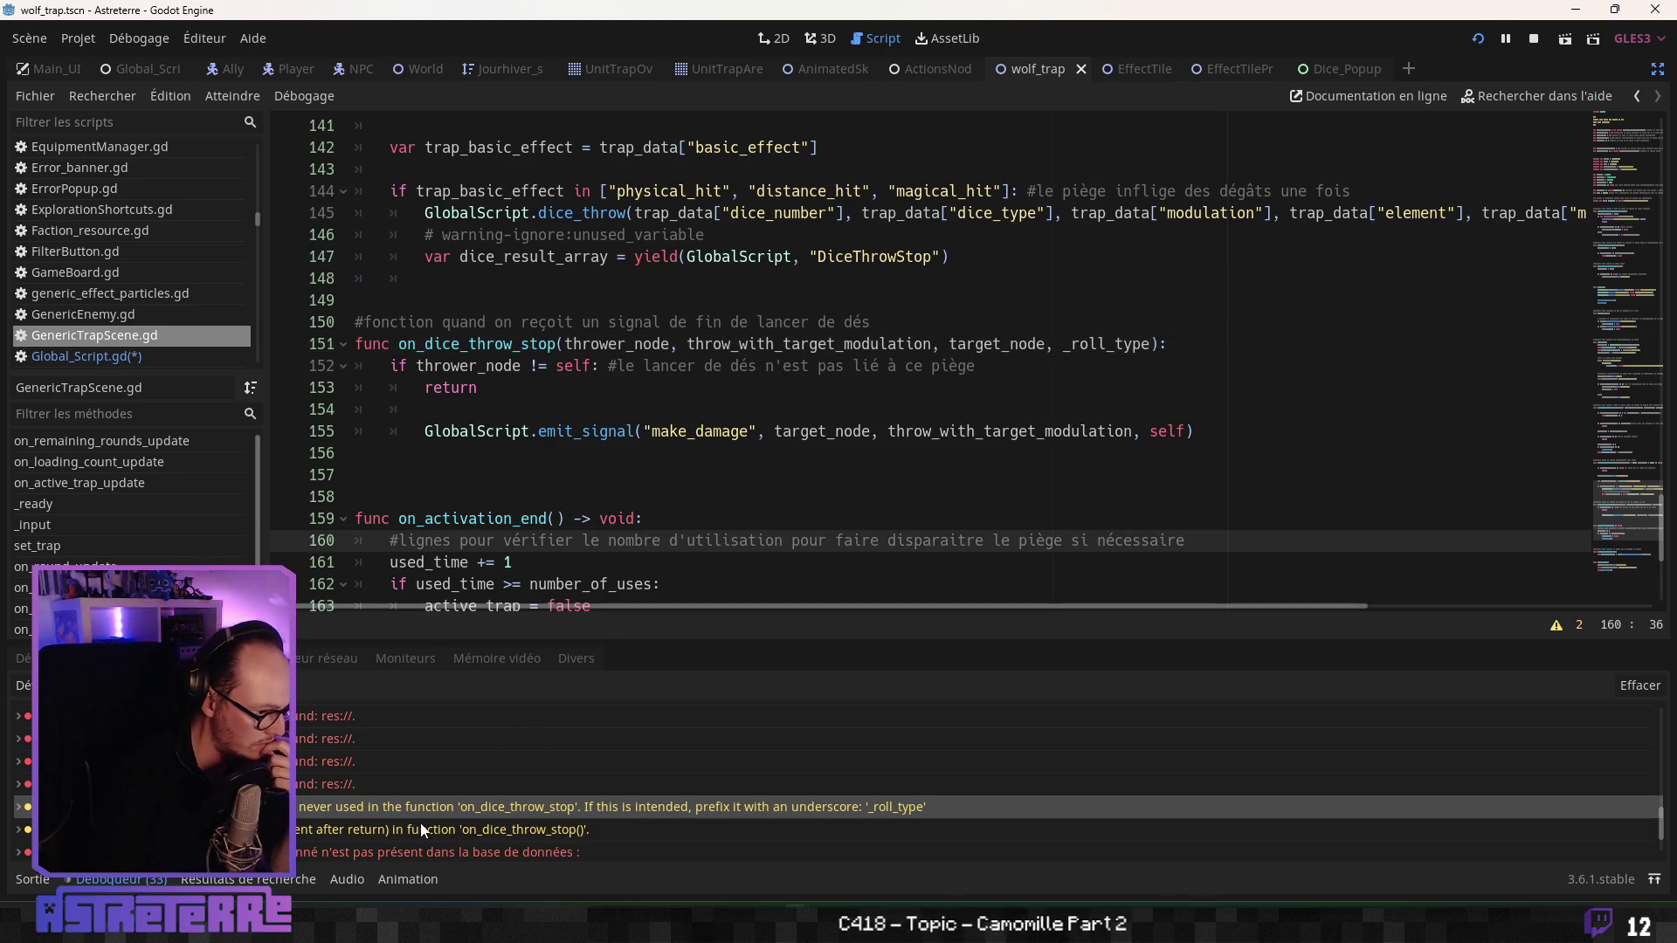
# - Dedent the make_damage emit line out of the thrower check and save the script
pyautogui.click(507, 829)
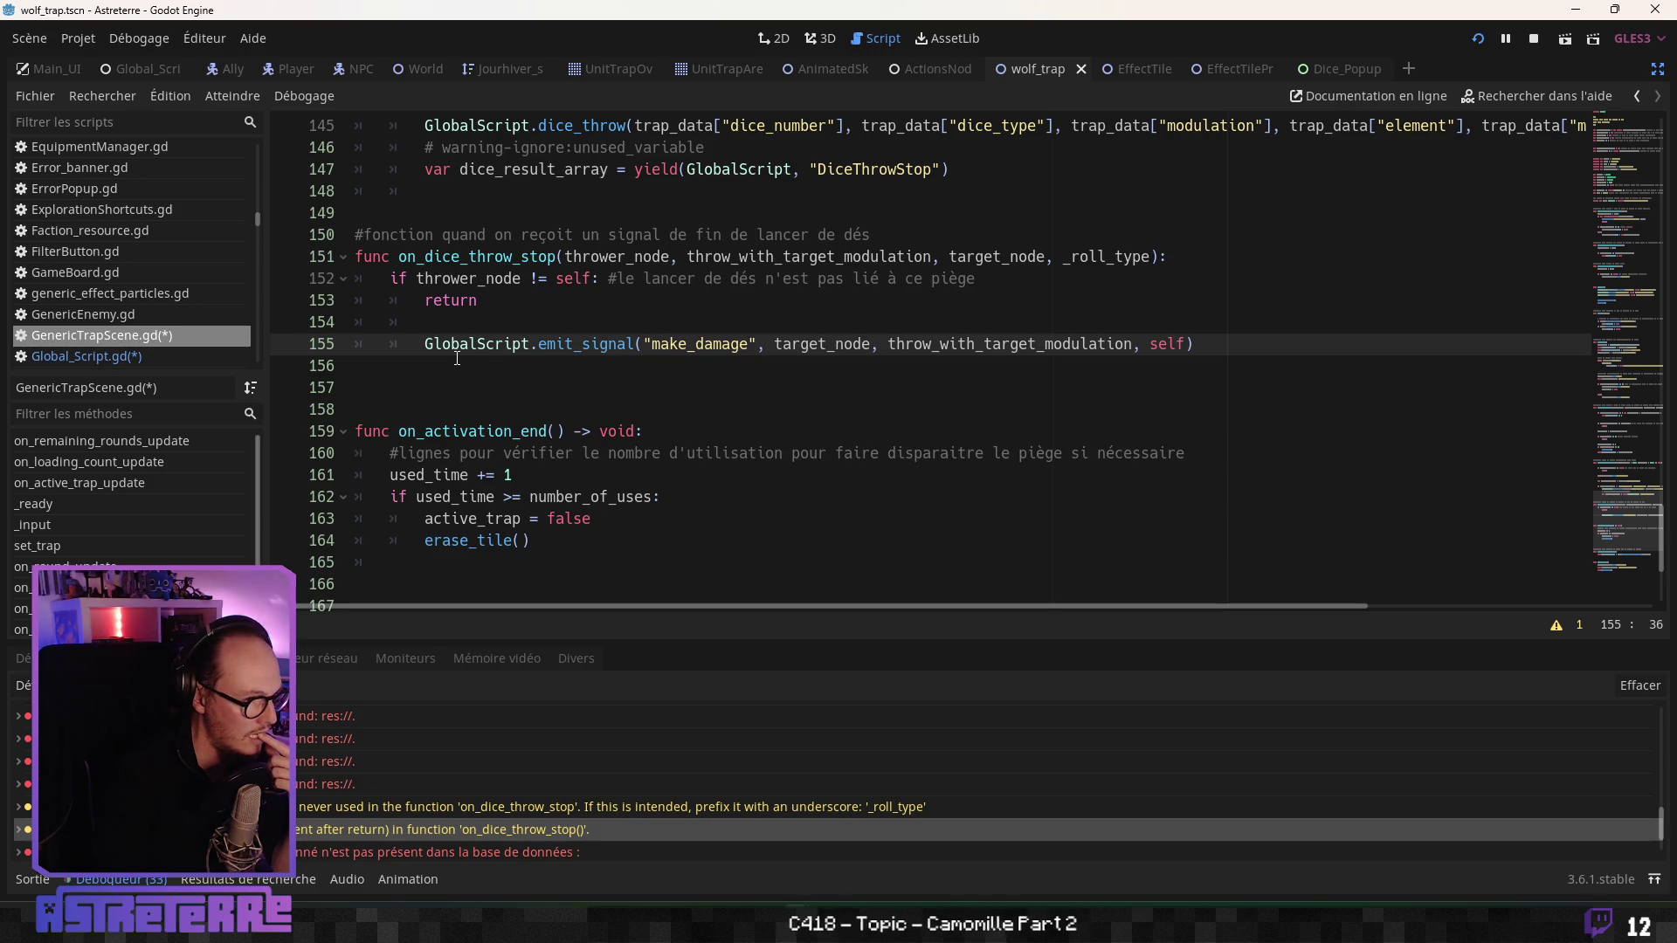
pyautogui.click(427, 345)
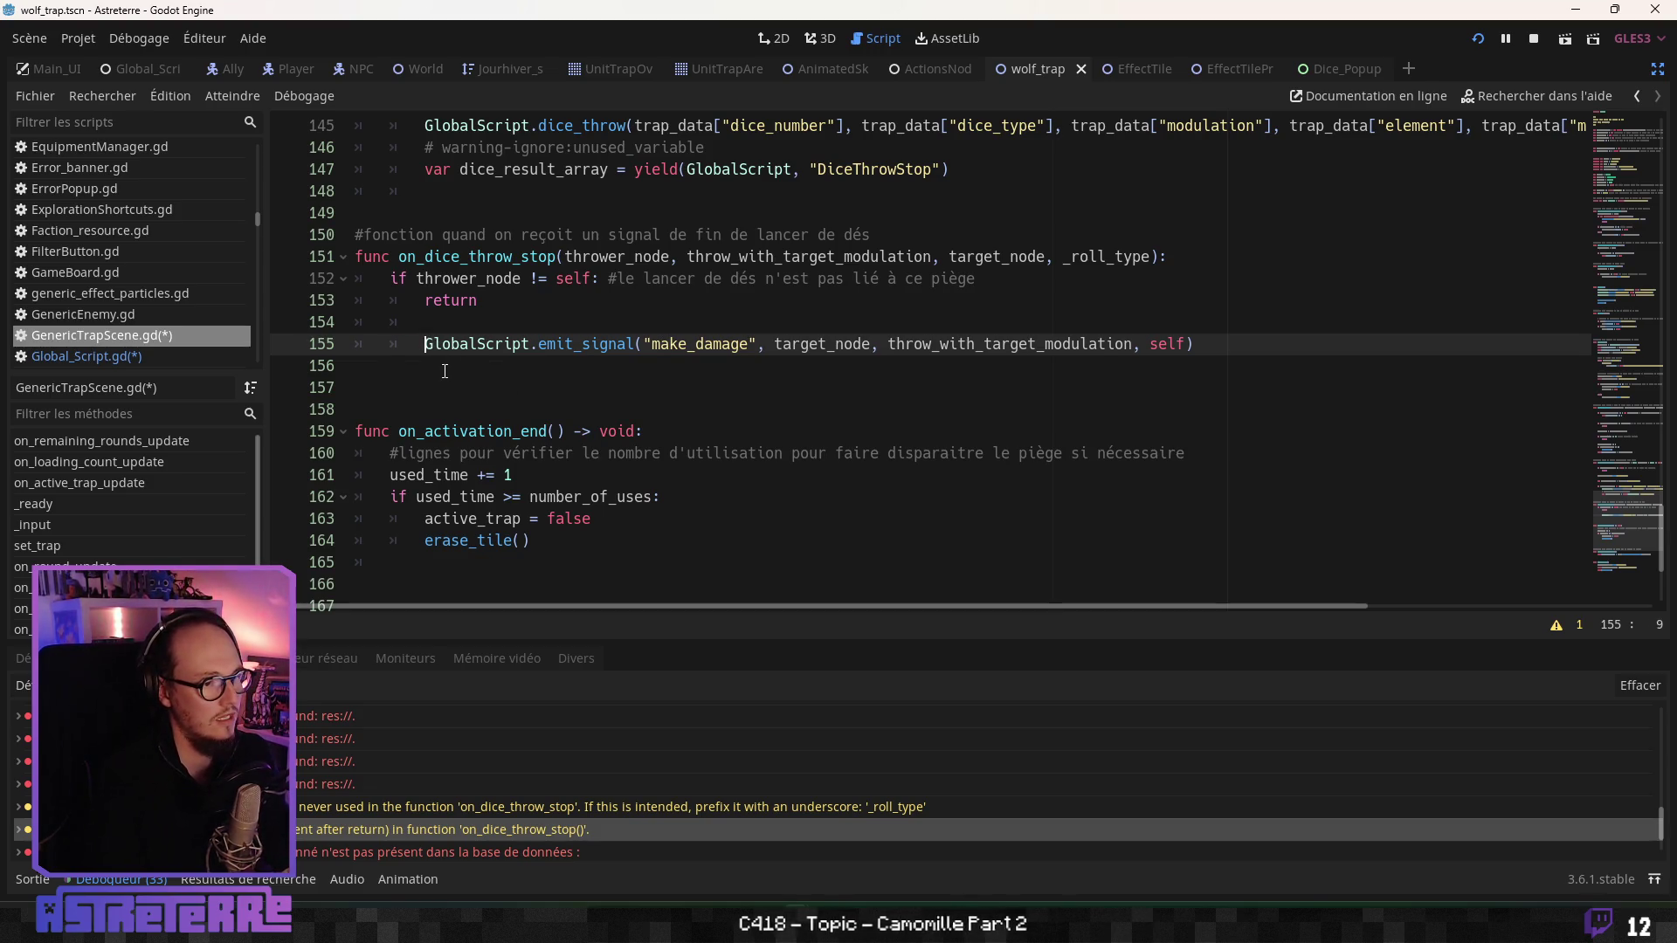
pyautogui.press('BackSpace')
pyautogui.click(524, 299)
pyautogui.hotkey('ctrl', 's')
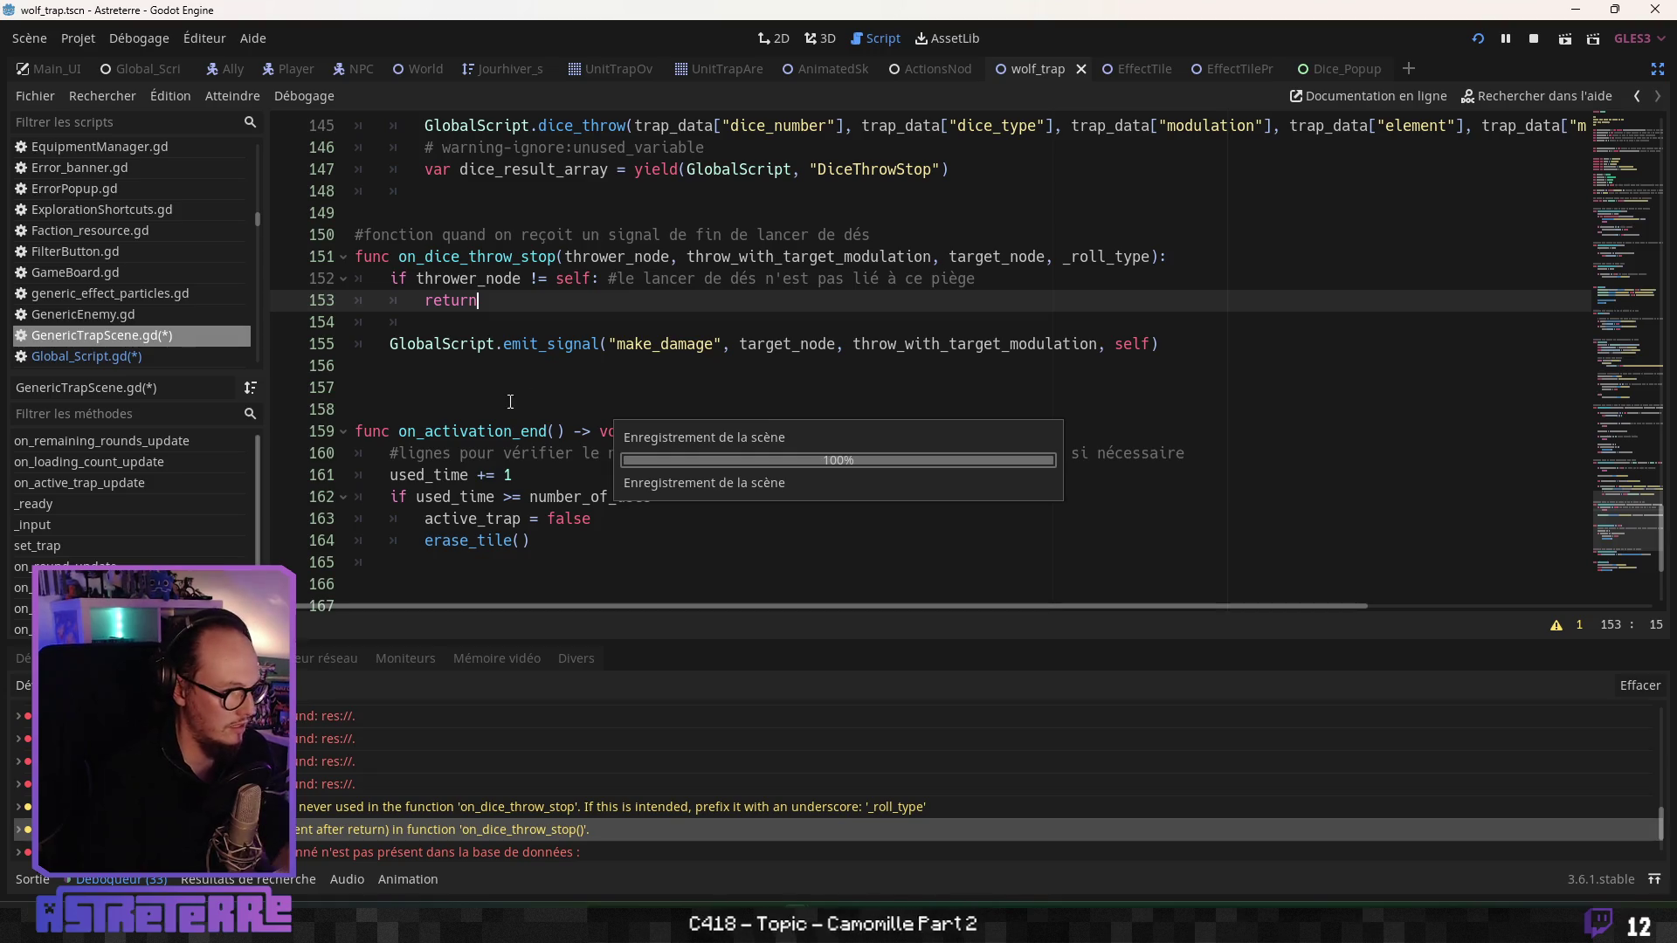
pyautogui.click(540, 389)
pyautogui.scroll(2, 672, 499)
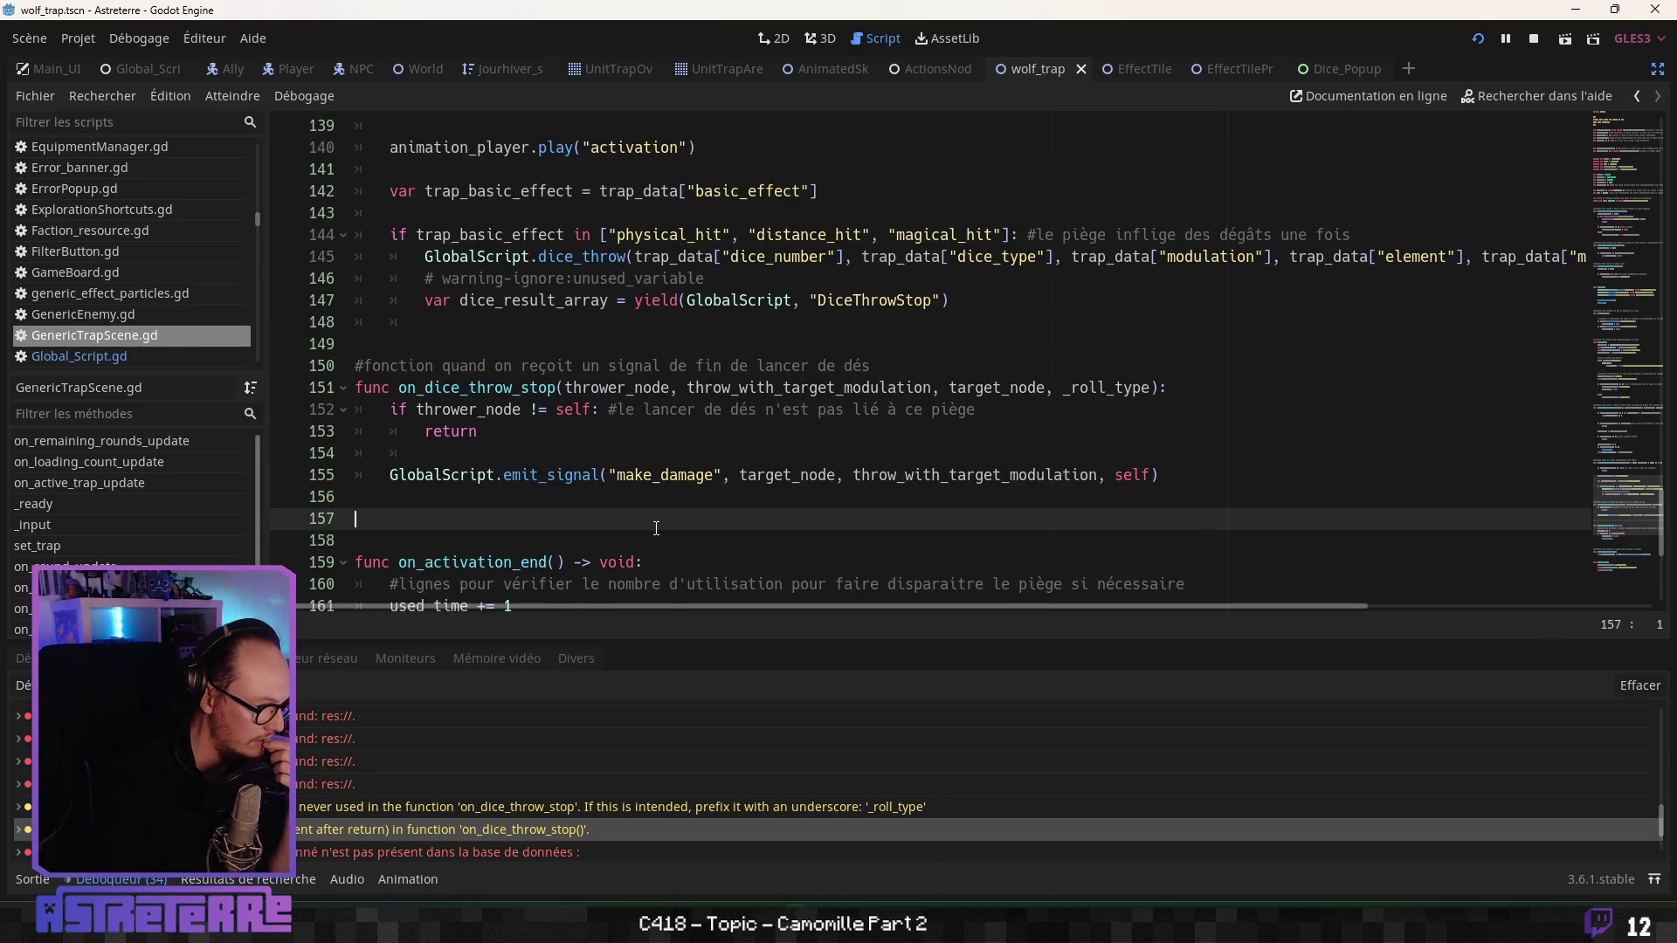
pyautogui.scroll(-1, 673, 523)
pyautogui.scroll(-2, 525, 758)
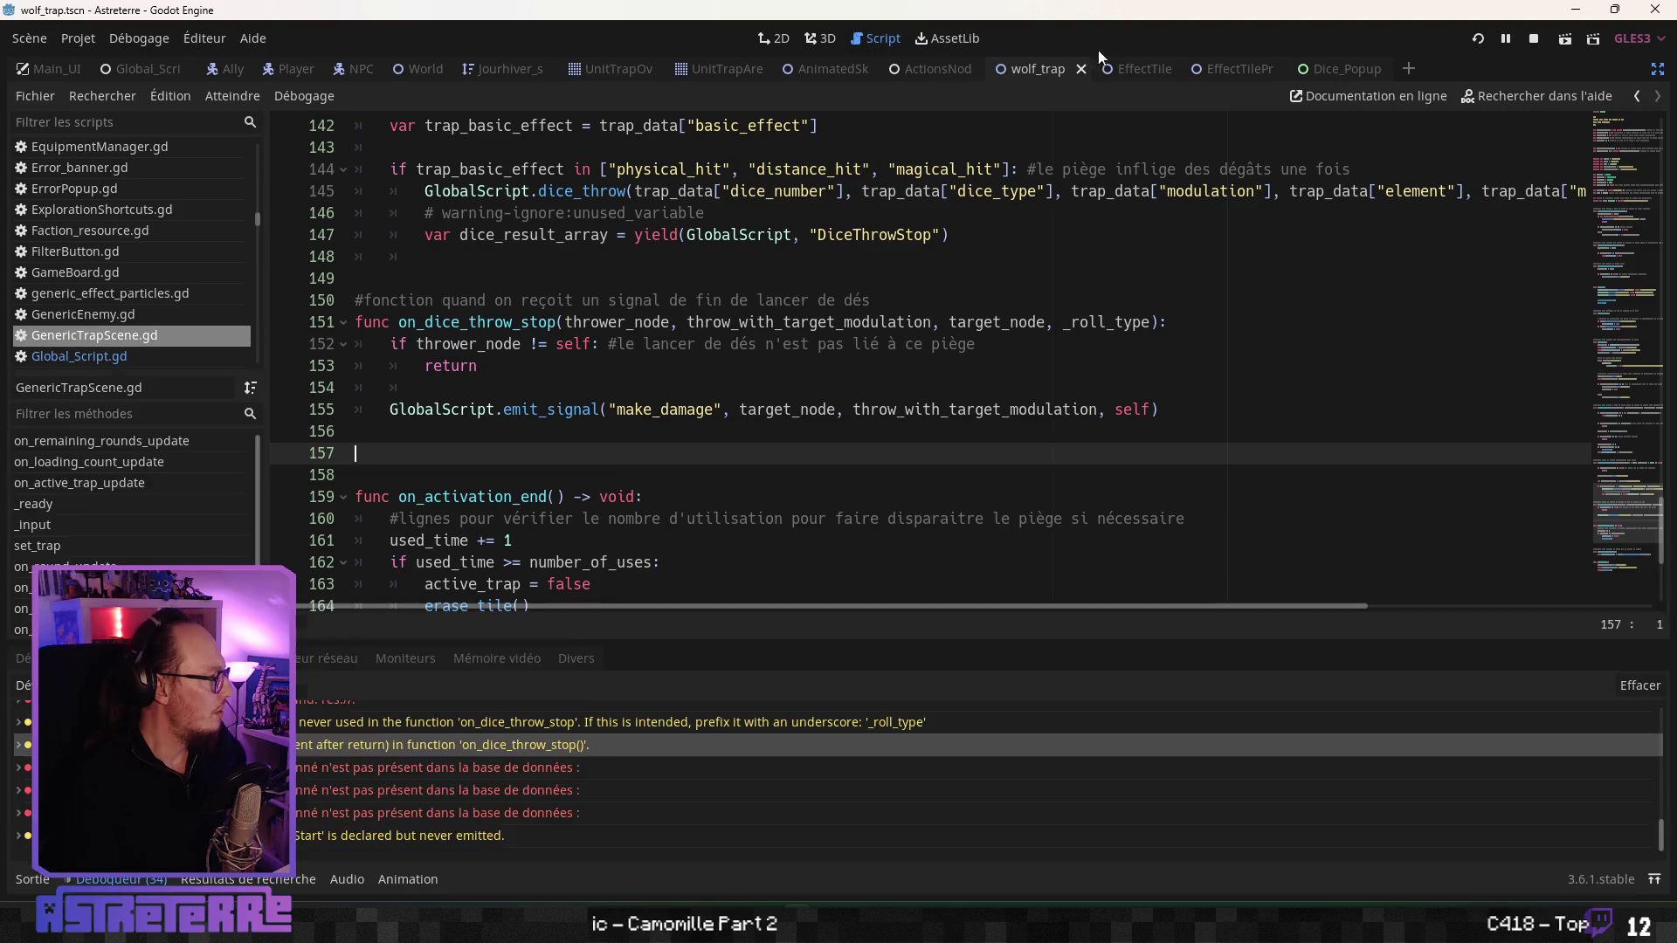
# - Save the script and relaunch Astreterre in debug mode with F5
pyautogui.press('F5')
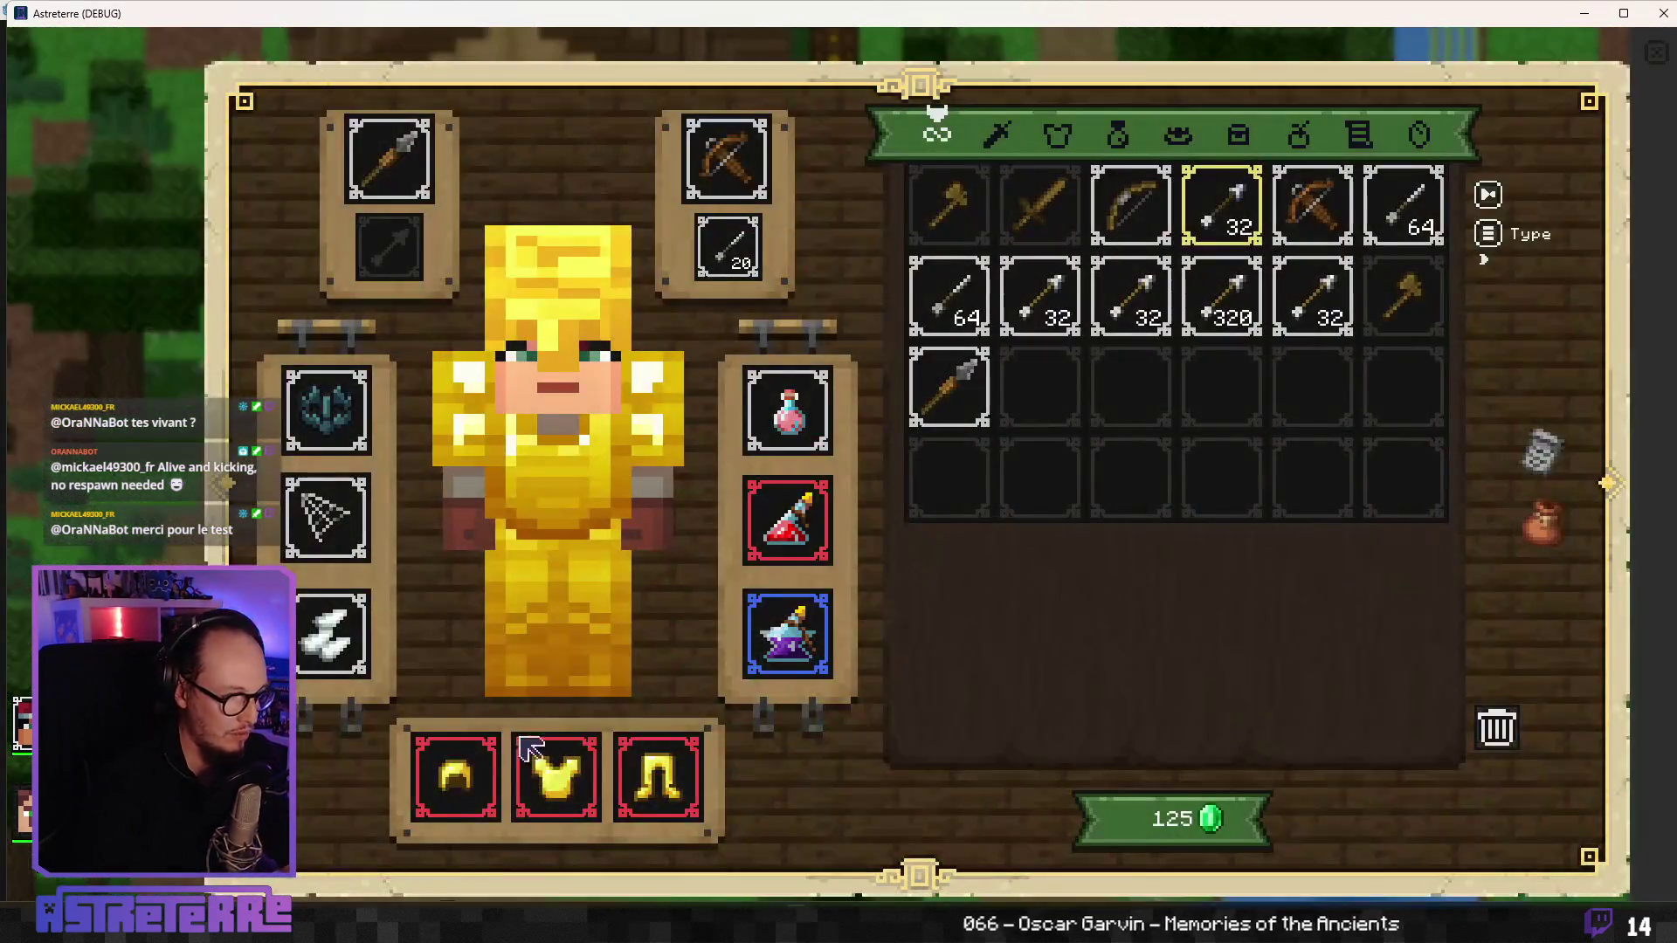
# - Unequip the gold helmet, chestplate and leggings, then close the inventory
pyautogui.click(455, 776)
pyautogui.click(555, 776)
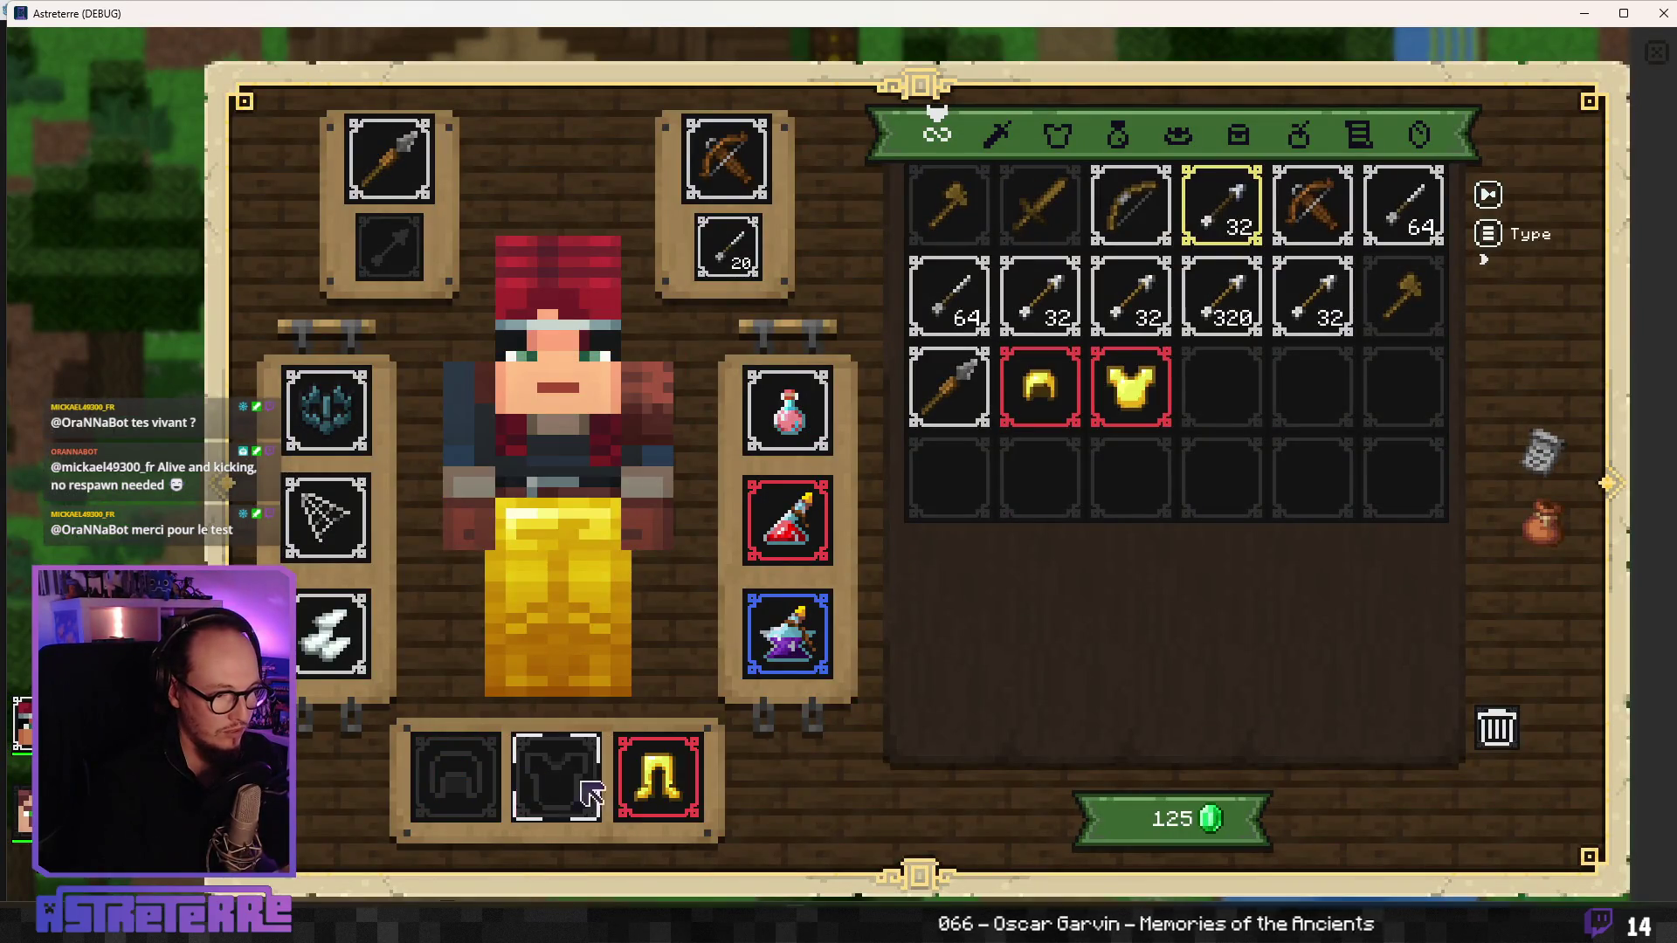
pyautogui.click(657, 776)
pyautogui.press('Escape')
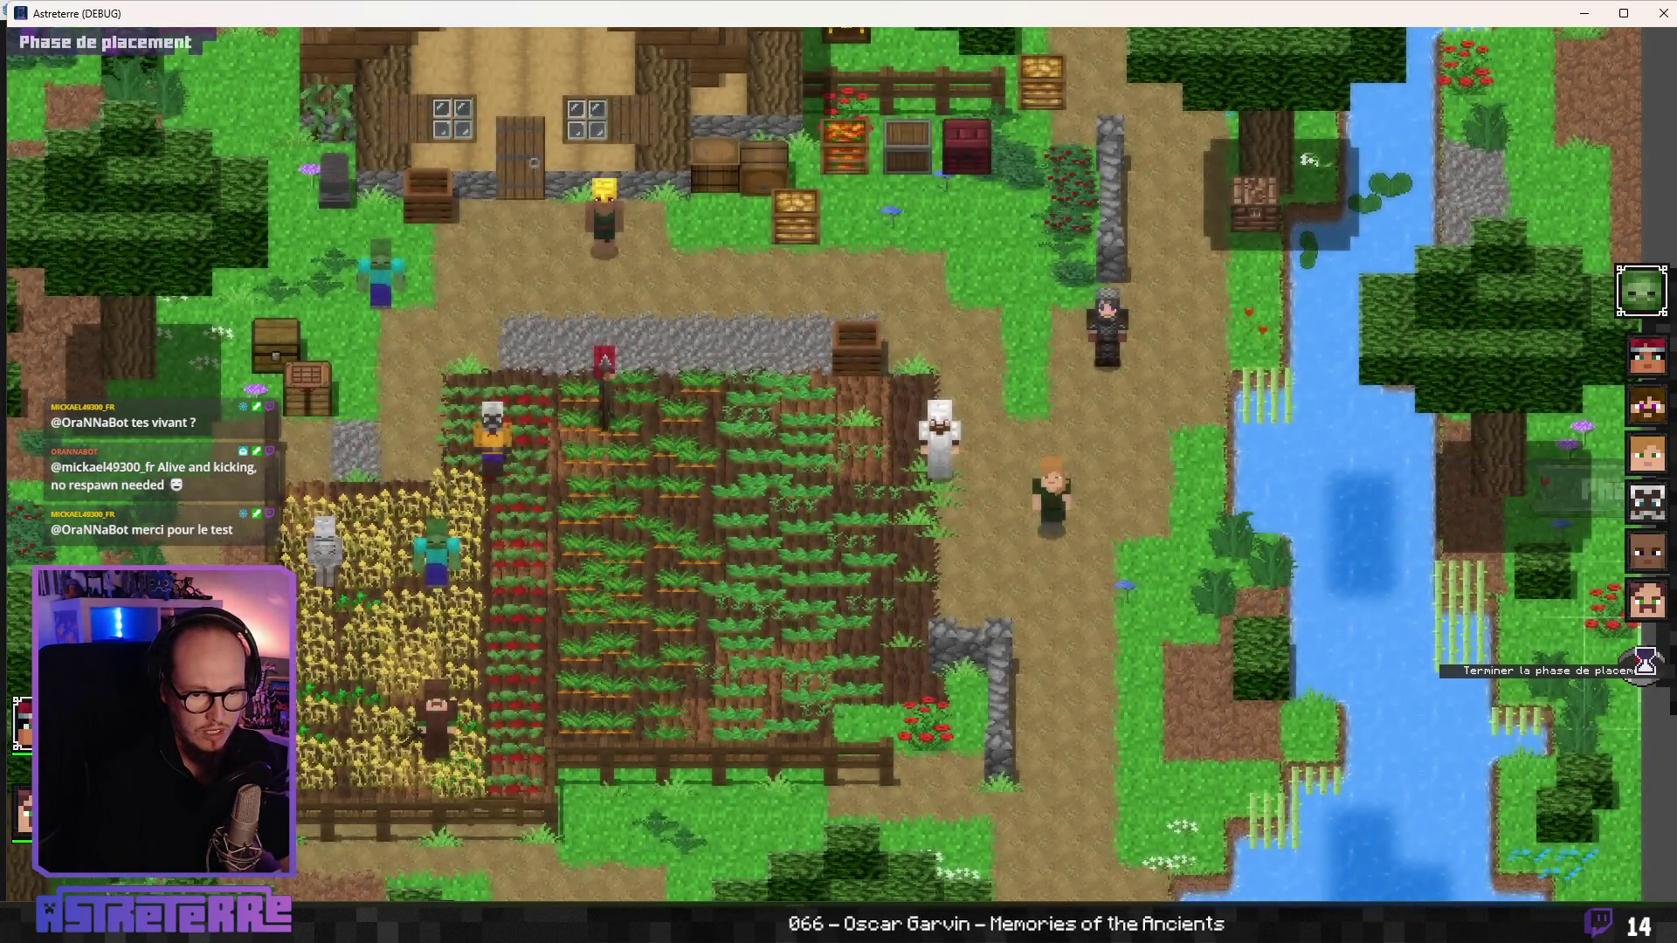
# - End placement, advance to Alex's turn and place the Piège à loup trap on a farm tile
pyautogui.click(1642, 665)
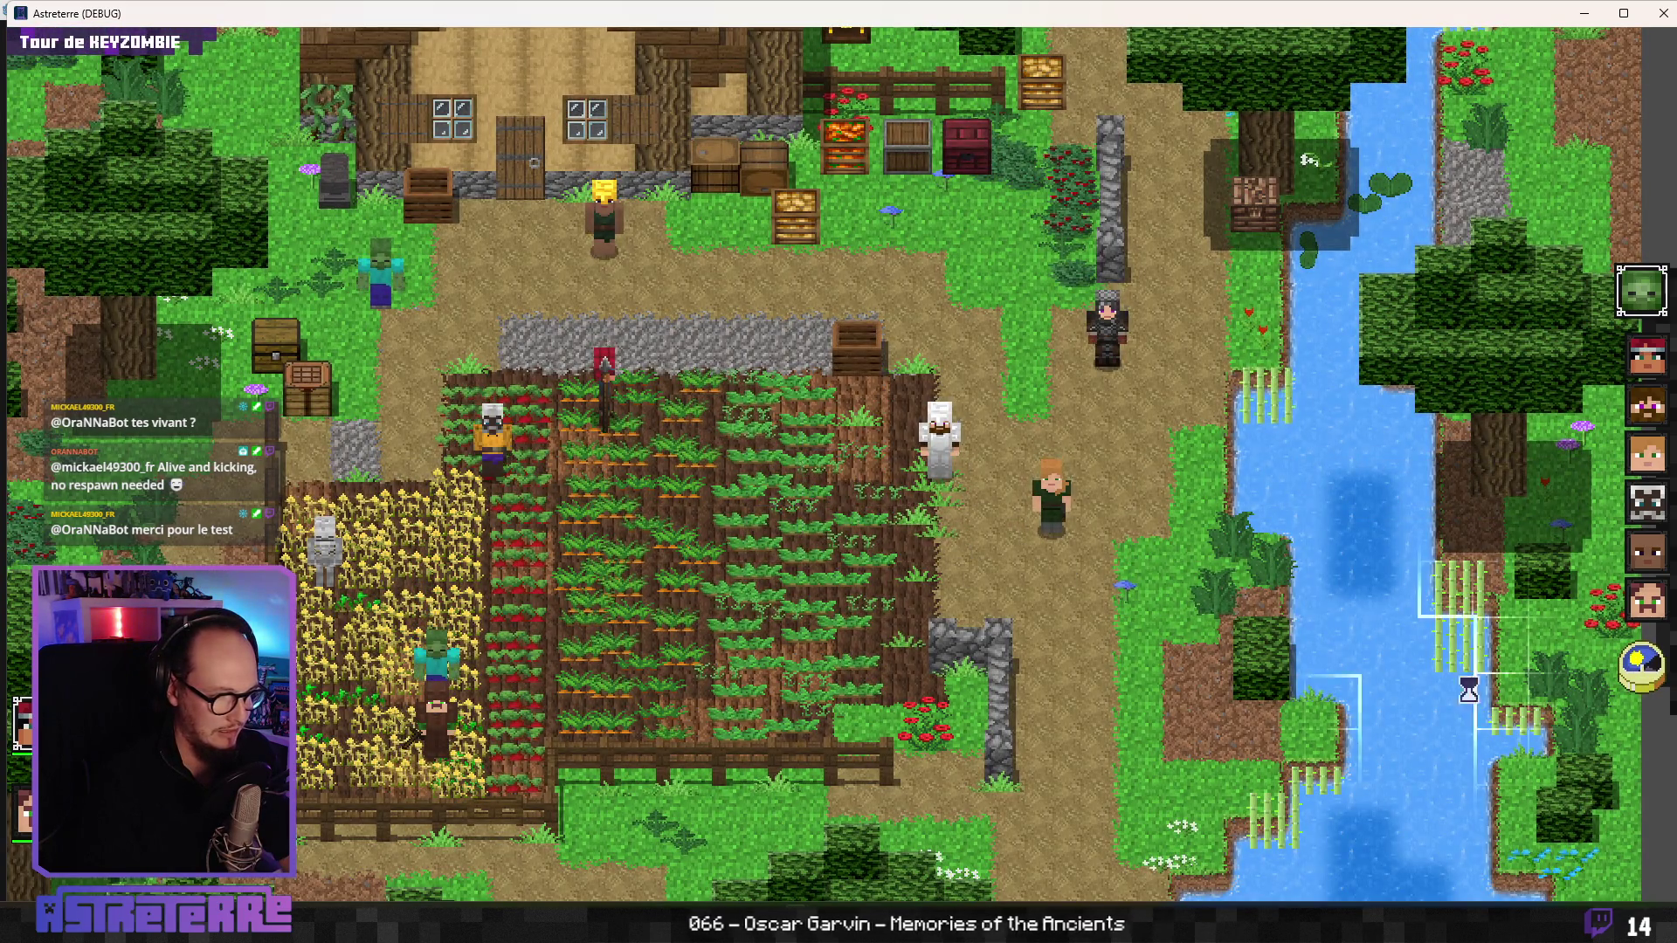
pyautogui.click(1647, 677)
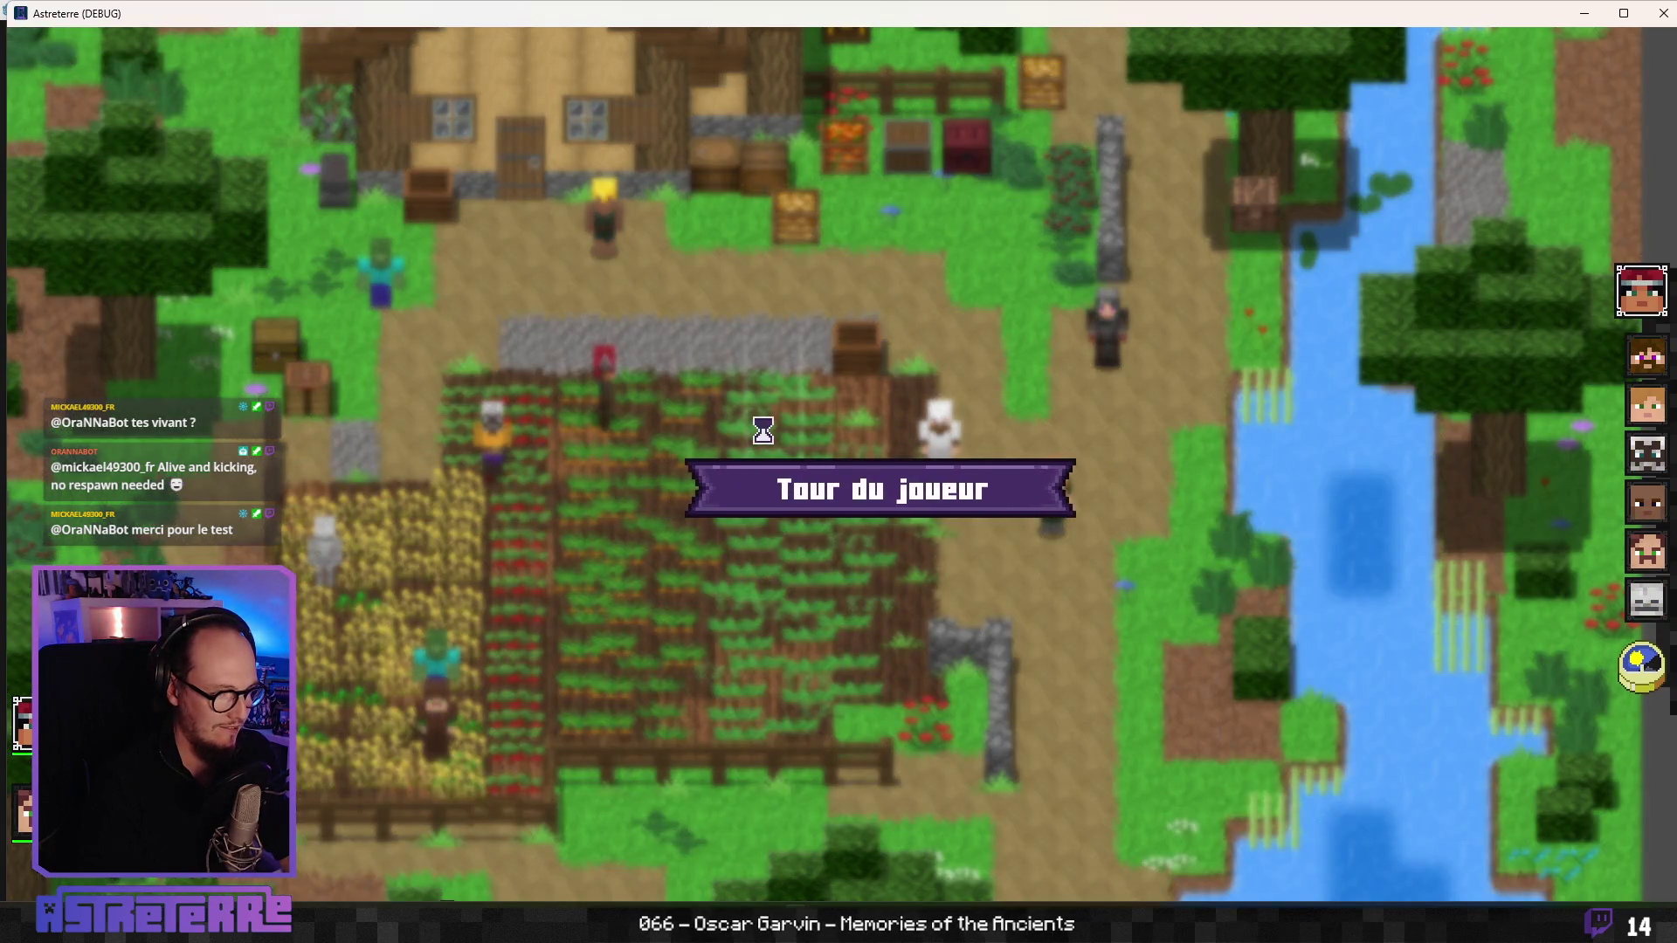
pyautogui.click(987, 882)
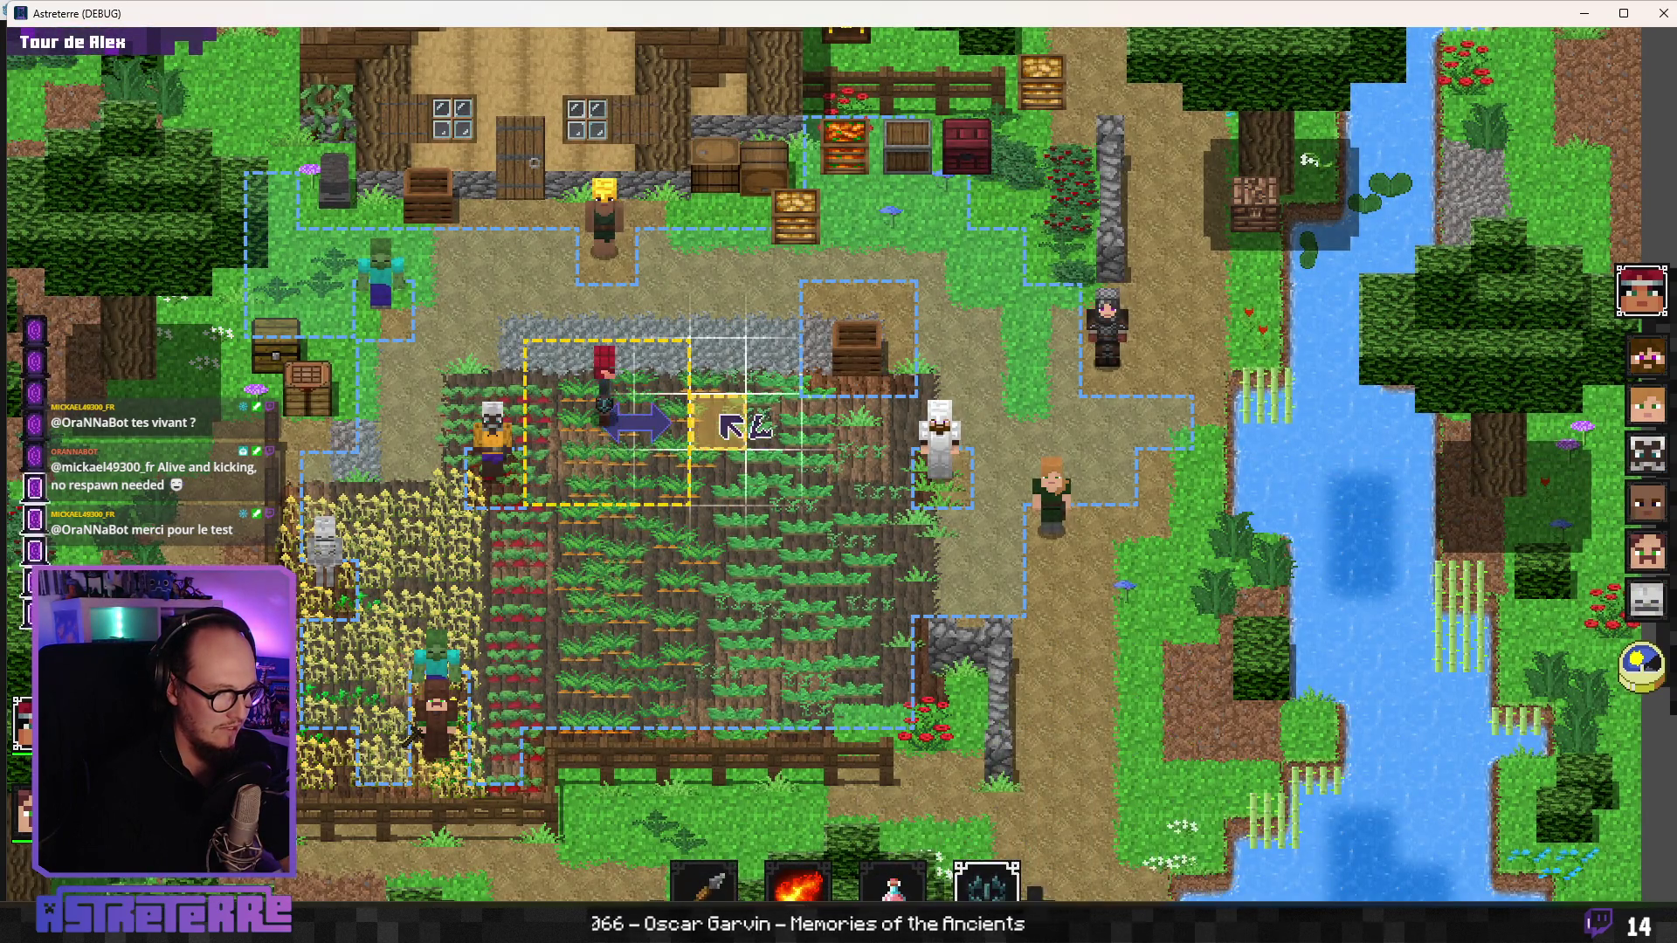
pyautogui.click(677, 432)
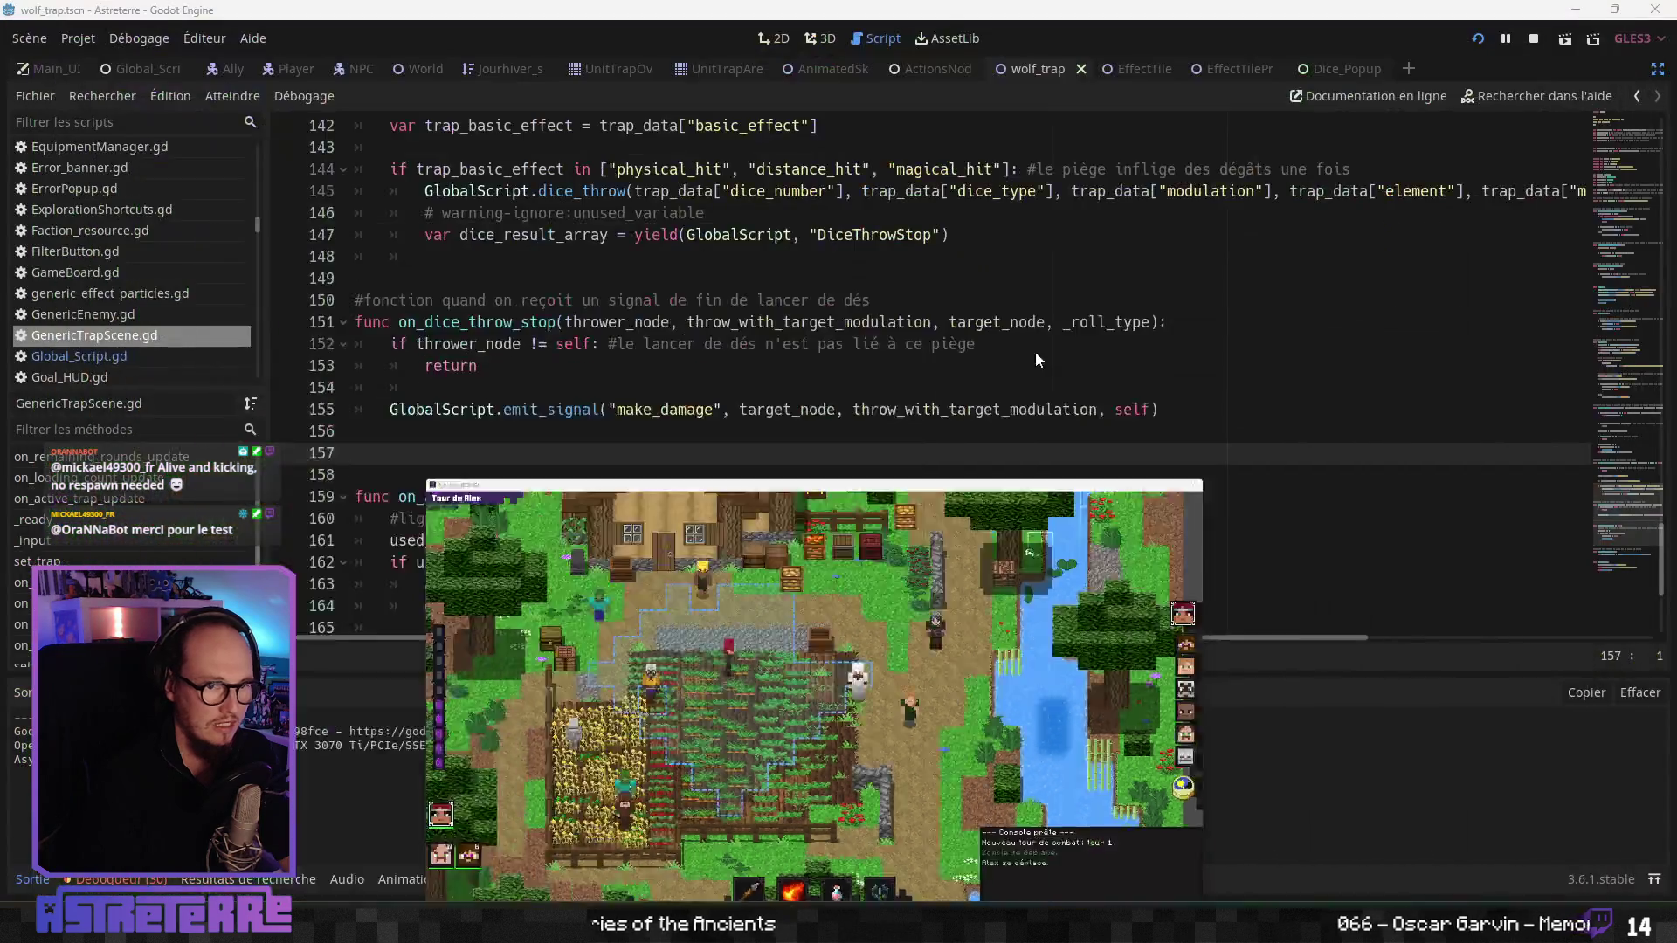
# - Replace self with thrower_node in the make_damage emit and add a blank line above it
pyautogui.click(171, 878)
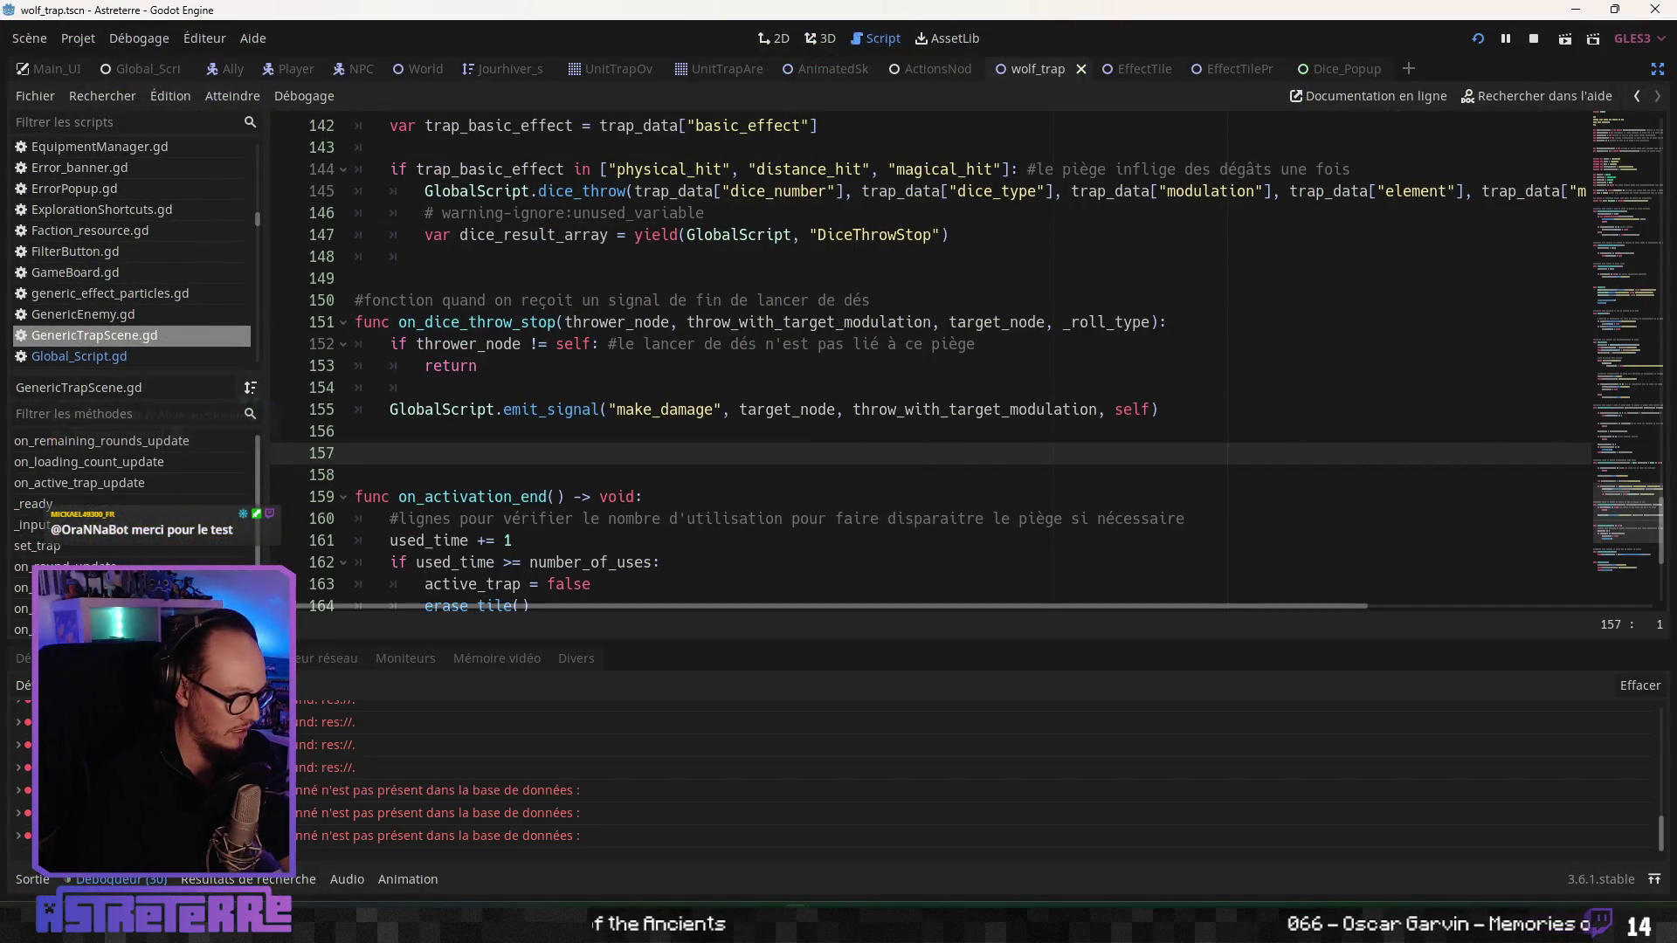
pyautogui.scroll(1, 961, 768)
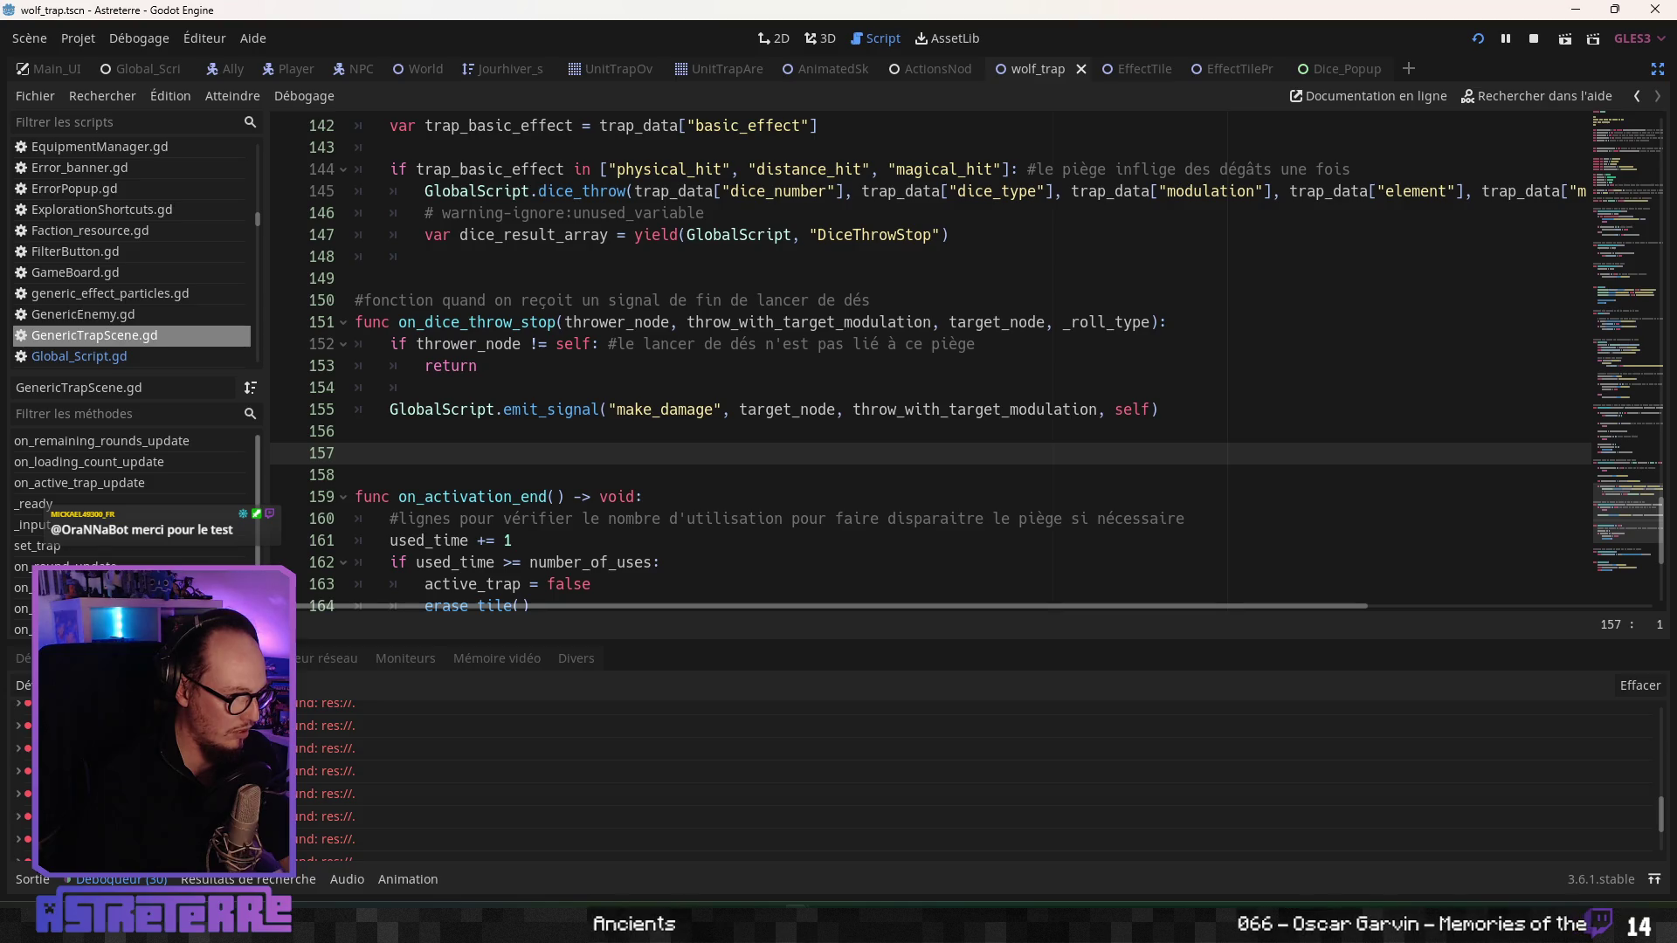
pyautogui.click(481, 409)
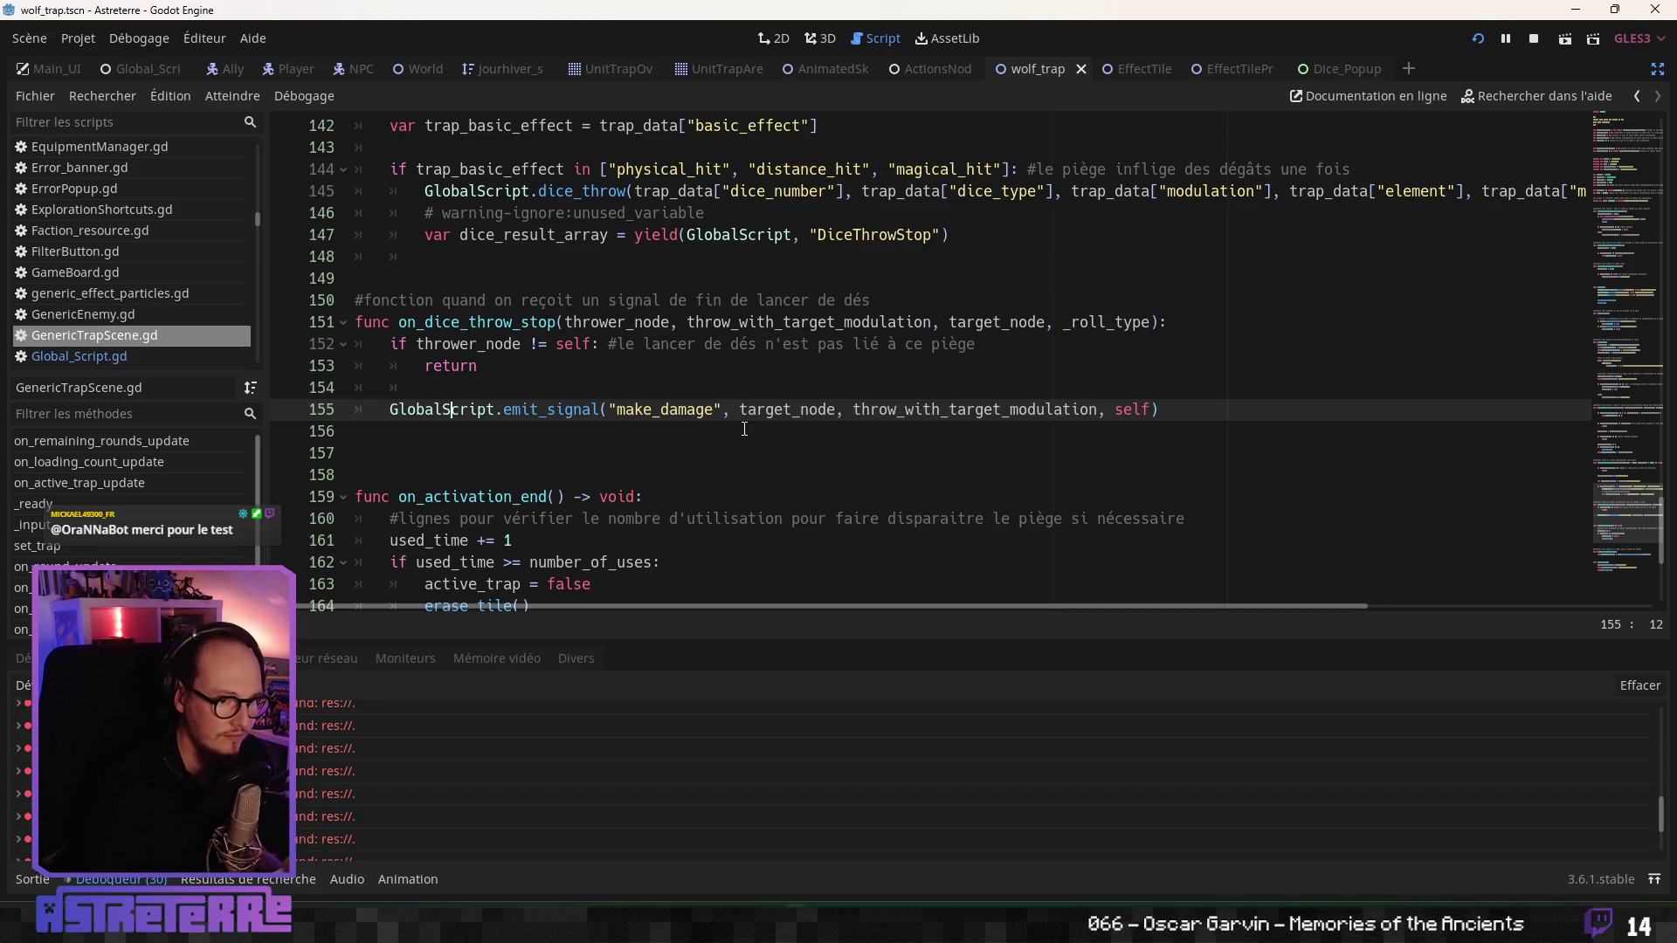
pyautogui.doubleClick(656, 329)
pyautogui.hotkey('ctrl', 'c')
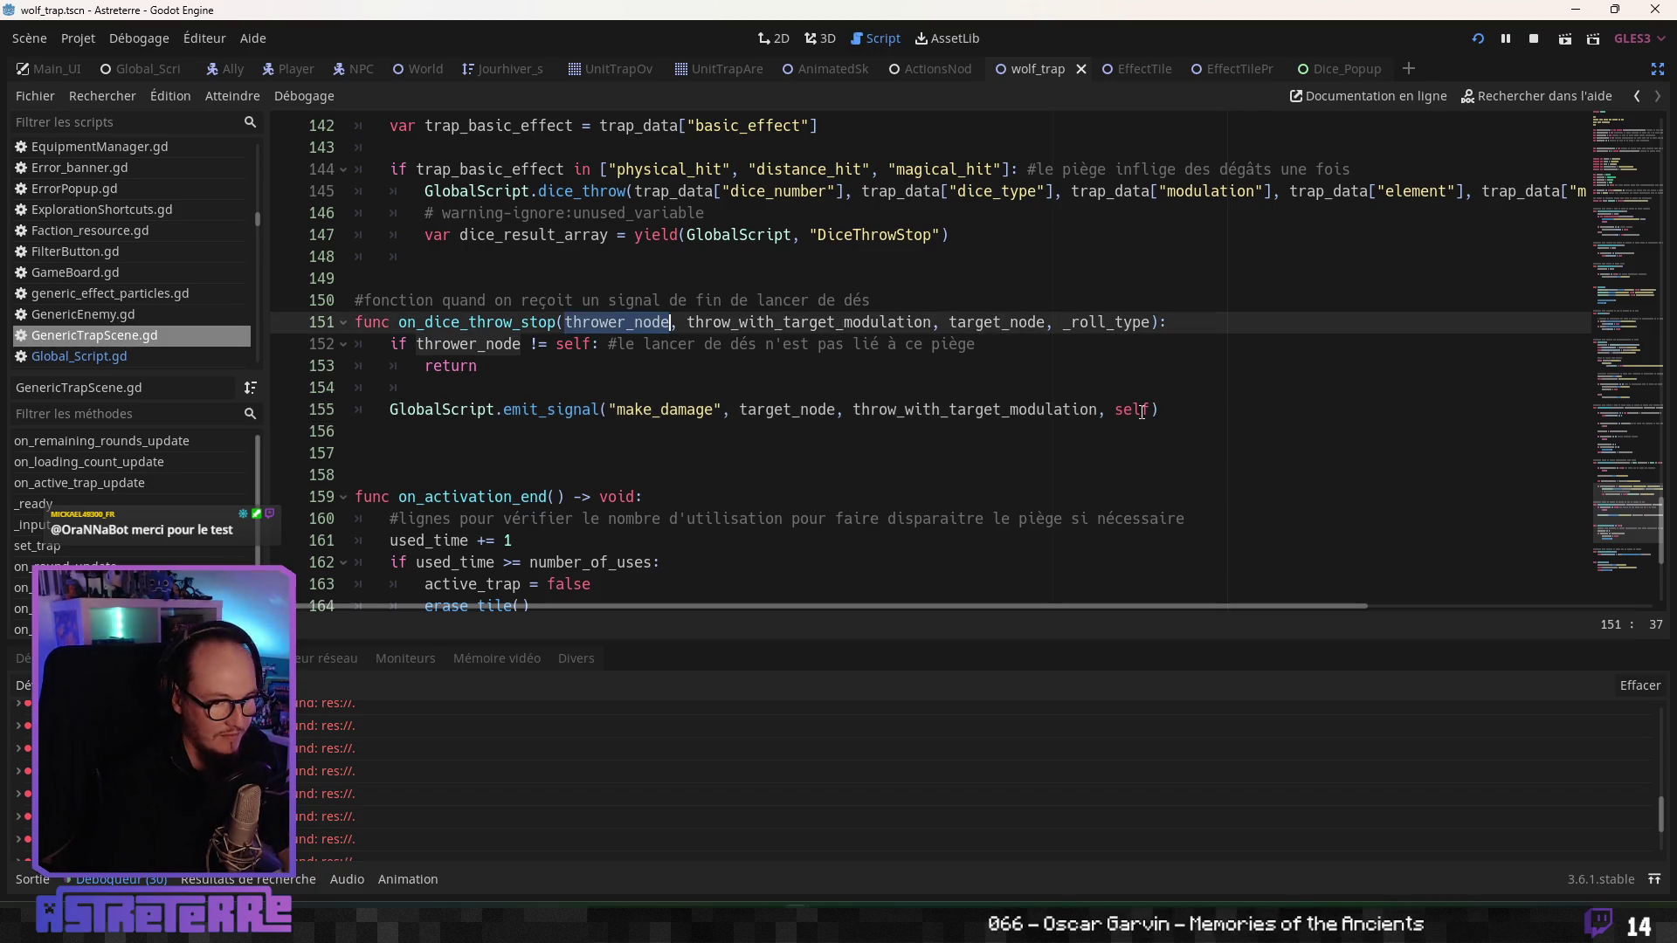
pyautogui.doubleClick(1137, 410)
pyautogui.hotkey('ctrl', 'v')
pyautogui.click(843, 434)
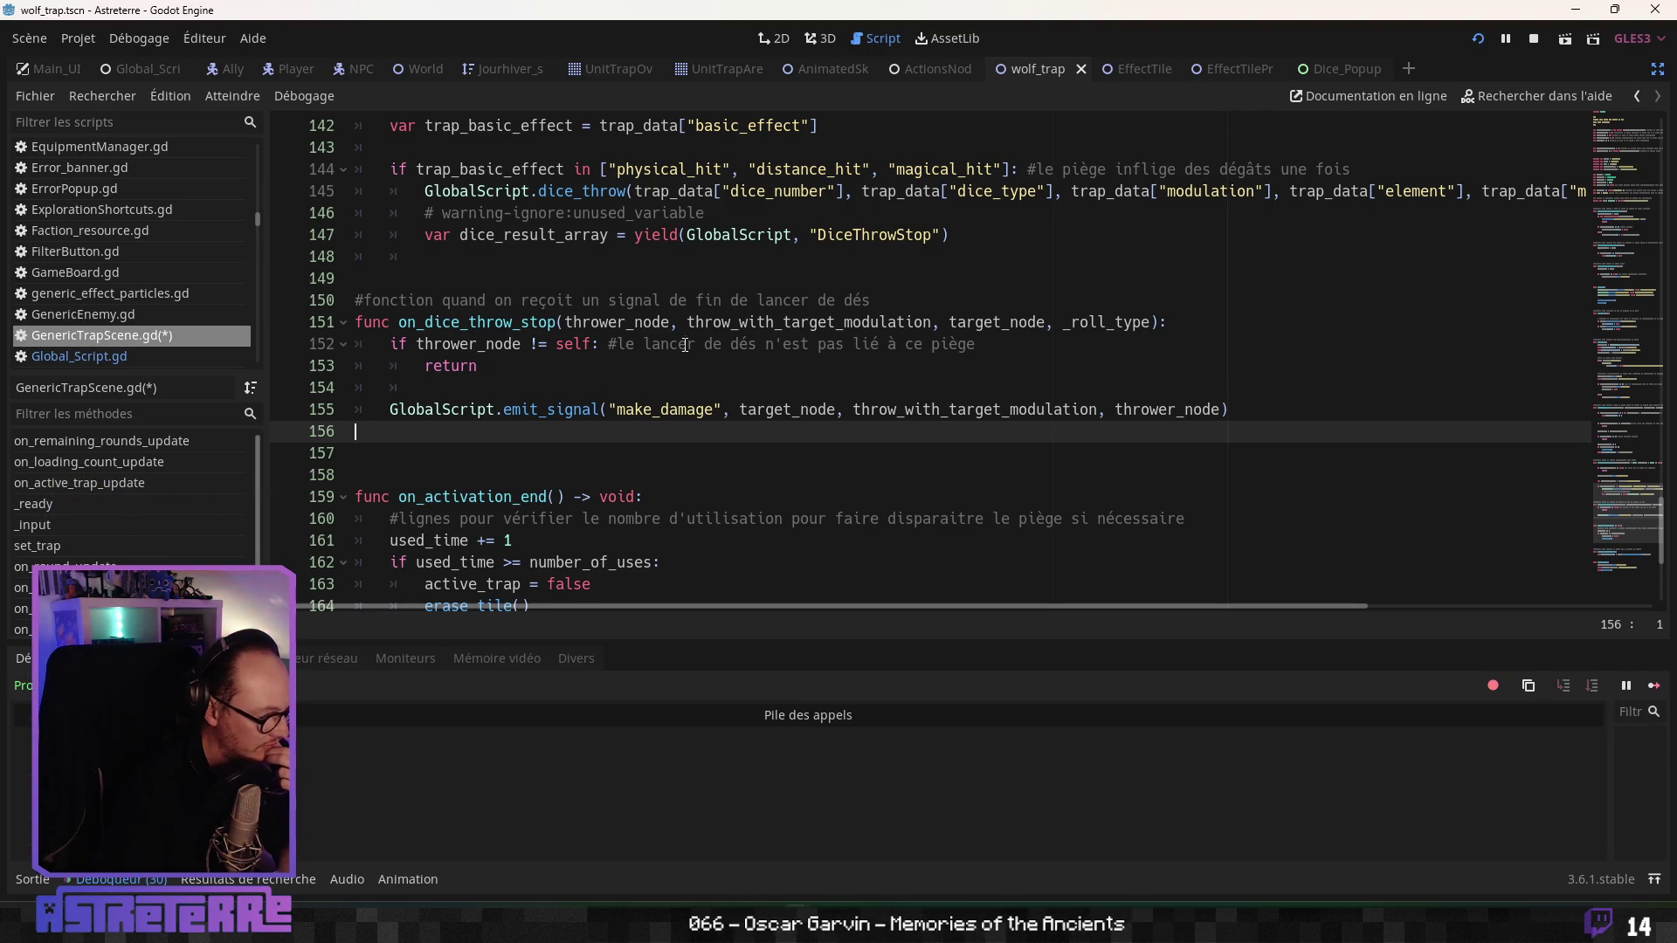
pyautogui.click(564, 383)
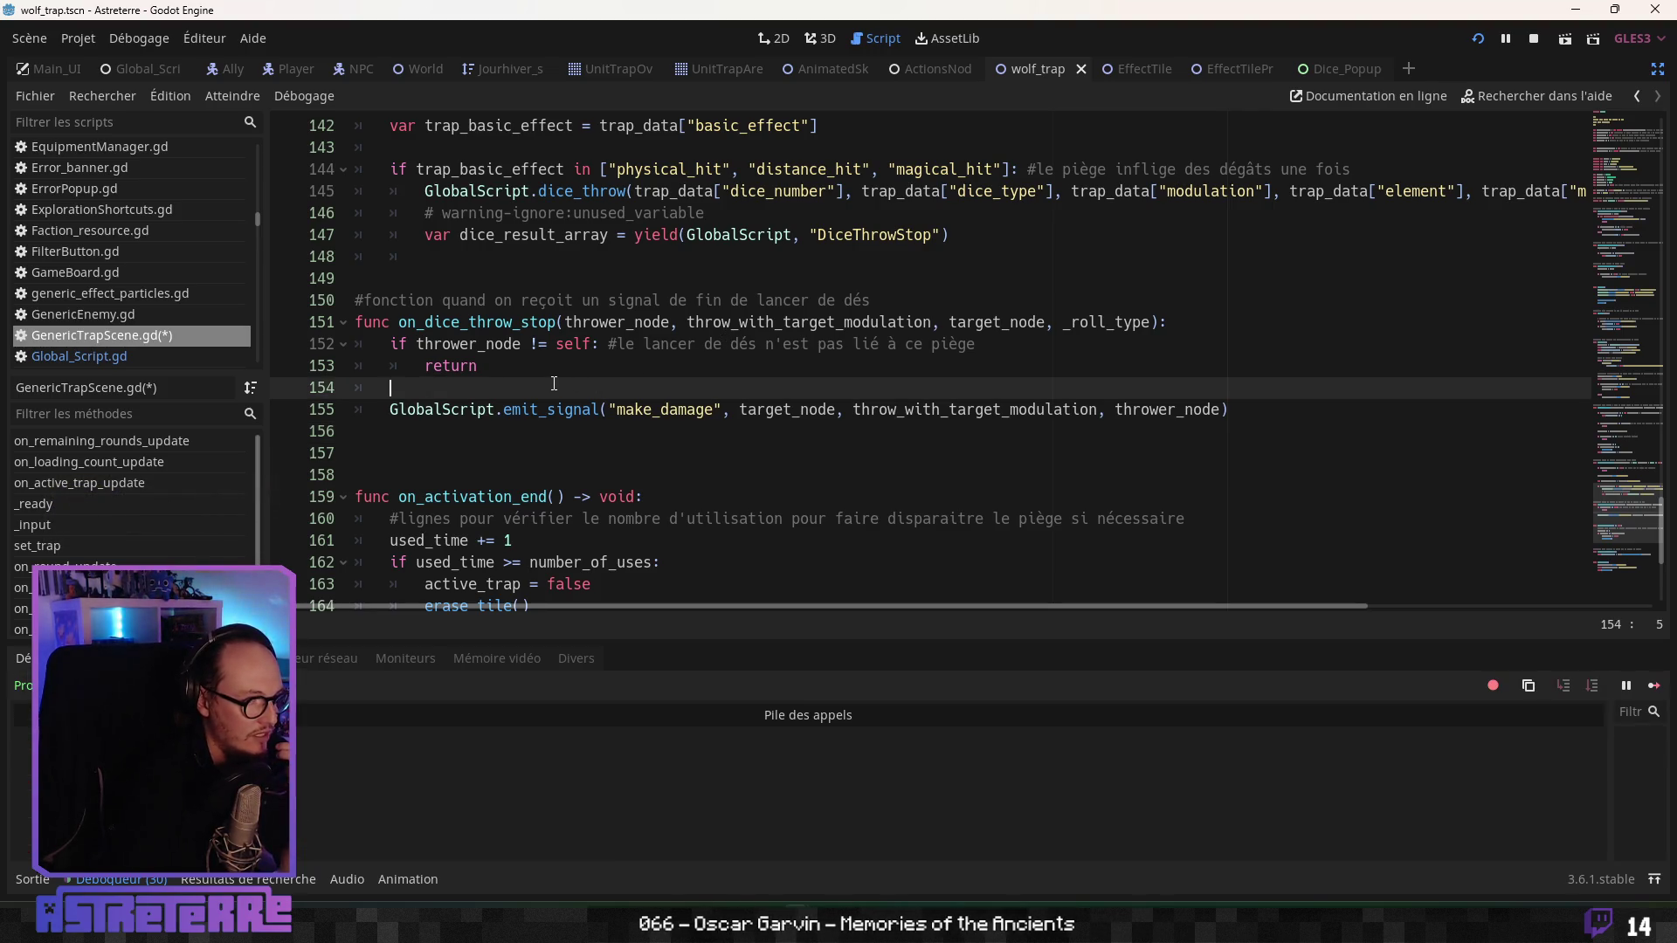
pyautogui.press('Return')
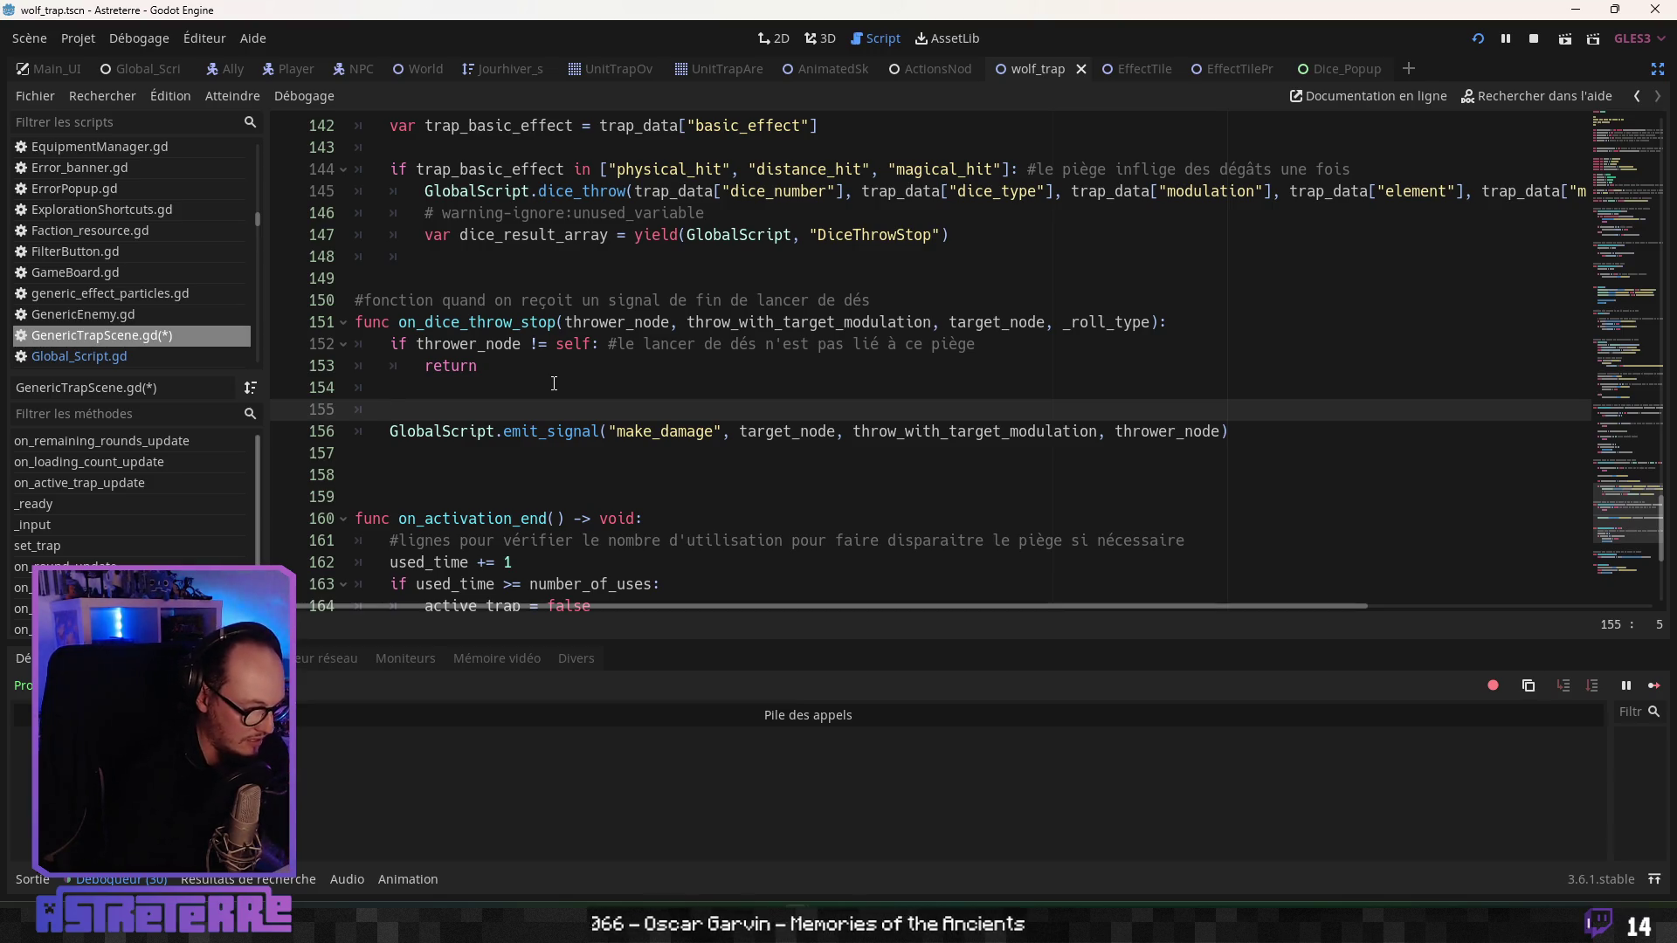
# - Add print("make damage") above the make_damage emit, then save and run the game
pyautogui.write('print("m')
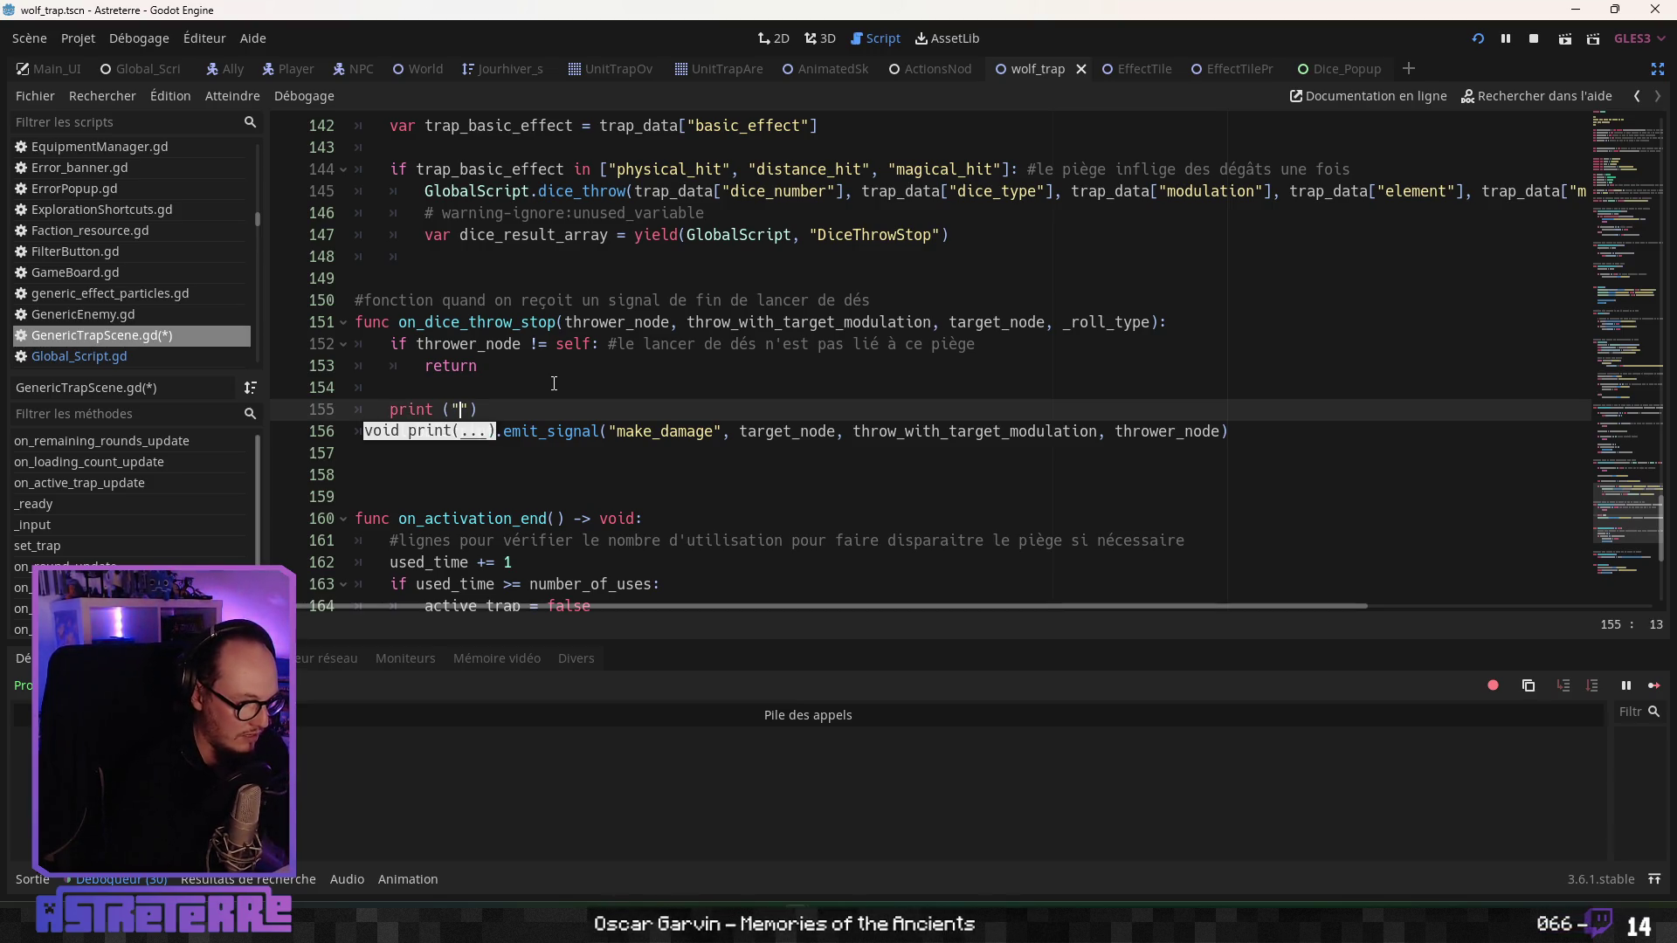
pyautogui.write('ake da')
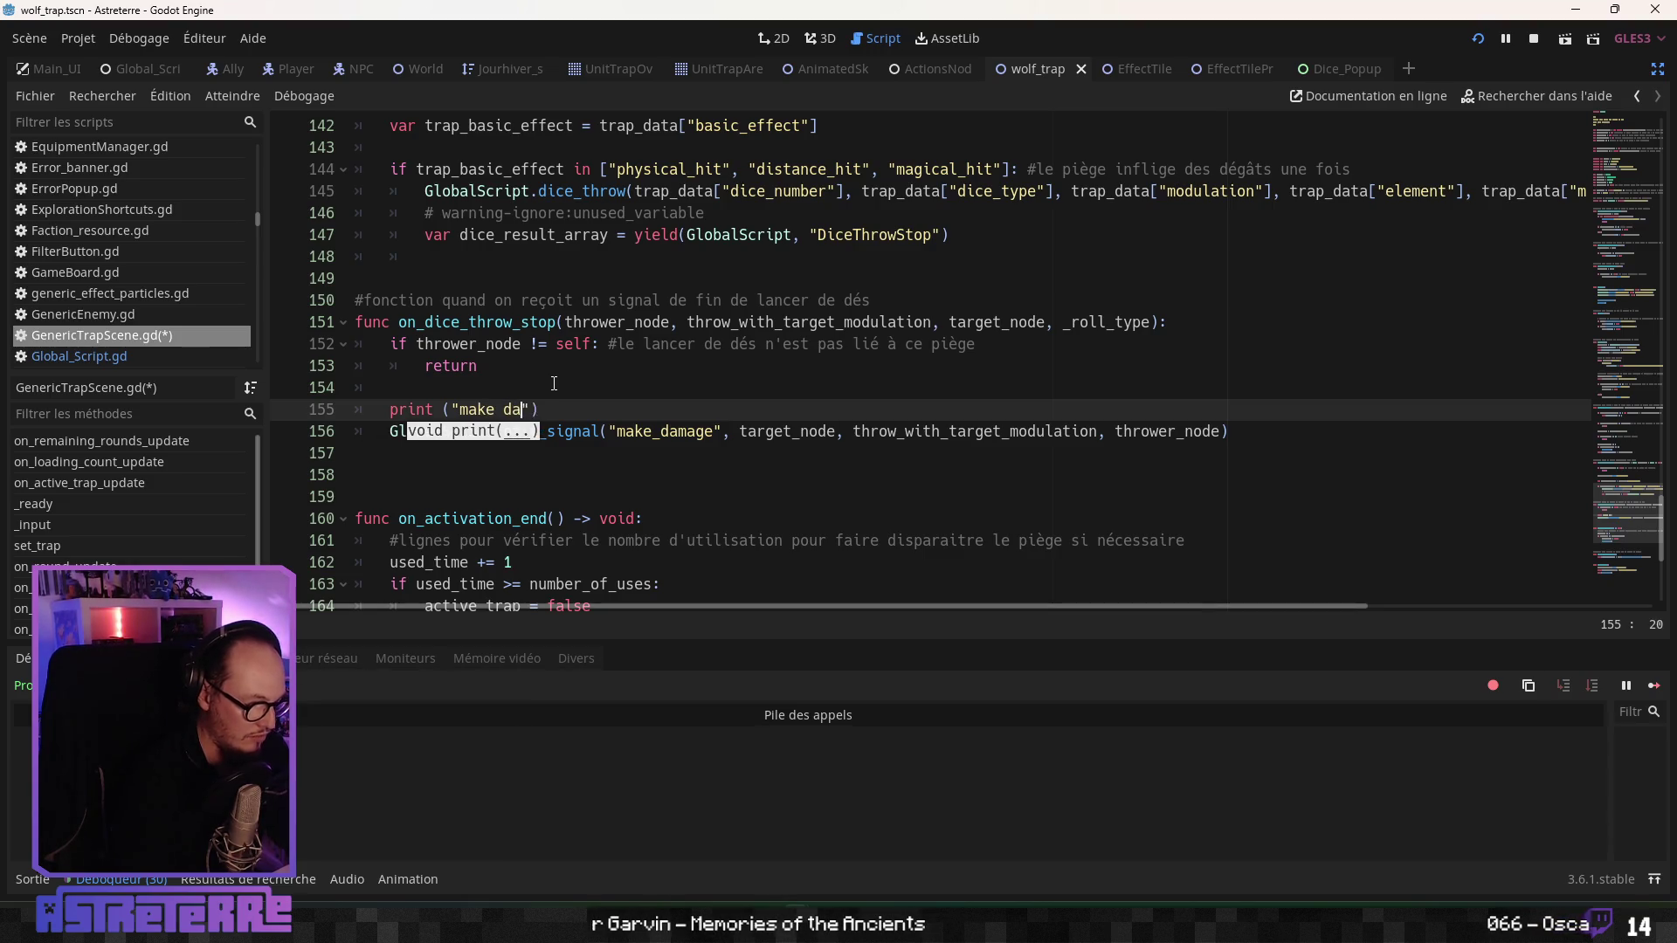
pyautogui.press('Up')
pyautogui.press('Up')
pyautogui.press('Up')
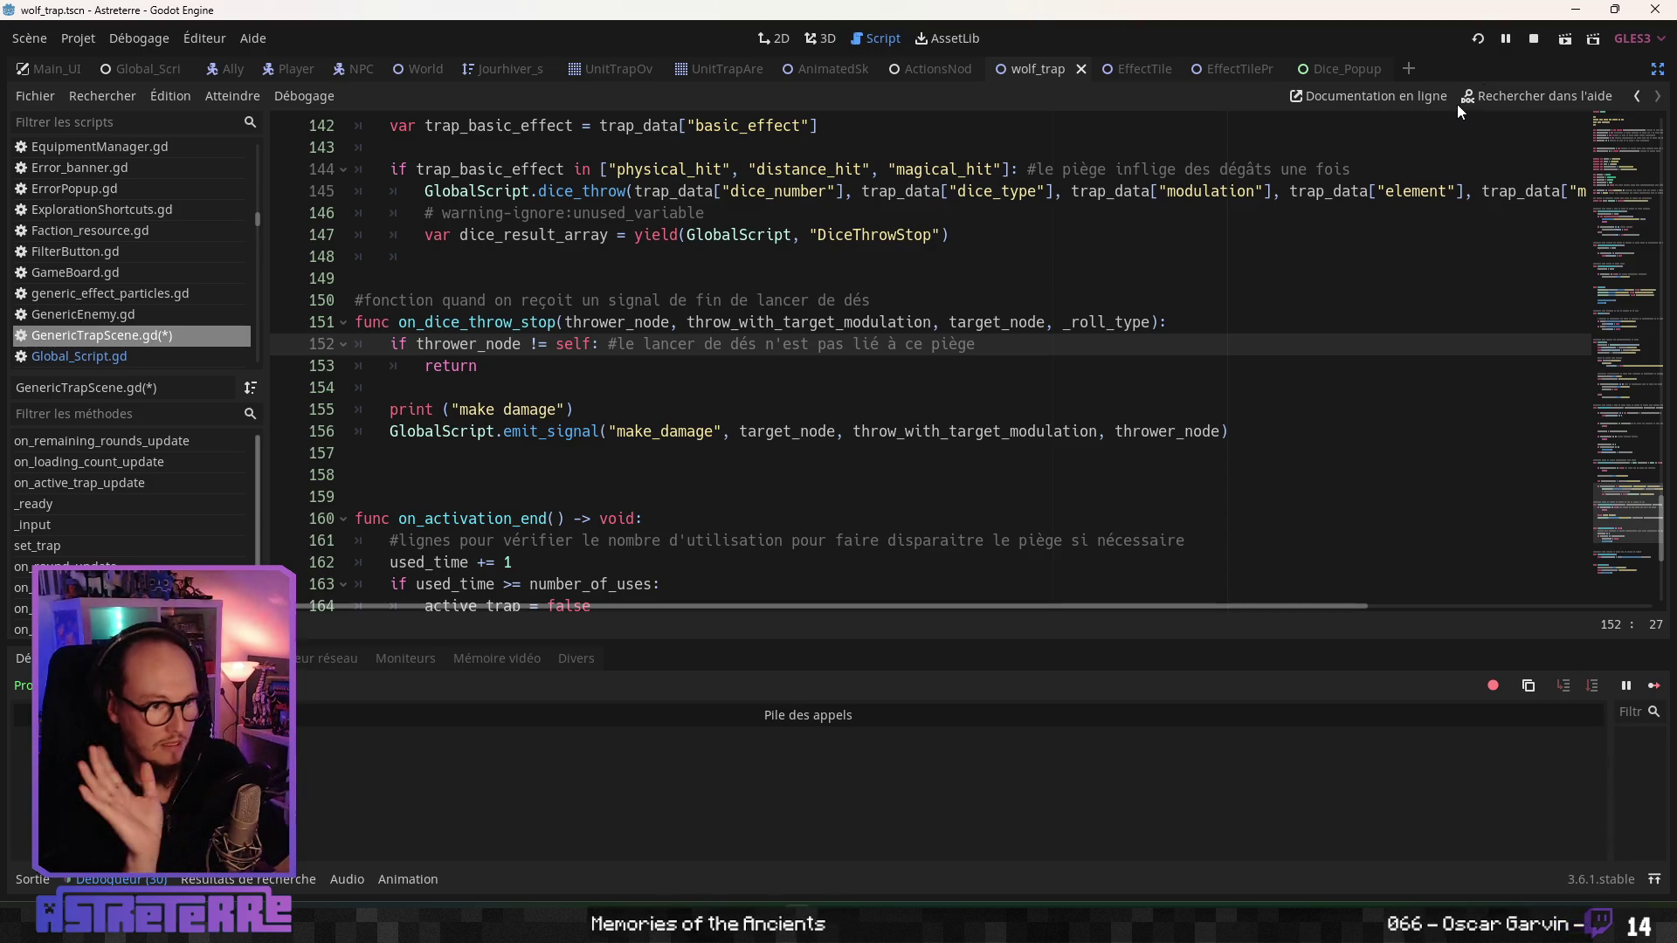
pyautogui.press('F5')
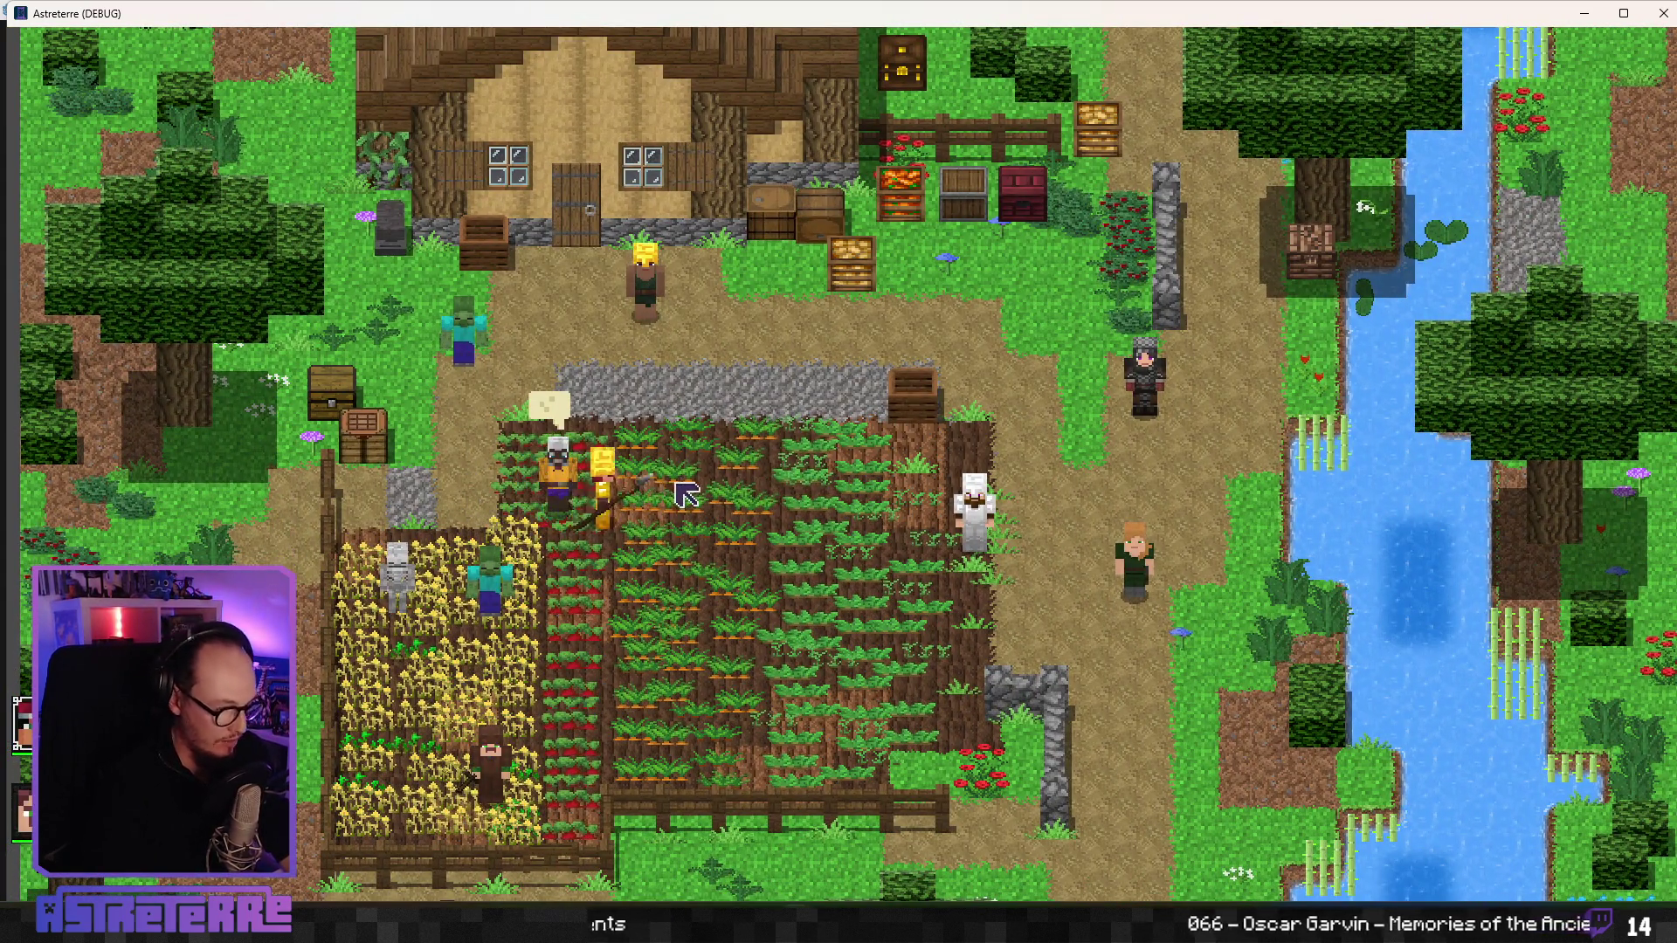
# - Unequip the helmet and chestplate from the character's inventory
pyautogui.press('i')
pyautogui.click(455, 777)
pyautogui.click(556, 777)
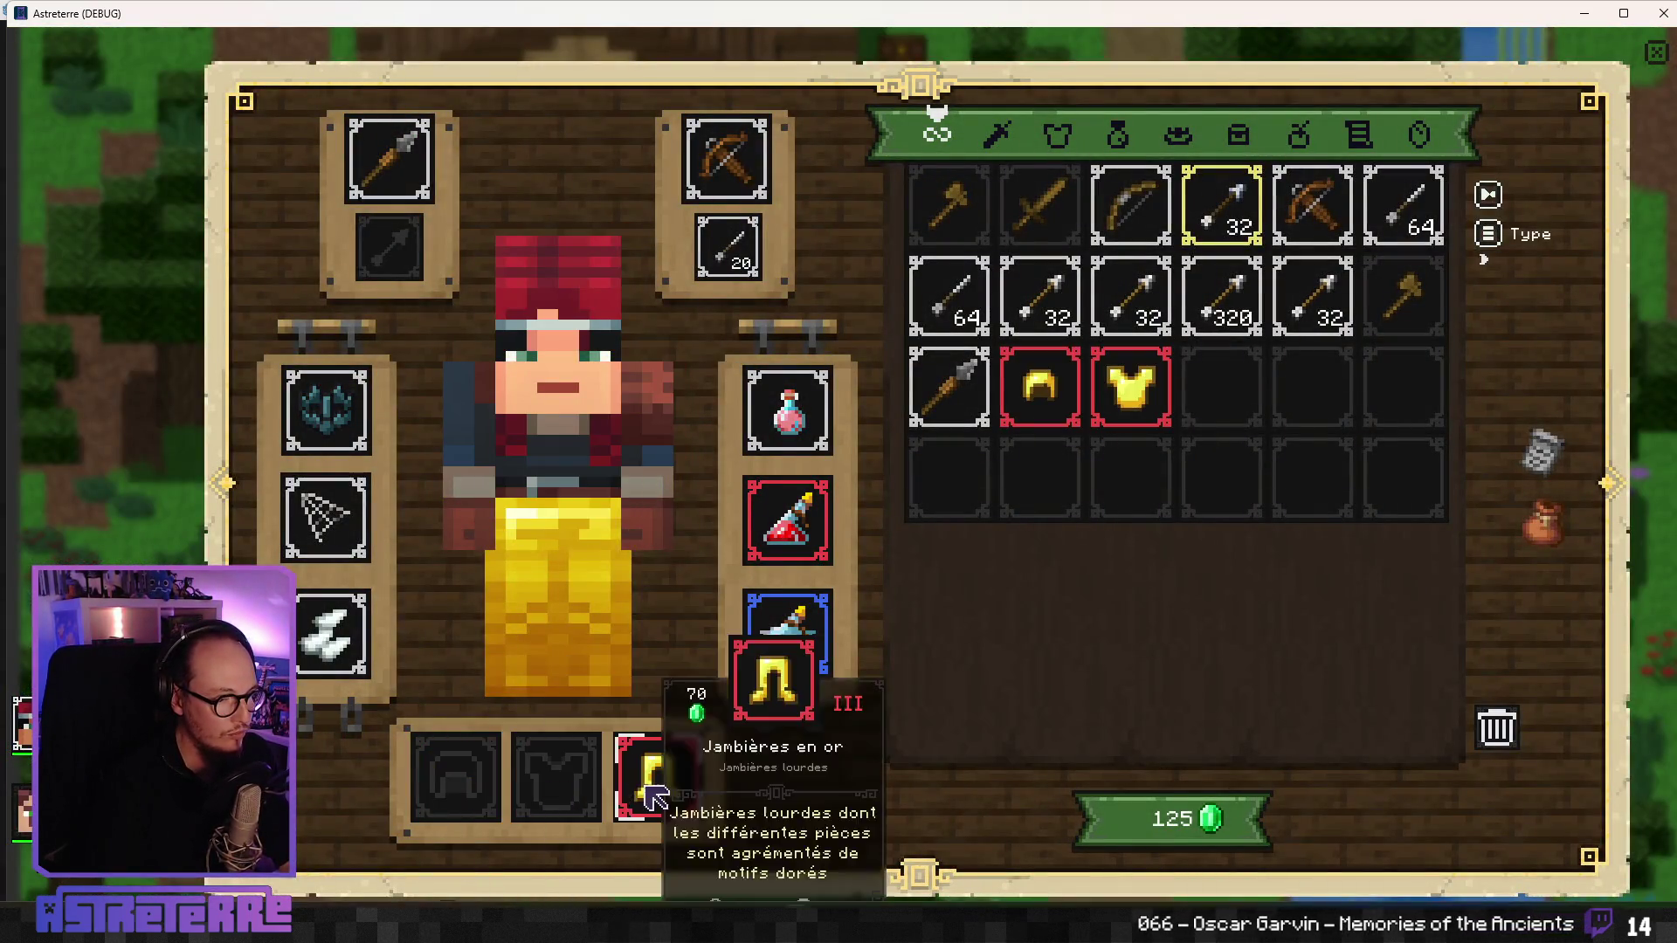
pyautogui.press('i')
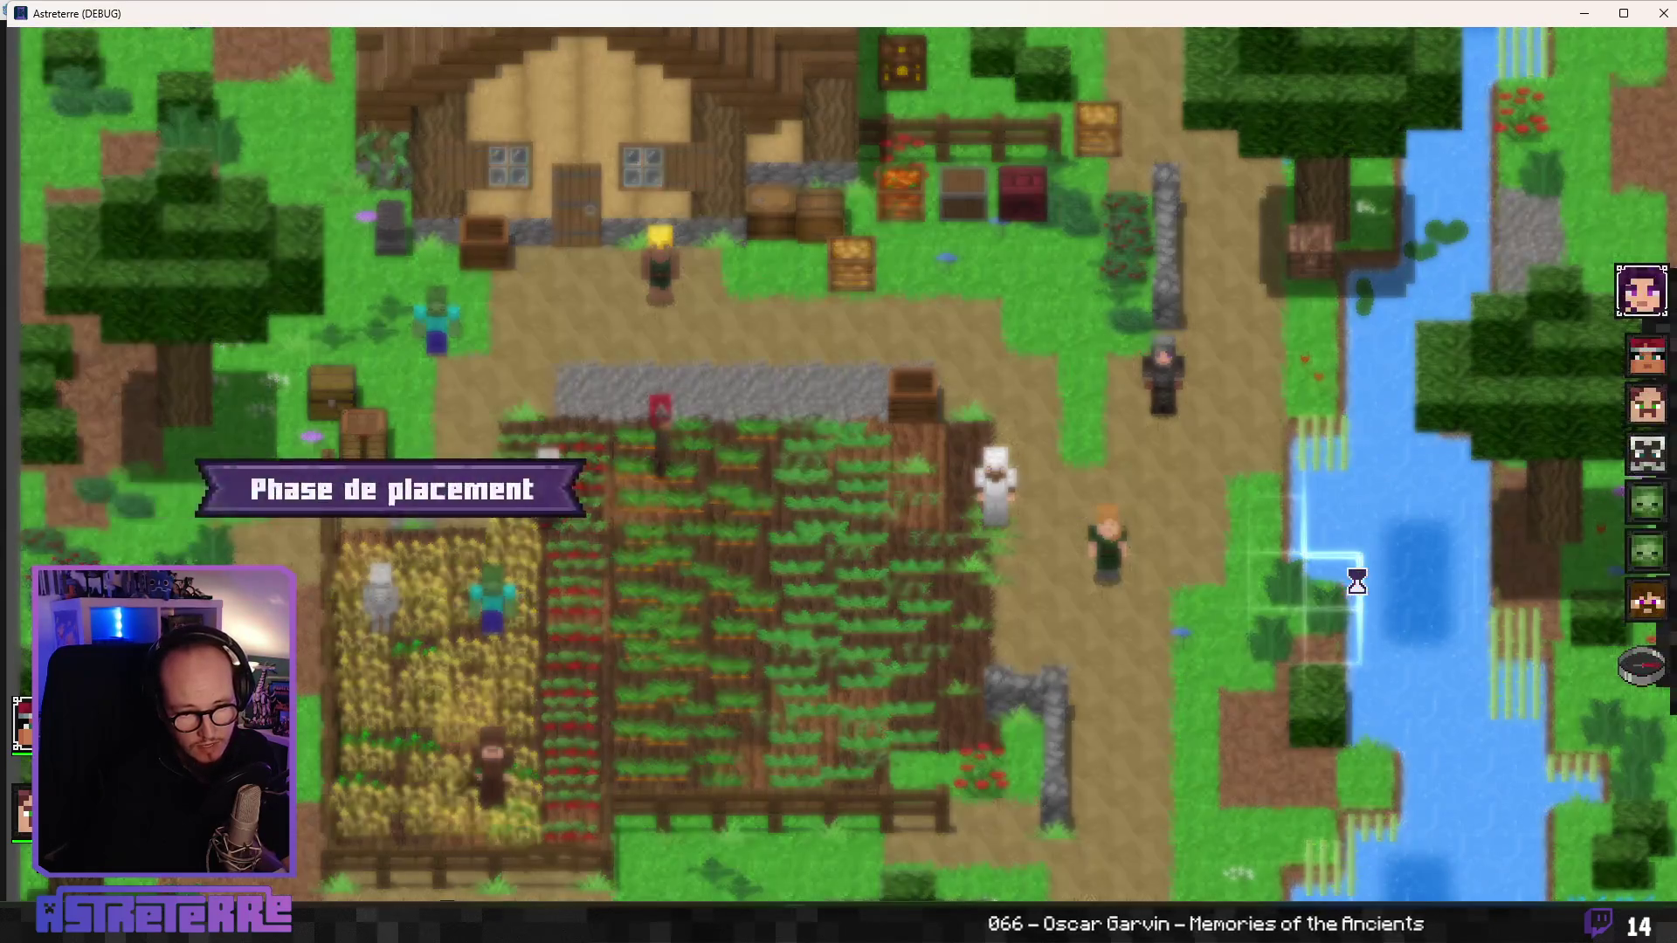
# - End placement, advance to the player's turn and place the trap on a field tile
pyautogui.click(1648, 674)
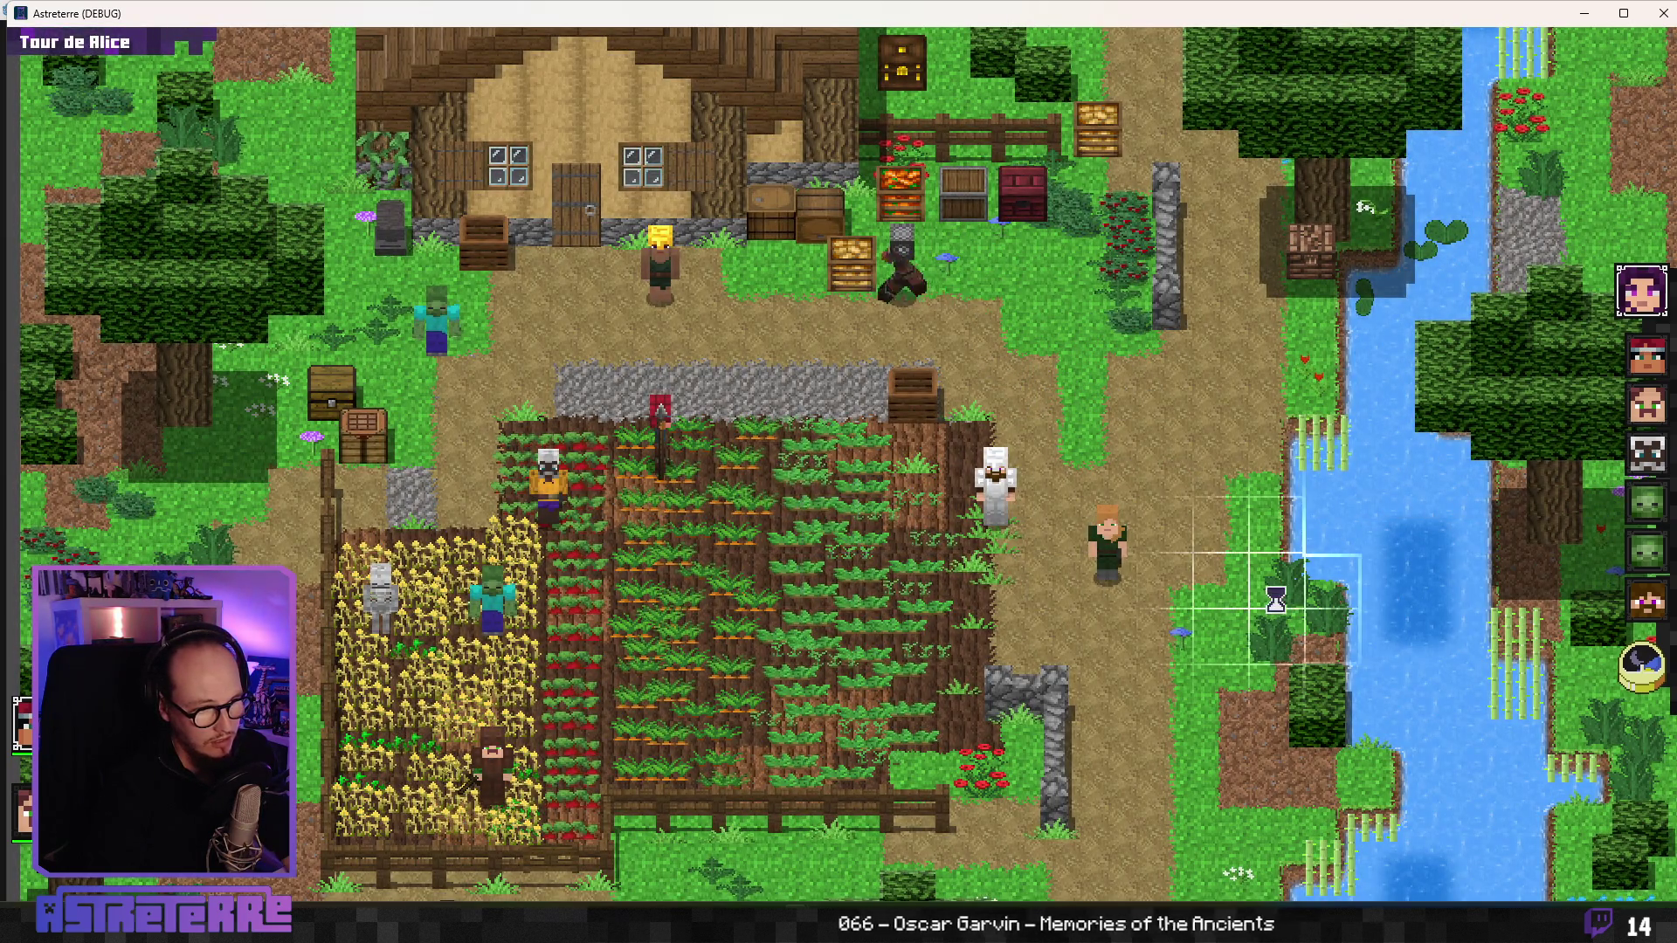
pyautogui.click(1656, 668)
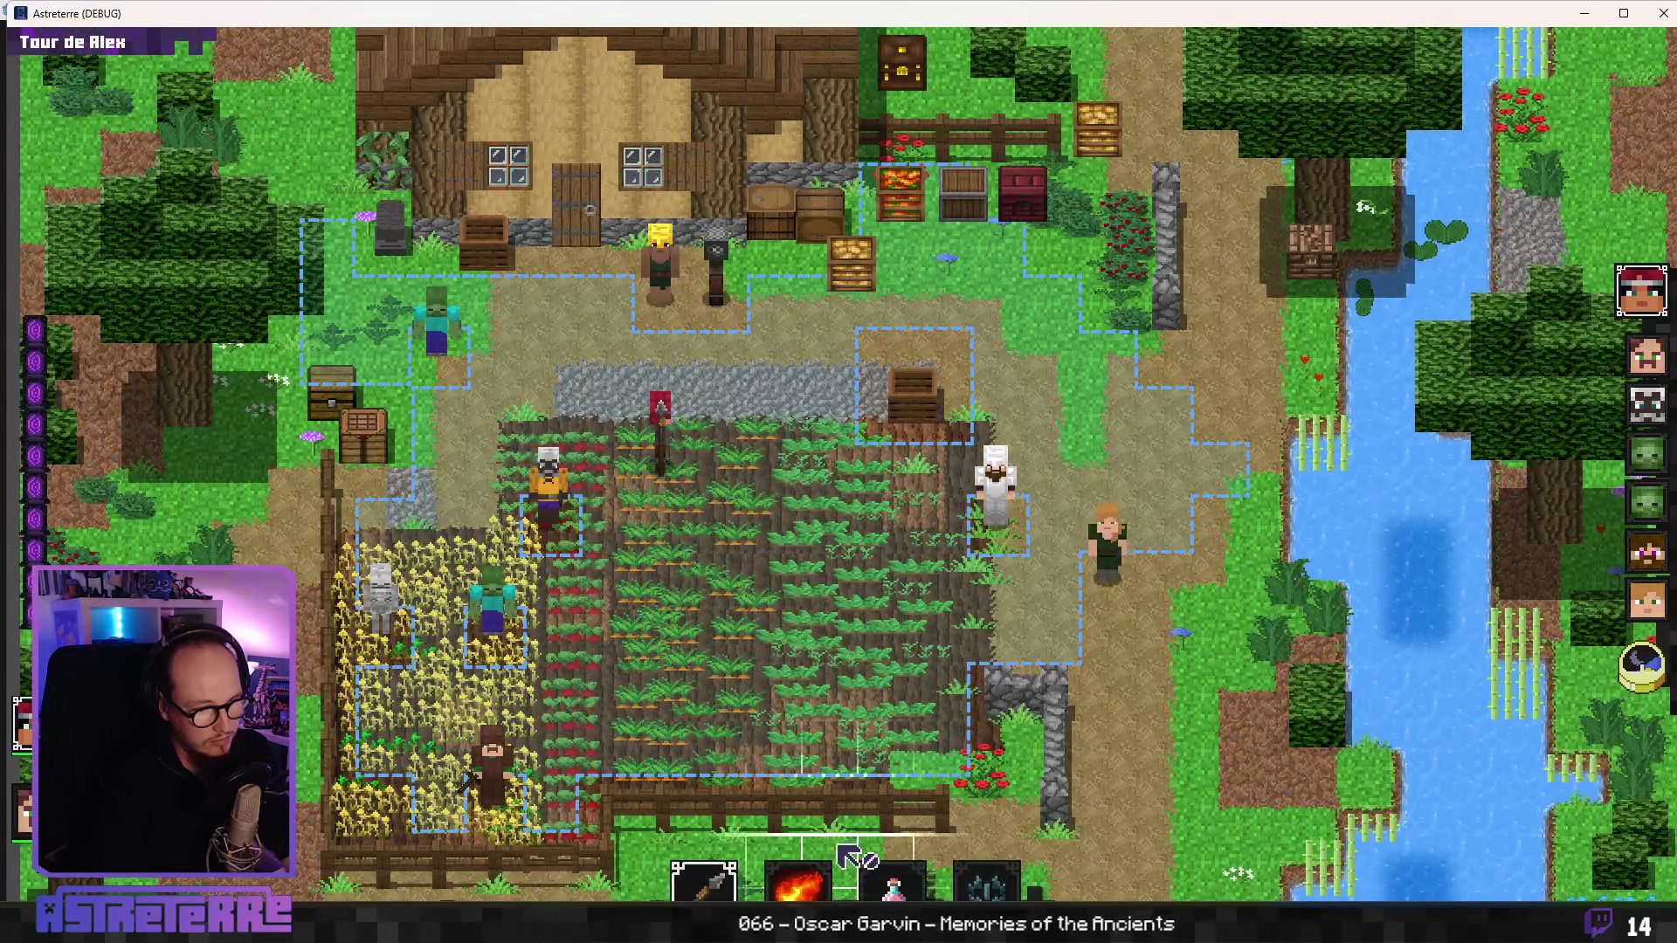
pyautogui.click(985, 881)
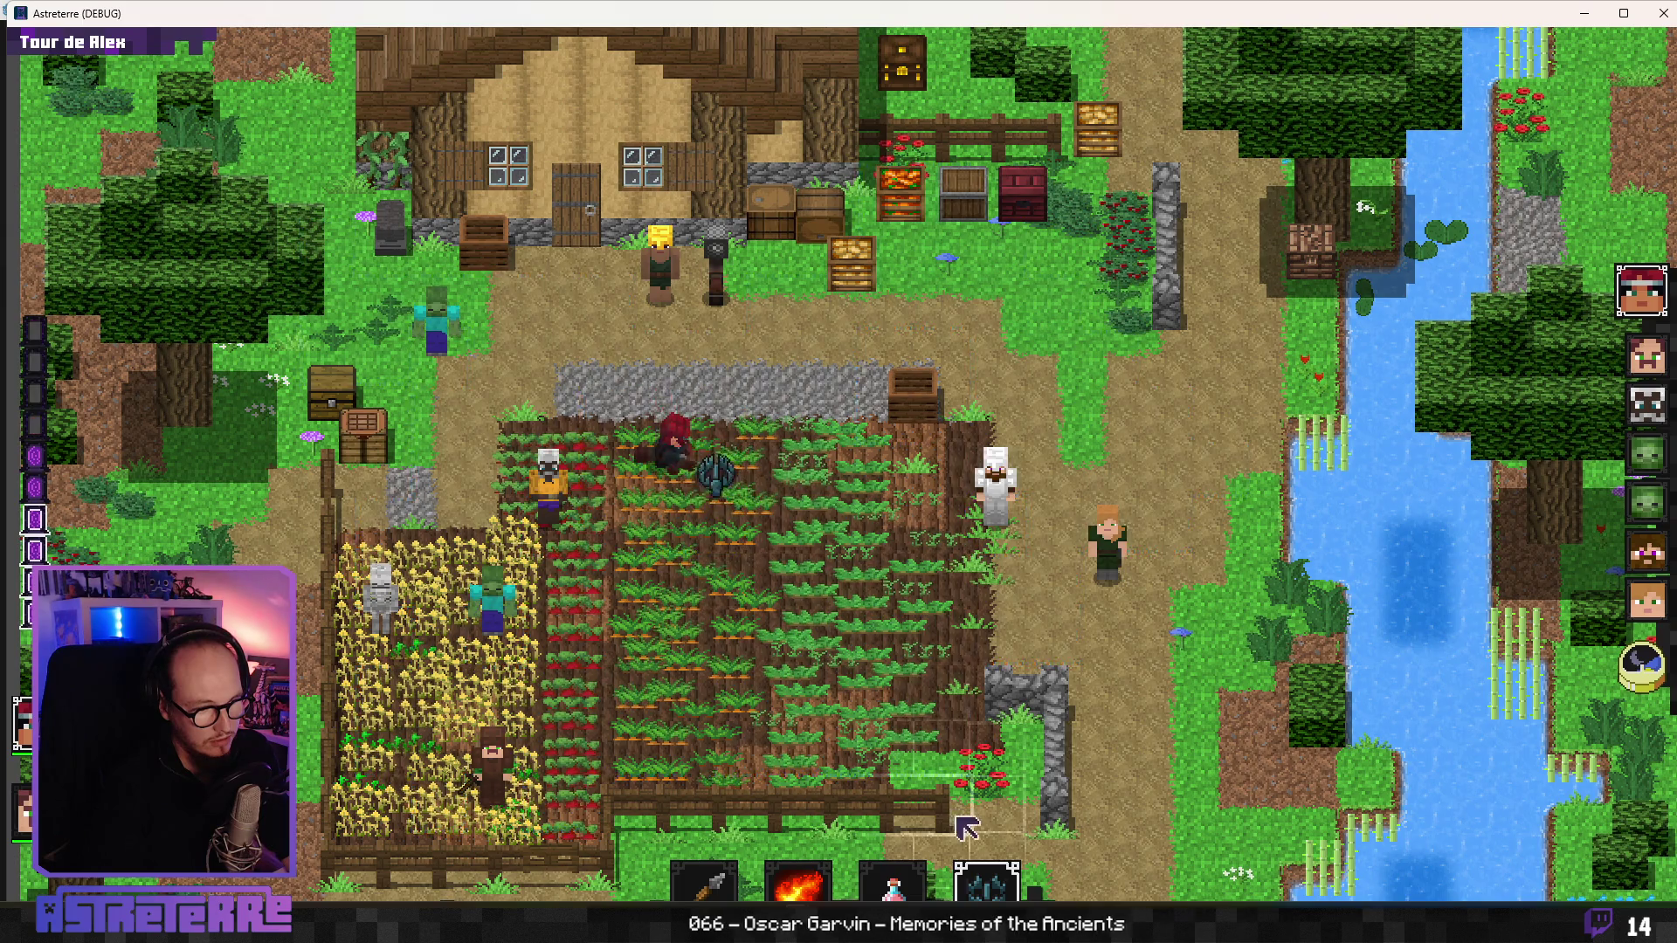
pyautogui.click(718, 522)
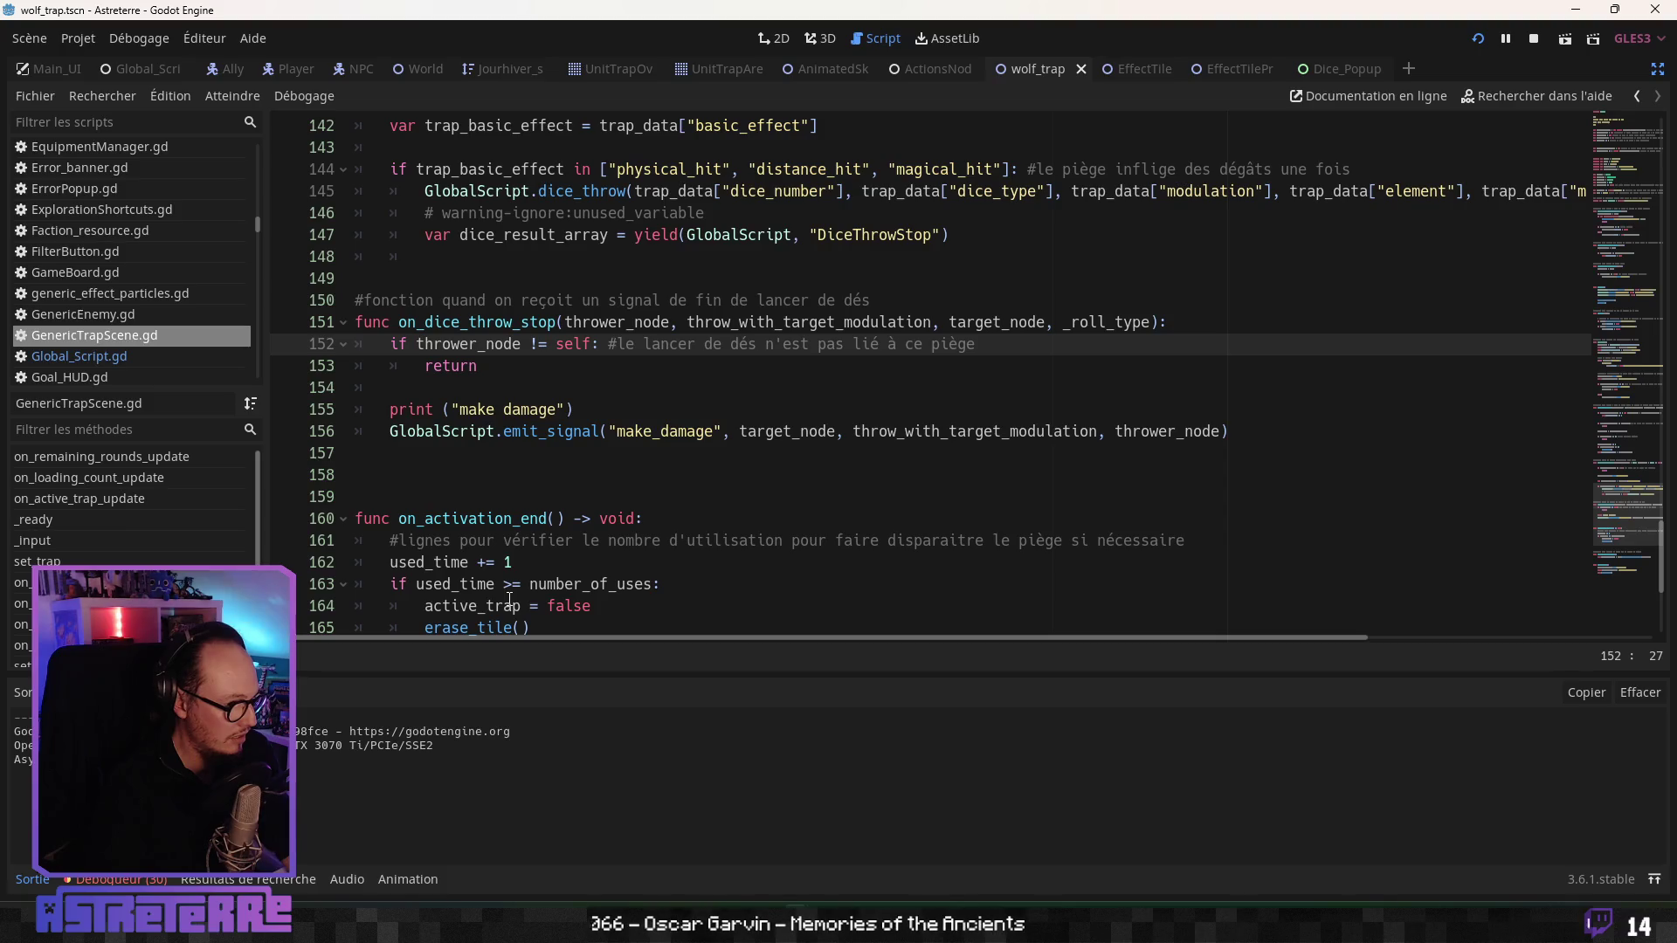
# - Delete the warning-ignore comment and the dice_result_array yield line from the trap script
pyautogui.click(513, 364)
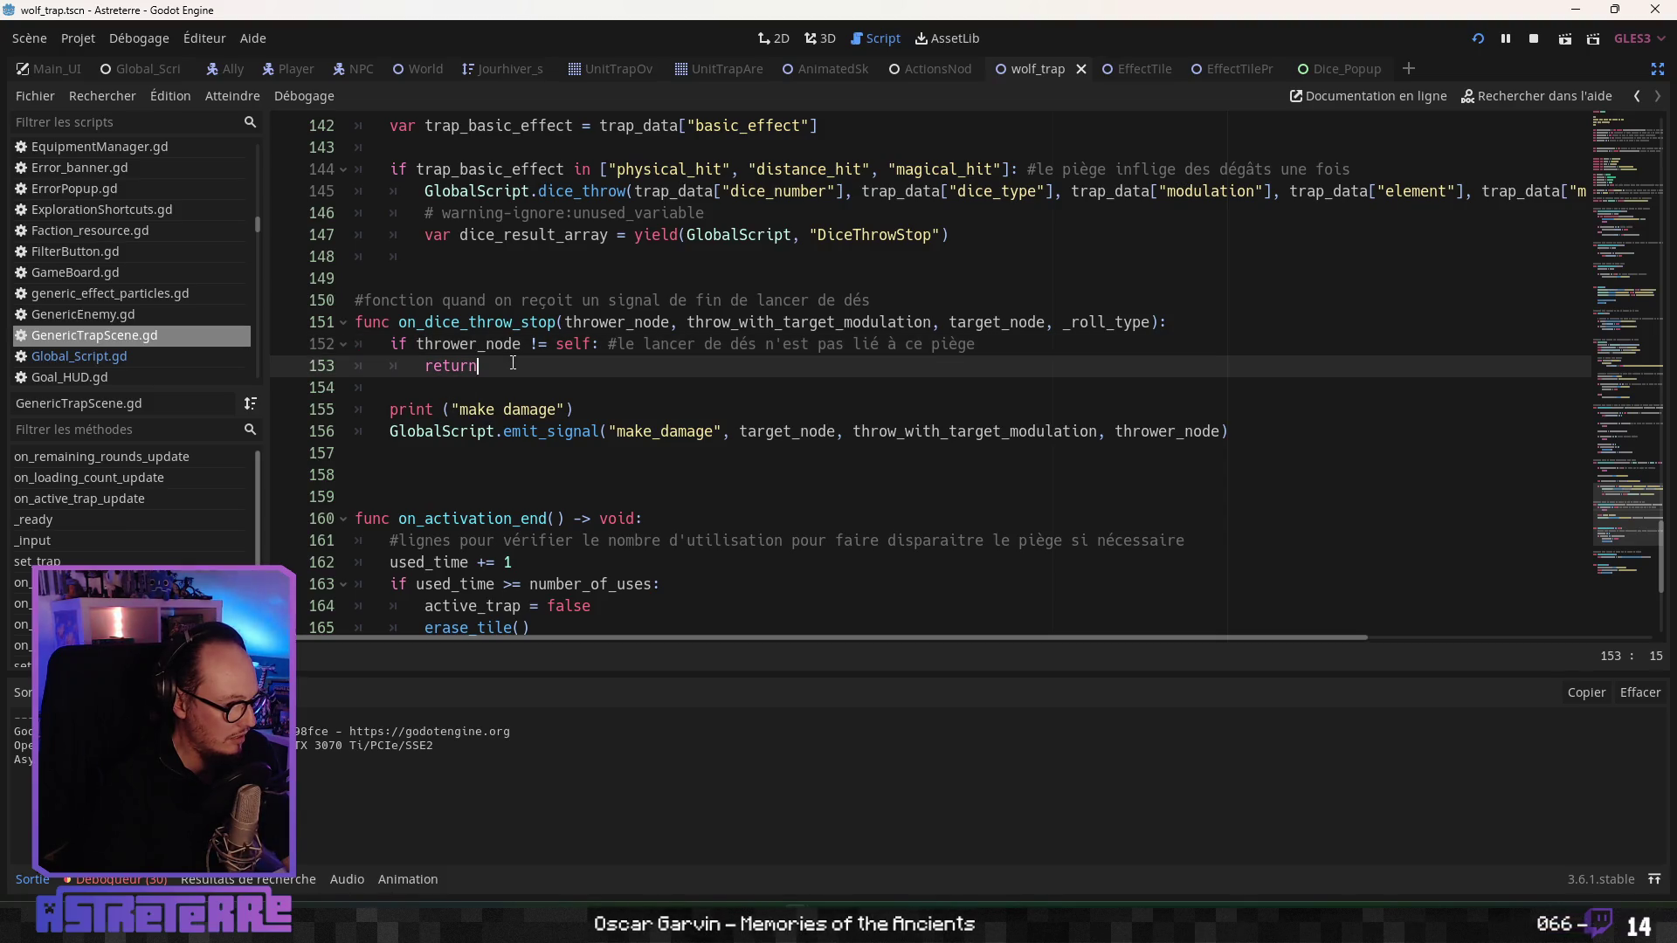
pyautogui.scroll(1, 575, 453)
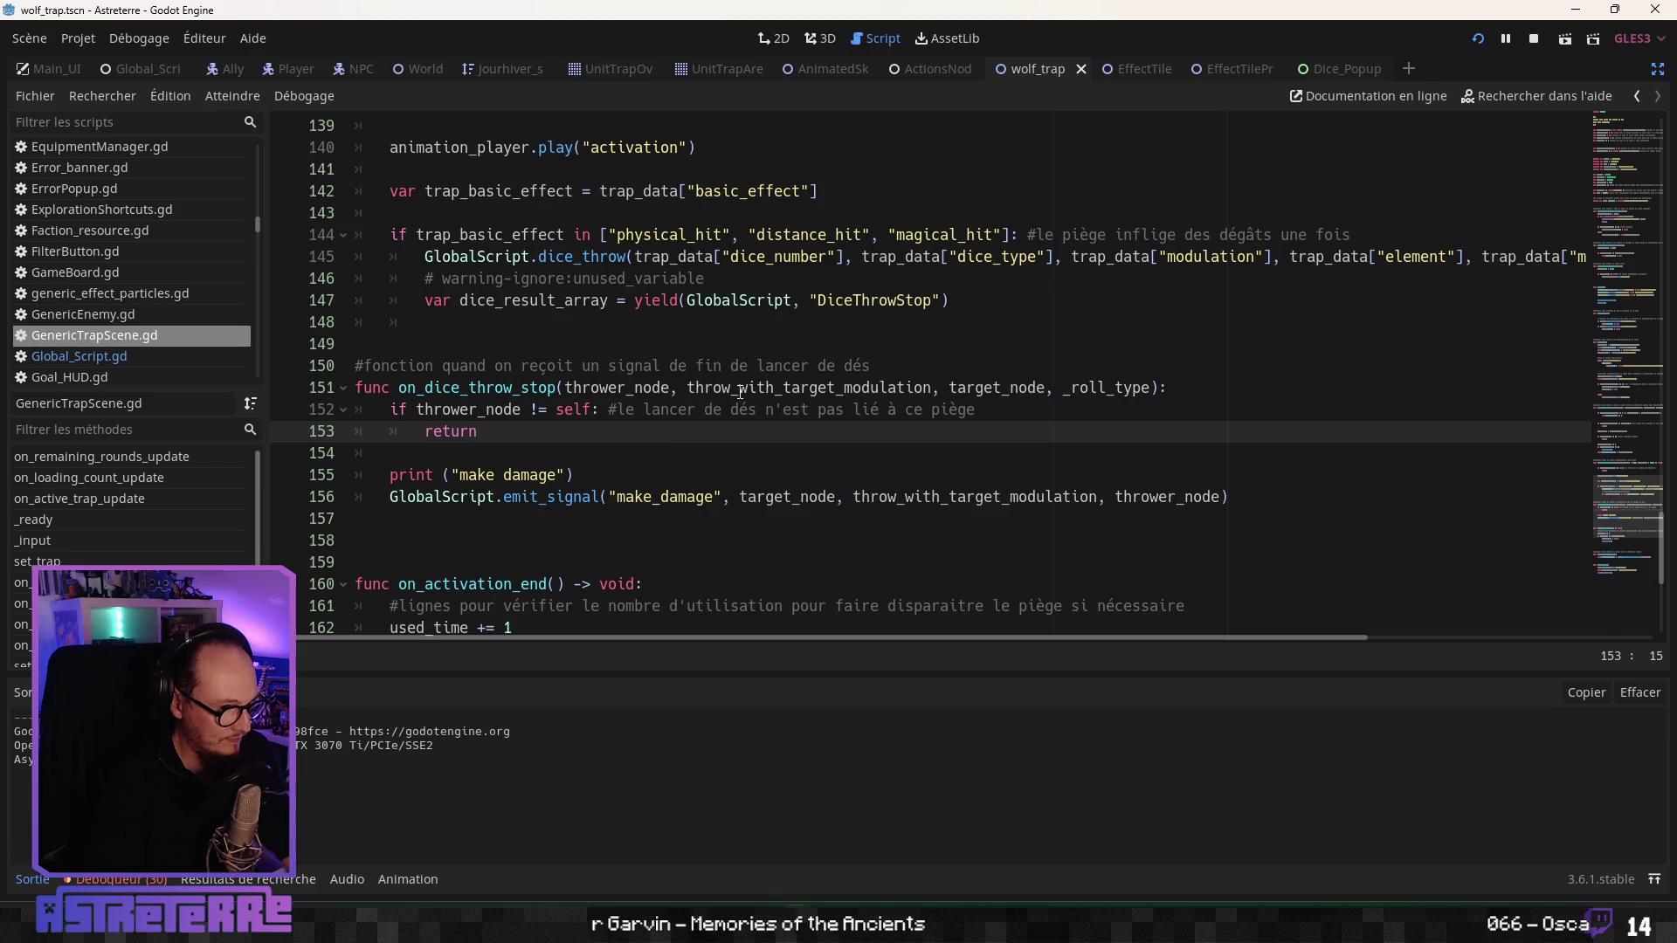
pyautogui.moveTo(981, 301); pyautogui.dragTo(263, 278)
pyautogui.press('BackSpace')
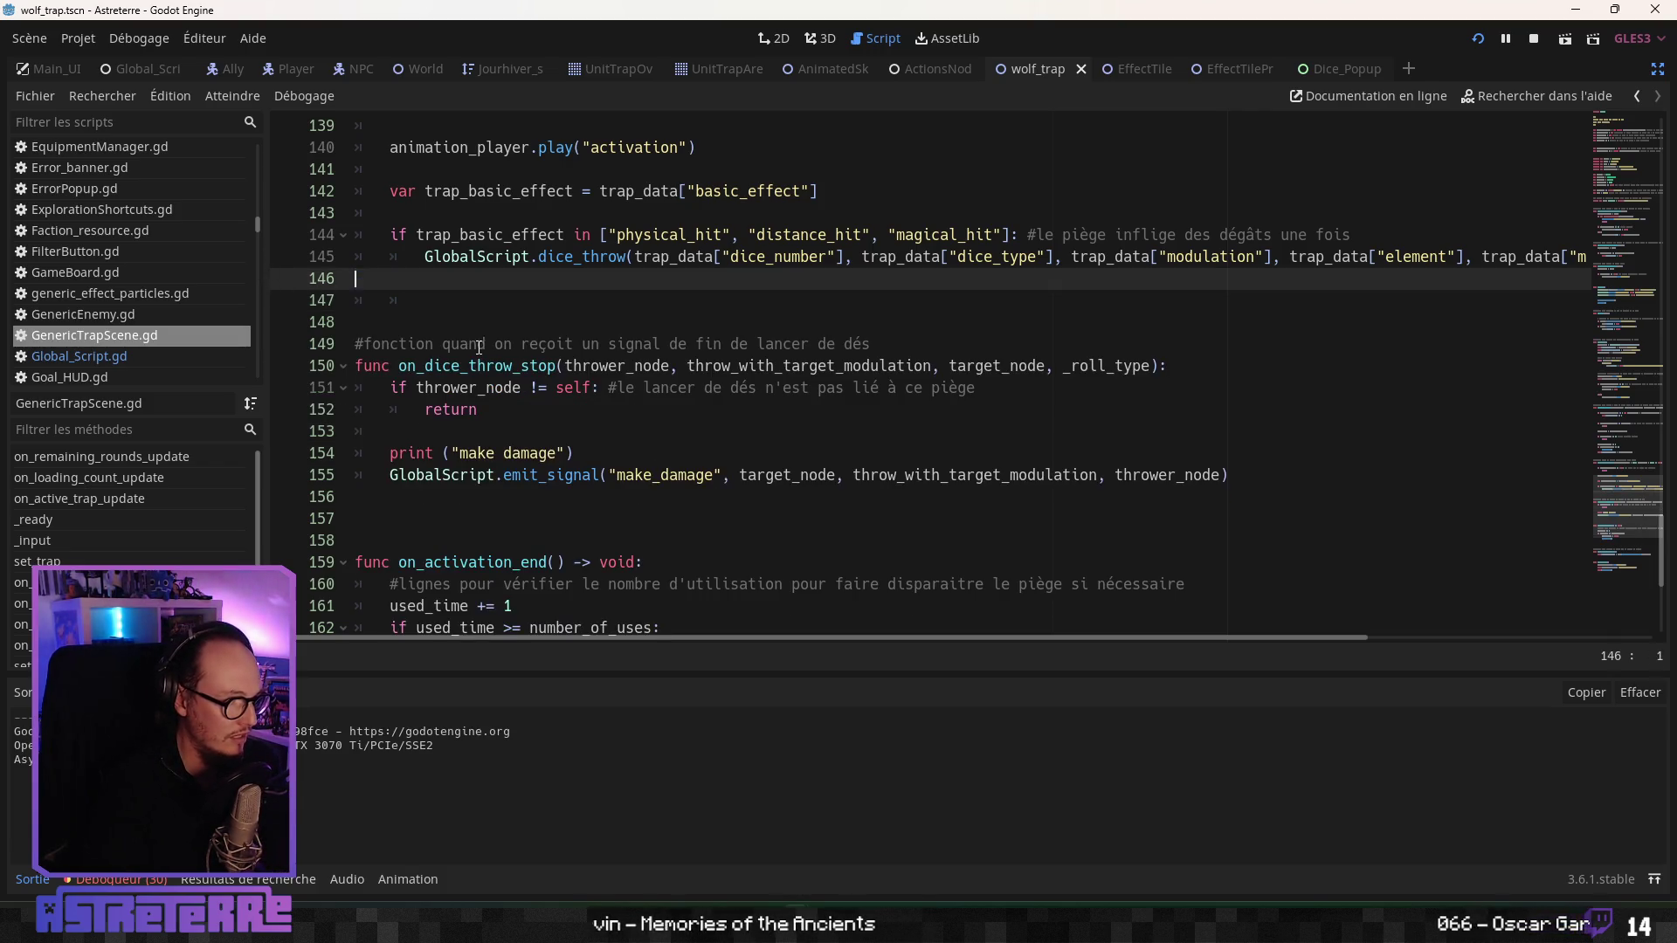
# - Jump to the dice_throw definition in Global_Script.gd
pyautogui.click(577, 299)
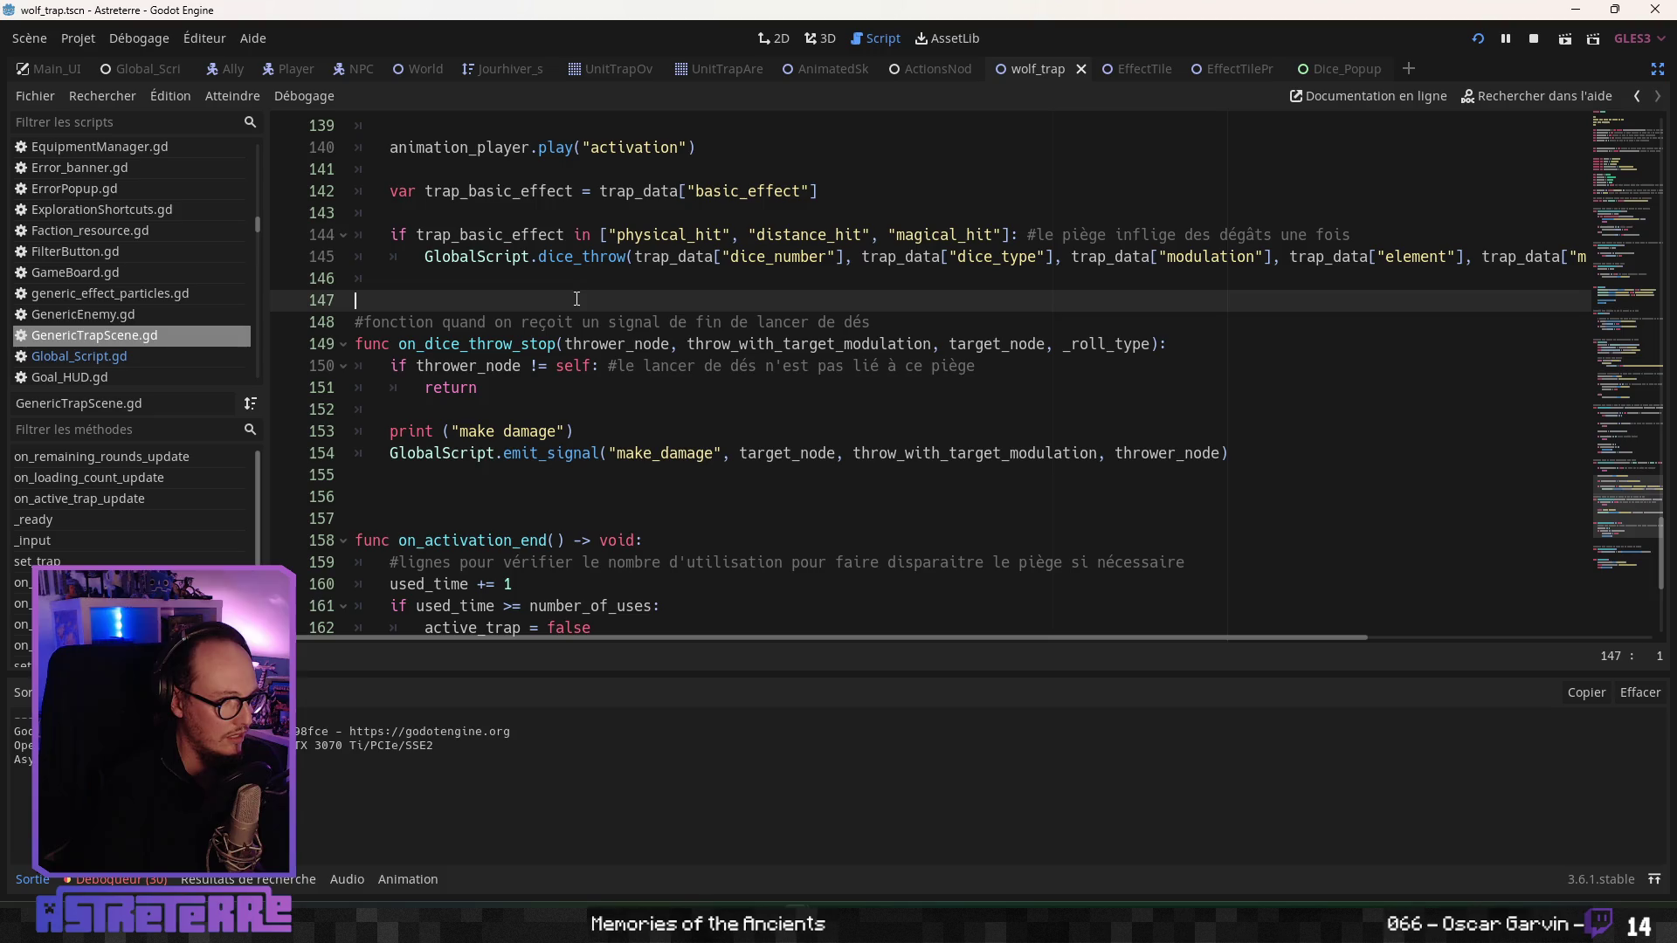
pyautogui.click(126, 880)
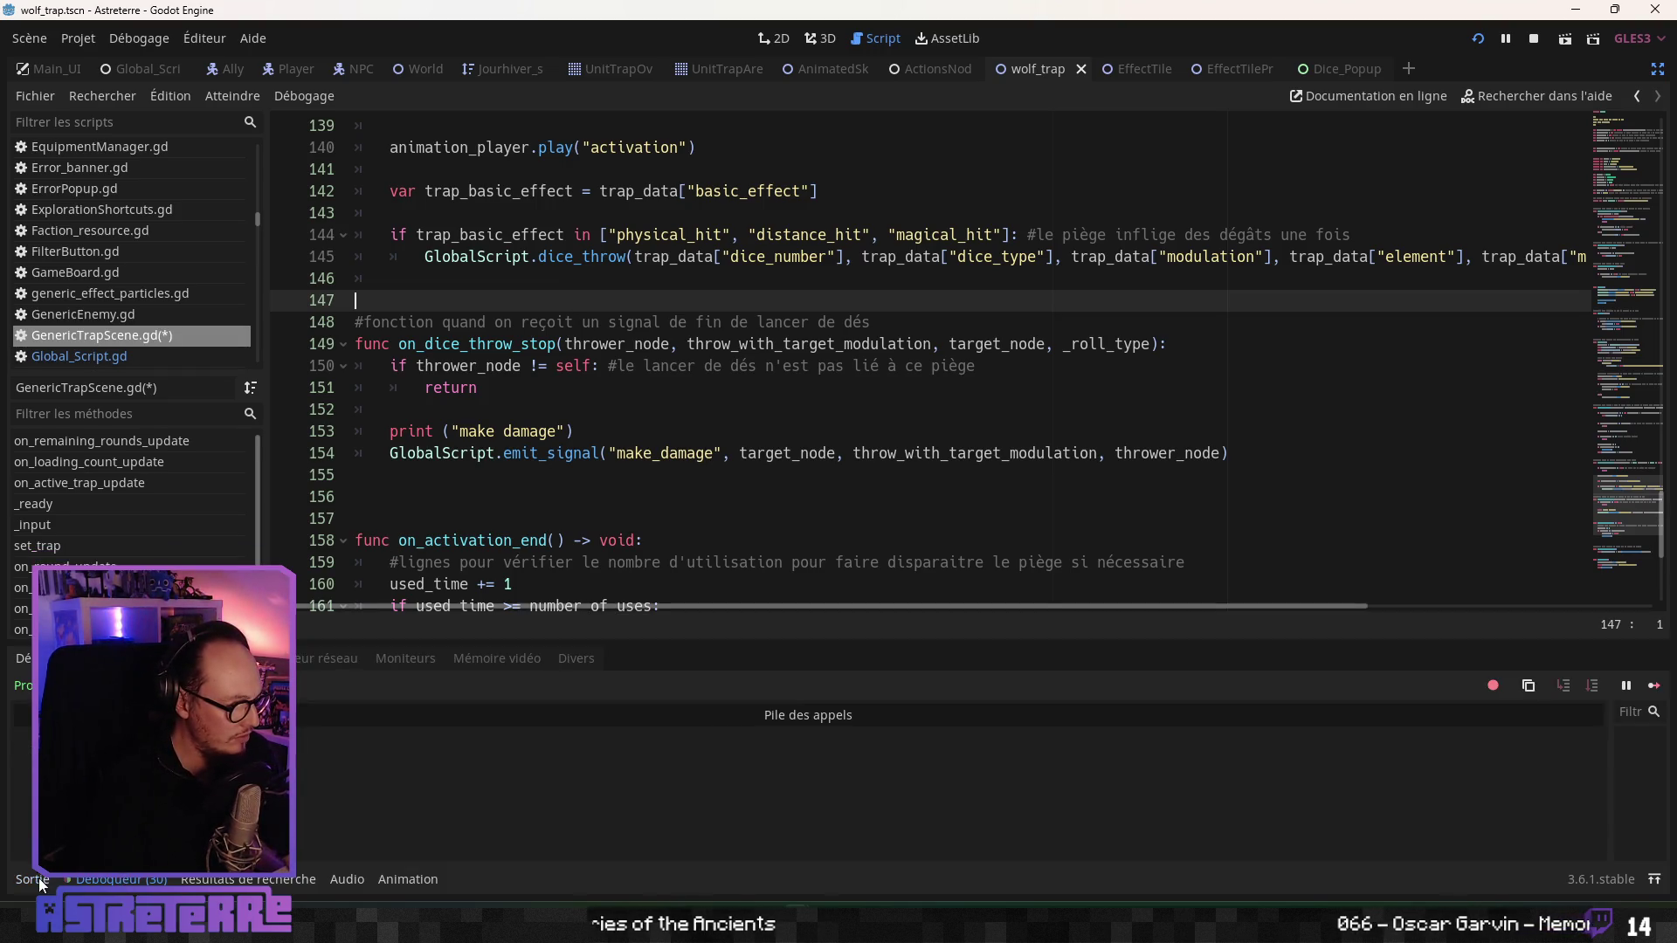
pyautogui.click(38, 880)
pyautogui.click(669, 453)
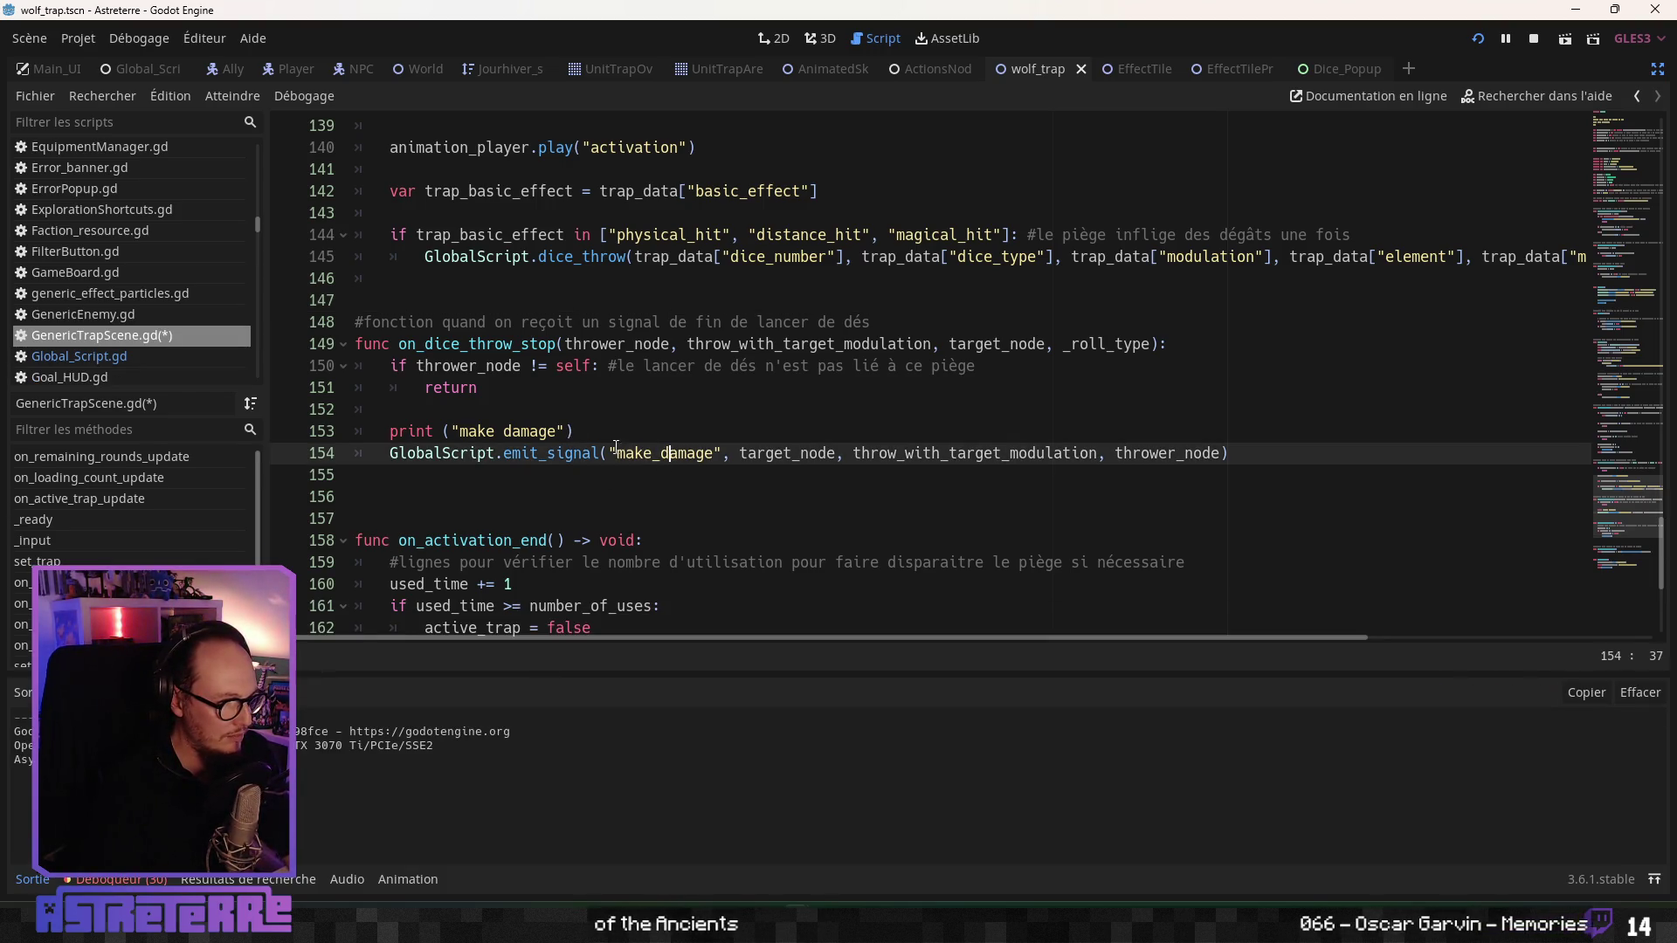
pyautogui.click(646, 273)
pyautogui.scroll(1, 559, 393)
pyautogui.press('Down')
pyautogui.scroll(-1, 532, 484)
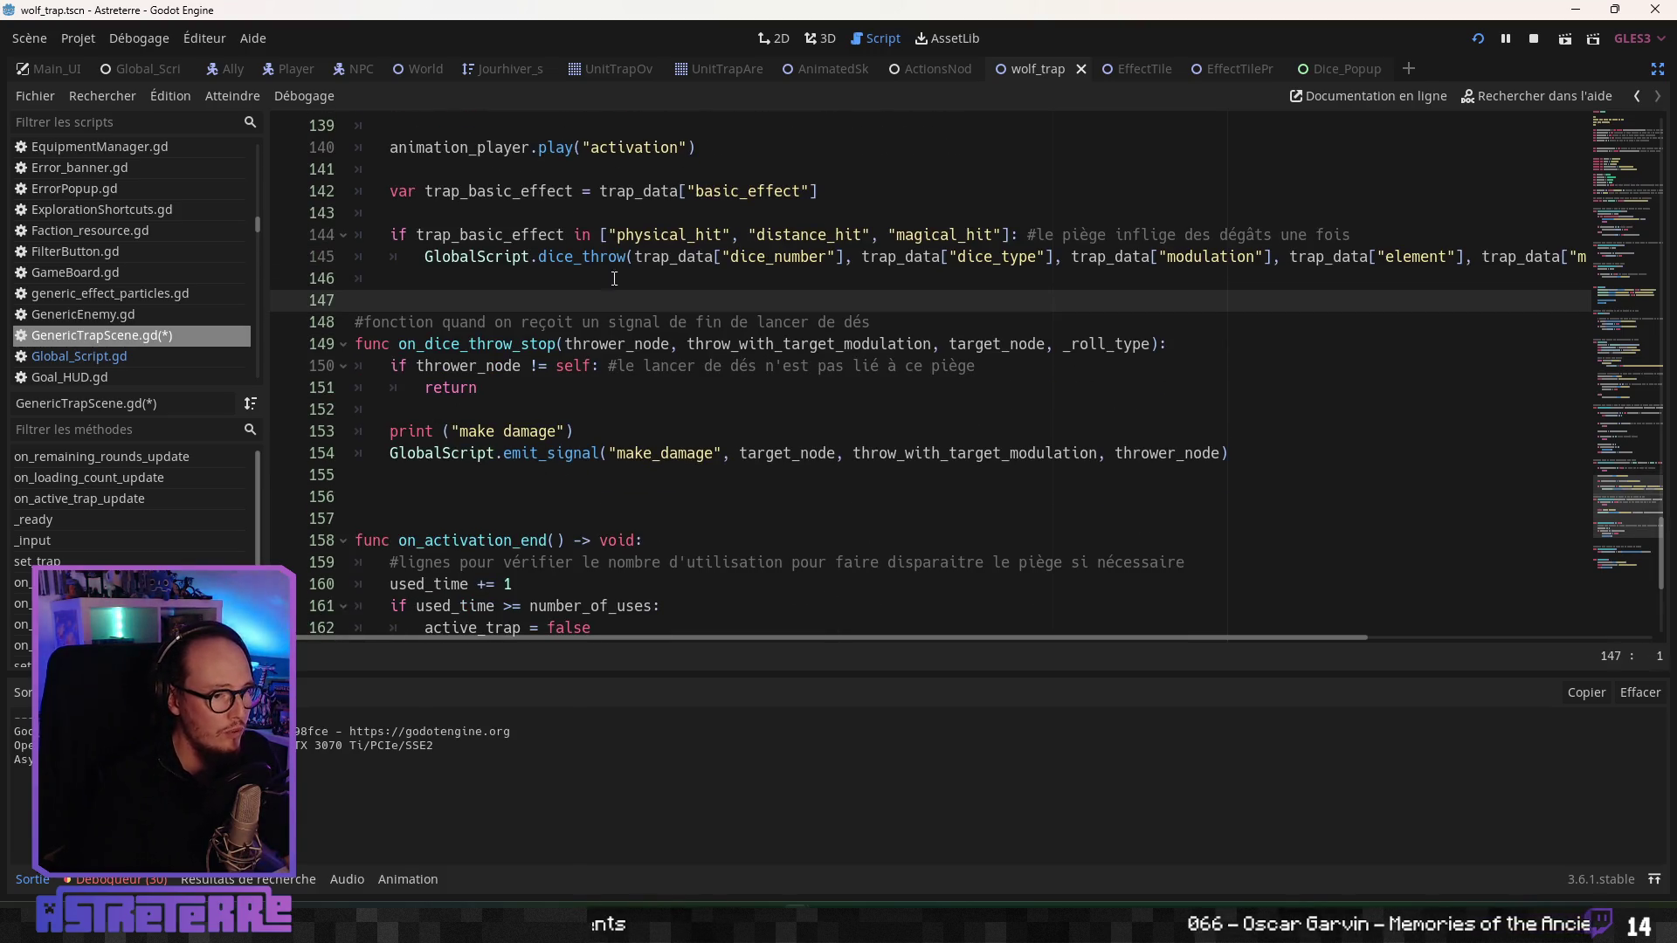
pyautogui.keyDown('ctrl'); pyautogui.click(590, 254); pyautogui.keyUp('ctrl')
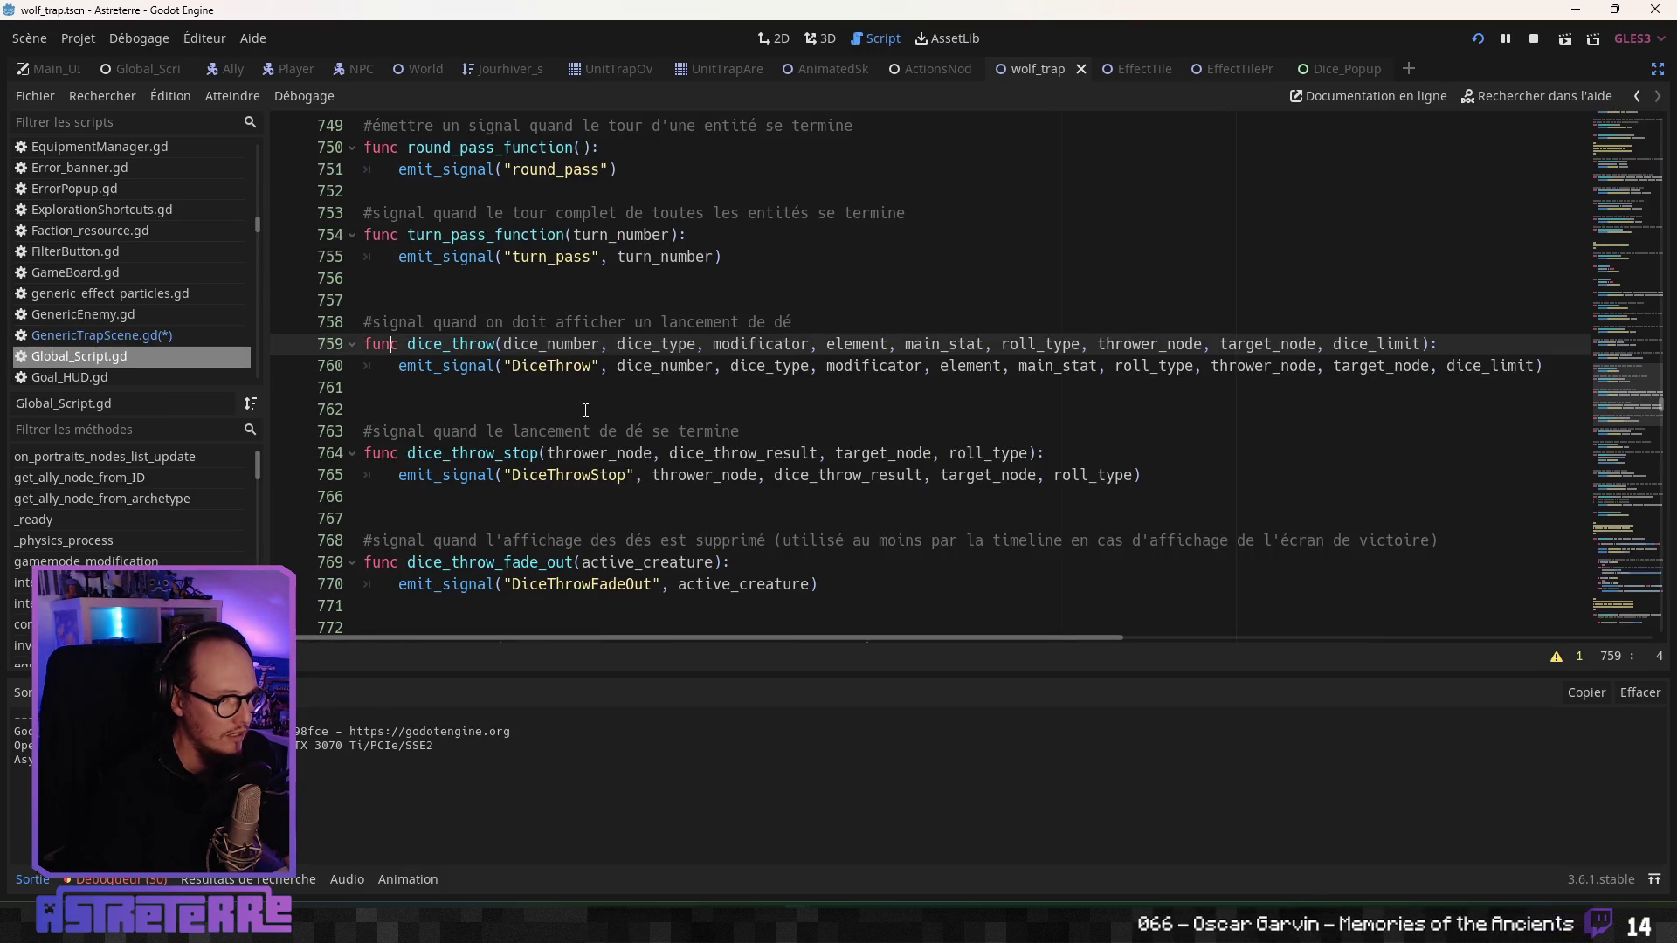
# - Open Dice_Popup_Window.gd and read through its result colour code
pyautogui.click(603, 407)
pyautogui.click(1336, 68)
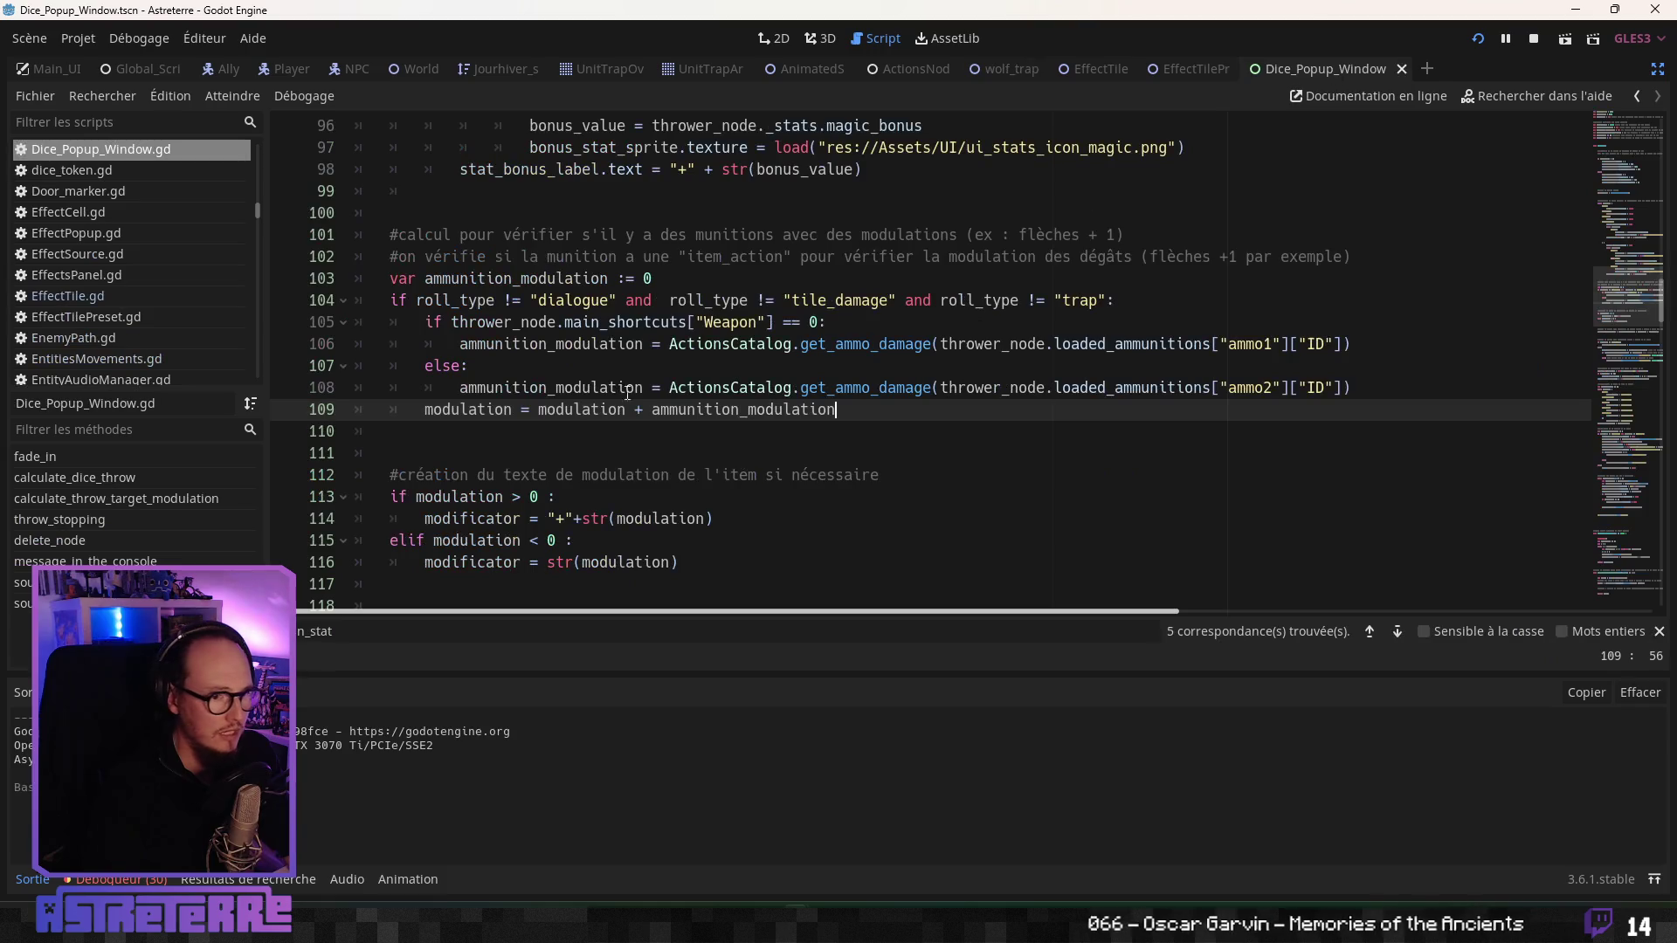
pyautogui.click(539, 452)
pyautogui.scroll(-6, 539, 451)
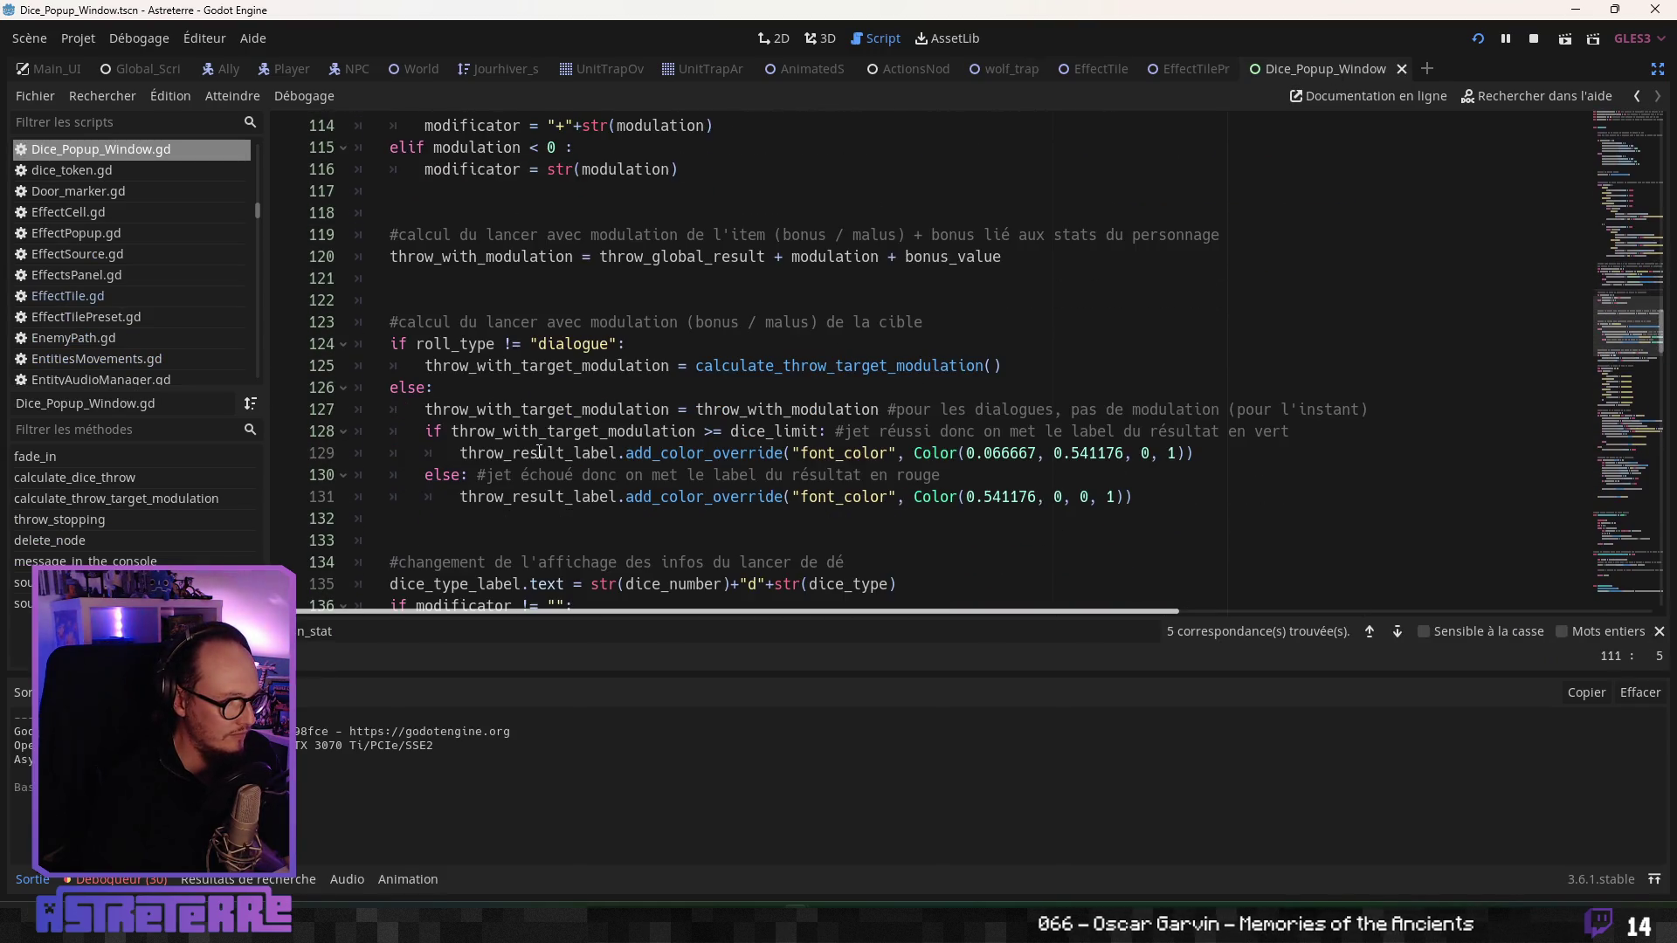
pyautogui.click(540, 450)
pyautogui.scroll(-1, 539, 447)
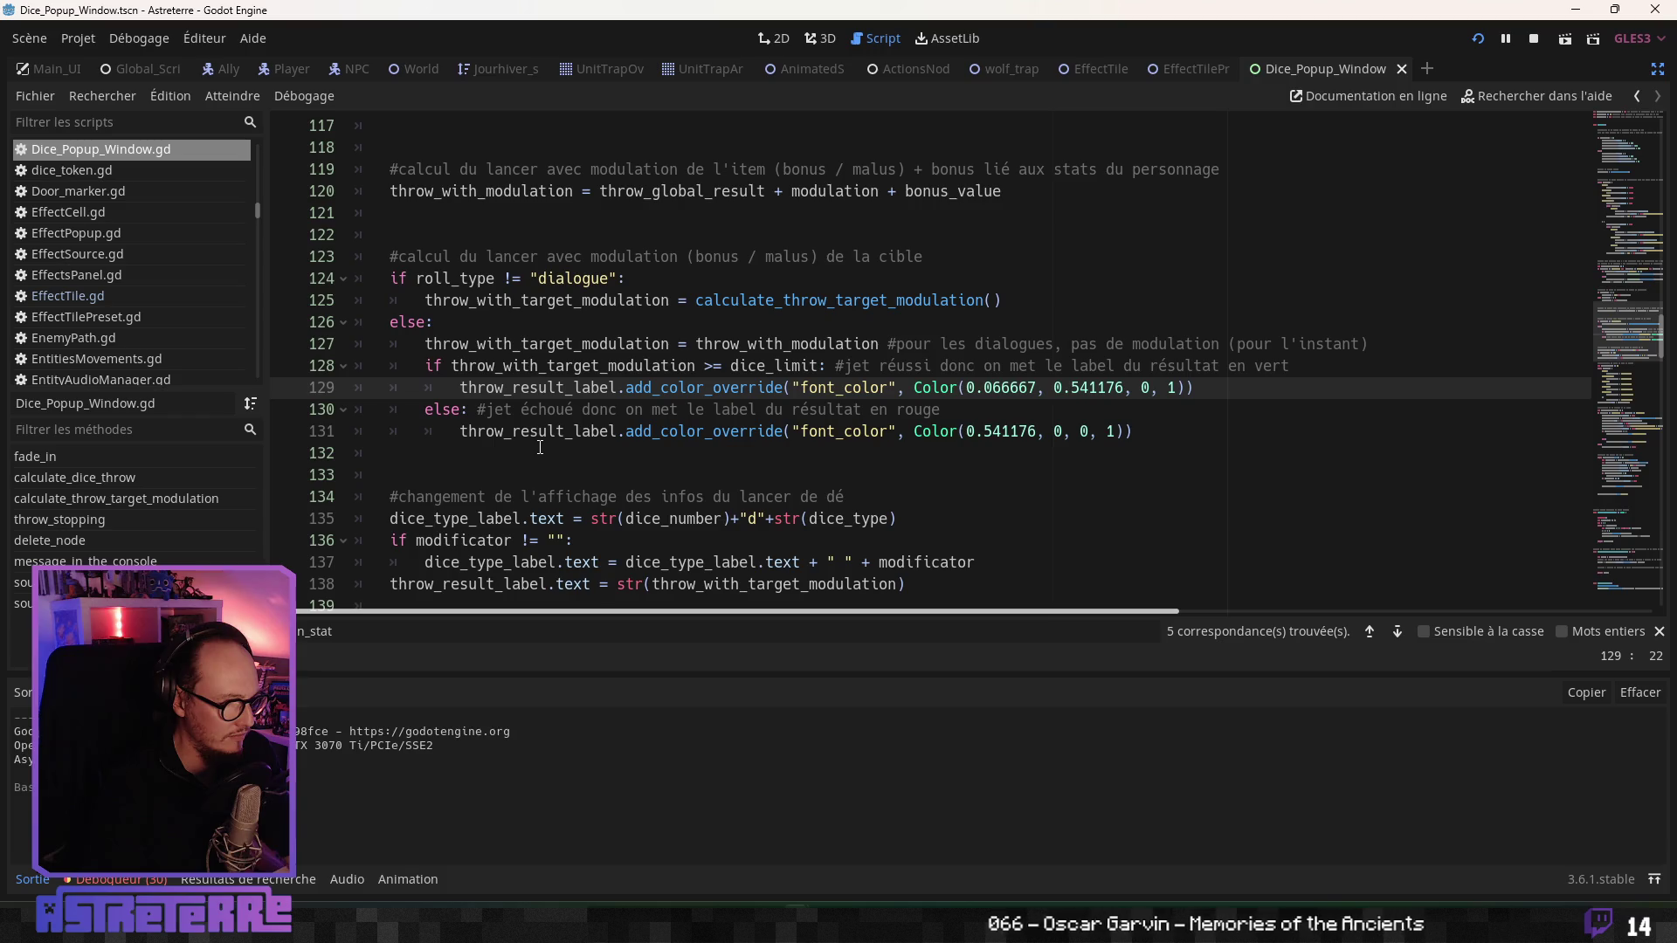
pyautogui.scroll(-6, 540, 447)
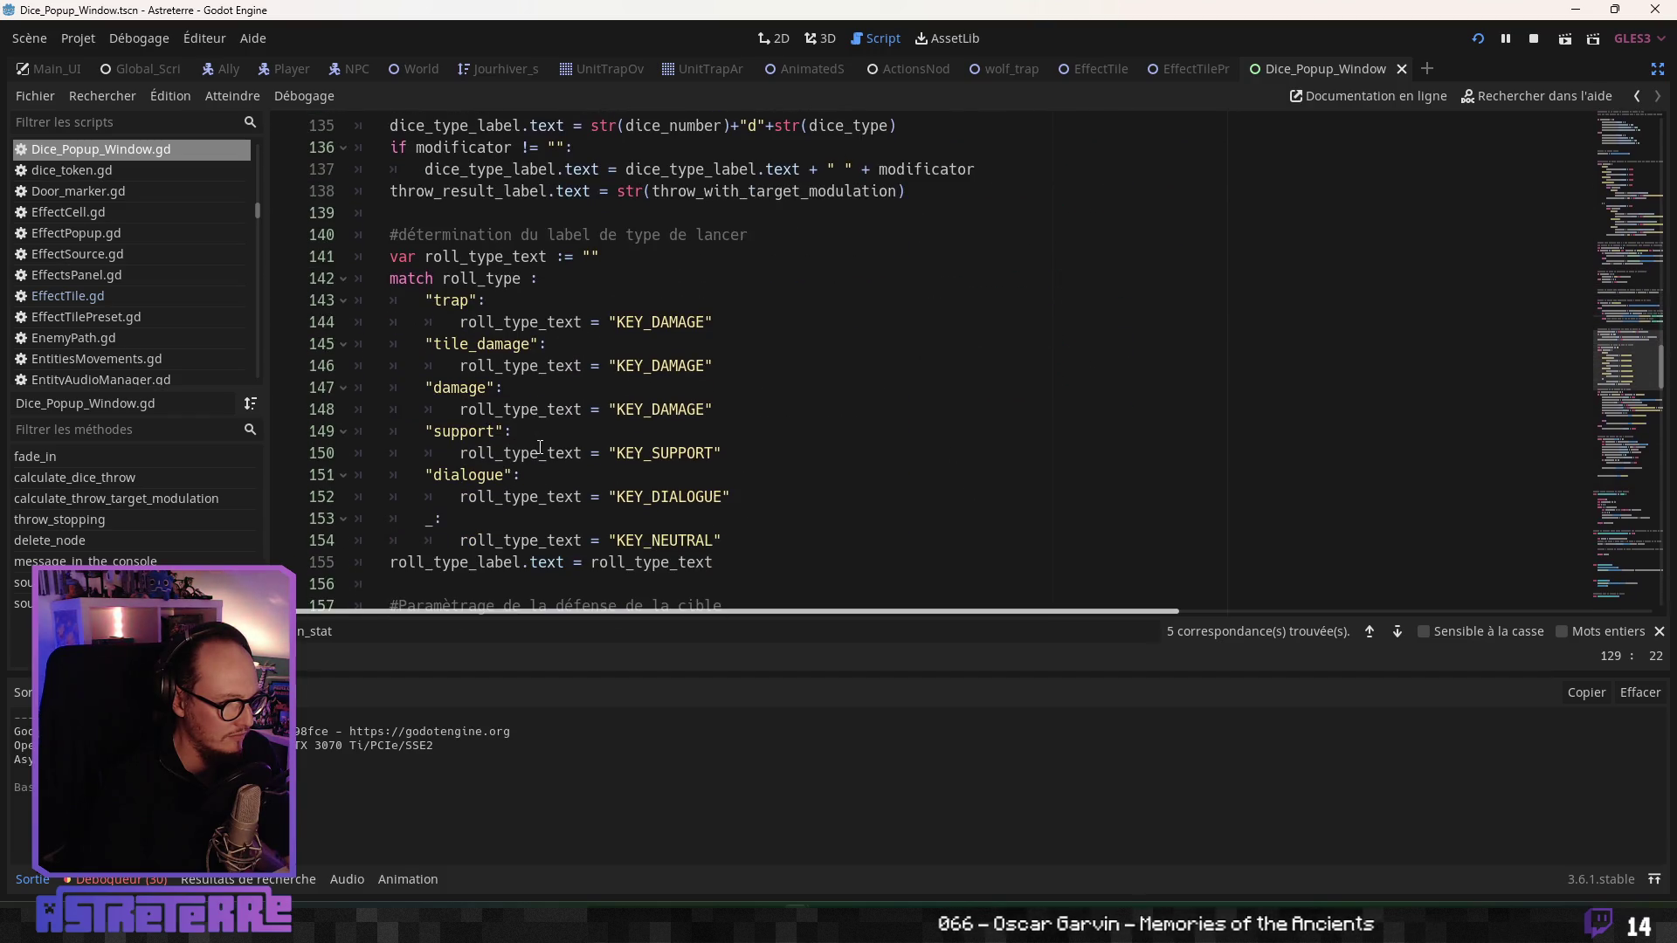
pyautogui.scroll(-4, 540, 447)
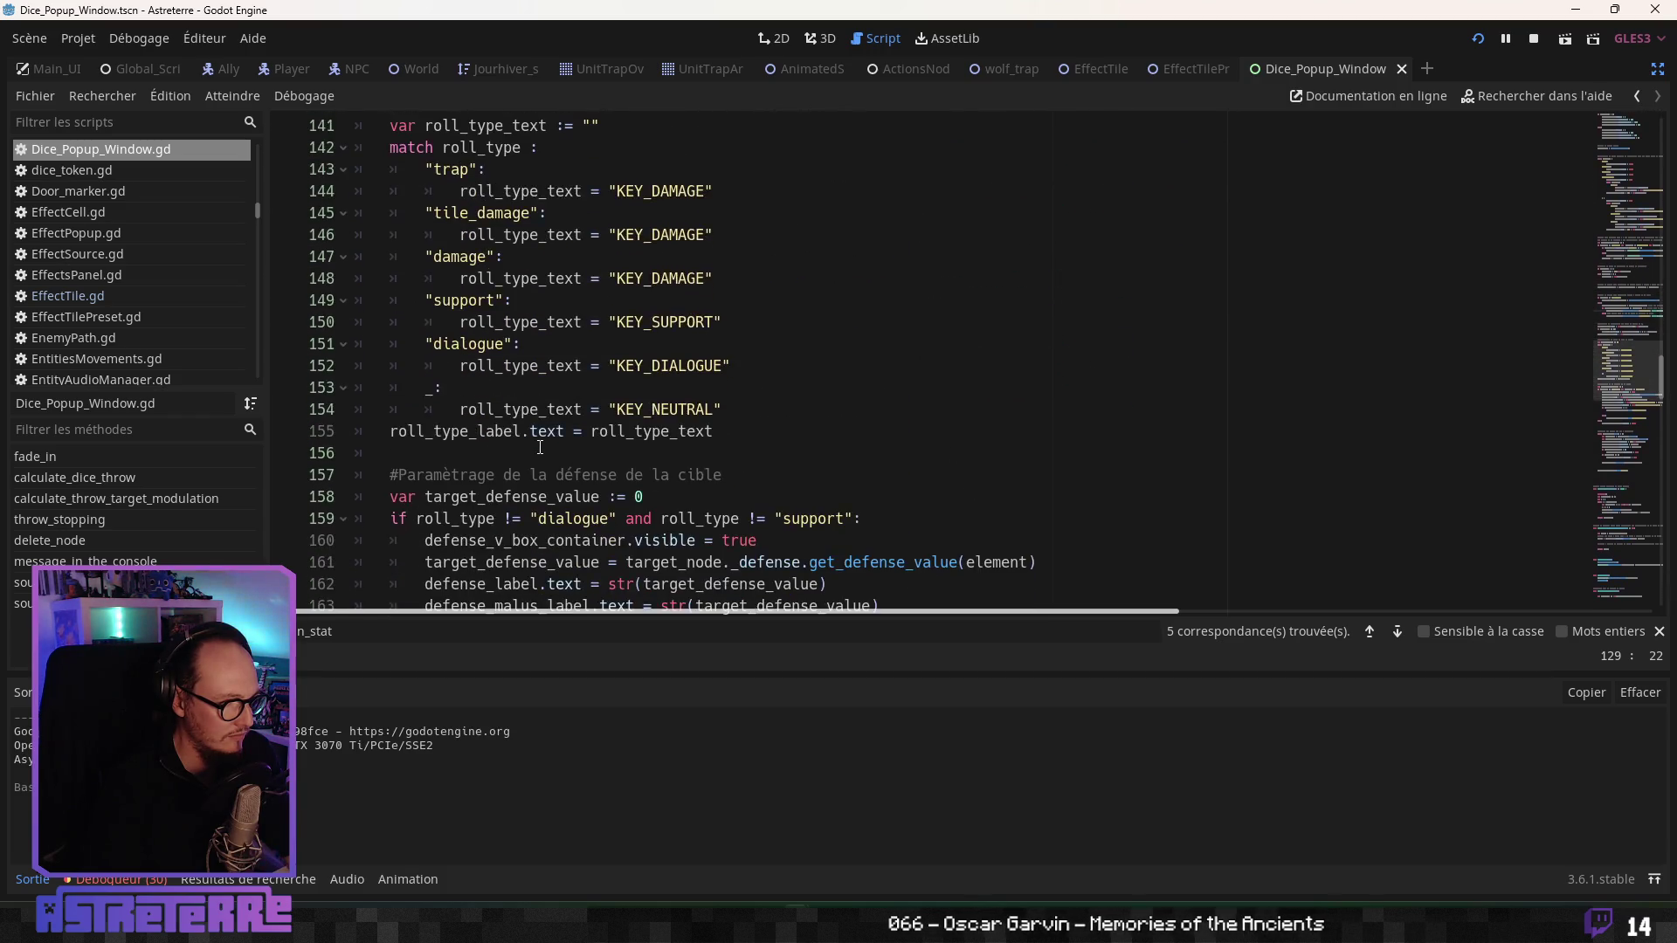
pyautogui.scroll(-1, 540, 447)
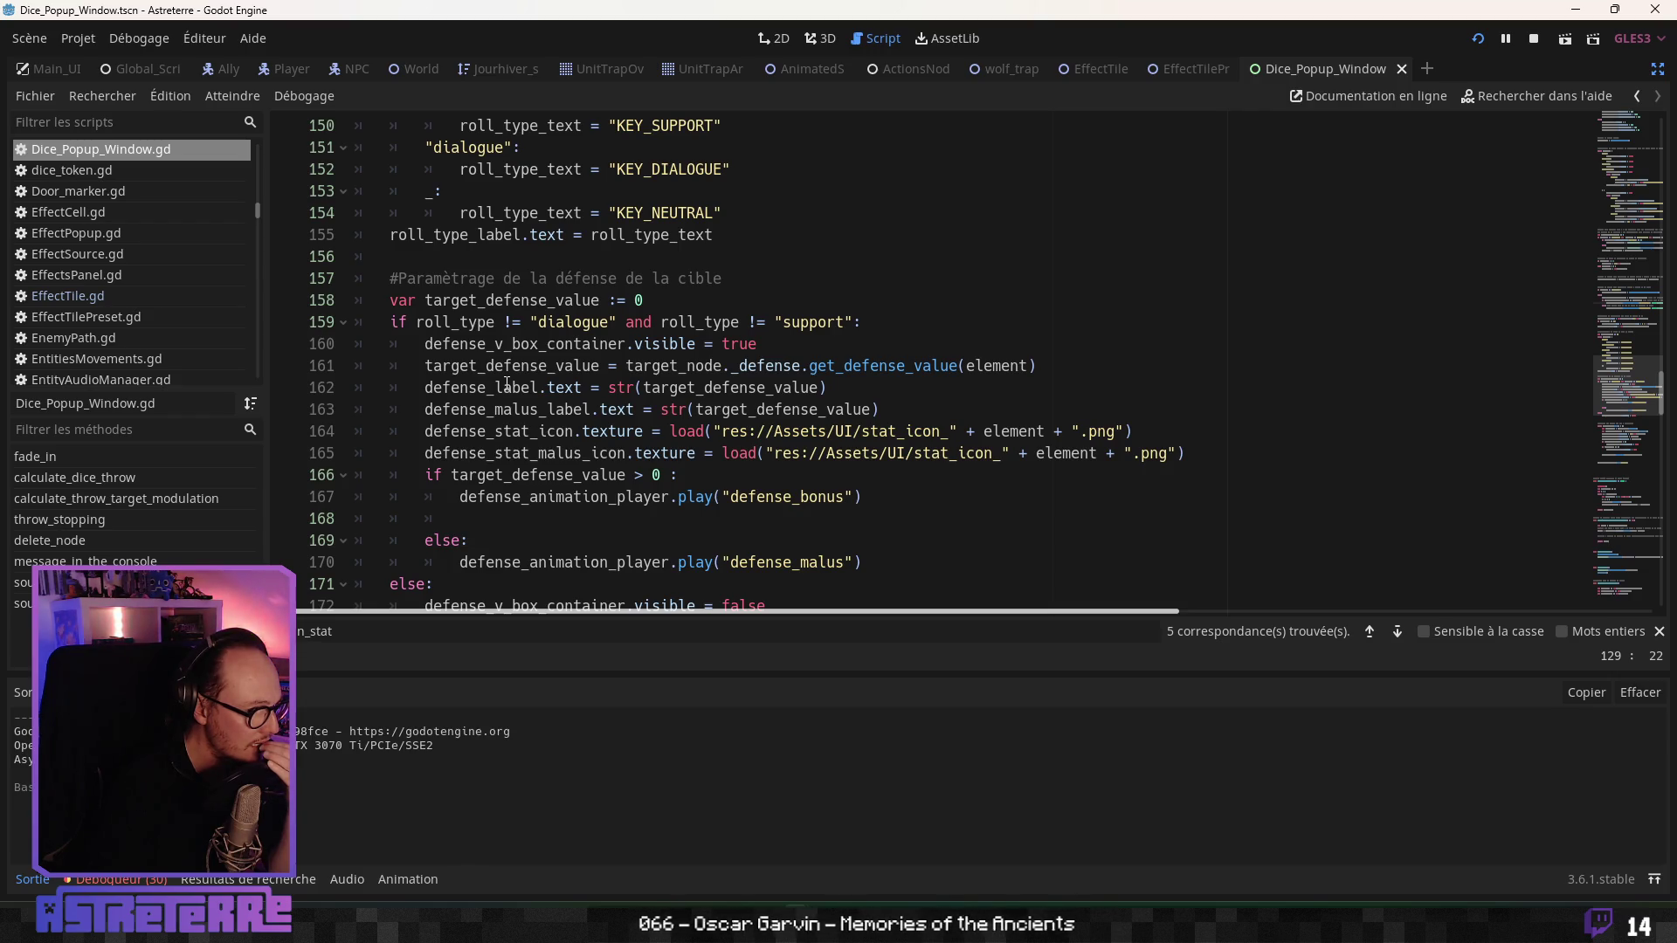
# - Step through the defence bonus and malus code, then jump to throw_stopping
pyautogui.click(502, 445)
pyautogui.scroll(-3, 502, 441)
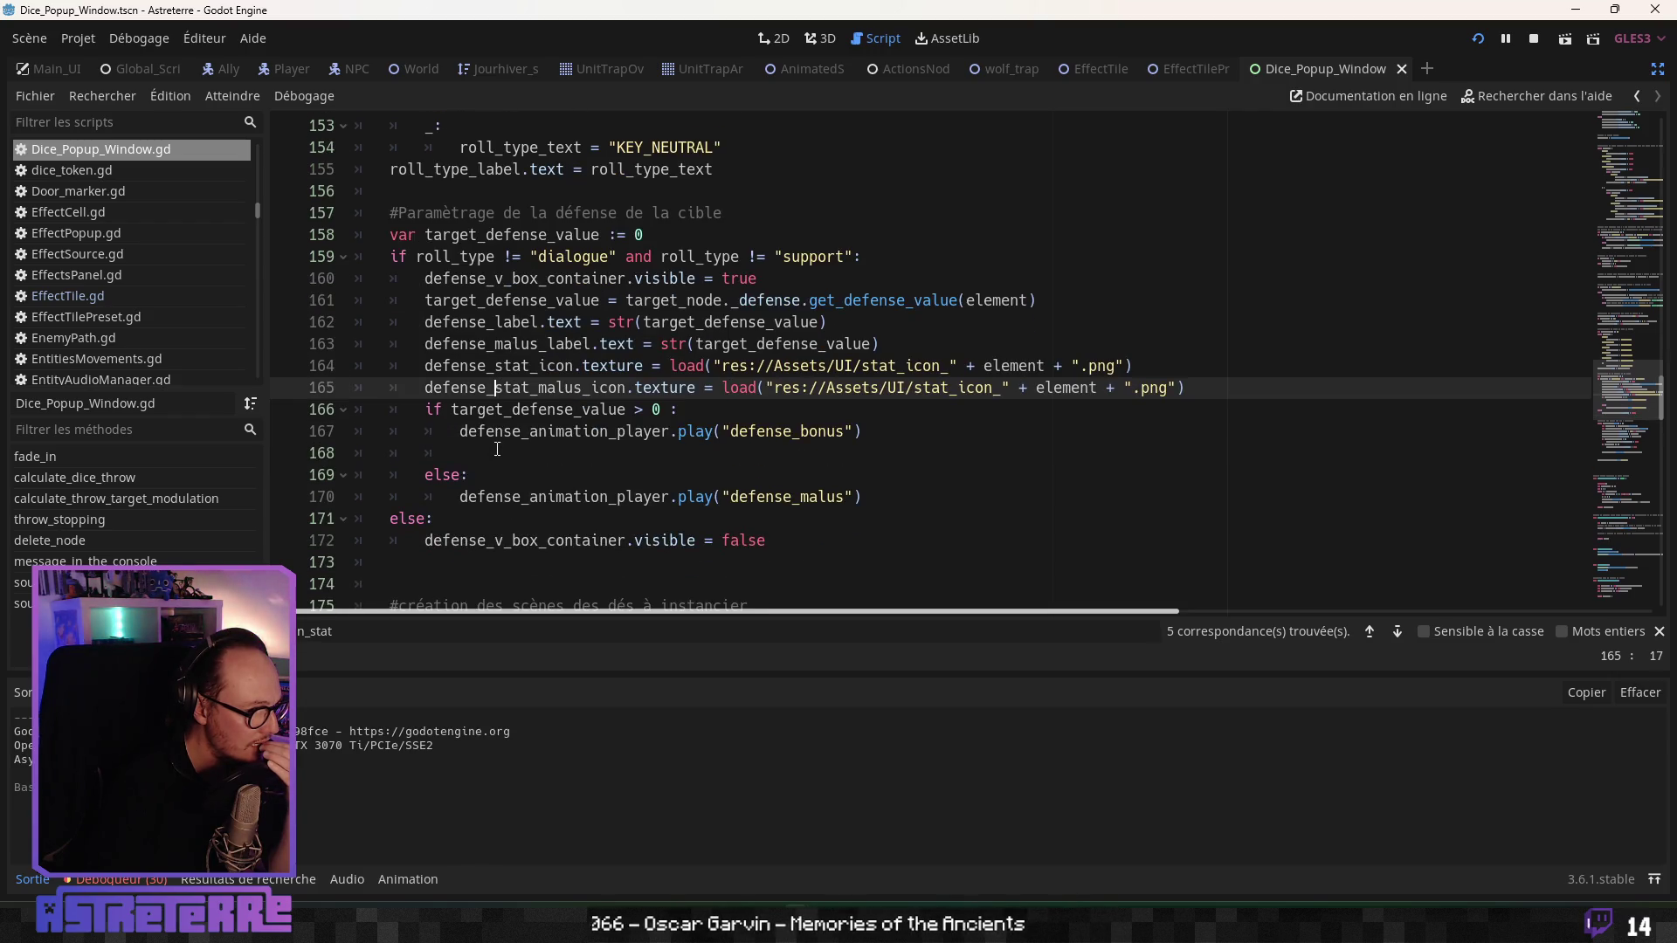
pyautogui.click(499, 435)
pyautogui.scroll(-3, 499, 442)
pyautogui.click(498, 439)
pyautogui.scroll(-3, 498, 442)
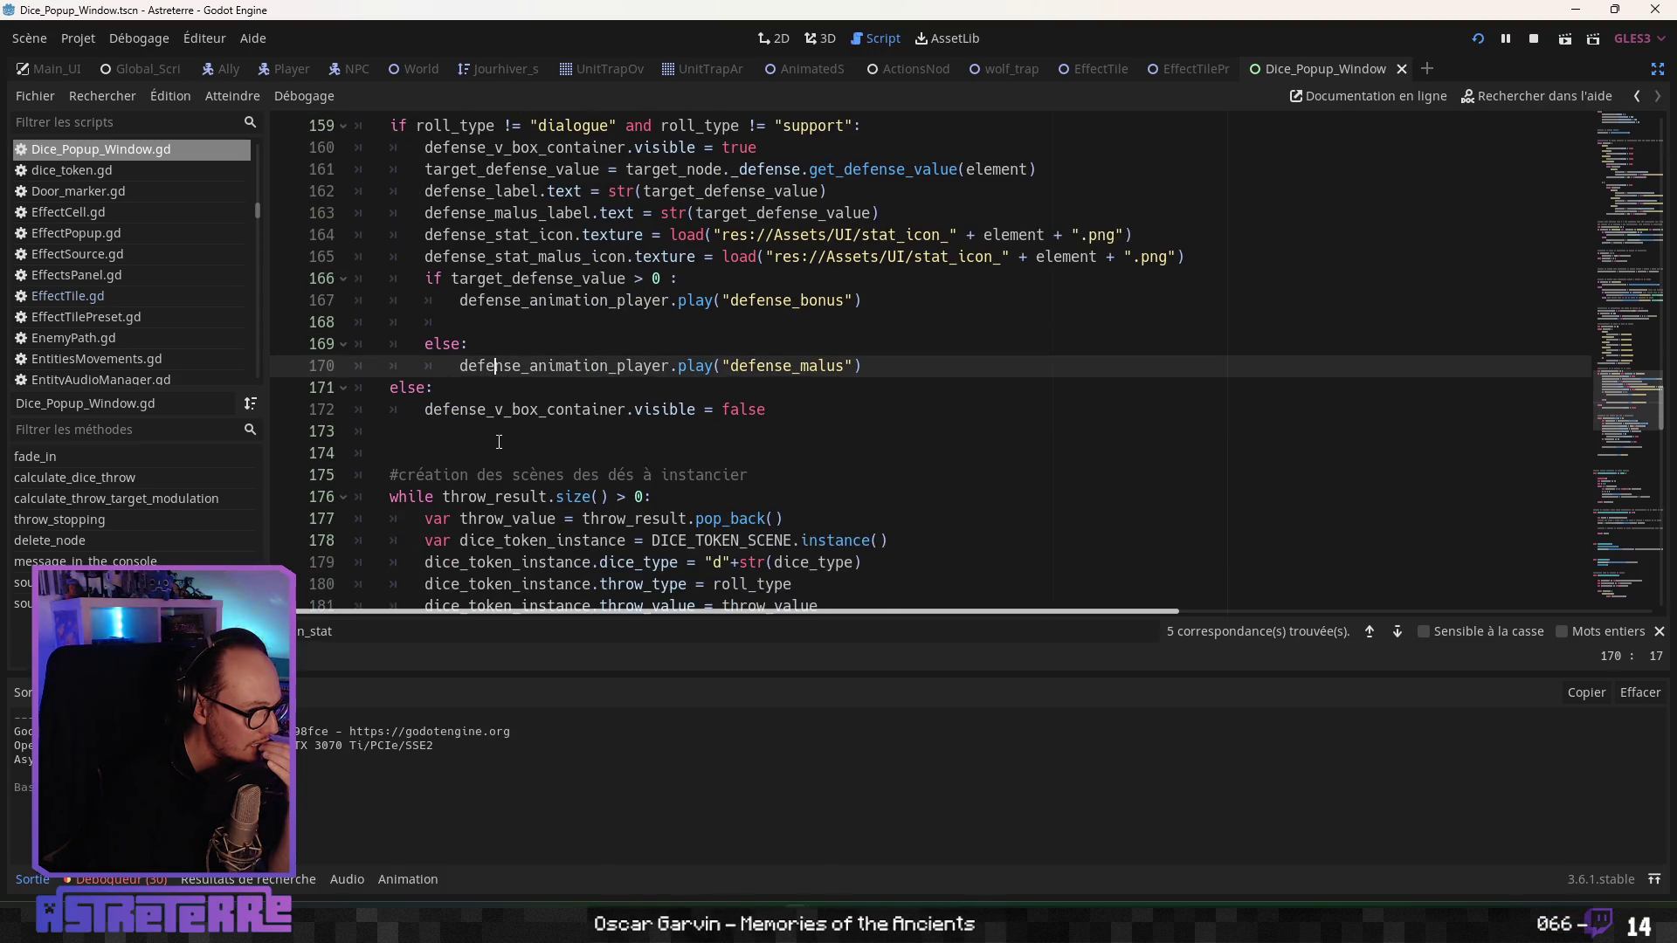
pyautogui.scroll(-1, 499, 441)
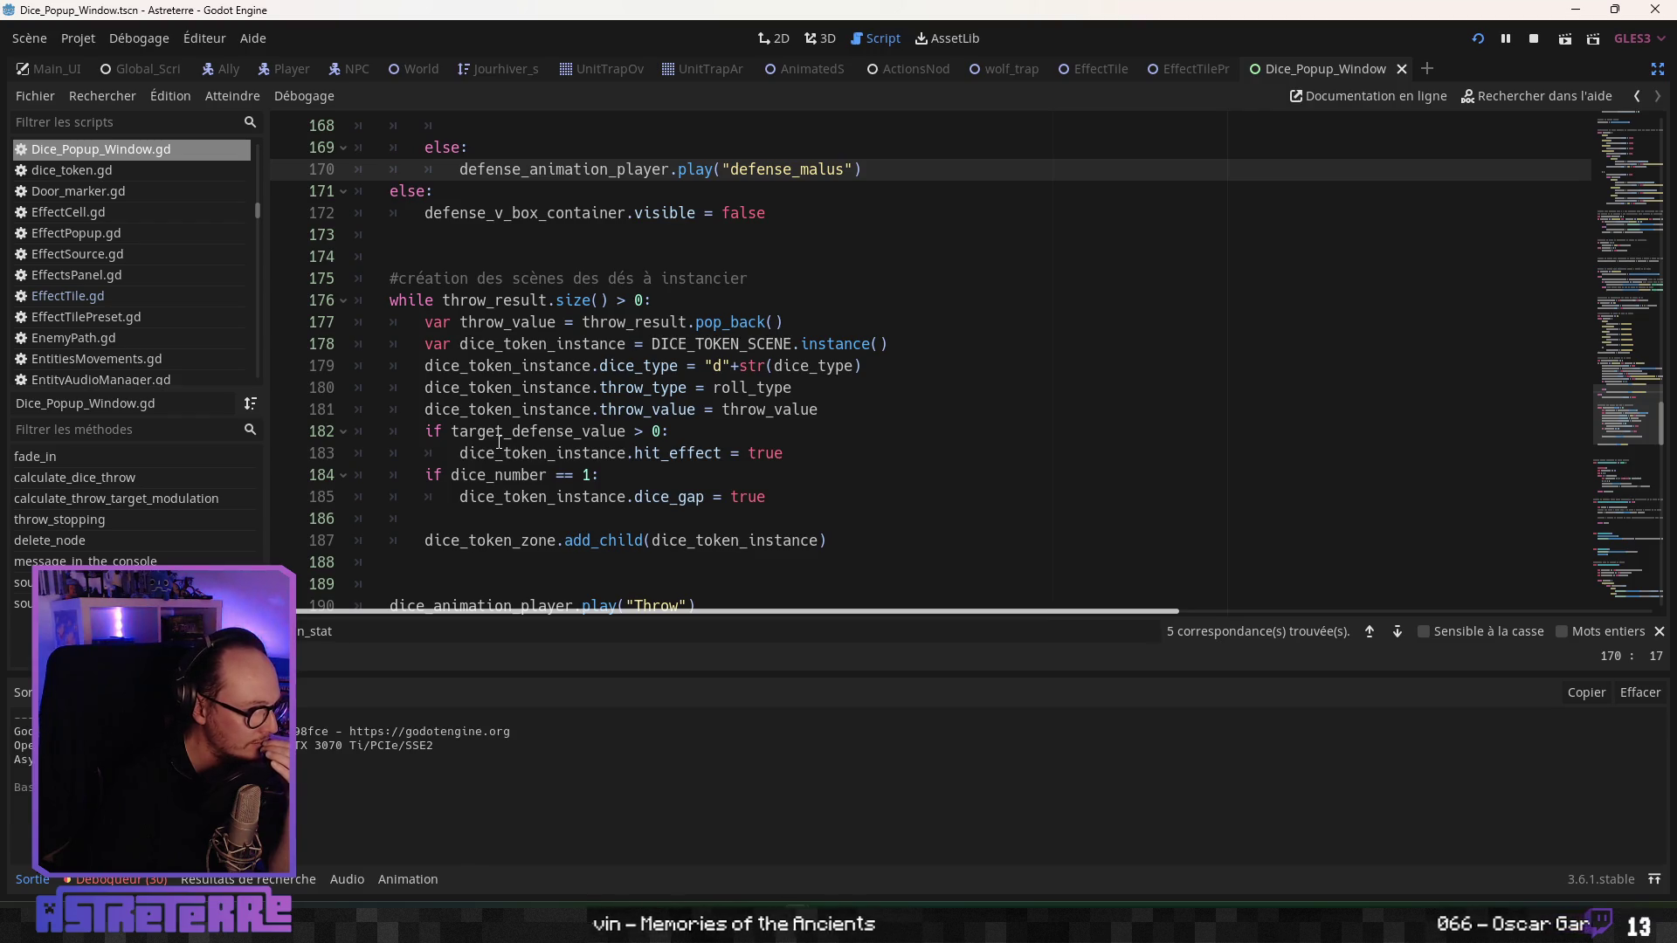
pyautogui.scroll(-4, 498, 441)
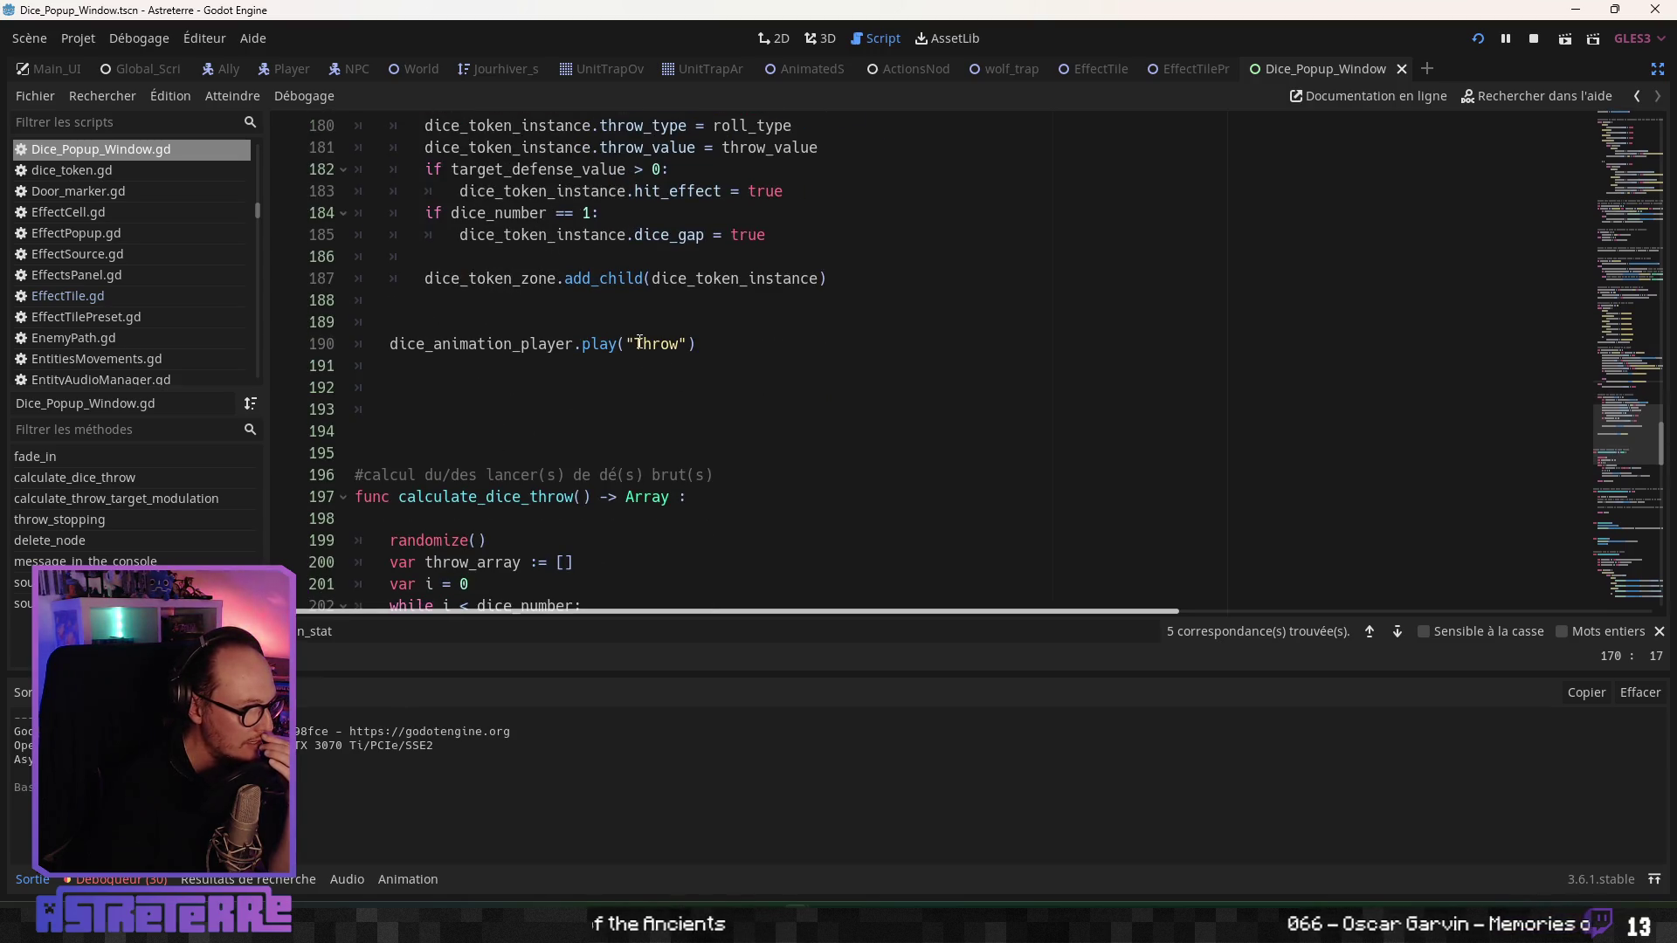
pyautogui.click(91, 517)
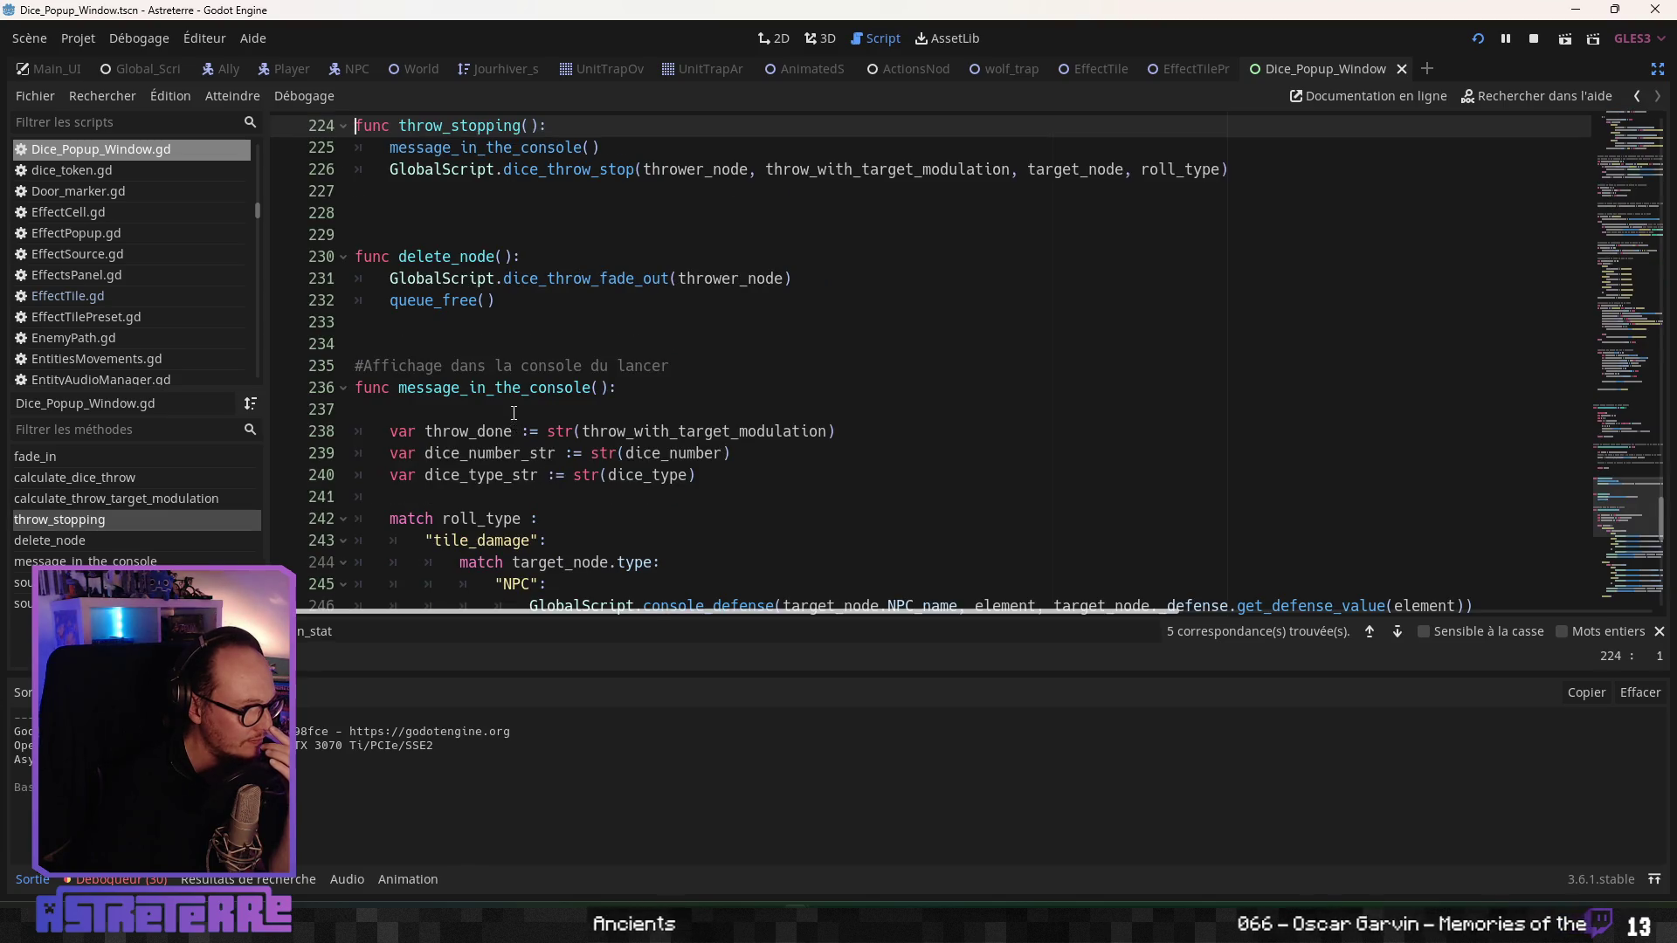
# - Inspect the dice_throw_stop definition in Global_Script and return to the dice popup script
pyautogui.scroll(2, 514, 413)
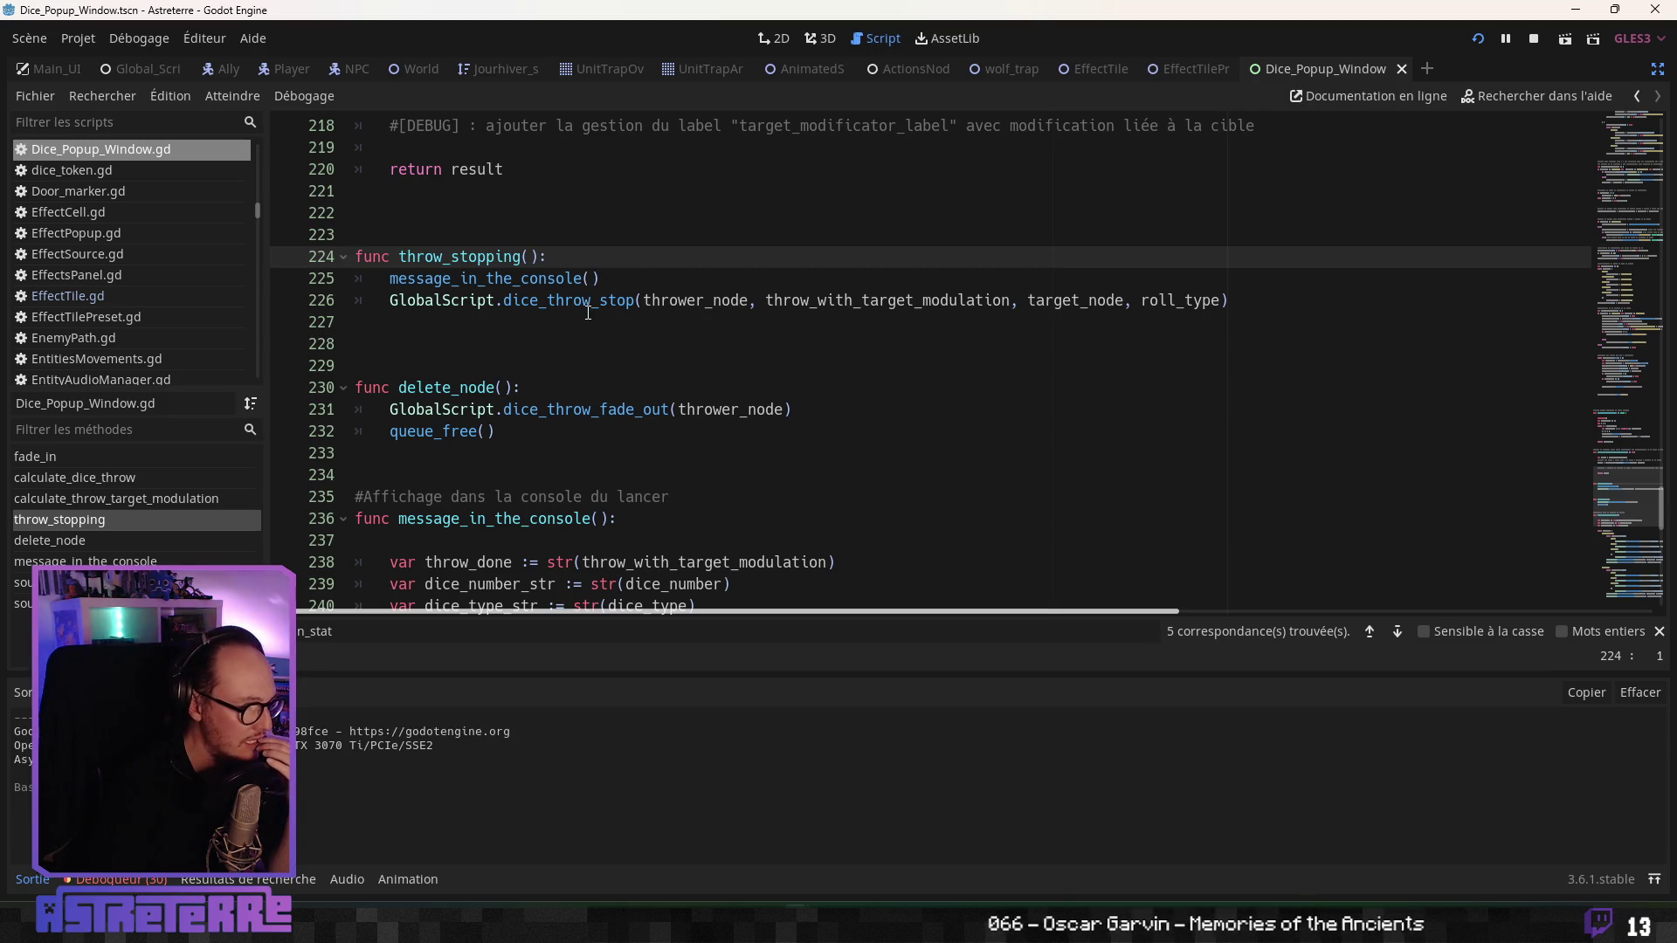
pyautogui.keyDown('ctrl'); pyautogui.click(561, 302); pyautogui.keyUp('ctrl')
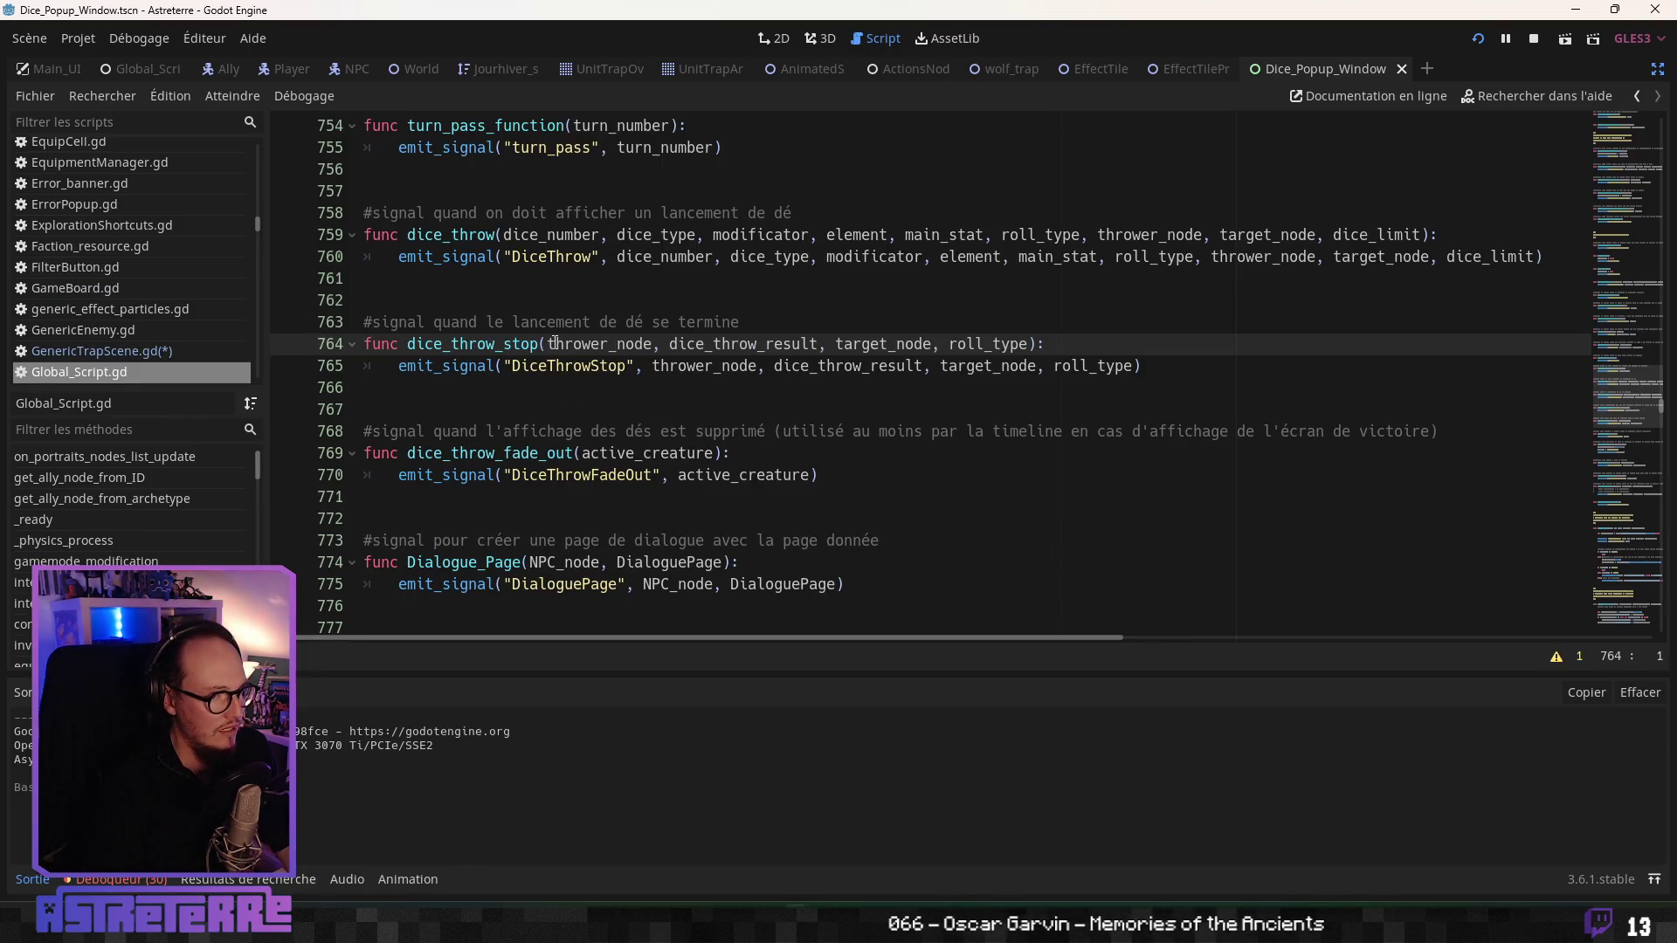
pyautogui.hotkey('alt', 'Left')
pyautogui.click(632, 282)
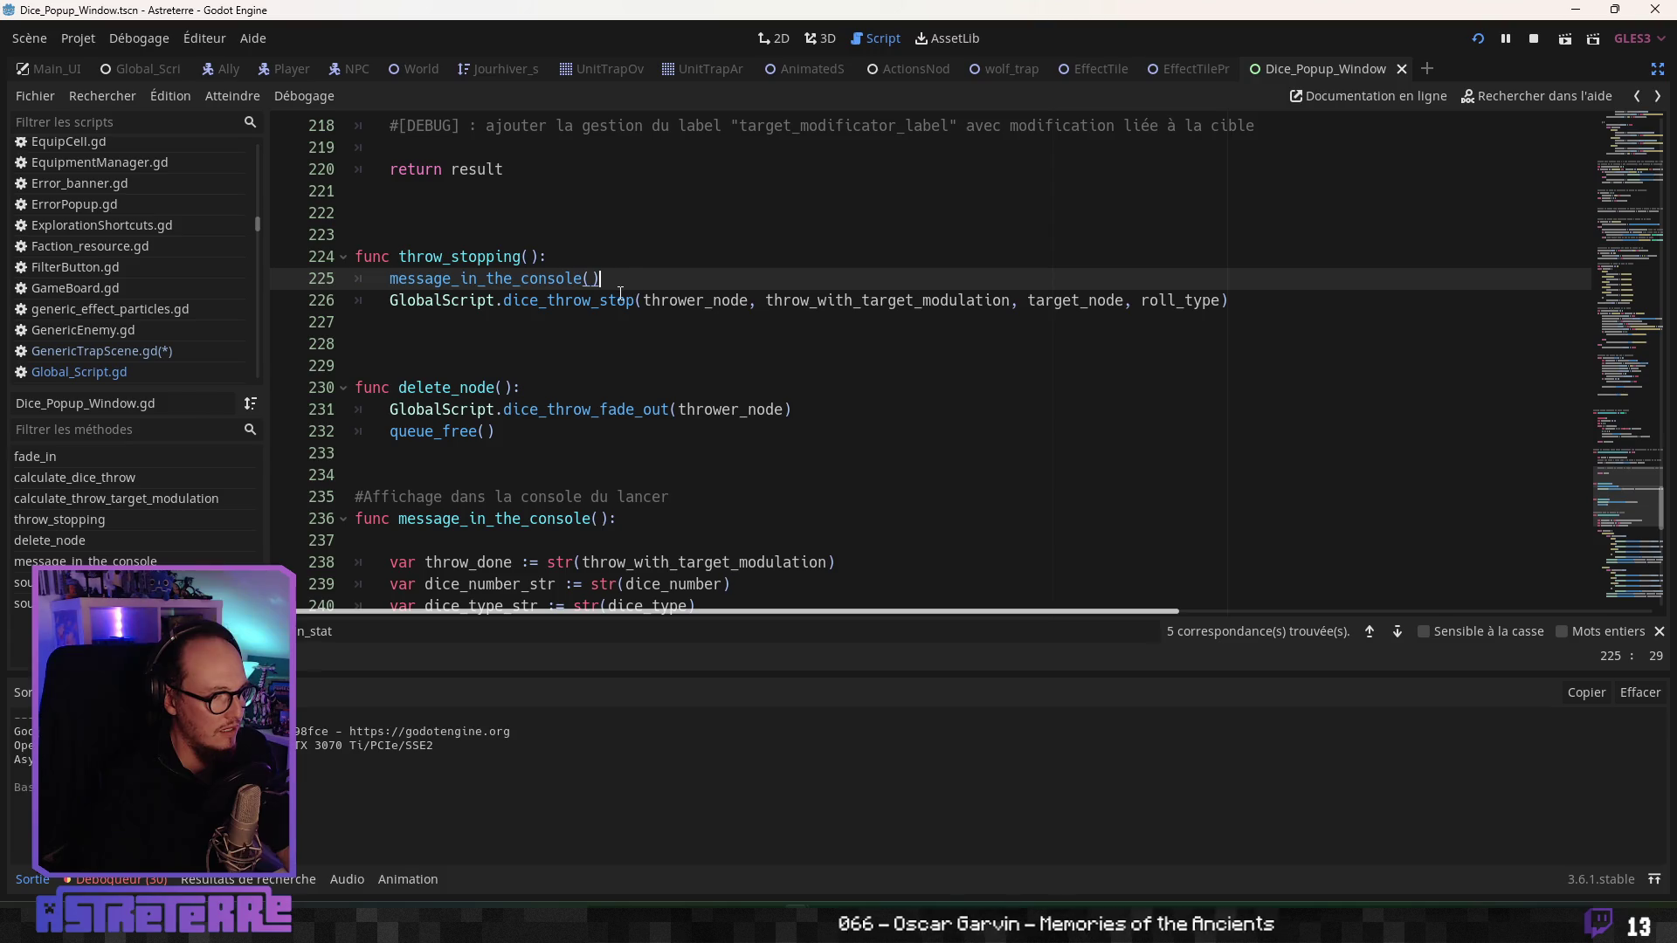
pyautogui.scroll(3, 599, 297)
pyautogui.scroll(-2, 573, 392)
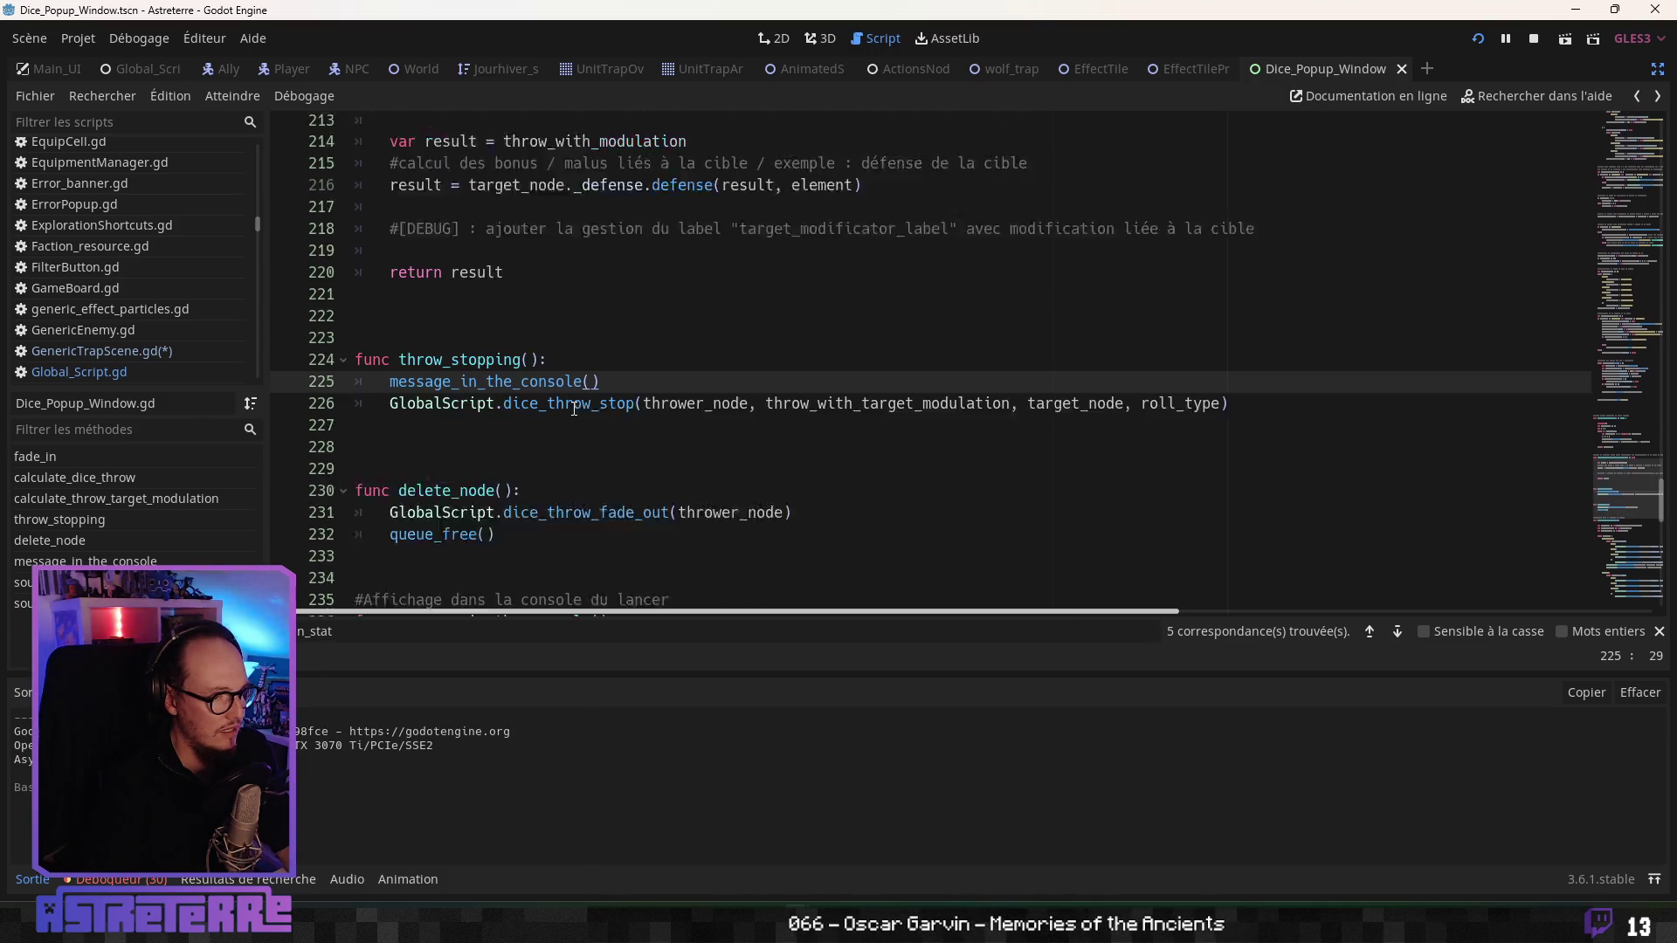
# - Inspect message_in_the_console, then insert a new line after its call in throw_stopping
pyautogui.keyDown('ctrl'); pyautogui.click(526, 349); pyautogui.keyUp('ctrl')
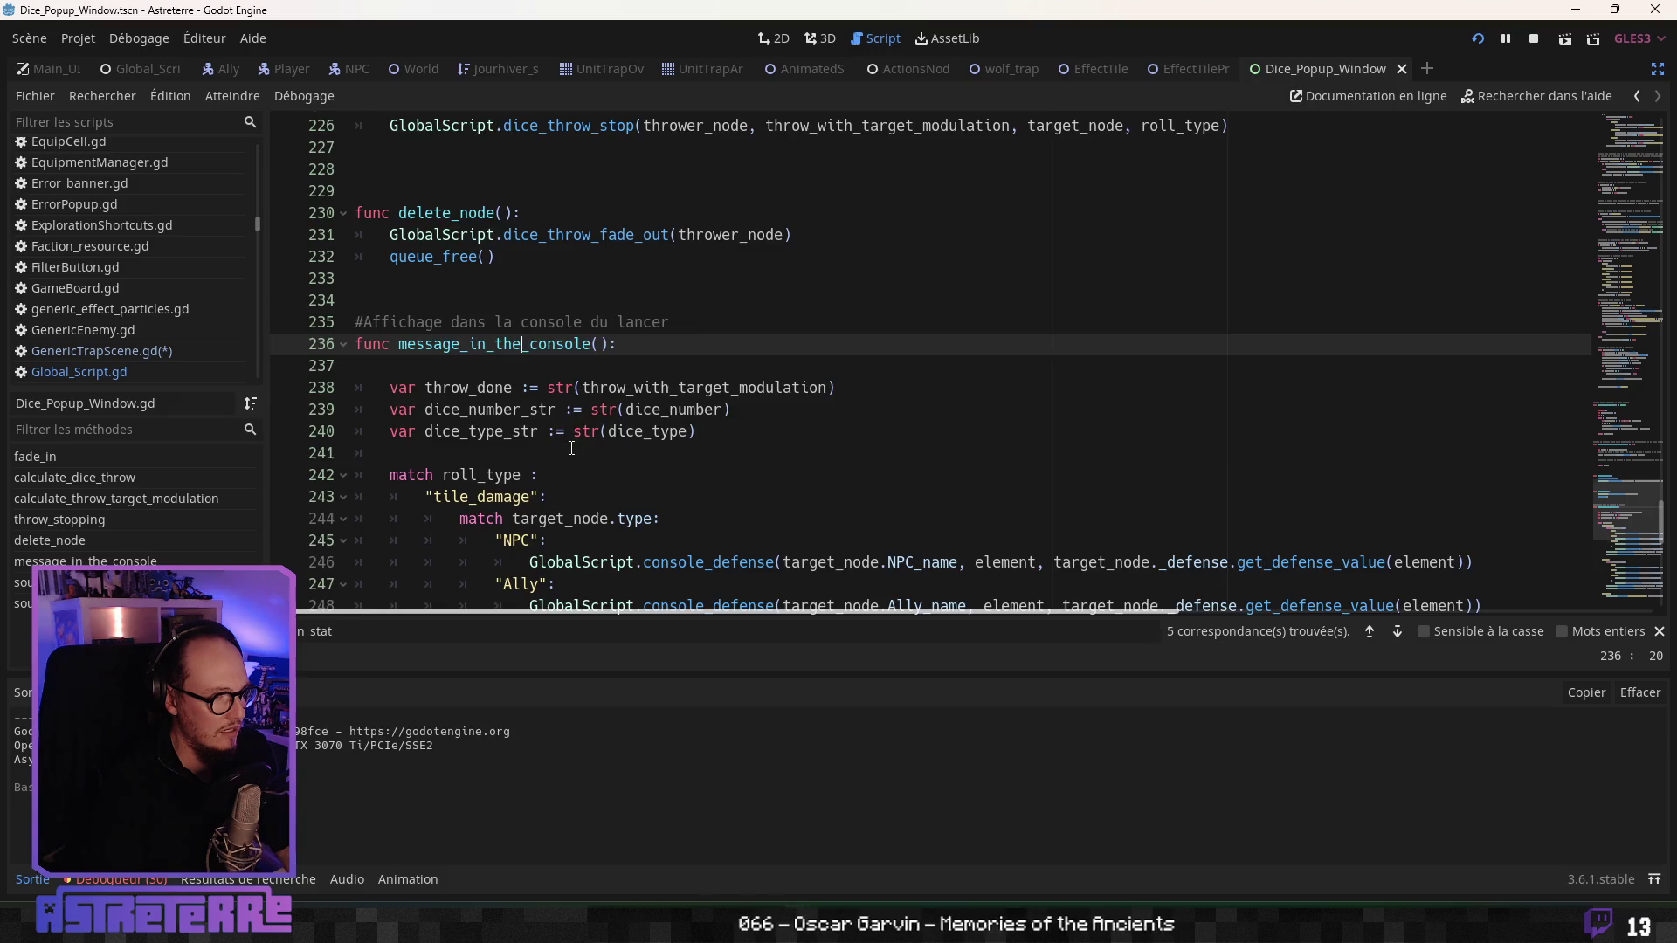
pyautogui.scroll(-10, 571, 448)
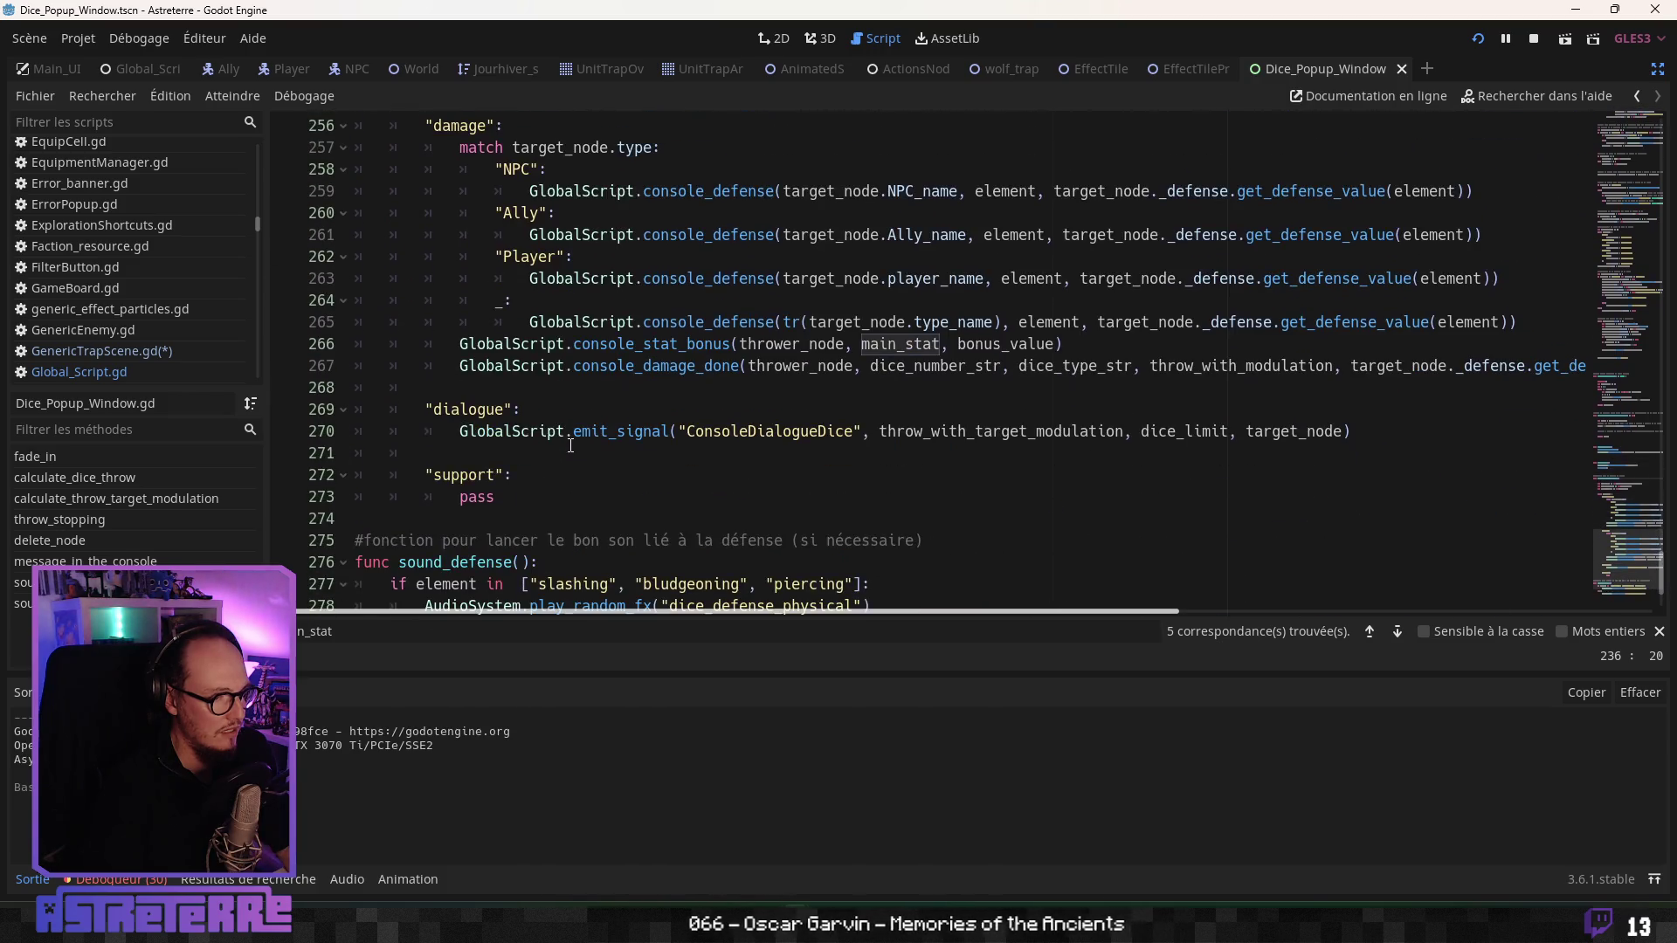
pyautogui.scroll(-2, 571, 445)
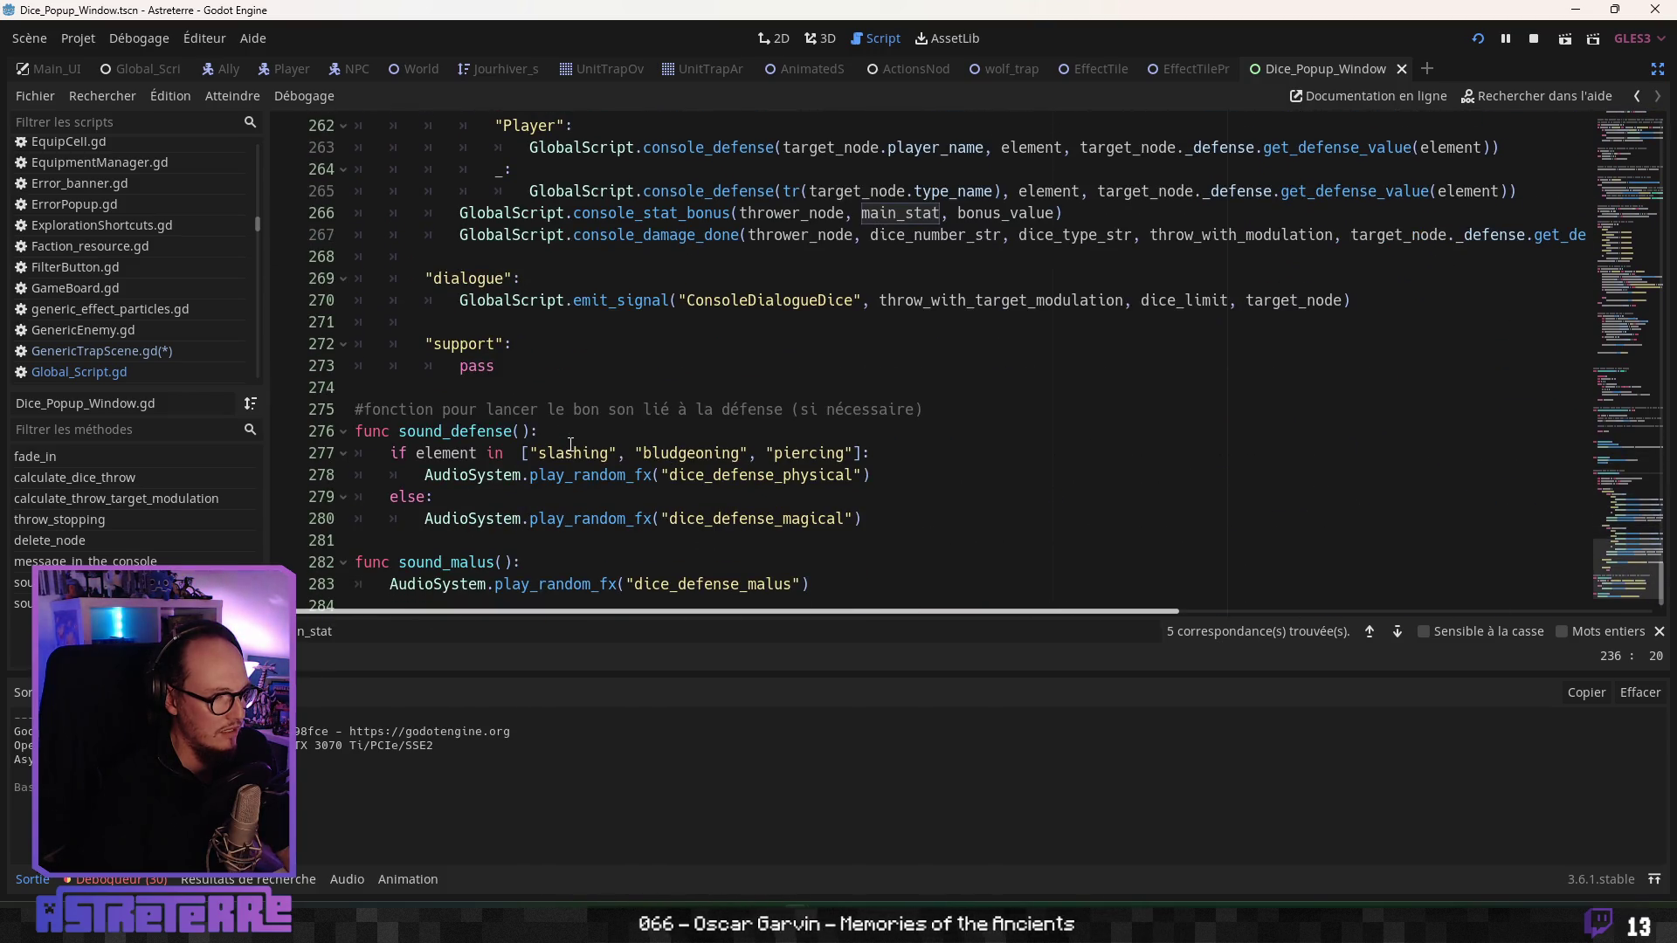
pyautogui.scroll(-1, 571, 445)
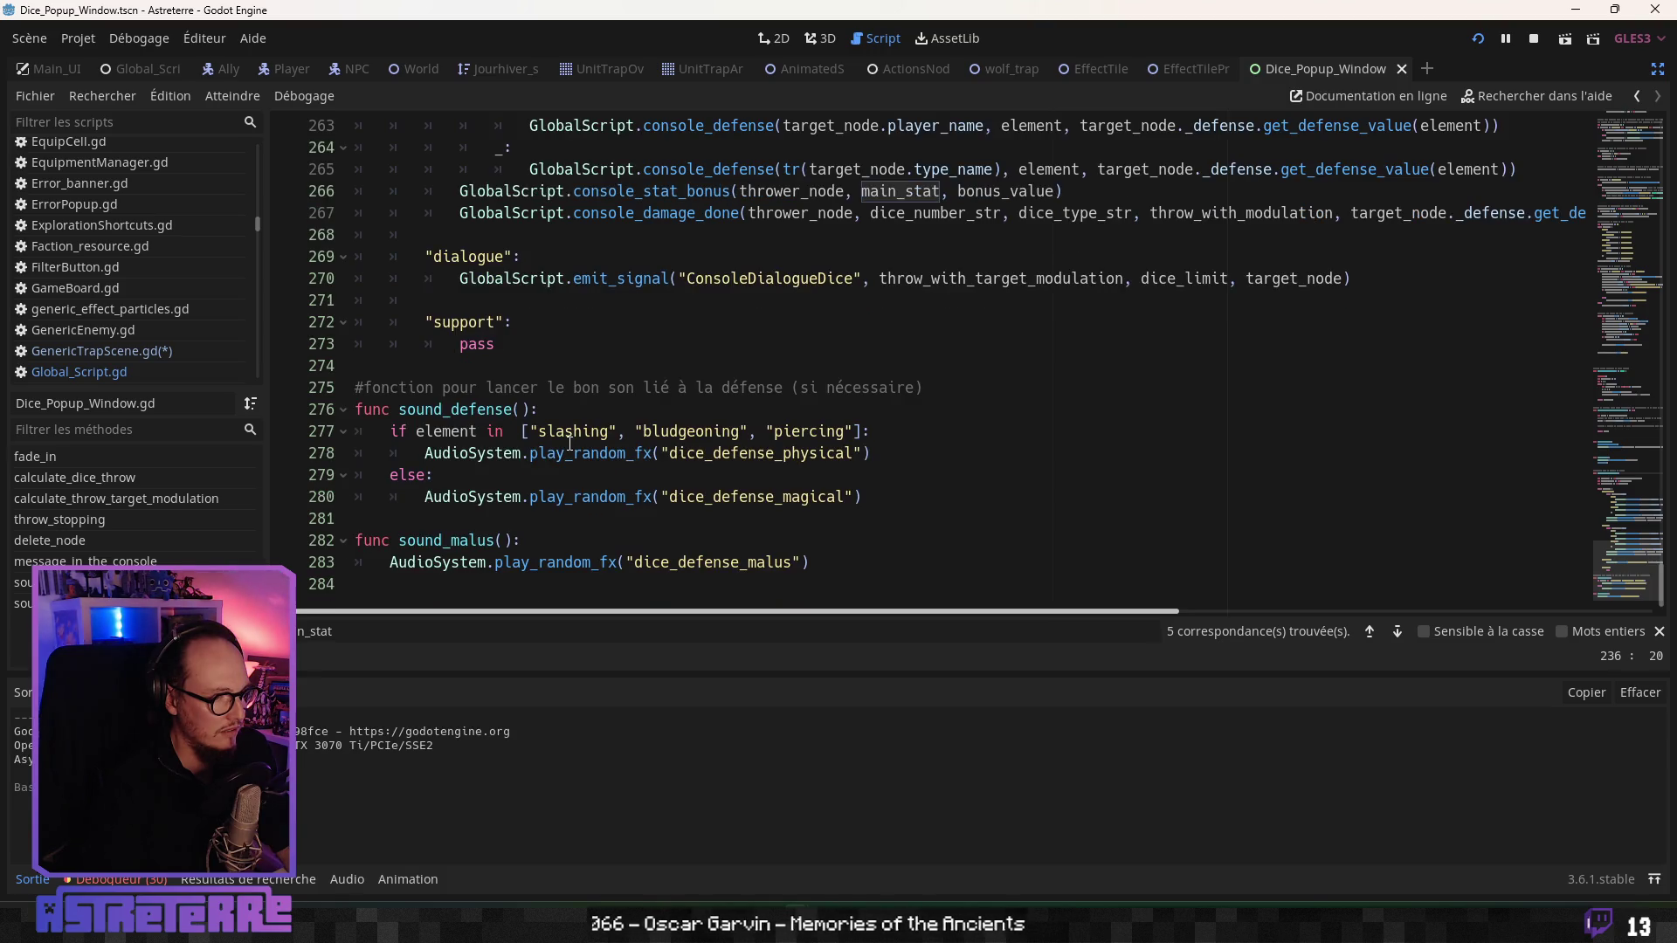
pyautogui.scroll(10, 569, 443)
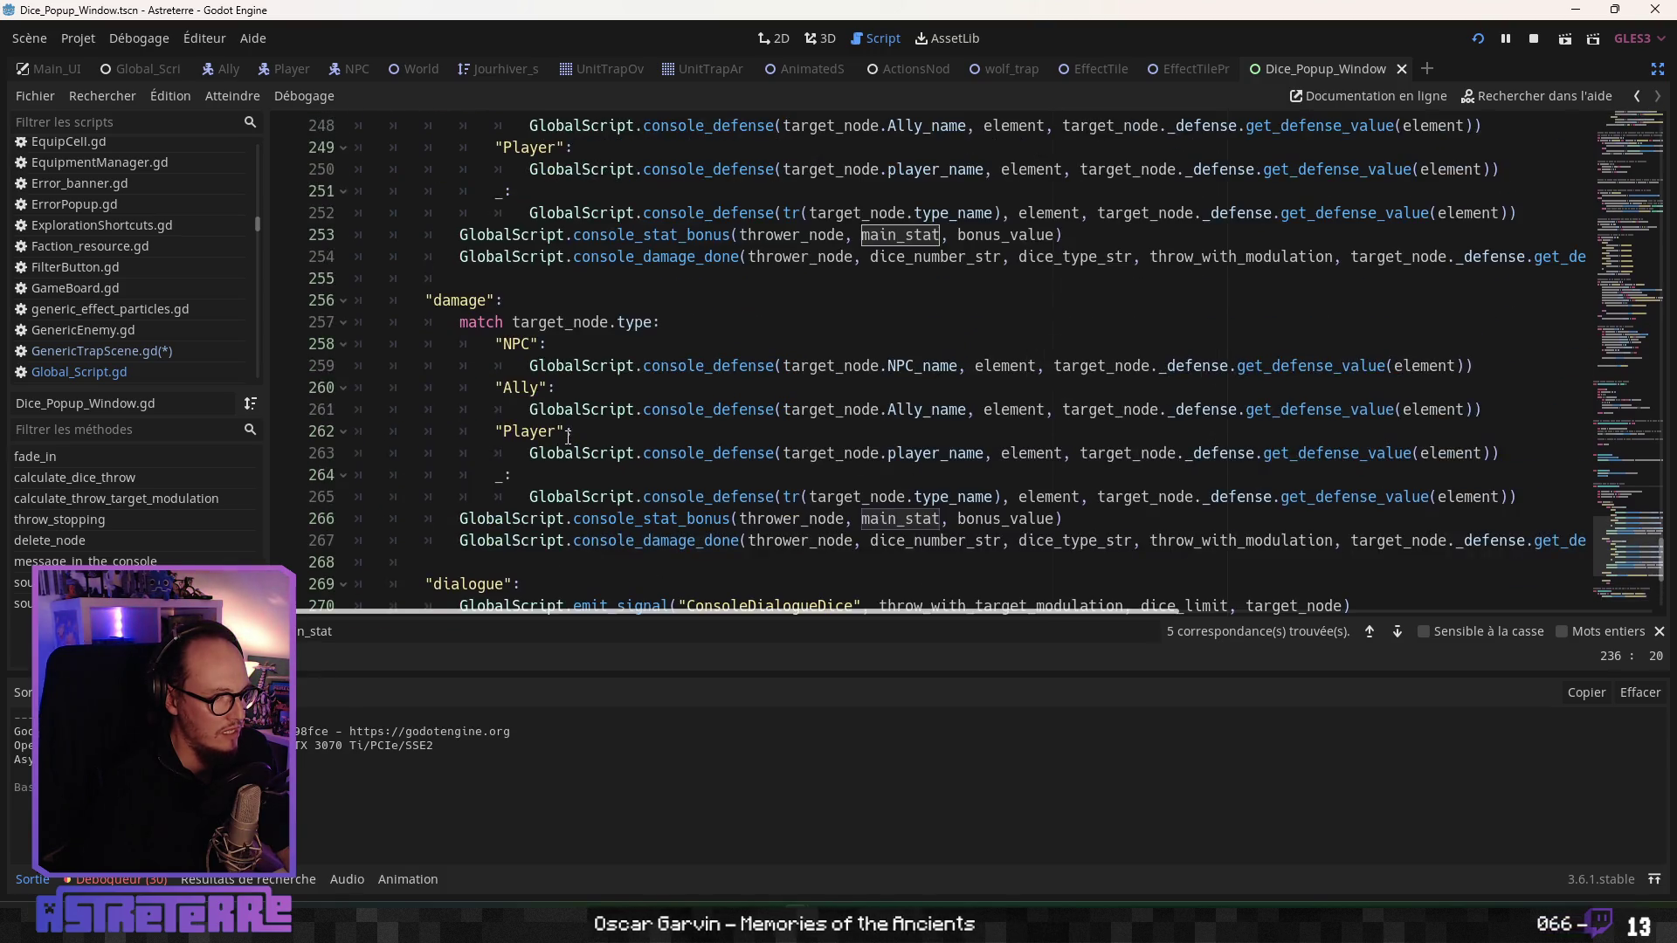
pyautogui.scroll(6, 566, 432)
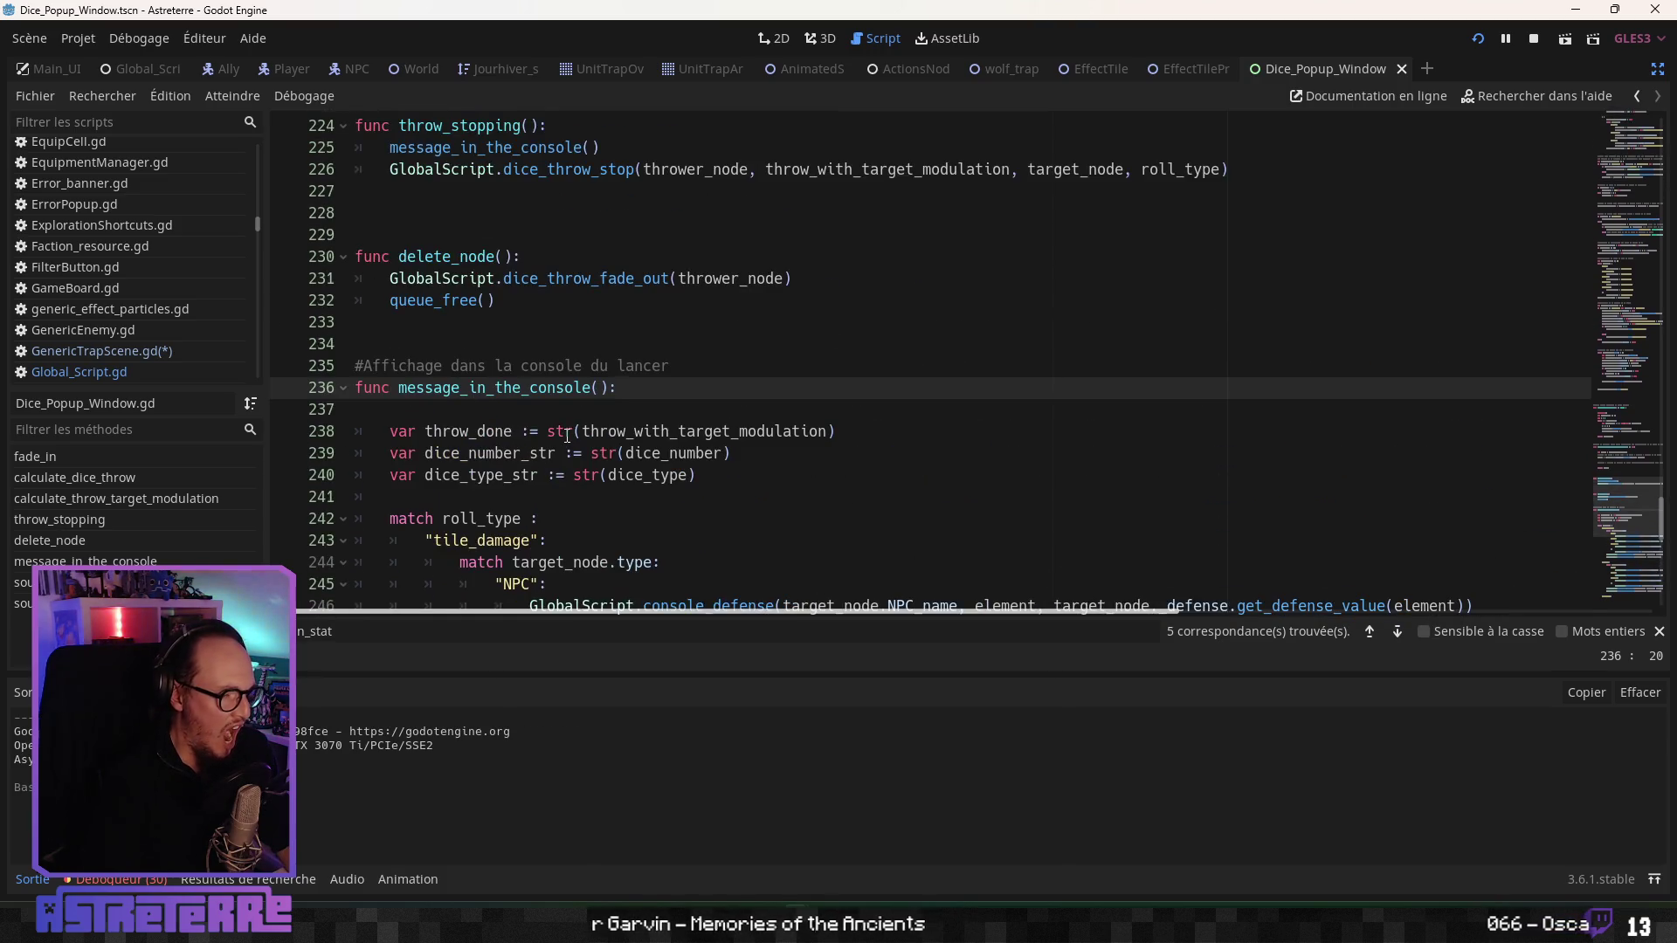
pyautogui.click(624, 344)
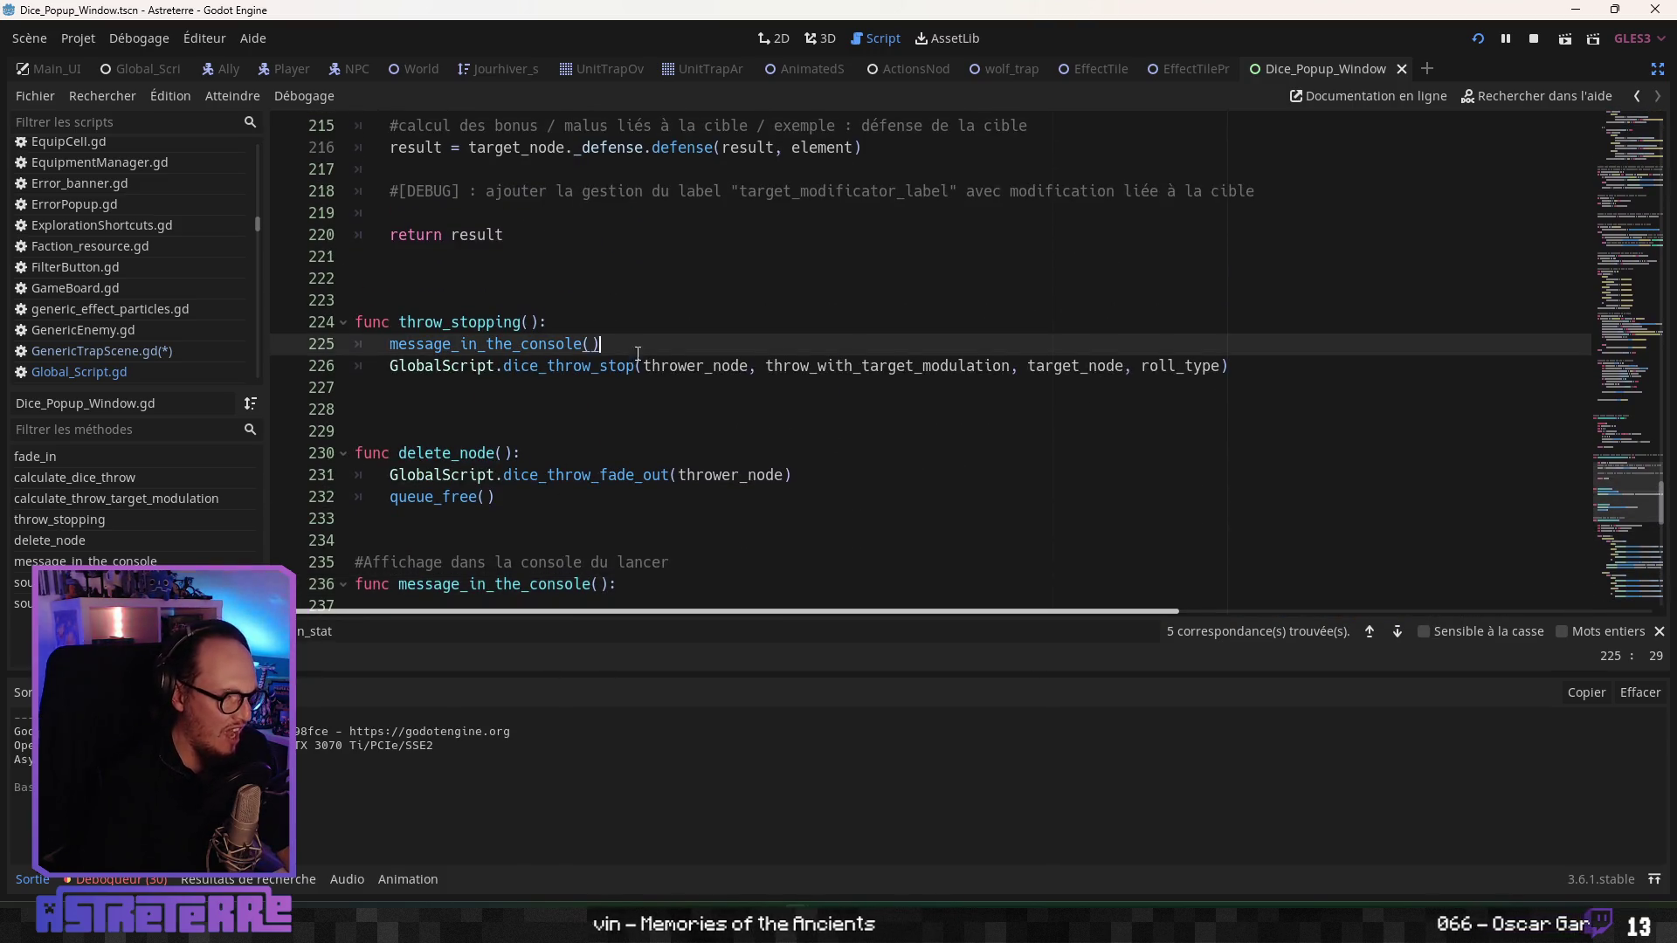
pyautogui.press('Return')
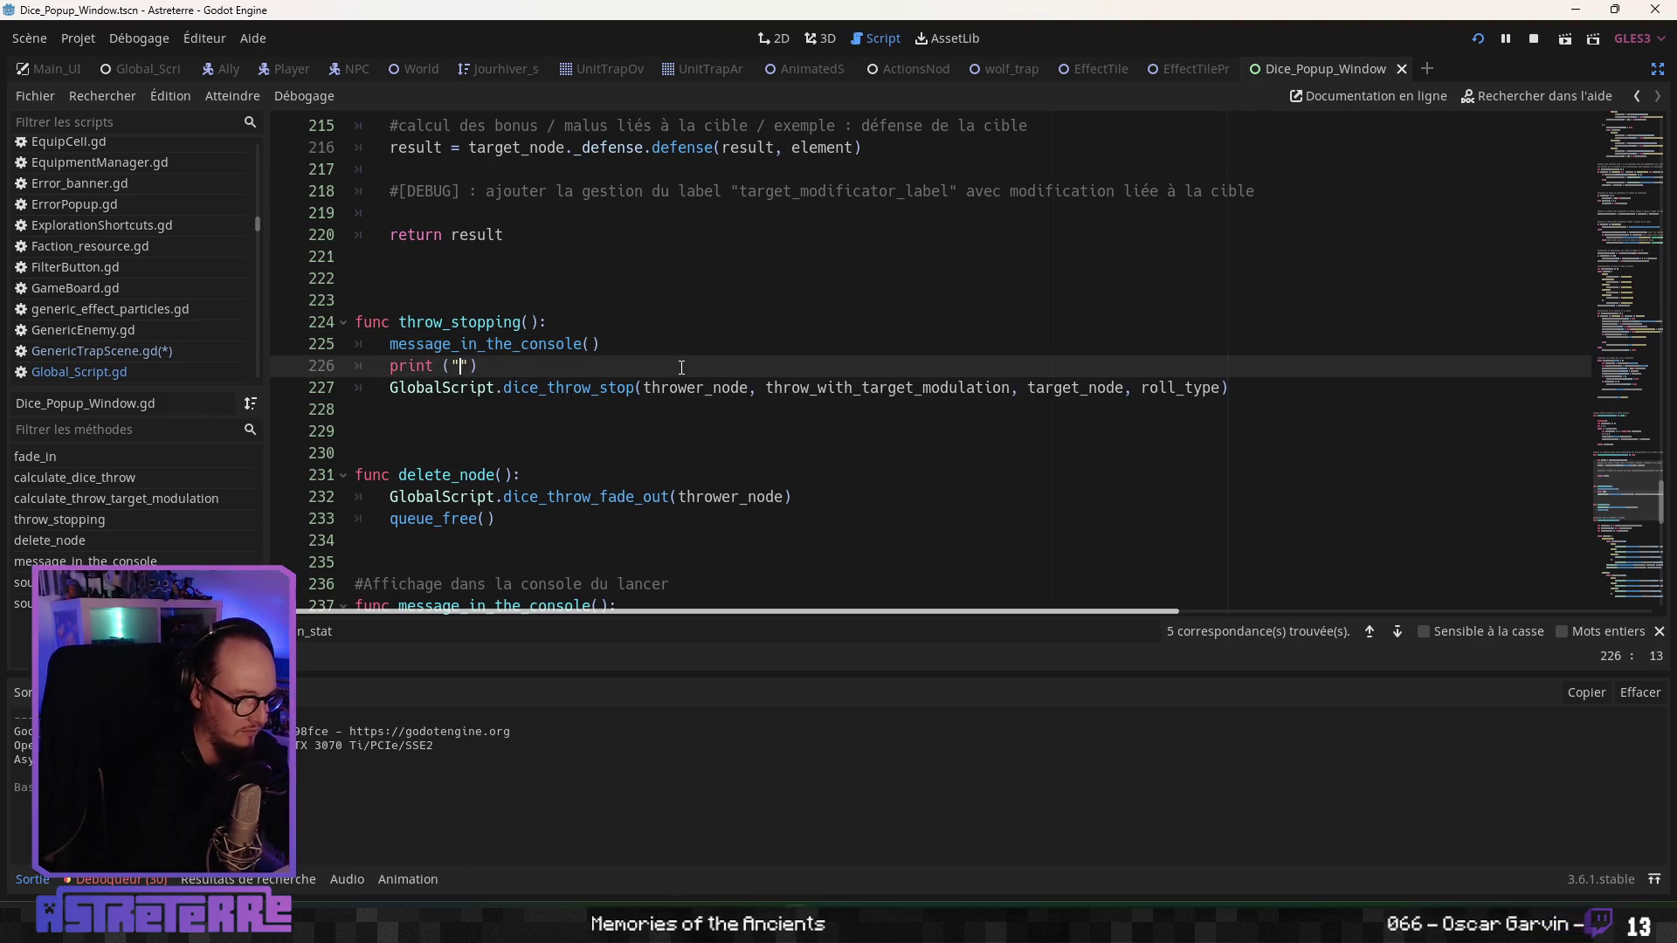
# - Make the new line print ("coucou"), then save and launch the game
pyautogui.write('coucou')
pyautogui.click(996, 342)
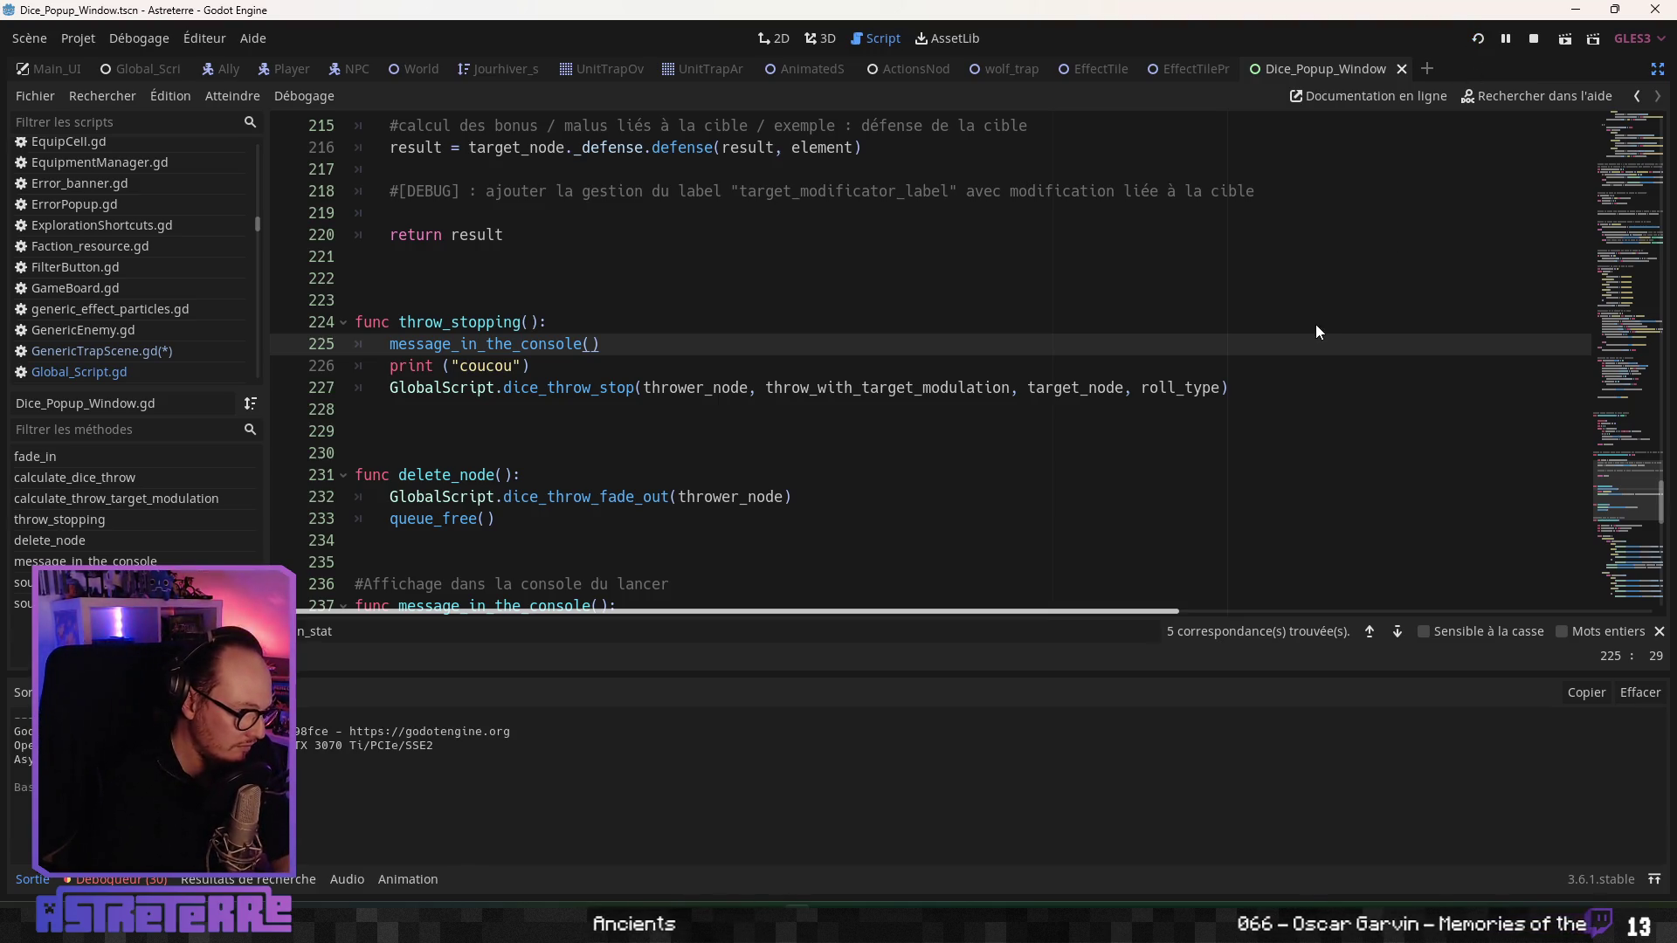
pyautogui.press('F5')
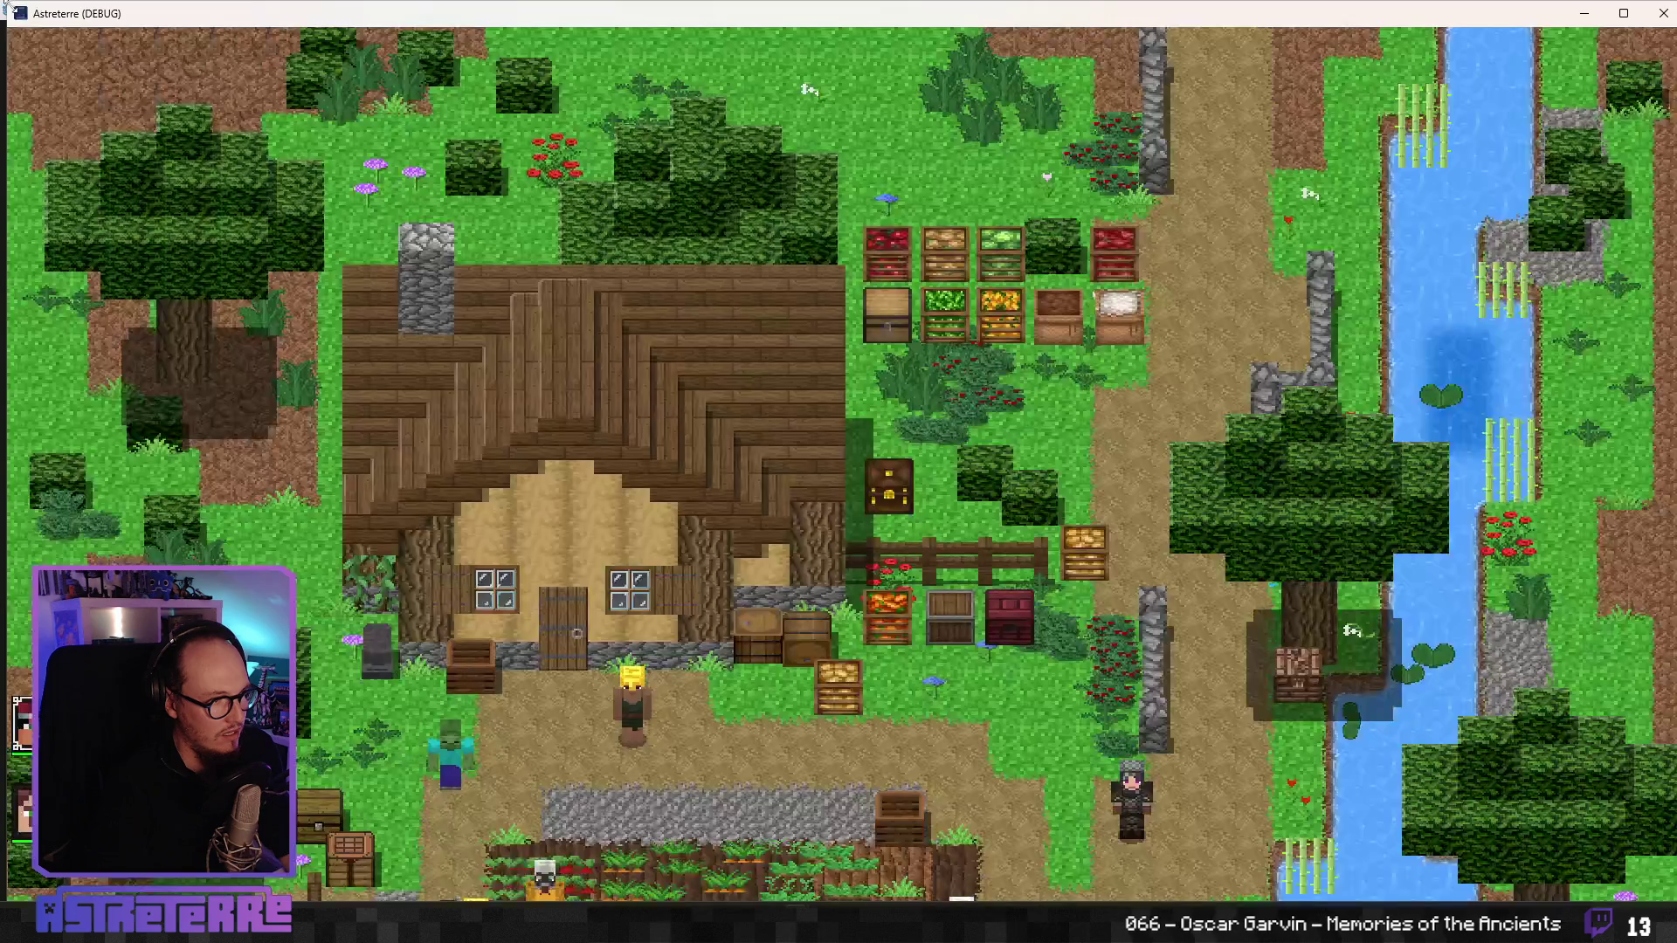
# - Shrink the game window, test the wolf trap with the debug console, then close the game
pyautogui.moveTo(37, 23)
pyautogui.mouseDown()
pyautogui.moveTo(807, 432)
pyautogui.moveTo(871, 489)
pyautogui.moveTo(678, 147)
pyautogui.mouseUp()
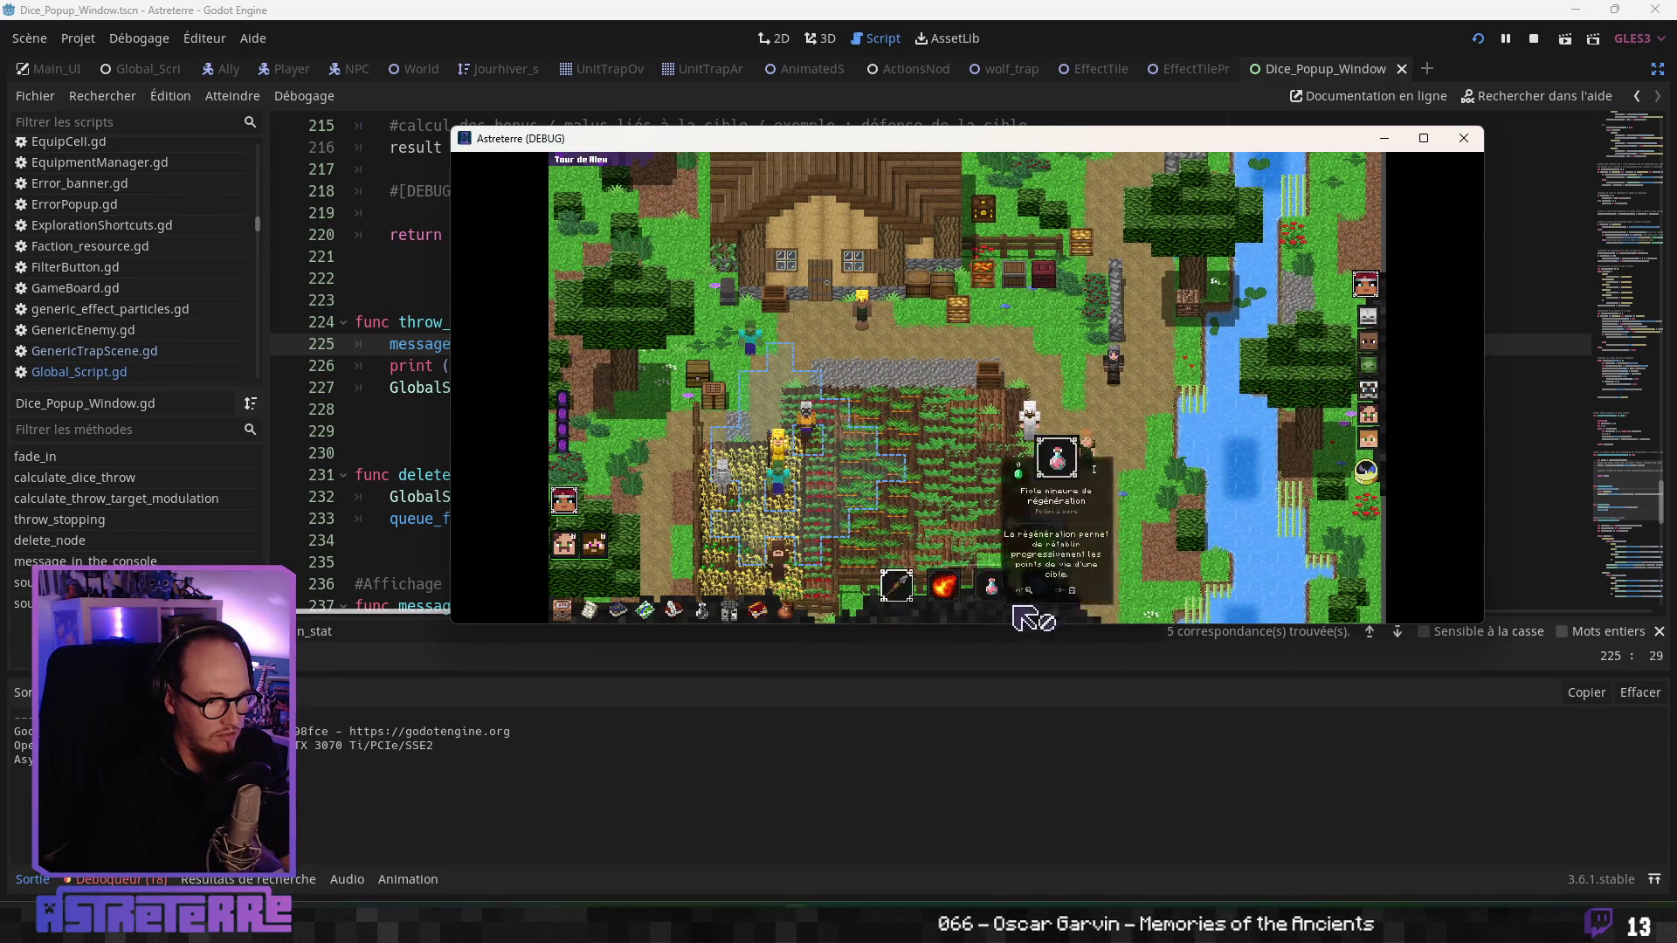
pyautogui.click(1039, 587)
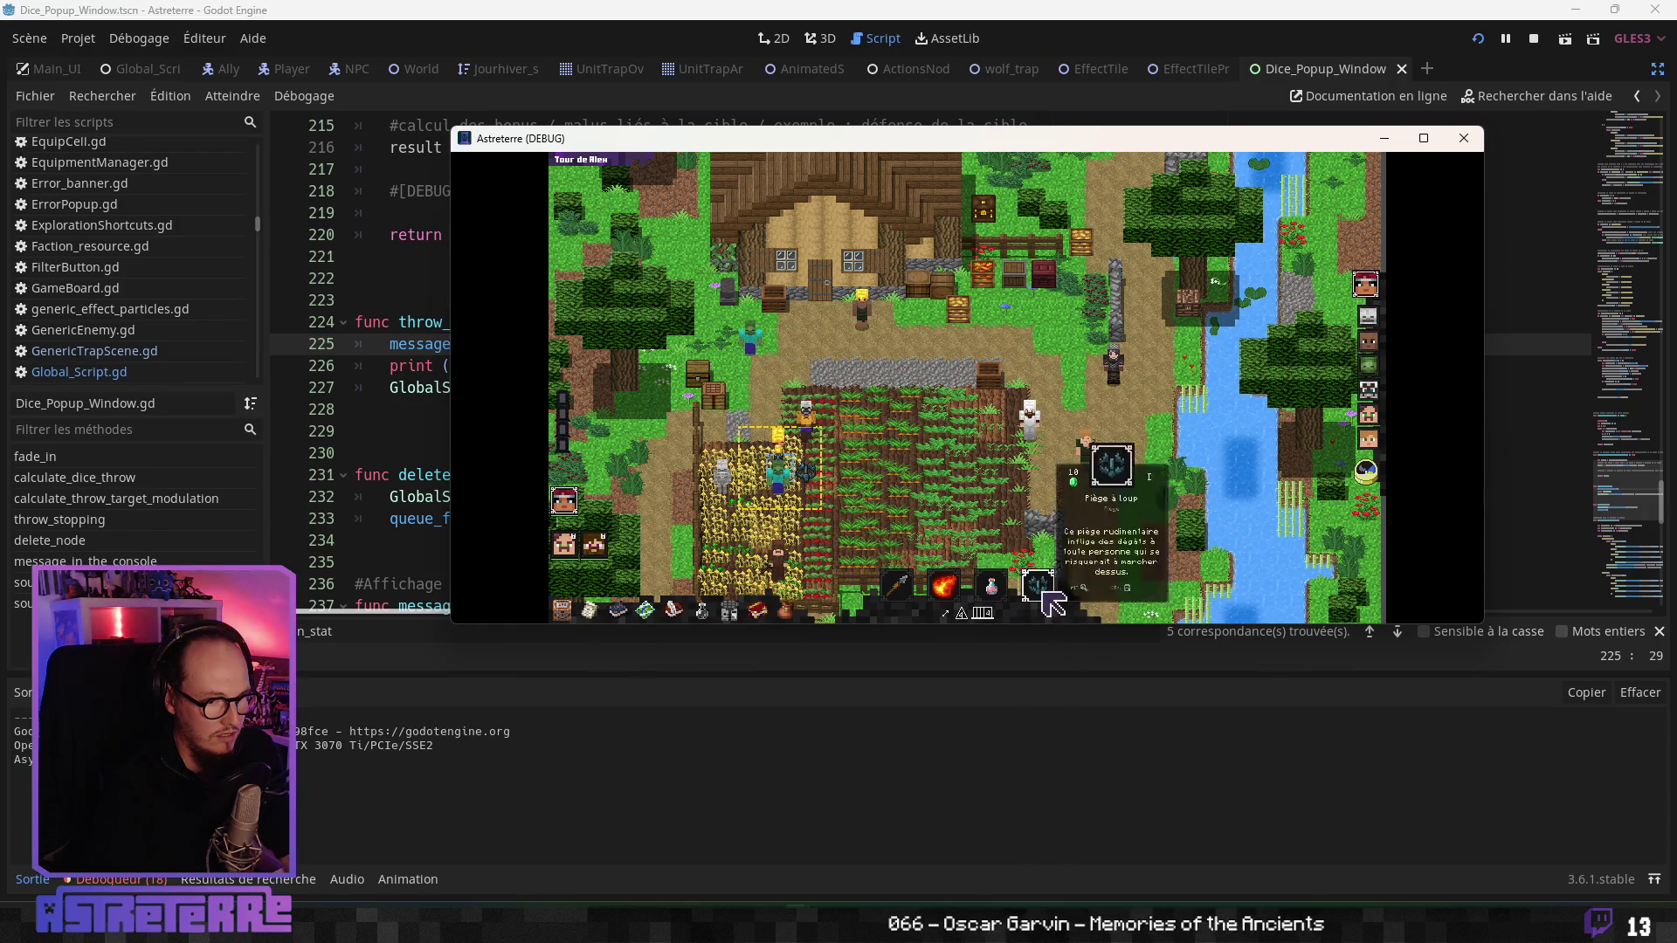
pyautogui.press('quoteleft')
pyautogui.write('/add action_points 10')
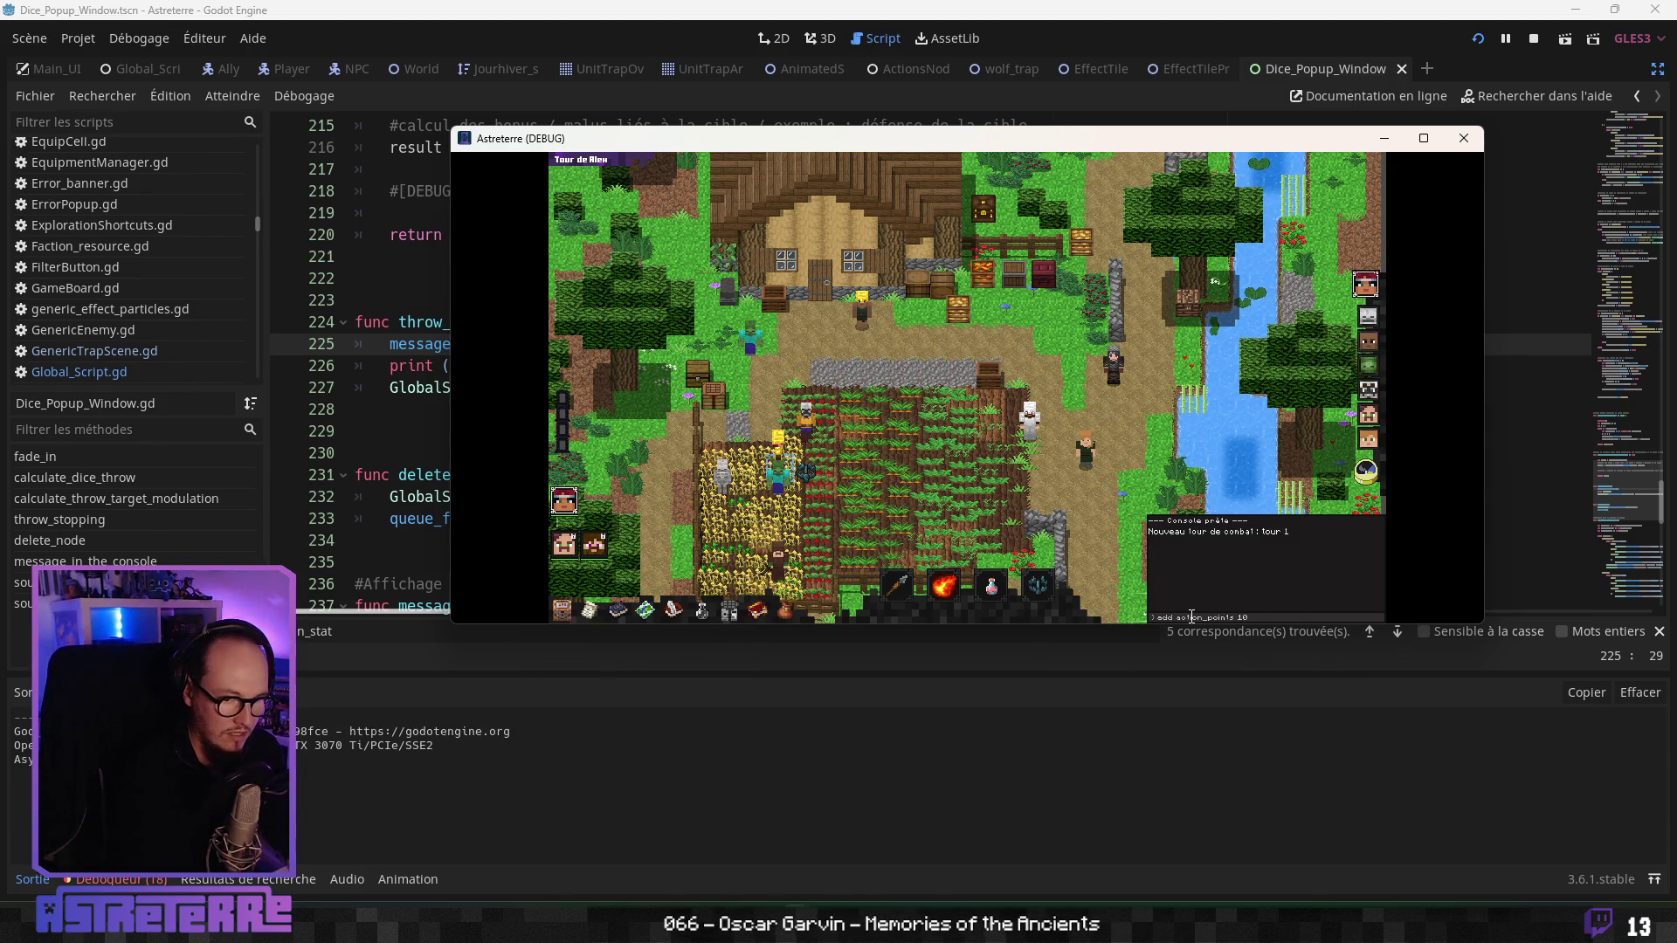
pyautogui.press('Return')
pyautogui.press('quoteleft')
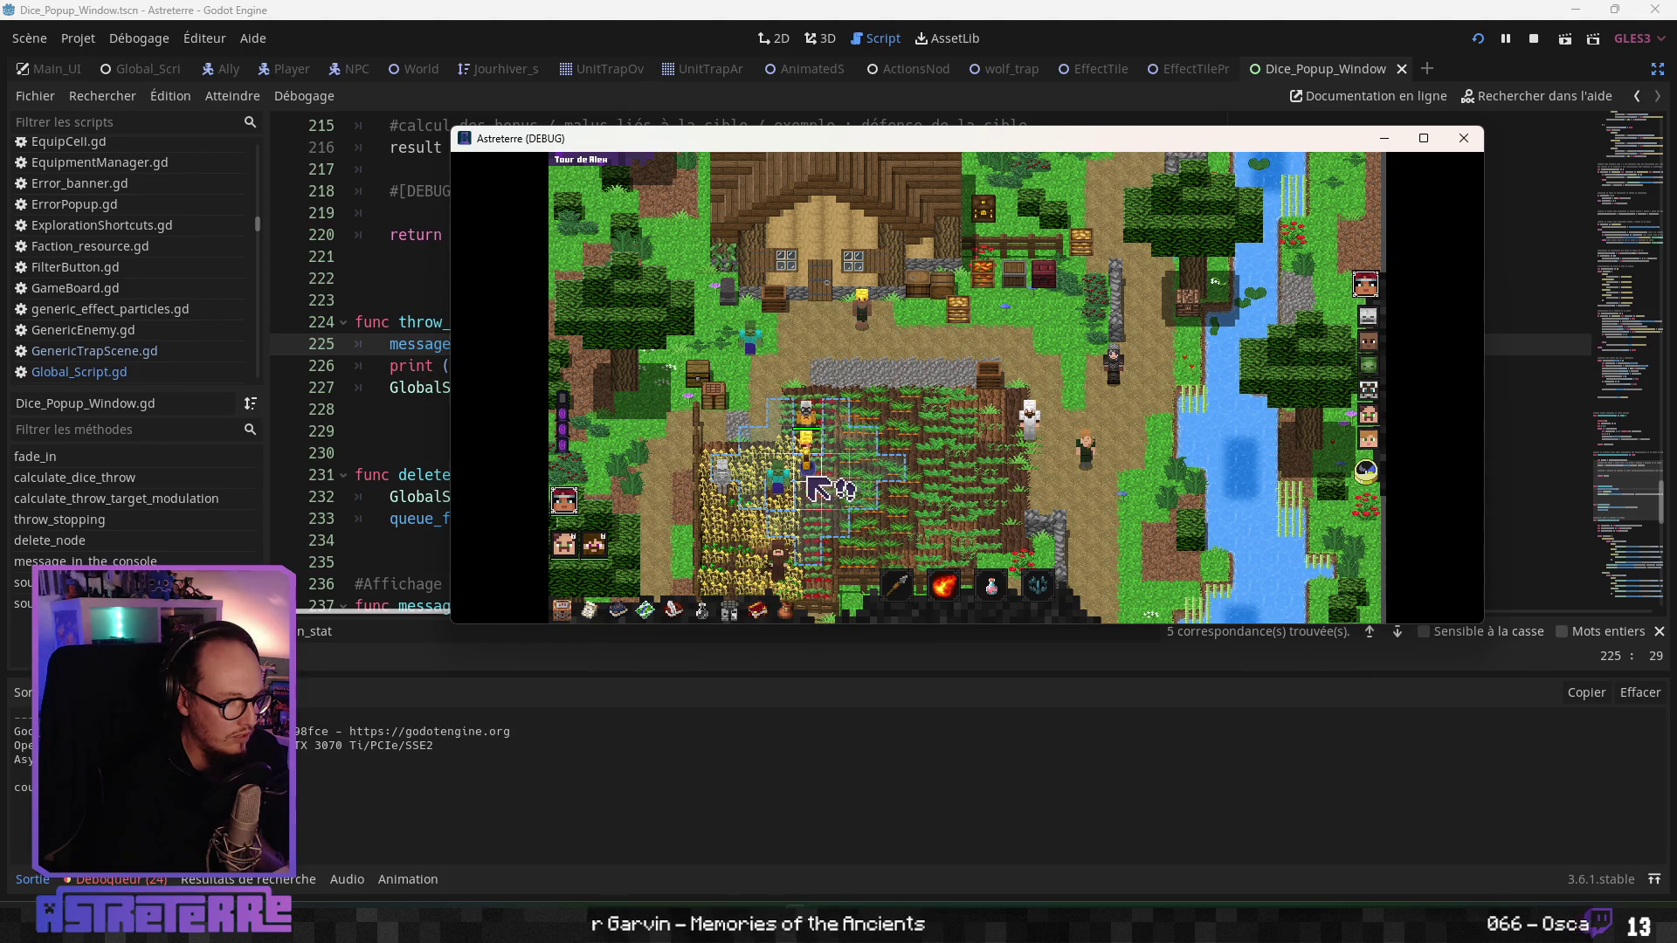
pyautogui.click(1464, 139)
# - Delete the print ("coucou") debug line below the throw_stopping code
pyautogui.click(579, 417)
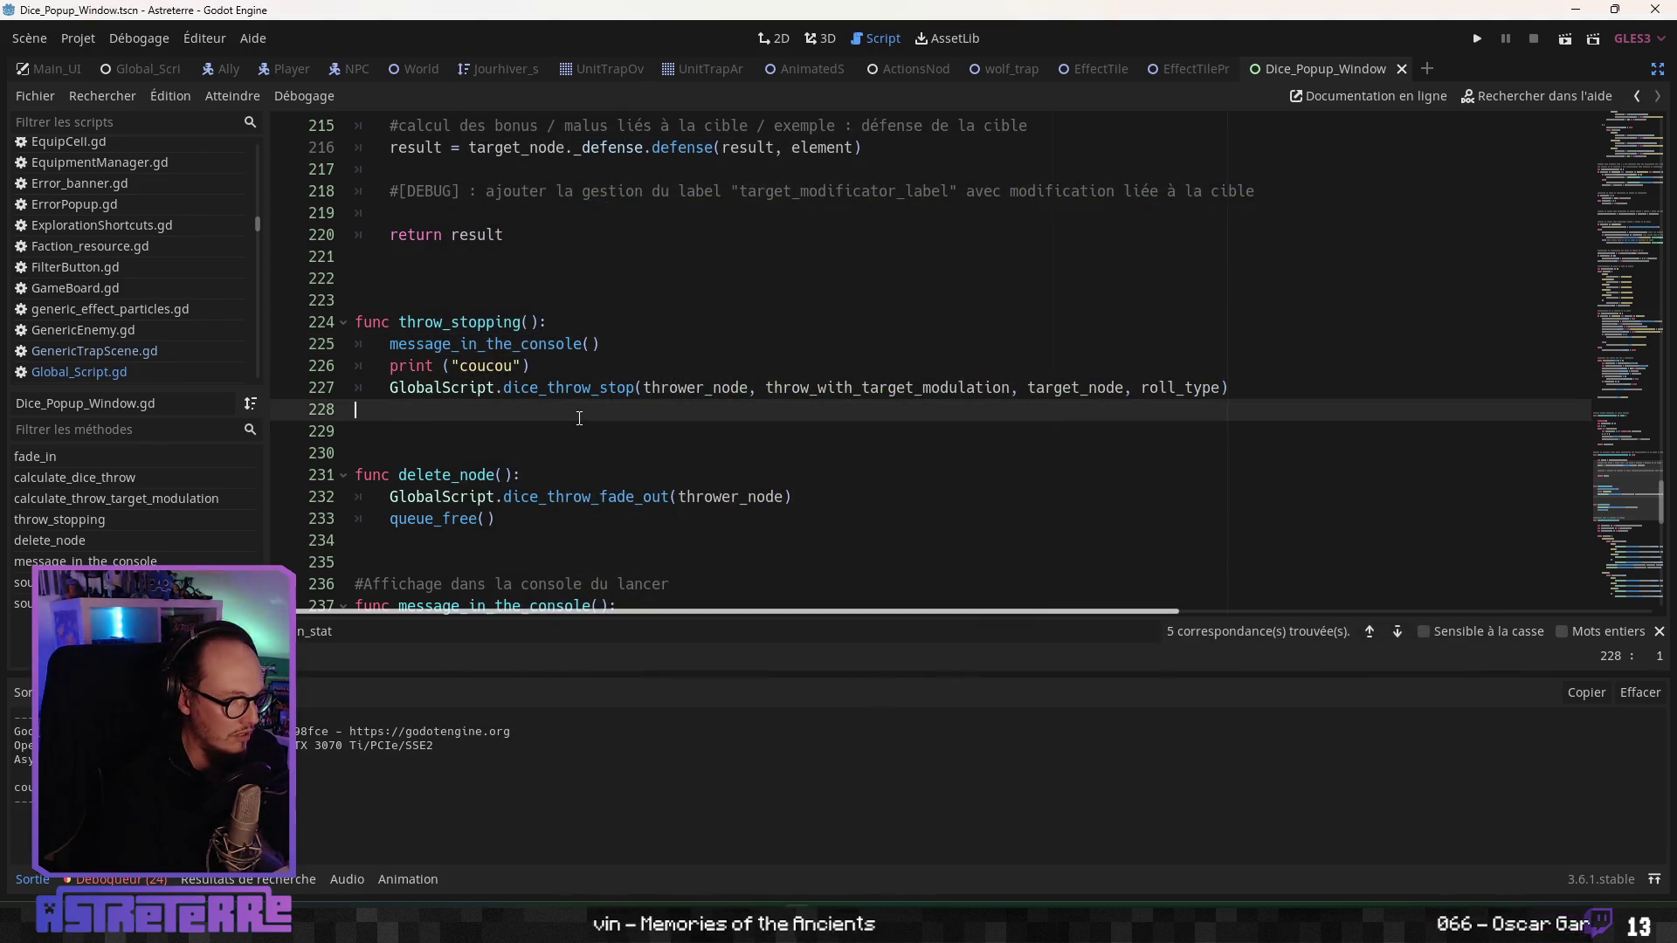
pyautogui.moveTo(556, 364); pyautogui.dragTo(224, 366)
pyautogui.press('BackSpace')
pyautogui.press('BackSpace')
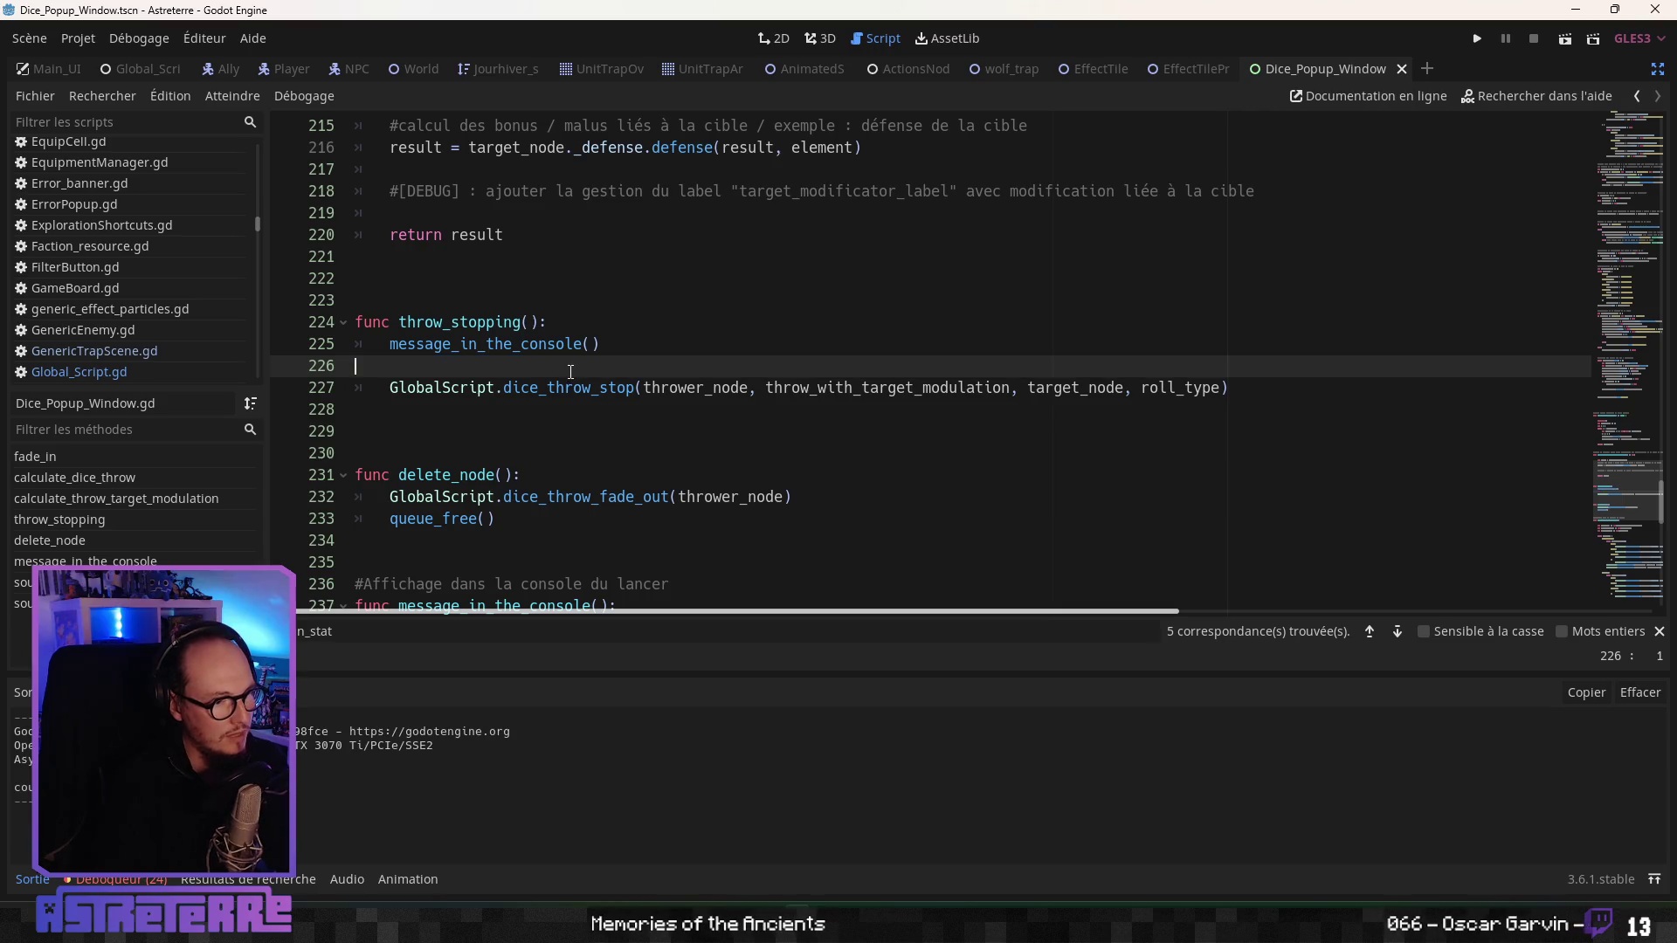
pyautogui.click(544, 394)
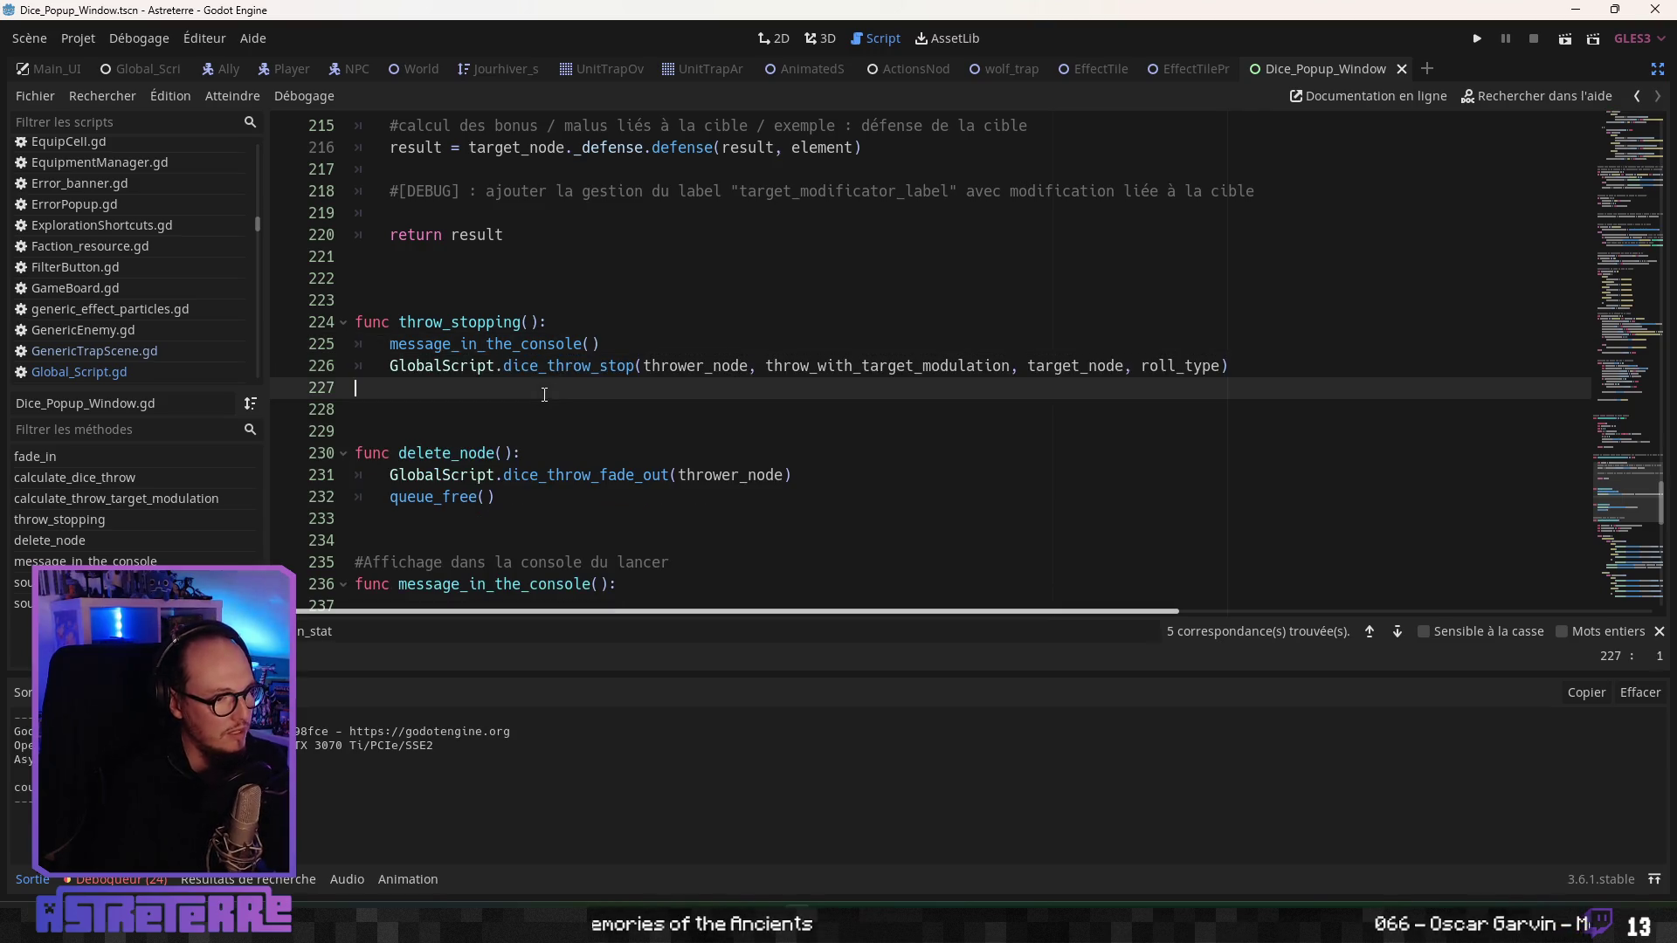
# - In the wolf_trap script, open a blank line above the thrower_node check
pyautogui.click(1004, 69)
pyautogui.press('Down')
pyautogui.press('Down')
pyautogui.scroll(4, 489, 458)
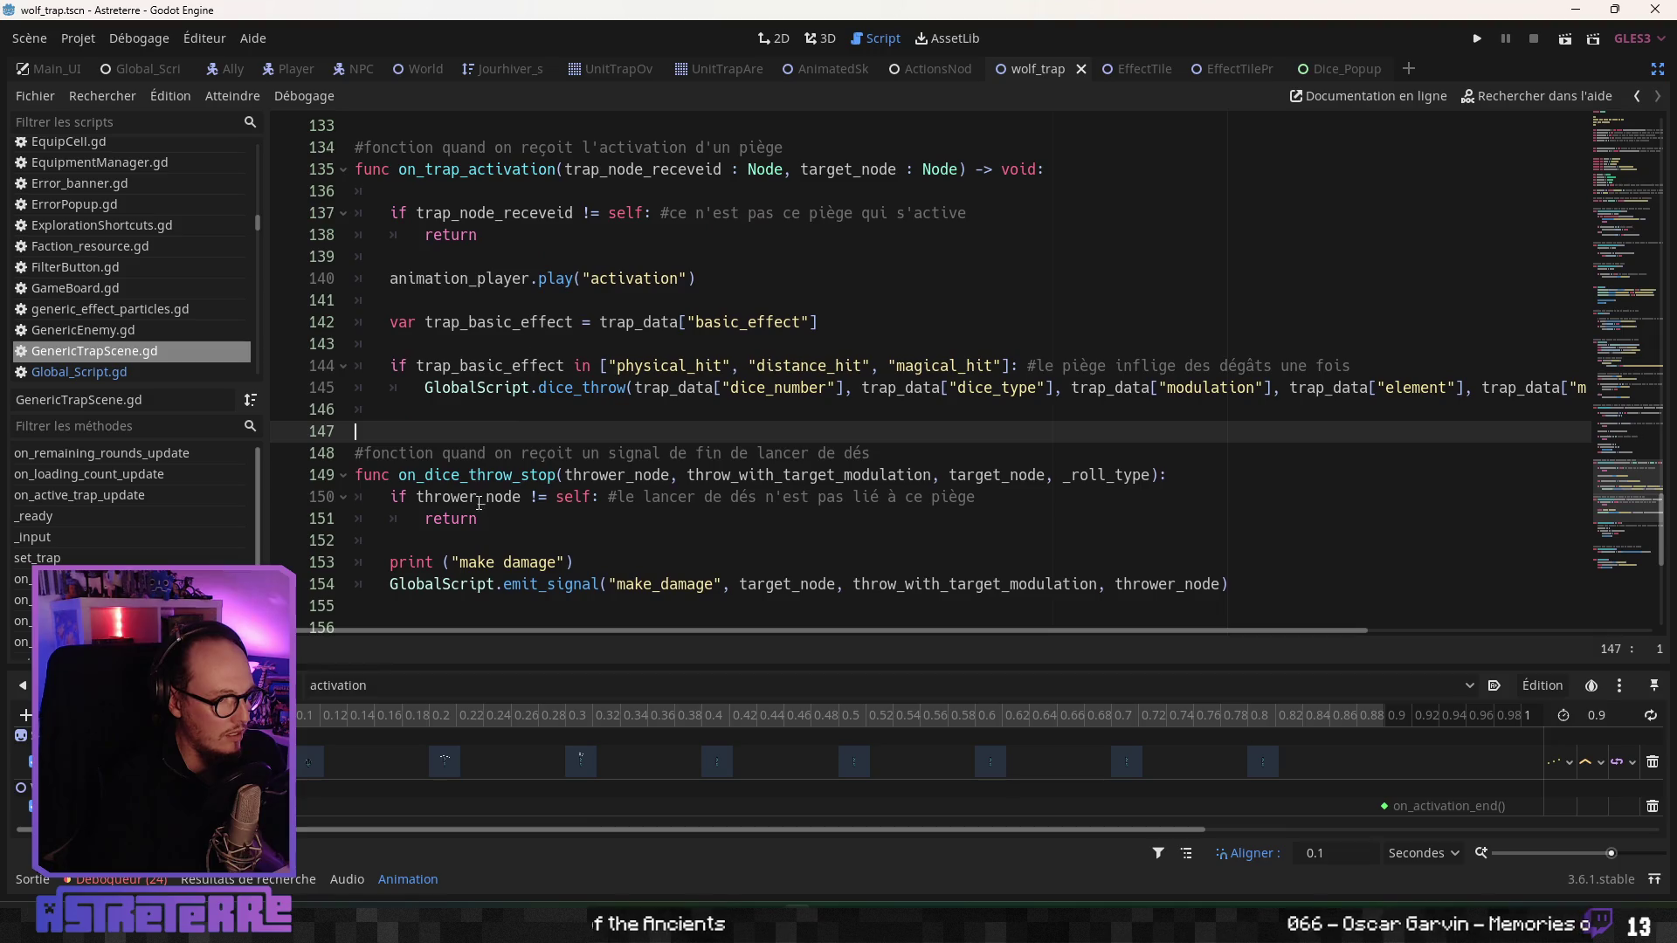
pyautogui.scroll(-5, 497, 450)
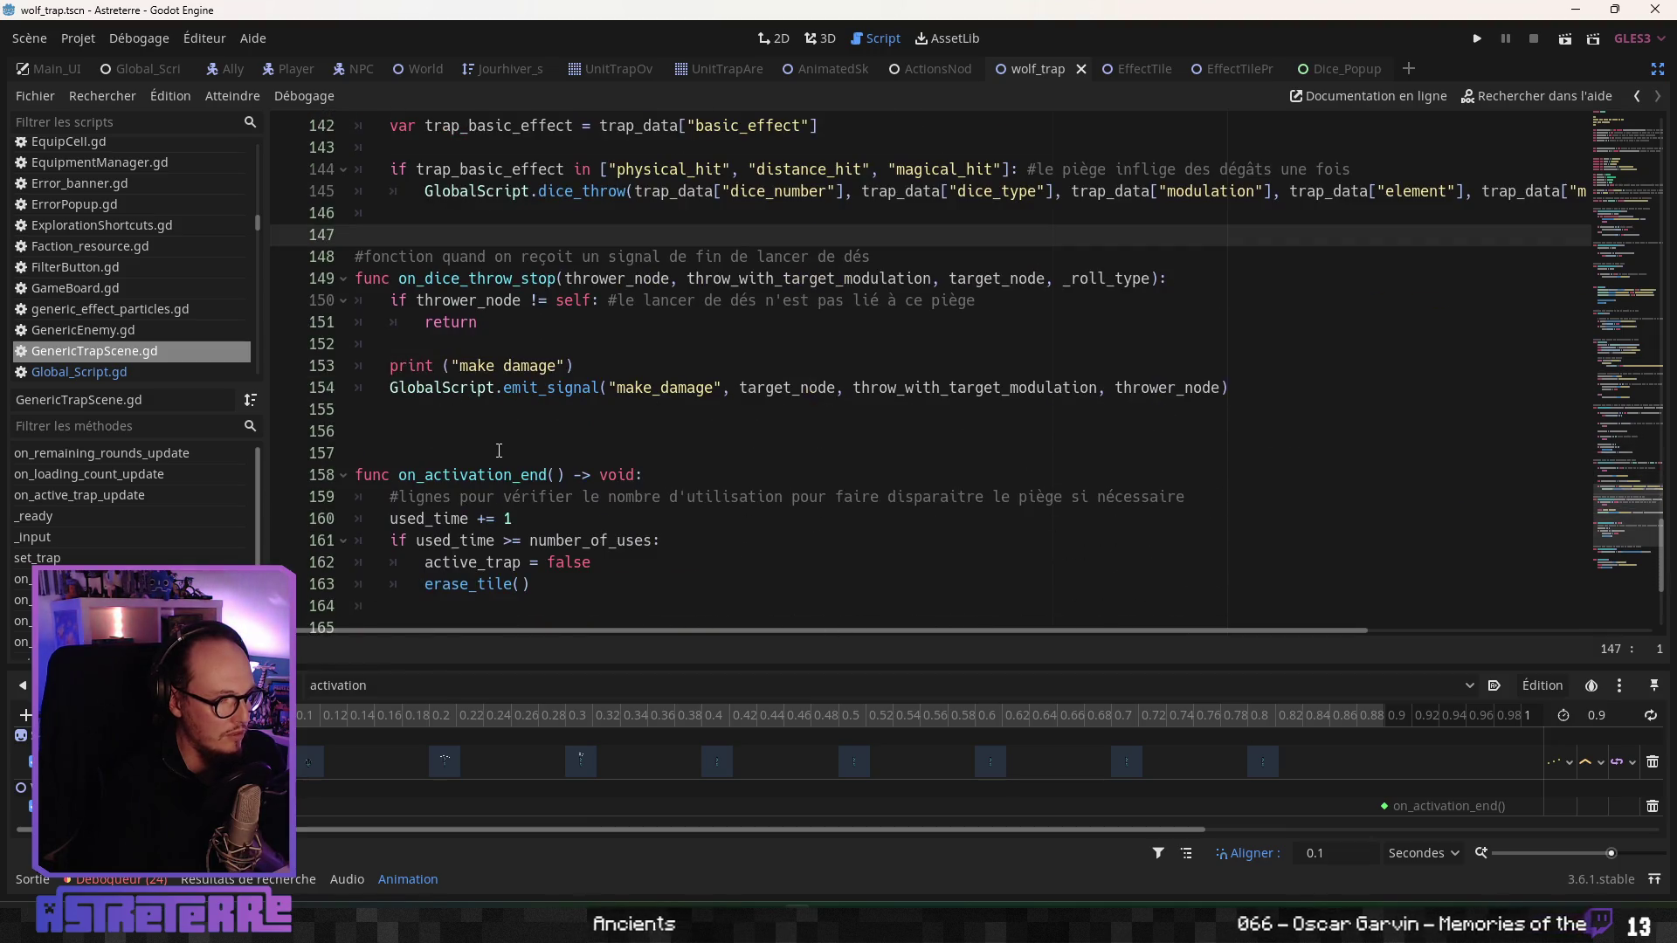
pyautogui.doubleClick(500, 301)
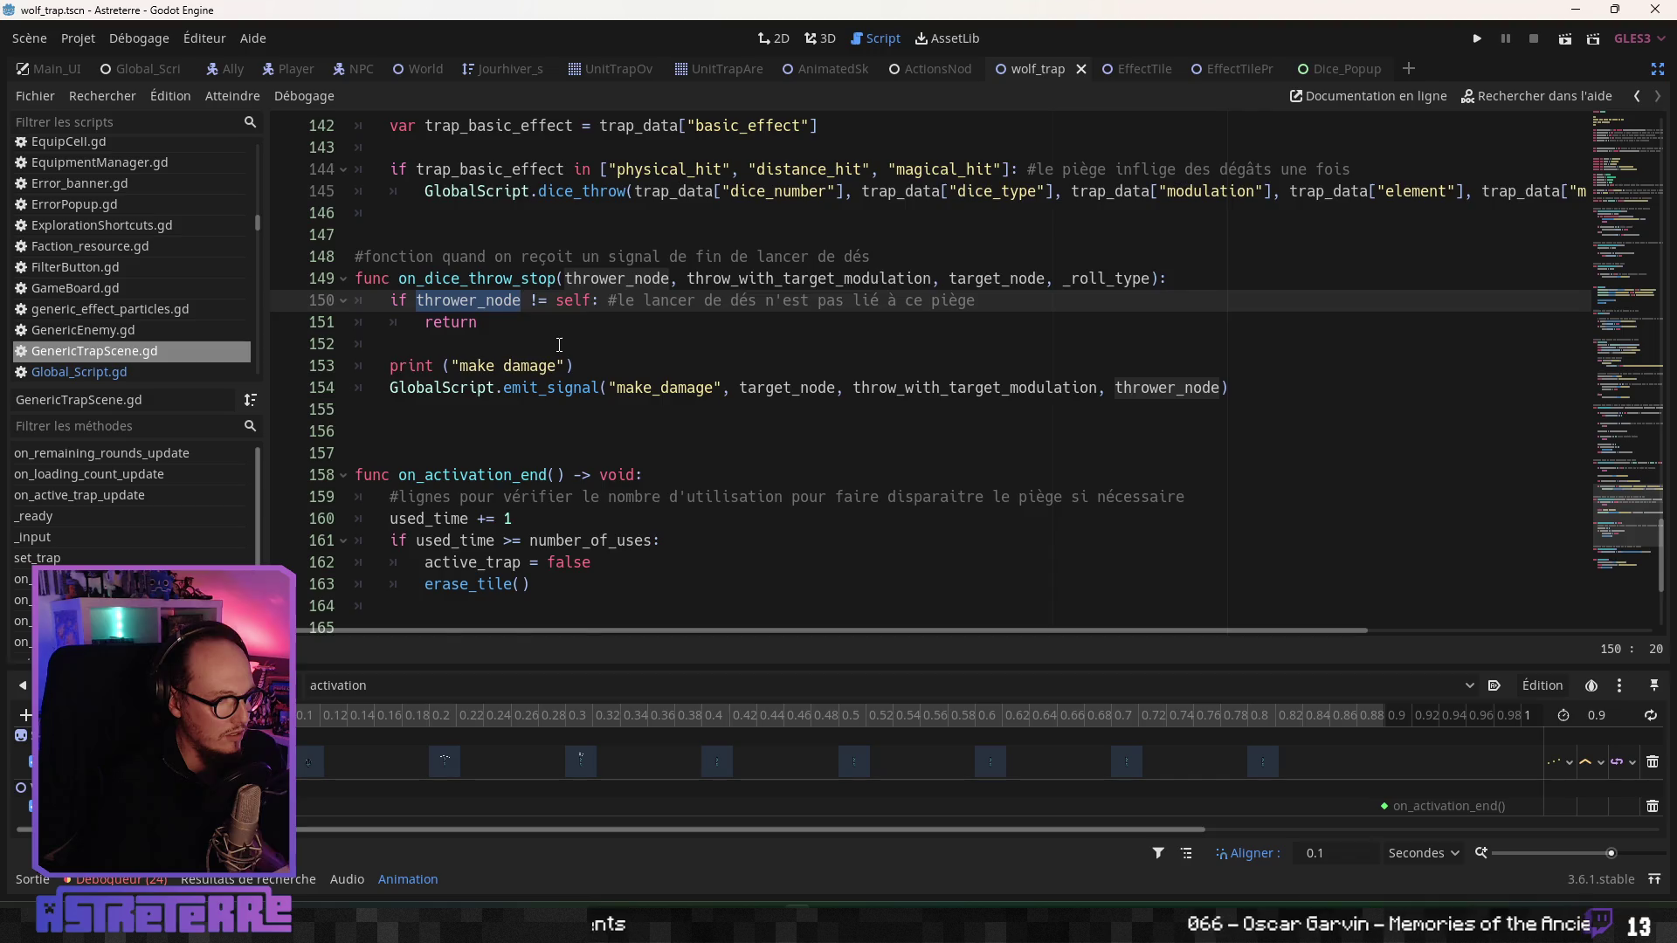
pyautogui.scroll(1, 576, 367)
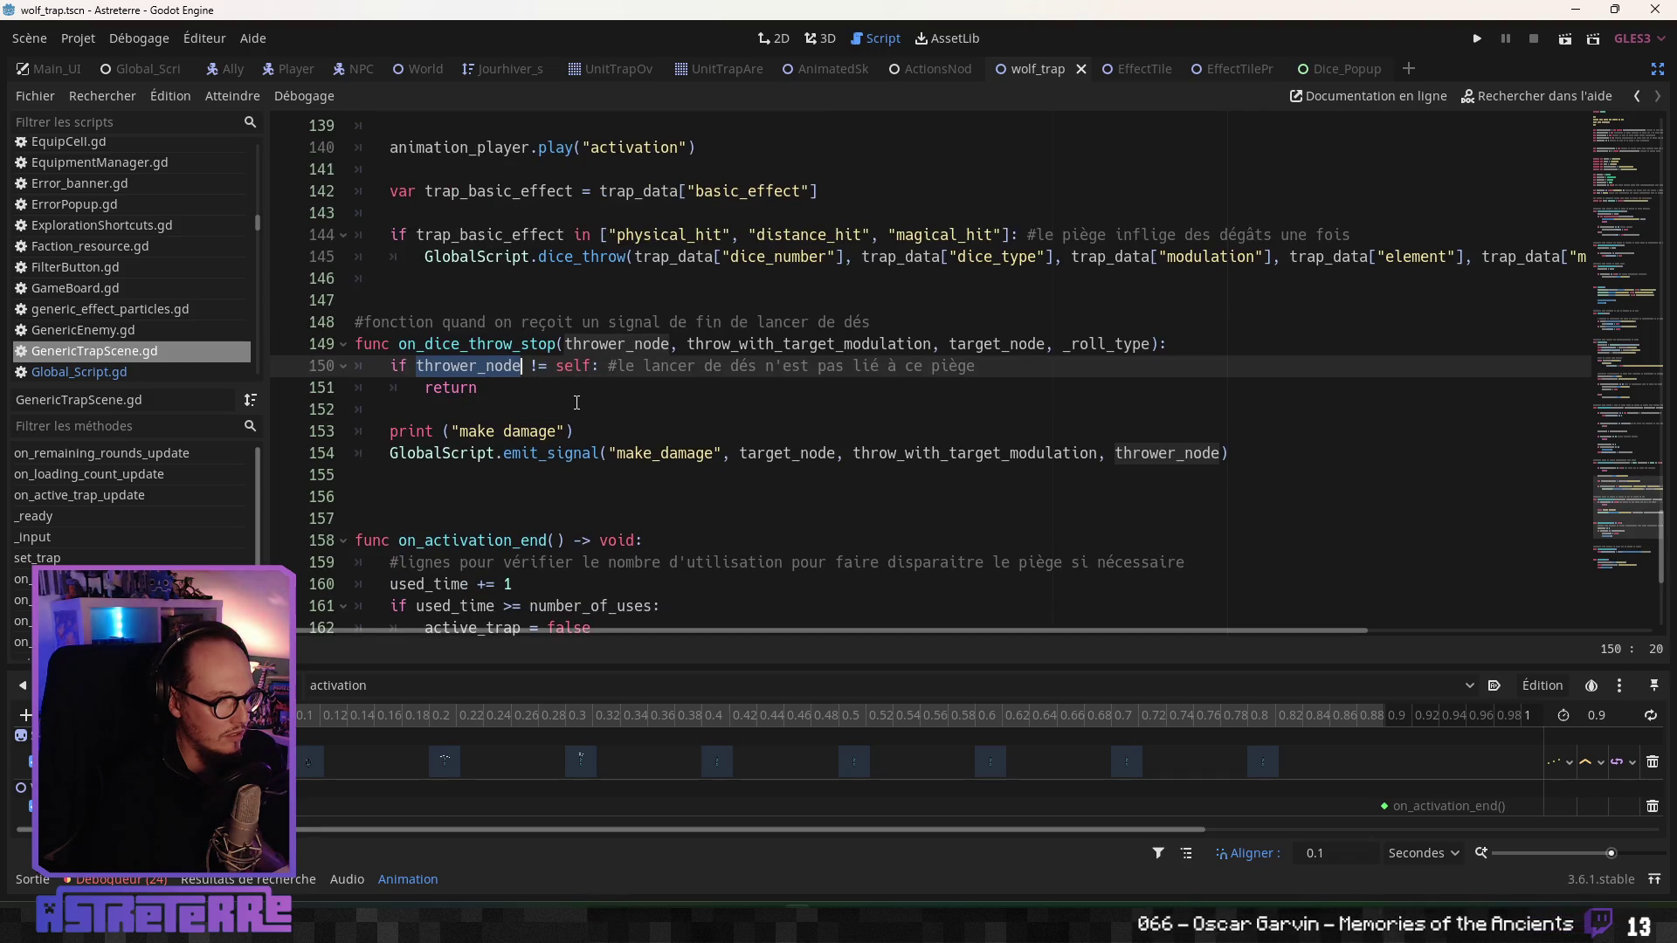
pyautogui.click(392, 365)
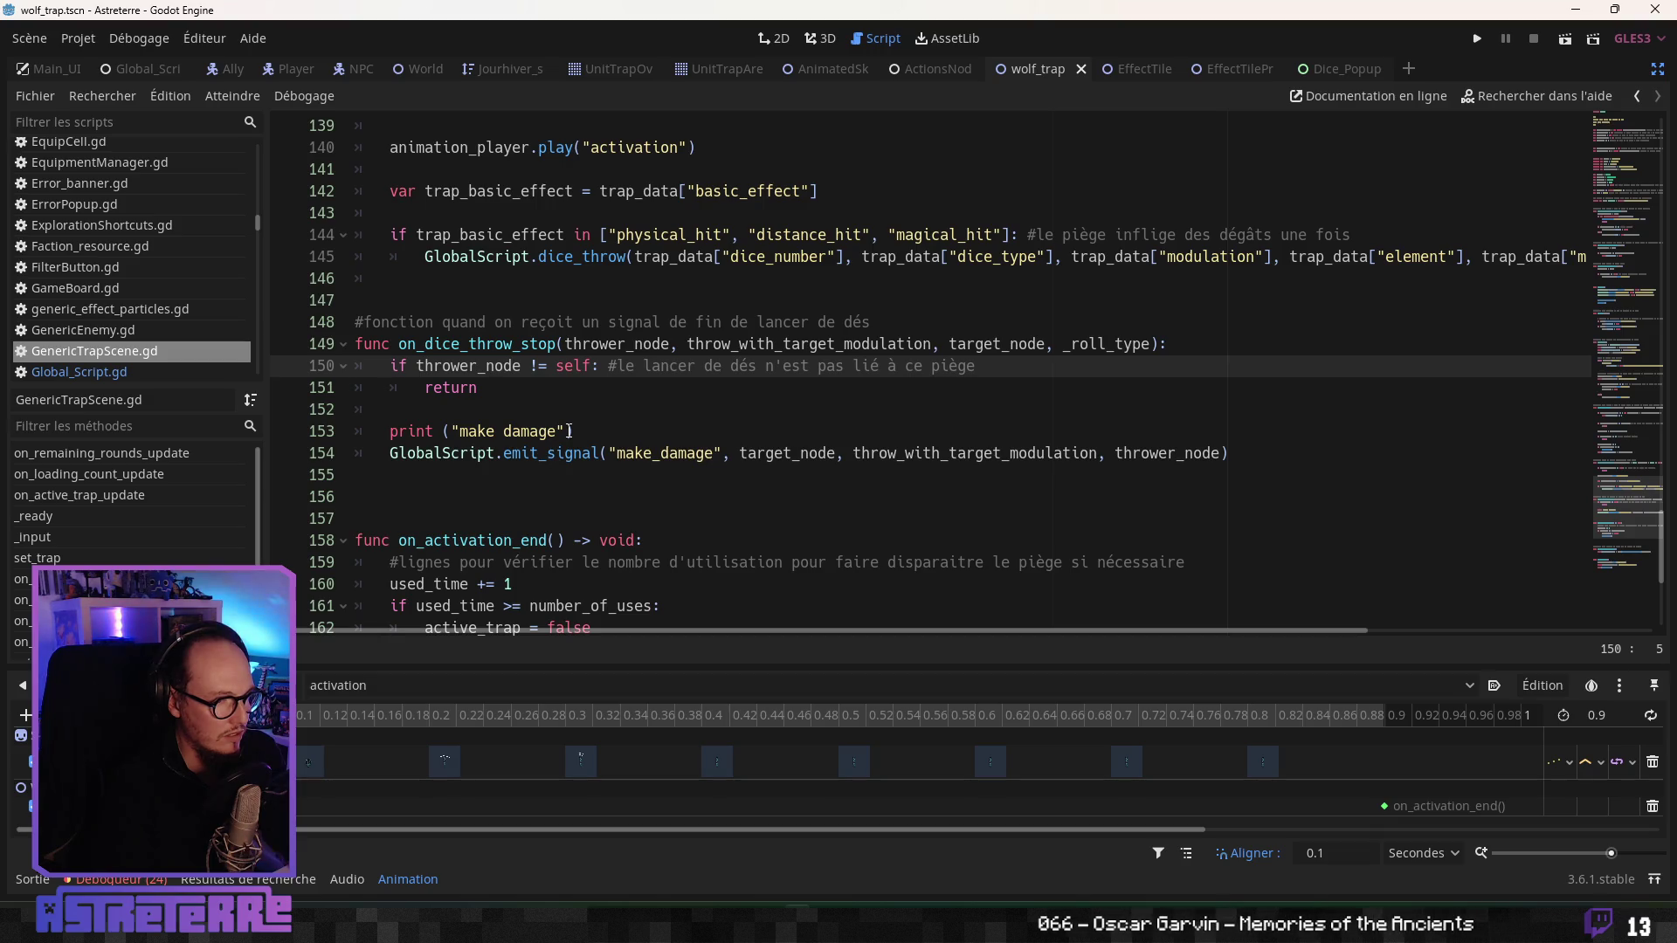
pyautogui.press('Return')
pyautogui.press('Return')
# - Write print ("thrower_node : ", thrower_node) on the new line and save the script
pyautogui.click(461, 361)
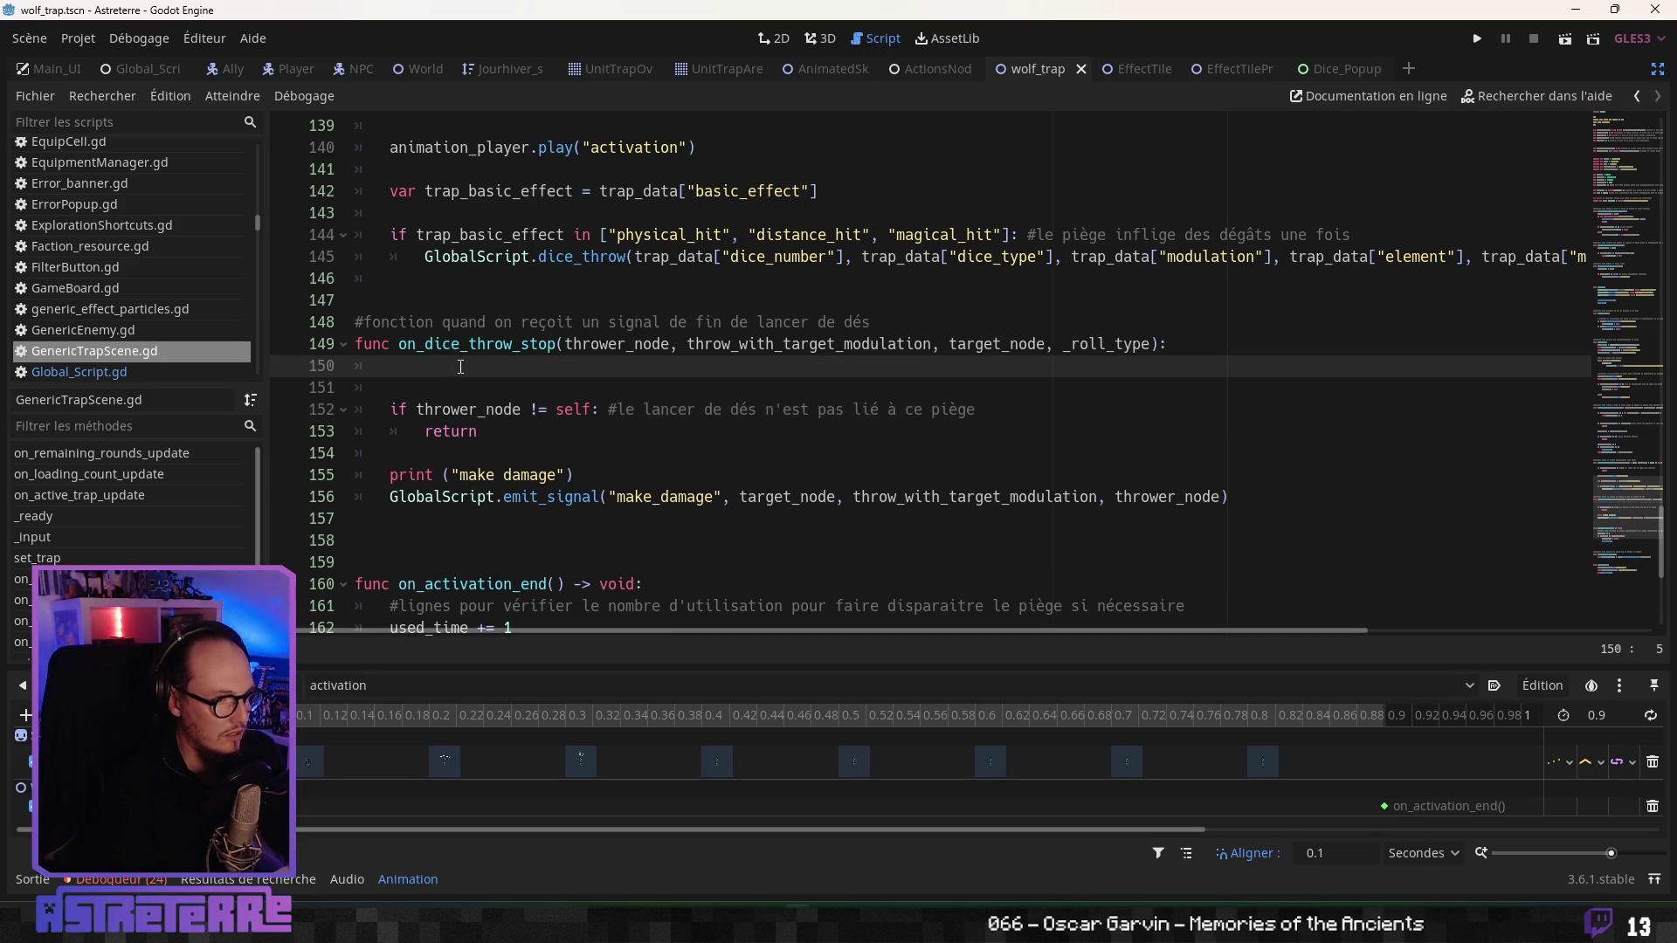
pyautogui.write('print ("")')
pyautogui.doubleClick(617, 343)
pyautogui.hotkey('ctrl', 'c')
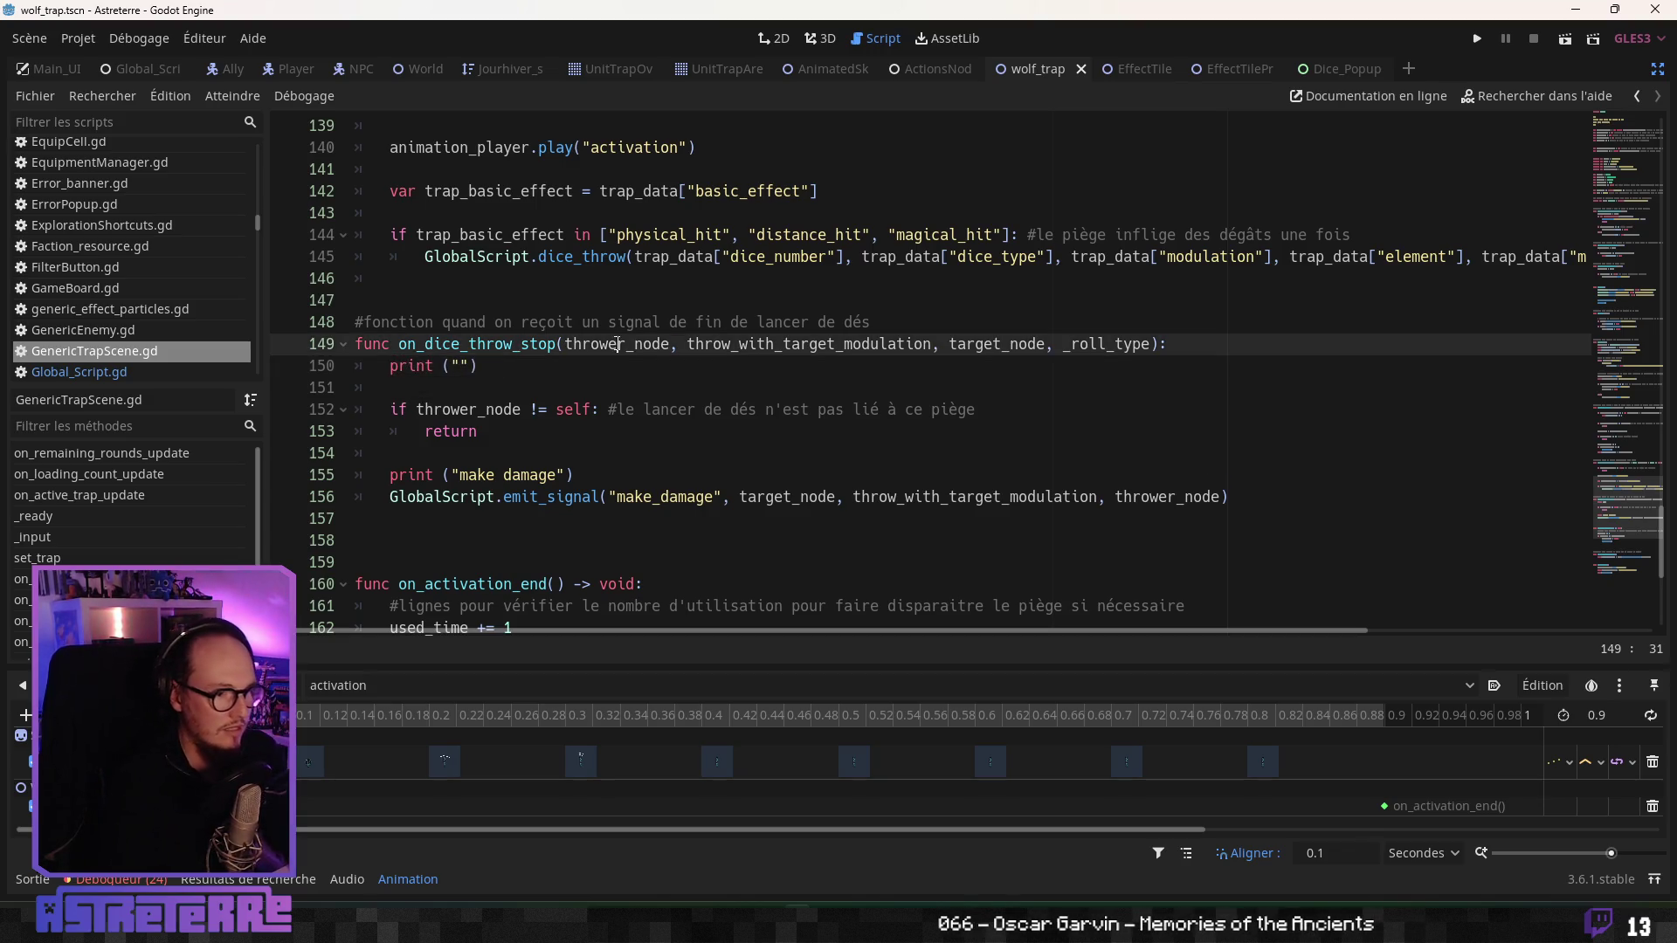
pyautogui.click(459, 360)
pyautogui.hotkey('ctrl', 'v')
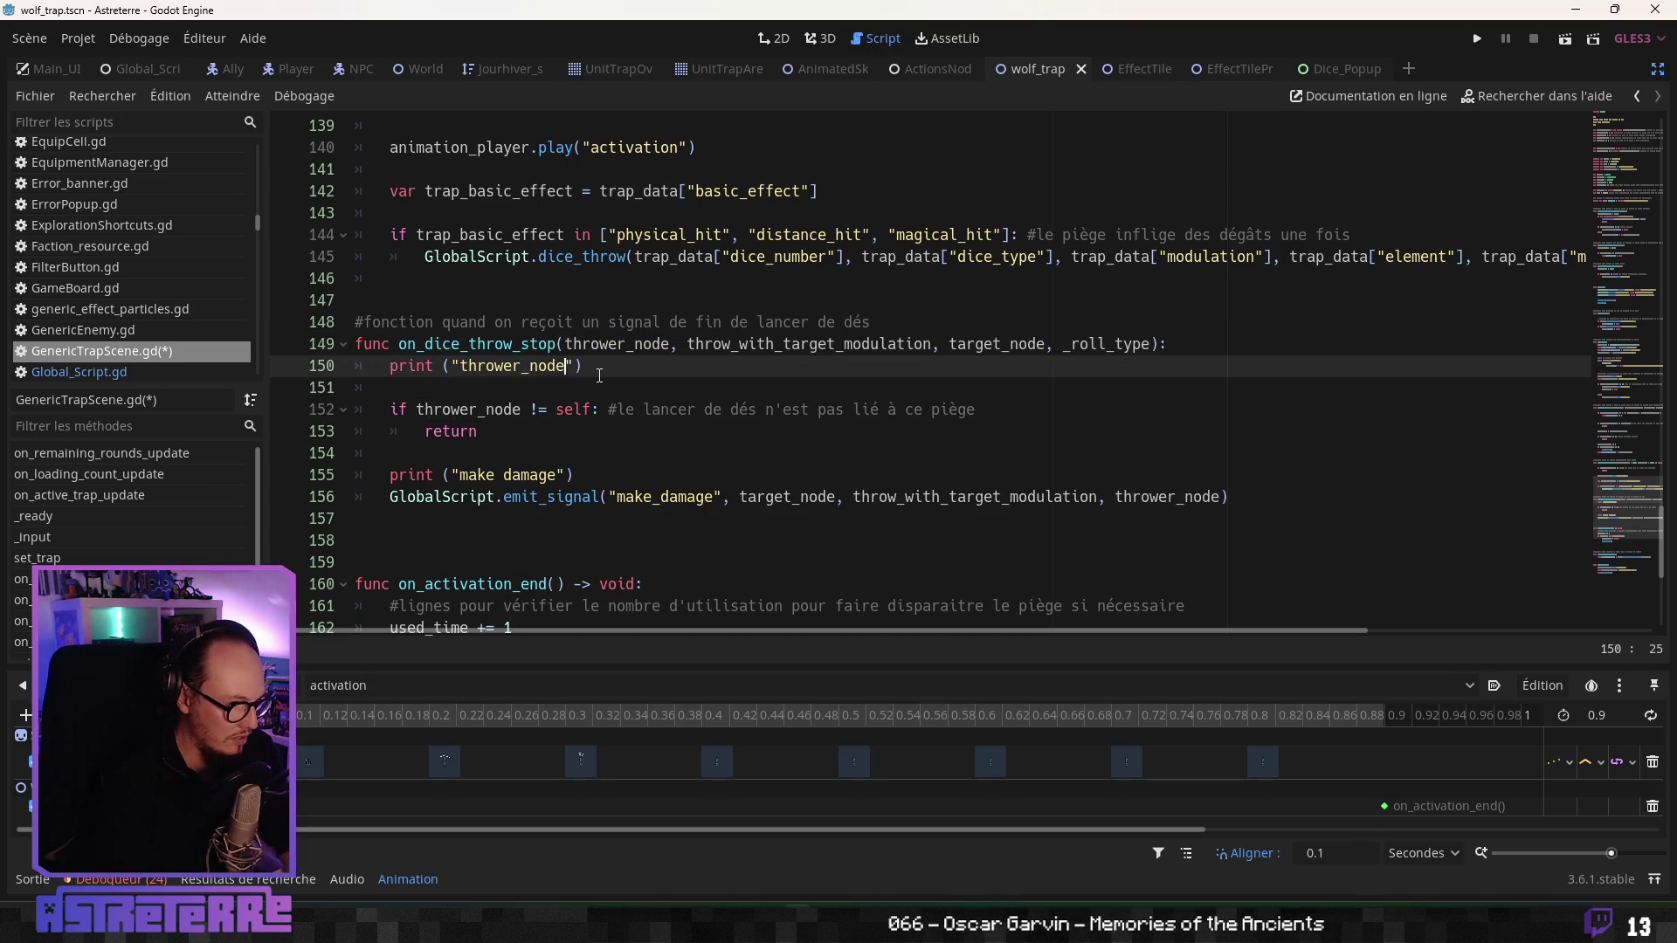
pyautogui.write(': "')
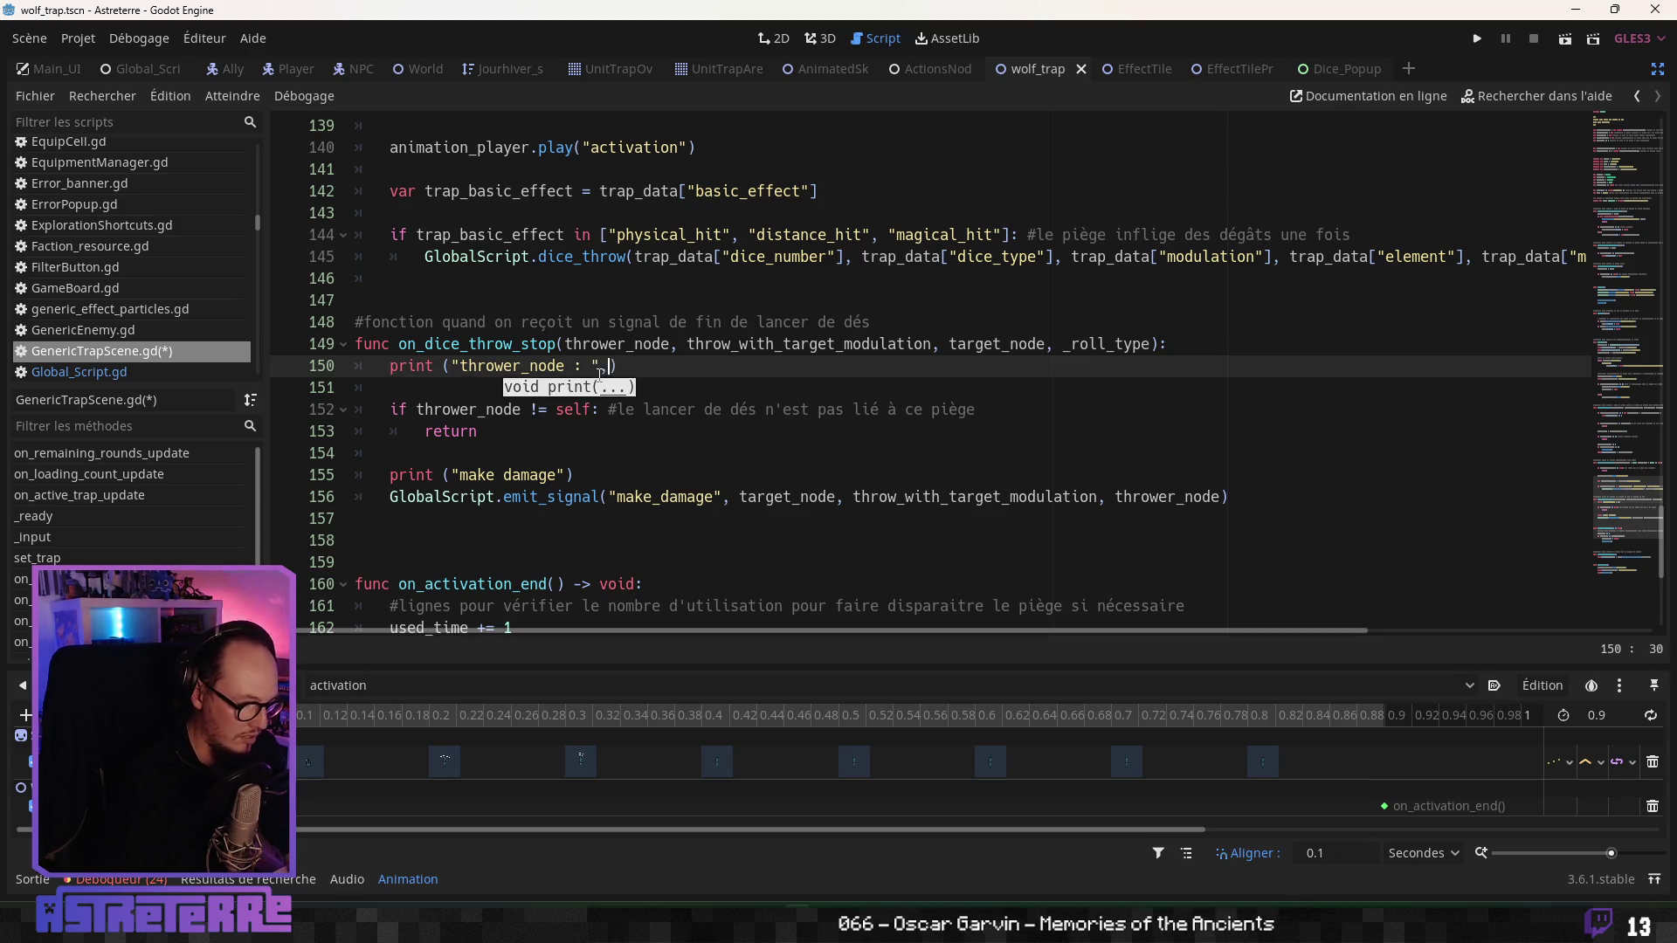
pyautogui.write(', thrower_node')
pyautogui.click(862, 343)
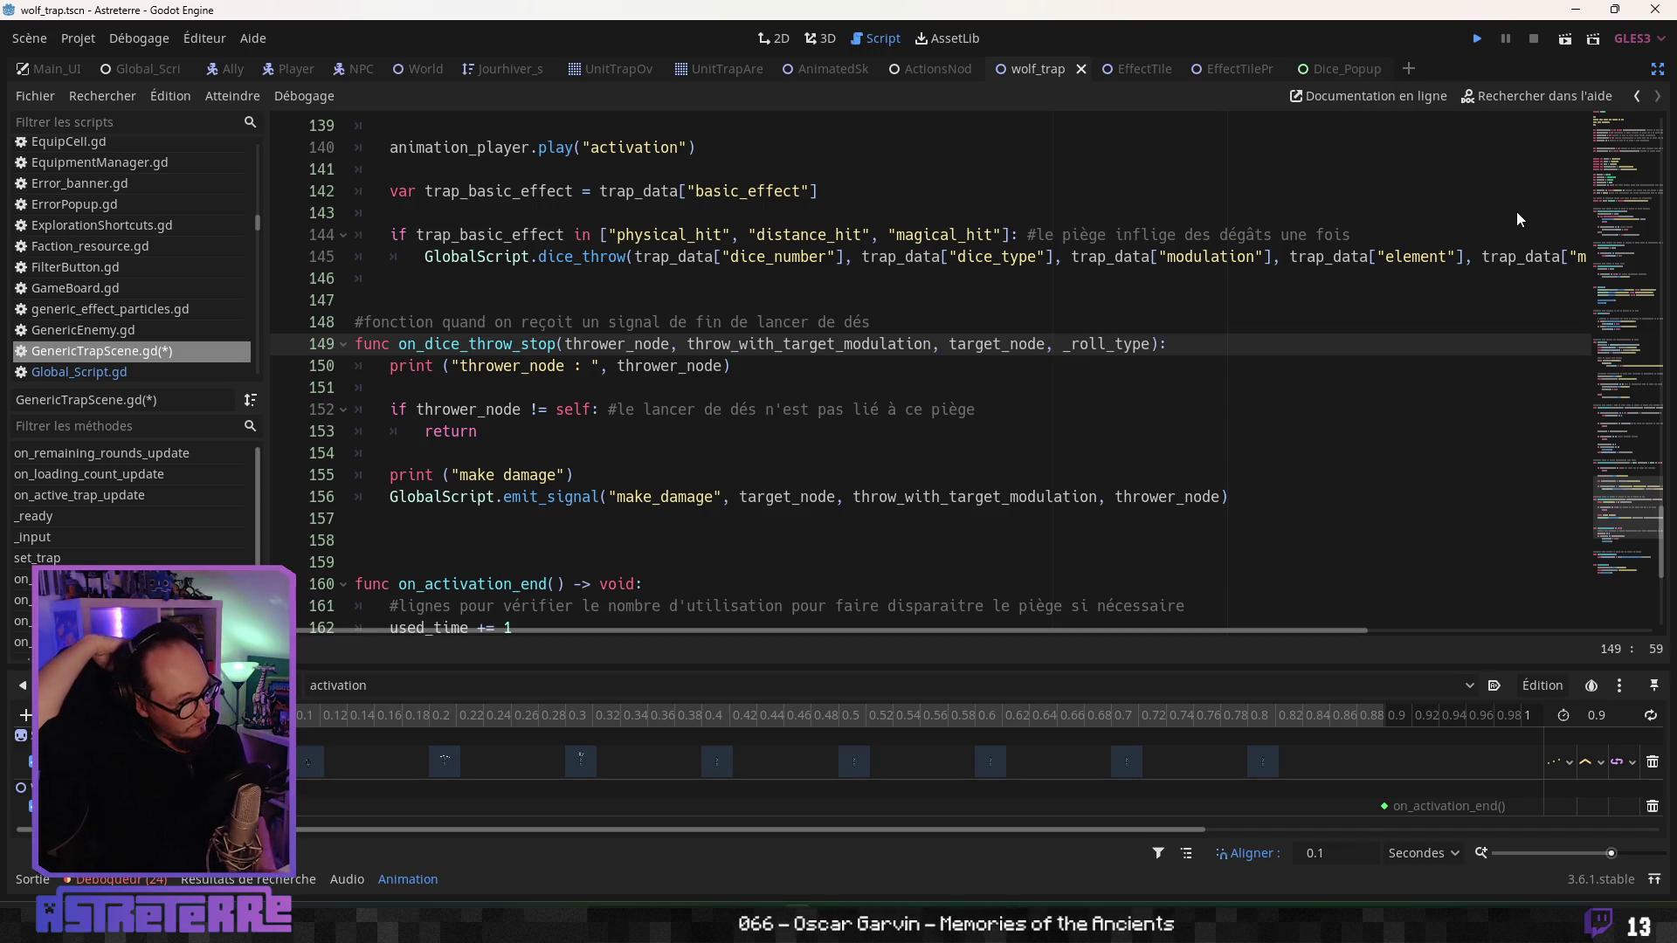
pyautogui.hotkey('ctrl', 's')
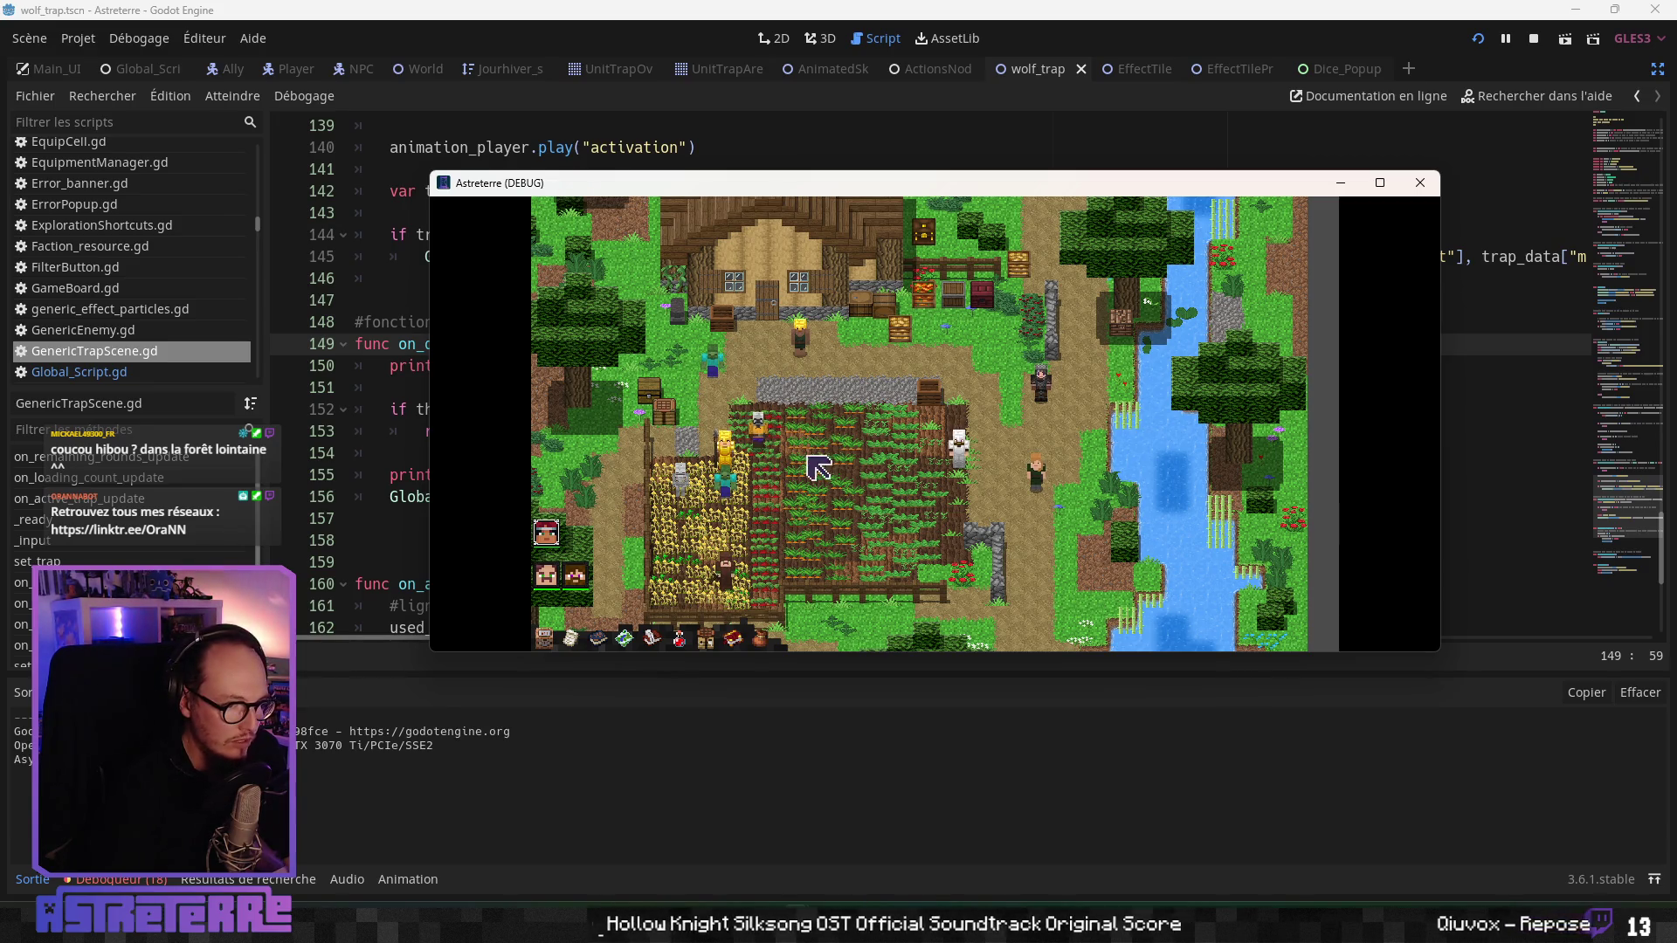
# - Move the yellow character and unequip its gold helmet, chestplate and leggings
pyautogui.click(819, 469)
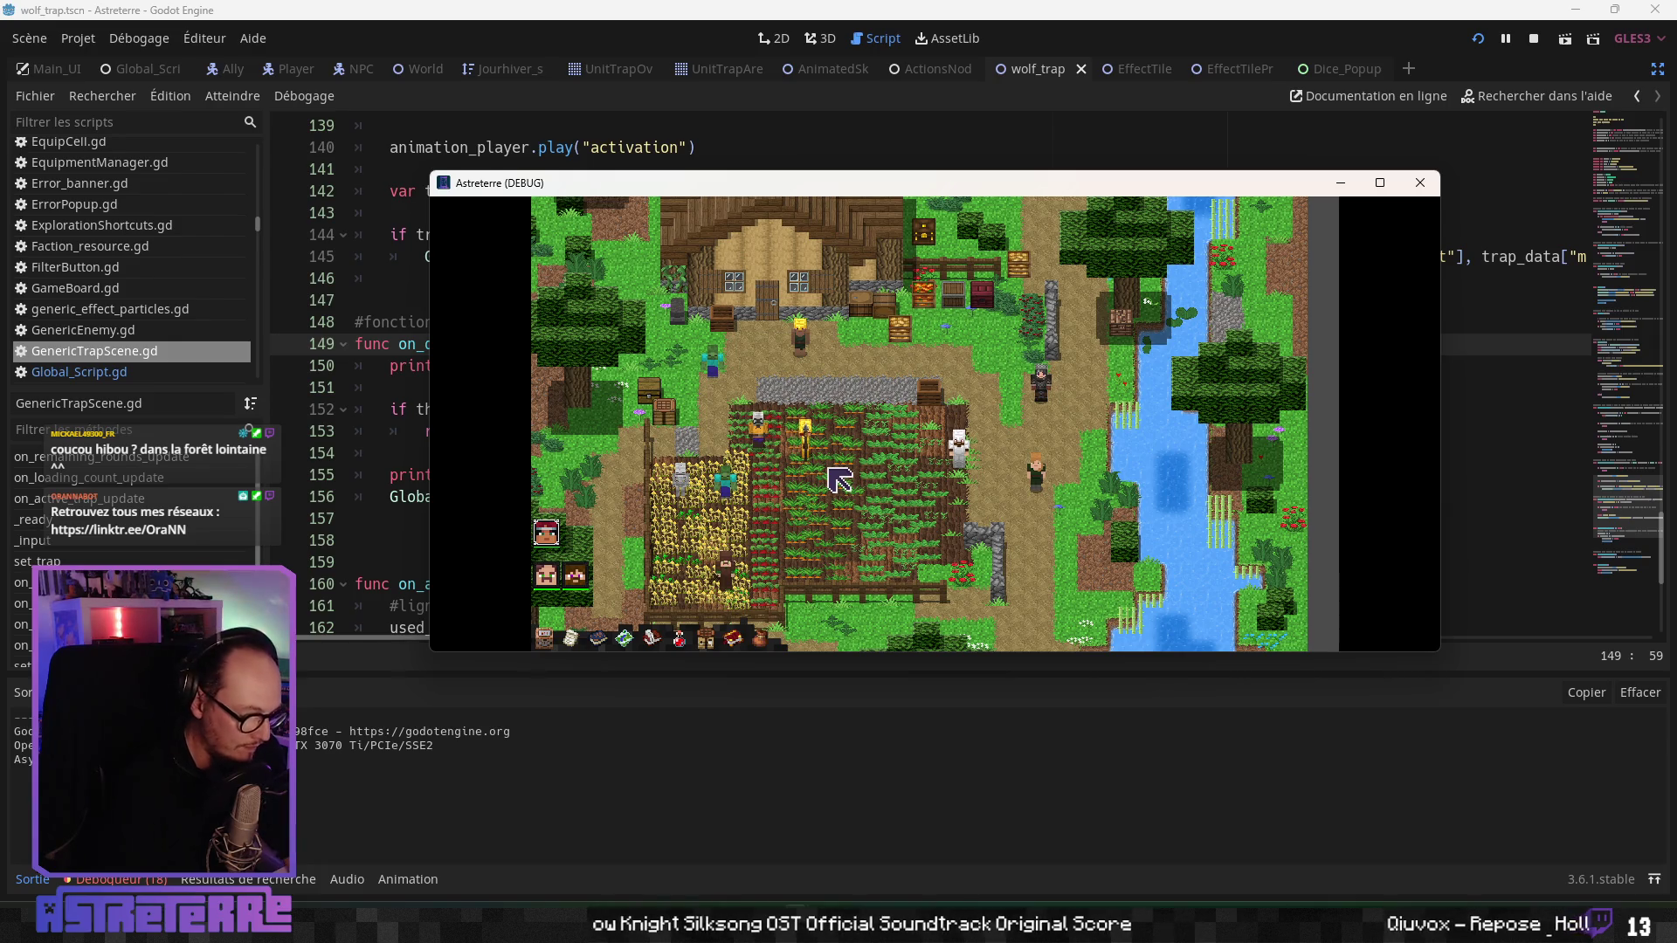
pyautogui.press('i')
pyautogui.click(746, 557)
pyautogui.click(794, 557)
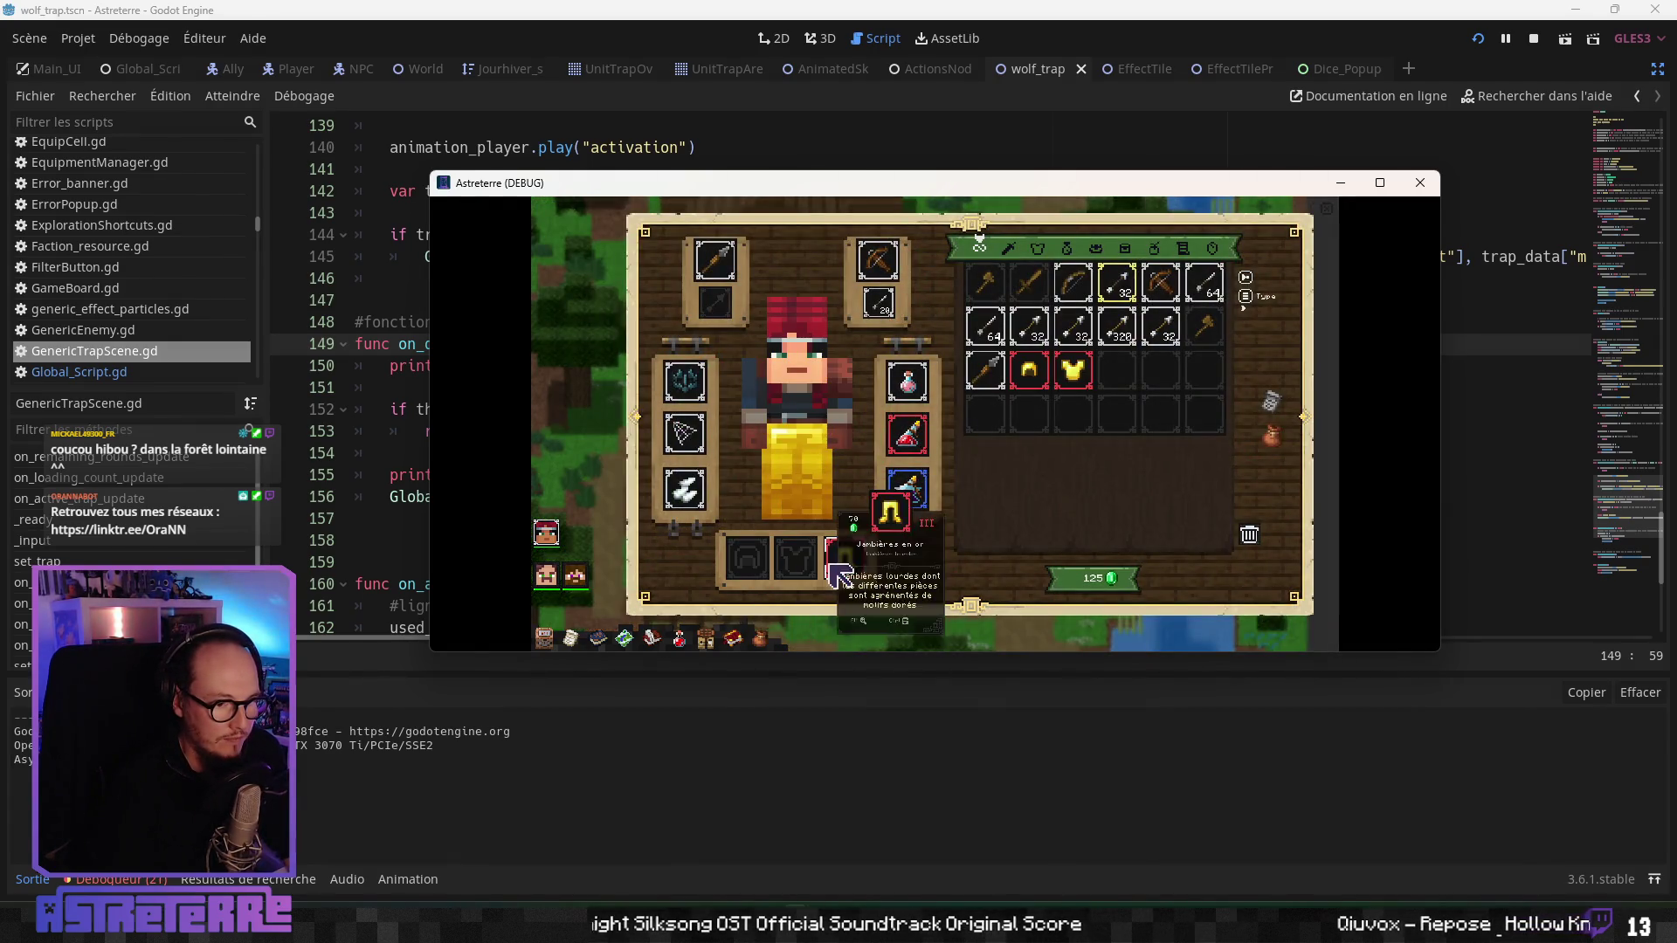
pyautogui.click(838, 569)
pyautogui.press('i')
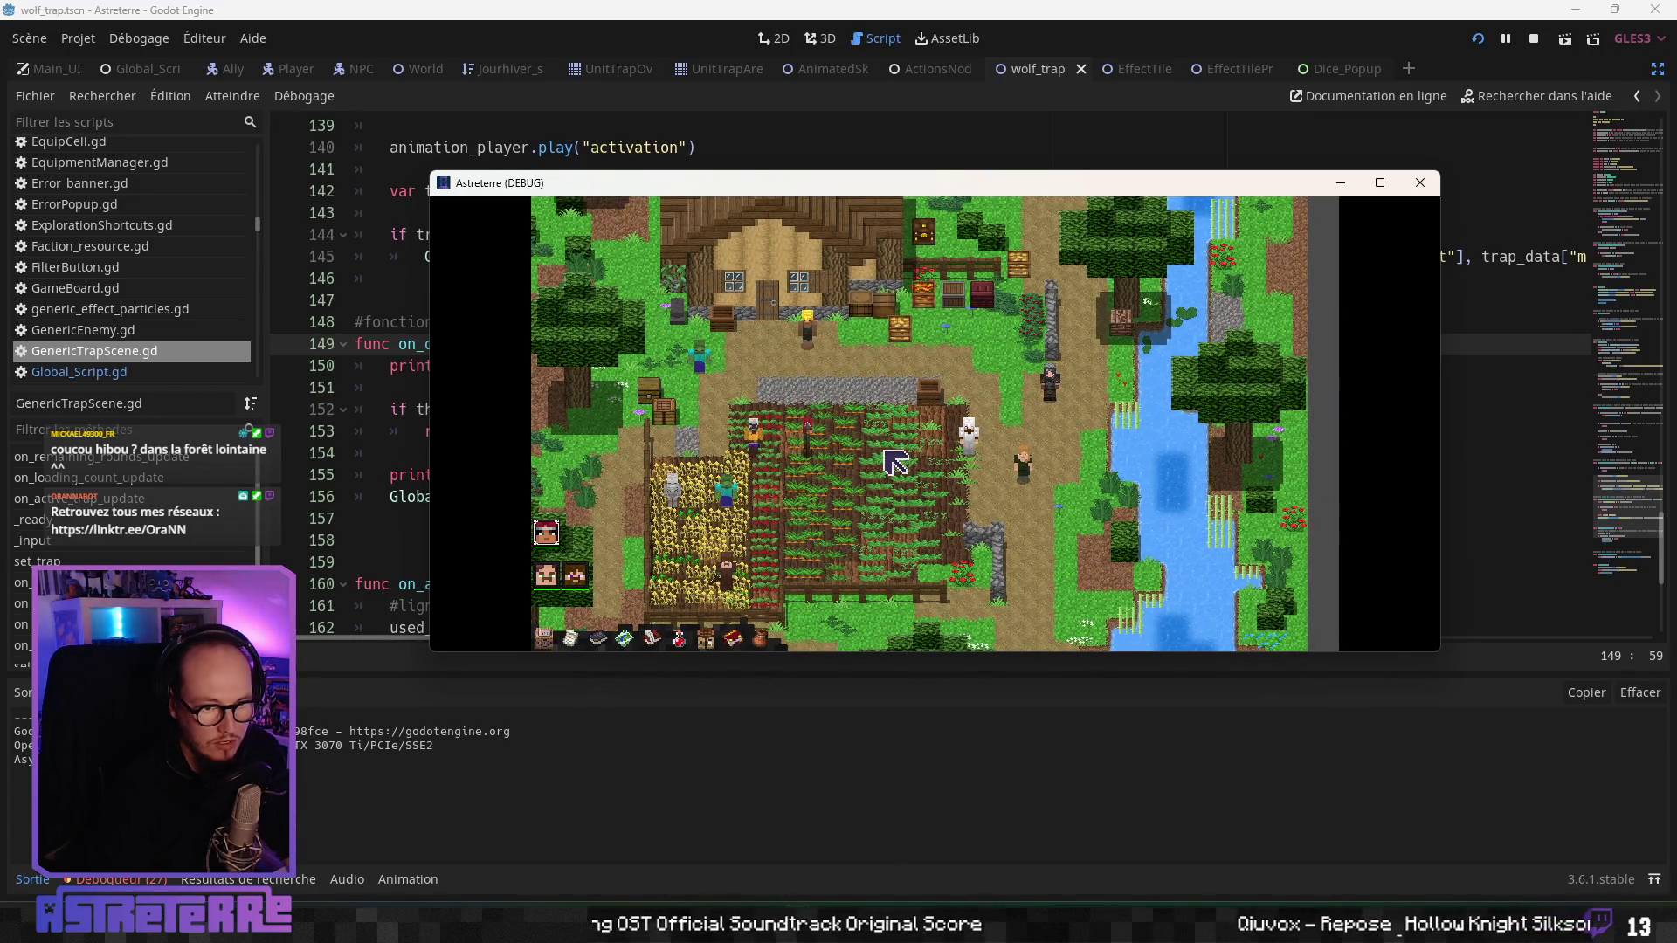
# - End placement, place the trap on a field tile, move the character, and return to the editor
pyautogui.click(1320, 505)
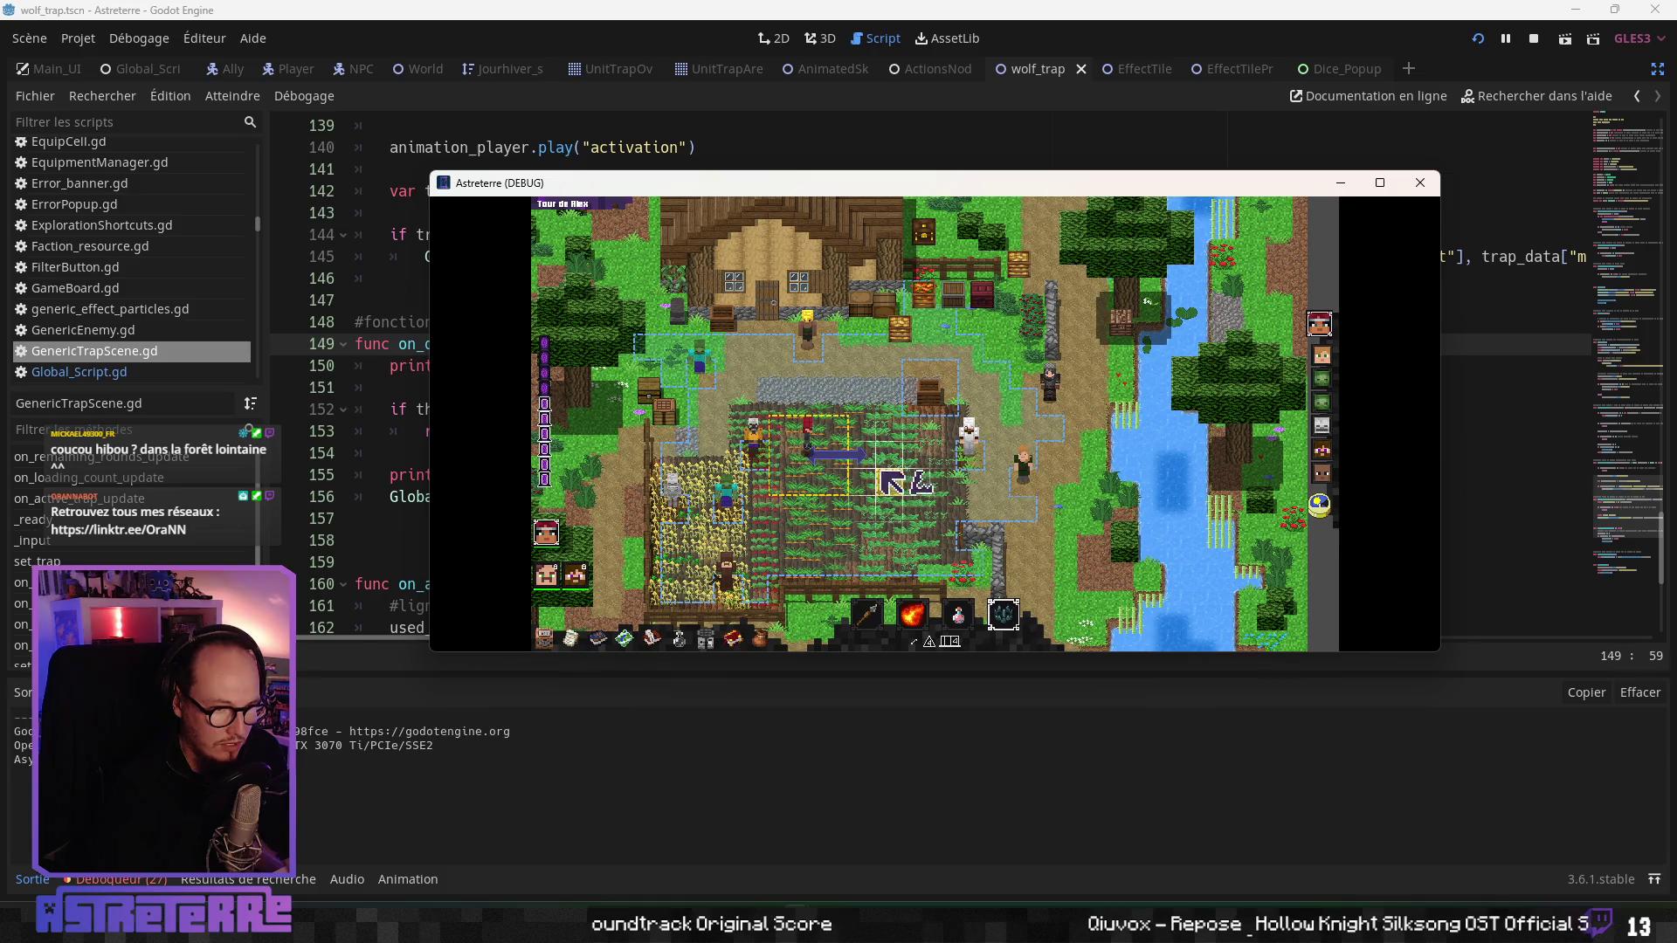
pyautogui.click(861, 464)
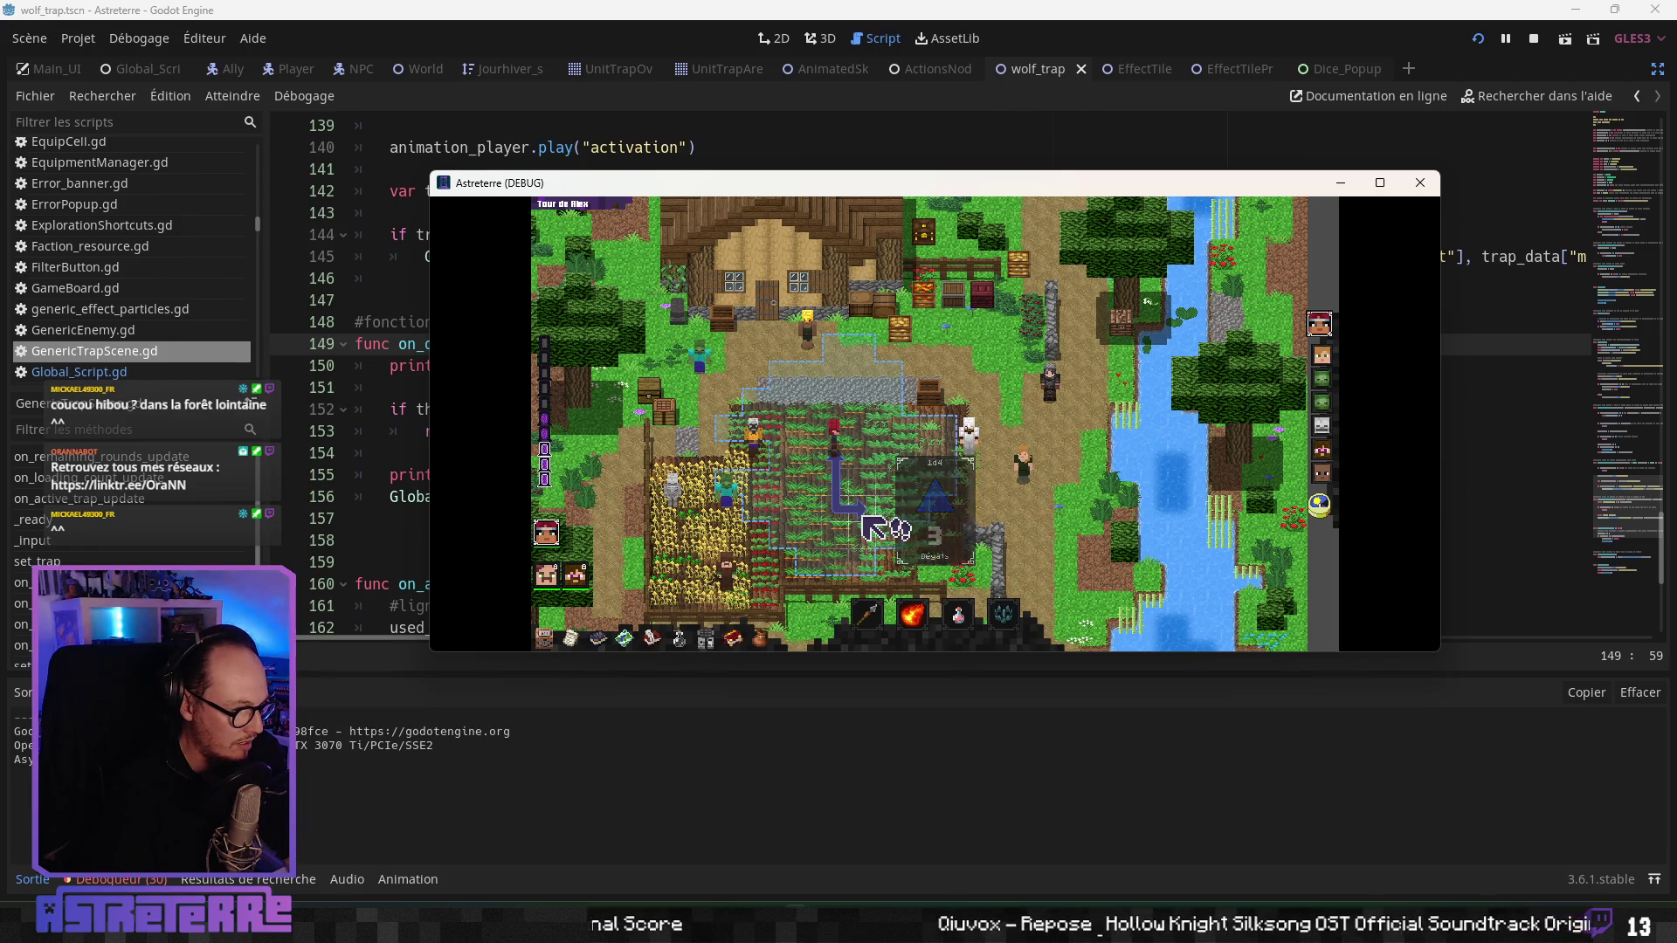
pyautogui.click(871, 527)
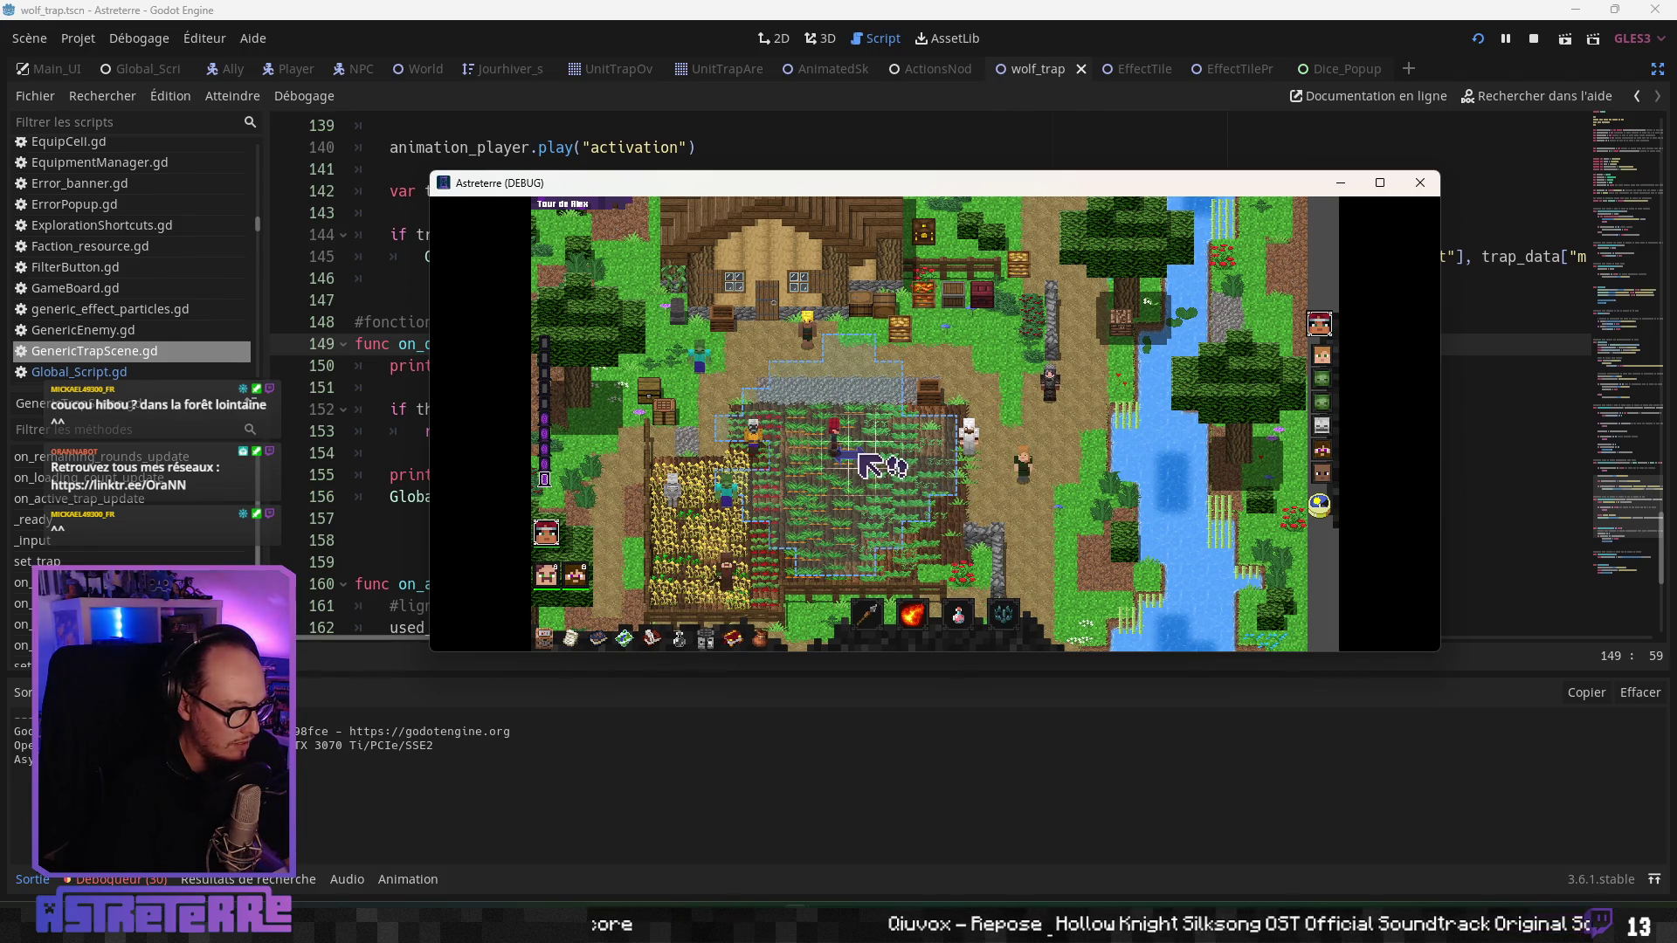
pyautogui.moveTo(696, 187)
pyautogui.mouseDown()
pyautogui.moveTo(1406, 187)
pyautogui.moveTo(1194, 292)
pyautogui.moveTo(751, 336)
pyautogui.moveTo(1002, 336)
pyautogui.mouseUp()
pyautogui.click(362, 365)
# - Go to _ready and inspect the DiceThrowStop signal connection
pyautogui.scroll(13, 762, 559)
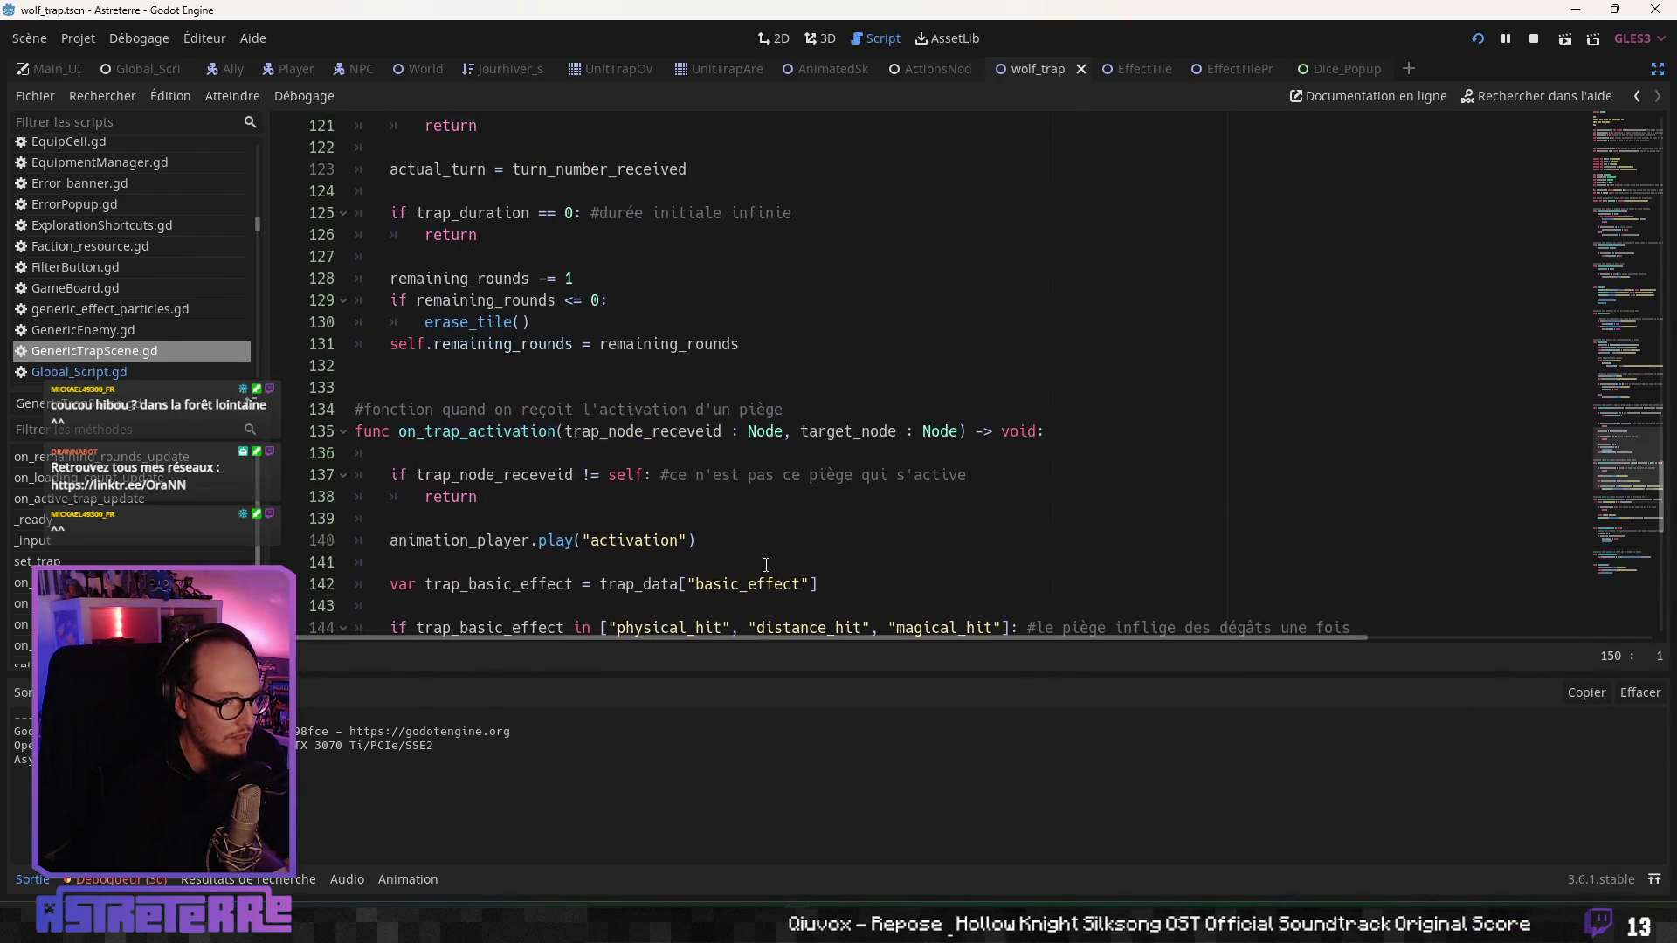
pyautogui.scroll(5, 761, 559)
pyautogui.scroll(9, 760, 555)
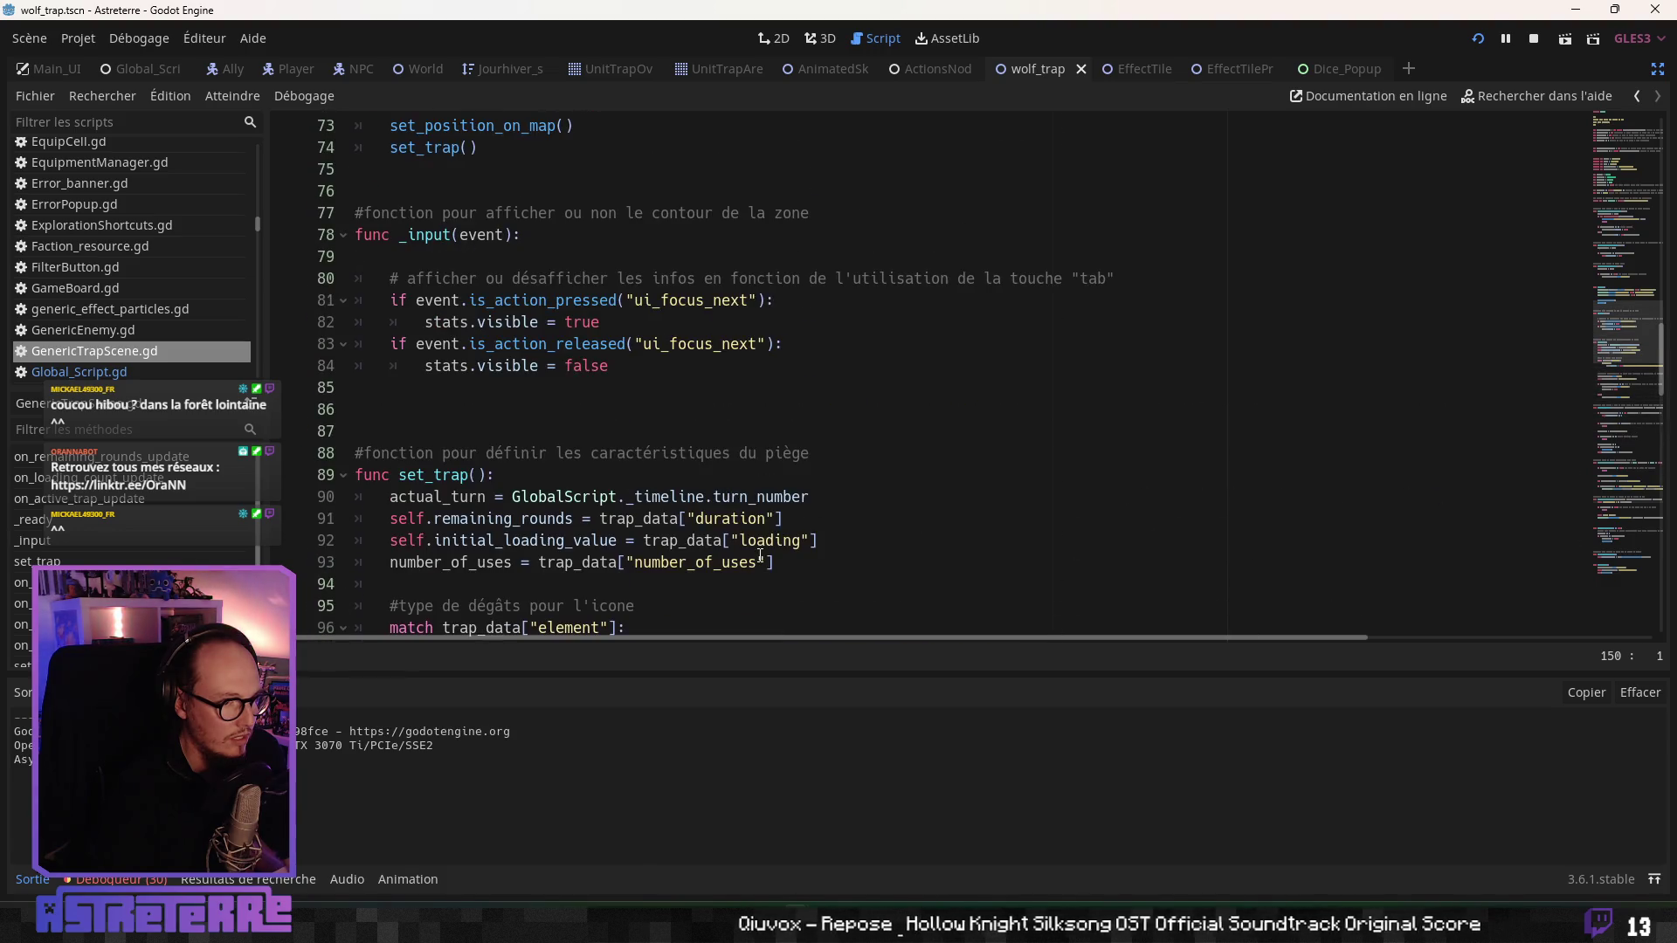
pyautogui.scroll(11, 760, 555)
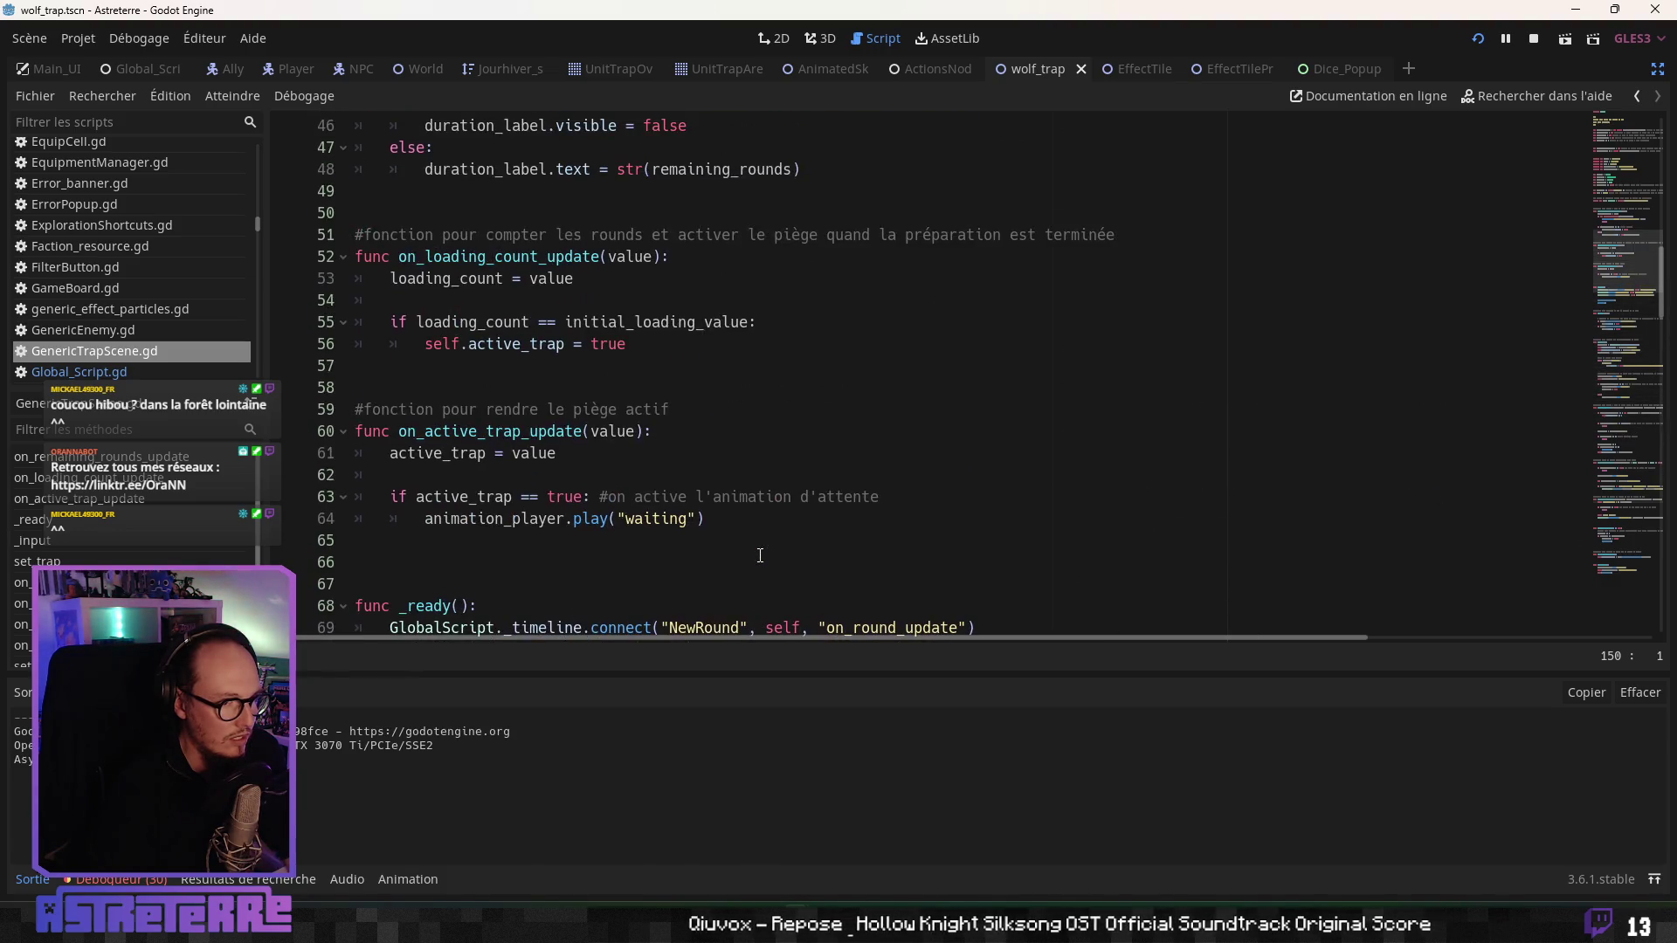
pyautogui.scroll(5, 760, 555)
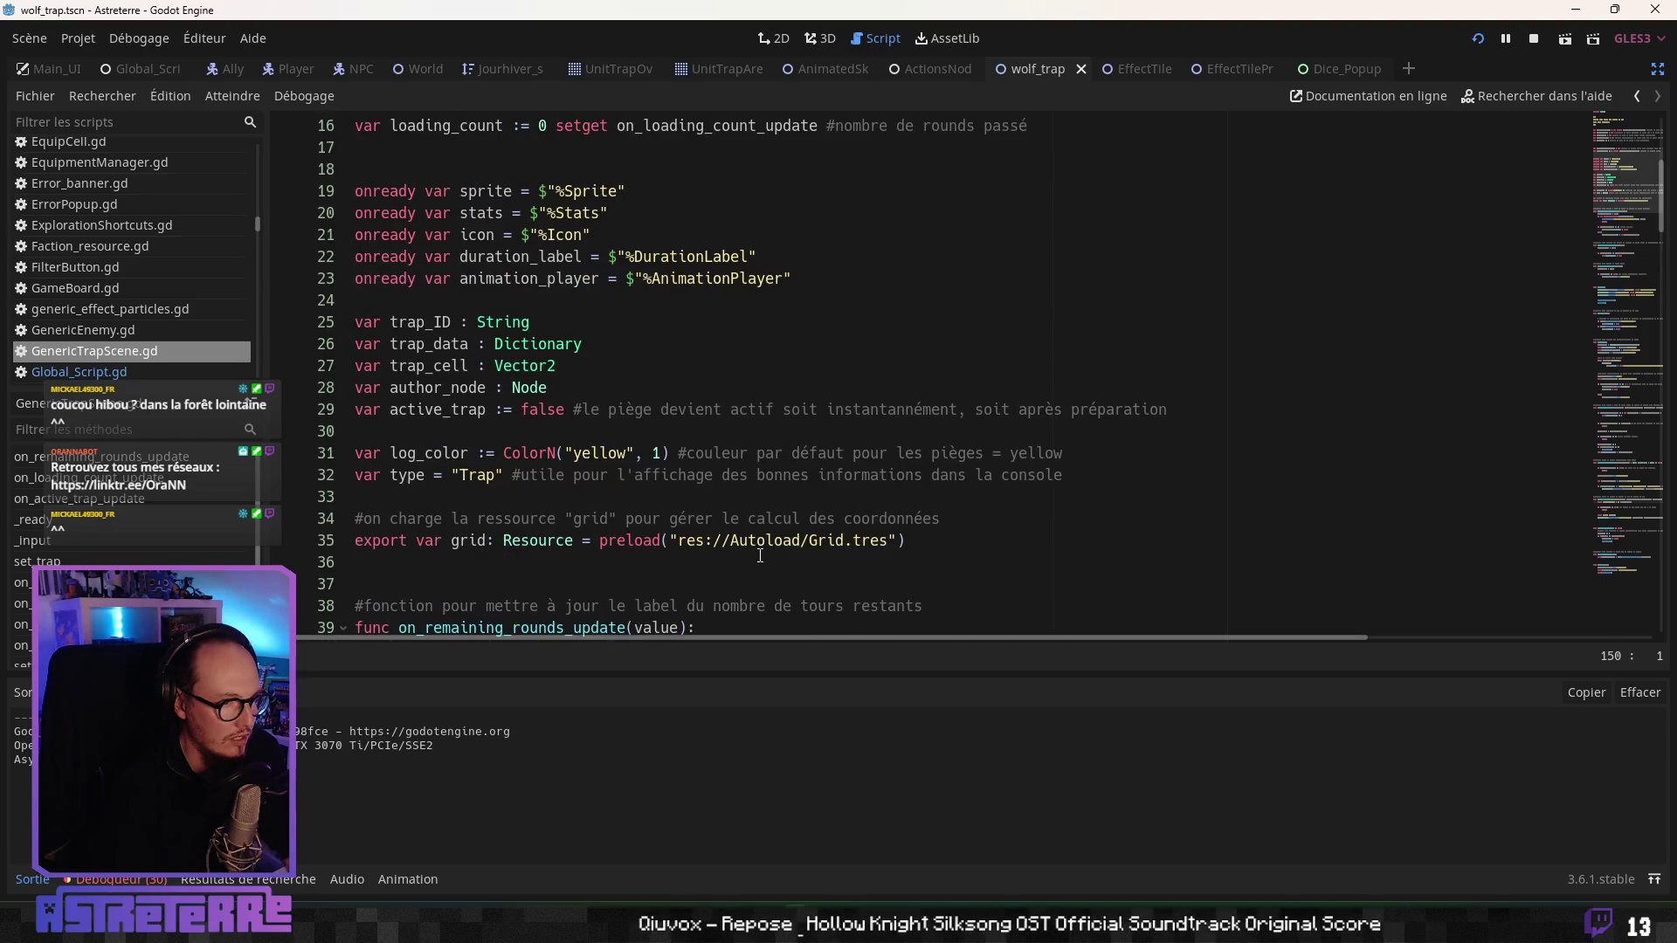
pyautogui.click(86, 521)
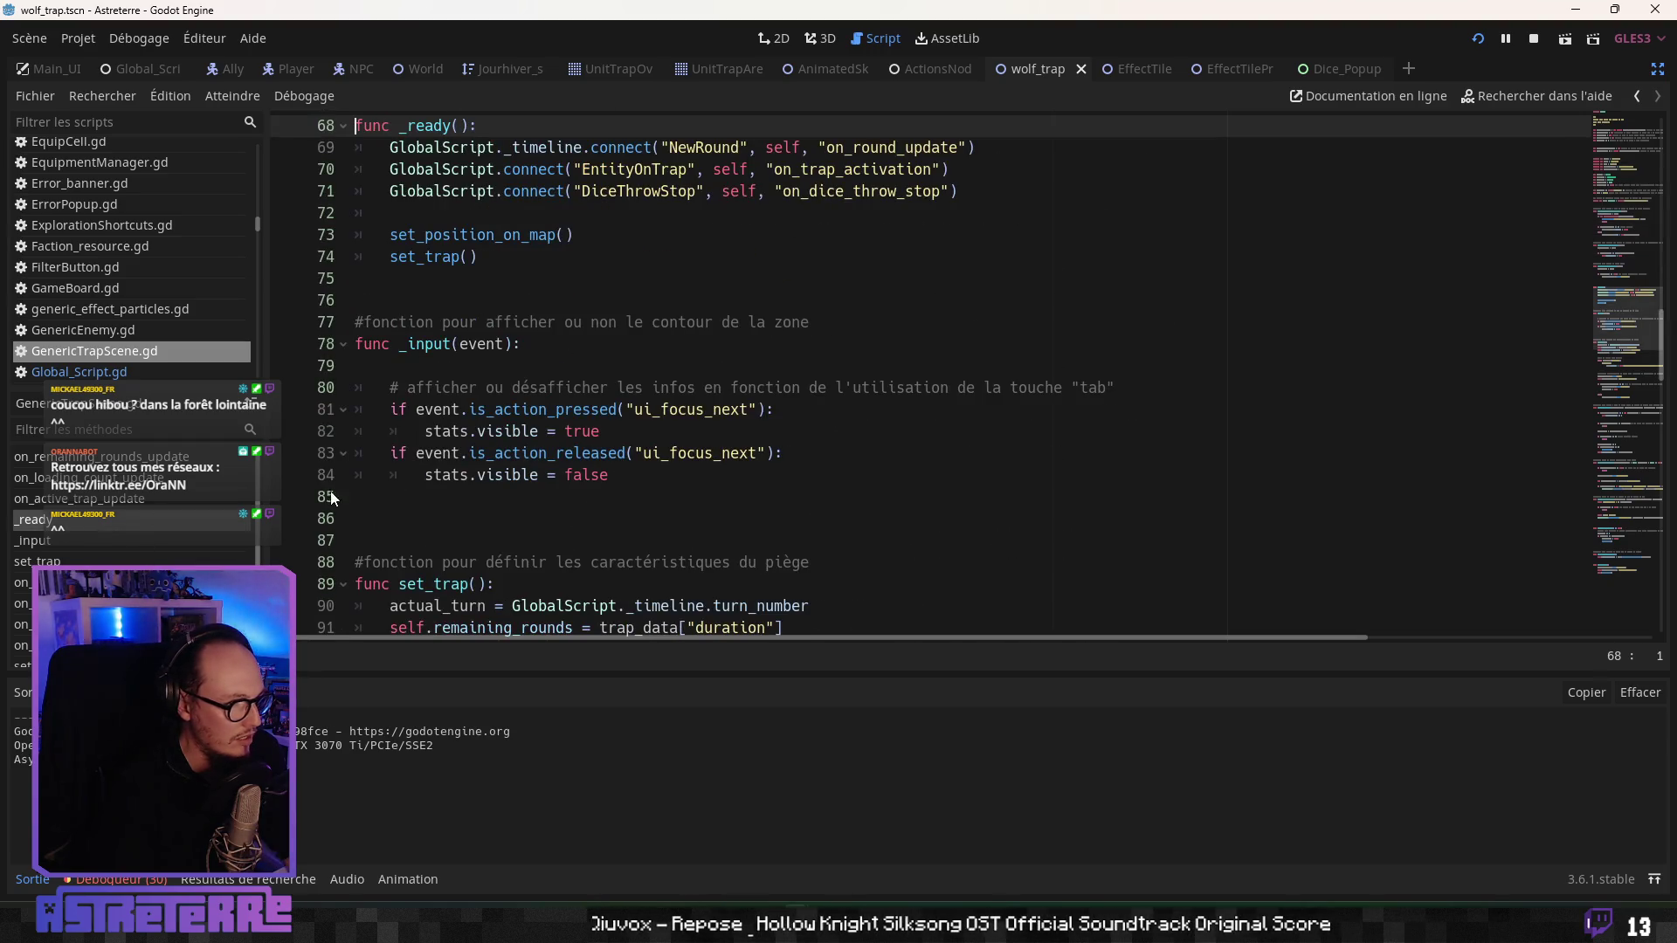
pyautogui.scroll(3, 563, 484)
pyautogui.click(657, 390)
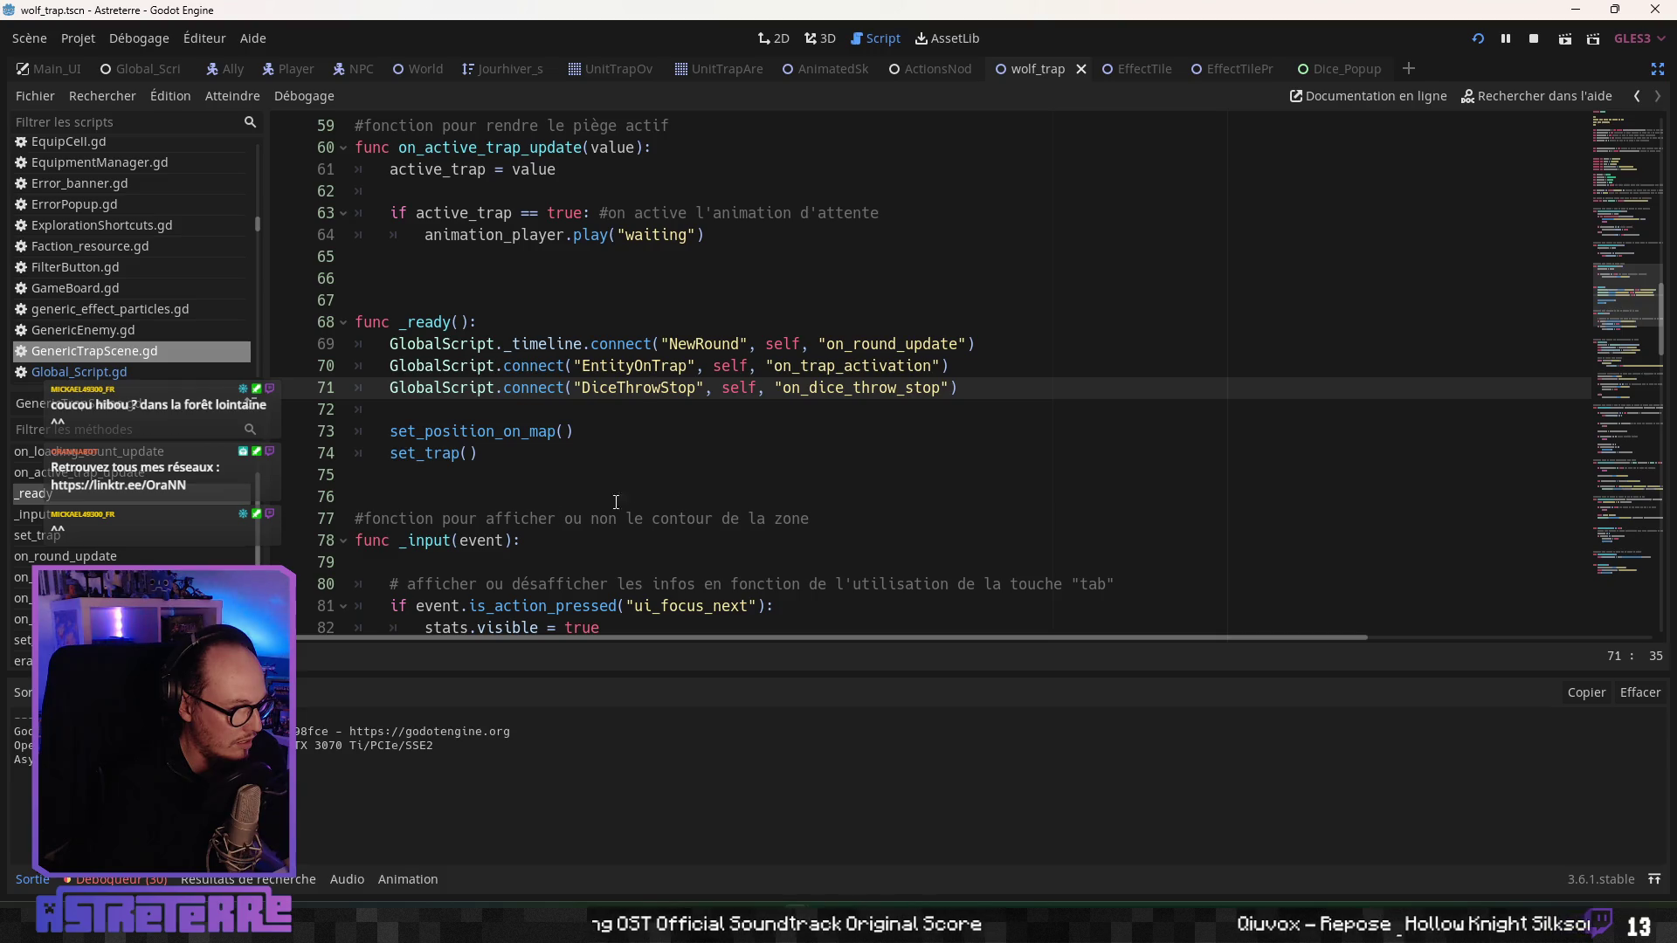
# - Add a blank line above the thrower_node print, then switch to the Dice_Popup_Window script
pyautogui.scroll(-15, 616, 503)
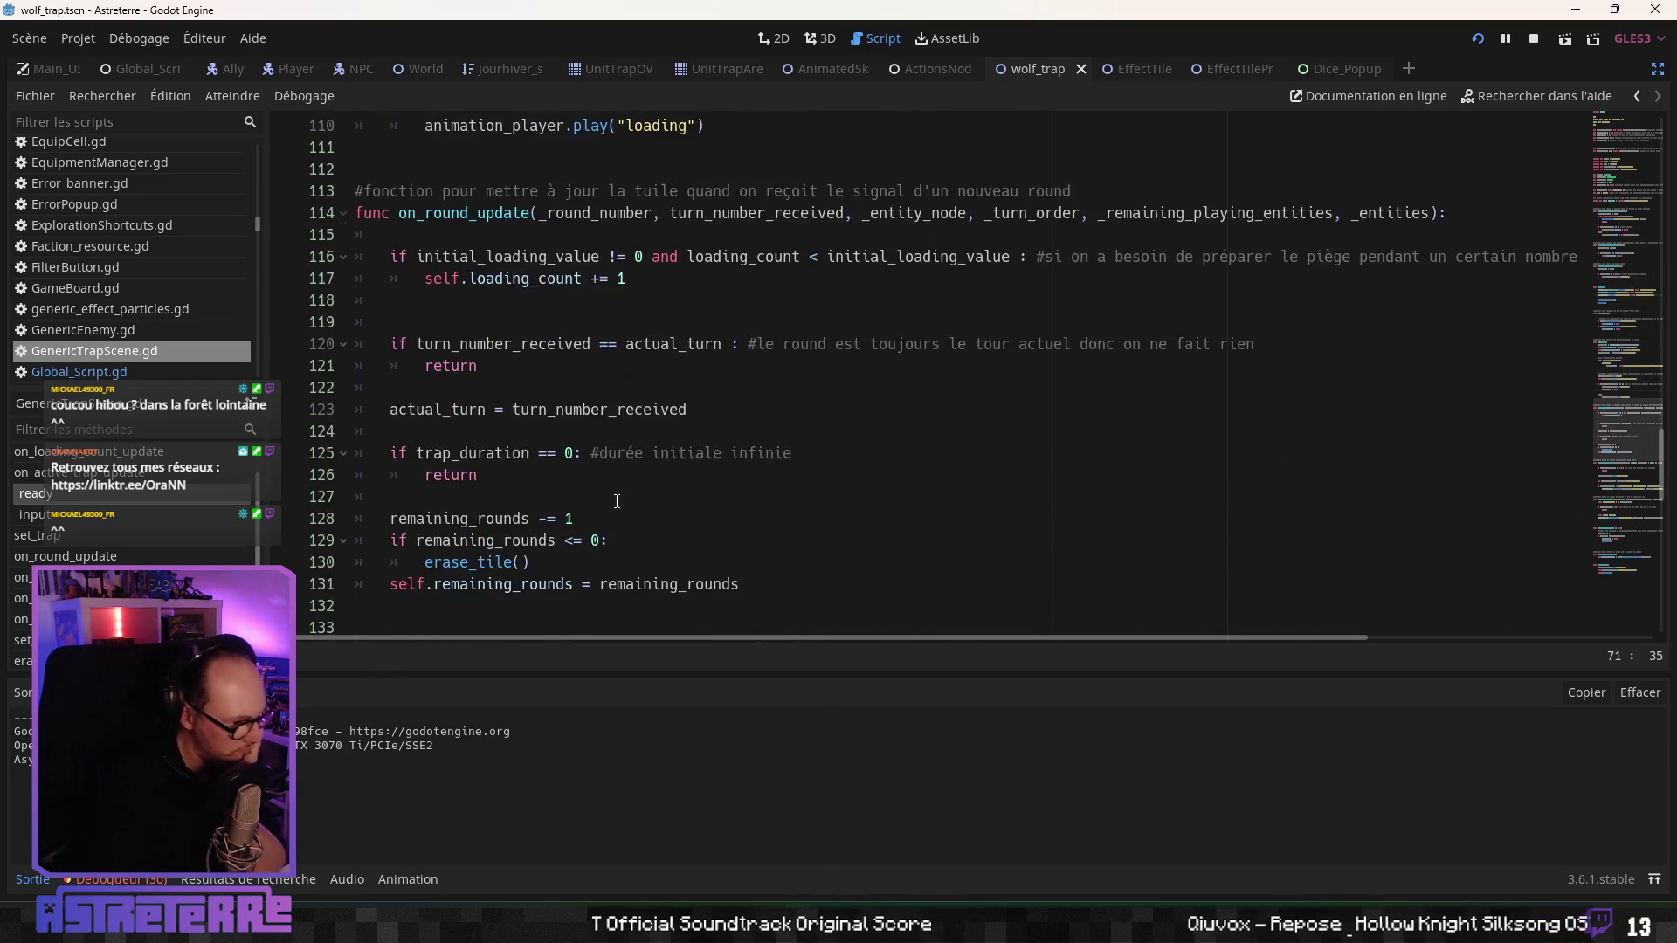
pyautogui.scroll(-10, 616, 502)
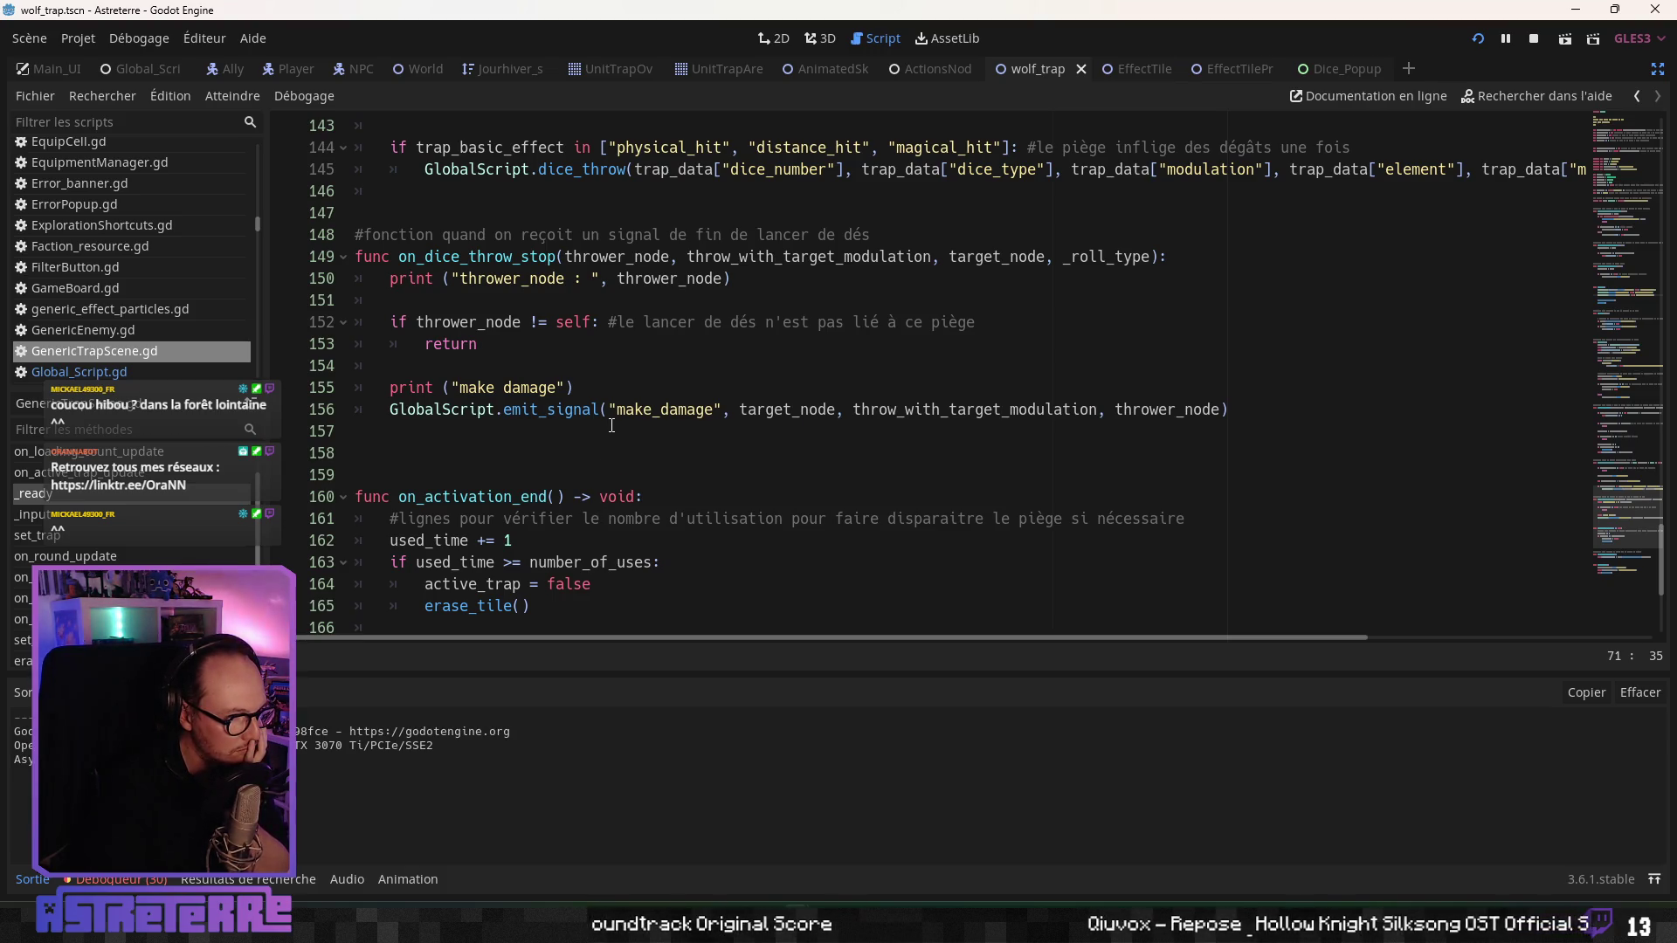
pyautogui.click(390, 279)
pyautogui.press('Return')
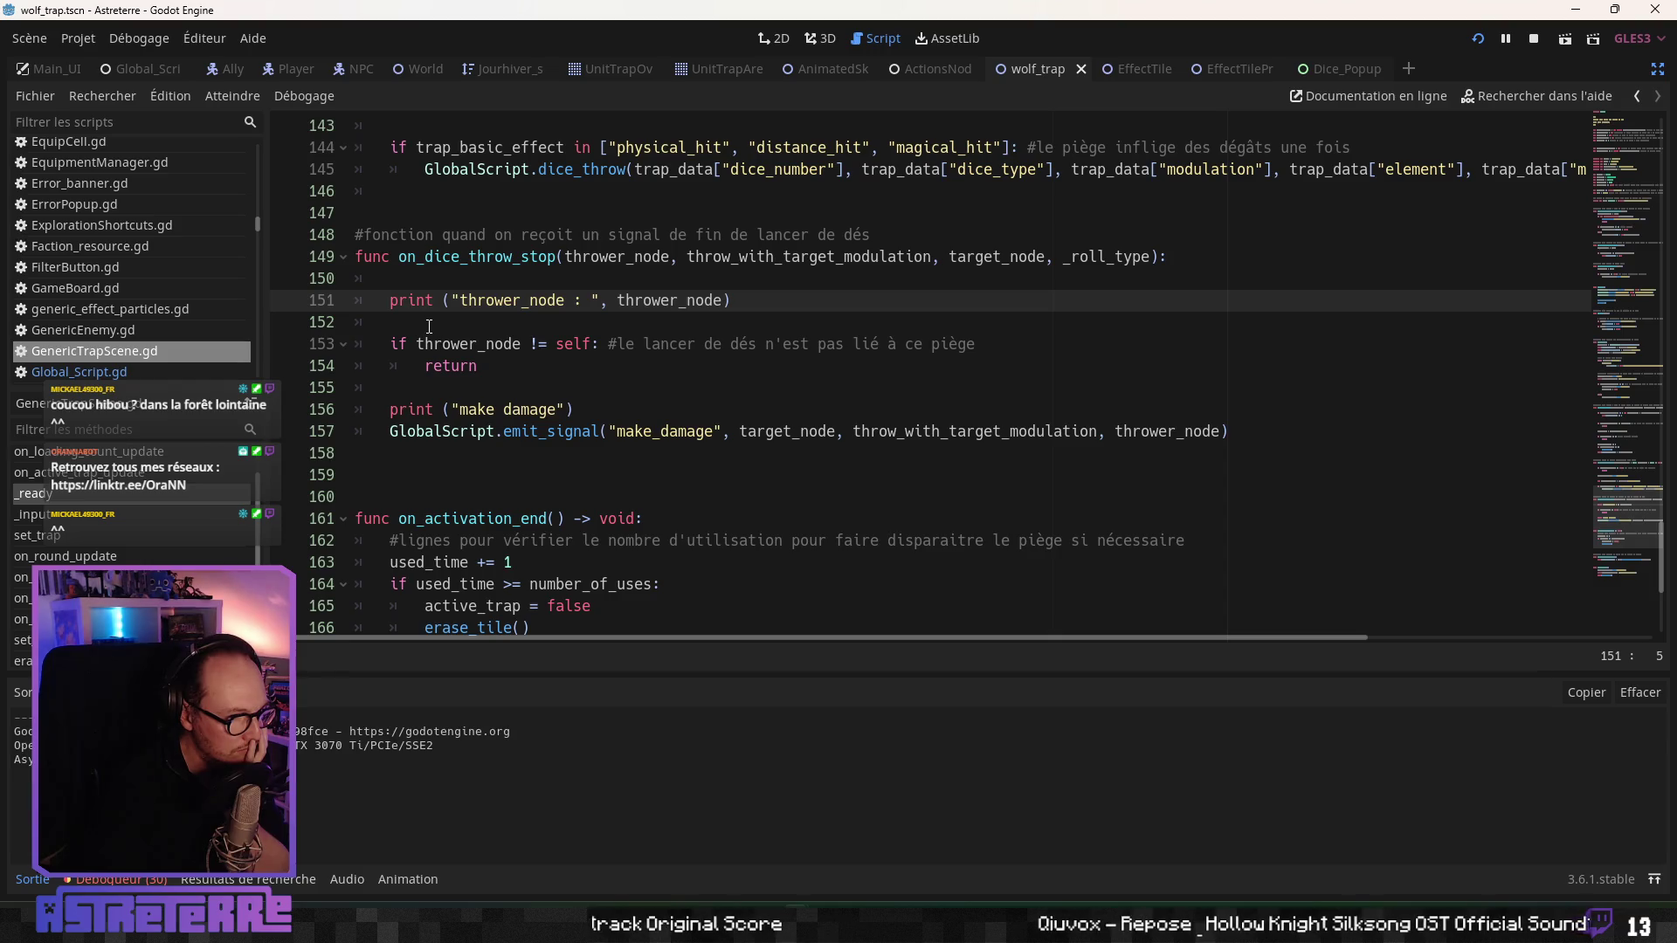
pyautogui.click(705, 328)
pyautogui.click(710, 346)
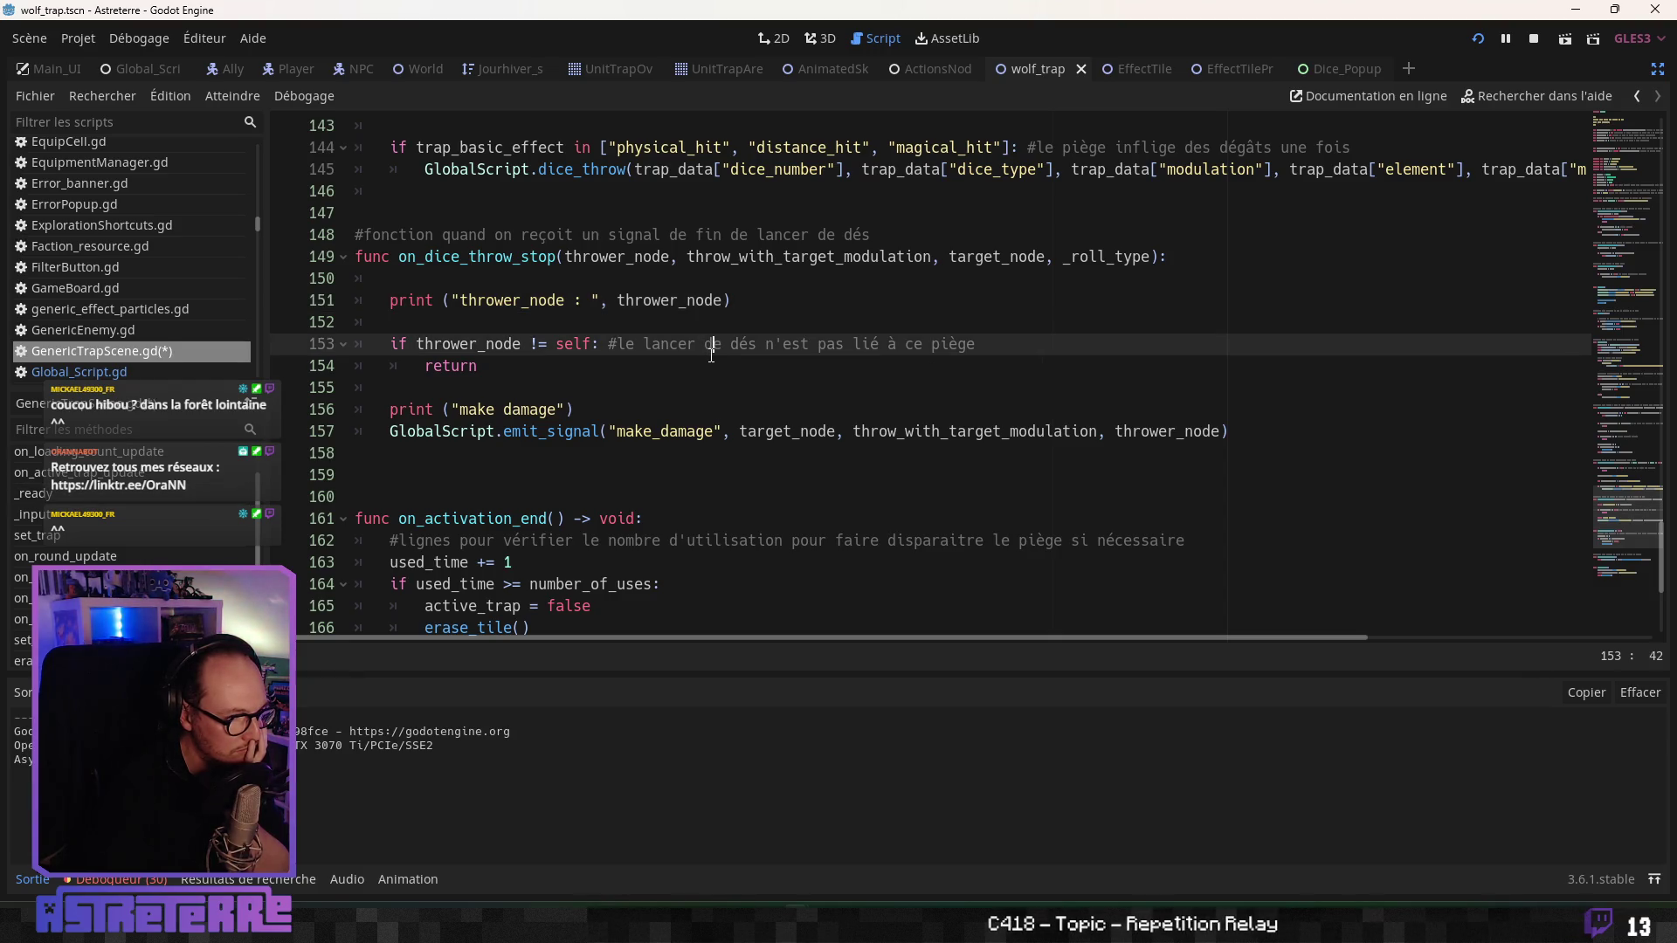
pyautogui.click(1344, 77)
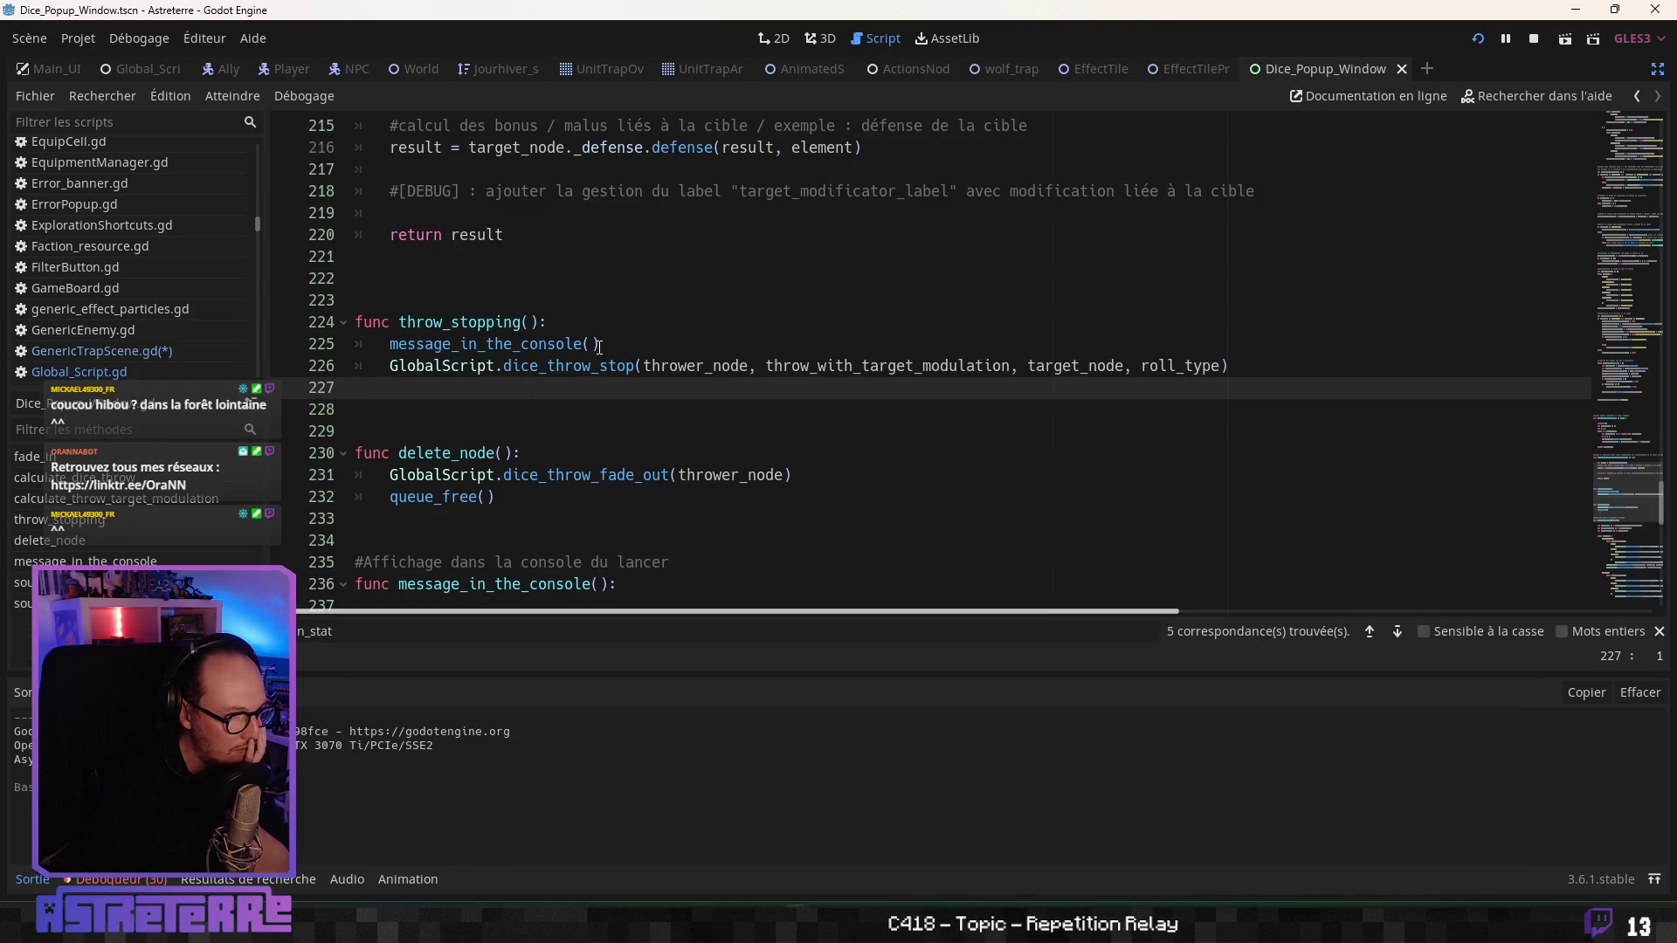
# - Below the console message call, add print ("thrower_node : ", thrower_node) and save
pyautogui.click(599, 346)
pyautogui.press('Return')
pyautogui.press('Return')
pyautogui.click(627, 362)
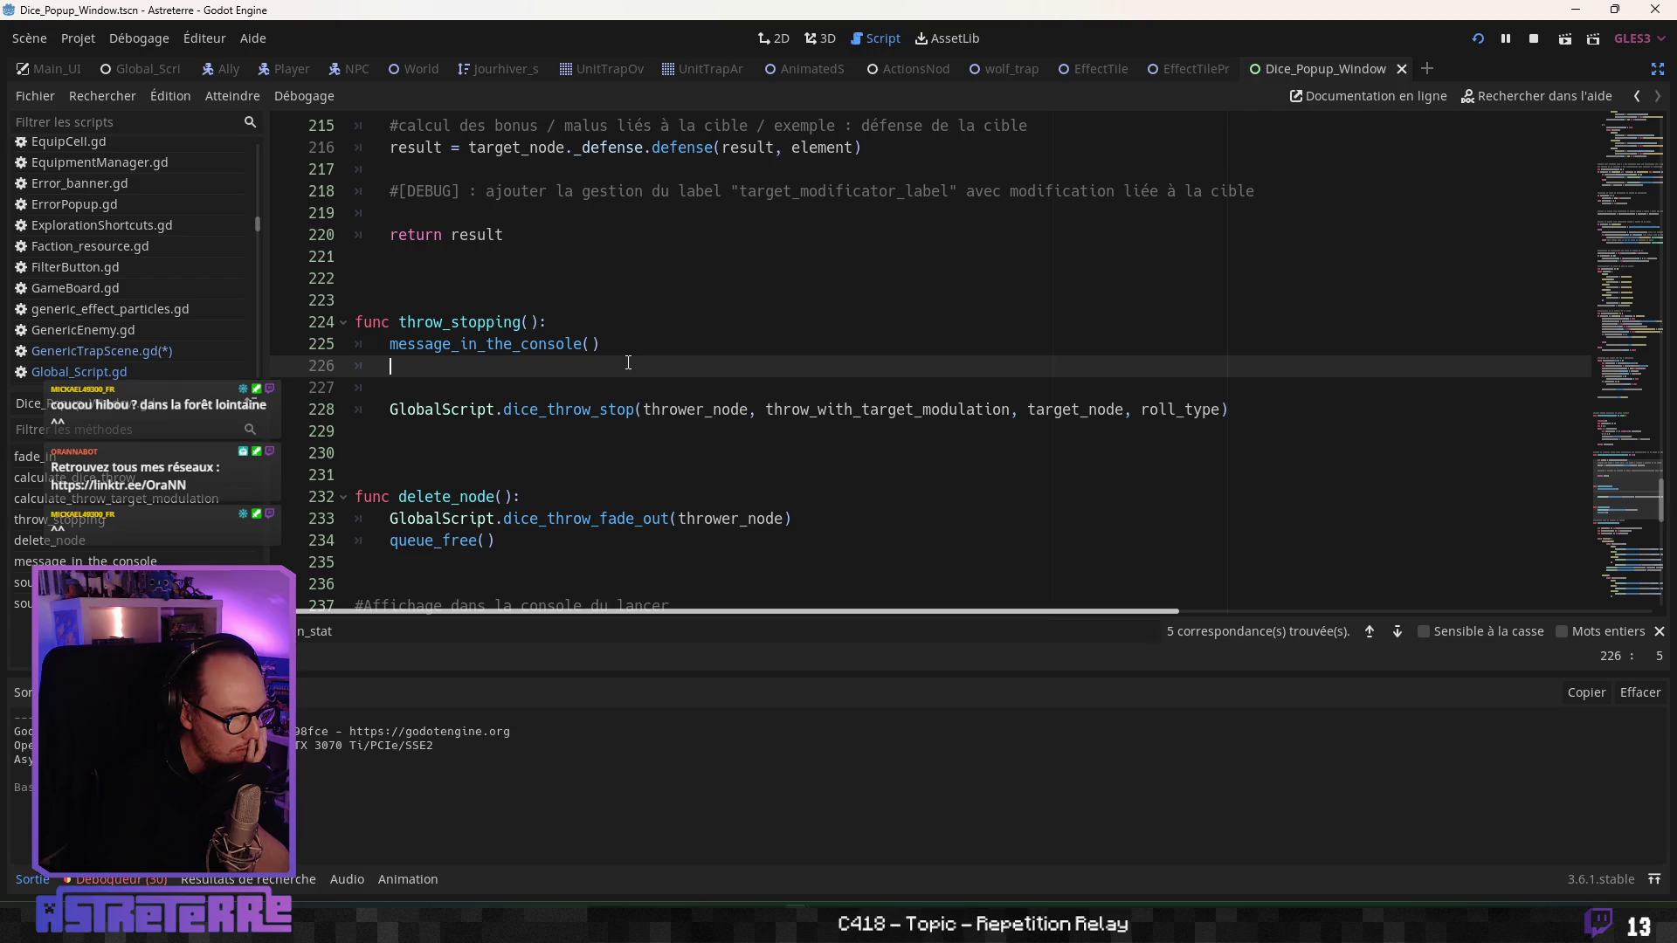
pyautogui.press('Return')
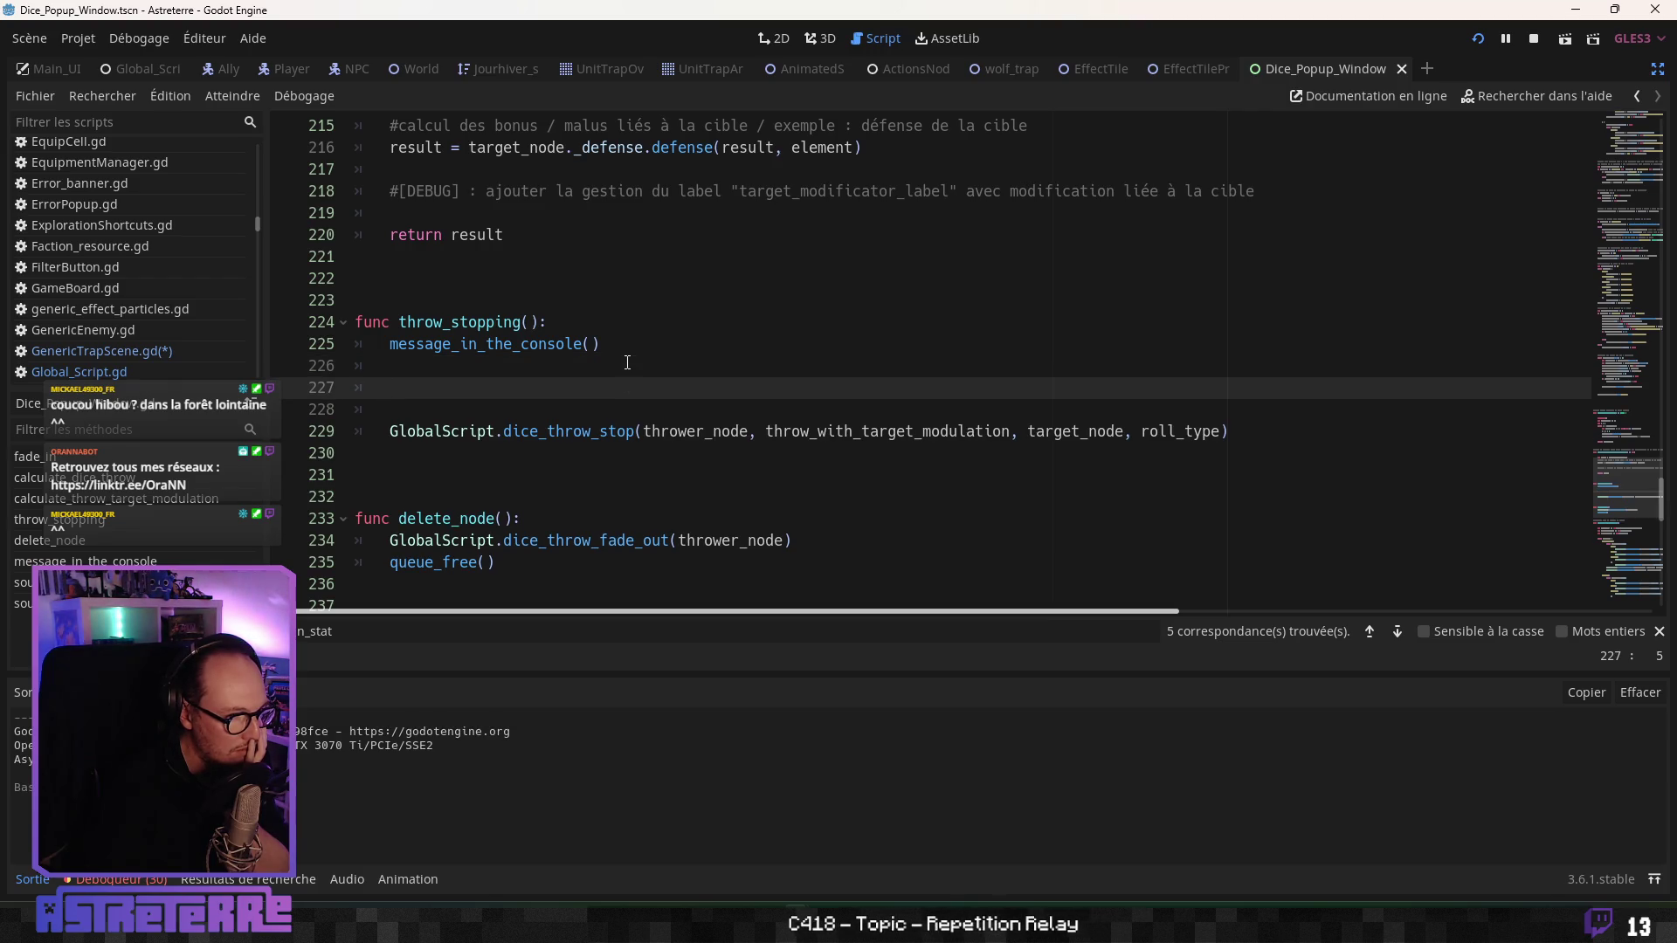
pyautogui.write('print ("')
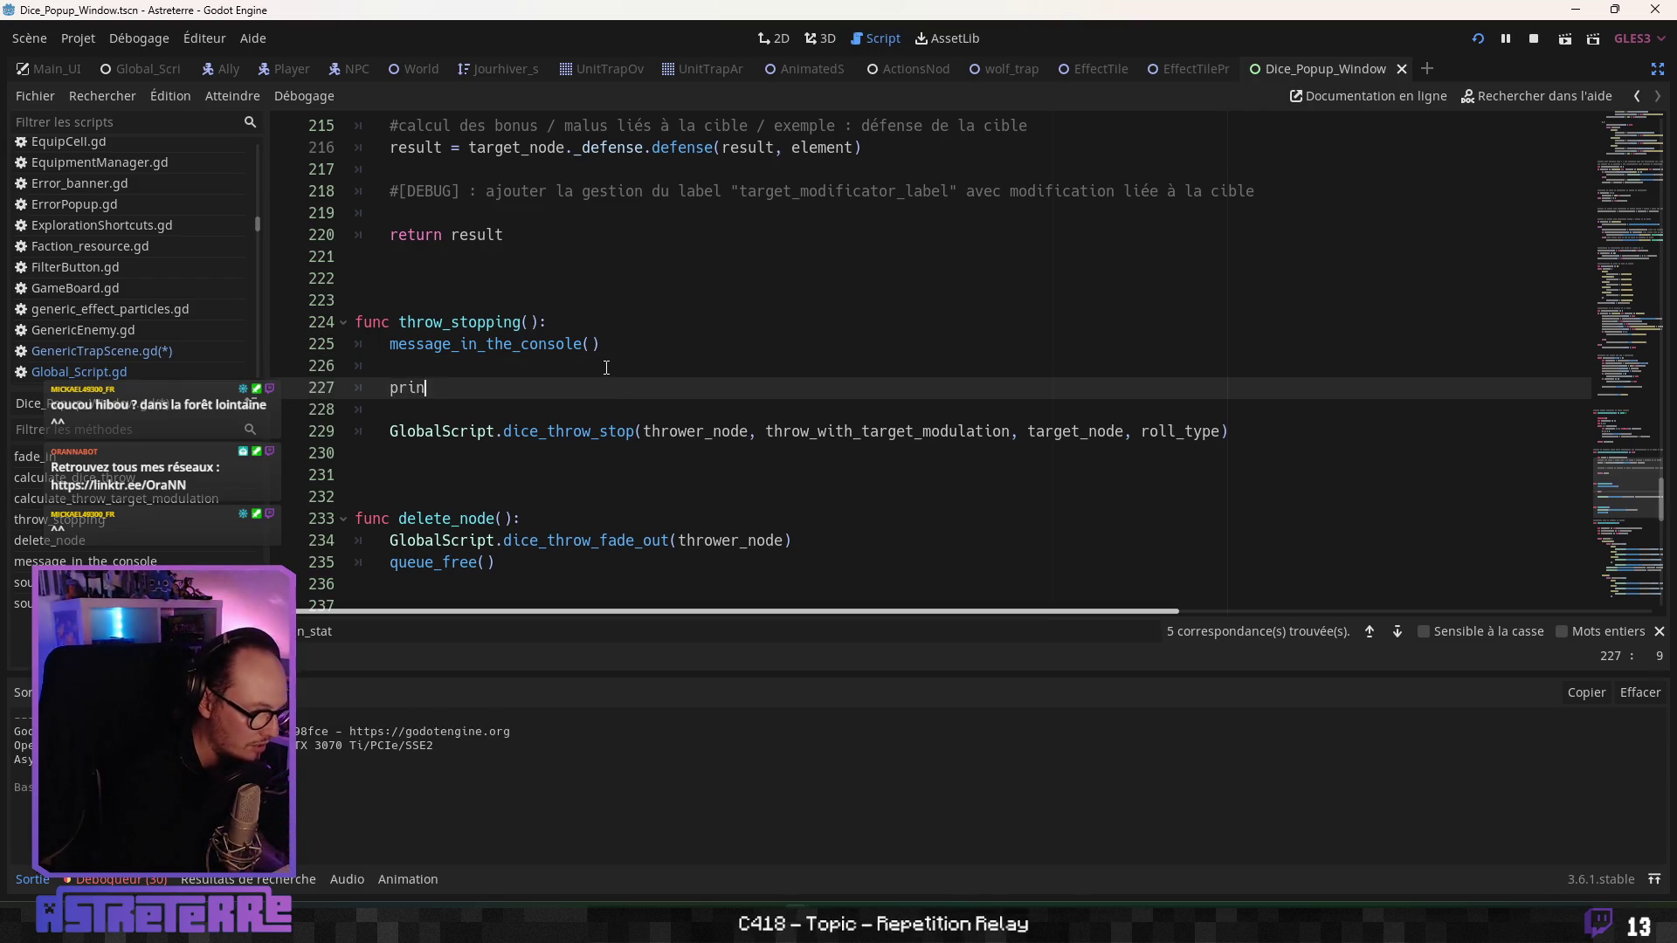
pyautogui.doubleClick(696, 431)
pyautogui.hotkey('ctrl', 'c')
pyautogui.click(464, 388)
pyautogui.hotkey('ctrl', 'v')
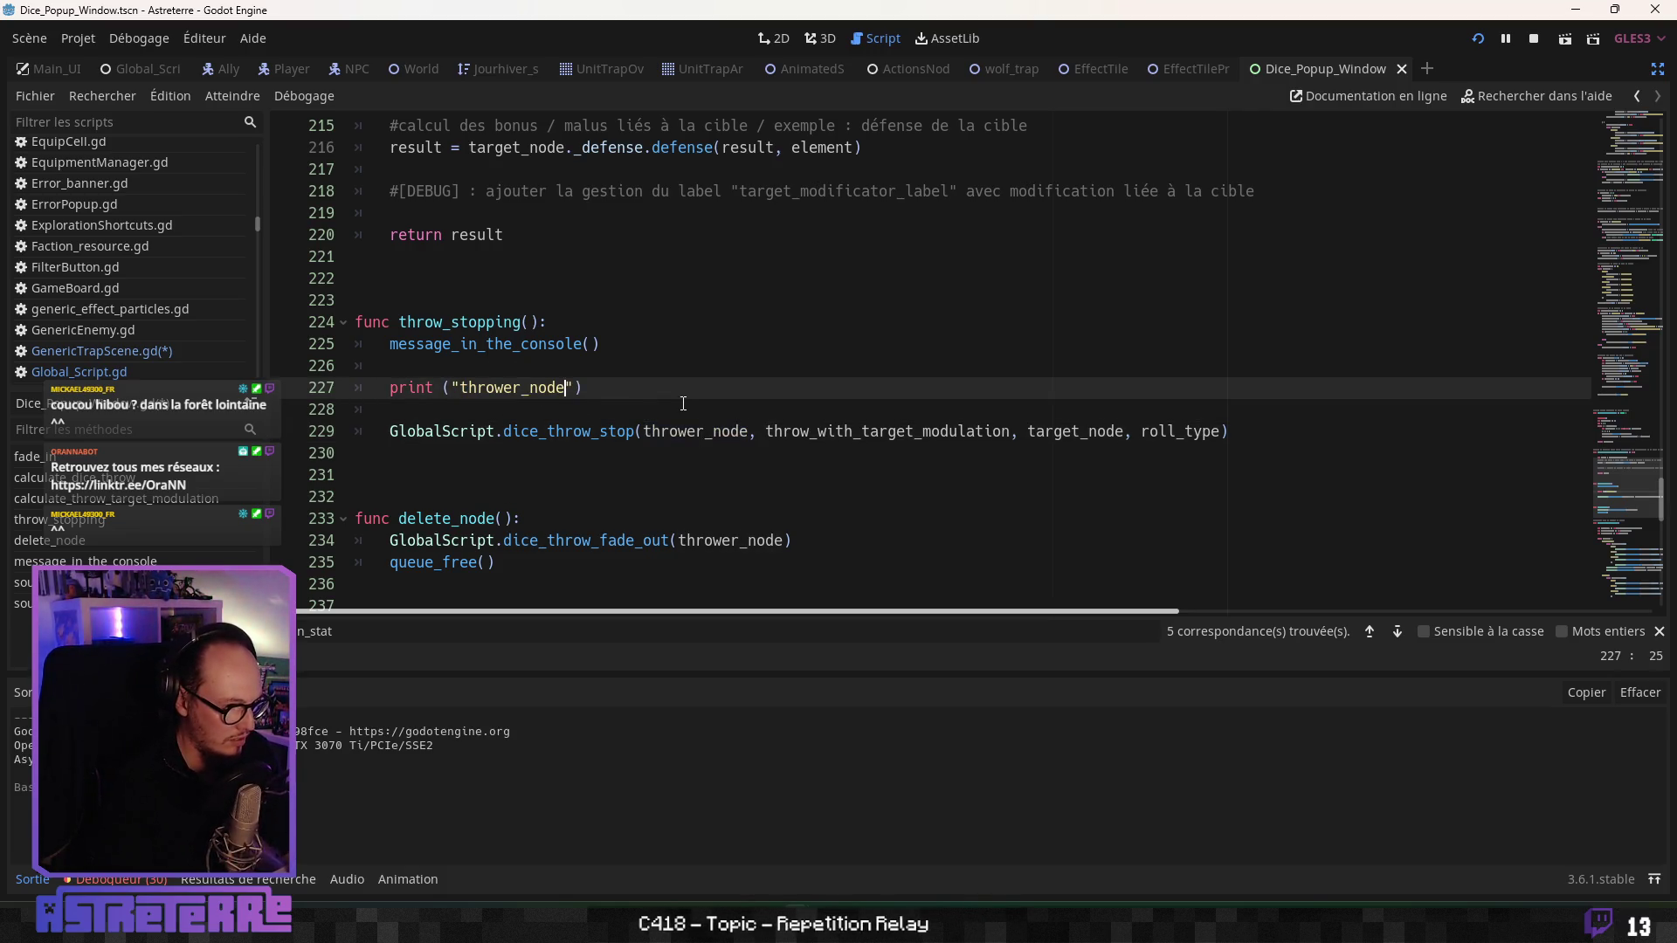
pyautogui.write(': "')
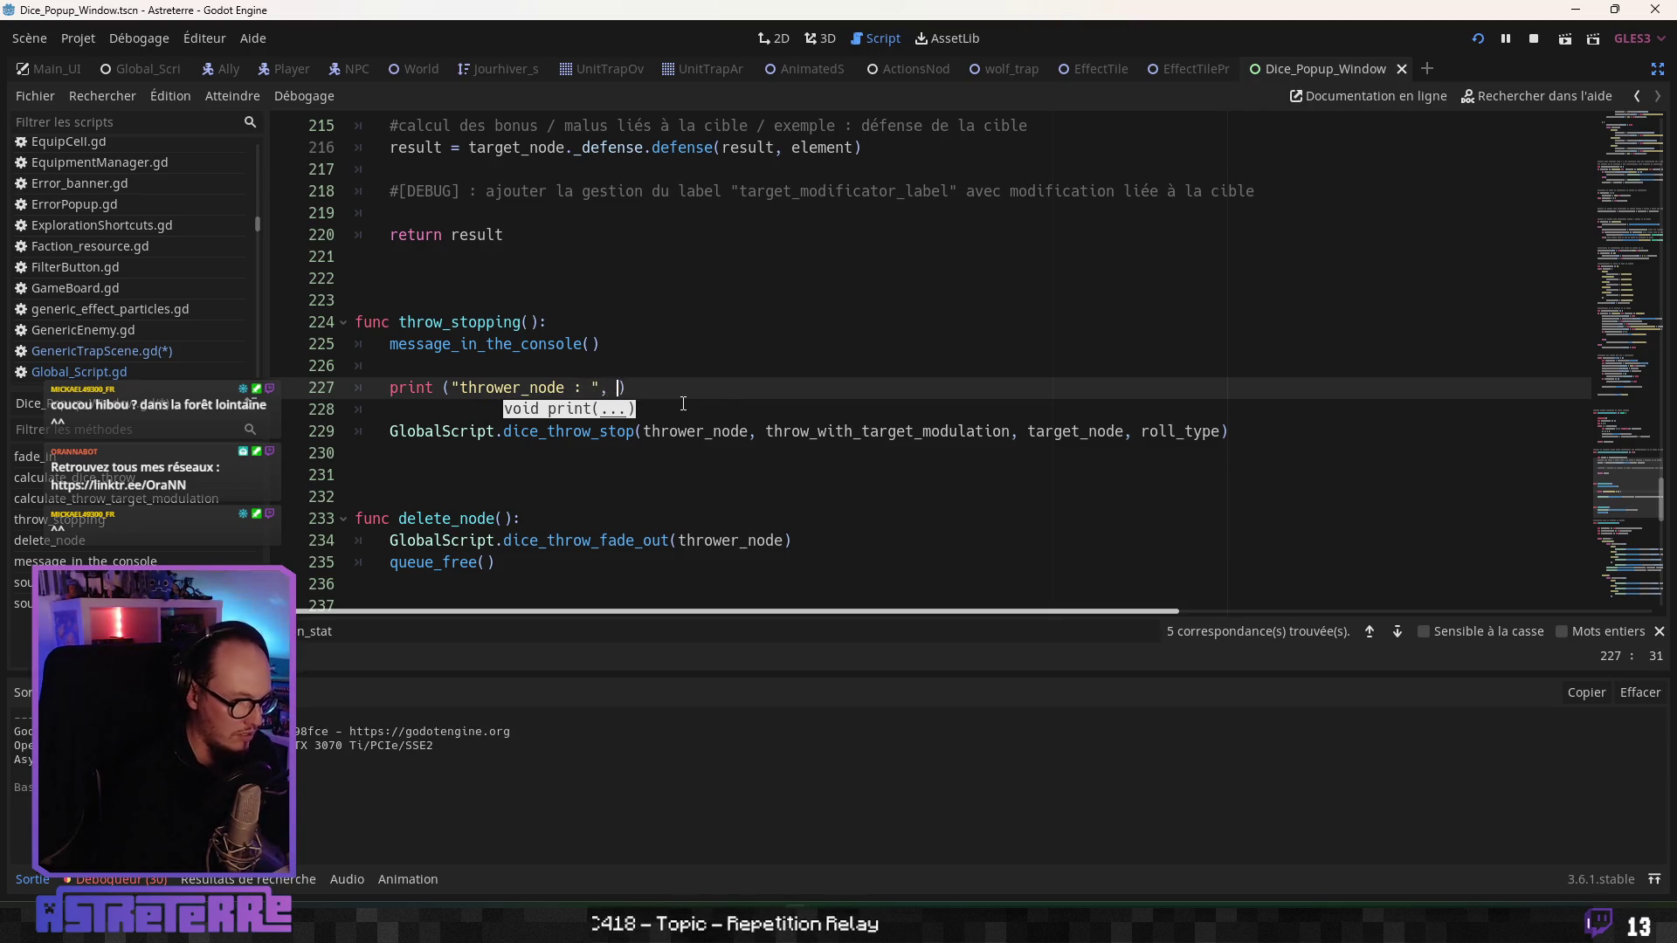
pyautogui.write(', thrower_node)')
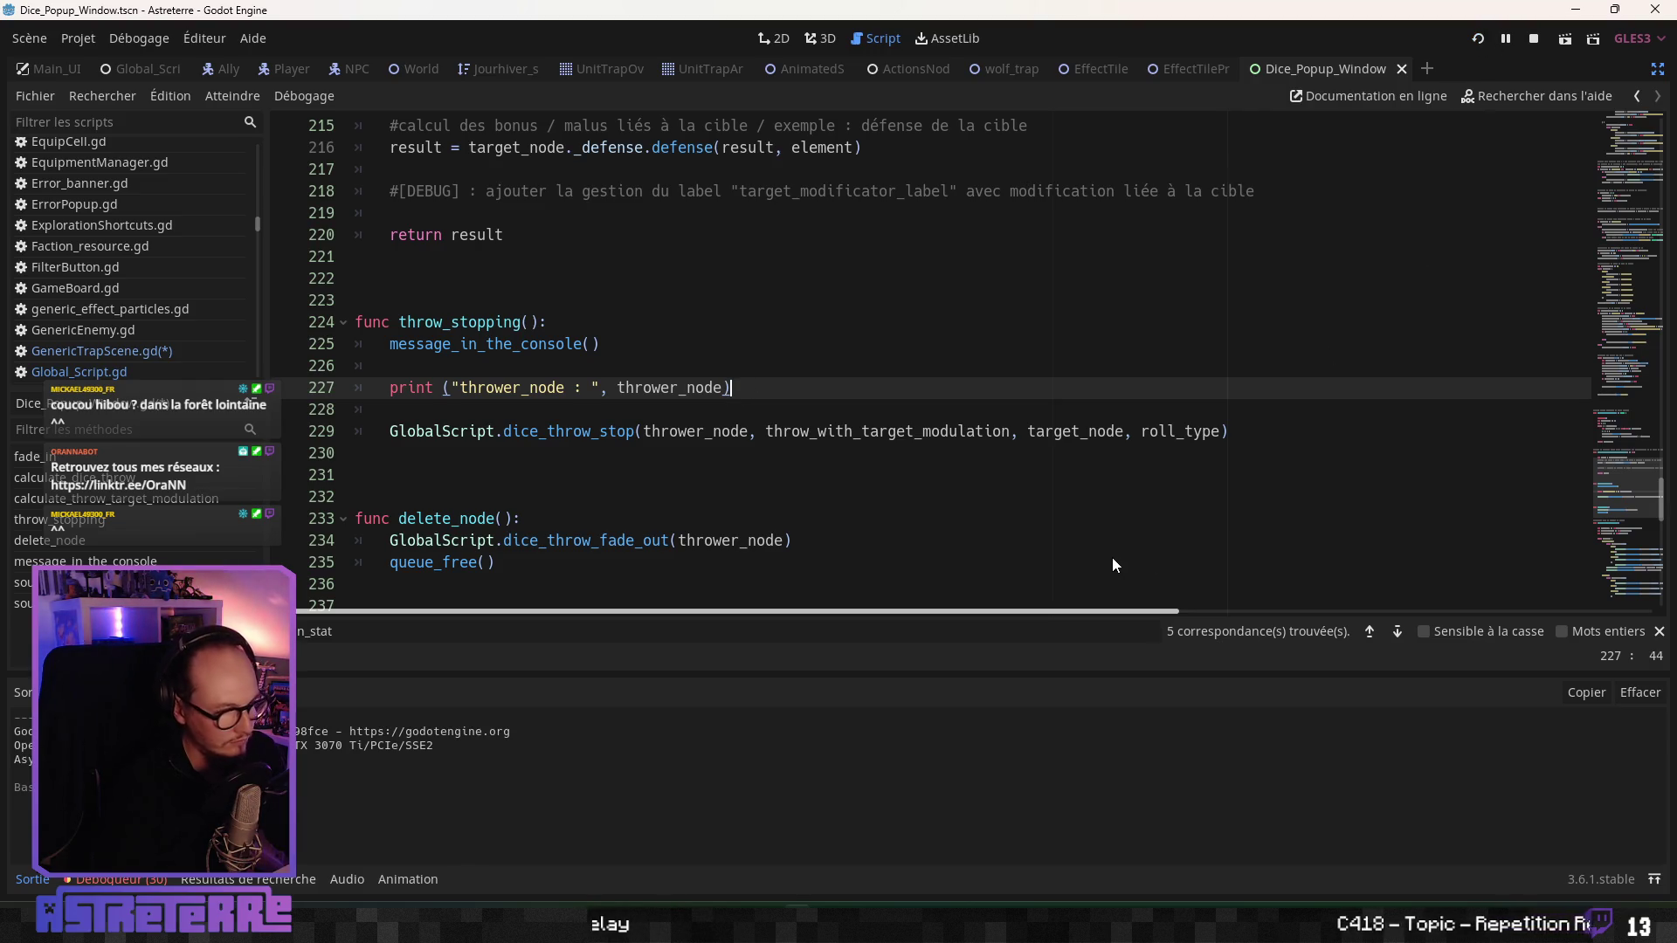
pyautogui.hotkey('ctrl', 's')
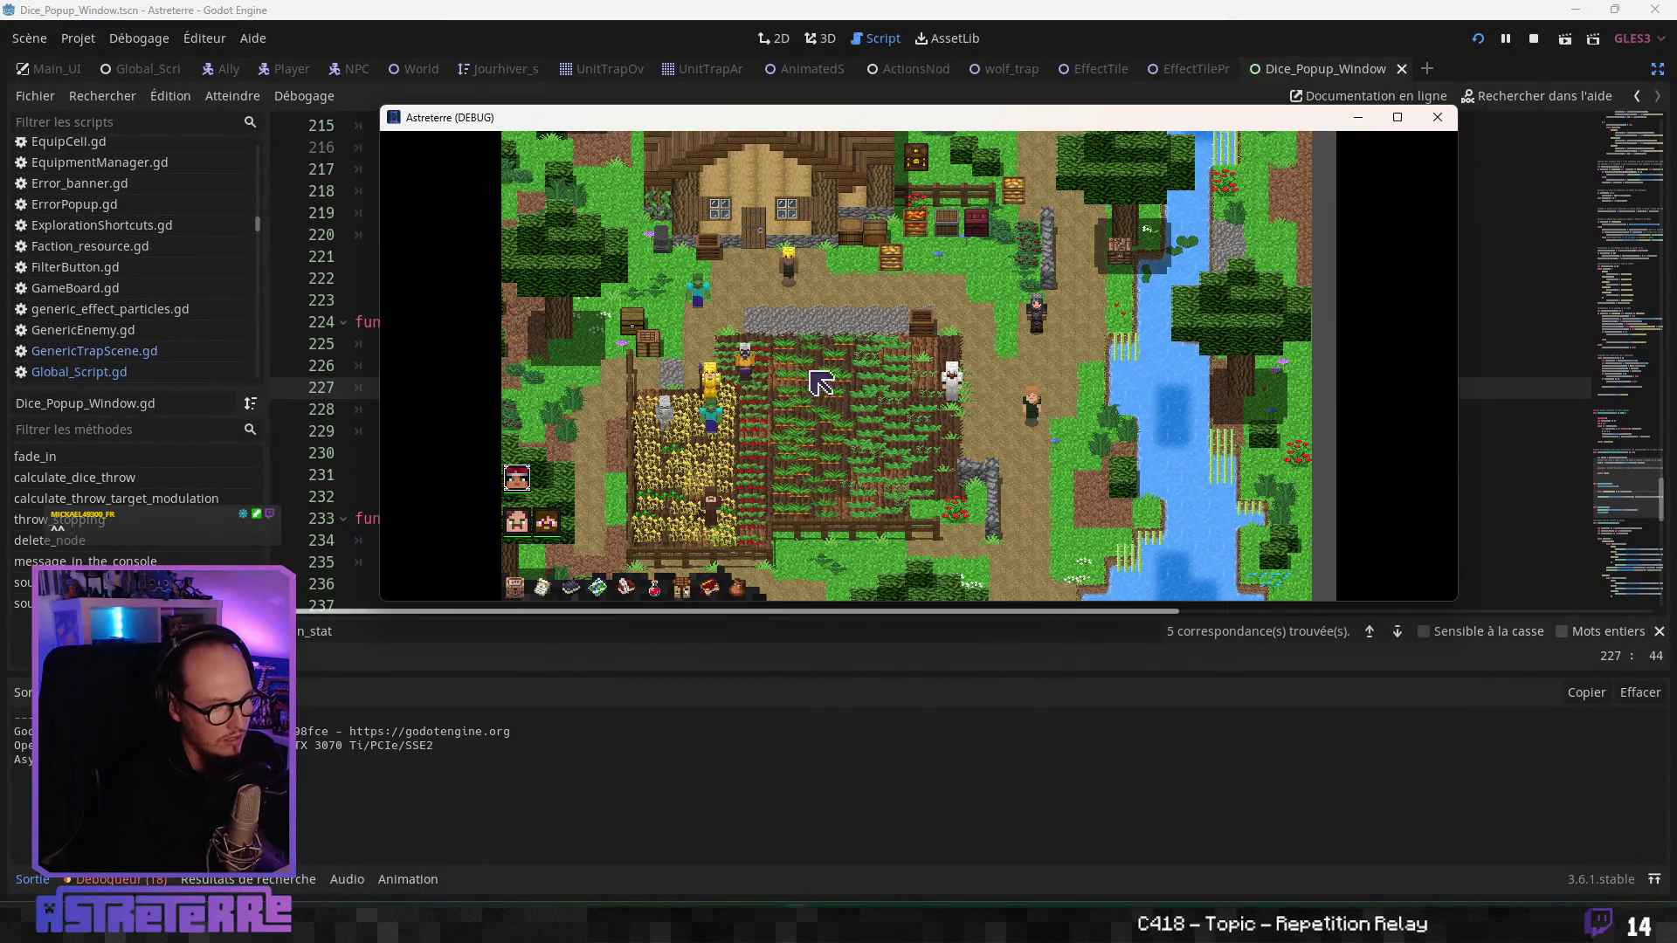
# - Unequip the gold helmet, leggings and chestplate, preview a skill's range, then stop the game
pyautogui.press('i')
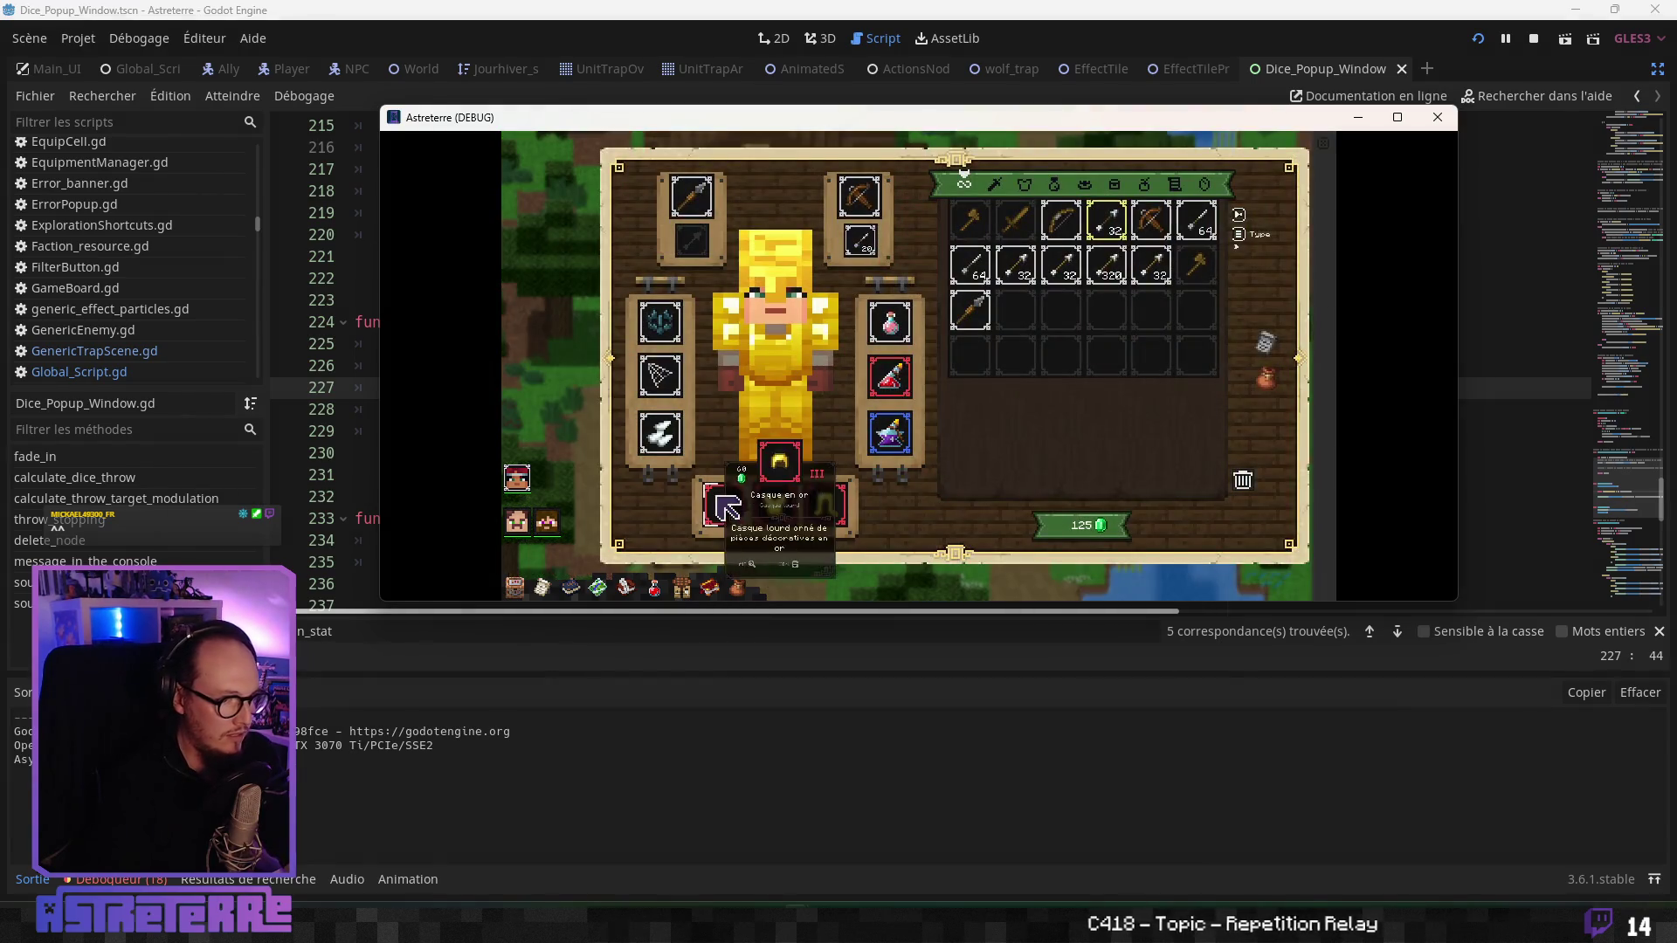
pyautogui.click(725, 505)
pyautogui.click(825, 504)
pyautogui.click(787, 509)
pyautogui.press('i')
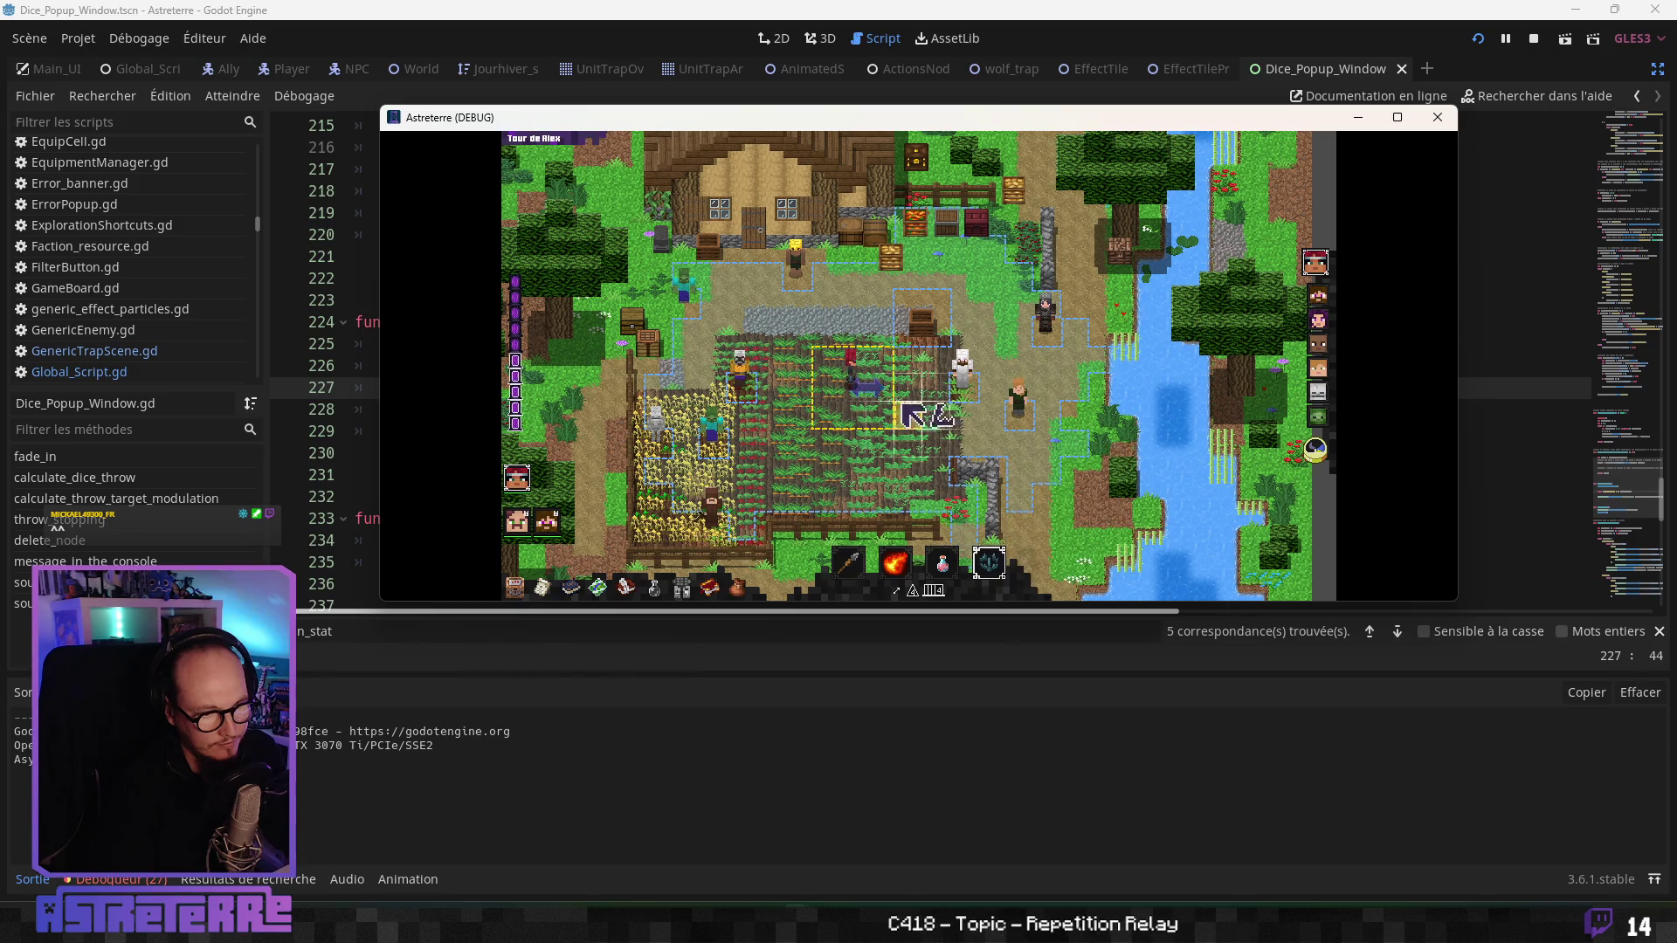
pyautogui.click(988, 562)
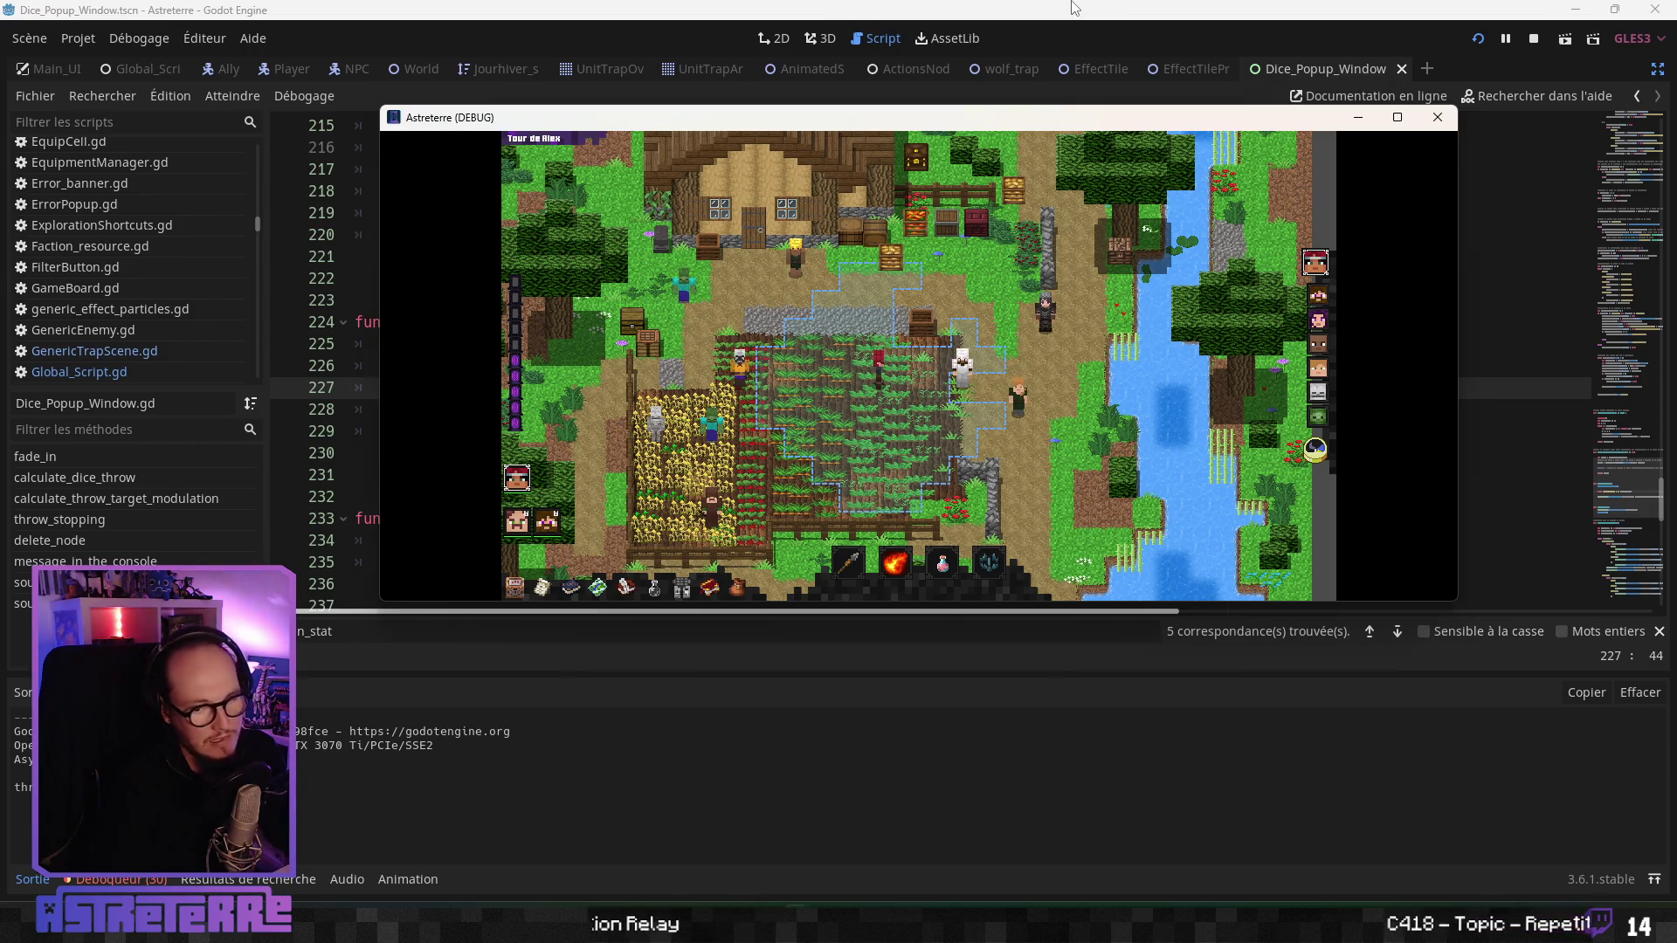
pyautogui.press('F8')
# - In the wolf_trap script, find the erase_tile() call and add an empty line below it
pyautogui.click(751, 400)
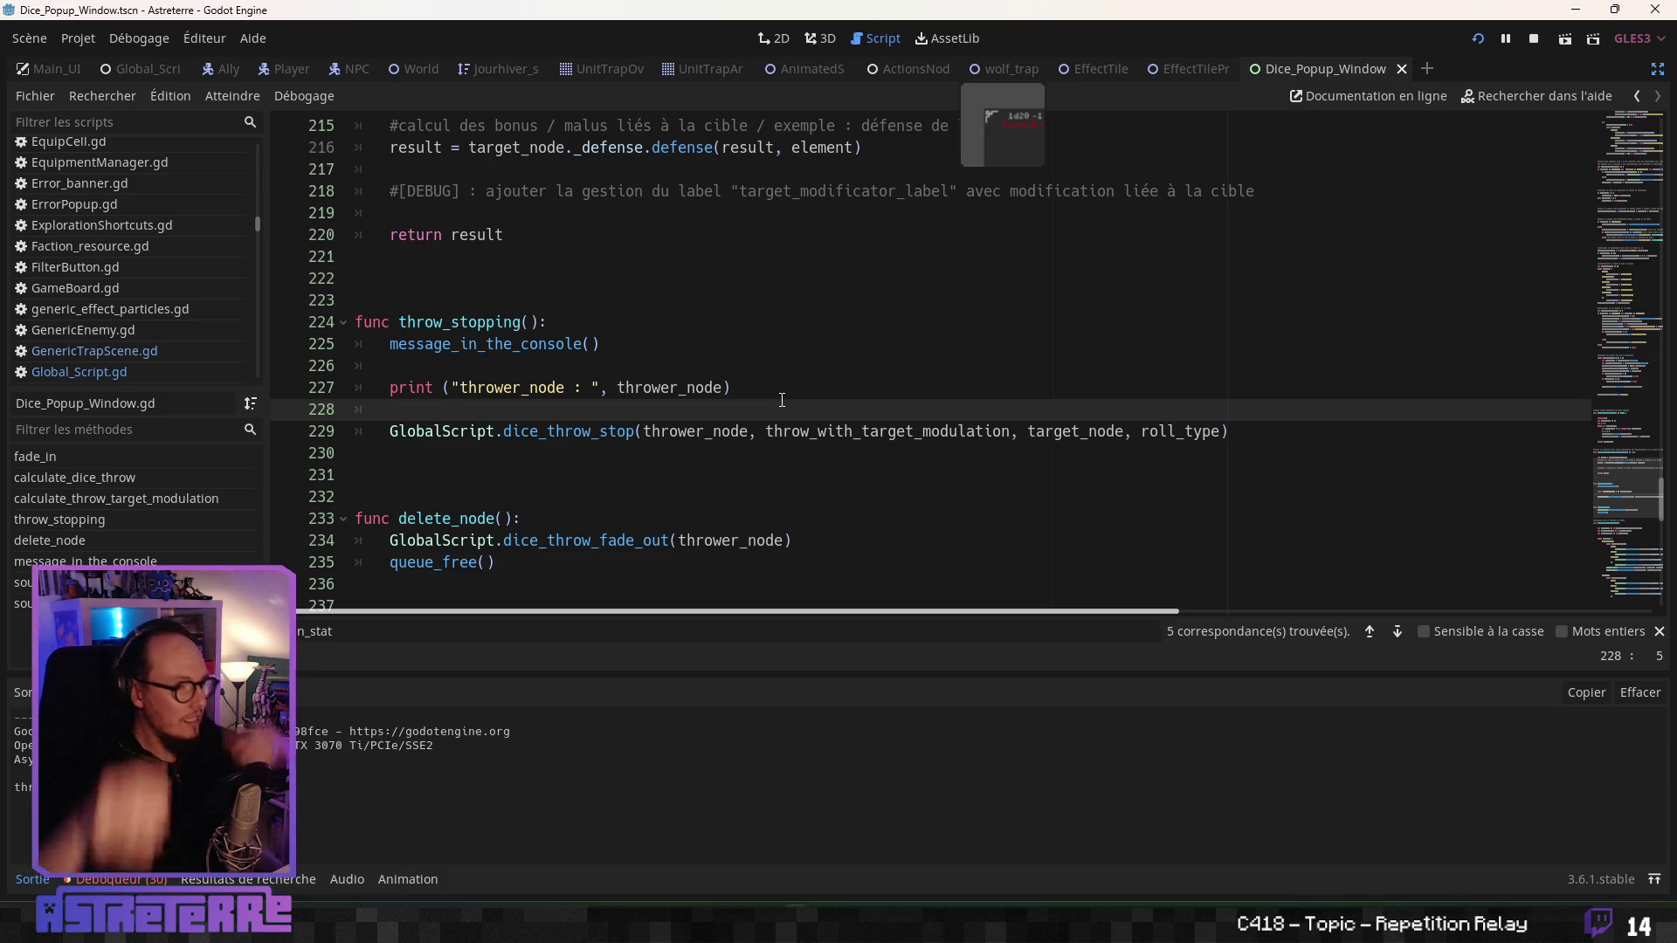
pyautogui.scroll(6, 782, 399)
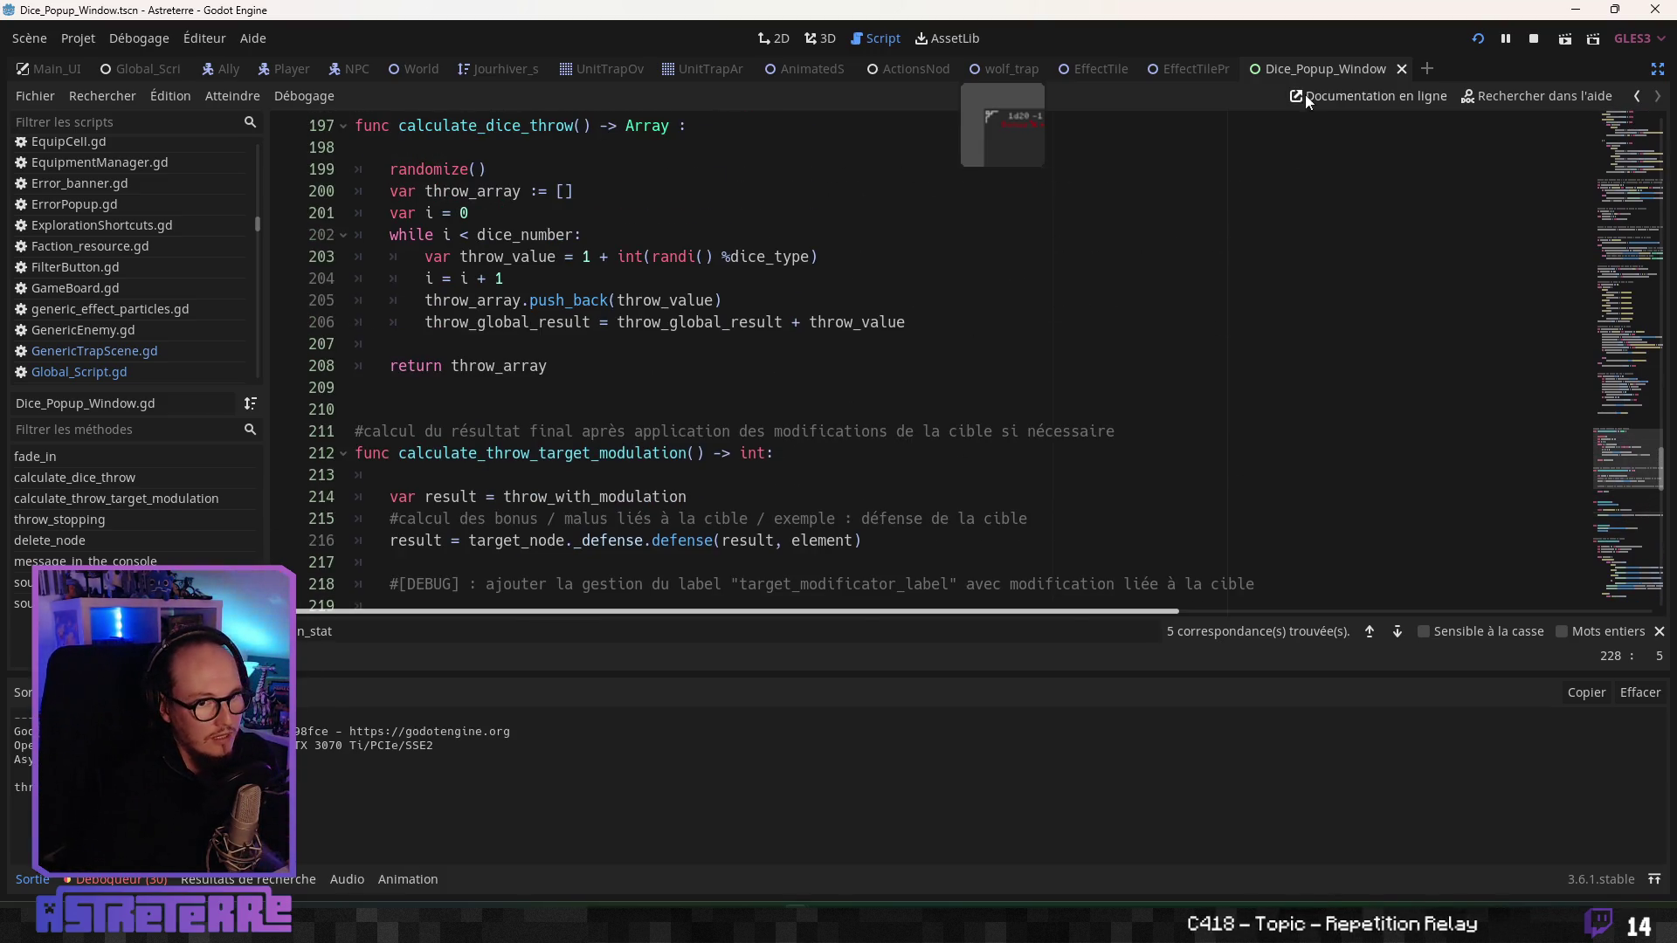
pyautogui.click(1031, 68)
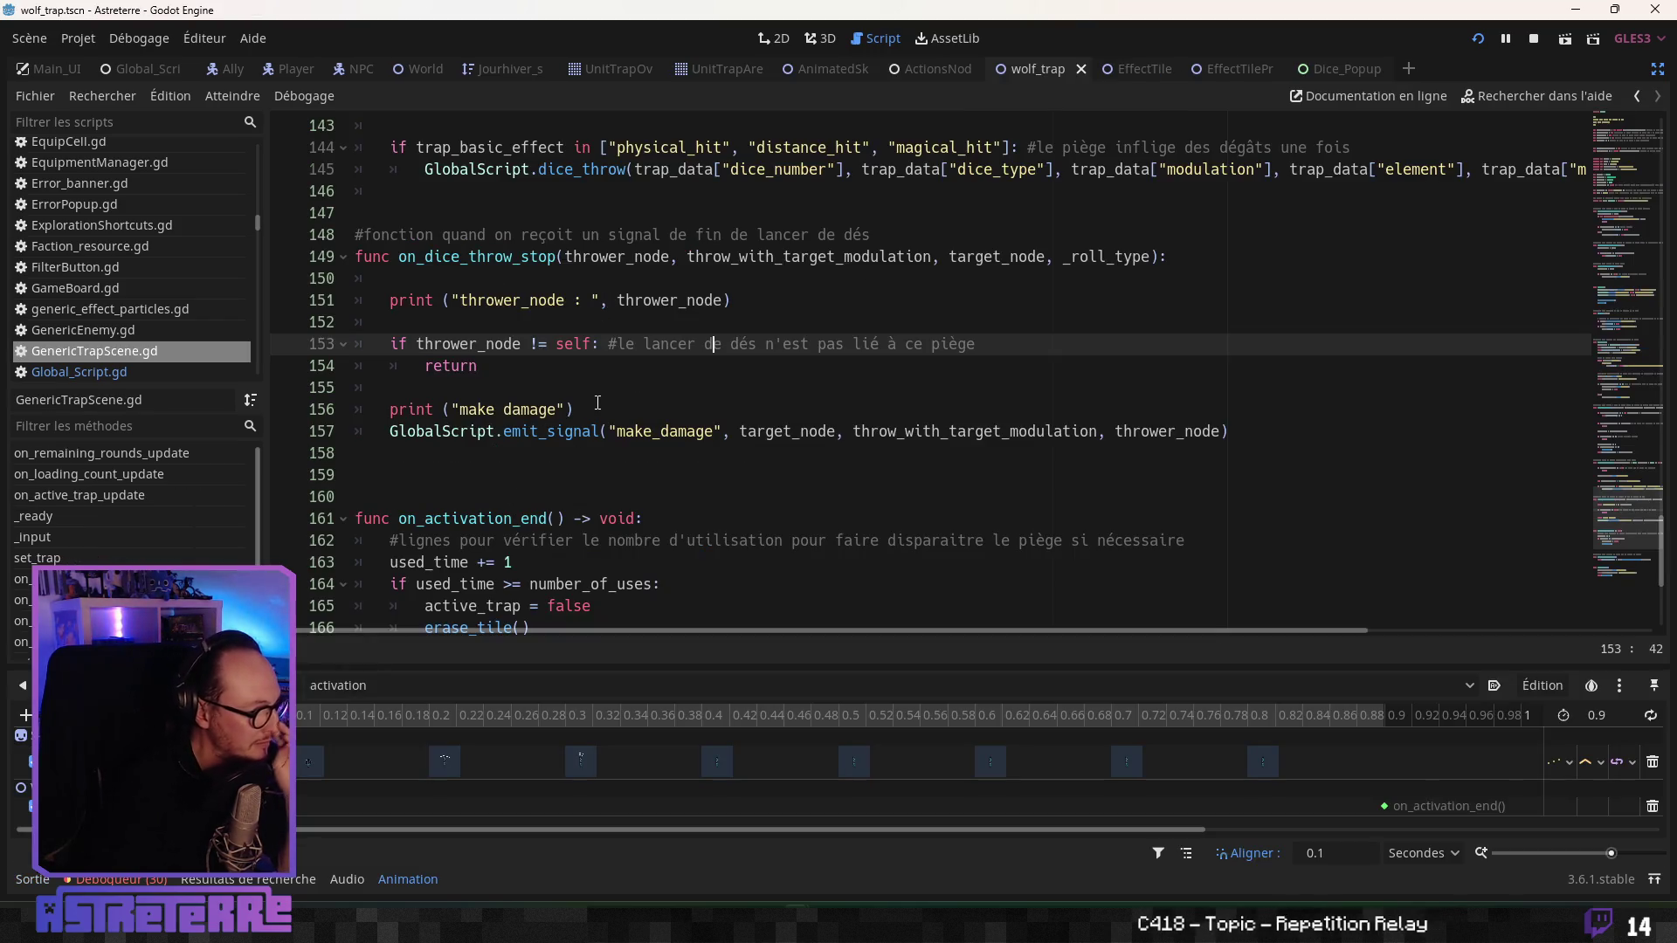
pyautogui.scroll(8, 597, 369)
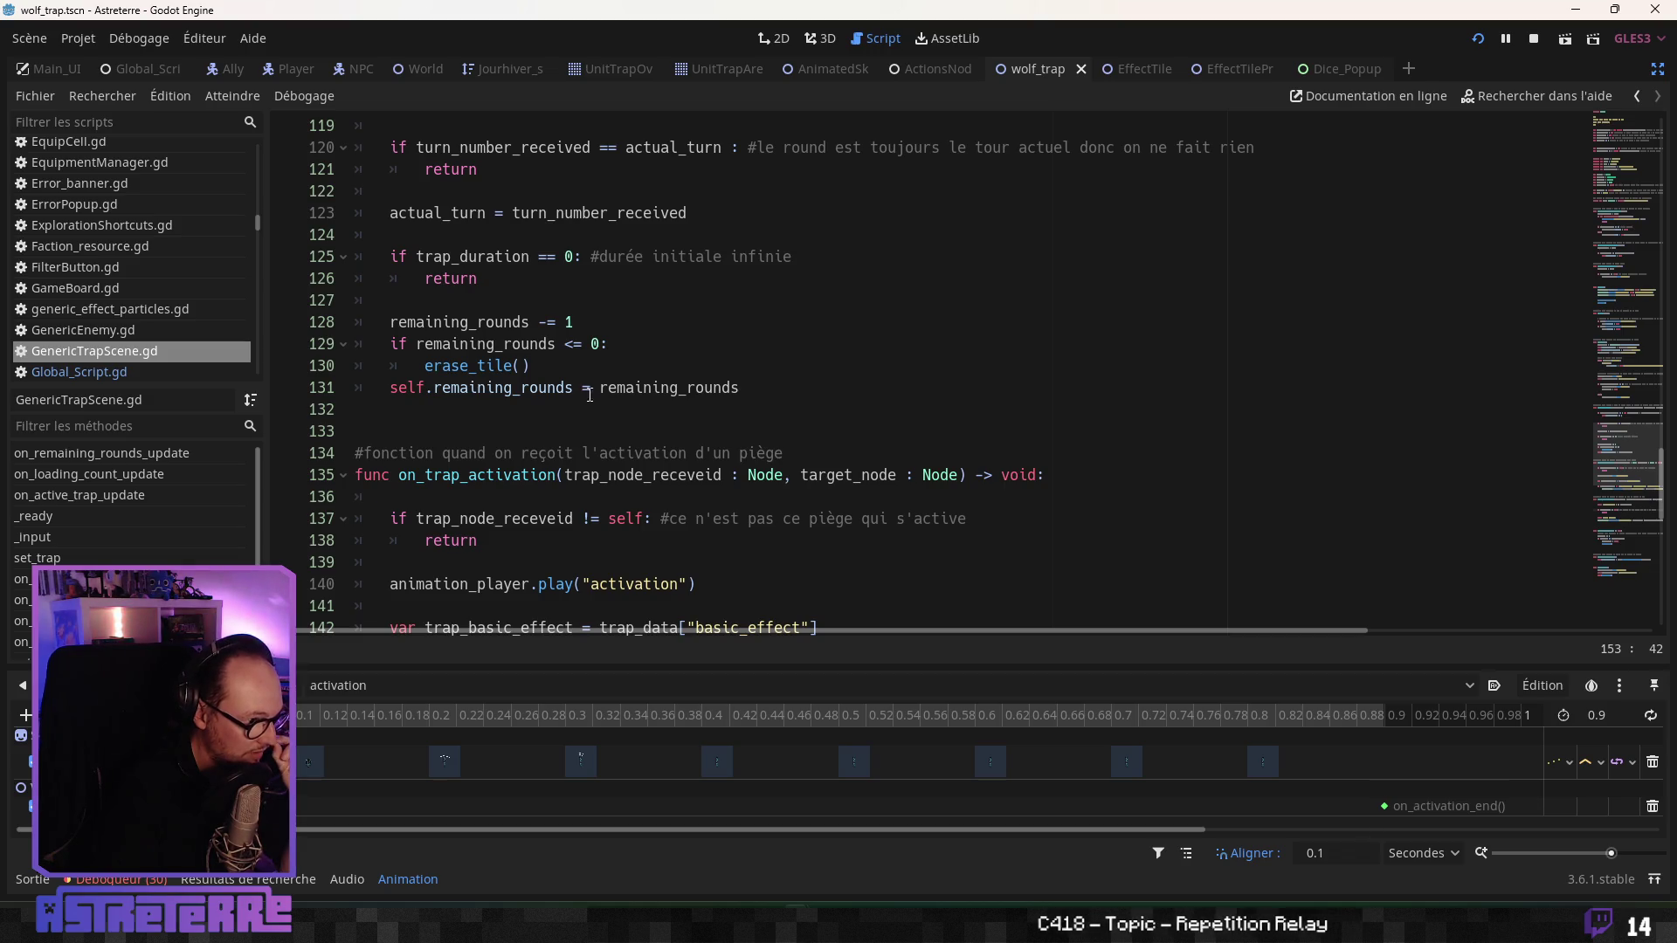
pyautogui.scroll(3, 591, 396)
pyautogui.scroll(4, 591, 396)
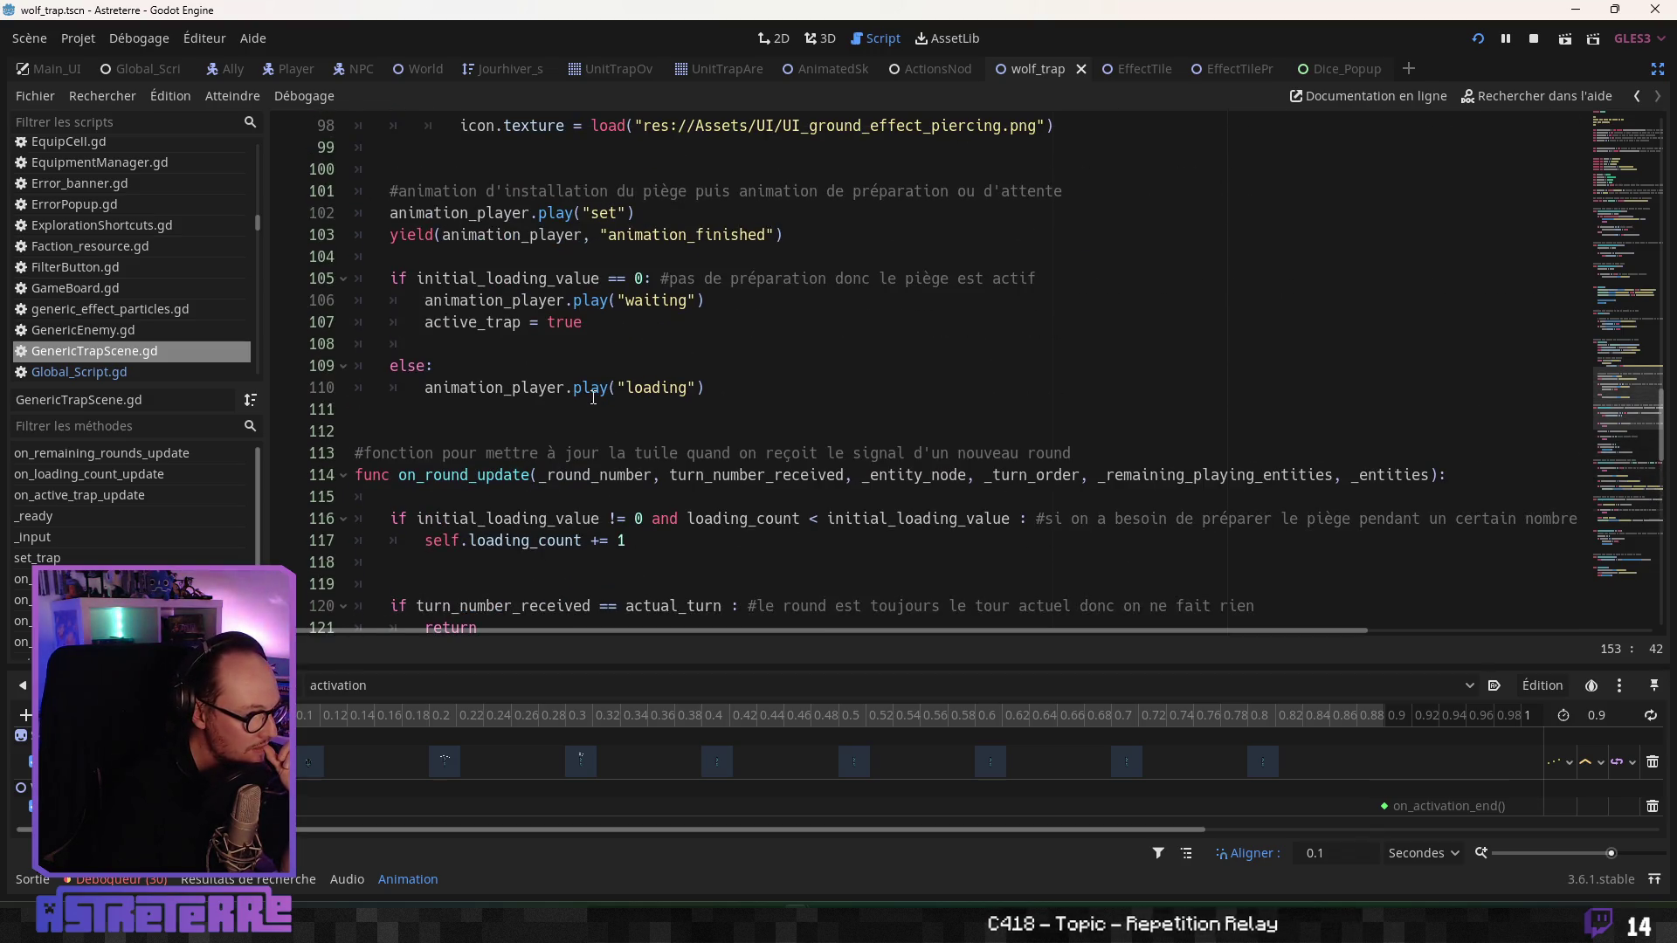
pyautogui.scroll(3, 593, 398)
pyautogui.scroll(-9, 593, 397)
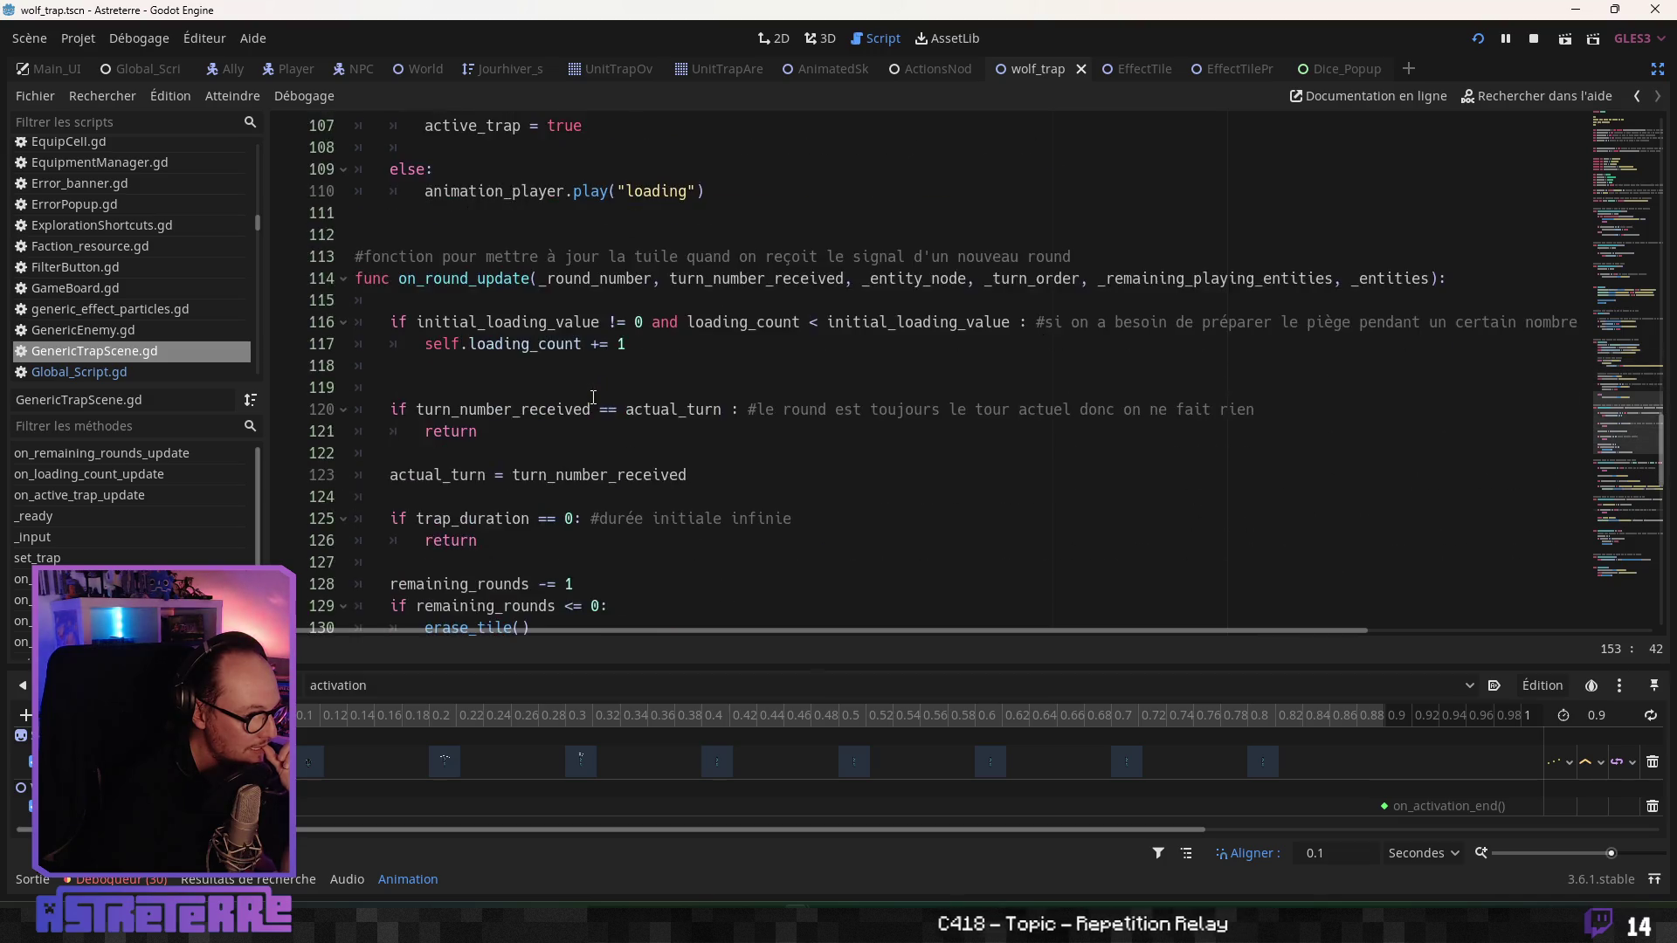
pyautogui.moveTo(530, 432)
pyautogui.mouseDown()
pyautogui.moveTo(347, 439)
pyautogui.moveTo(446, 428)
pyautogui.mouseUp()
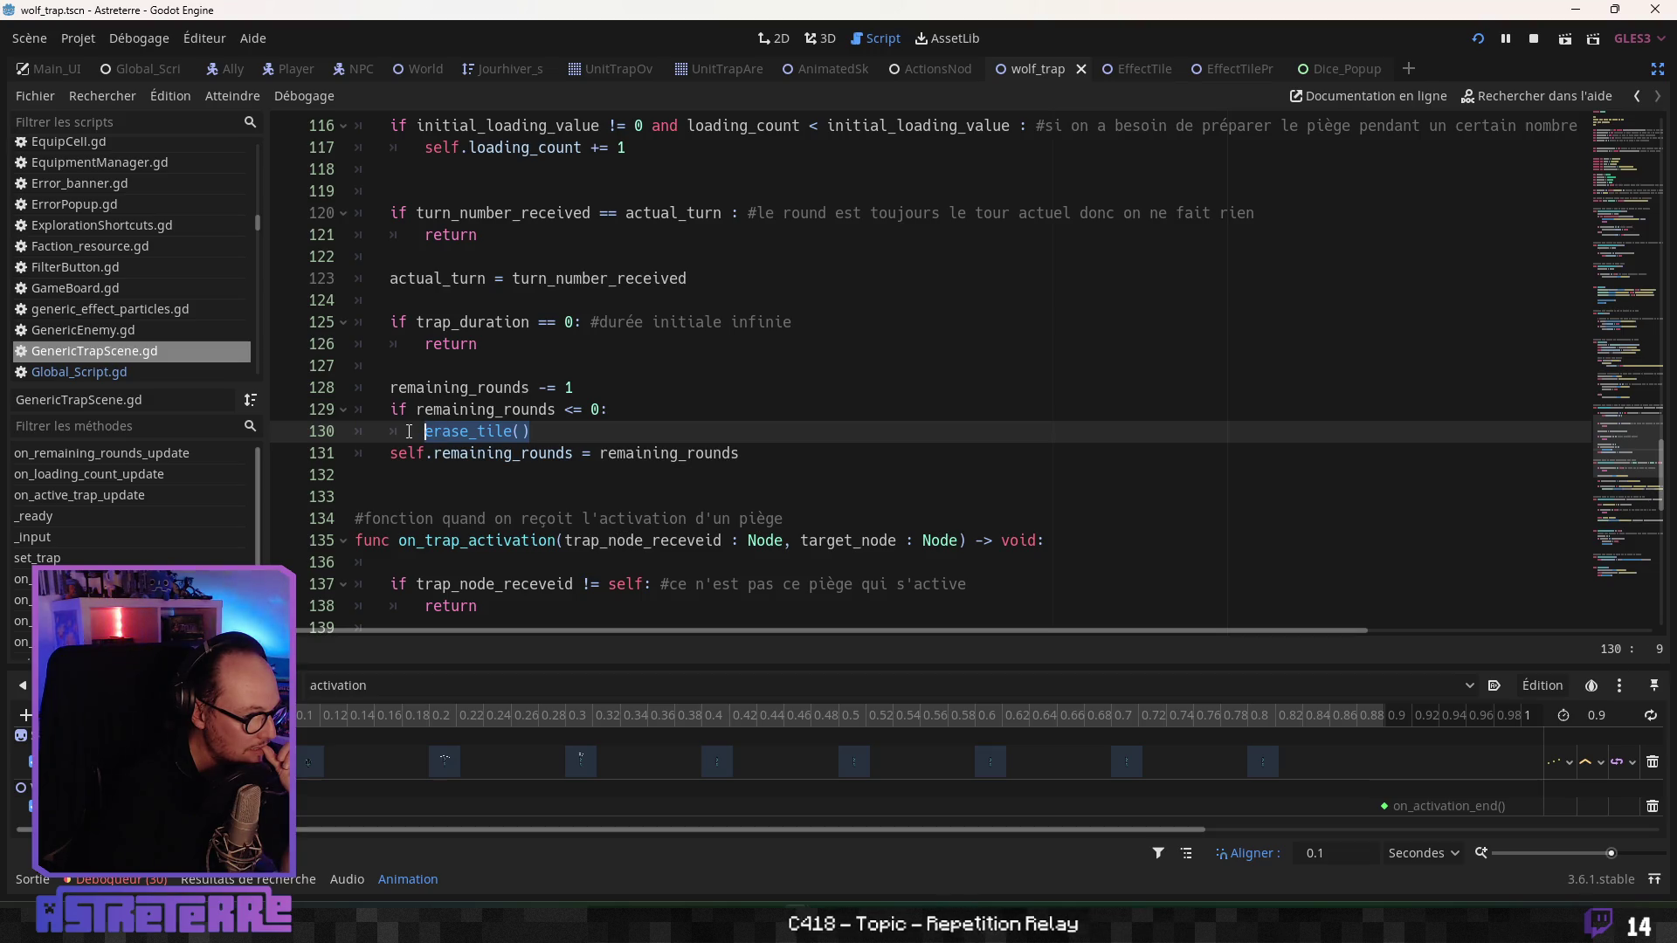
pyautogui.click(572, 434)
pyautogui.press('Return')
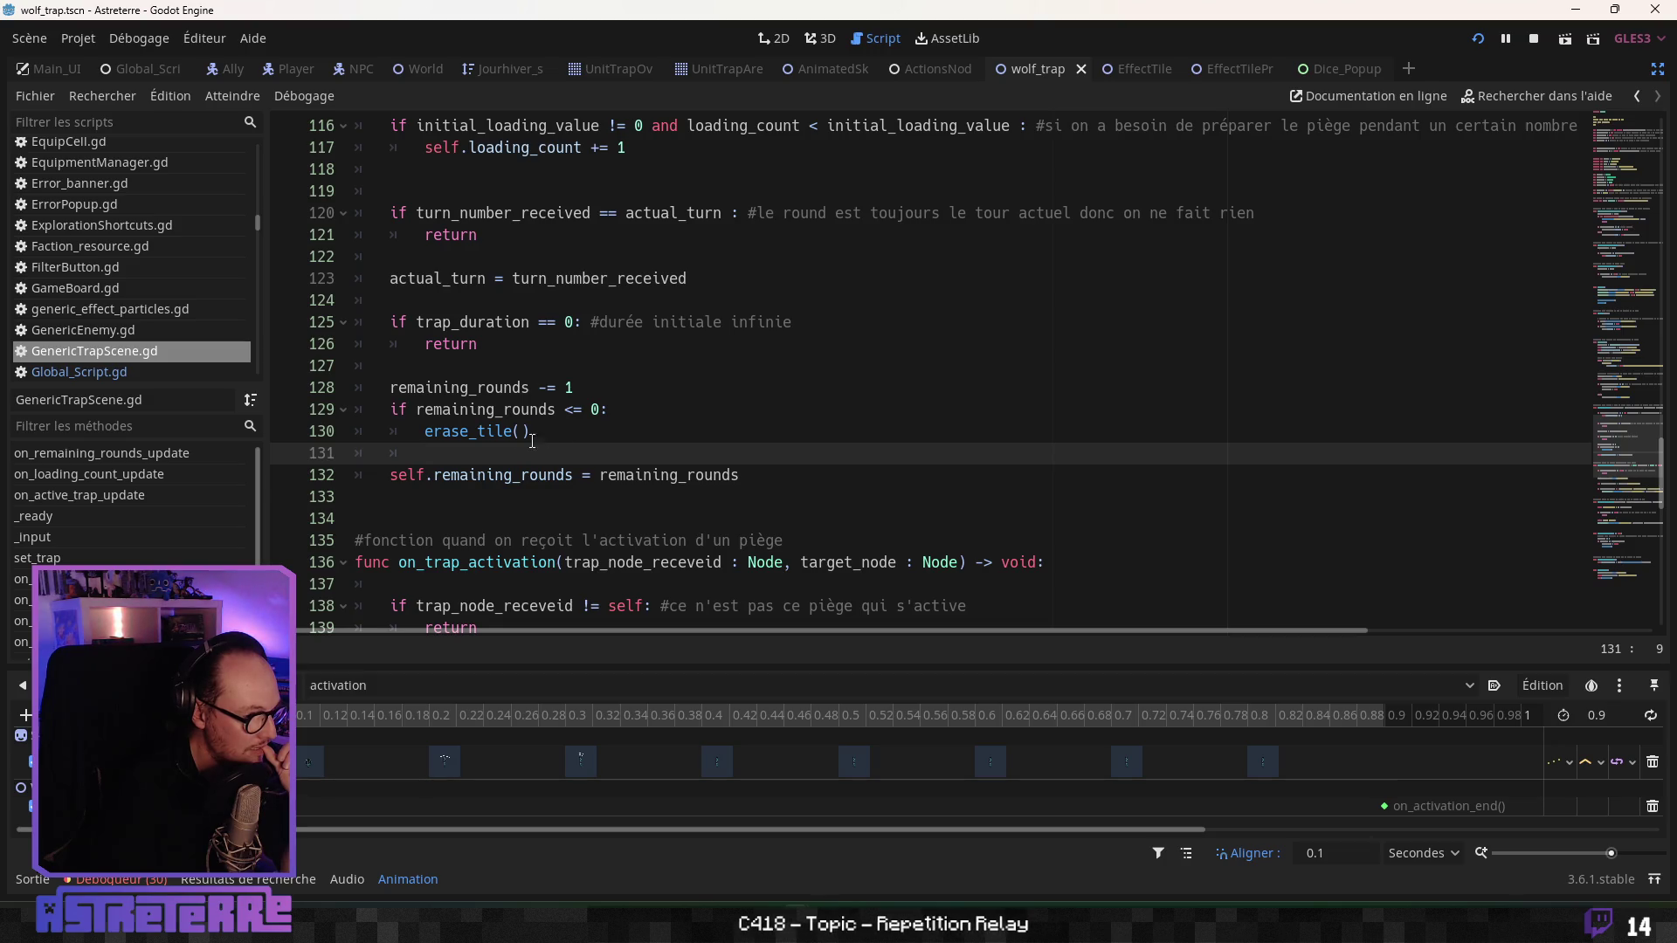
pyautogui.click(551, 431)
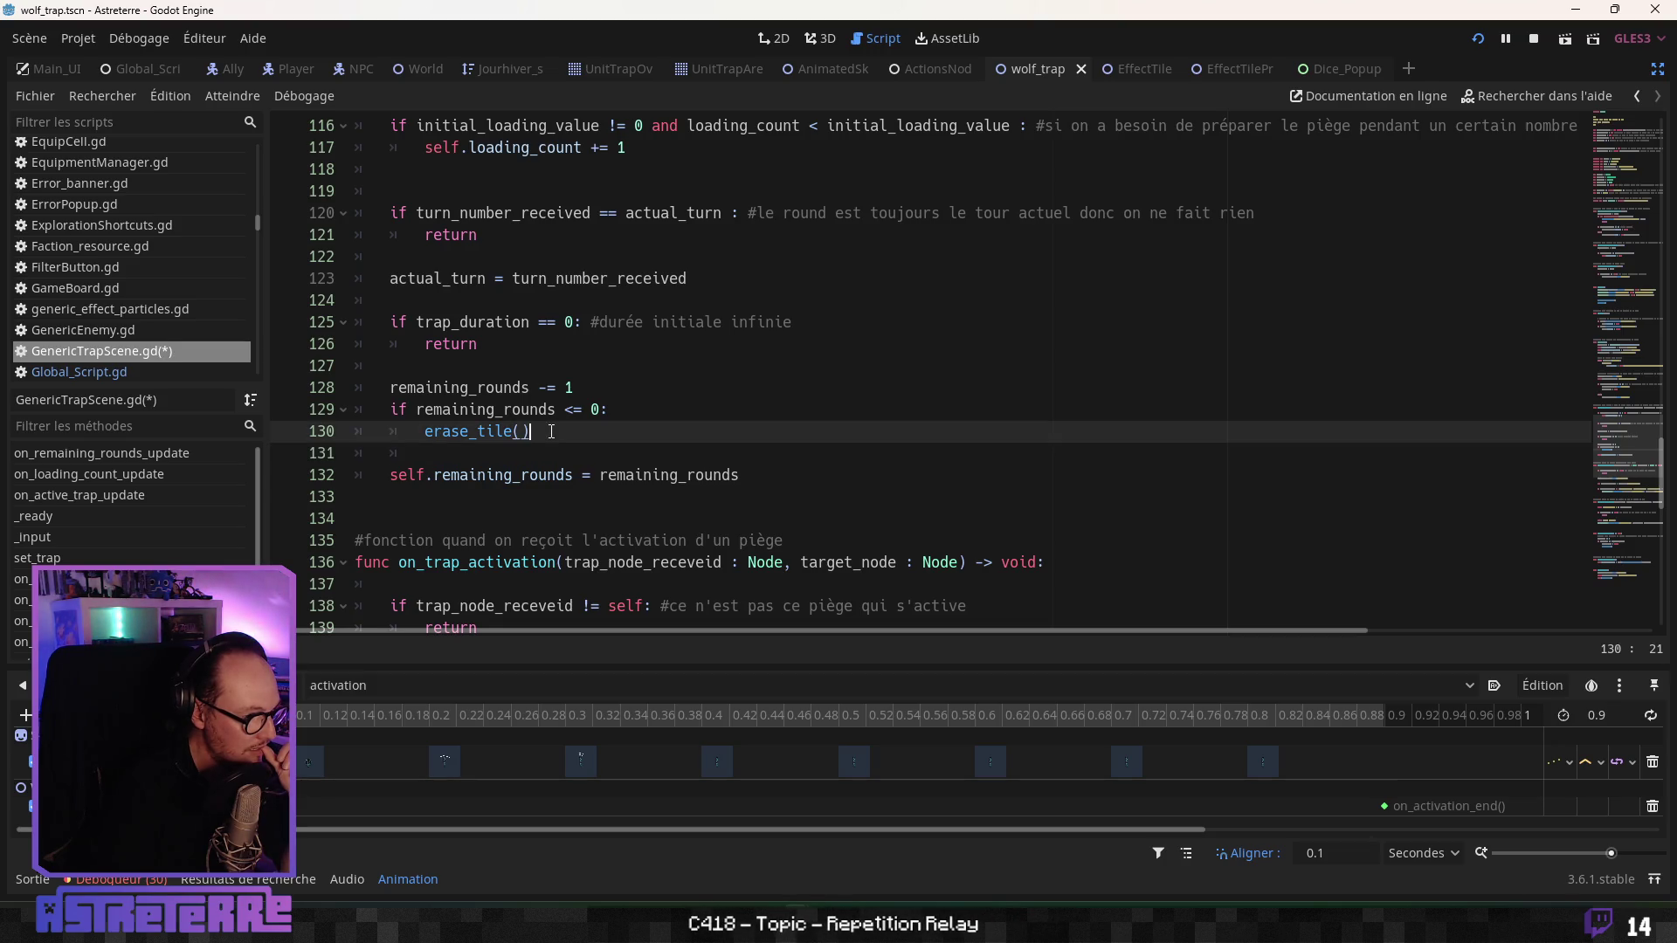
# - Scroll through GenericTrapScene.gd to review on_activation_end and its erase_tile() call
pyautogui.scroll(1, 551, 431)
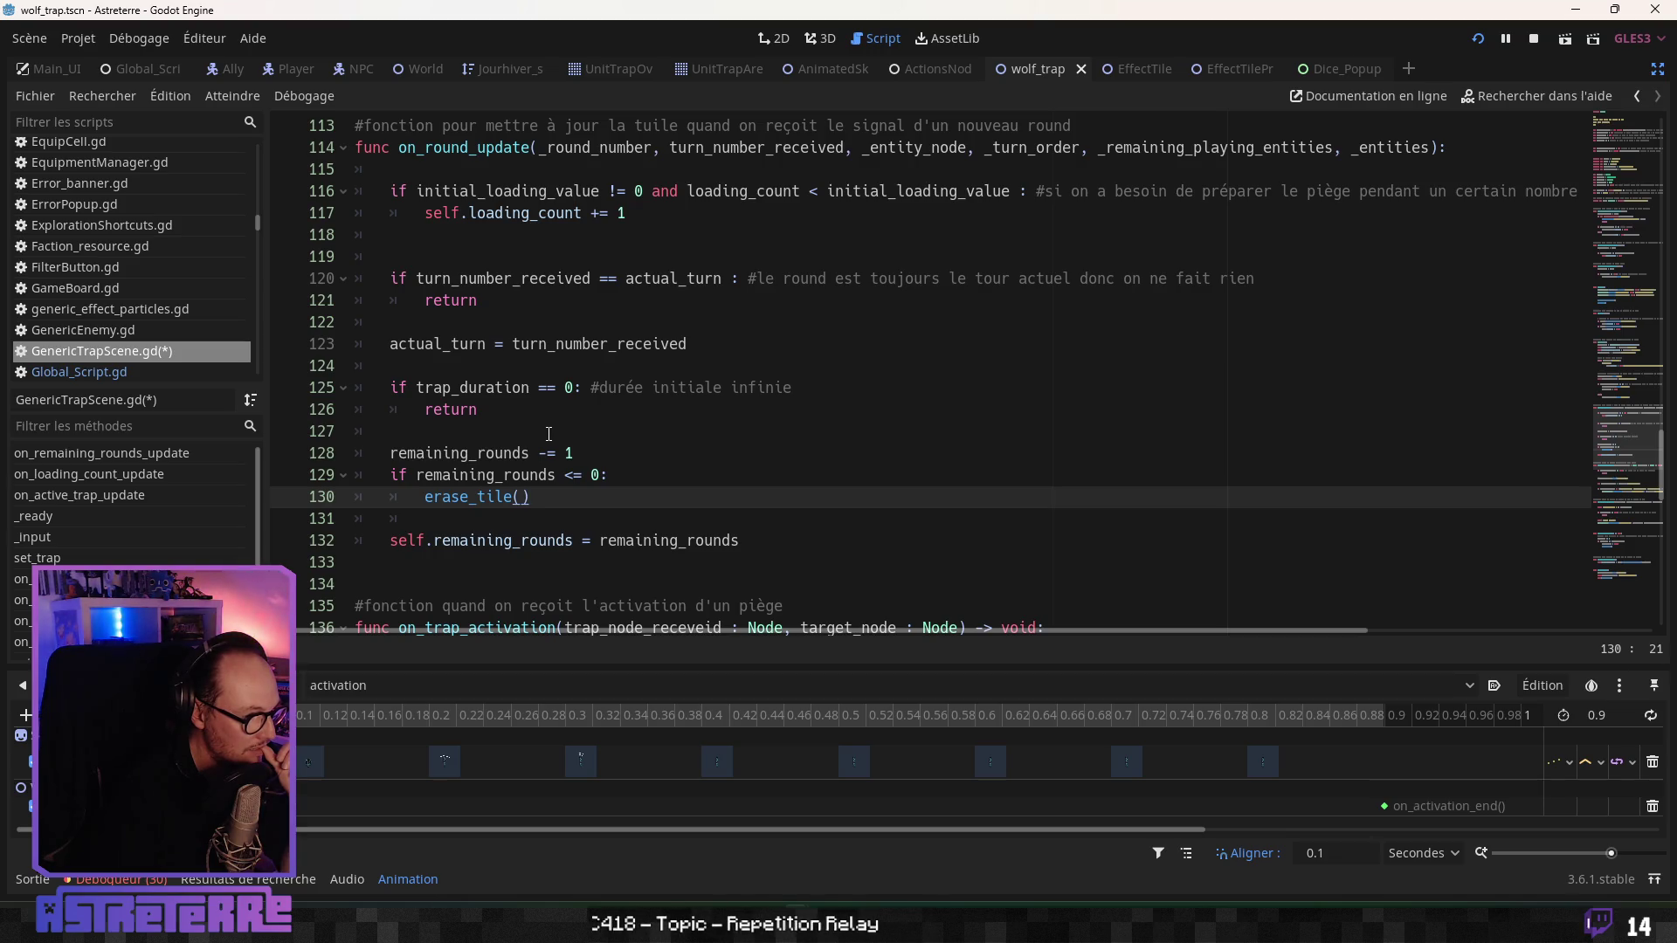
pyautogui.scroll(1, 548, 434)
pyautogui.click(523, 409)
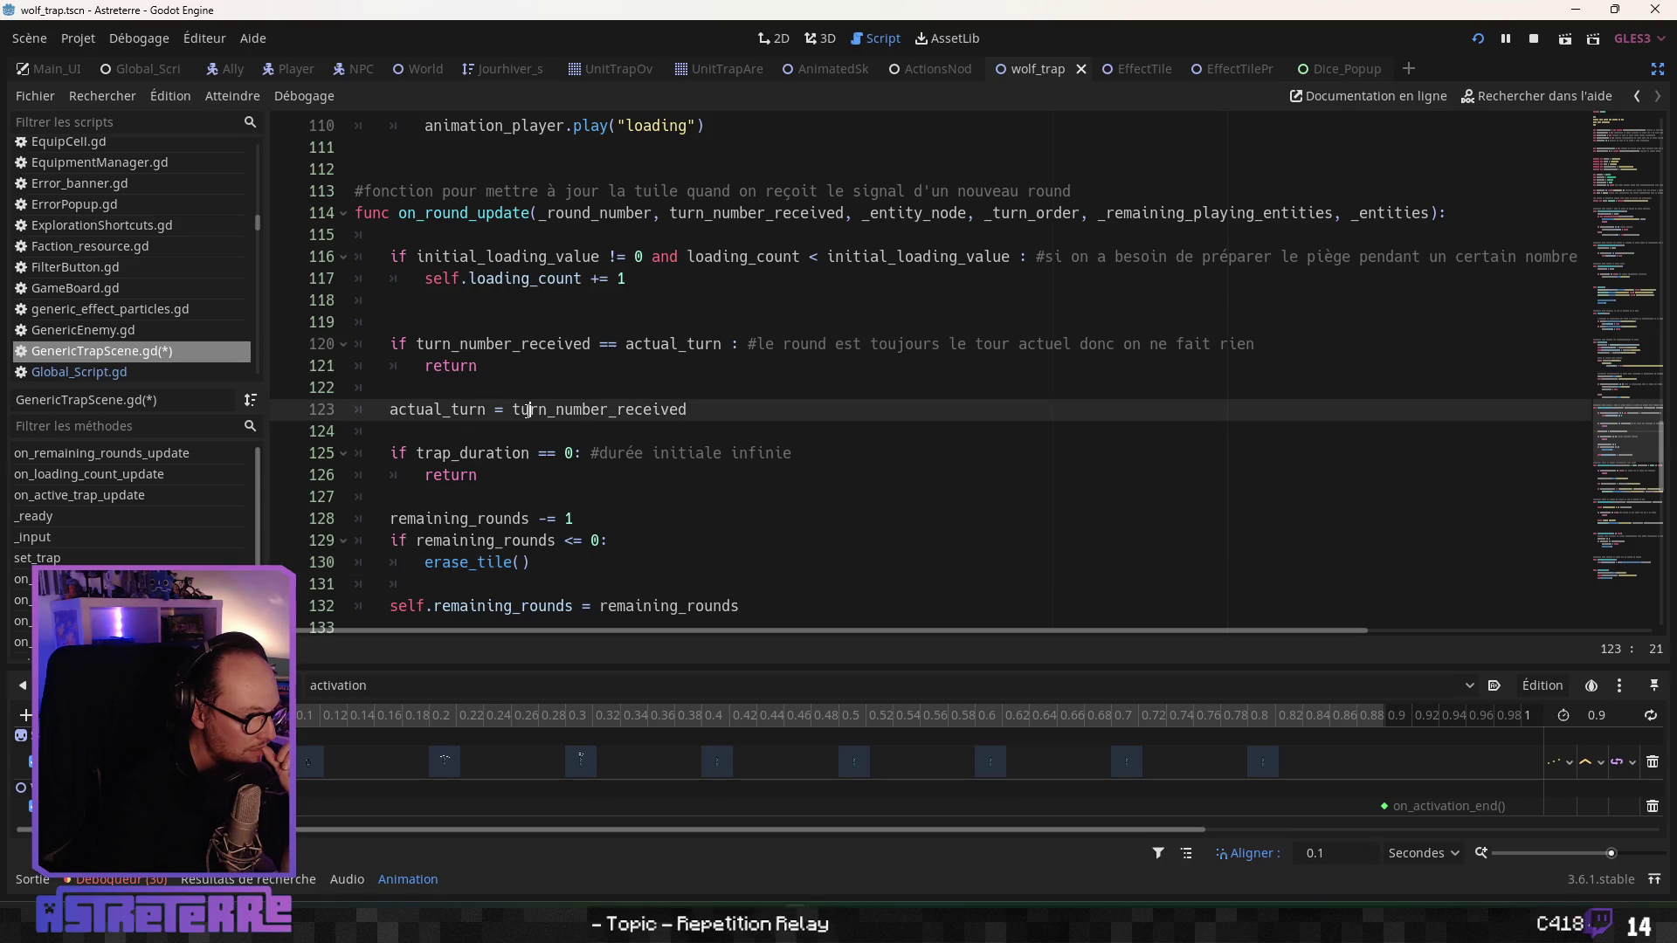
pyautogui.scroll(-2, 524, 410)
pyautogui.scroll(6, 529, 469)
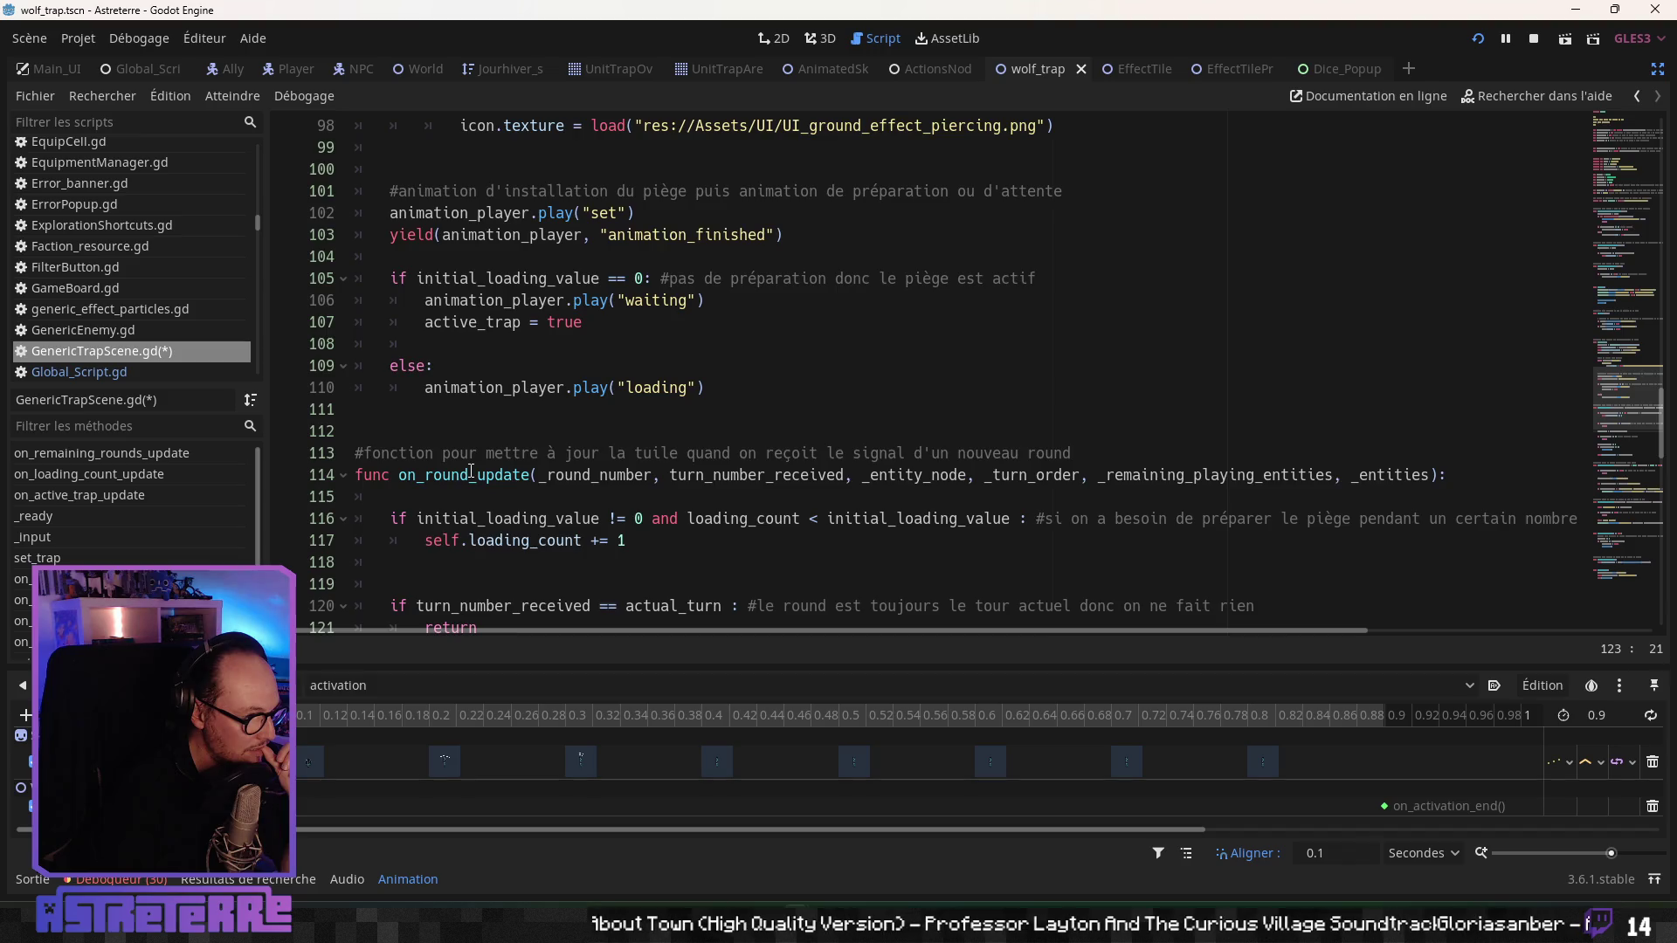
pyautogui.scroll(9, 471, 472)
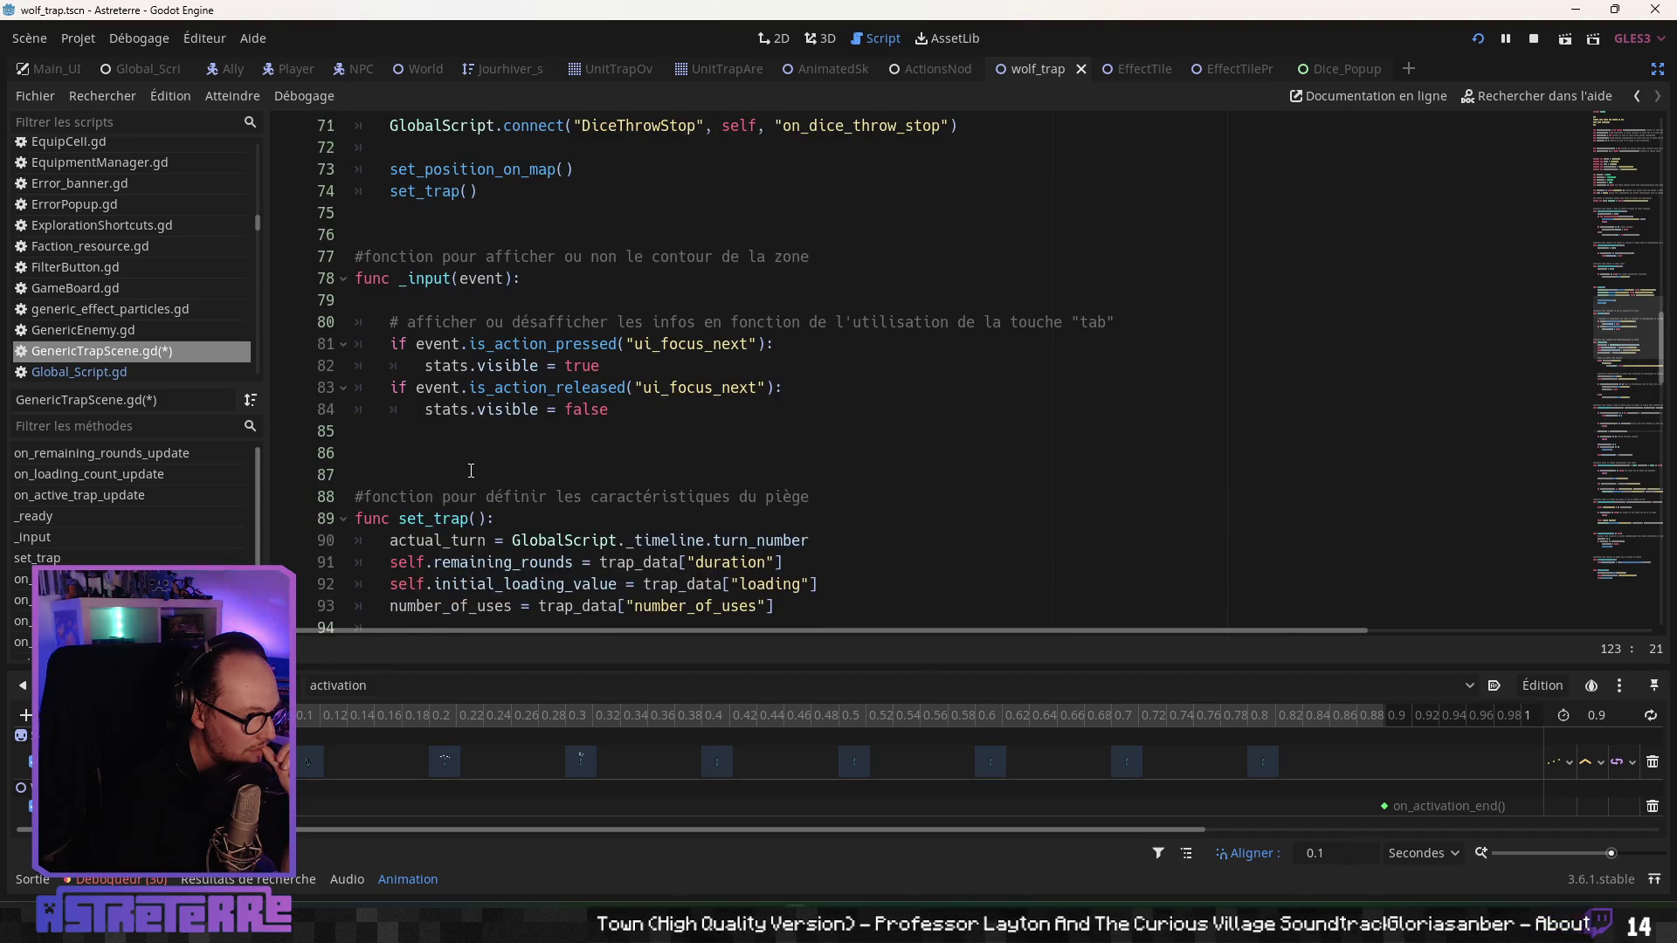
pyautogui.scroll(6, 470, 472)
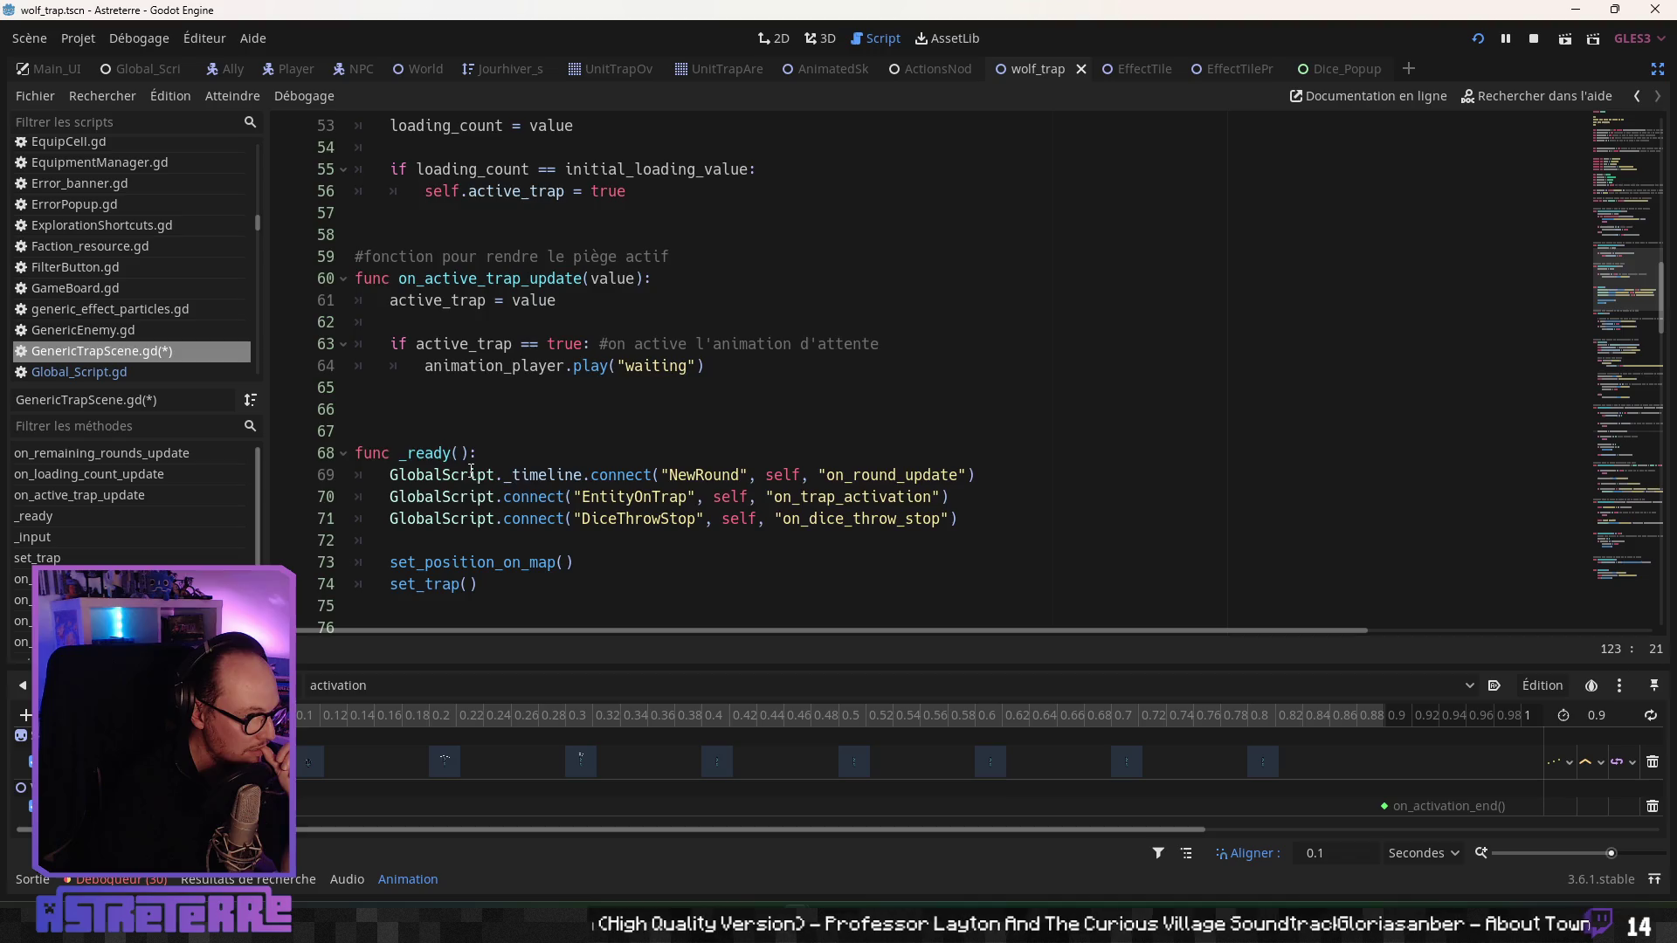
pyautogui.scroll(3, 471, 471)
pyautogui.scroll(6, 471, 472)
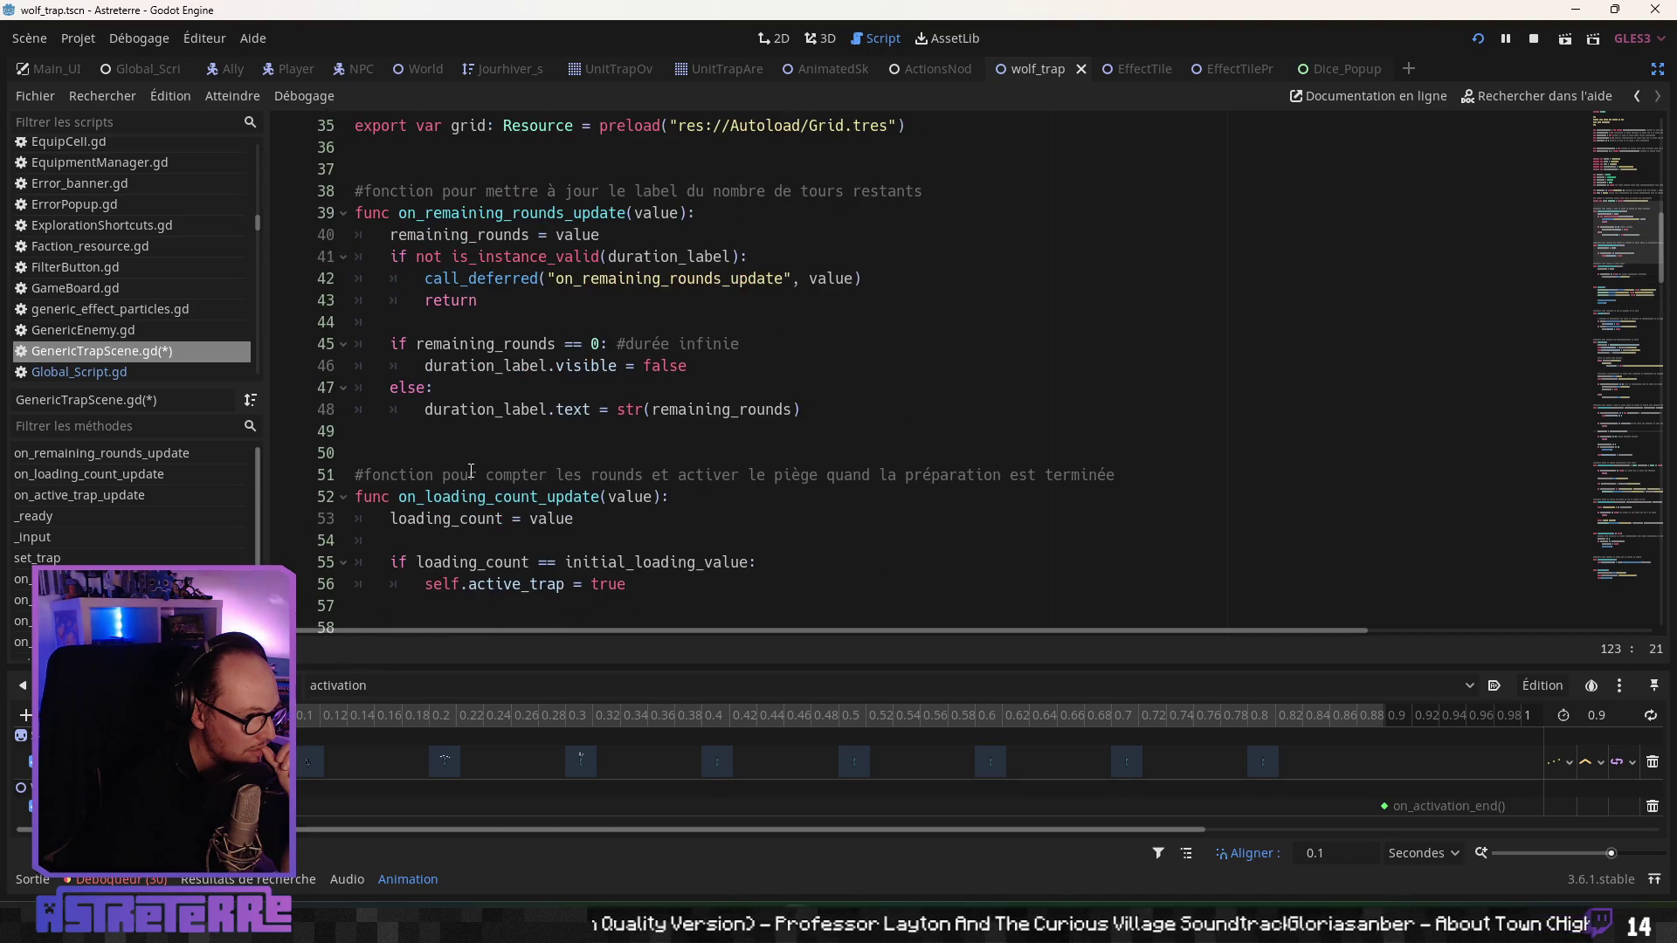
pyautogui.scroll(-5, 470, 472)
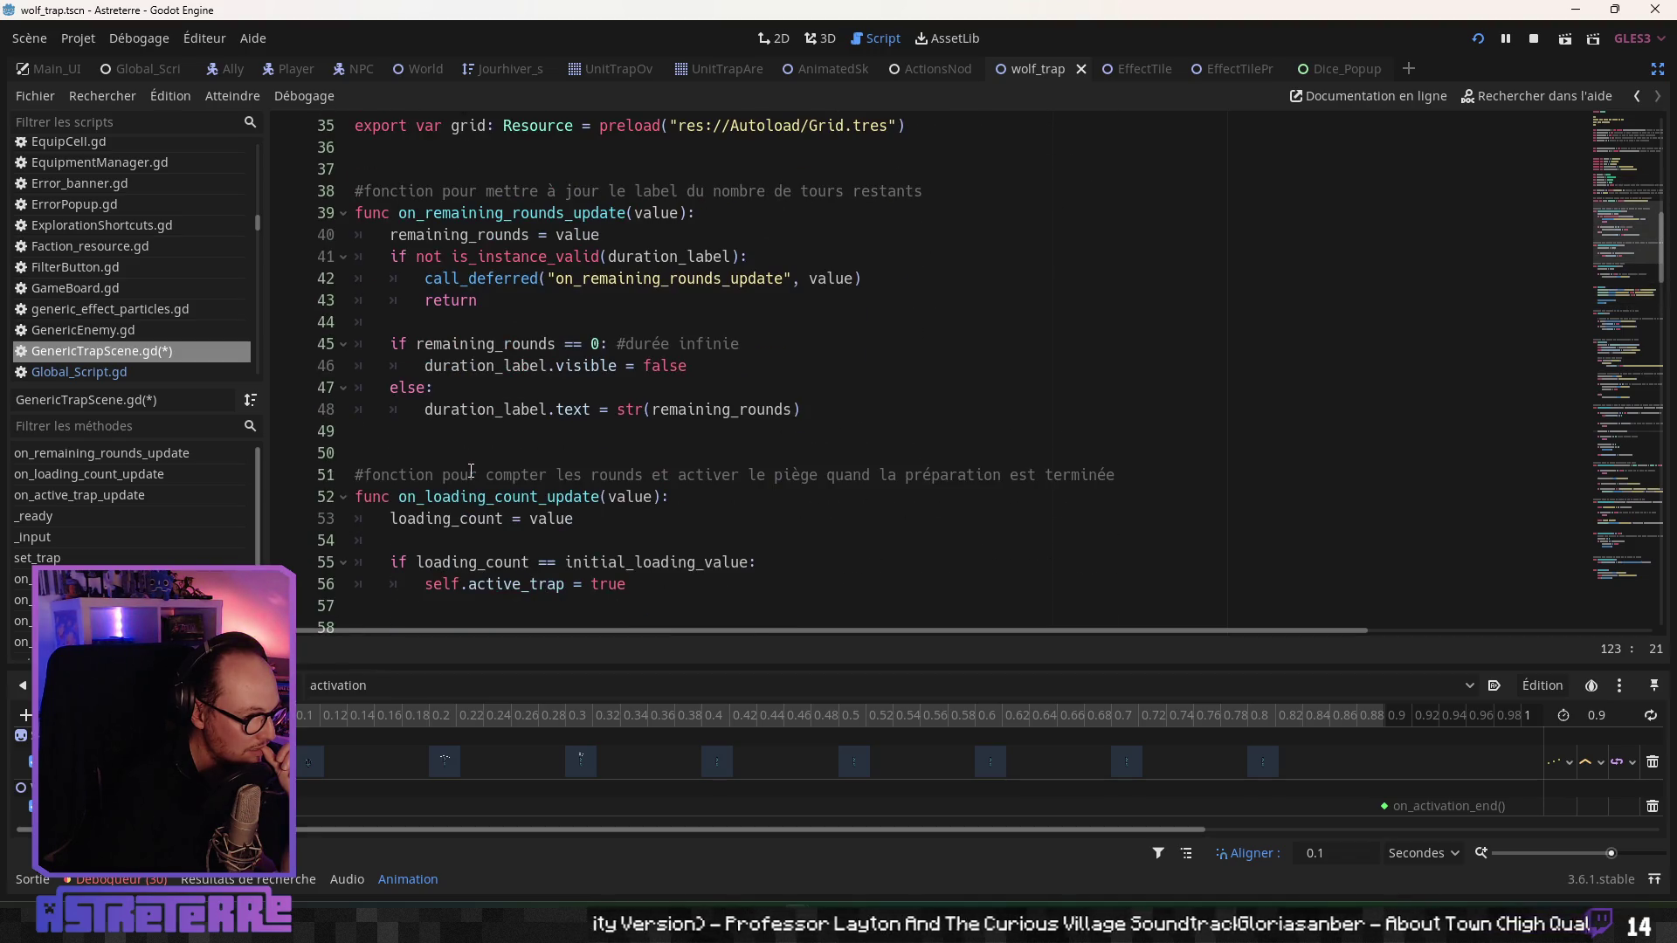
pyautogui.scroll(-3, 471, 472)
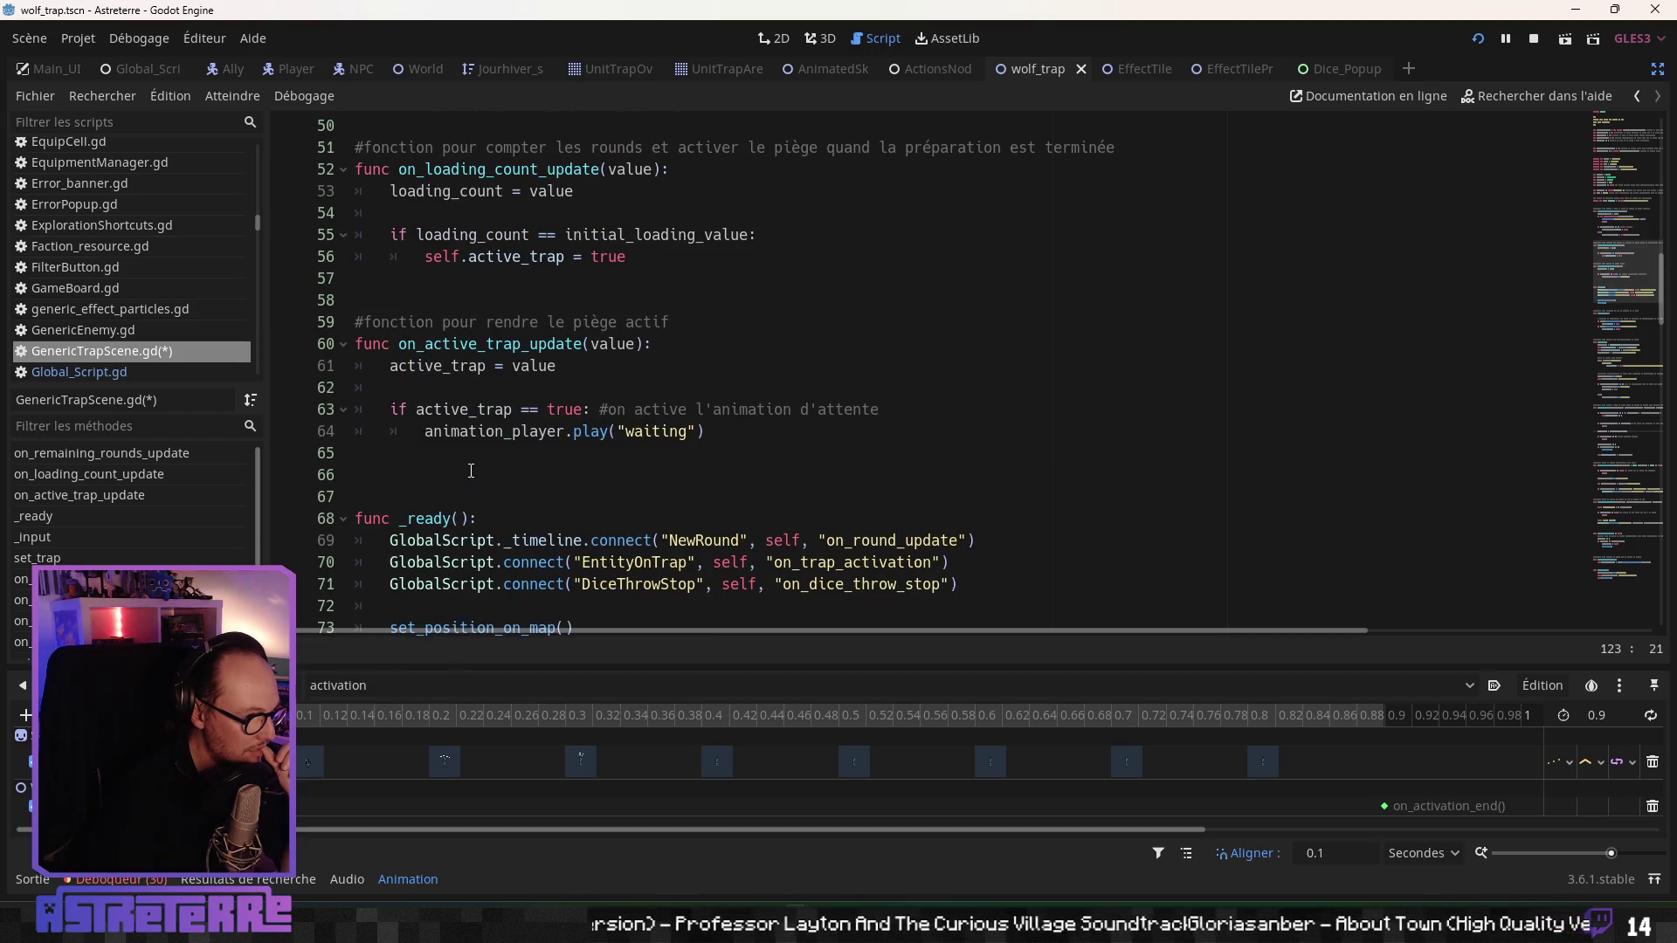
pyautogui.click(481, 441)
pyautogui.scroll(-7, 483, 464)
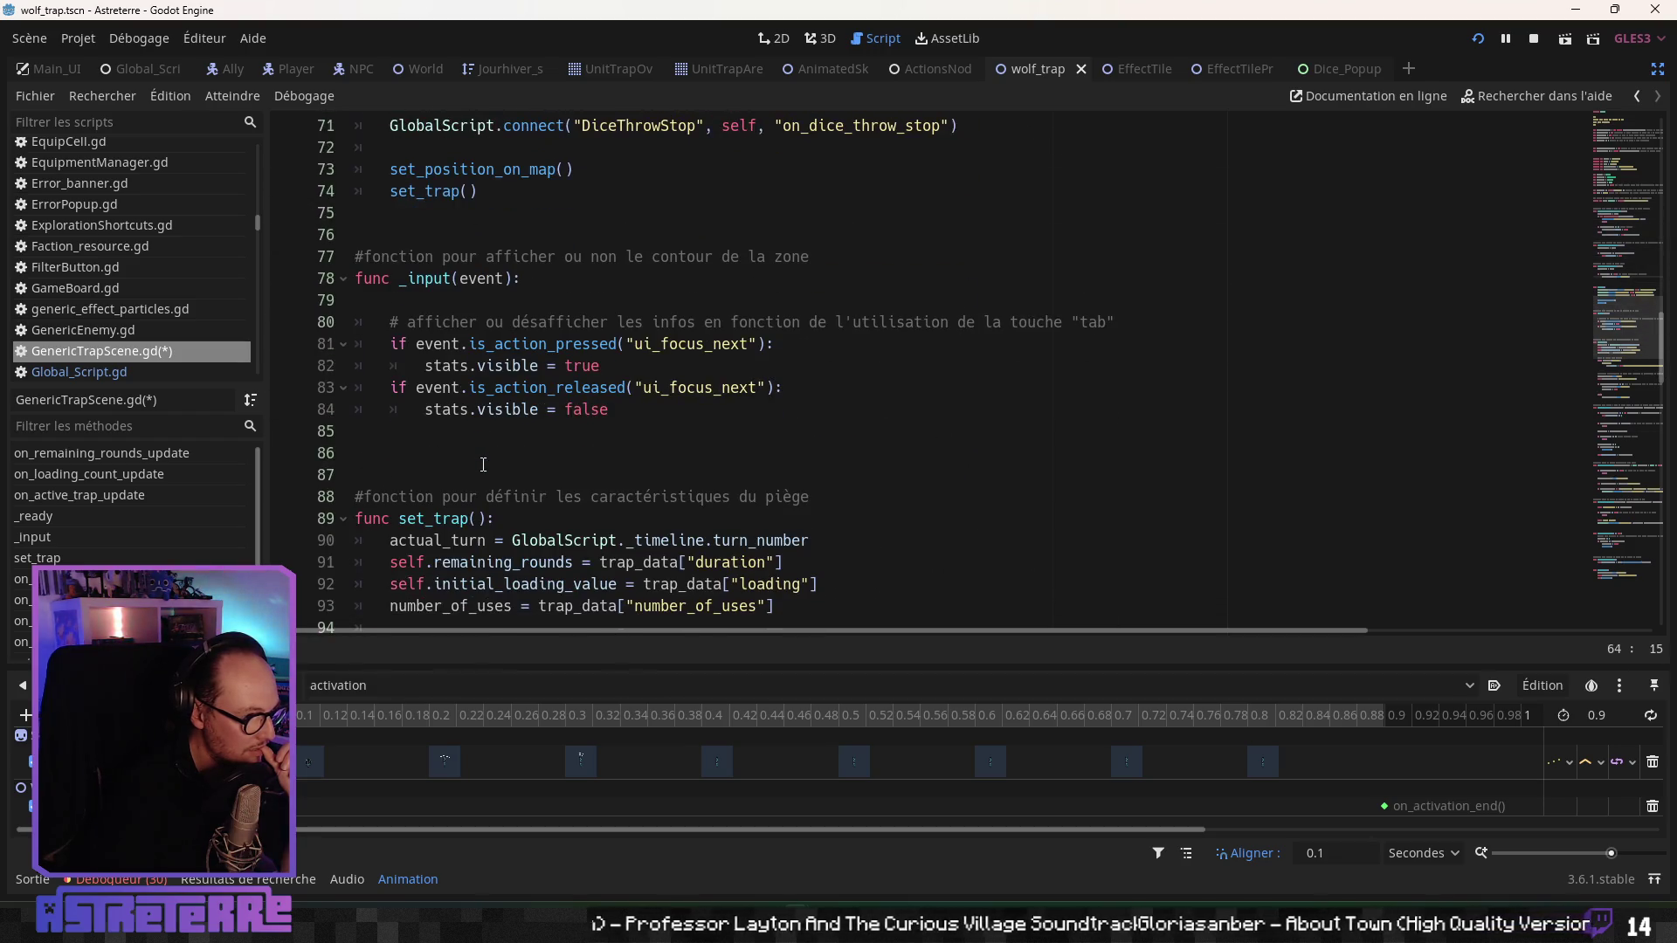
pyautogui.scroll(2, 483, 464)
pyautogui.scroll(-7, 483, 464)
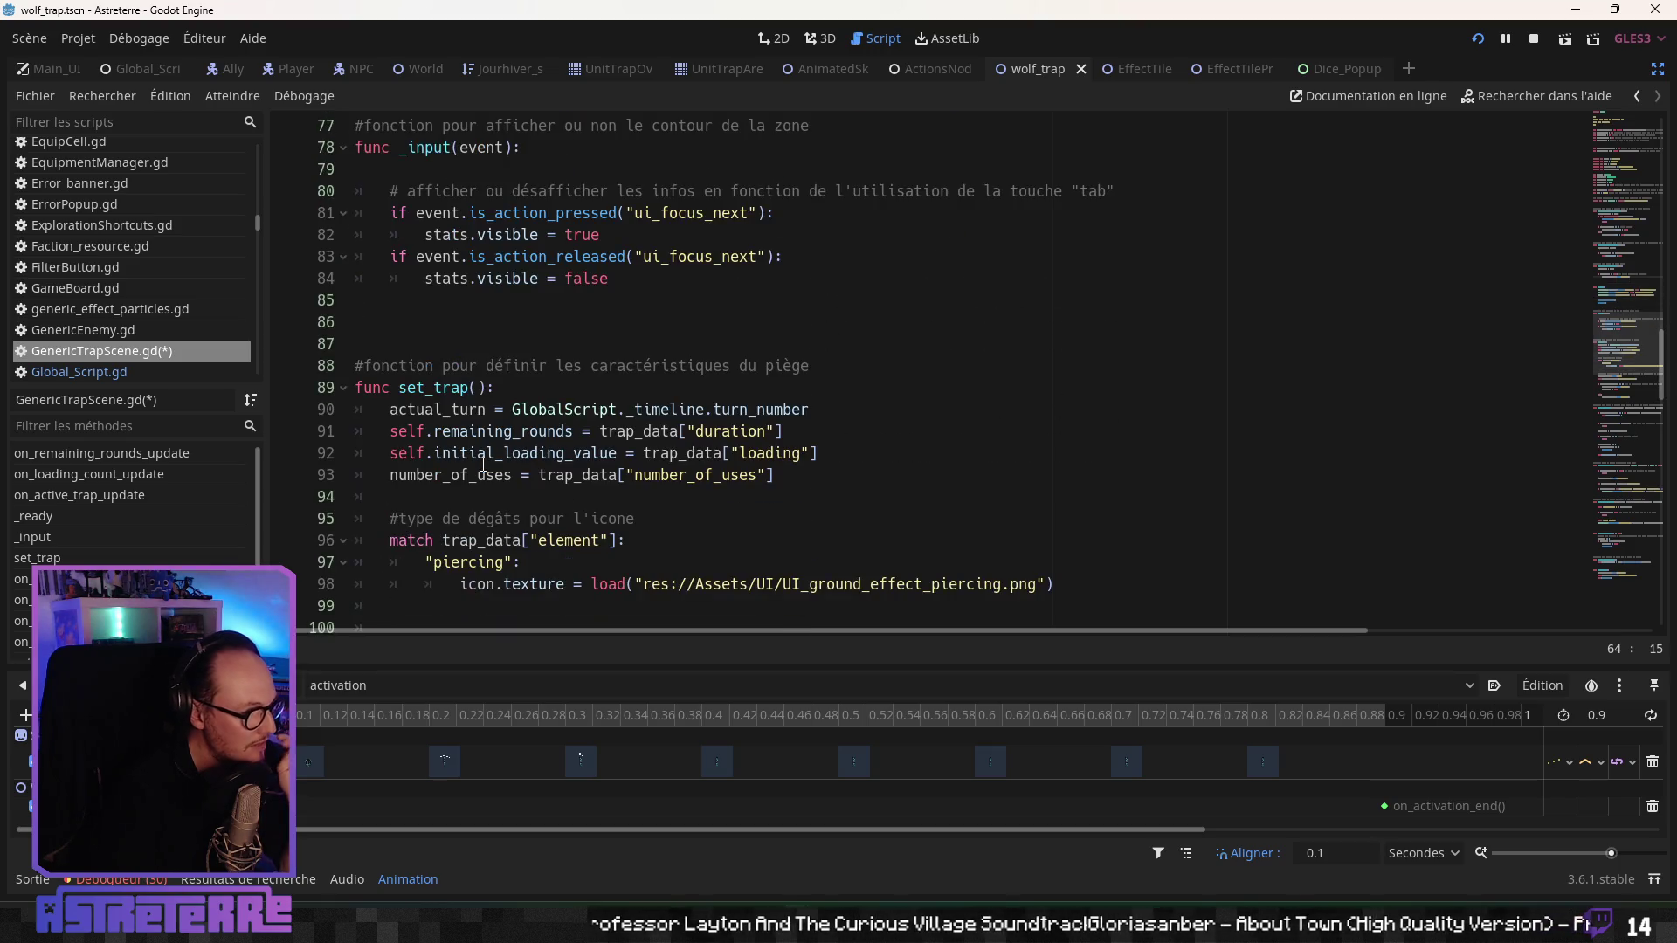
pyautogui.scroll(-8, 483, 464)
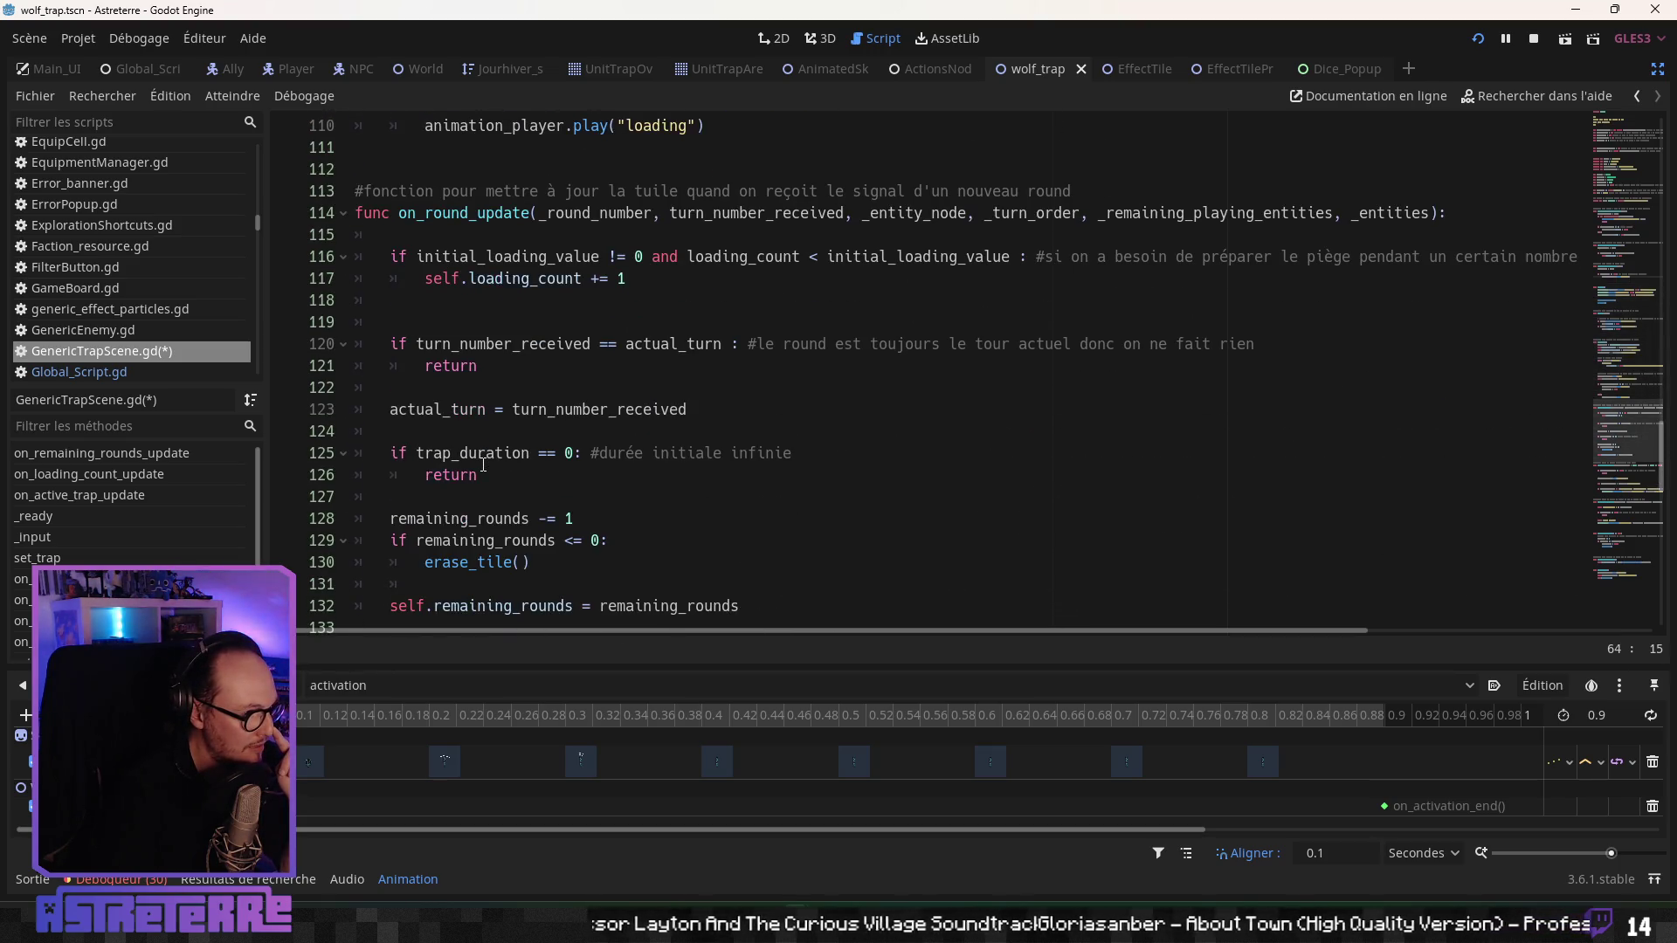
pyautogui.scroll(-9, 483, 463)
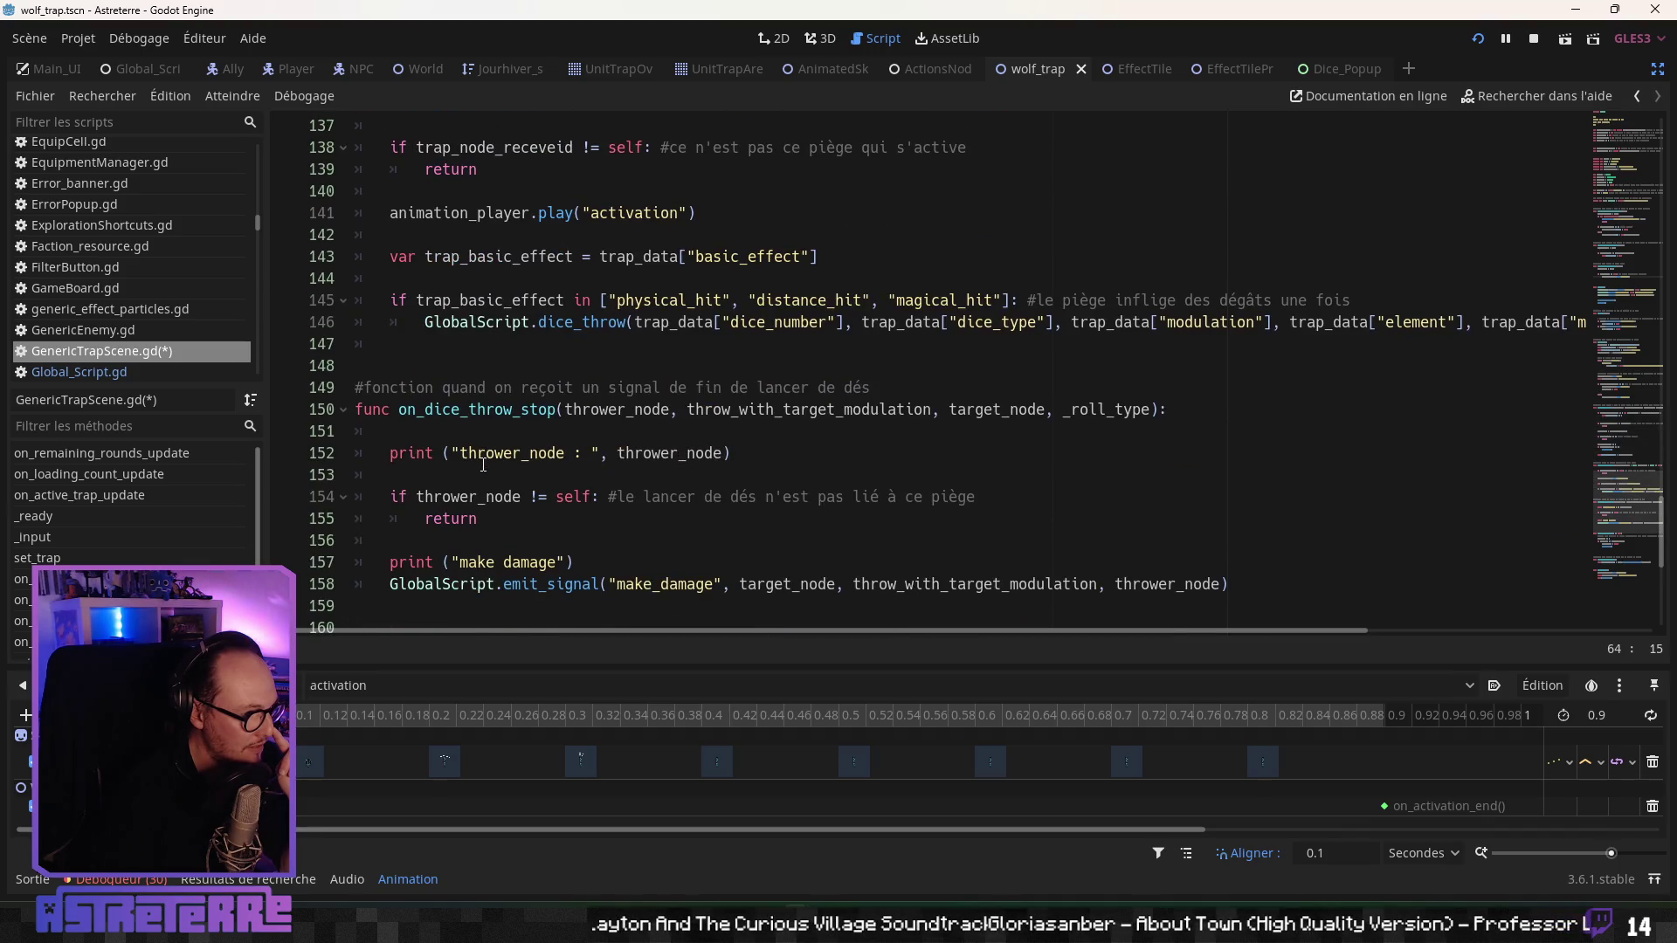
pyautogui.scroll(1, 483, 463)
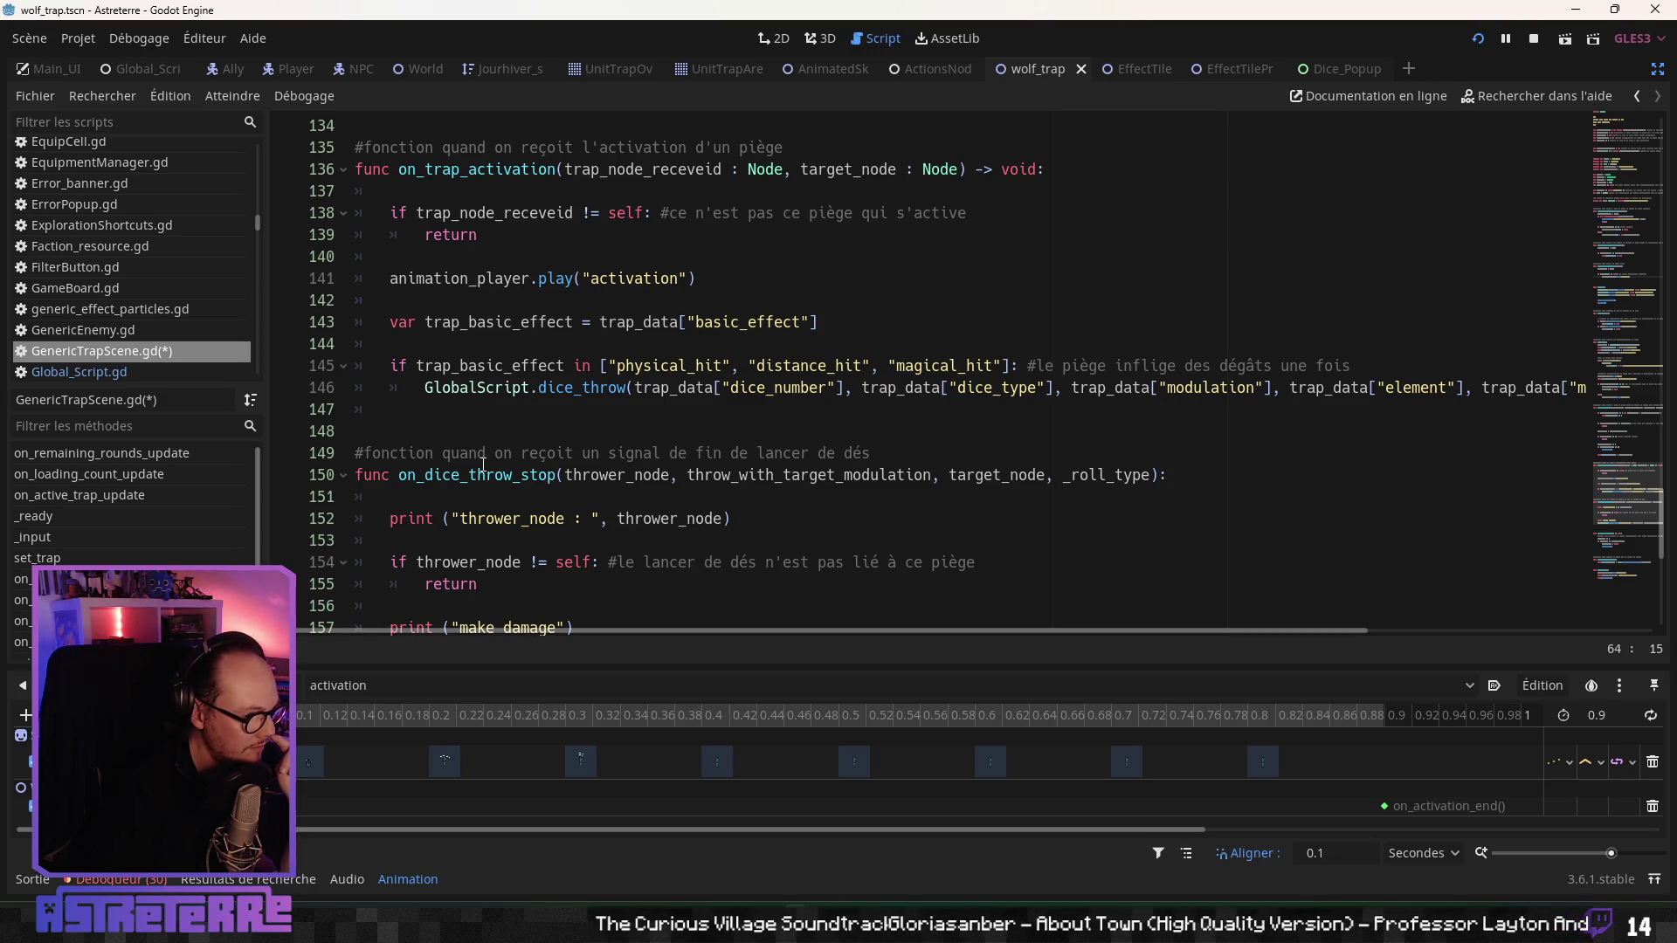
pyautogui.scroll(-6, 483, 464)
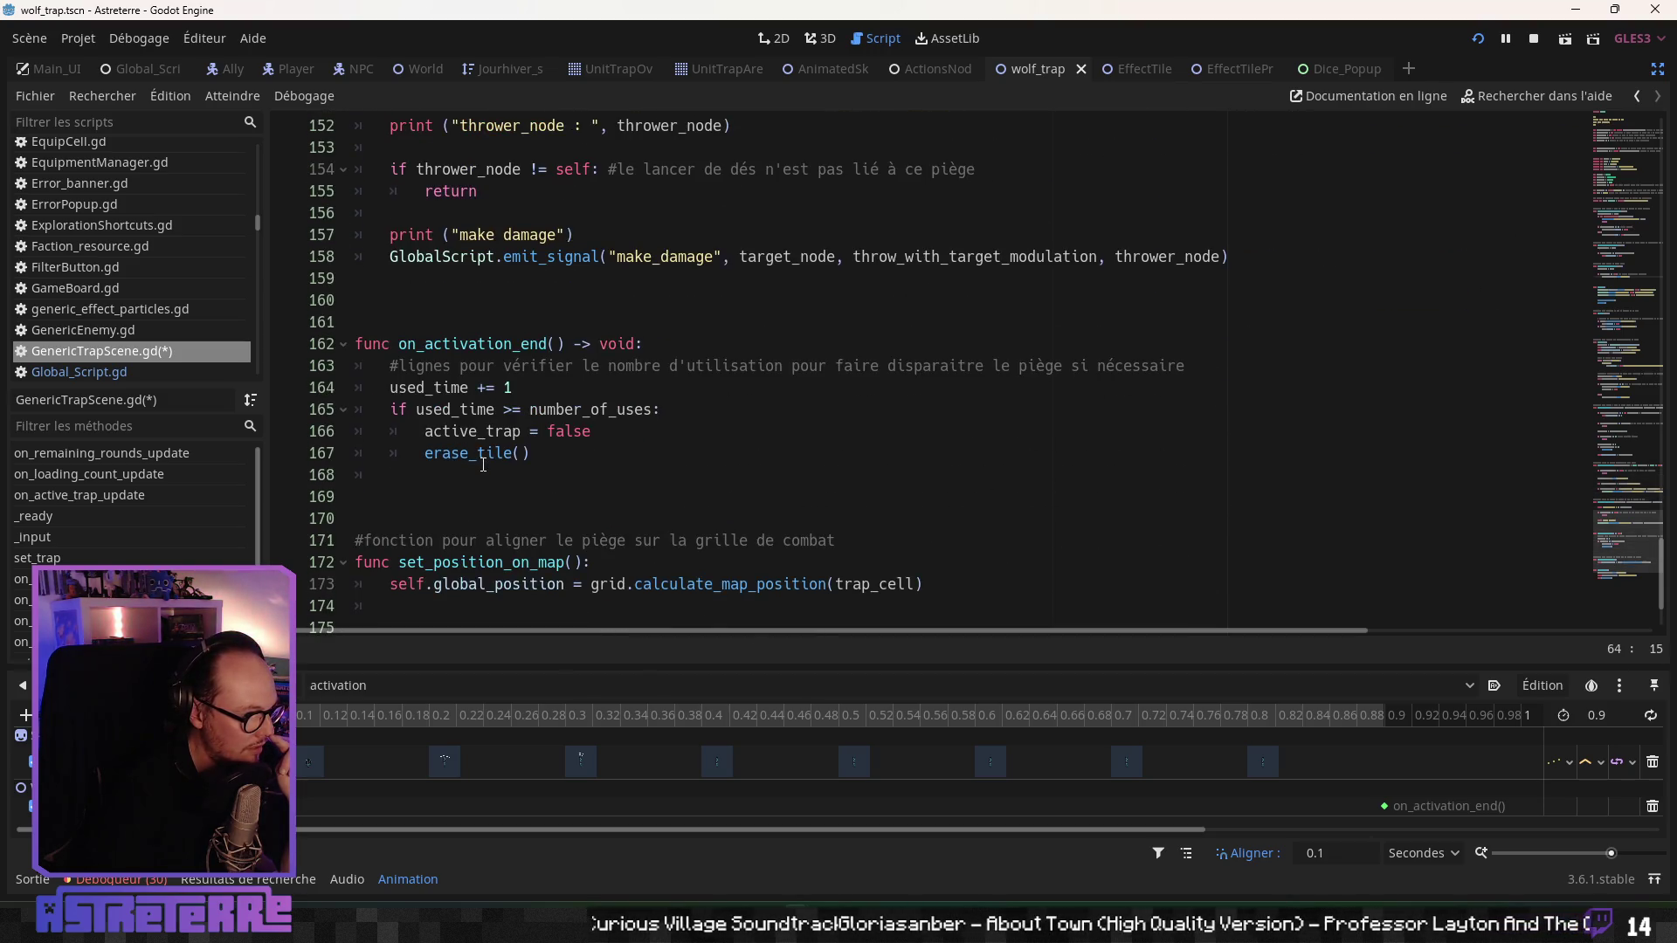
# - Comment out the erase_tile() line with Ctrl+K and save the trap script
pyautogui.click(504, 455)
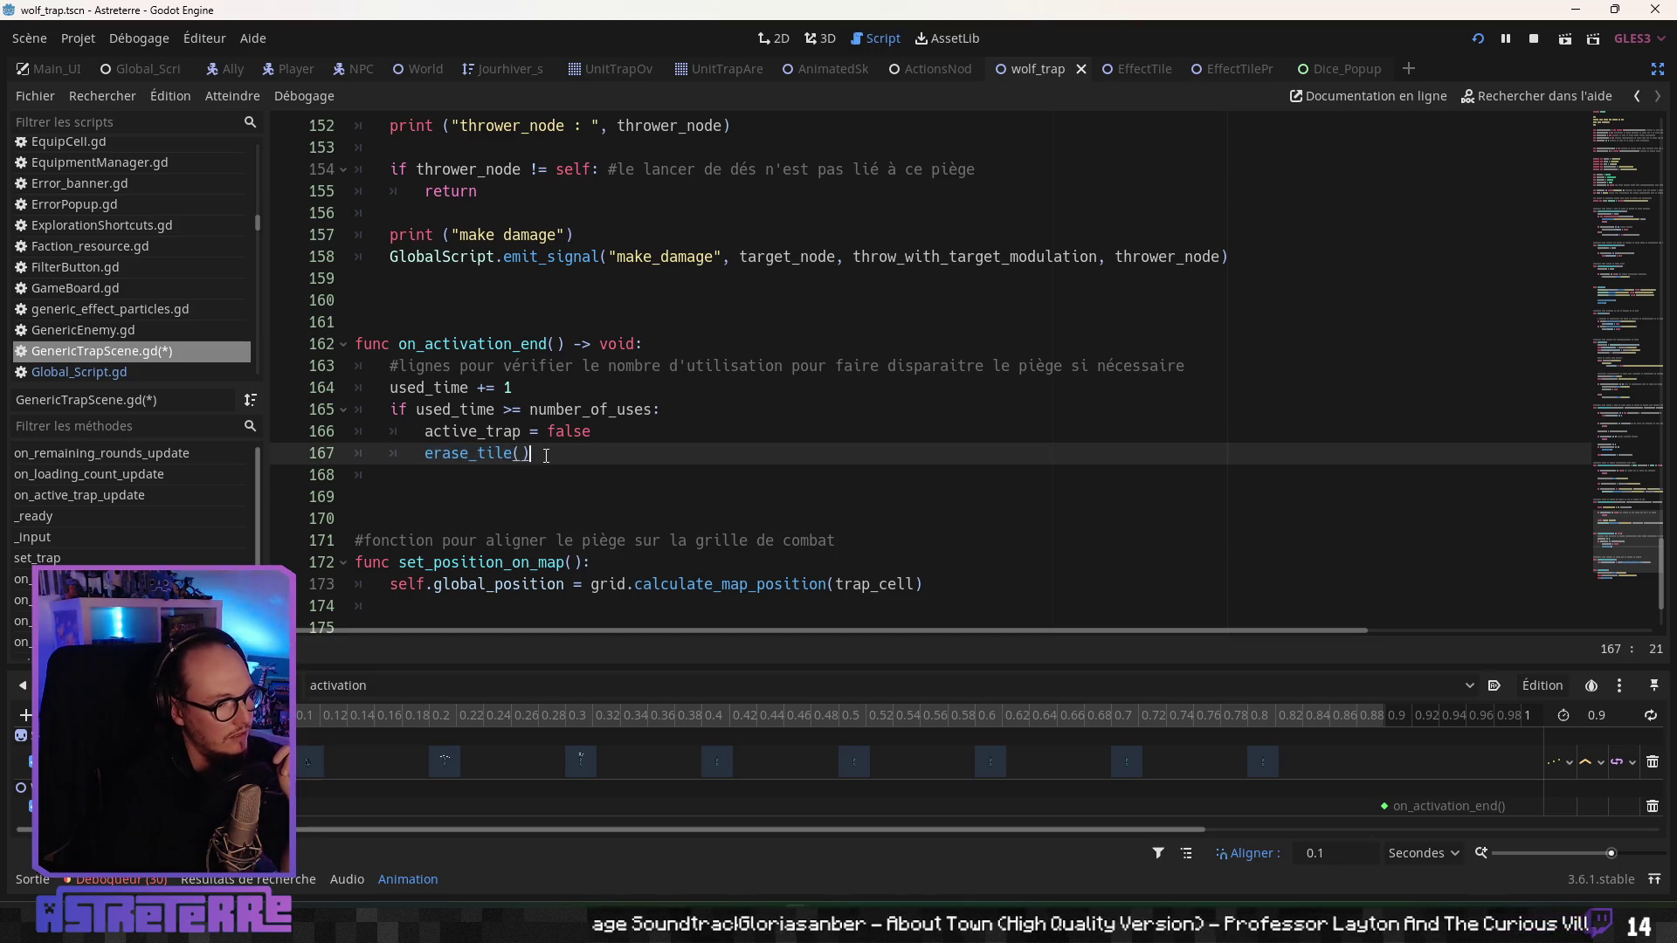
pyautogui.moveTo(546, 456); pyautogui.dragTo(324, 445)
pyautogui.moveTo(536, 451); pyautogui.dragTo(304, 454)
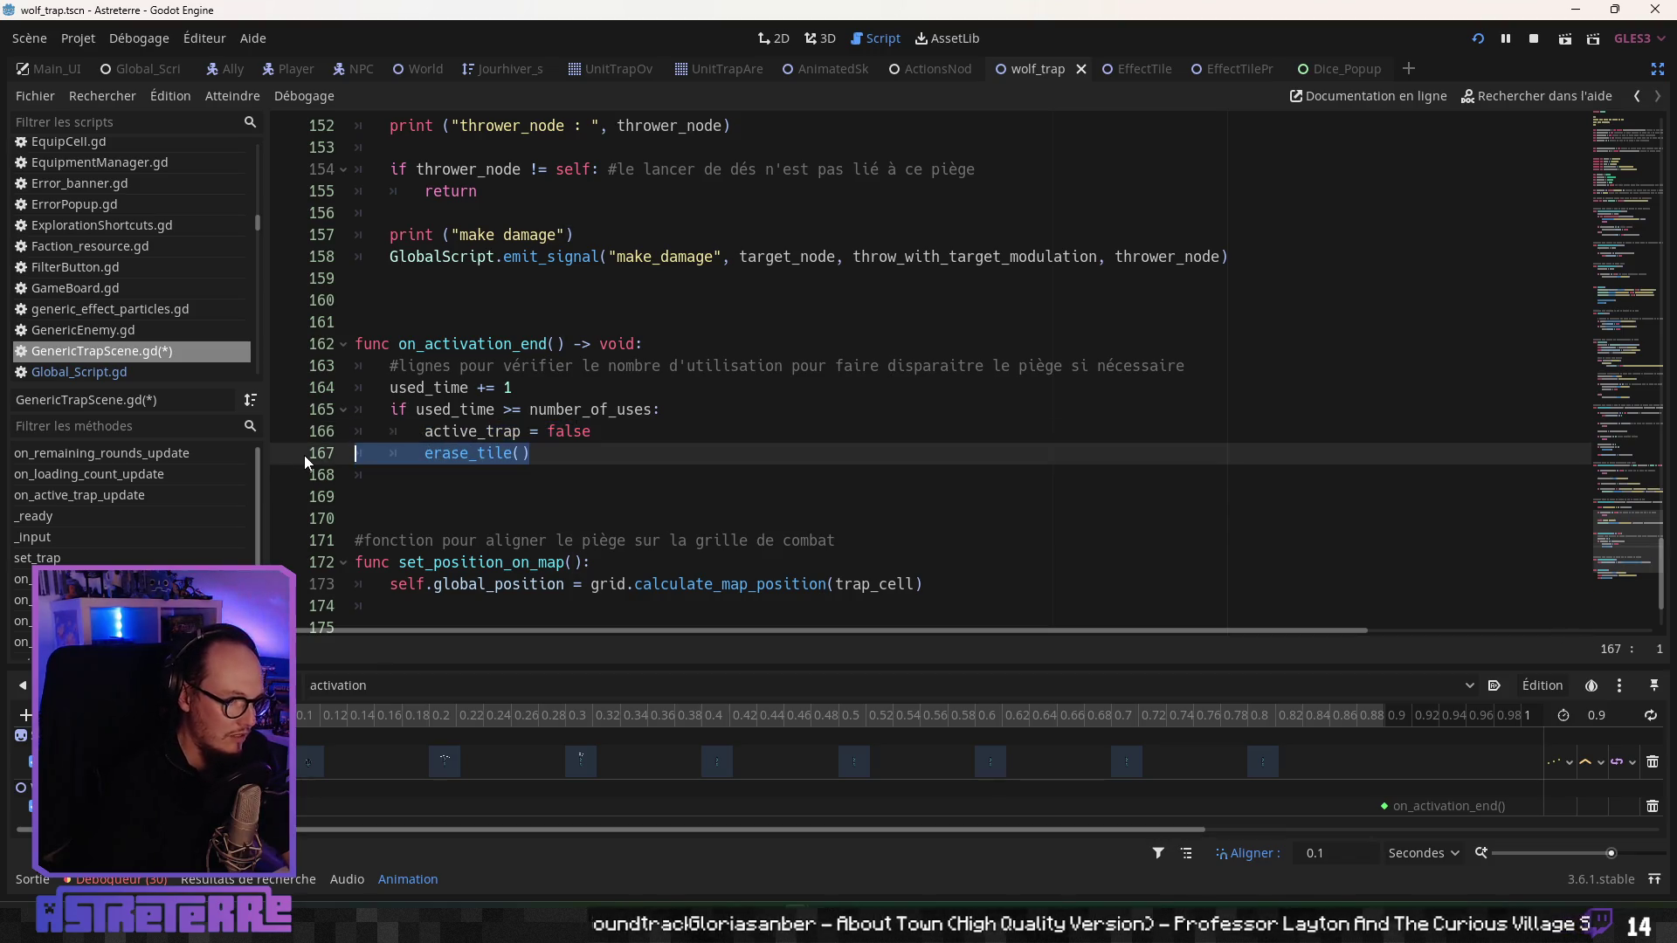
pyautogui.hotkey('ctrl', 'k')
pyautogui.click(689, 459)
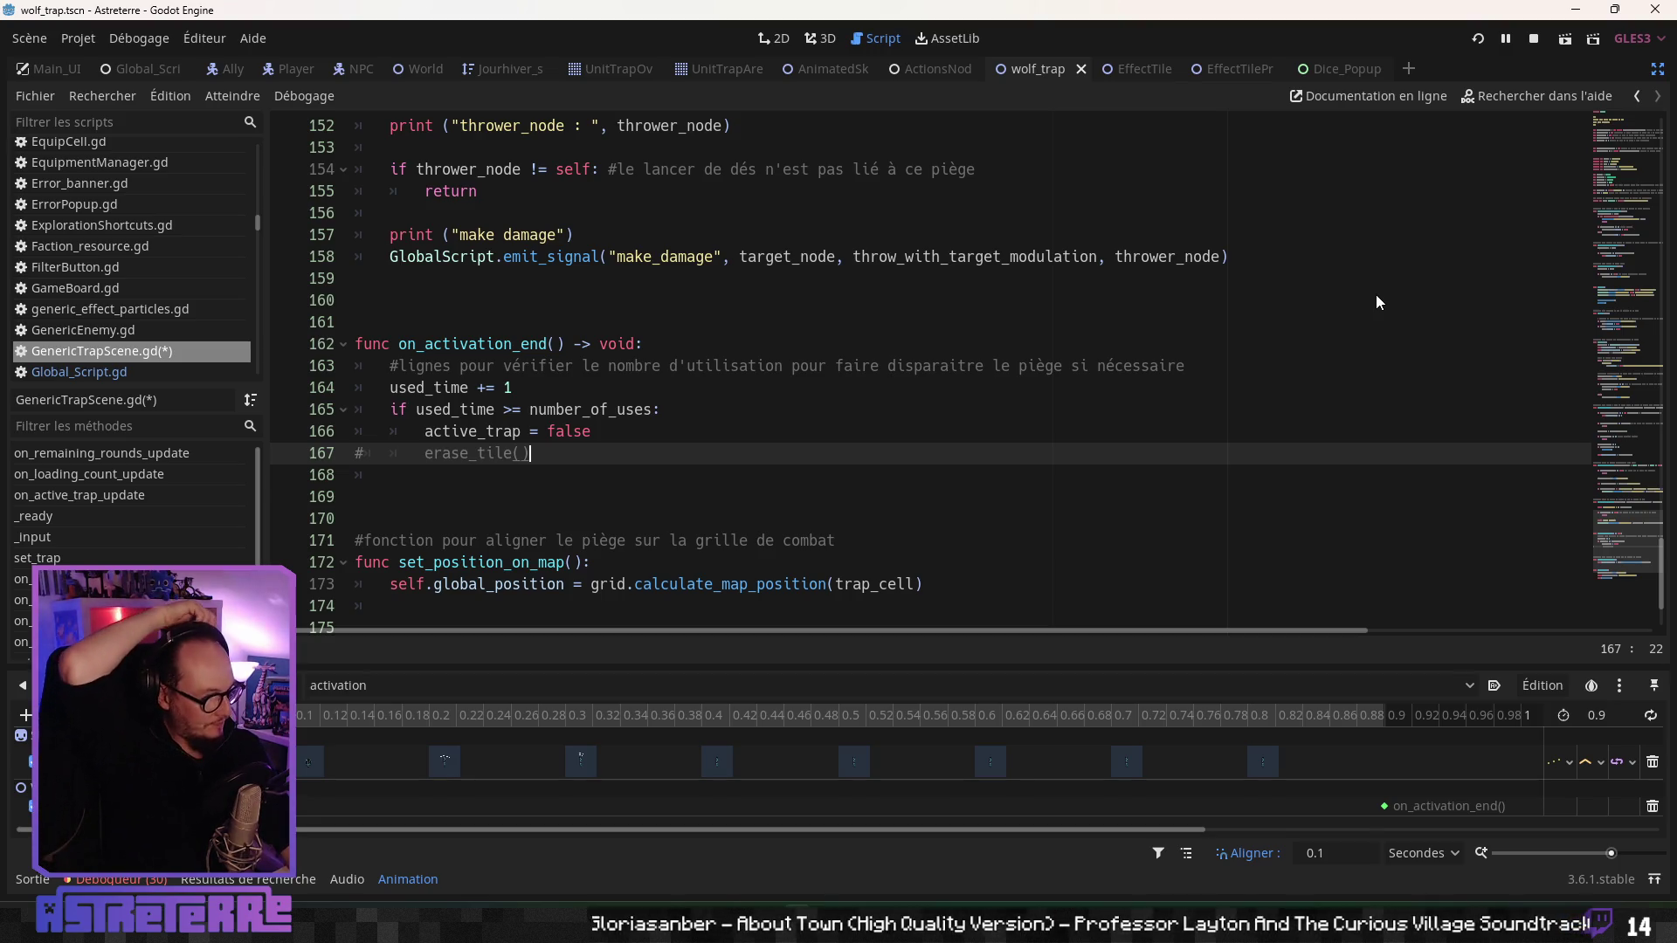
pyautogui.hotkey('ctrl', 's')
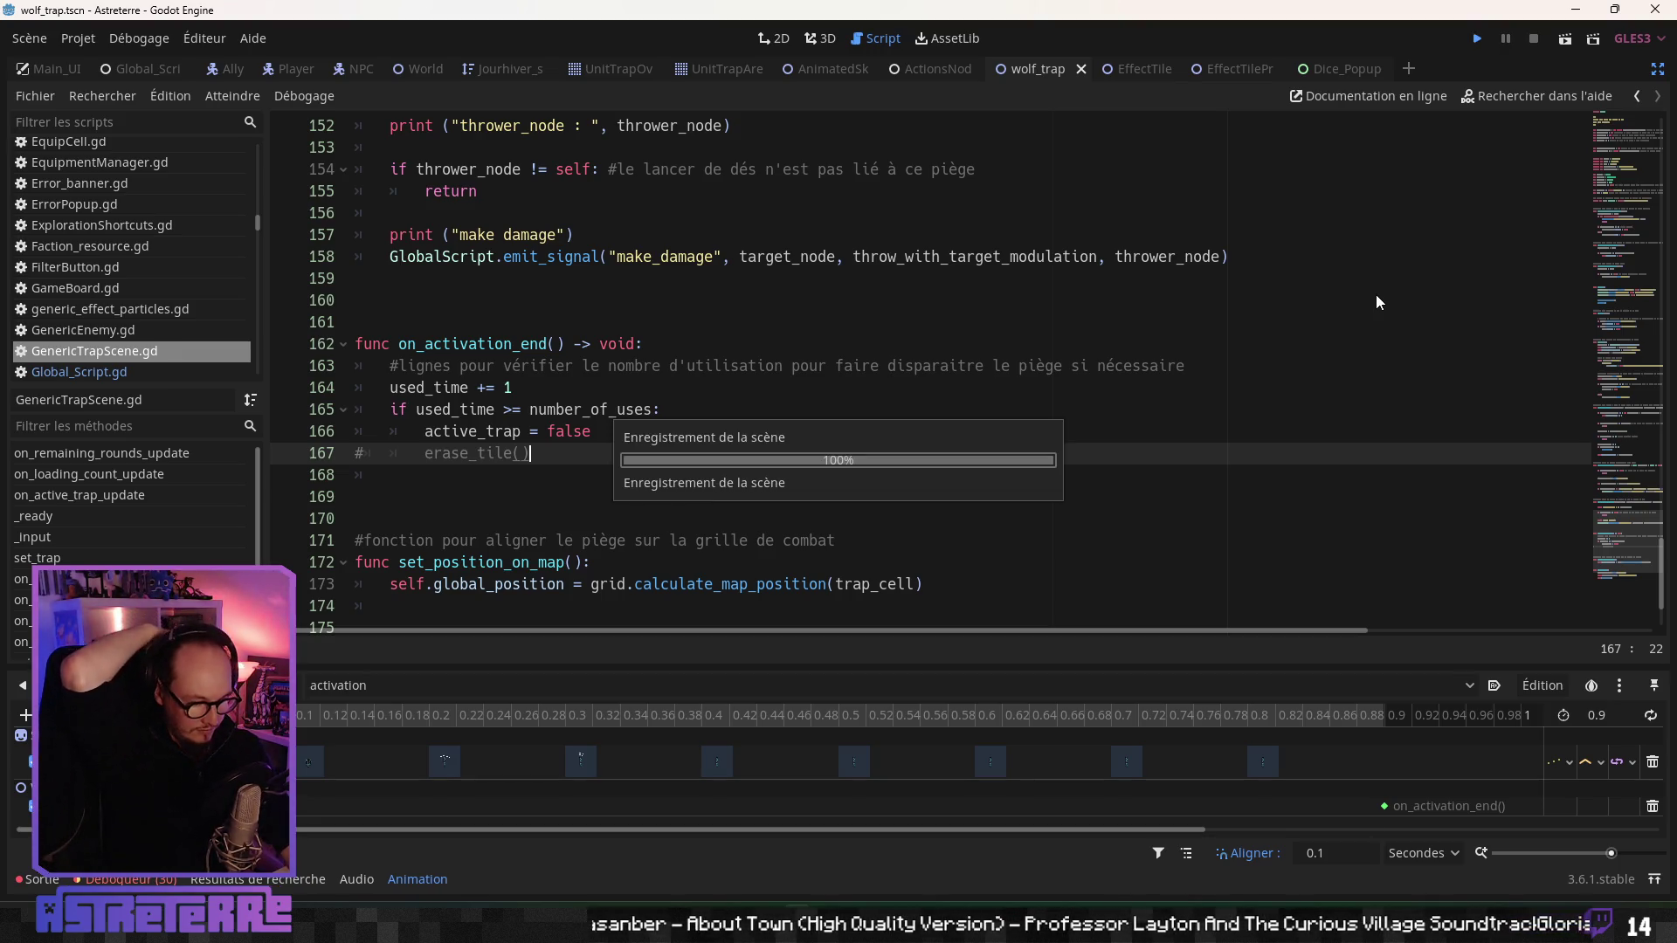
# - Launch the game with F5, walk the character, and remove its gold helmet, chestplate and leggings
pyautogui.press('F5')
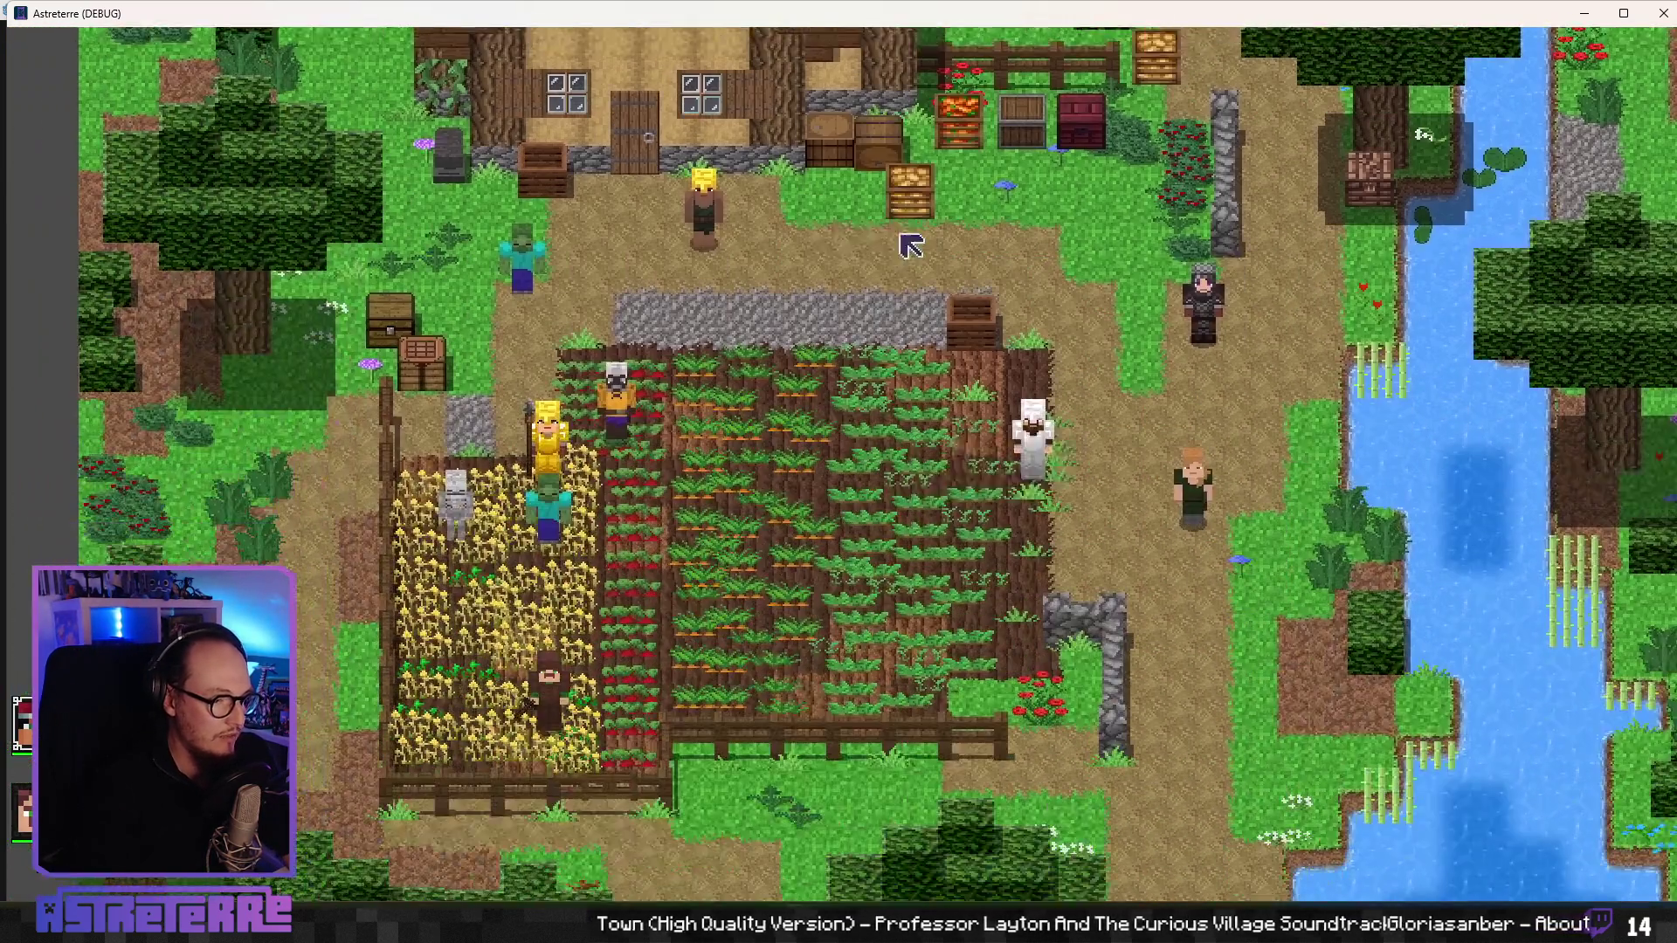
pyautogui.press('d')
pyautogui.press('i')
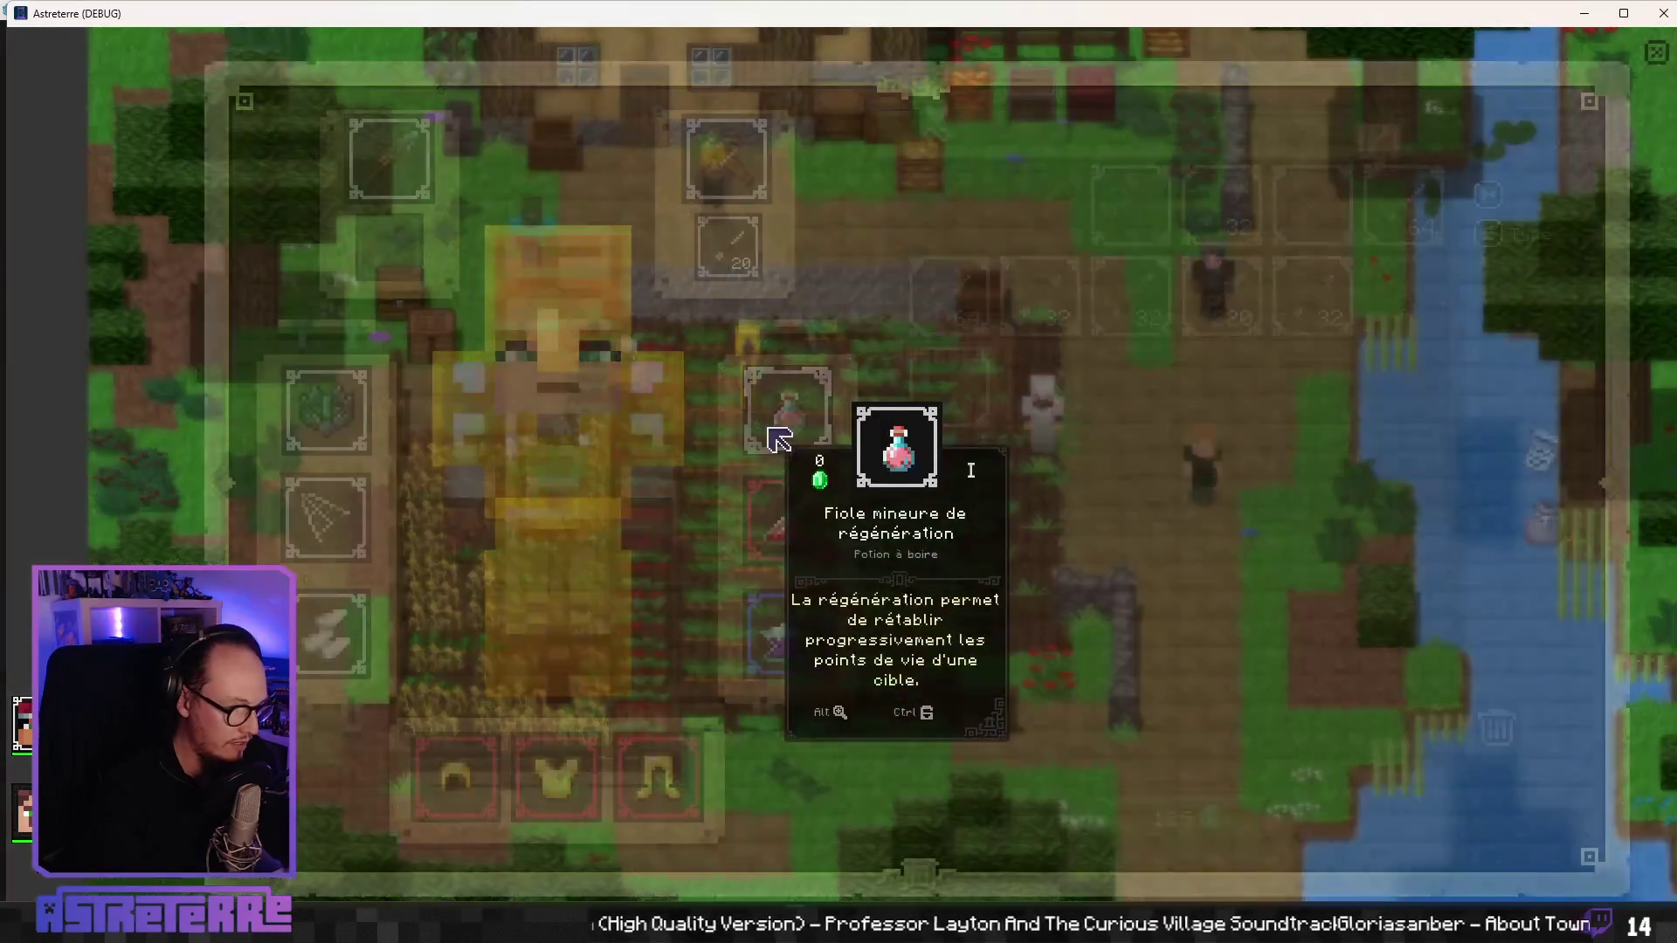
pyautogui.click(457, 779)
pyautogui.click(562, 778)
pyautogui.click(667, 779)
pyautogui.press('i')
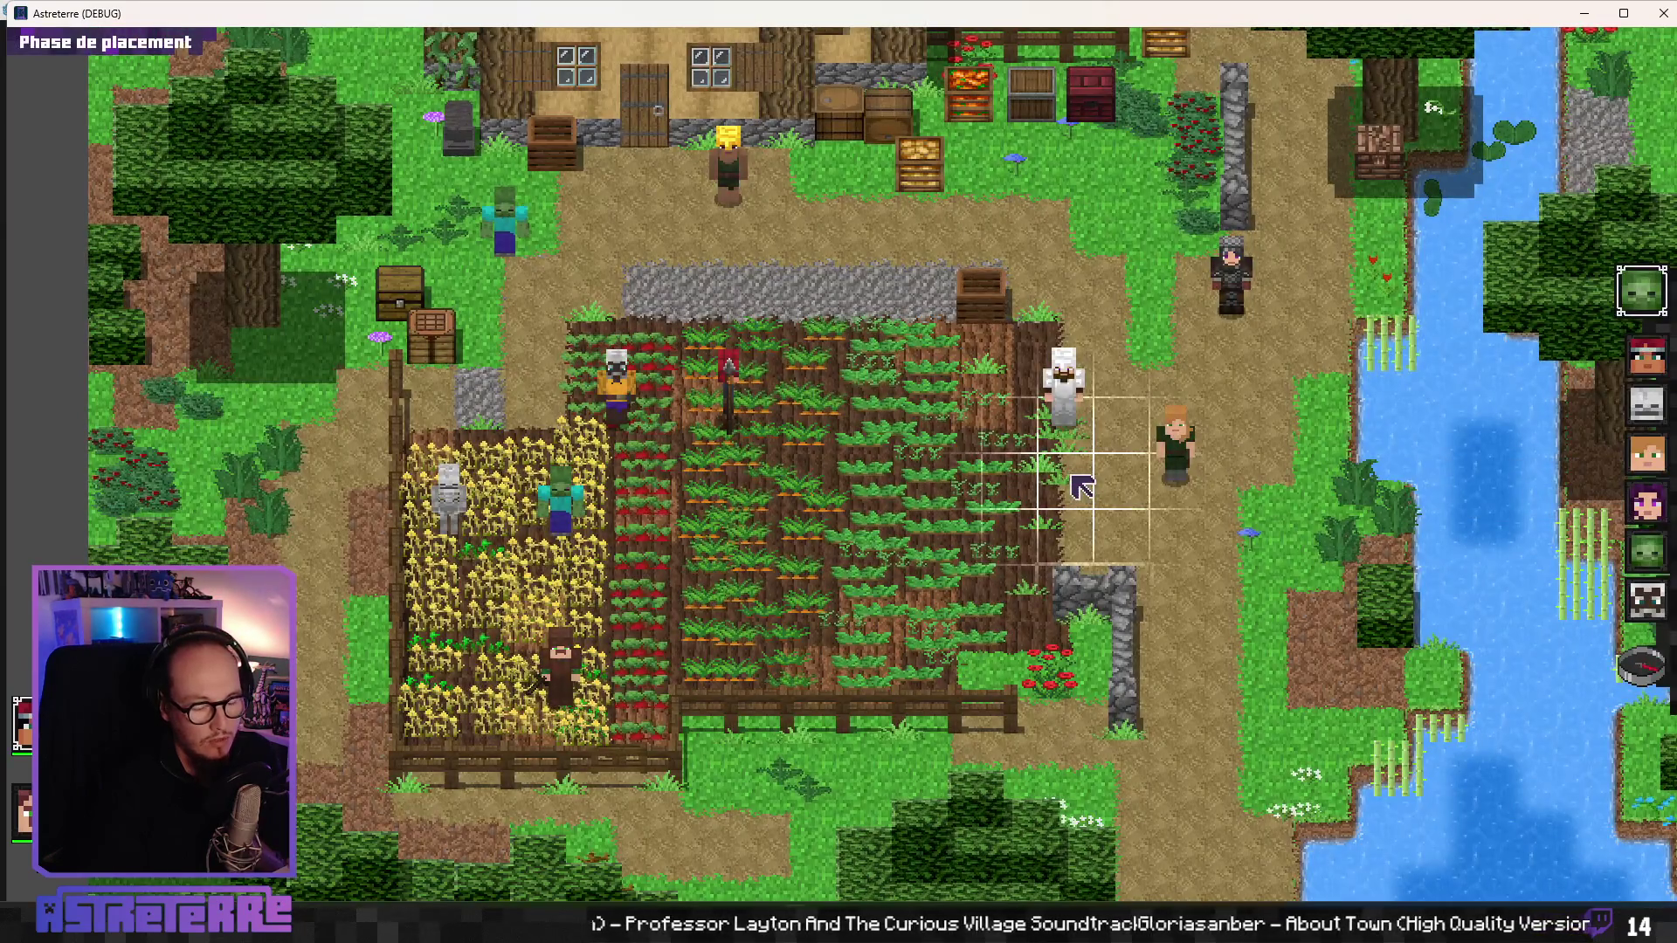
# - End placement and place the wolf trap in the crop field
pyautogui.click(1641, 665)
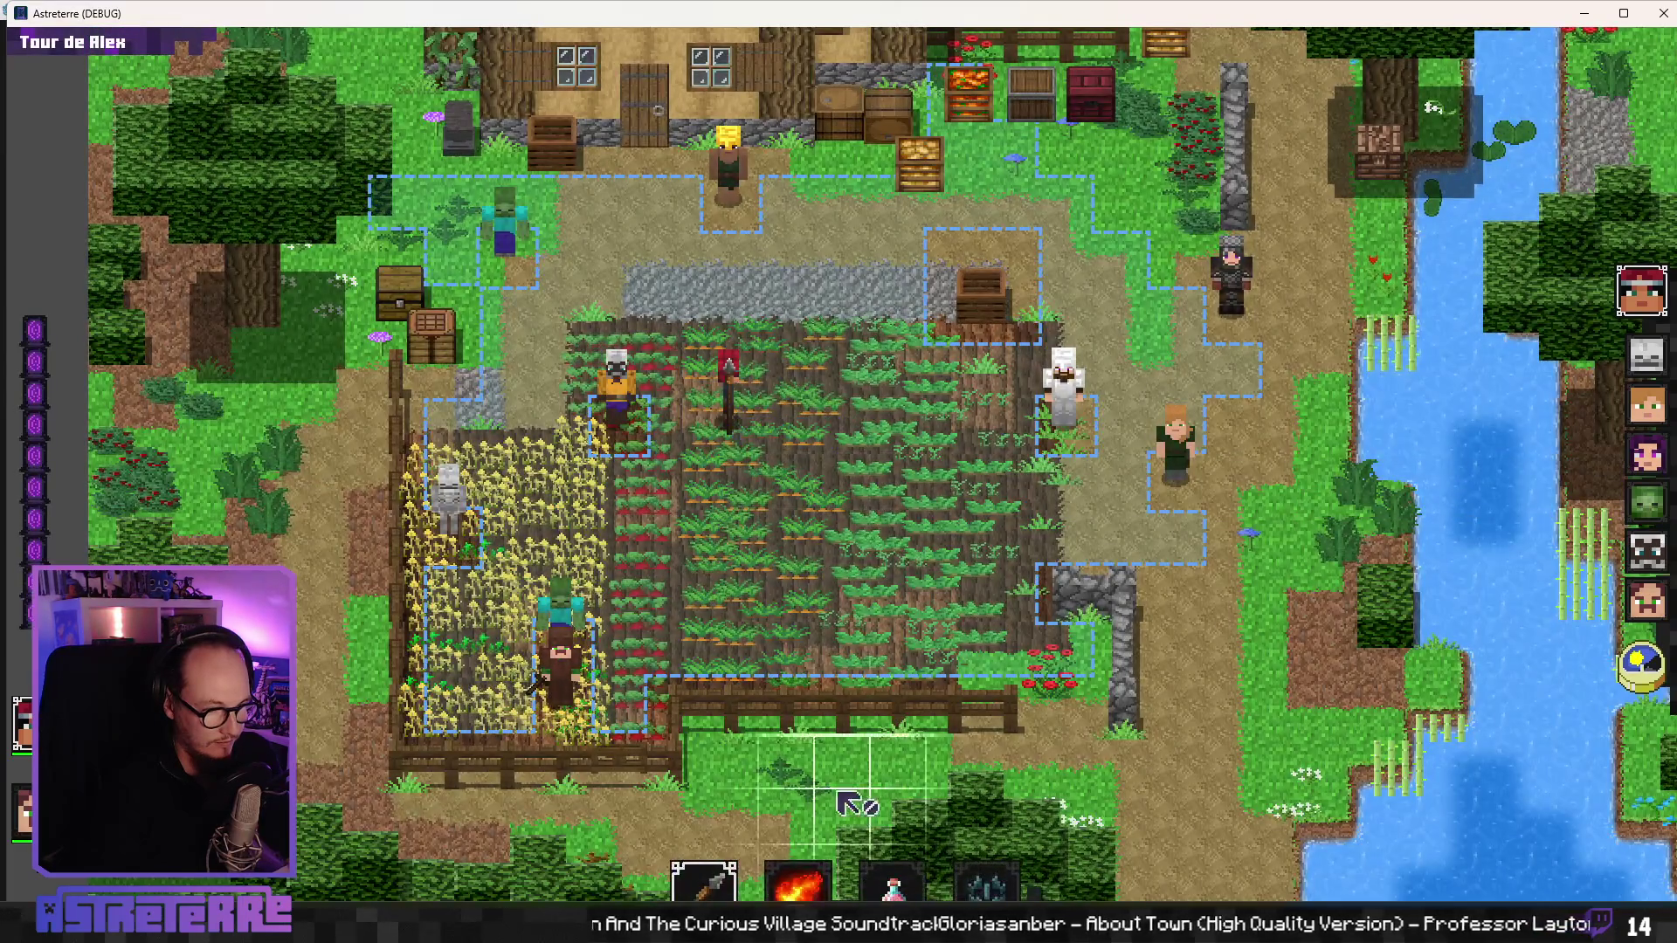
pyautogui.click(983, 884)
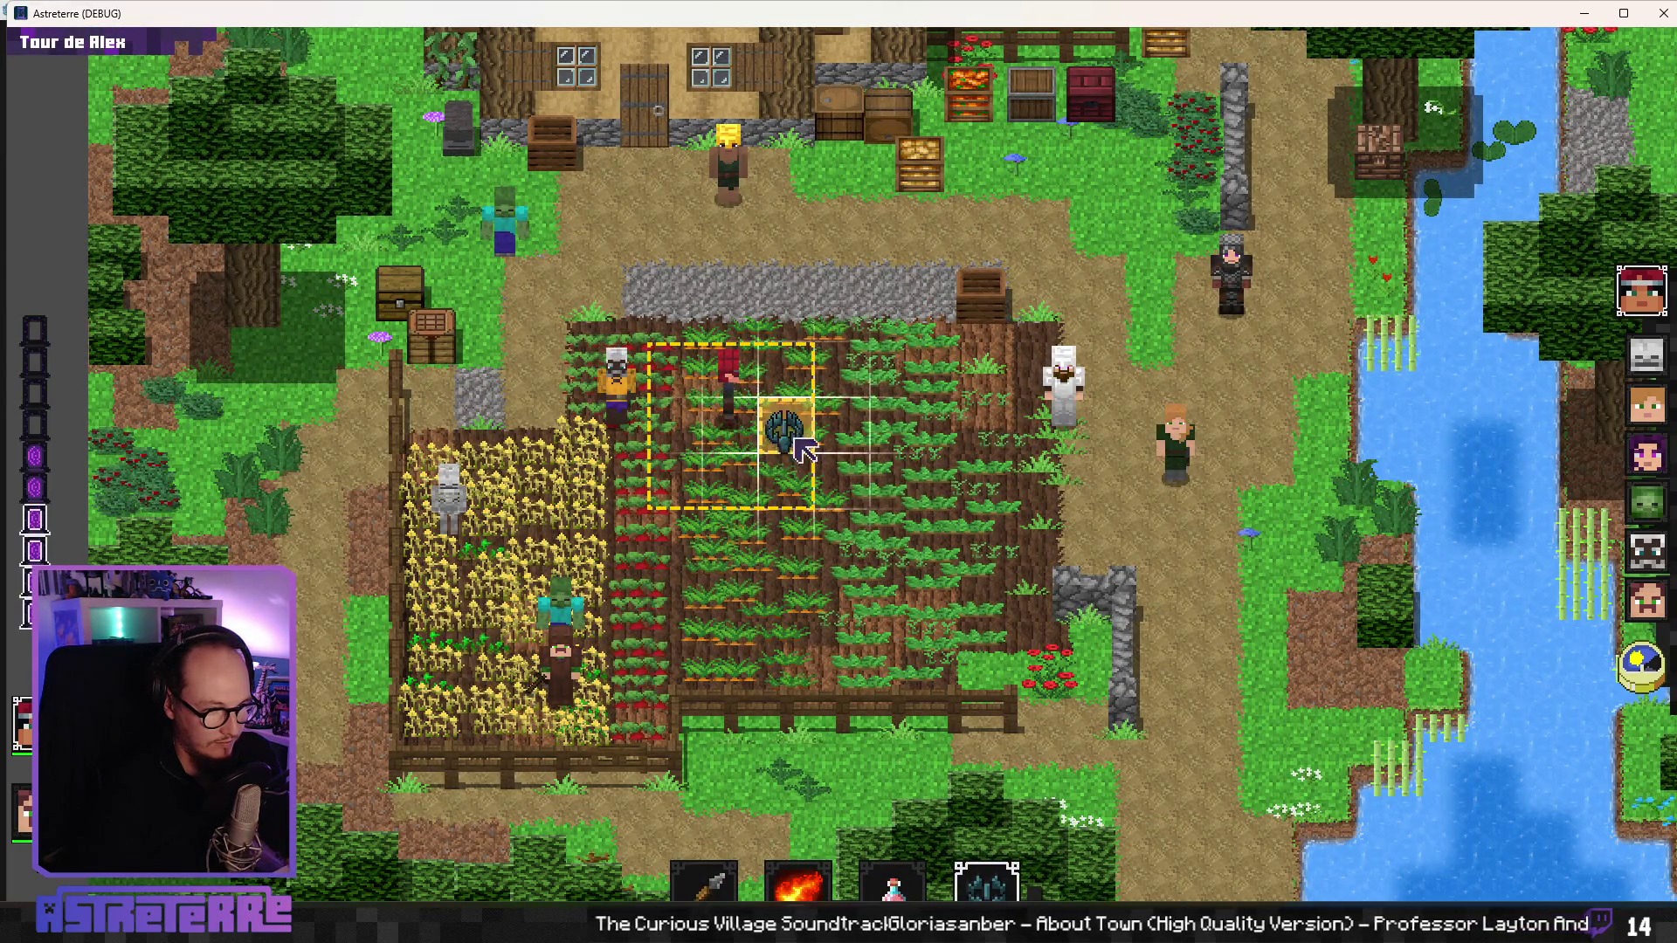
pyautogui.click(801, 445)
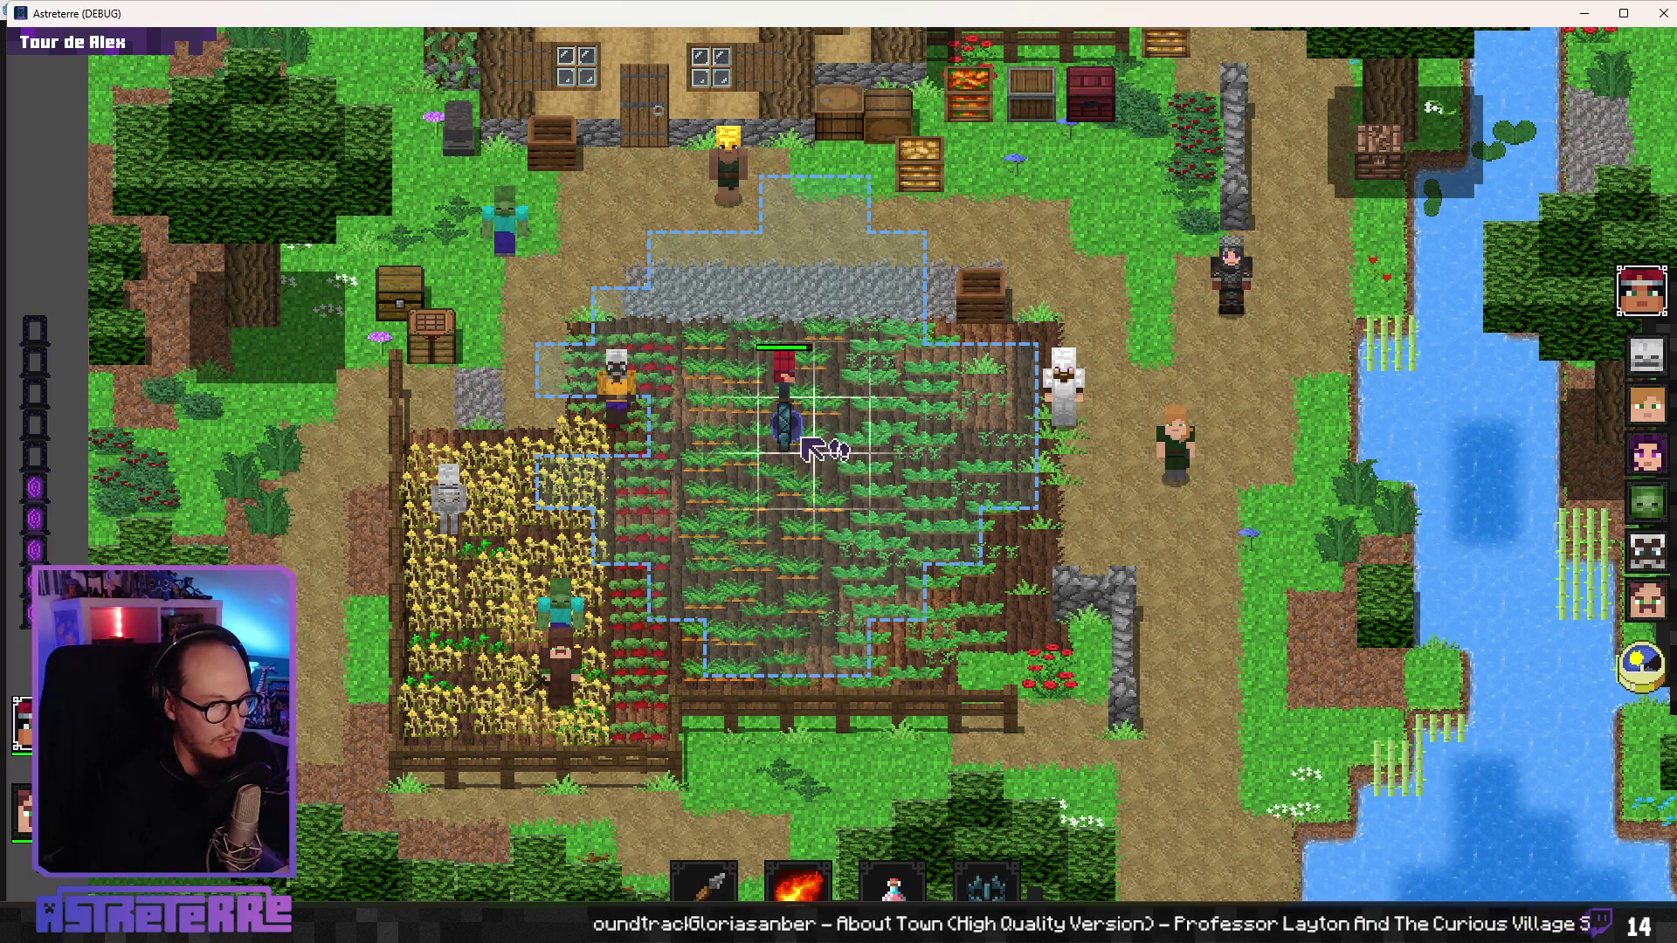
# - Close the game and delete the commented-out erase_tile() line
pyautogui.hotkey('alt', 'F4')
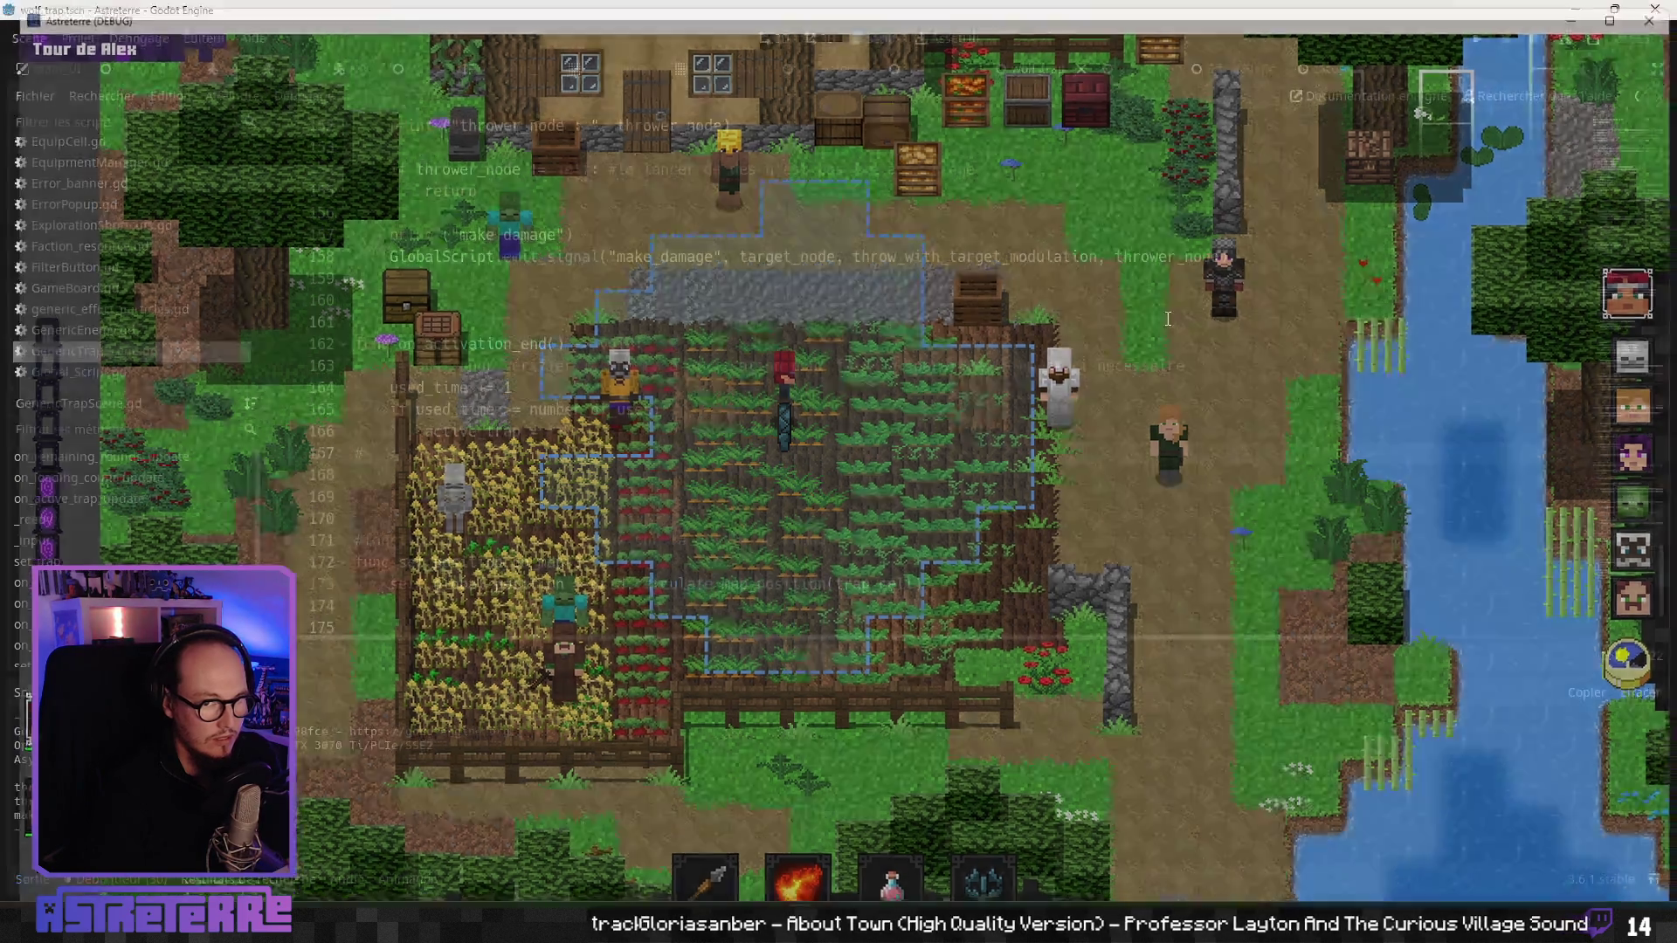
pyautogui.click(541, 566)
pyautogui.scroll(-2, 541, 566)
pyautogui.moveTo(530, 322); pyautogui.dragTo(286, 333)
pyautogui.press('Delete')
pyautogui.press('Delete')
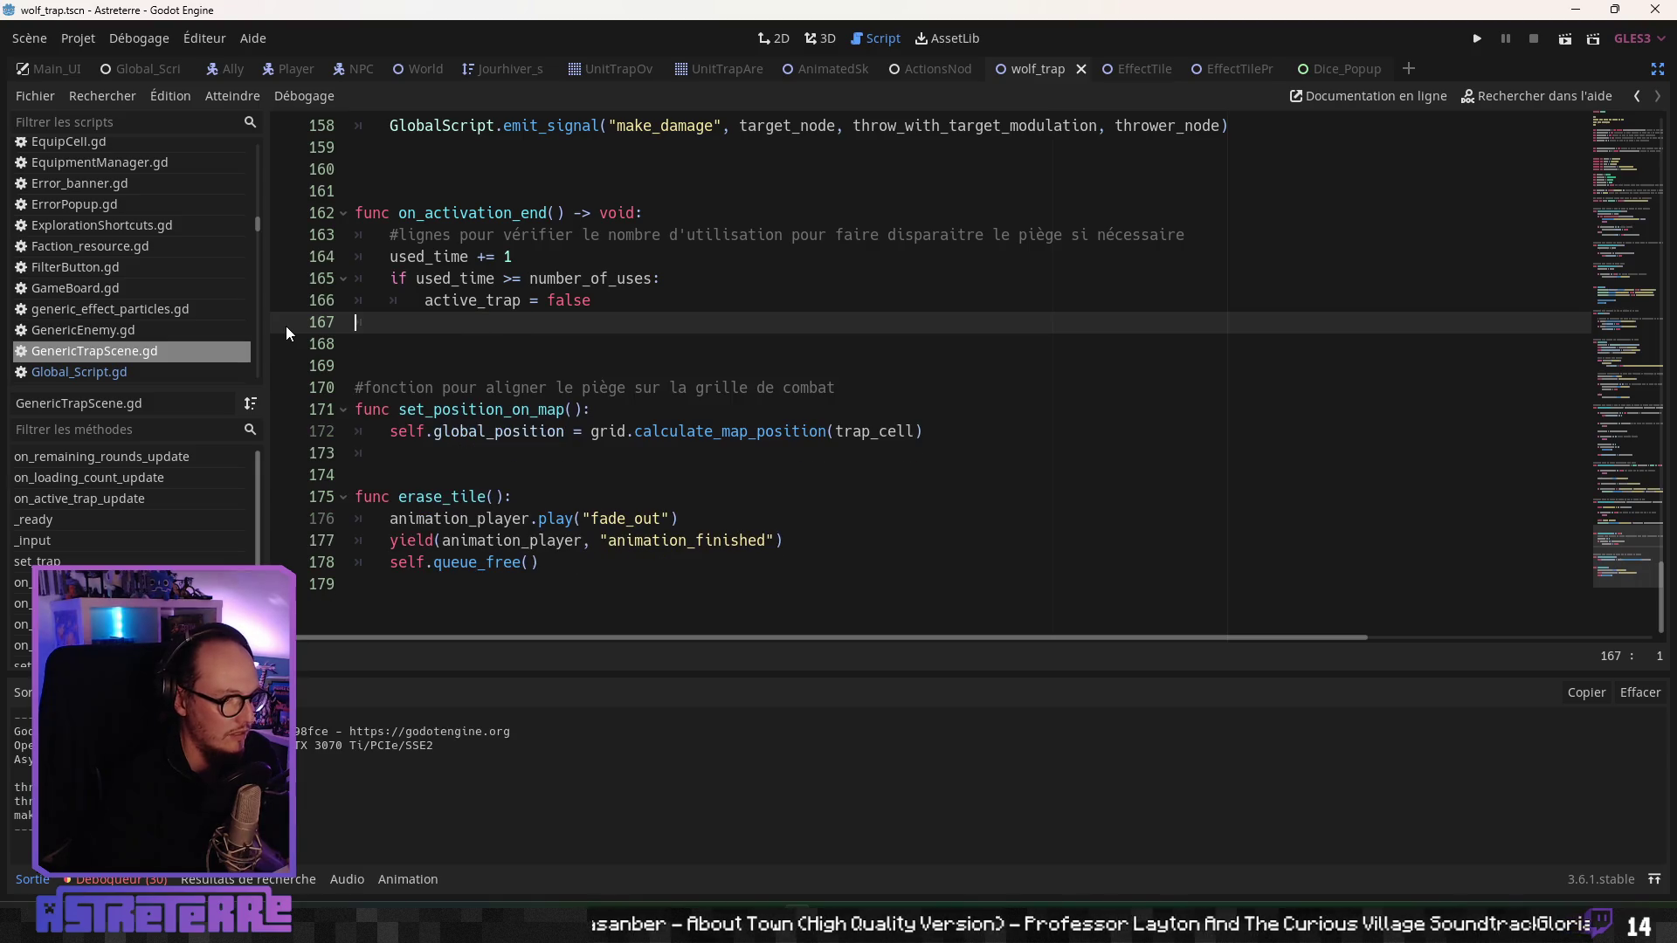
pyautogui.click(602, 301)
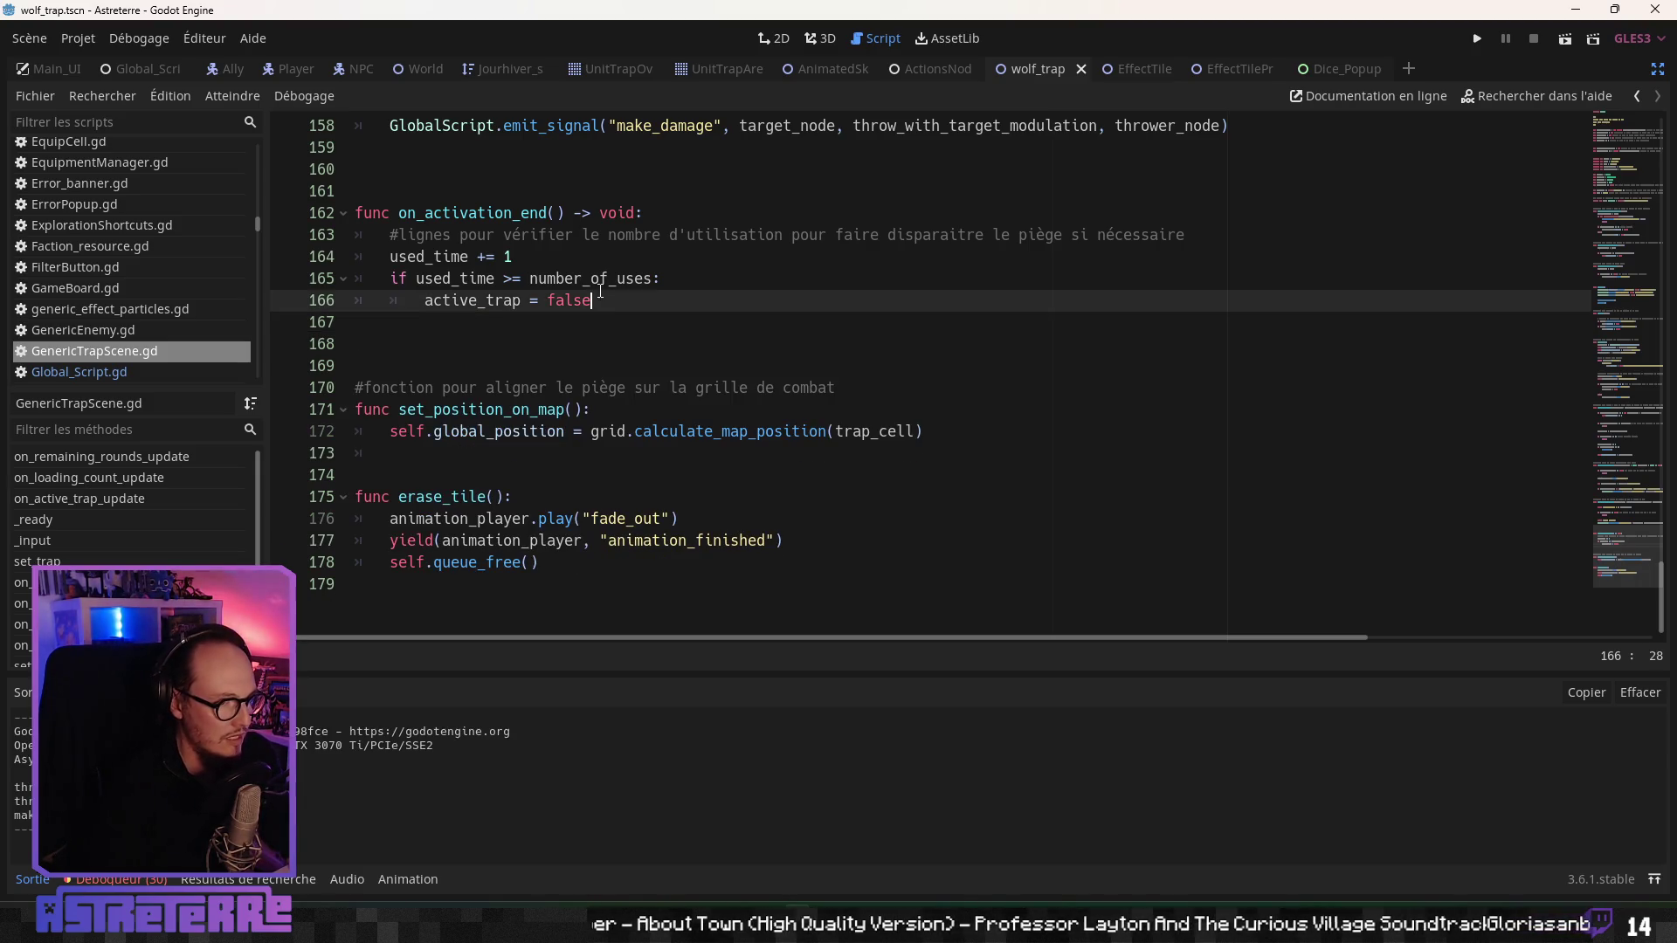
pyautogui.click(610, 324)
# - Remove the "make damage" and "thrower_node : " debug prints
pyautogui.click(627, 535)
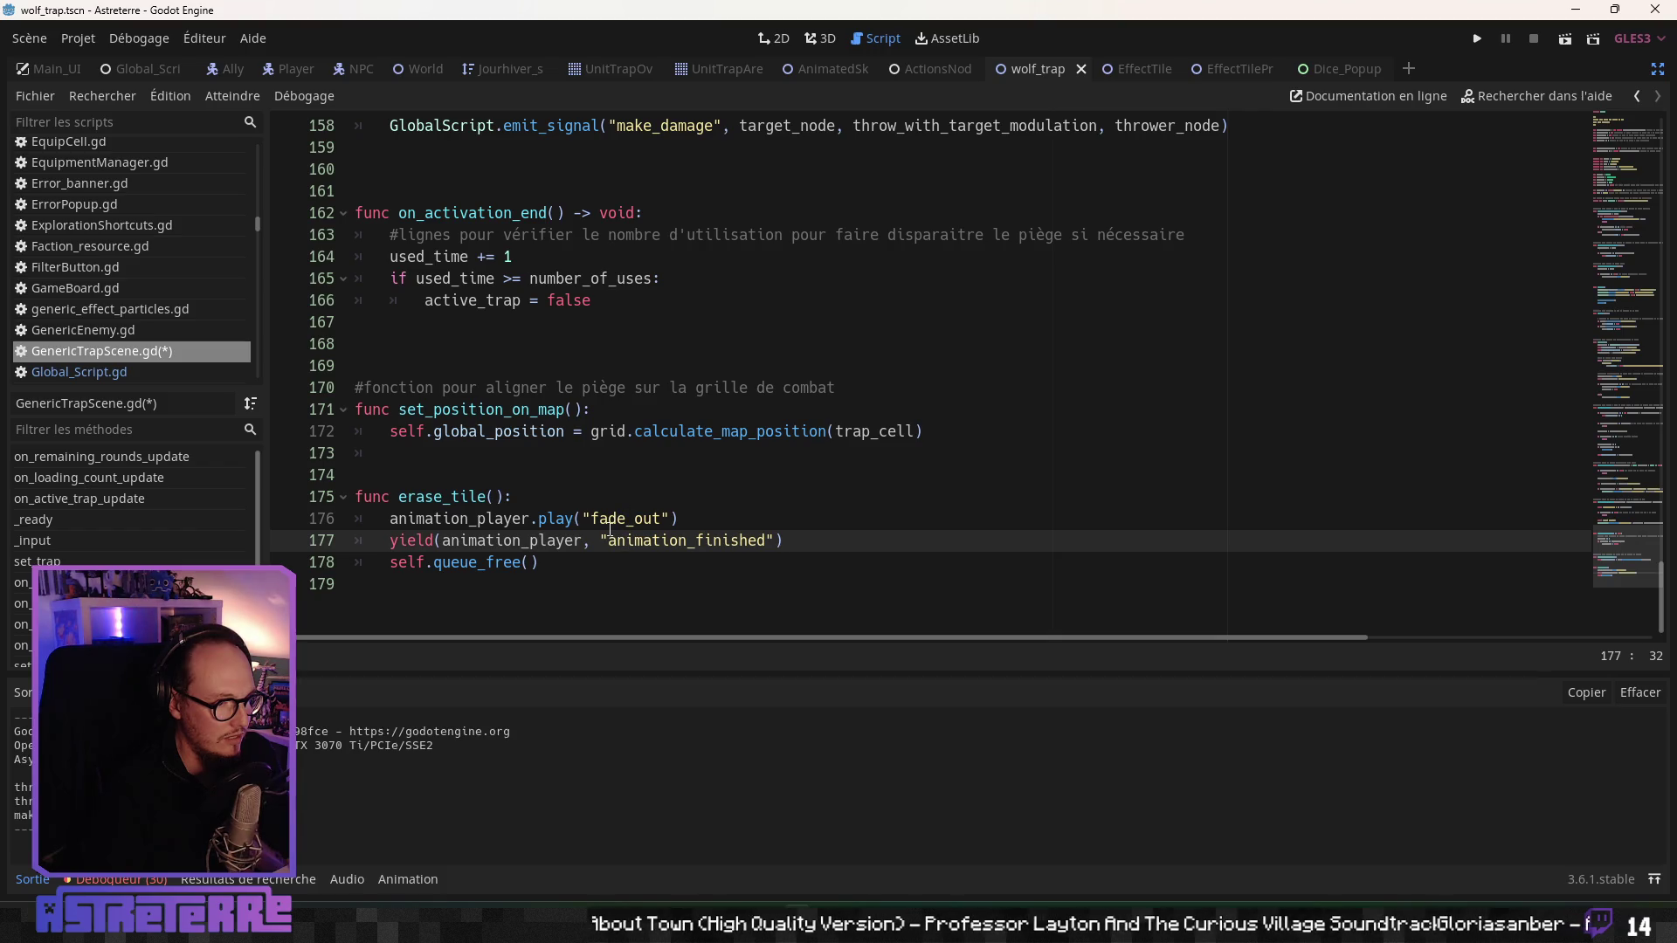
pyautogui.scroll(4, 610, 528)
pyautogui.moveTo(615, 384); pyautogui.dragTo(284, 376)
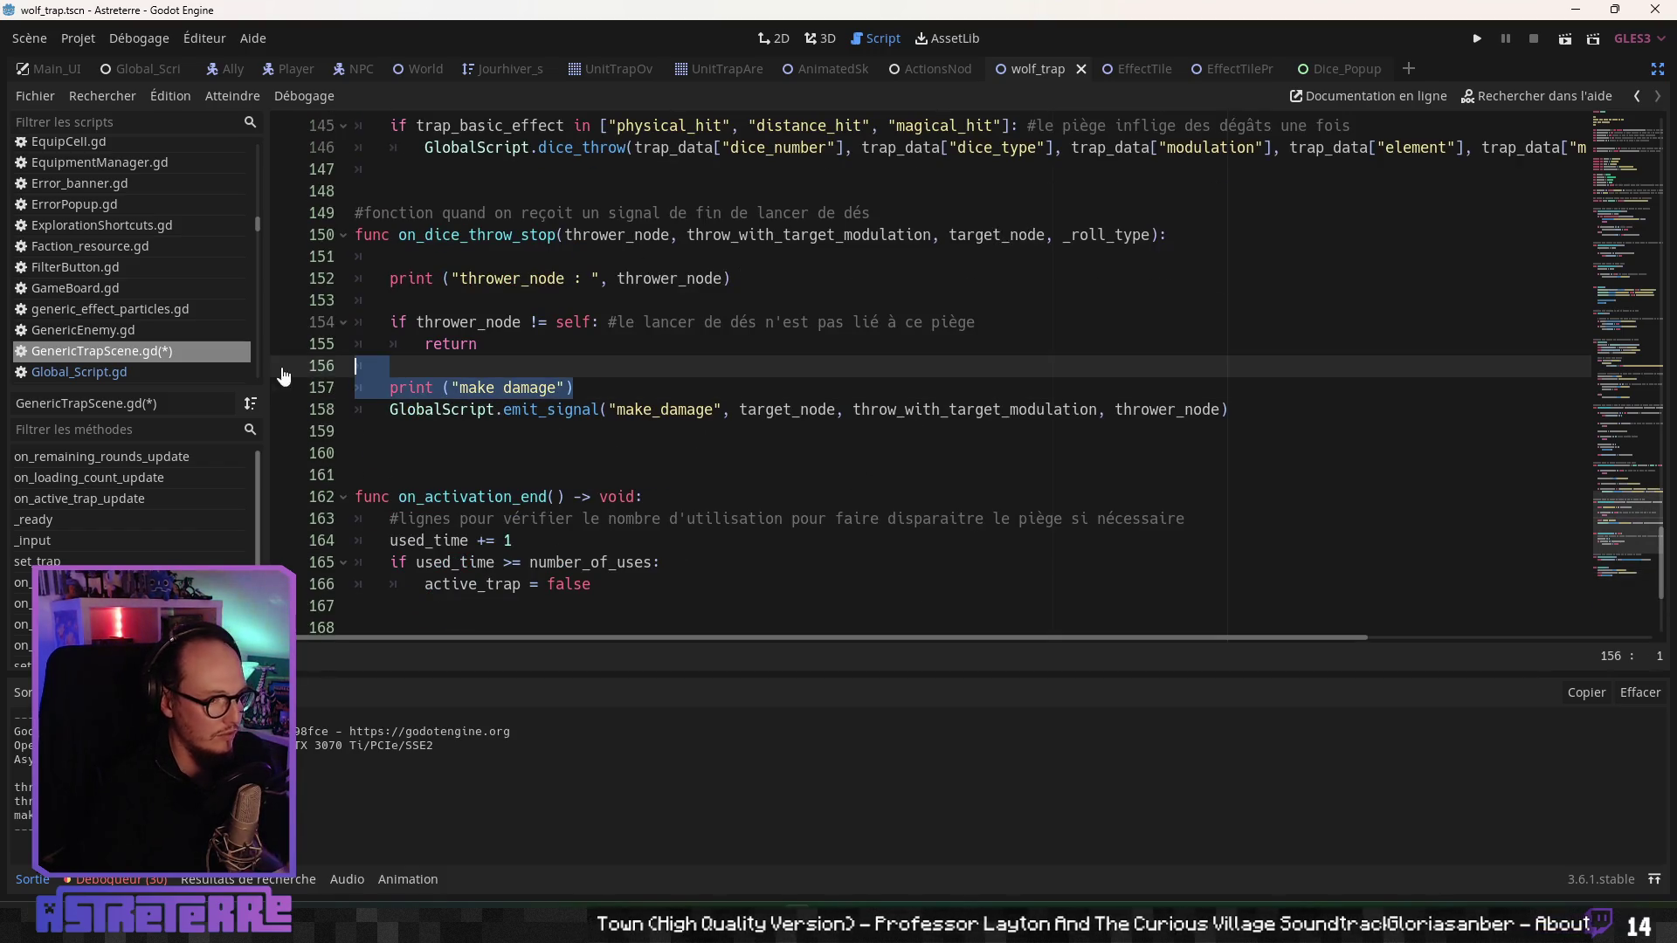
pyautogui.press('Delete')
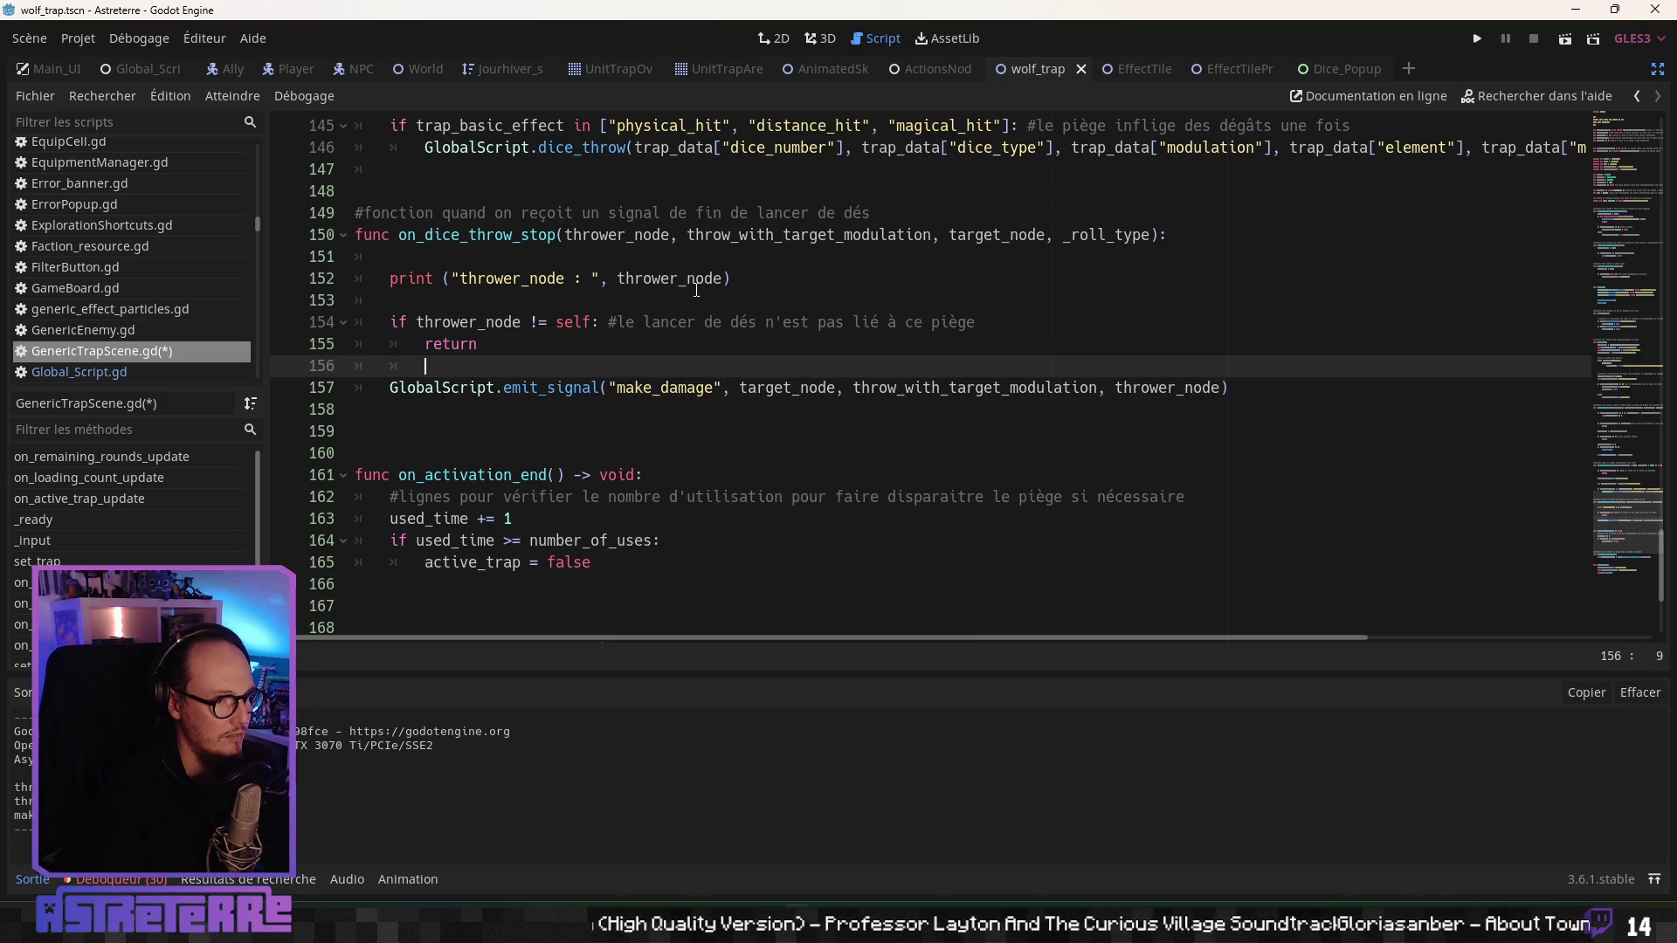
pyautogui.moveTo(731, 278); pyautogui.dragTo(242, 279)
pyautogui.press('Delete')
pyautogui.press('Delete')
pyautogui.press('Delete')
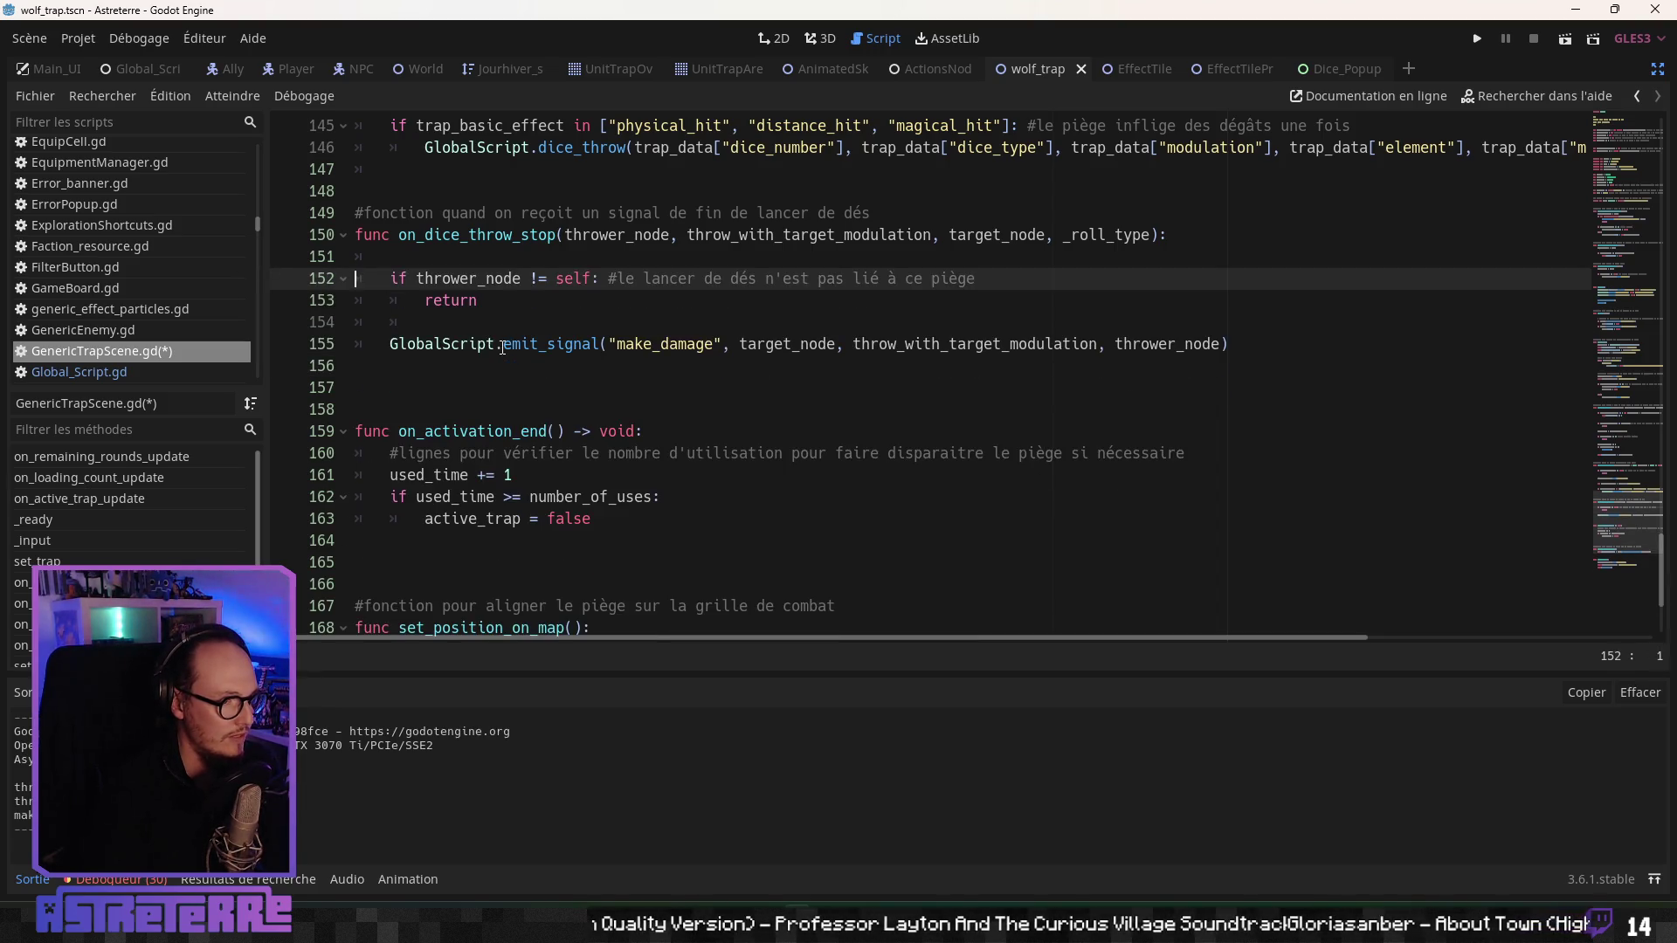
# - Review the remaining trap code, then switch back to the running game
pyautogui.click(603, 344)
pyautogui.click(509, 386)
pyautogui.scroll(-3, 498, 380)
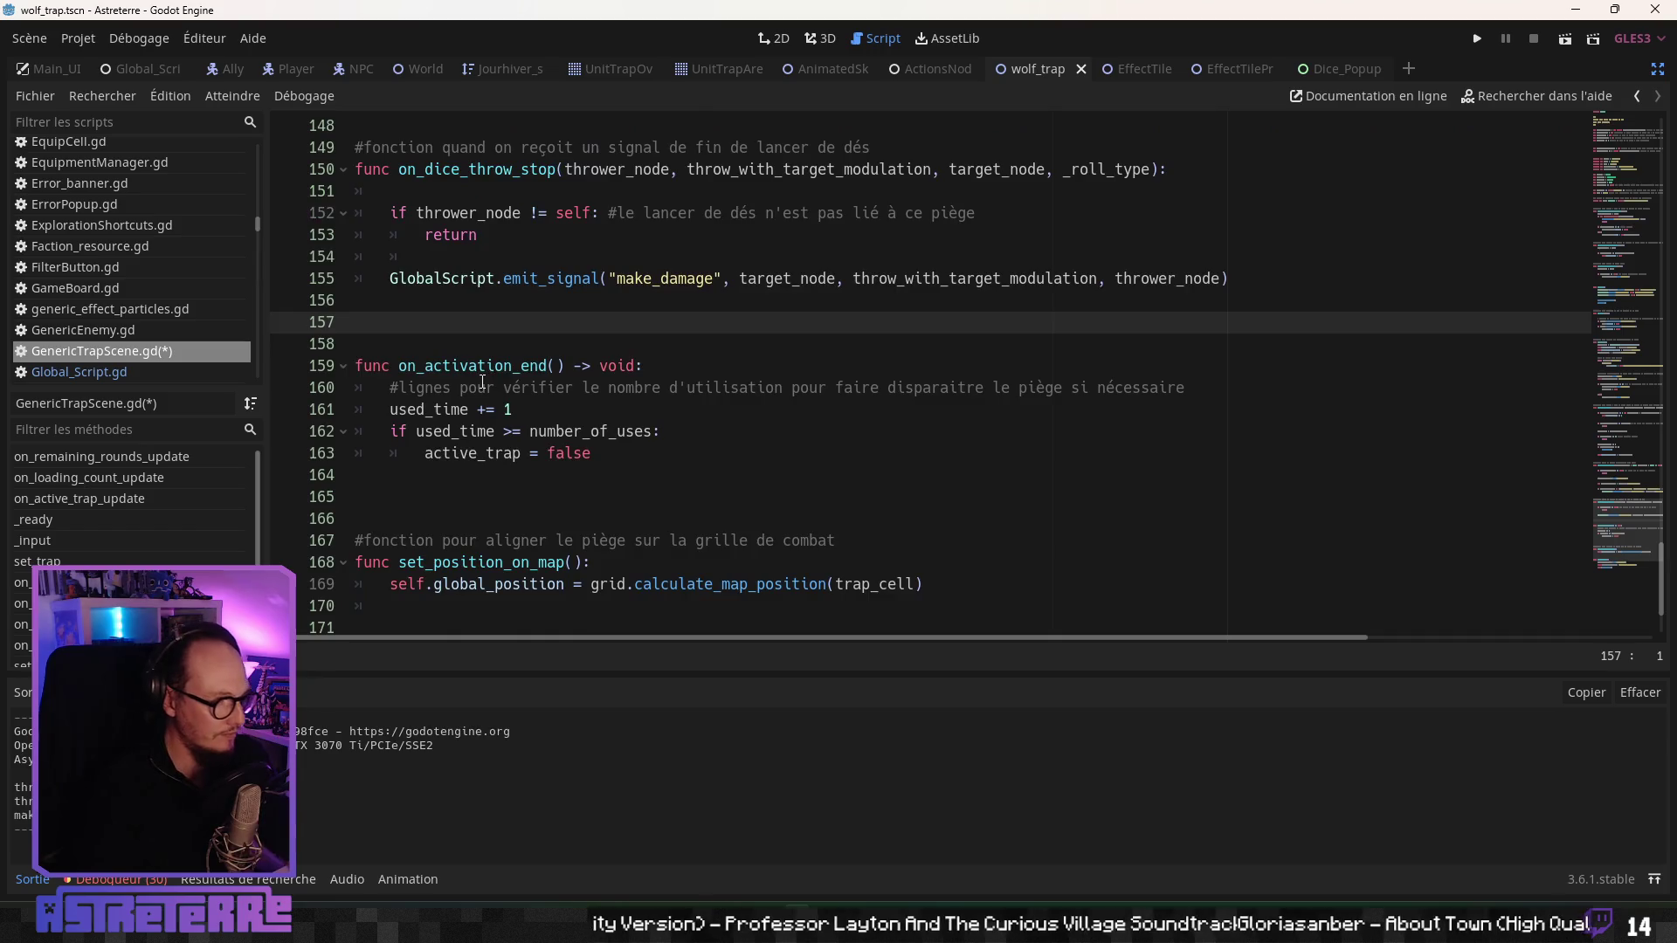
pyautogui.scroll(2, 478, 374)
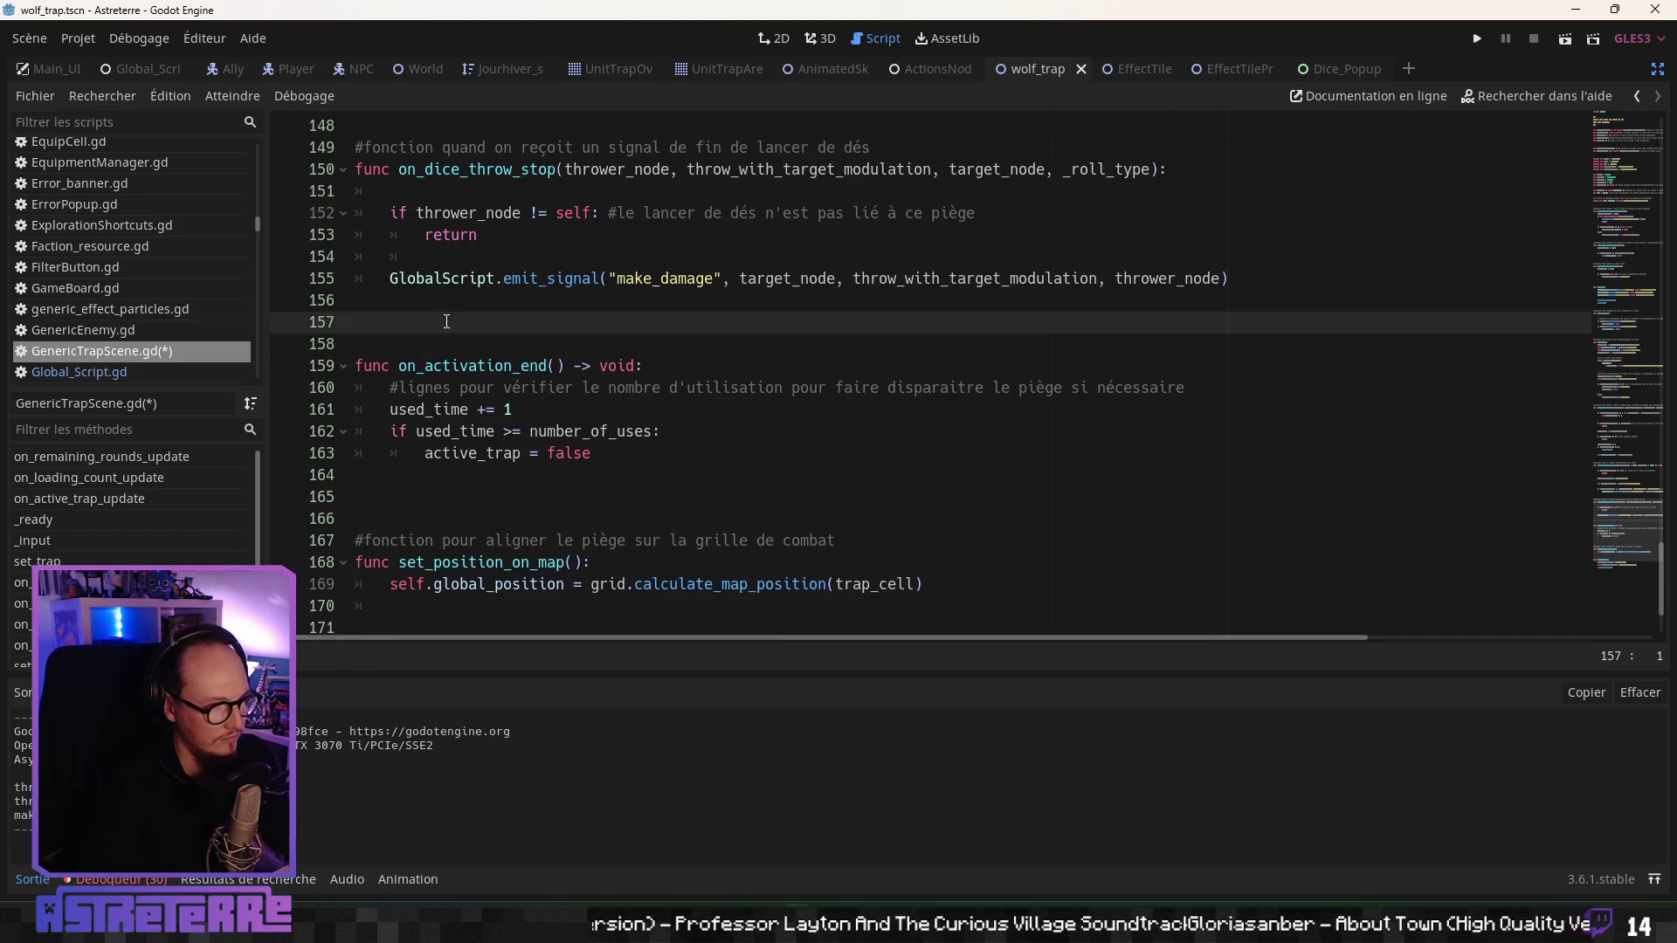
pyautogui.click(438, 309)
pyautogui.scroll(1, 377, 535)
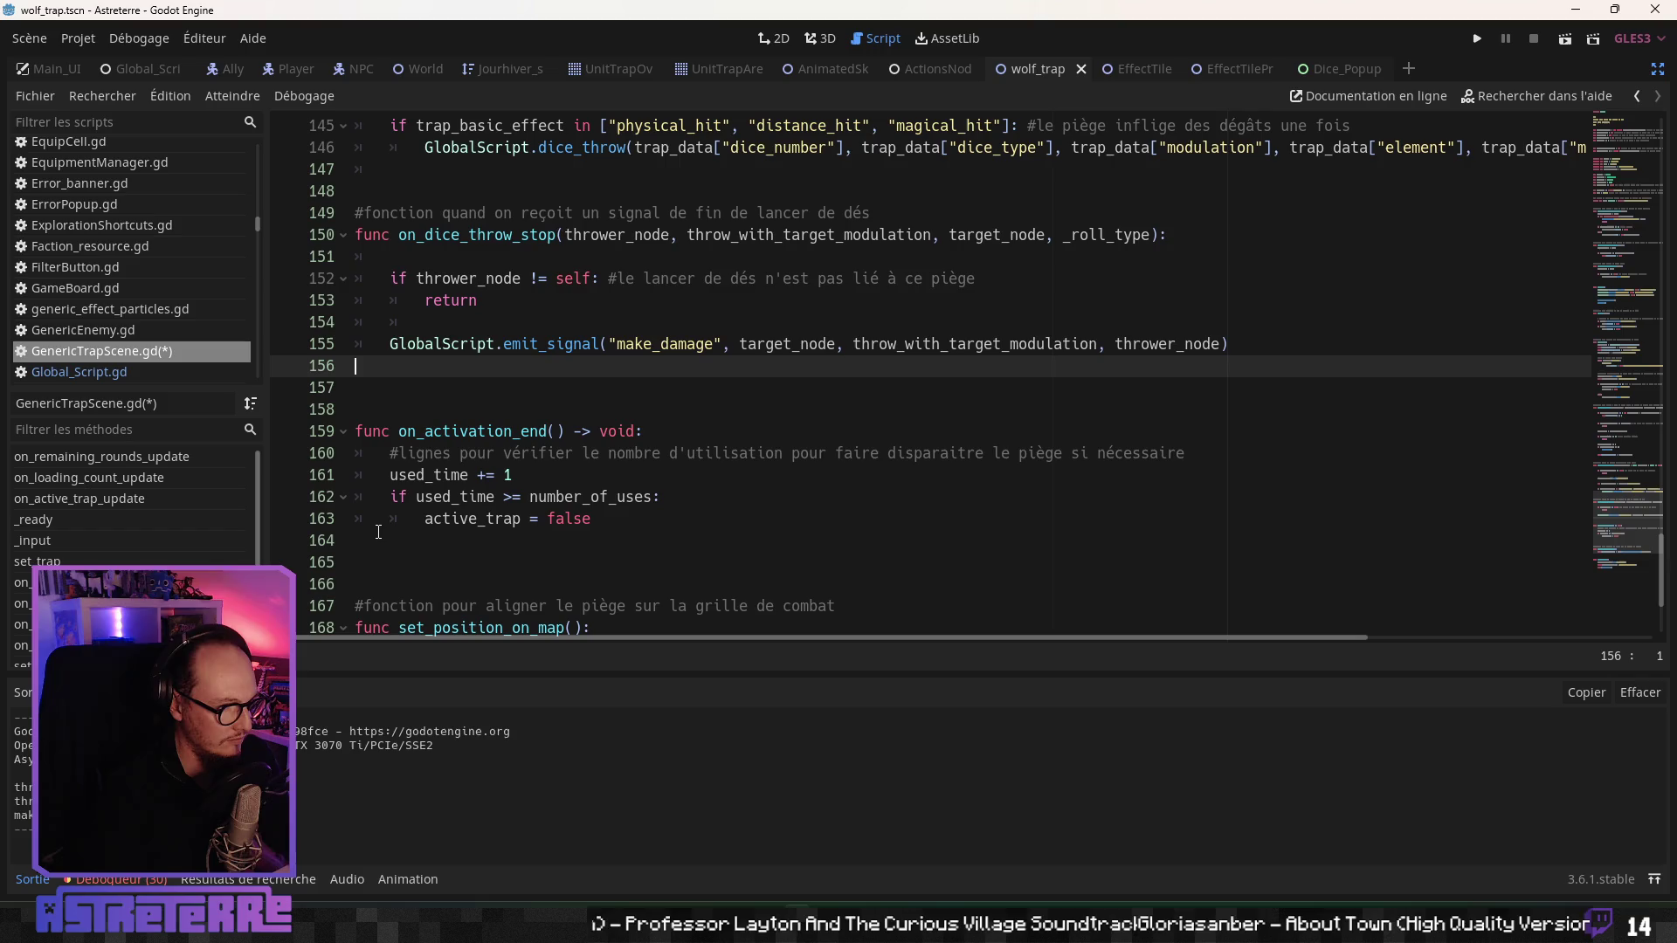
pyautogui.scroll(2, 378, 532)
pyautogui.hotkey('alt', 'Tab')
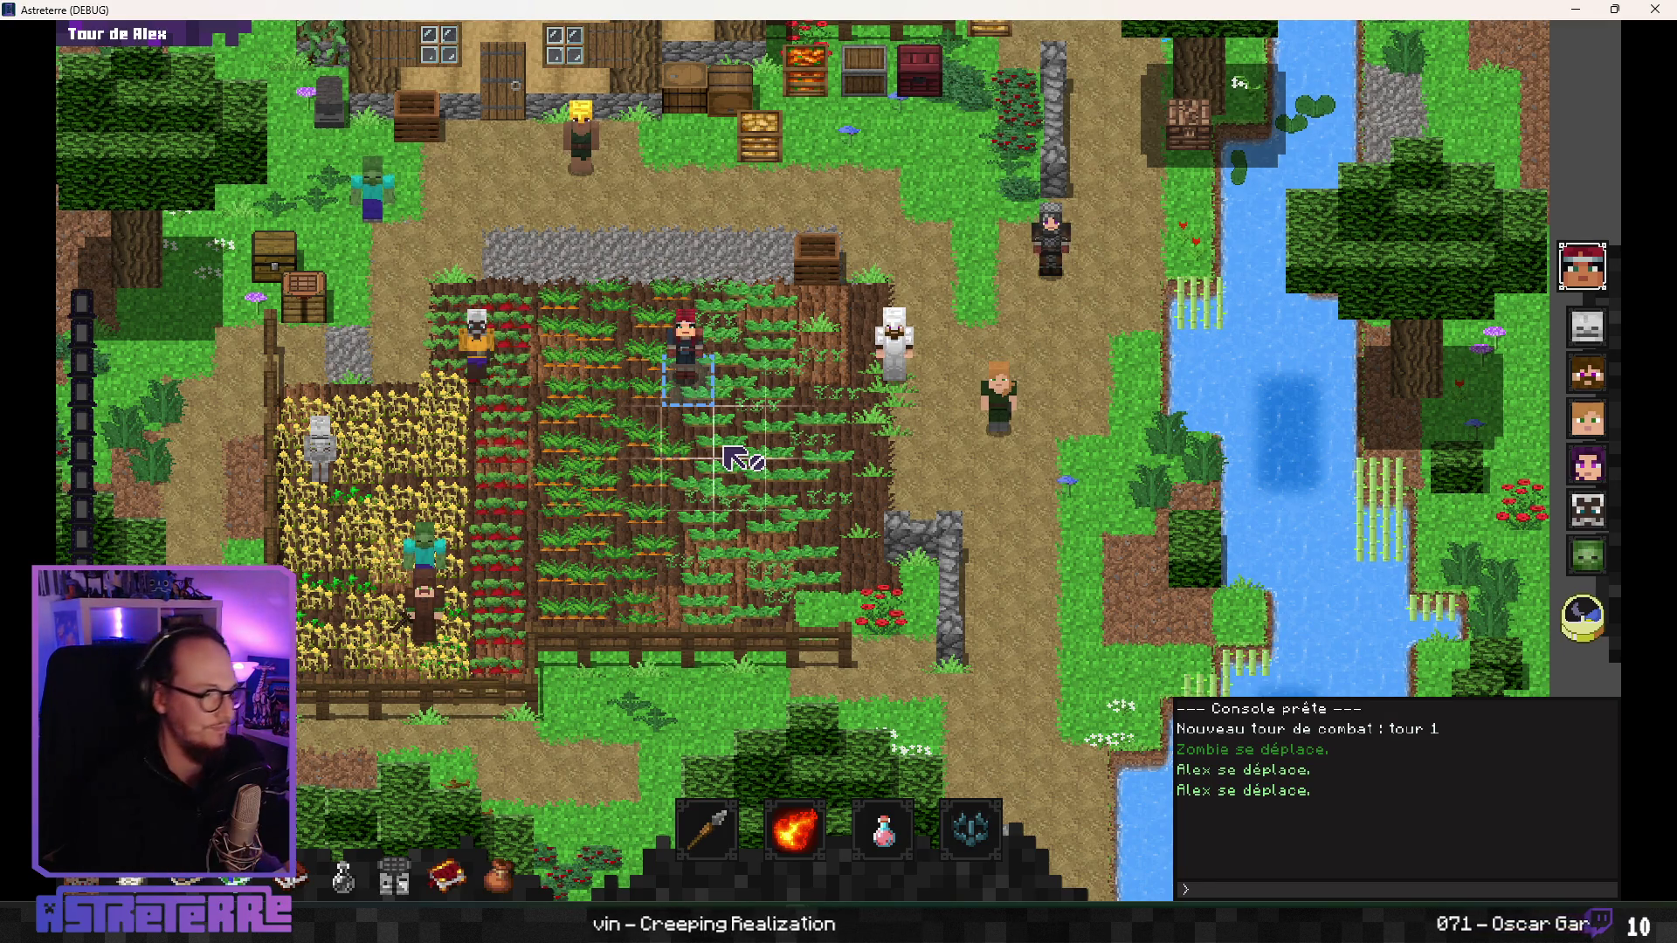
# - Run add action_points in the debug console, then choose the wolf trap ability
pyautogui.click(1213, 891)
pyautogui.write('add')
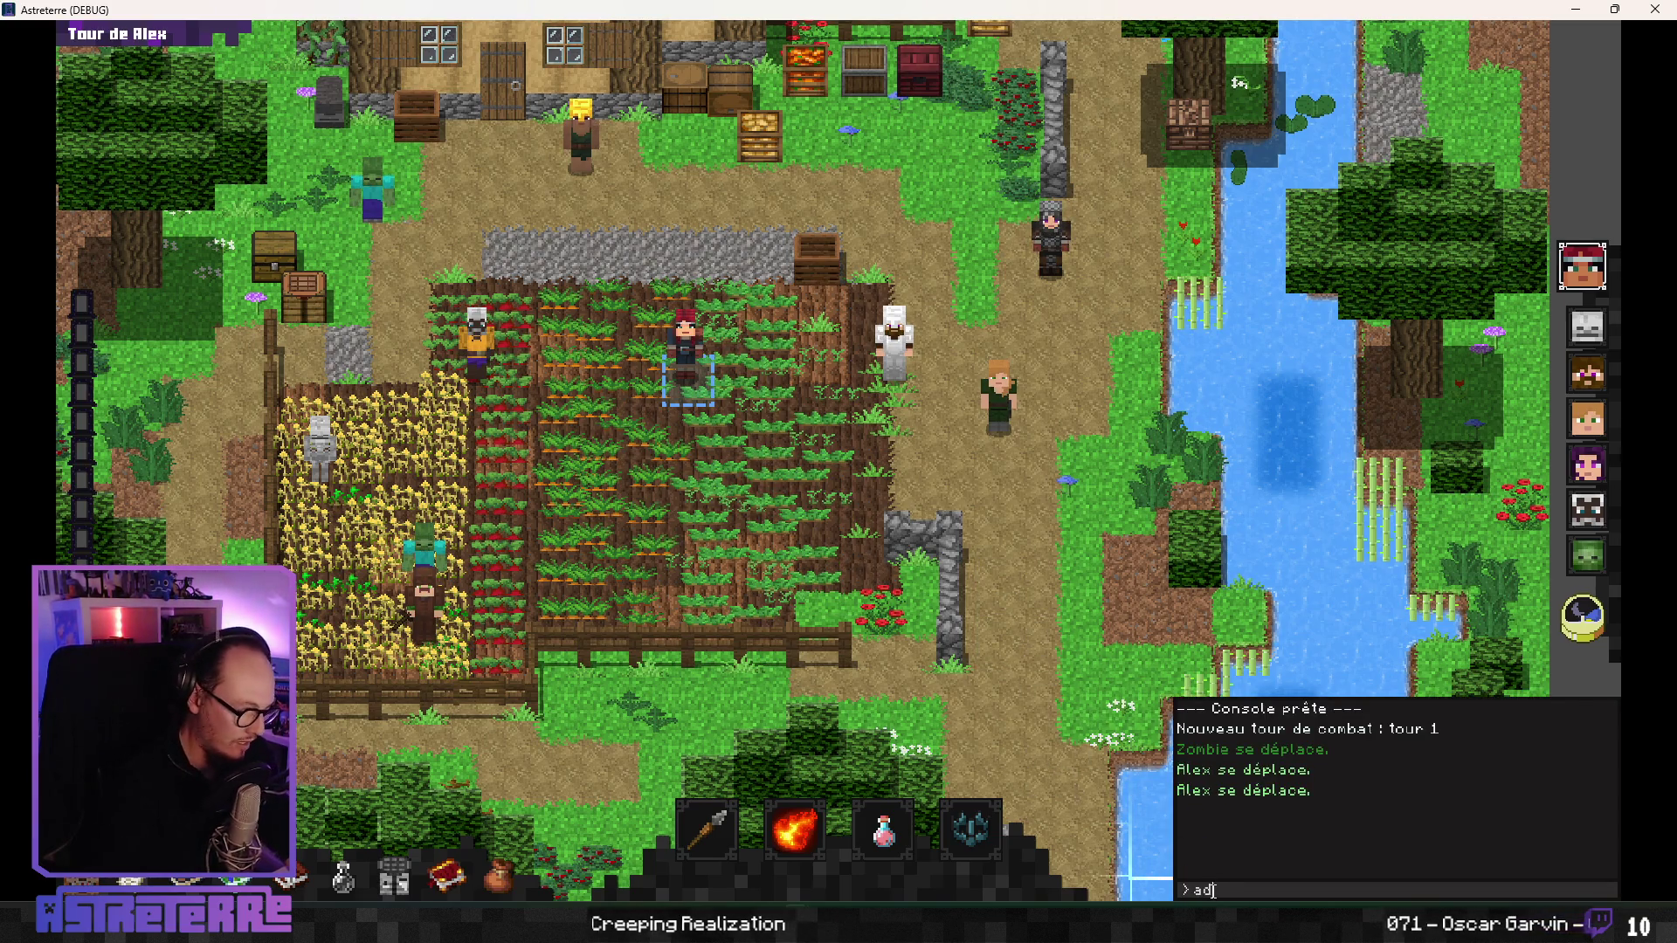
pyautogui.write(' action_points 10')
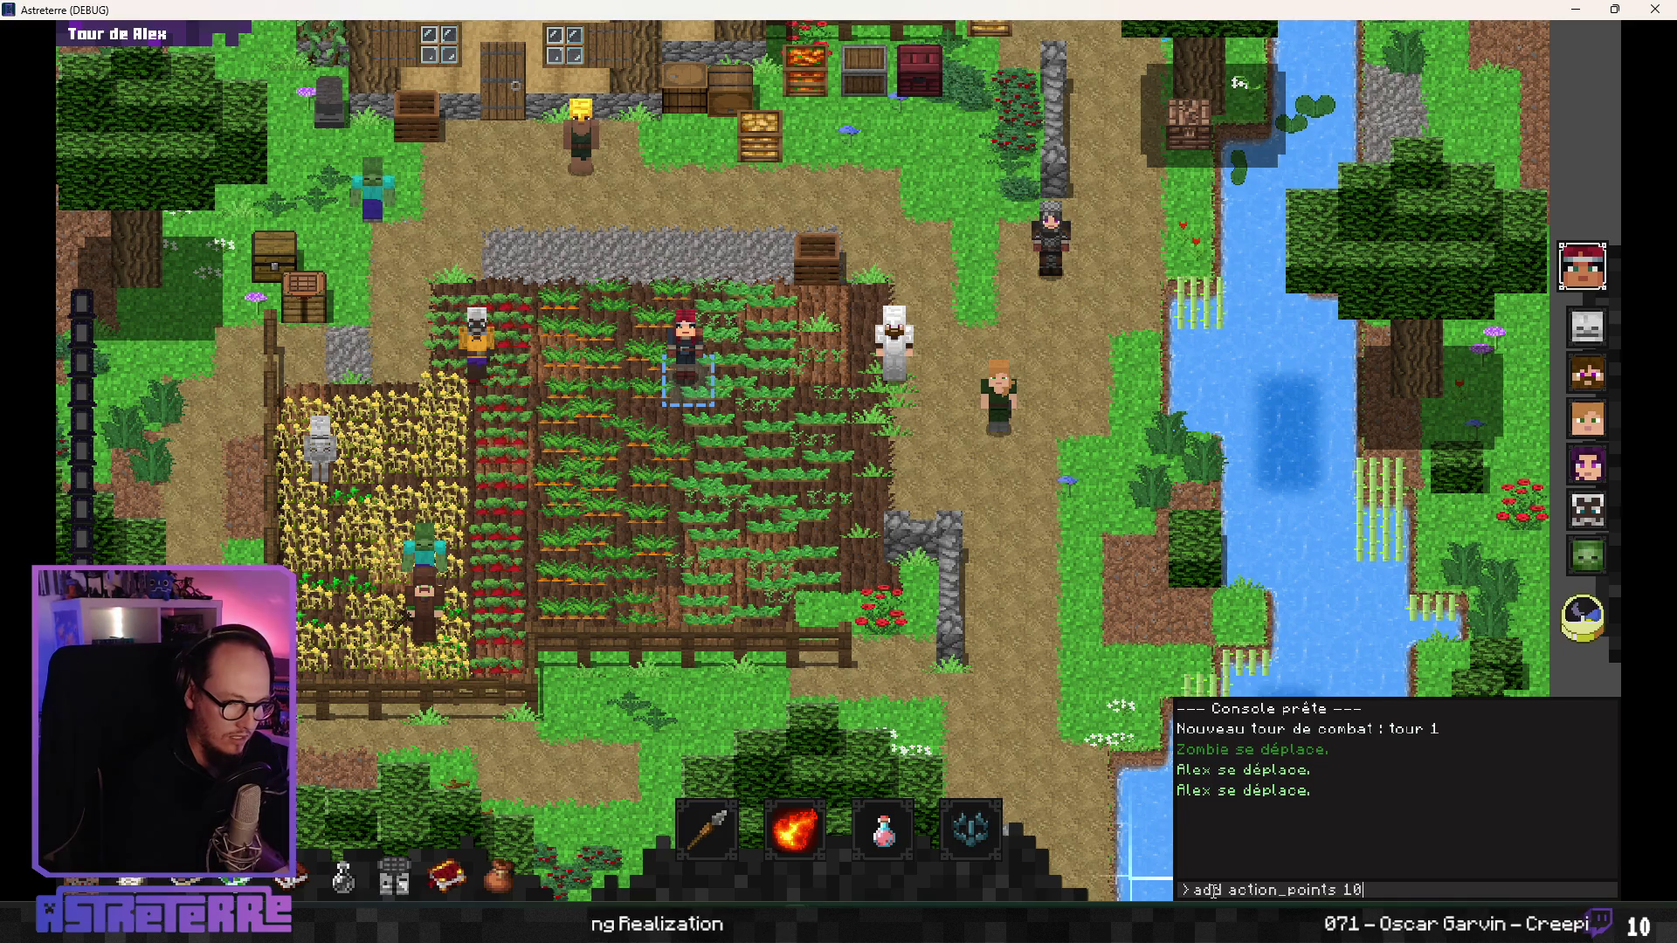
pyautogui.press('Return')
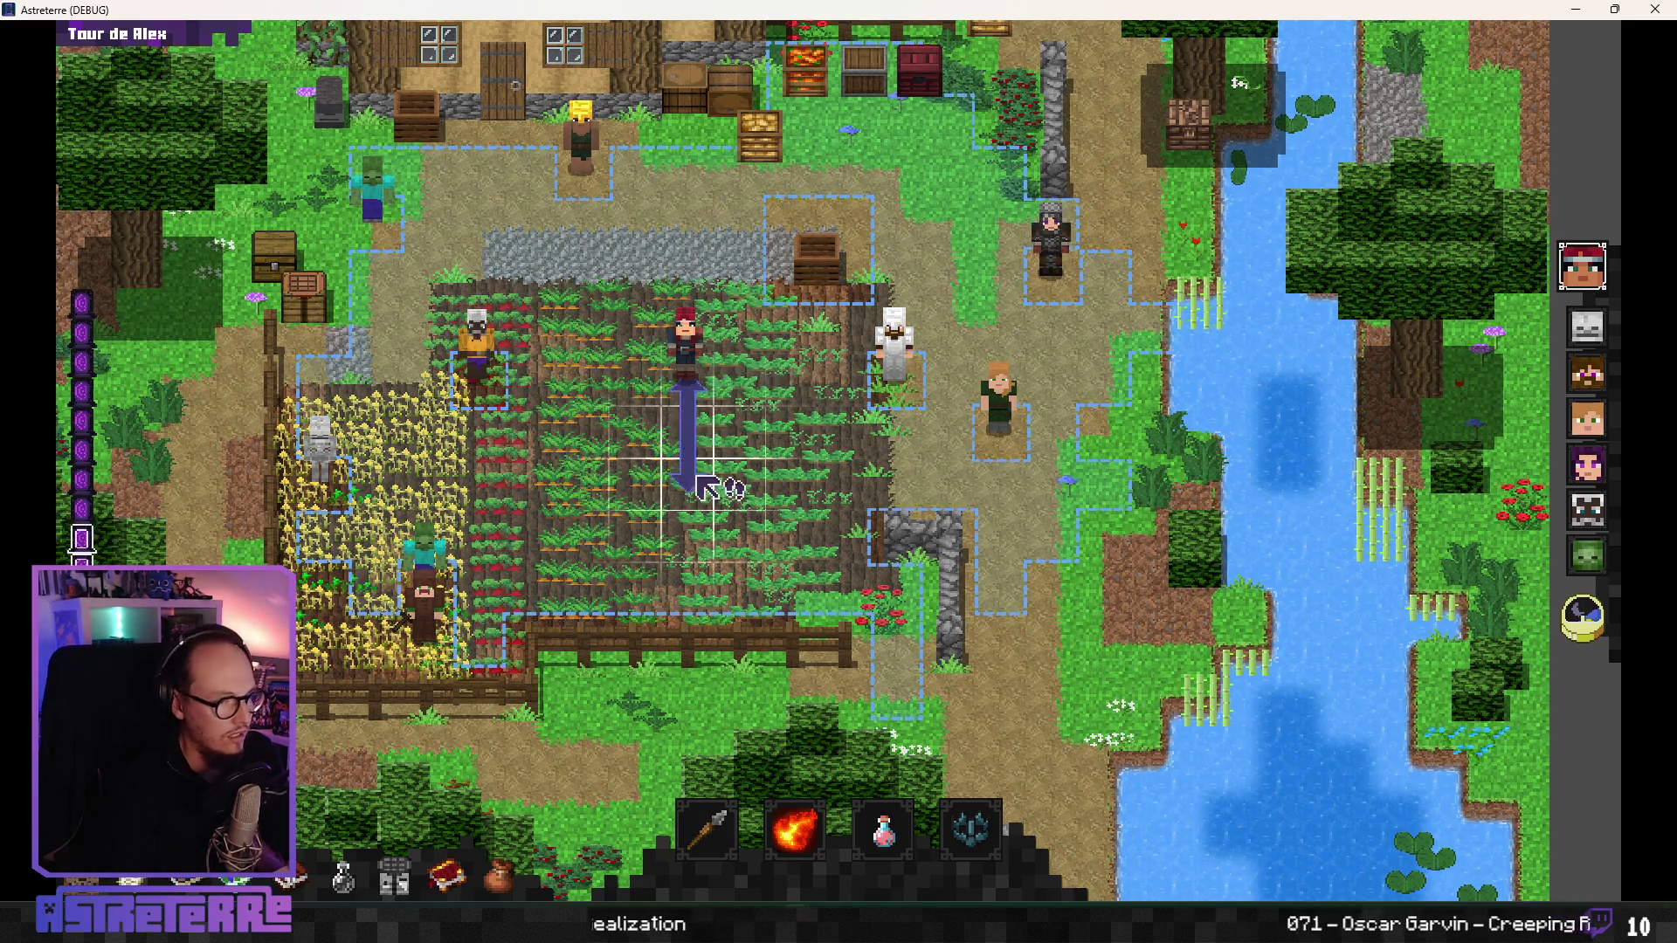
pyautogui.click(972, 825)
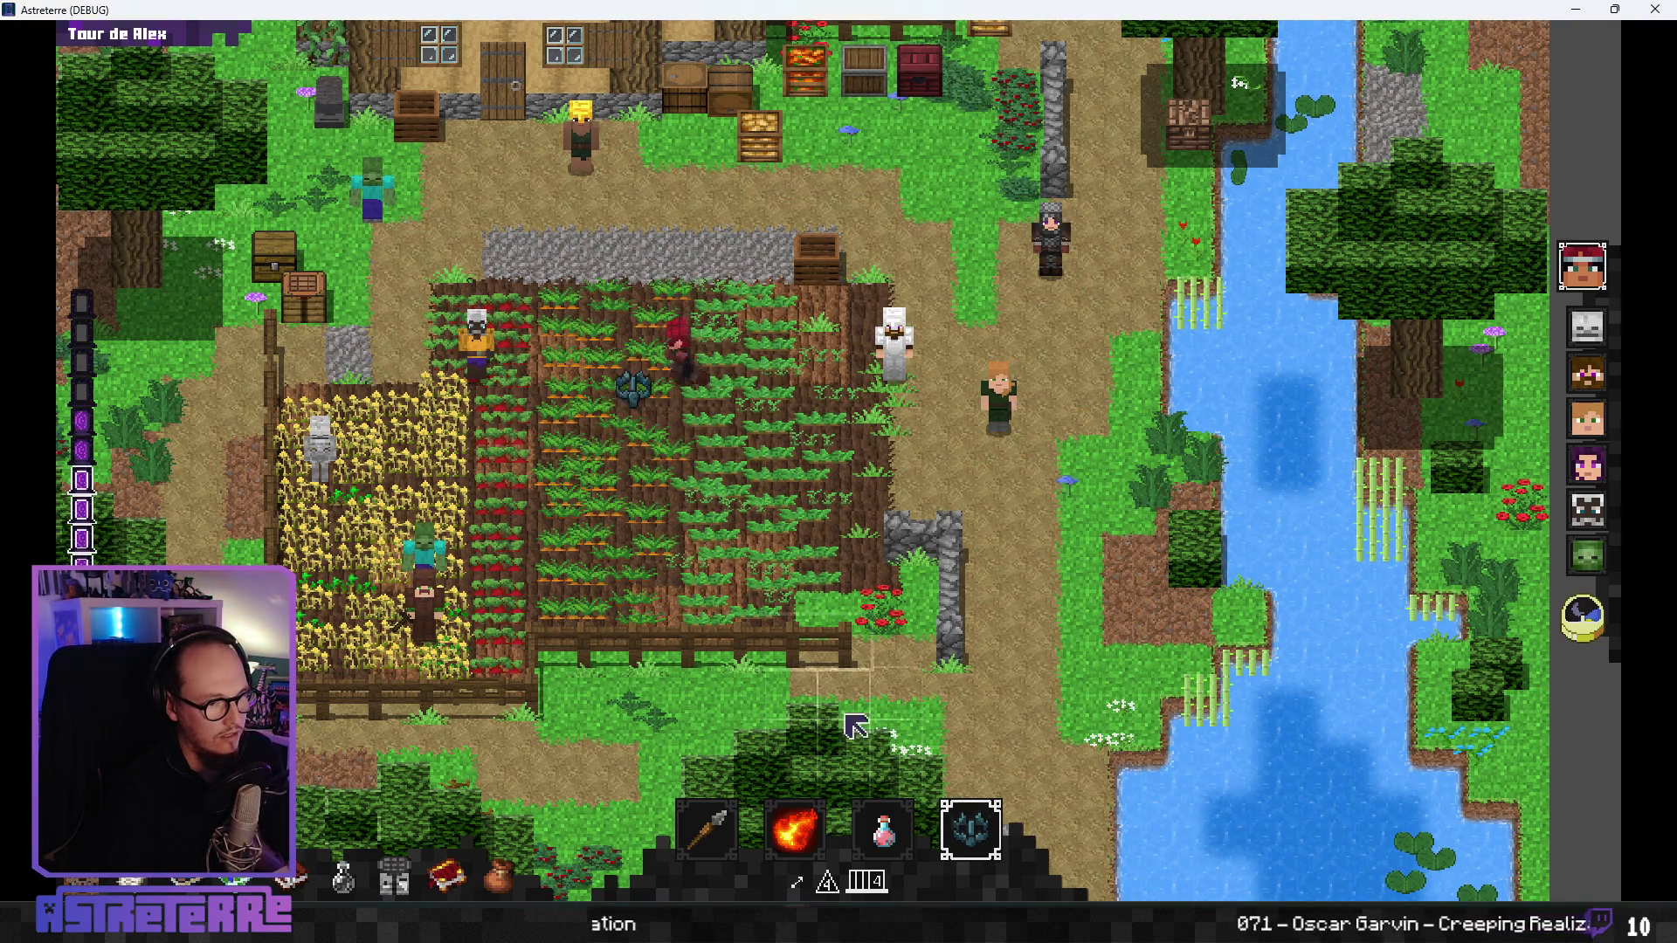
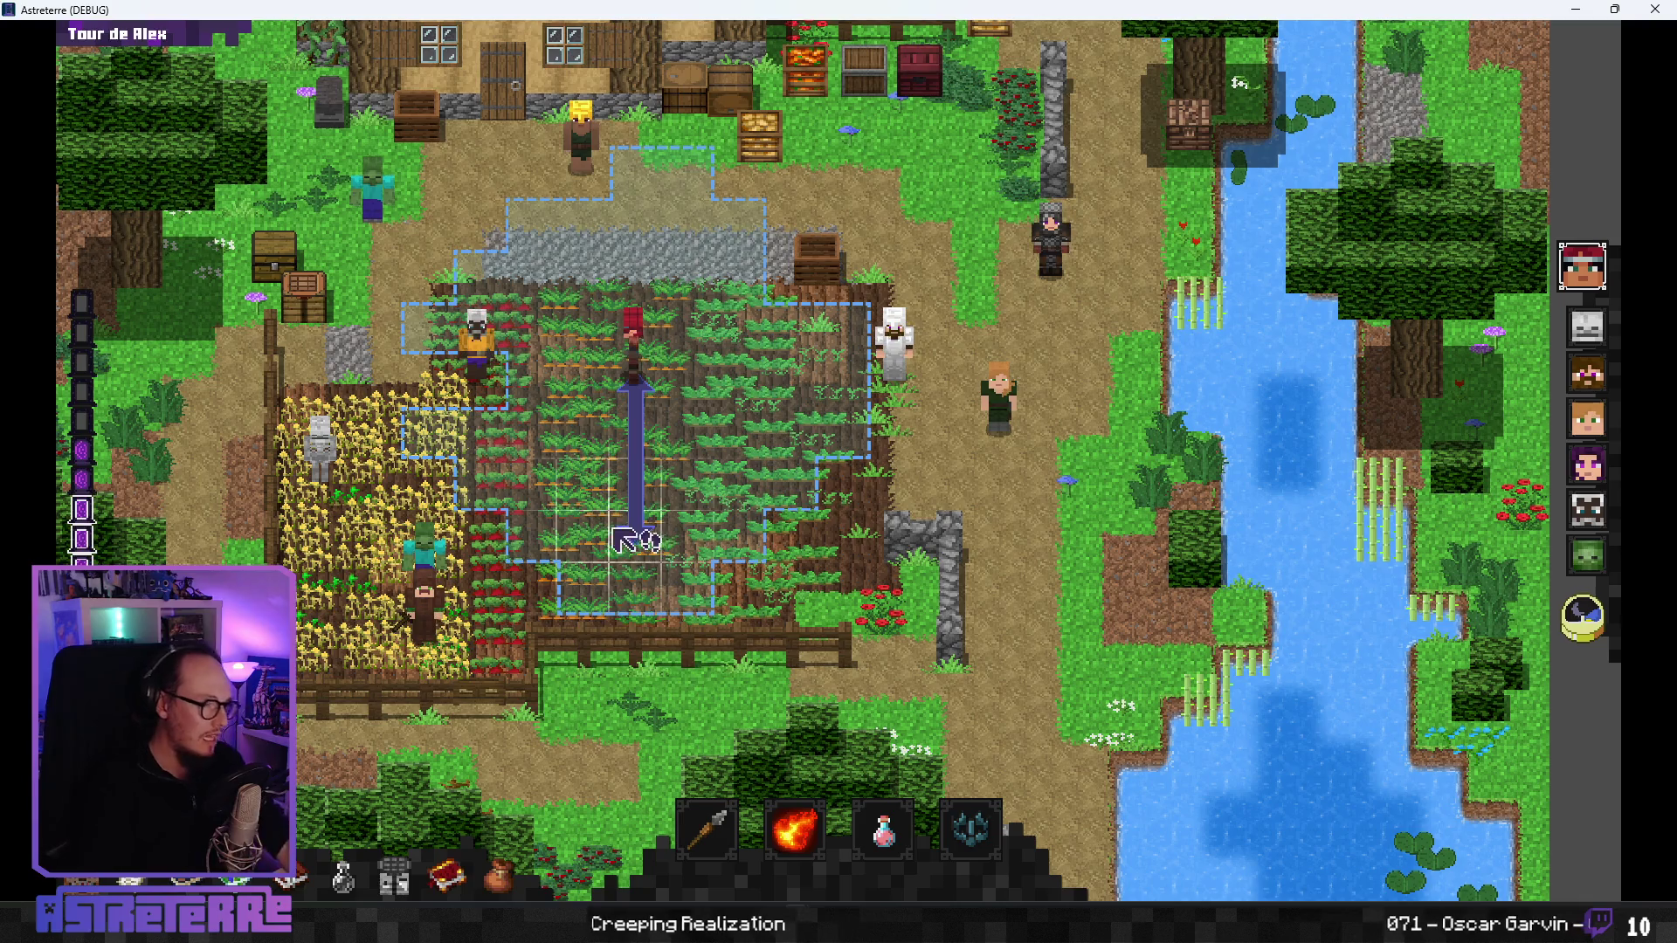
# - Place the wolf trap beside the character, triggering a 1d4 roll, then close the game window
pyautogui.click(960, 811)
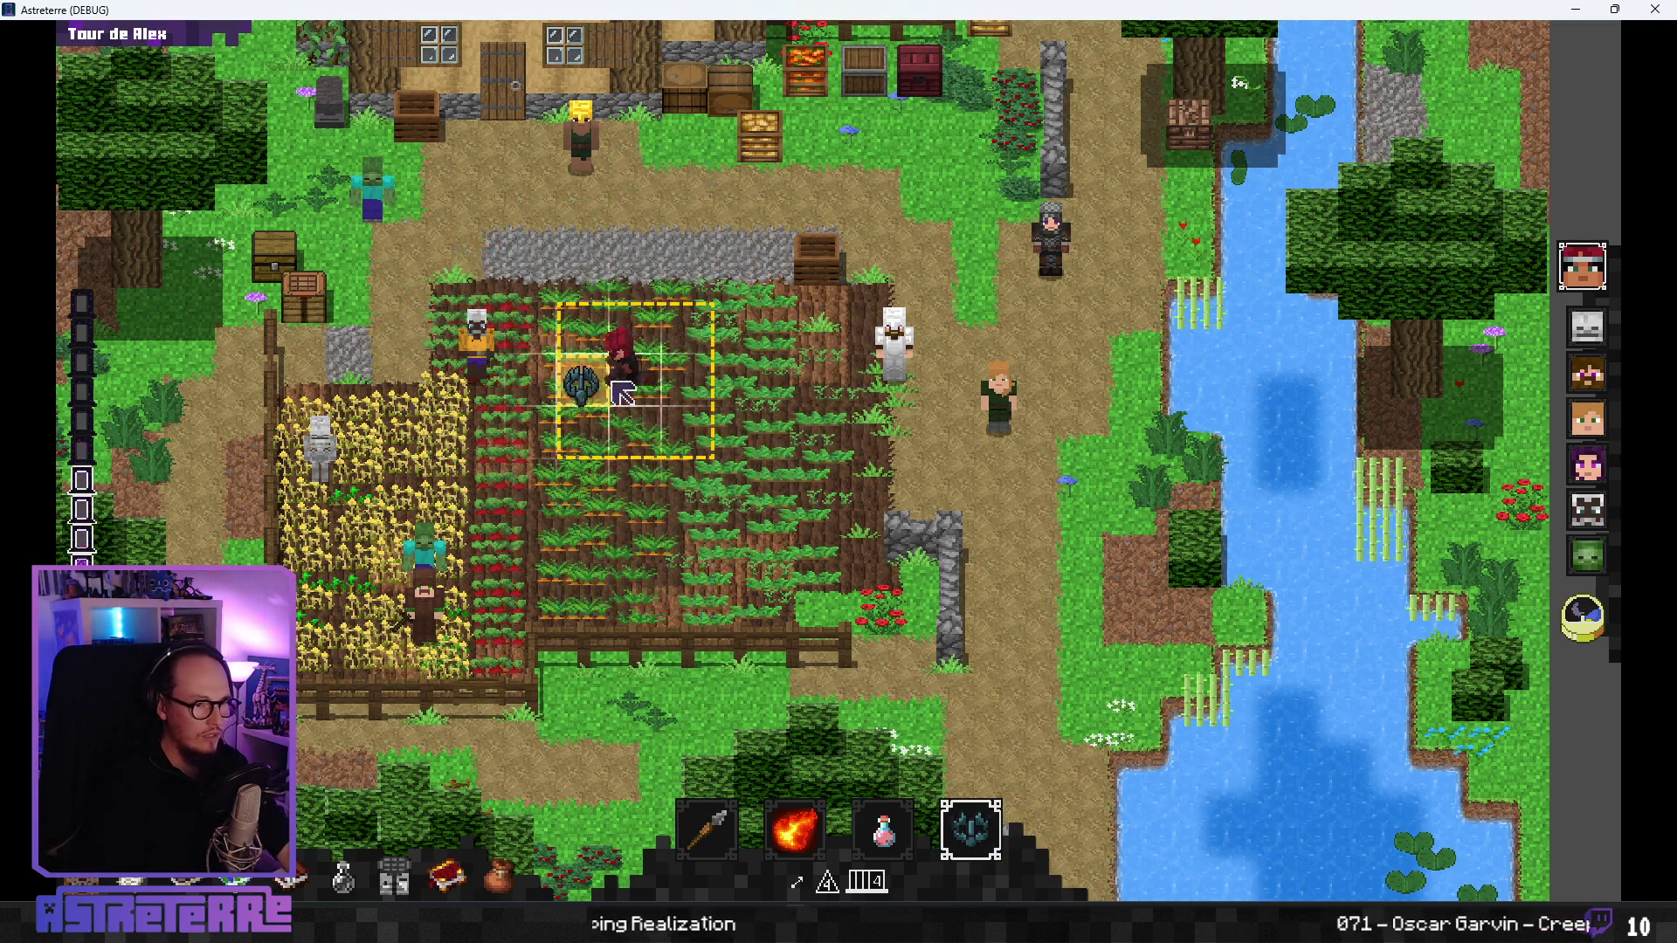
pyautogui.click(580, 384)
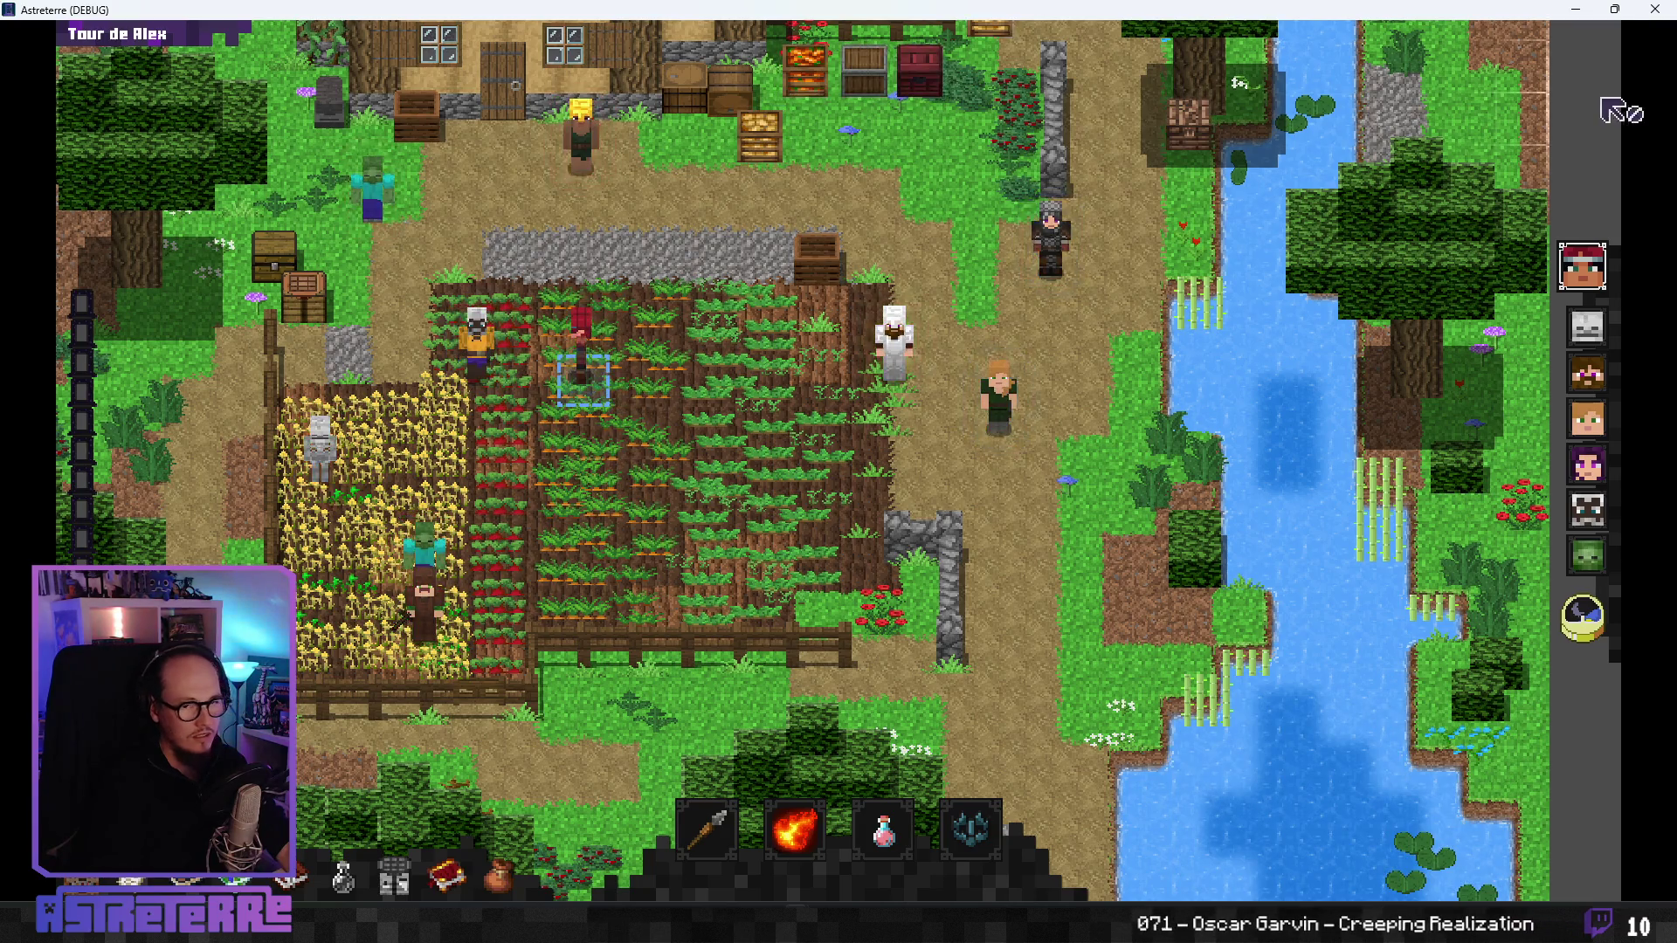
pyautogui.click(1642, 20)
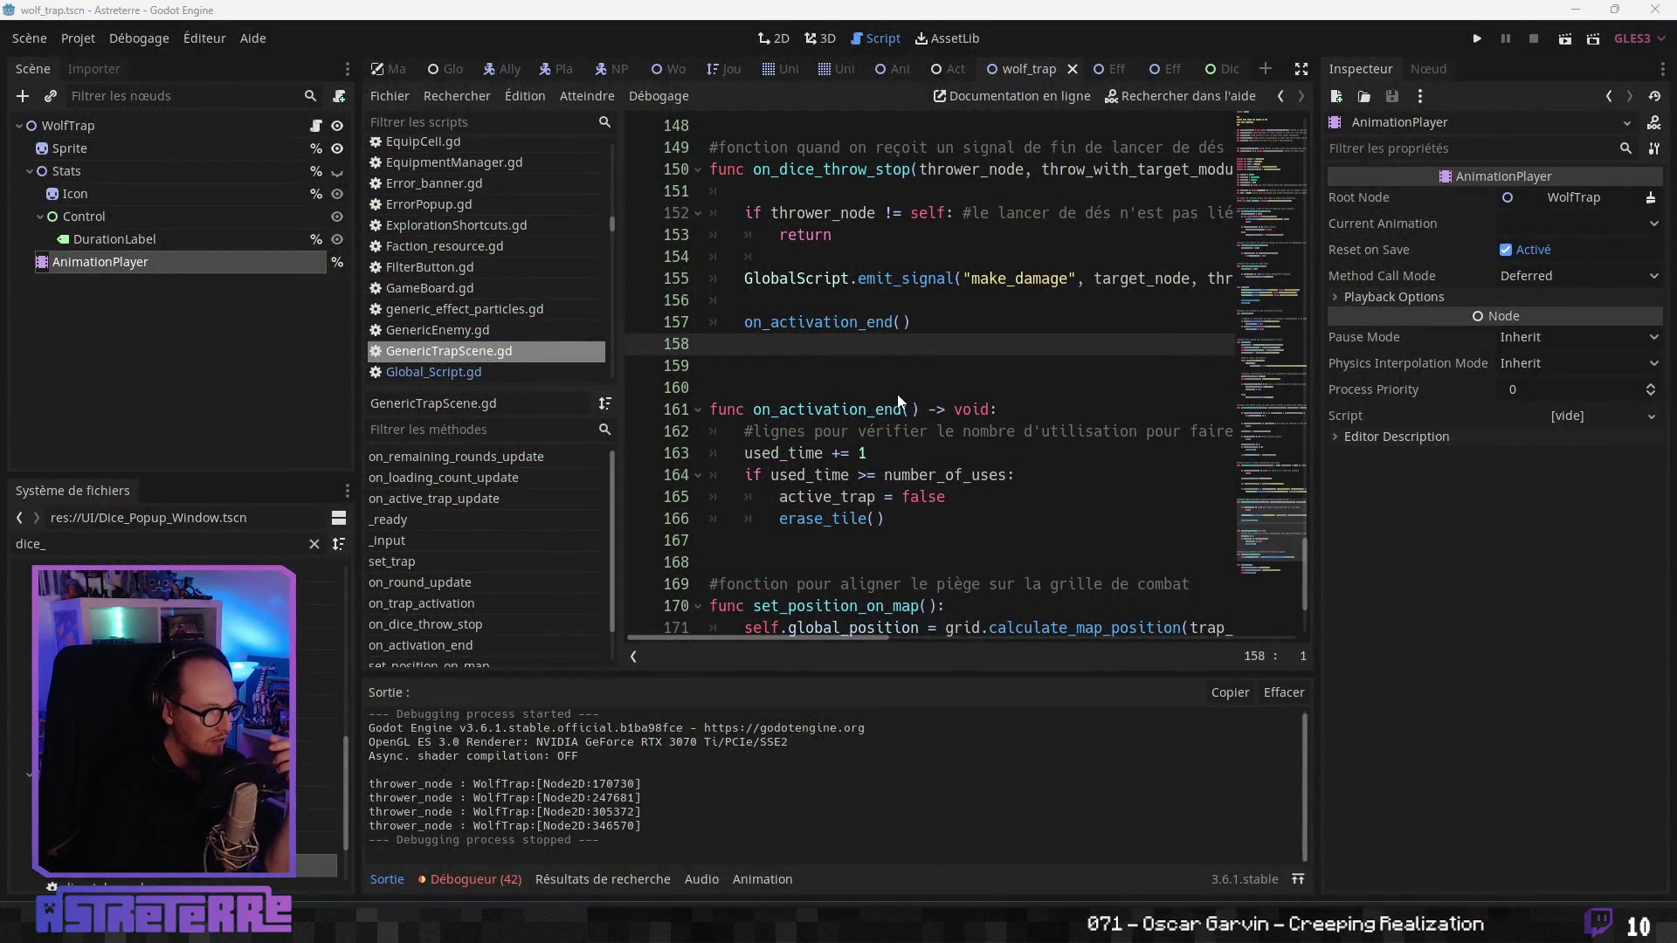
# - Move animation_player.play("activation") from on_trap_activation into on_dice_throw_stop, above emit_signal
pyautogui.click(948, 321)
pyautogui.scroll(2, 993, 398)
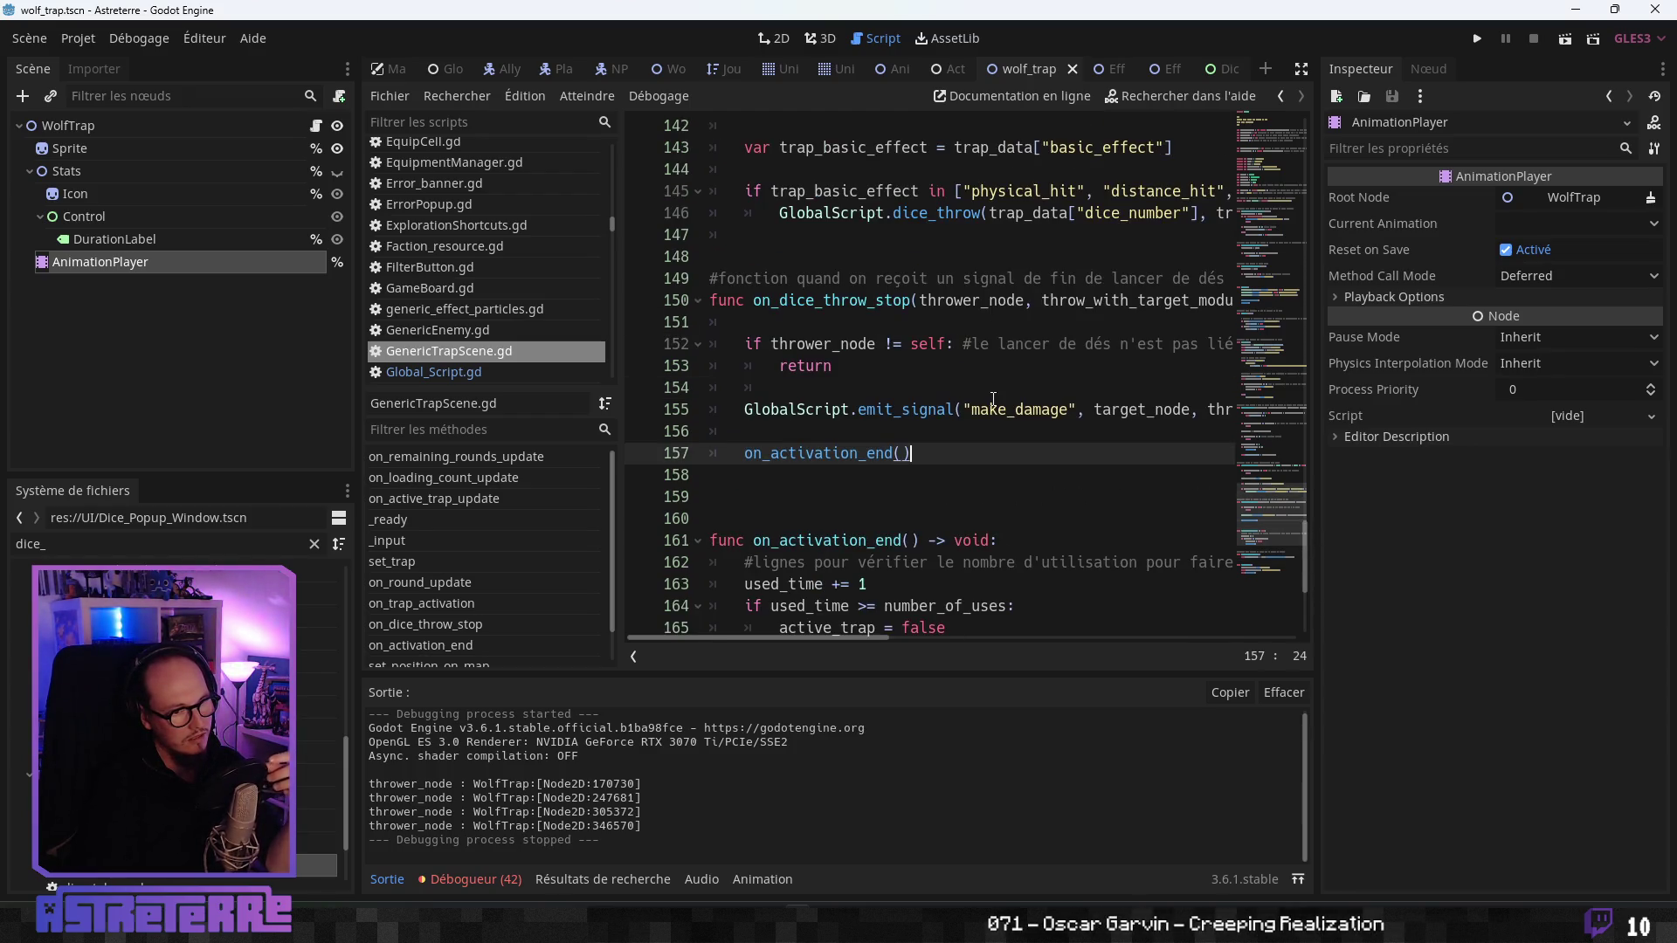
pyautogui.scroll(5, 993, 398)
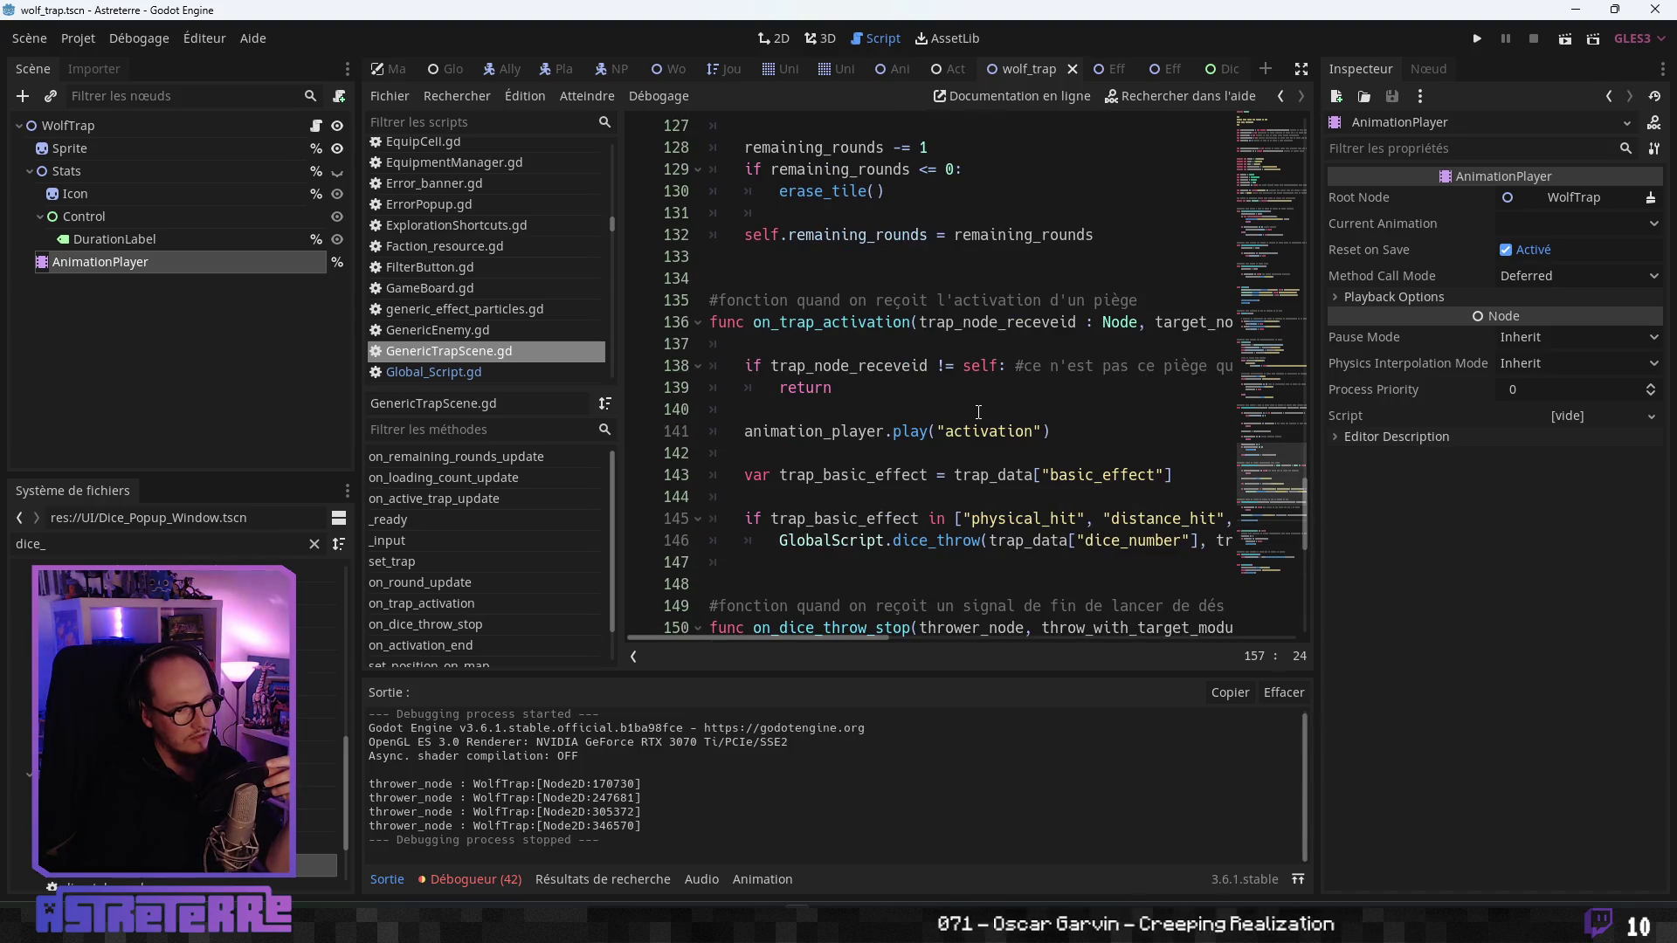
pyautogui.moveTo(1077, 422)
pyautogui.mouseDown()
pyautogui.moveTo(711, 428)
pyautogui.moveTo(788, 427)
pyautogui.moveTo(745, 428)
pyautogui.mouseUp()
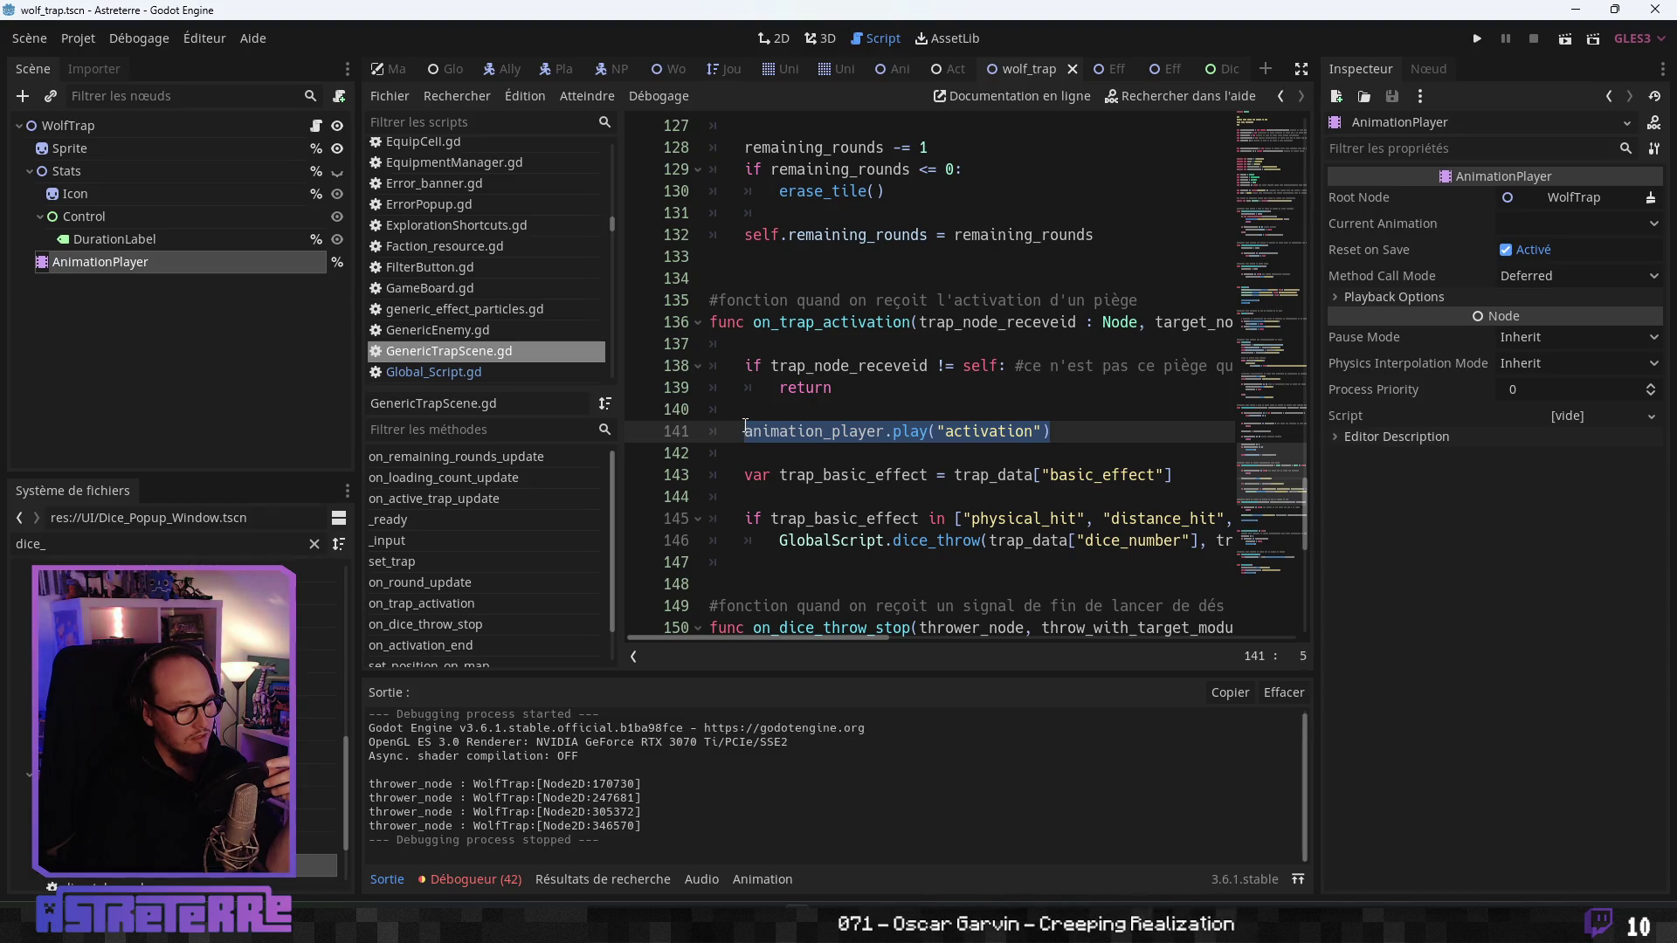
pyautogui.press('Delete')
pyautogui.press('Delete')
pyautogui.press('Delete')
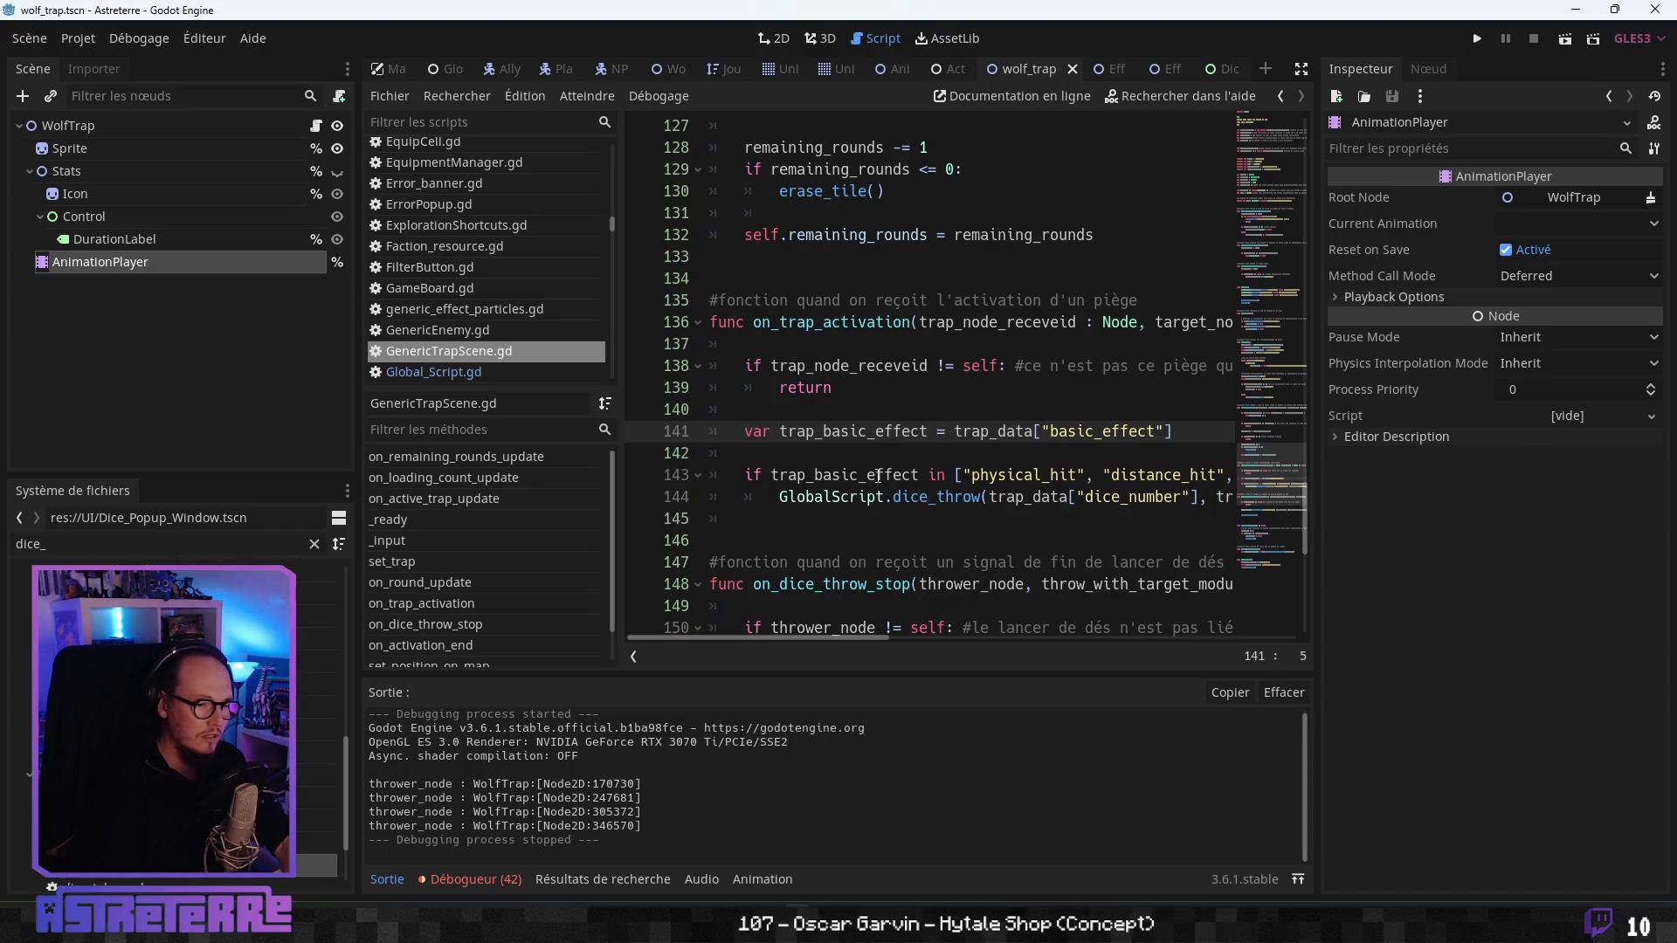
pyautogui.scroll(-4, 877, 476)
pyautogui.click(809, 406)
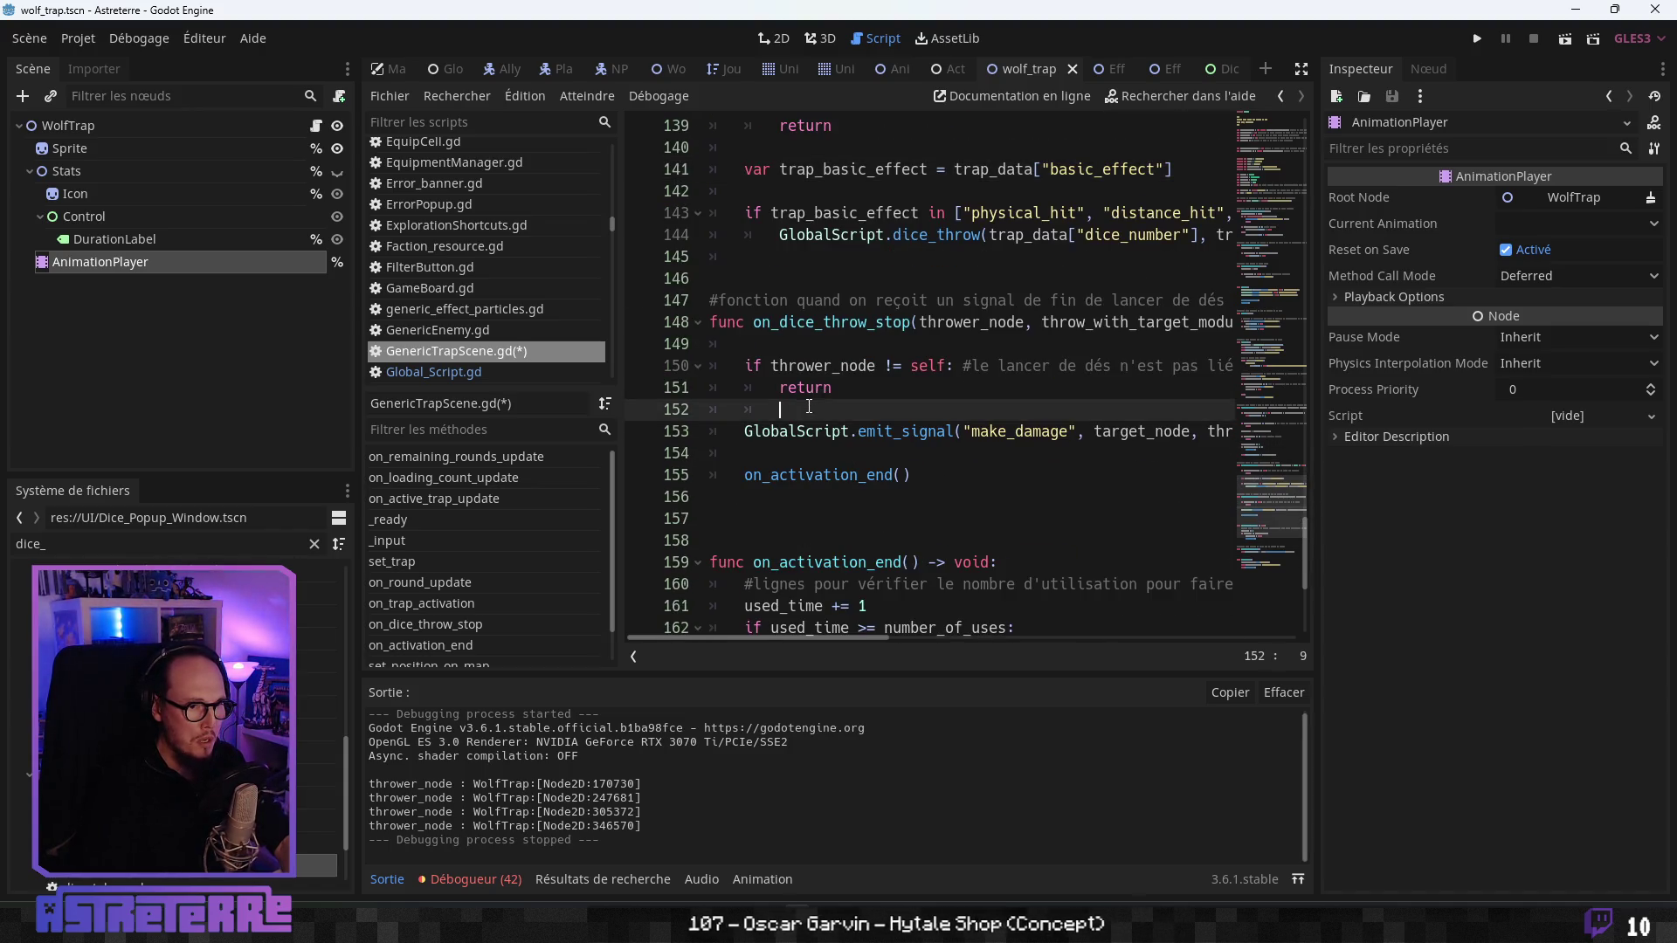
pyautogui.hotkey('ctrl', 'v')
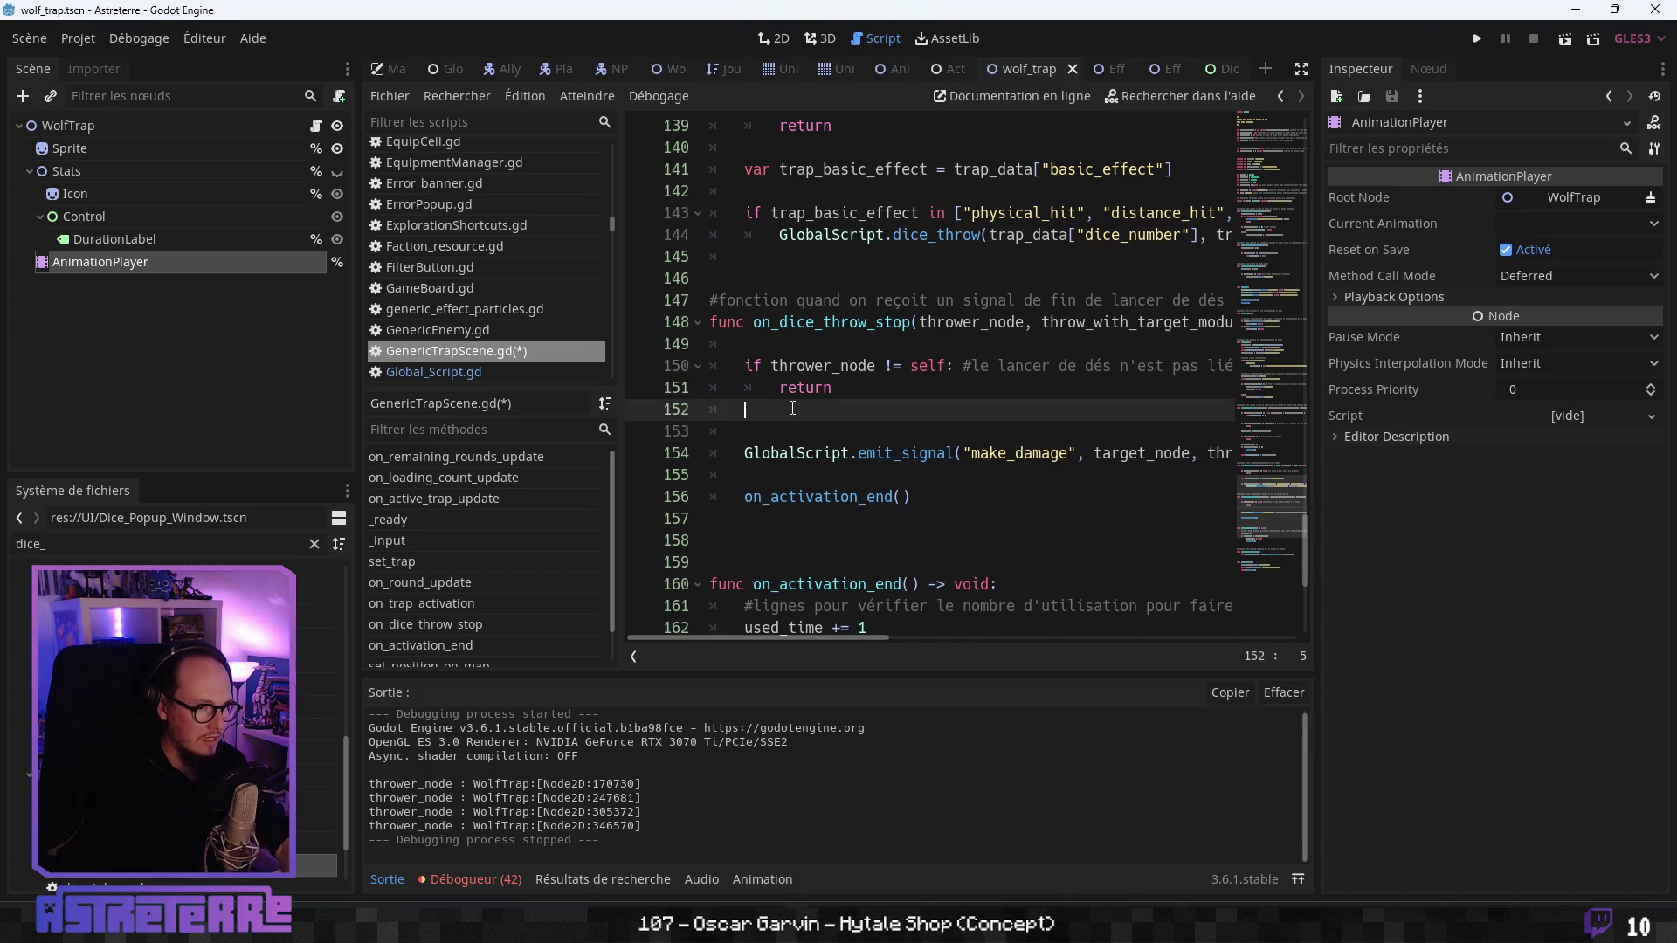
# - Delete the on_activation_end() call and leftover blank lines from on_dice_throw_stop
pyautogui.press('Down')
pyautogui.press('Down')
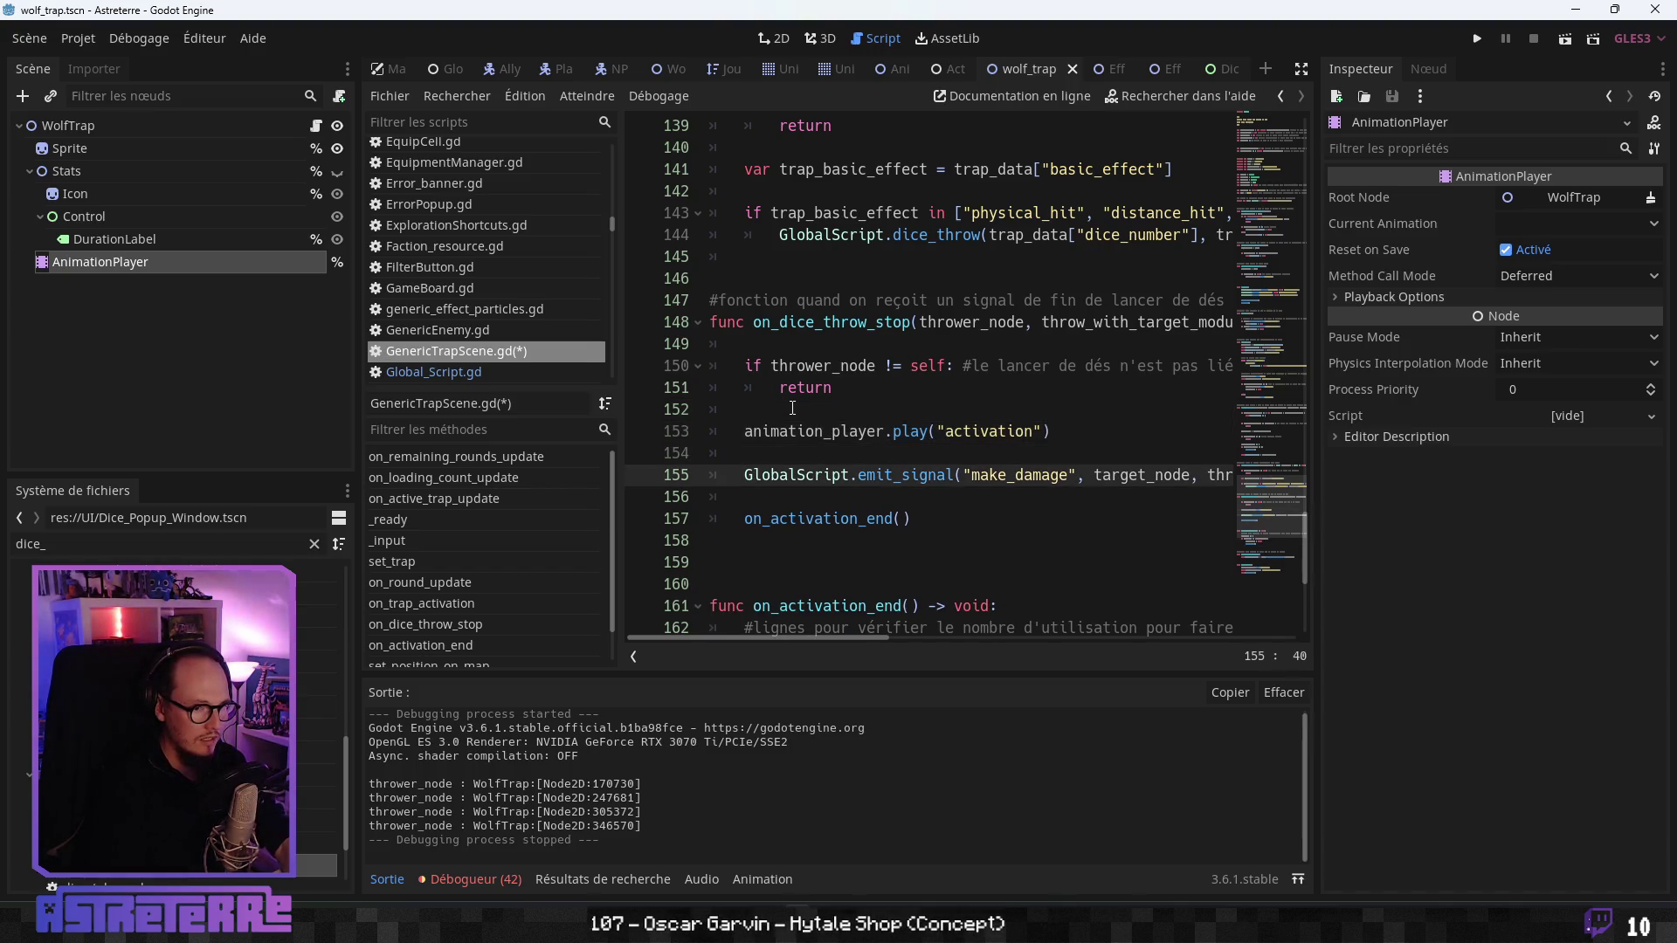
pyautogui.press('Up')
pyautogui.press('Up')
pyautogui.press('Down')
pyautogui.press('Down')
pyautogui.press('Down')
pyautogui.scroll(-2, 827, 406)
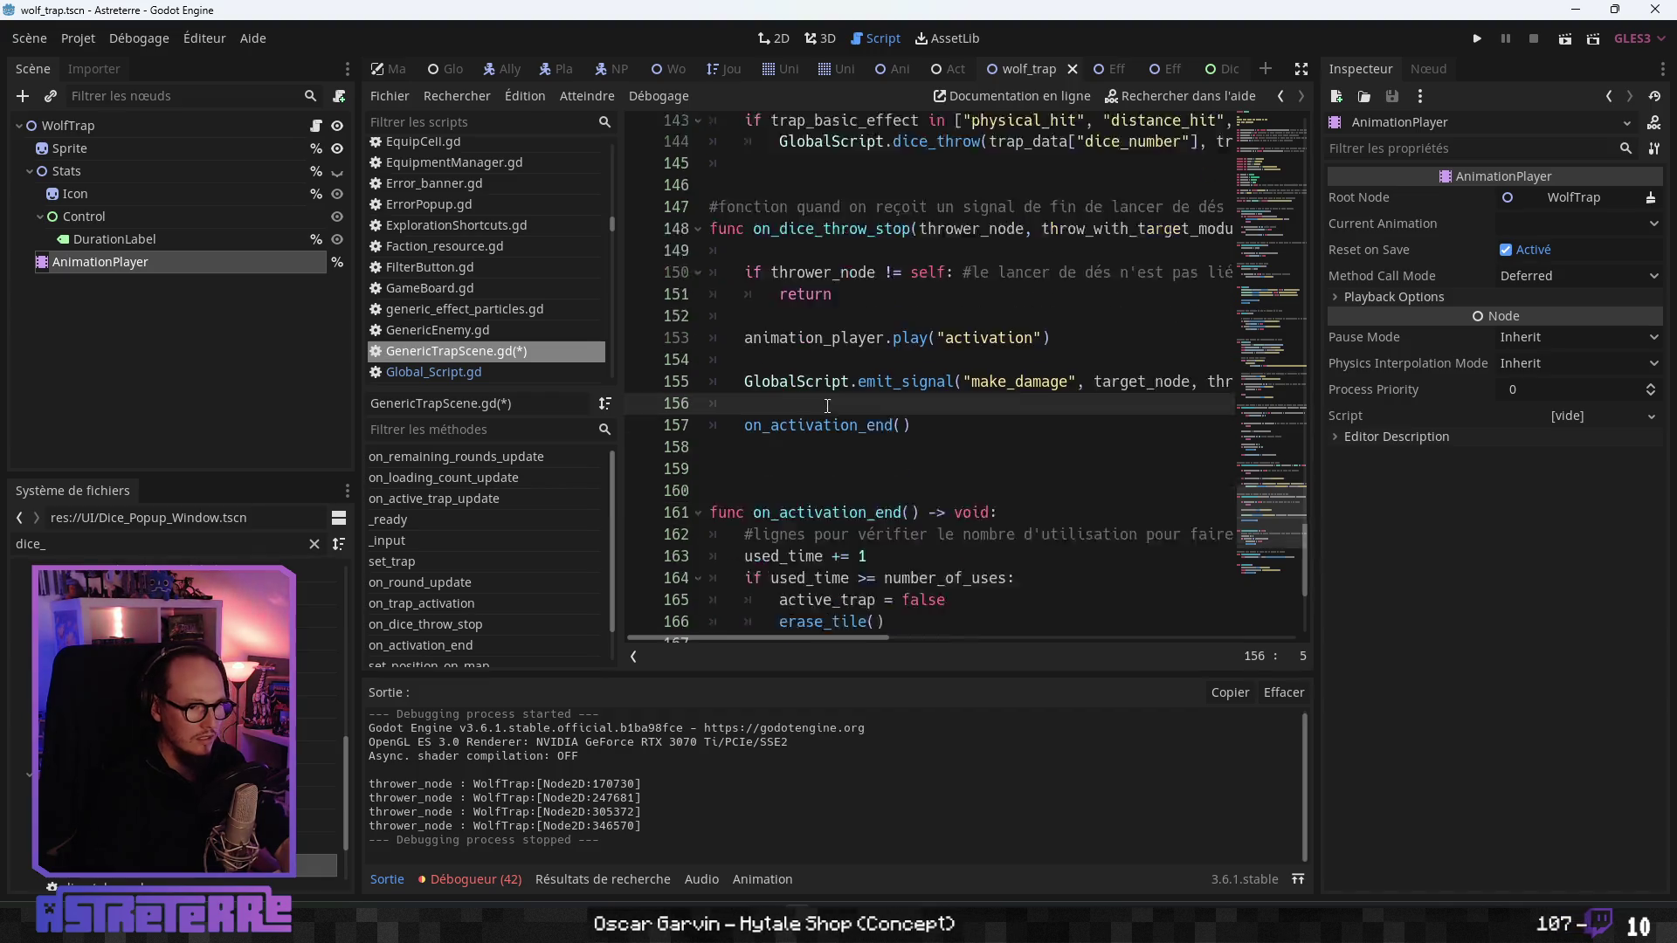
pyautogui.scroll(-2, 827, 406)
pyautogui.moveTo(911, 323); pyautogui.dragTo(600, 301)
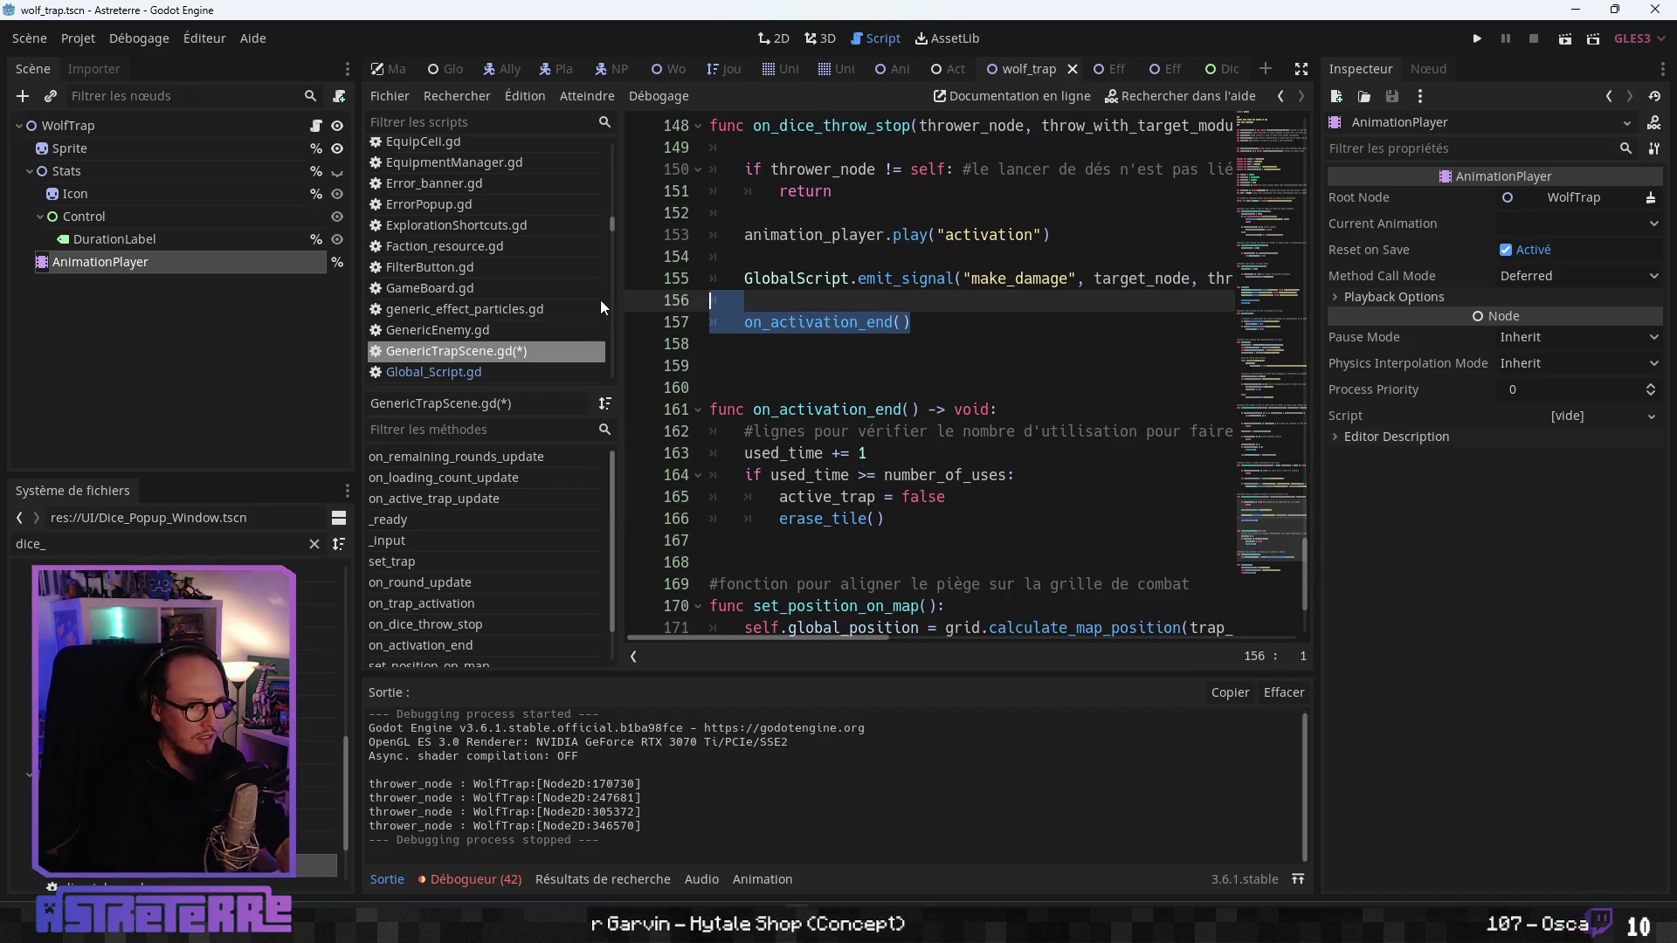
pyautogui.press('BackSpace')
pyautogui.press('Up')
pyautogui.press('Up')
pyautogui.press('Delete')
pyautogui.press('Up')
pyautogui.press('Up')
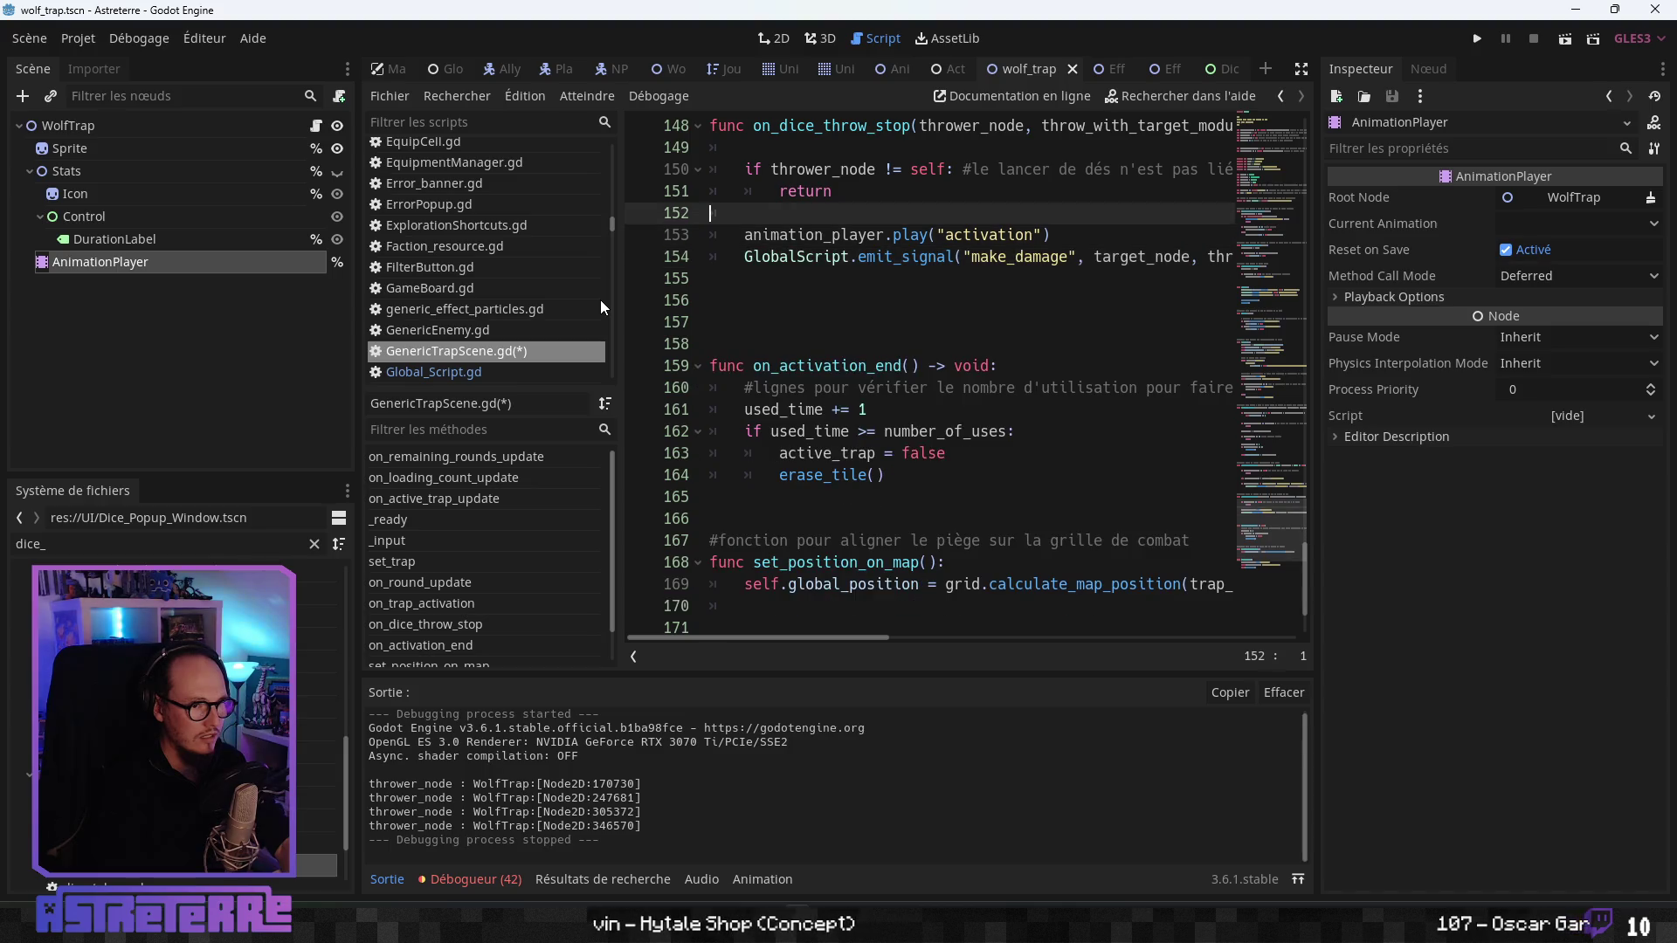
pyautogui.click(768, 387)
pyautogui.scroll(-2, 873, 482)
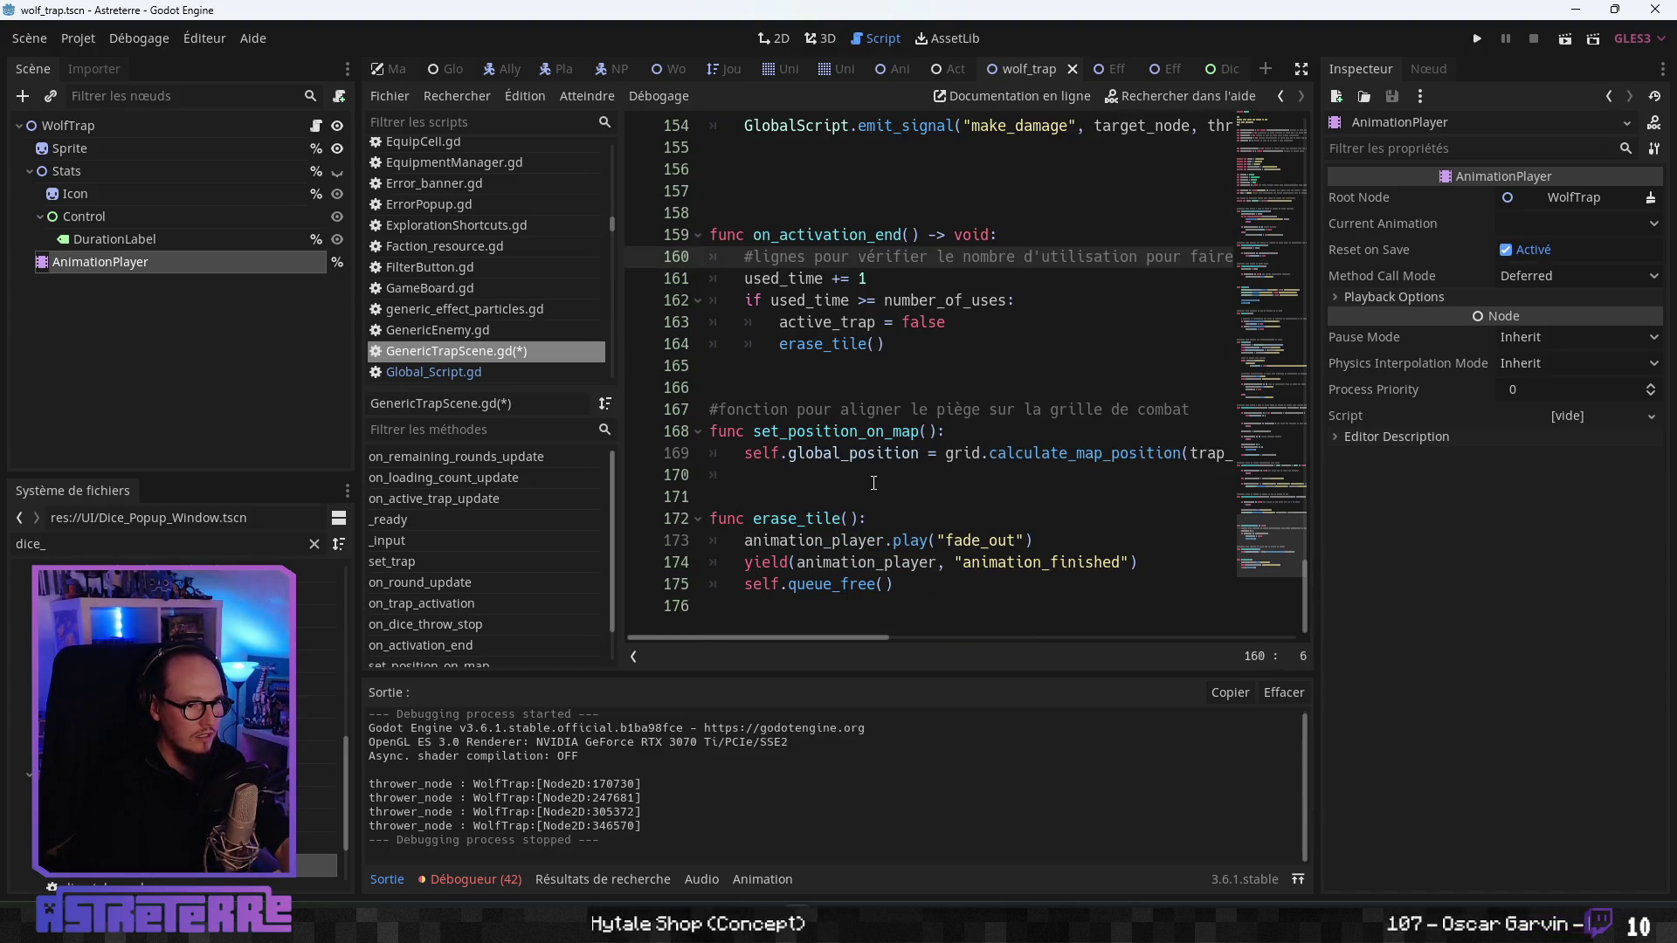
pyautogui.click(873, 482)
# - Add a Method Call Track targeting WolfTrap to the AnimationPlayer's activation animation
pyautogui.click(119, 263)
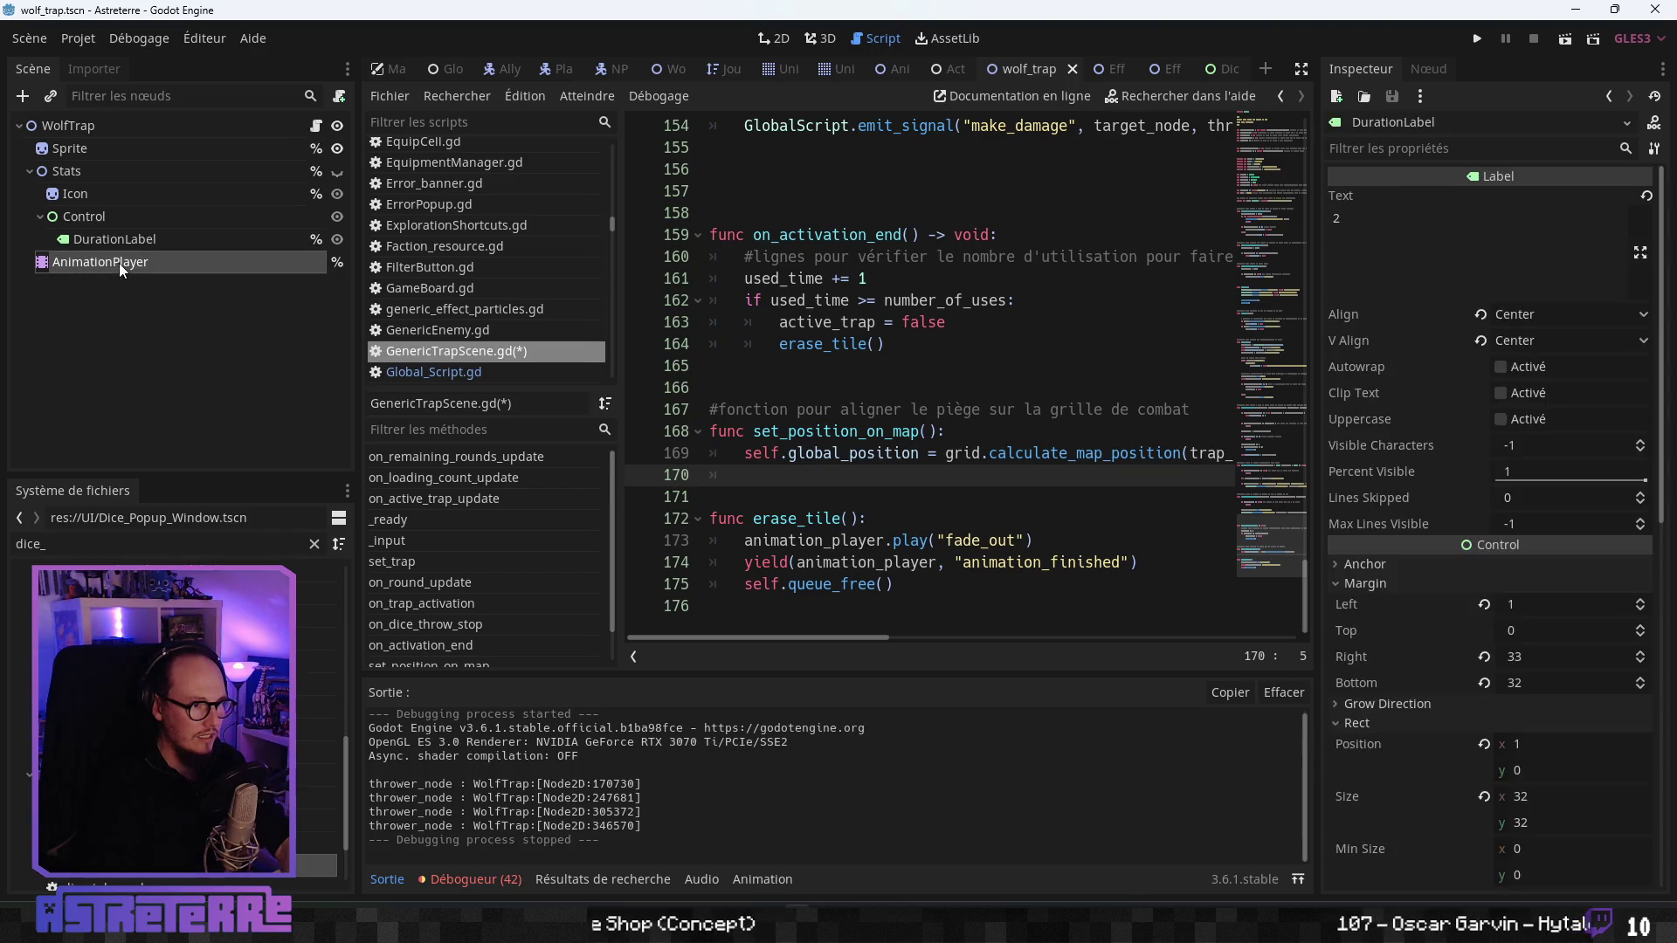
pyautogui.click(440, 709)
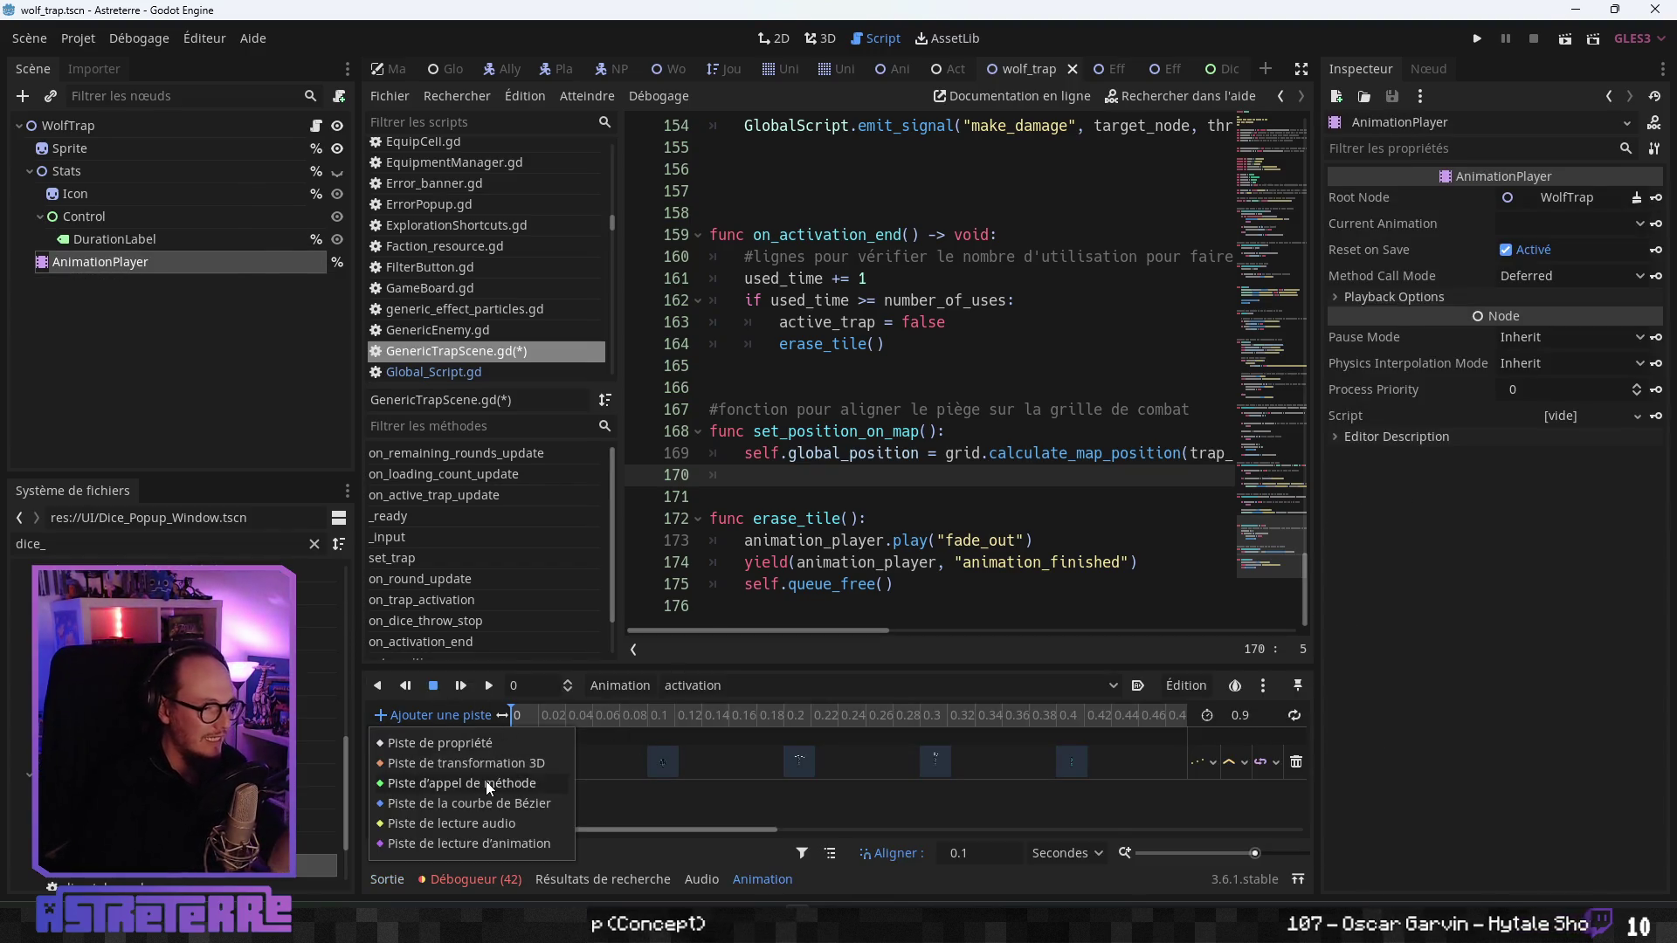
pyautogui.click(485, 782)
pyautogui.click(315, 316)
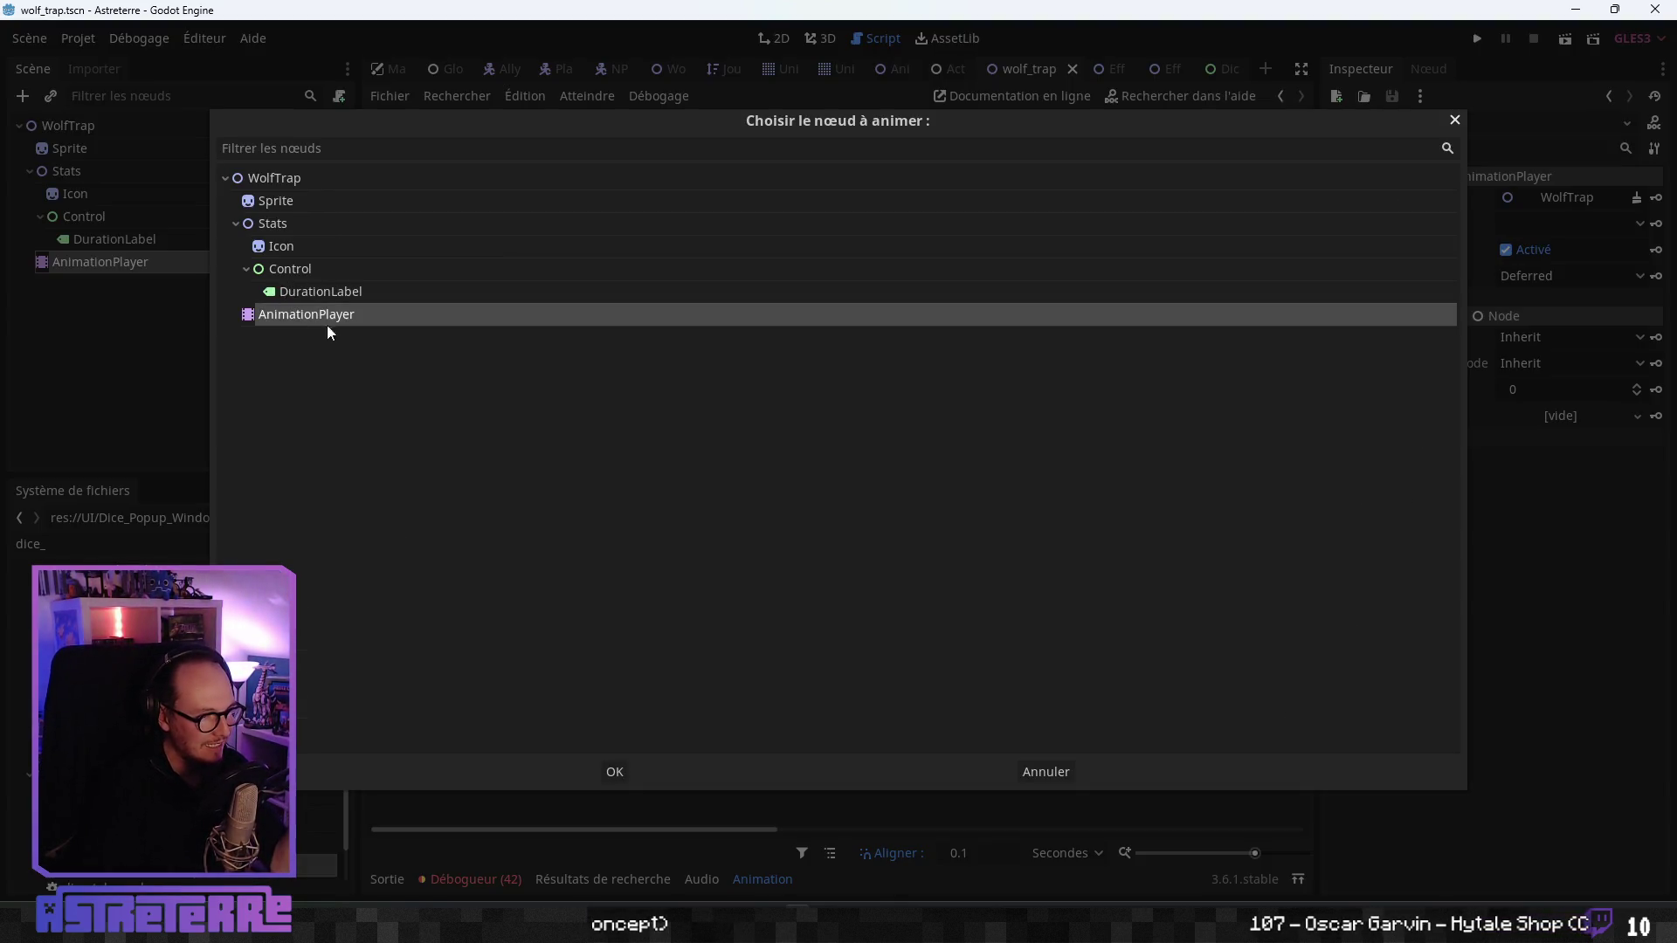
pyautogui.click(292, 180)
pyautogui.click(612, 771)
# - Key on_activation_end() at 0.9 s on the track, then save and run the game
pyautogui.rightClick(862, 779)
pyautogui.click(882, 757)
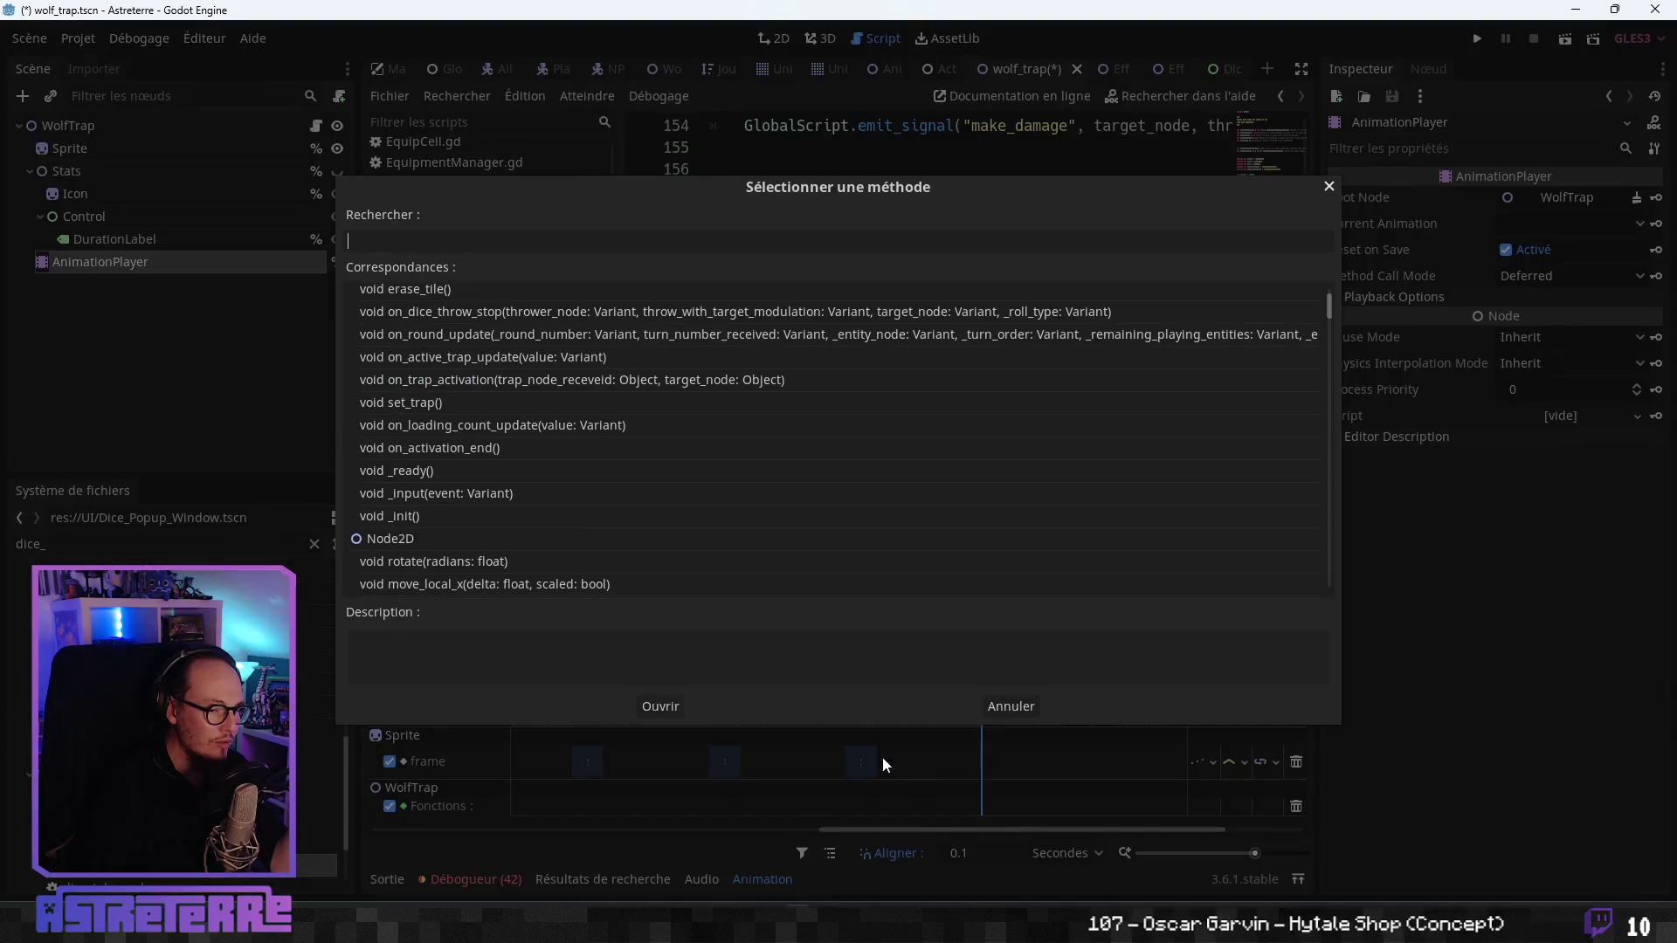
pyautogui.click(503, 444)
pyautogui.click(661, 705)
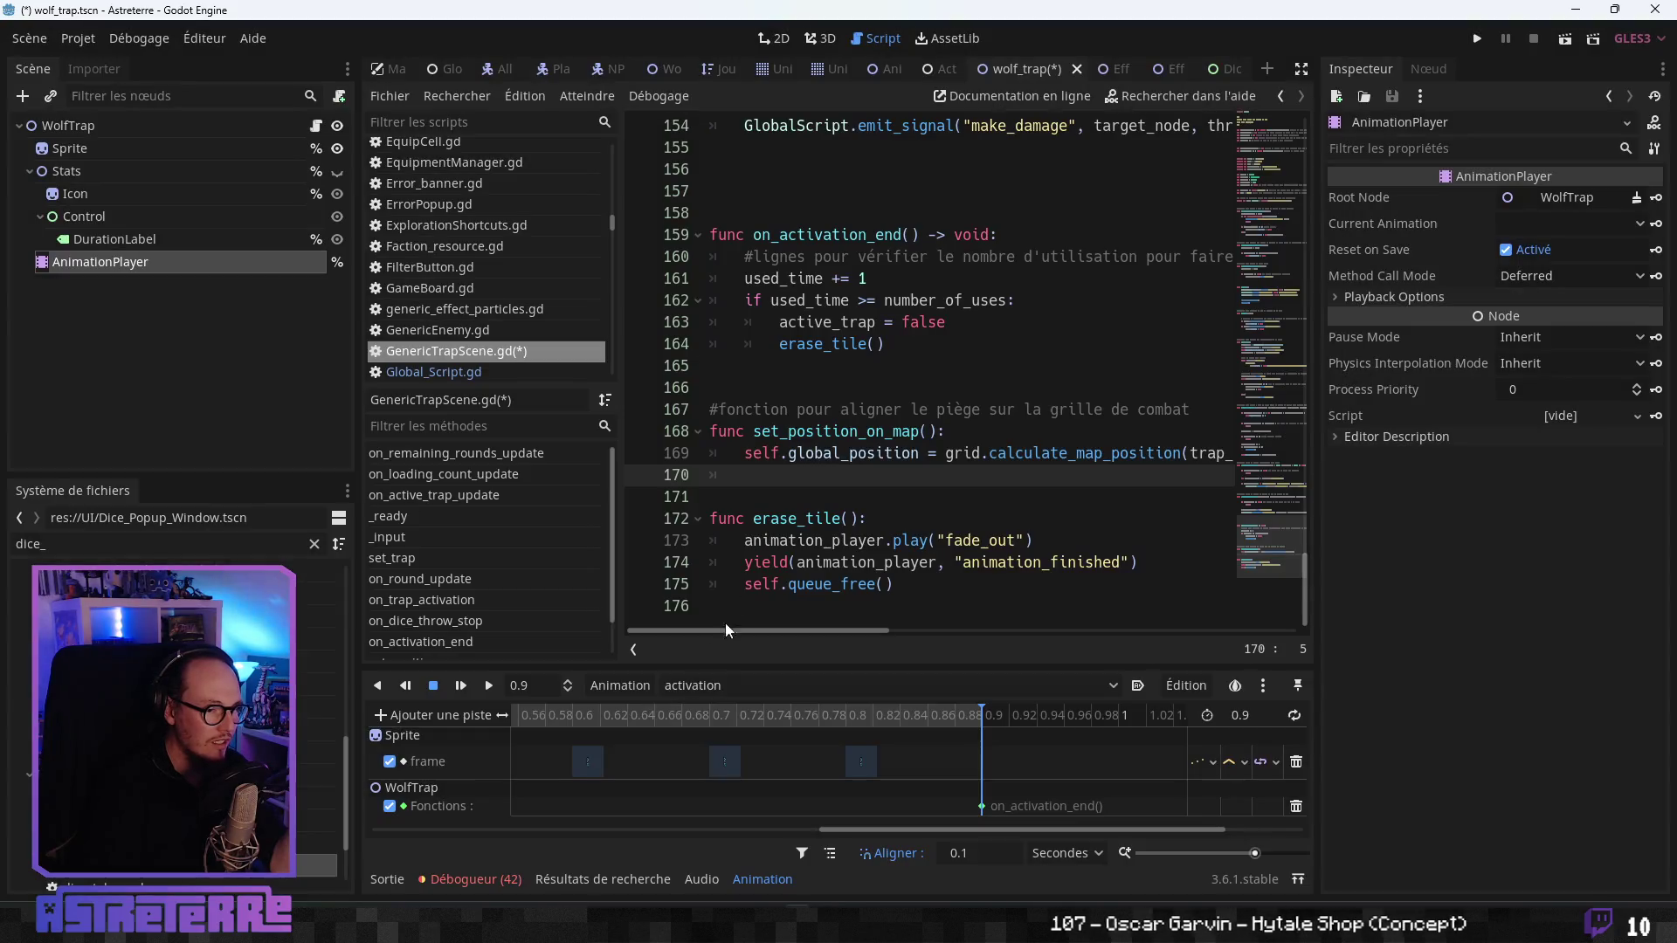
pyautogui.click(884, 529)
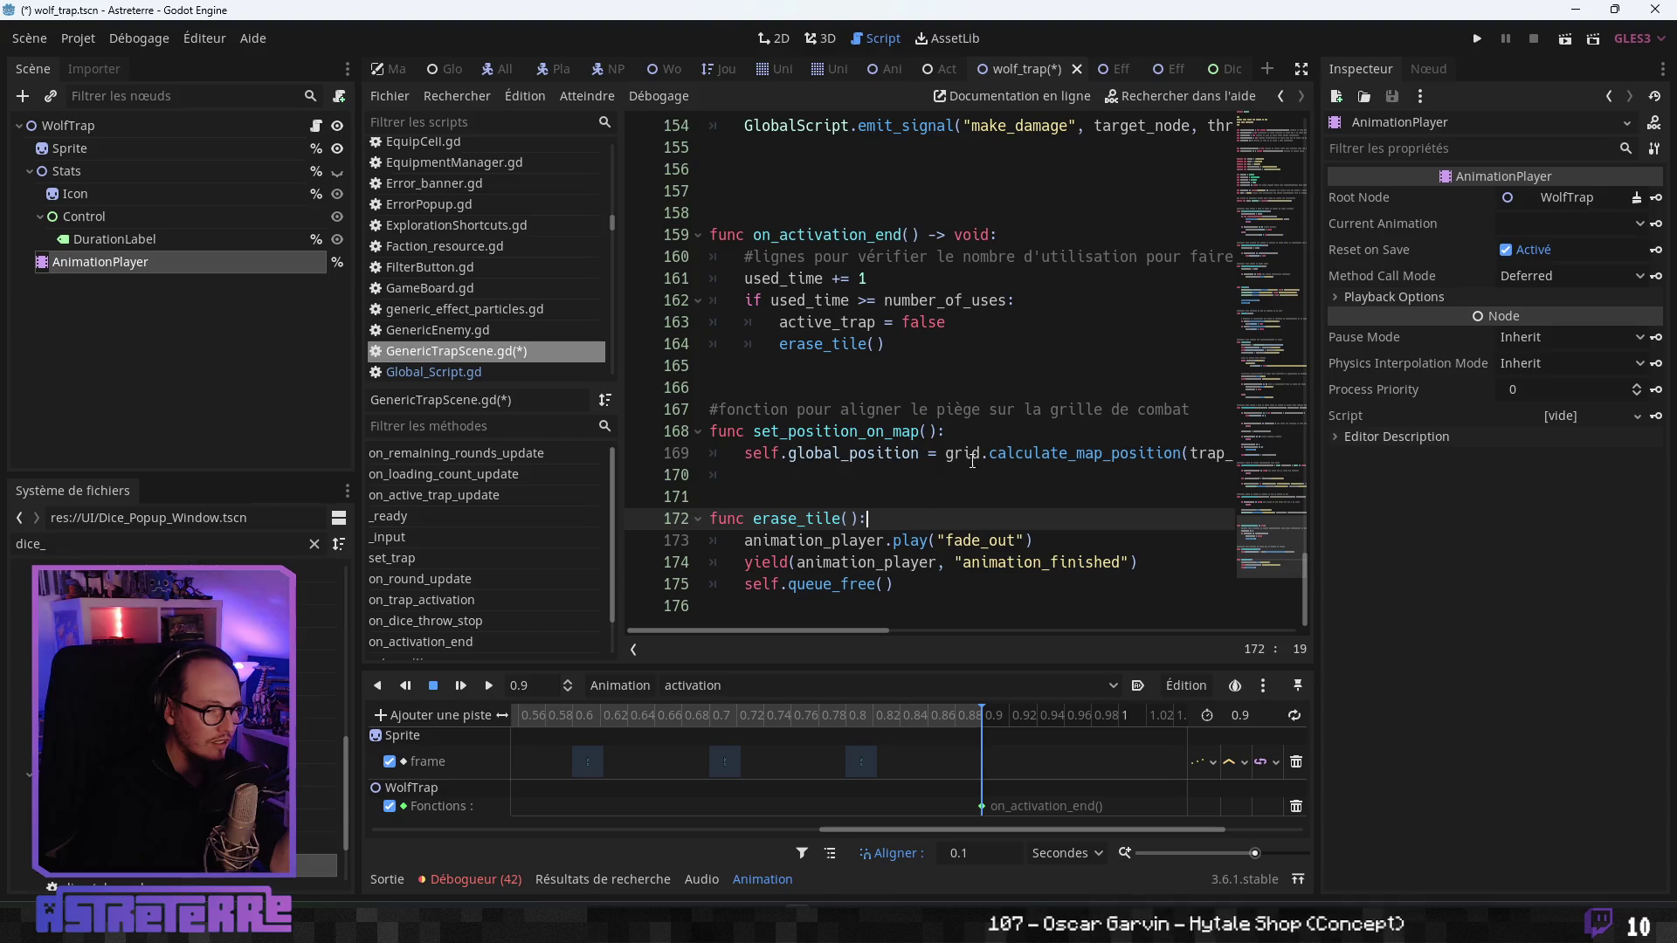
pyautogui.click(1477, 38)
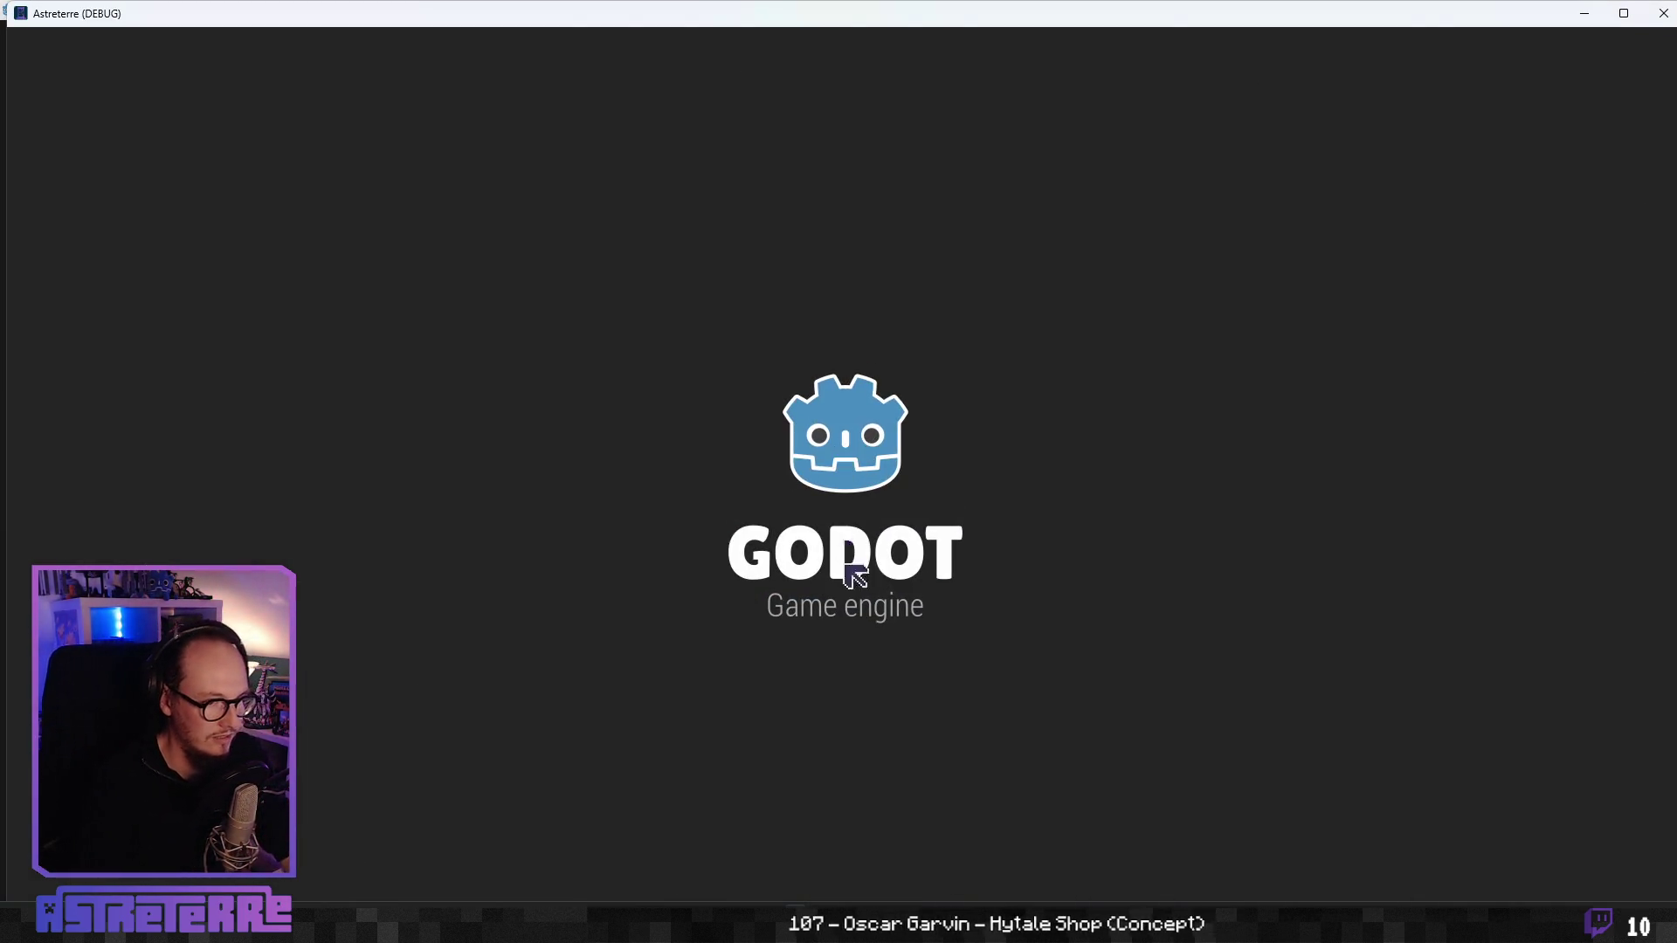
# - Unequip the character's gold helmet and gold chestplate in the inventory
pyautogui.press('i')
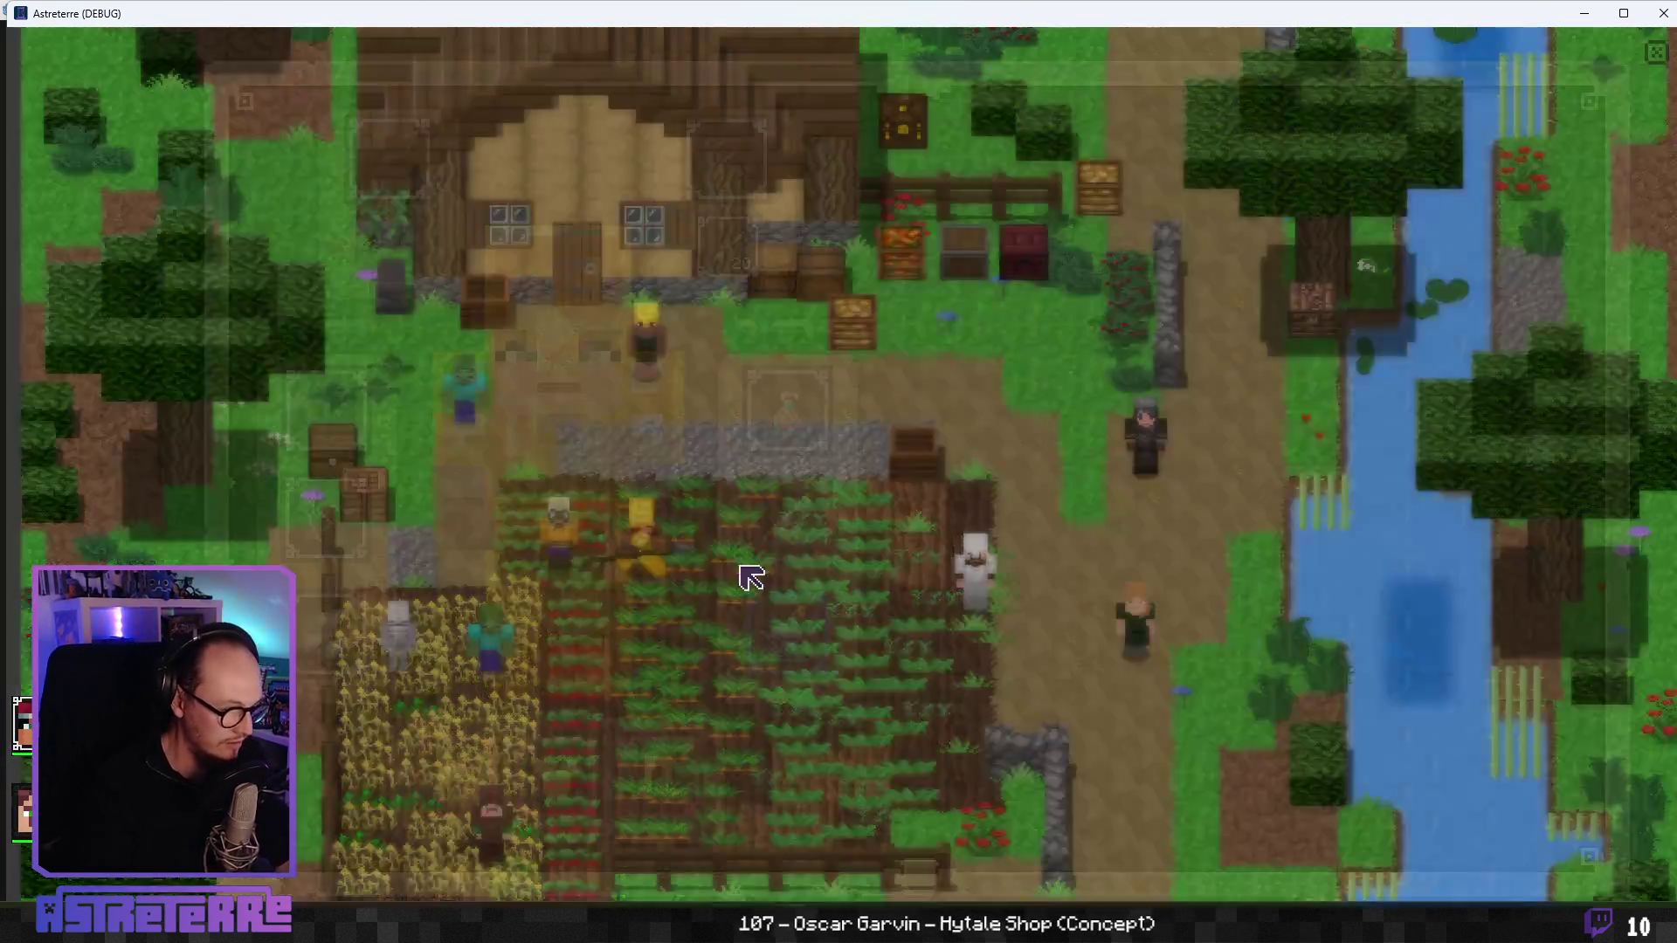
pyautogui.click(454, 777)
pyautogui.click(530, 777)
pyautogui.press('i')
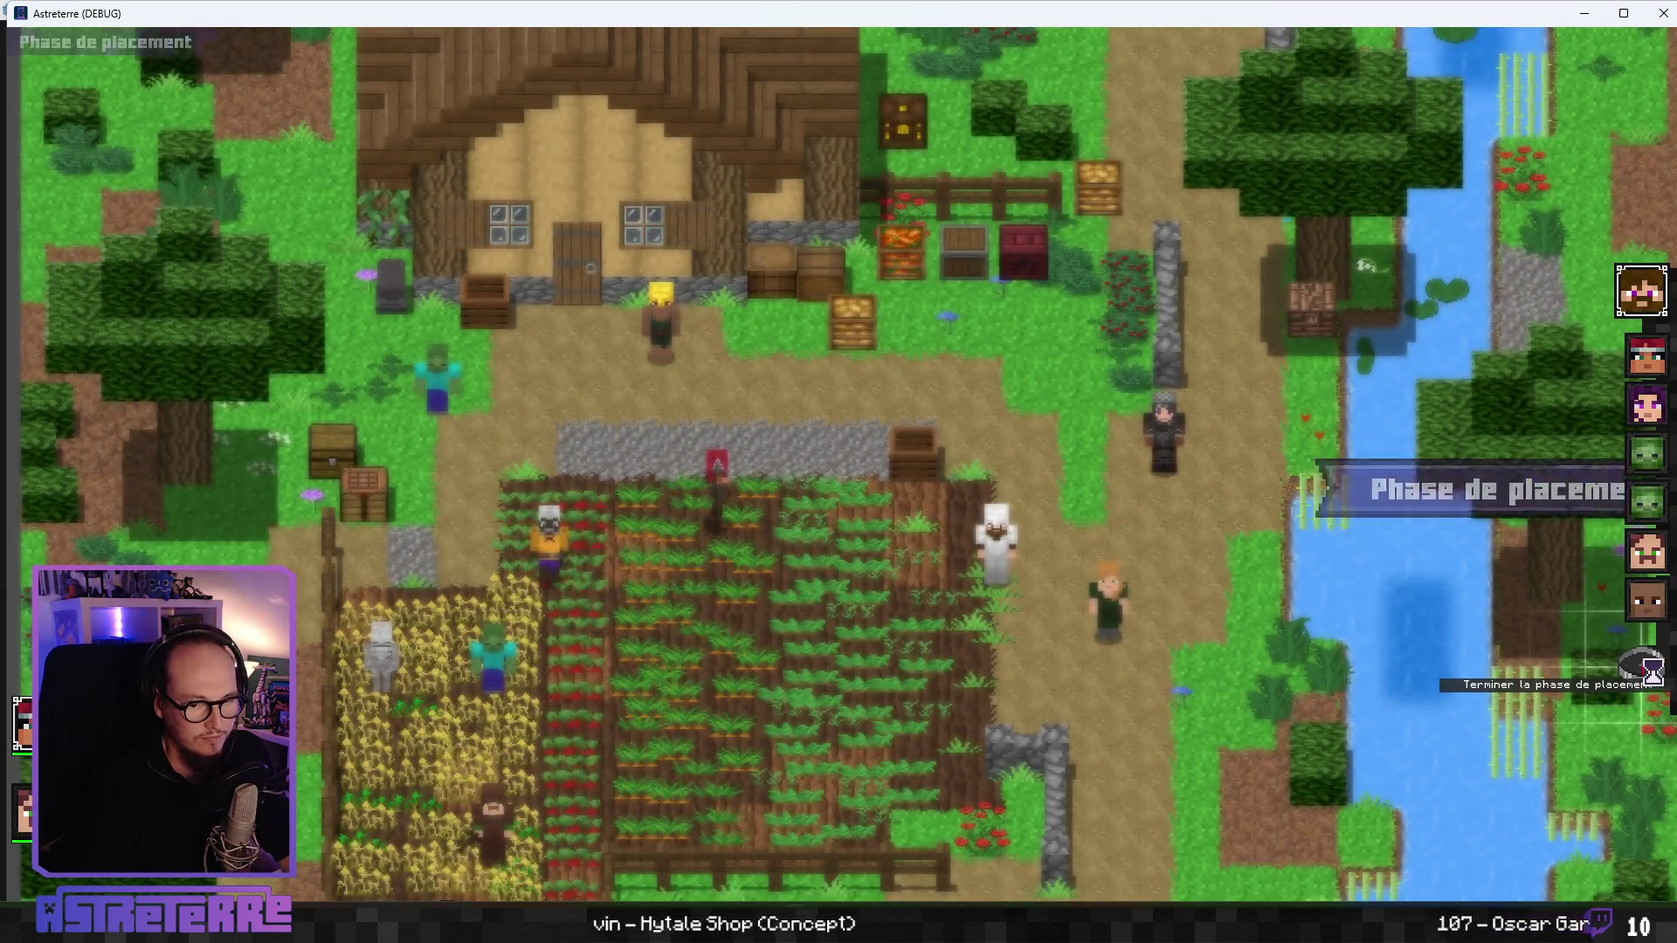
# - End the placement phase, place two wolf traps beside the character, and open the debug console
pyautogui.click(1648, 669)
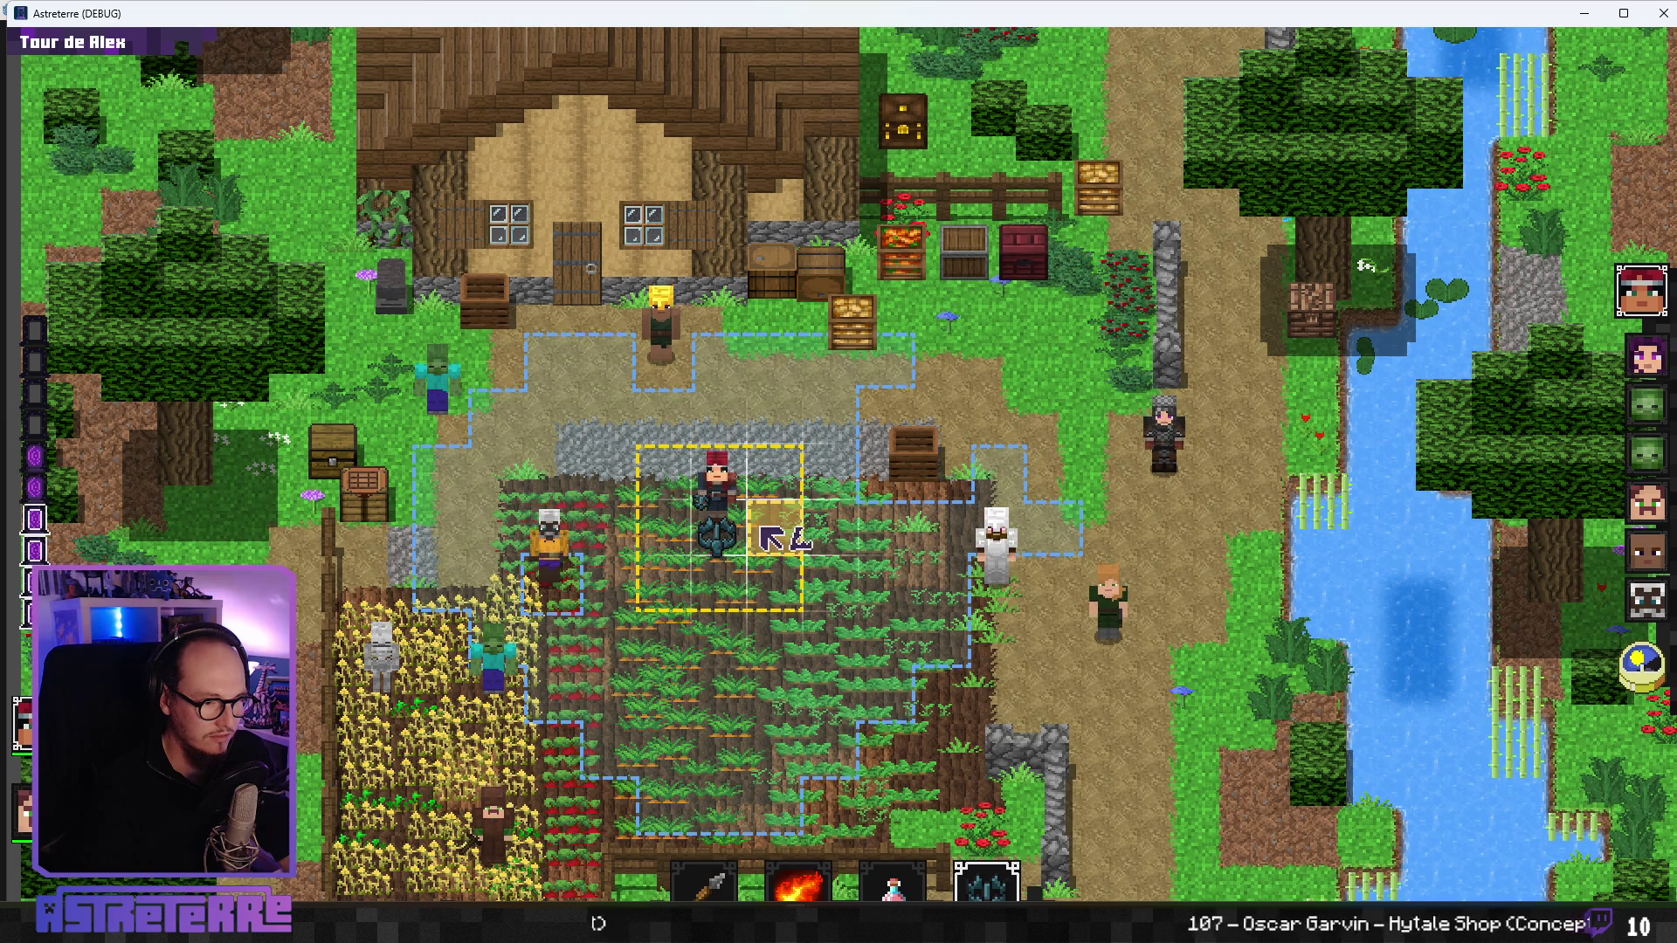
pyautogui.click(770, 537)
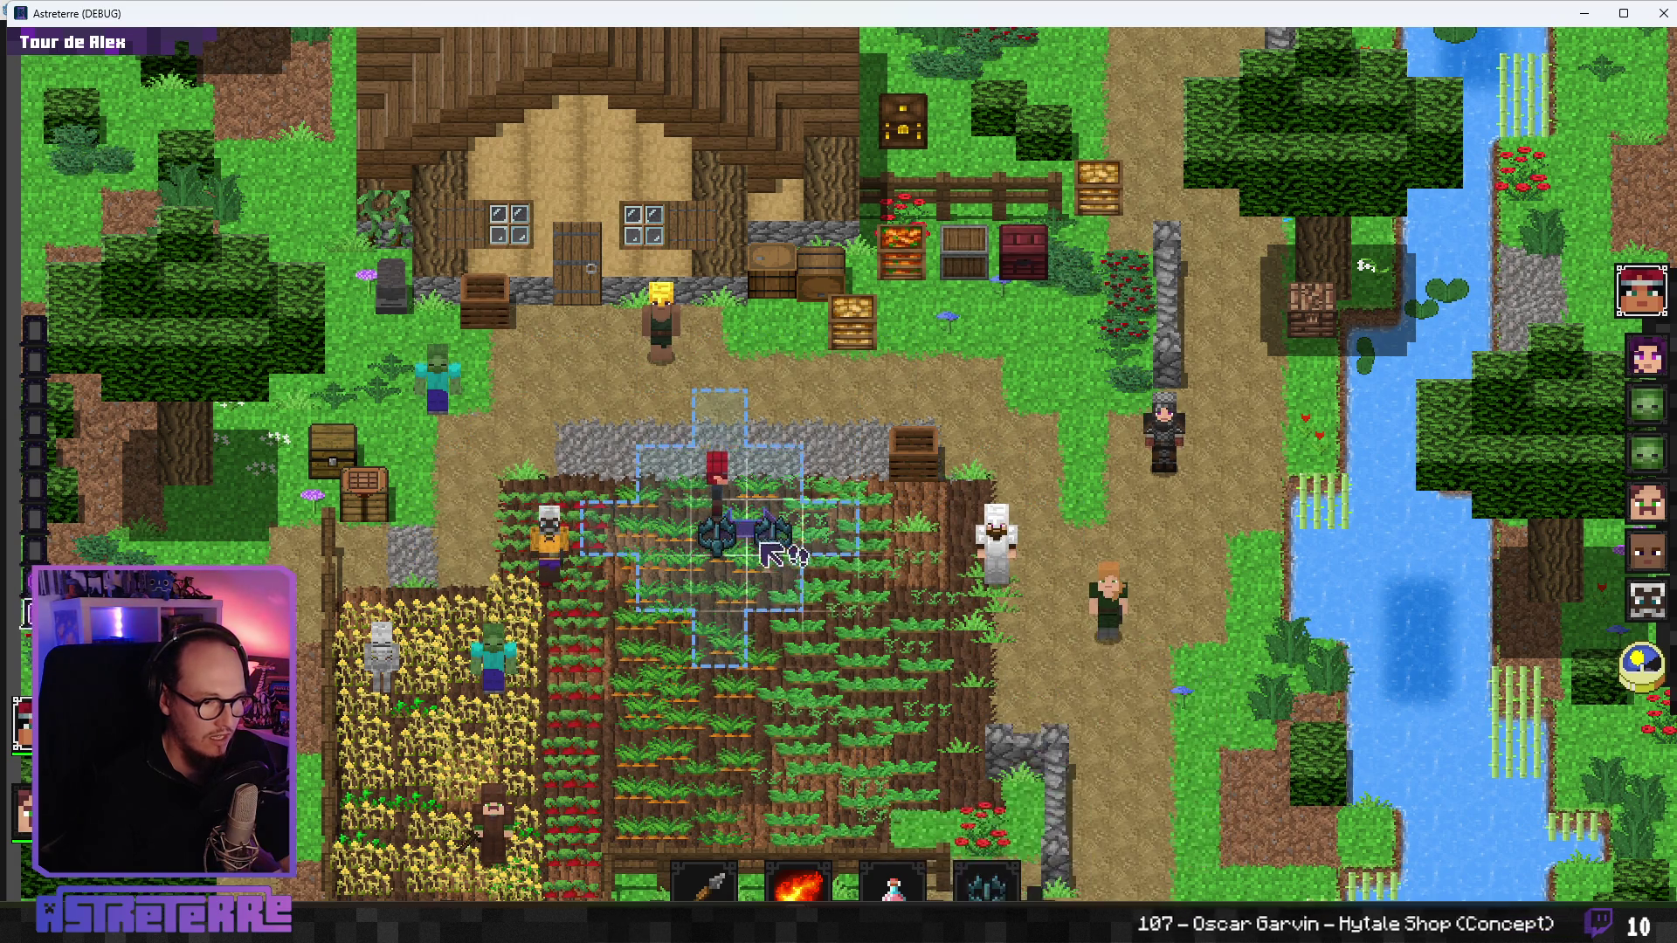
pyautogui.click(735, 543)
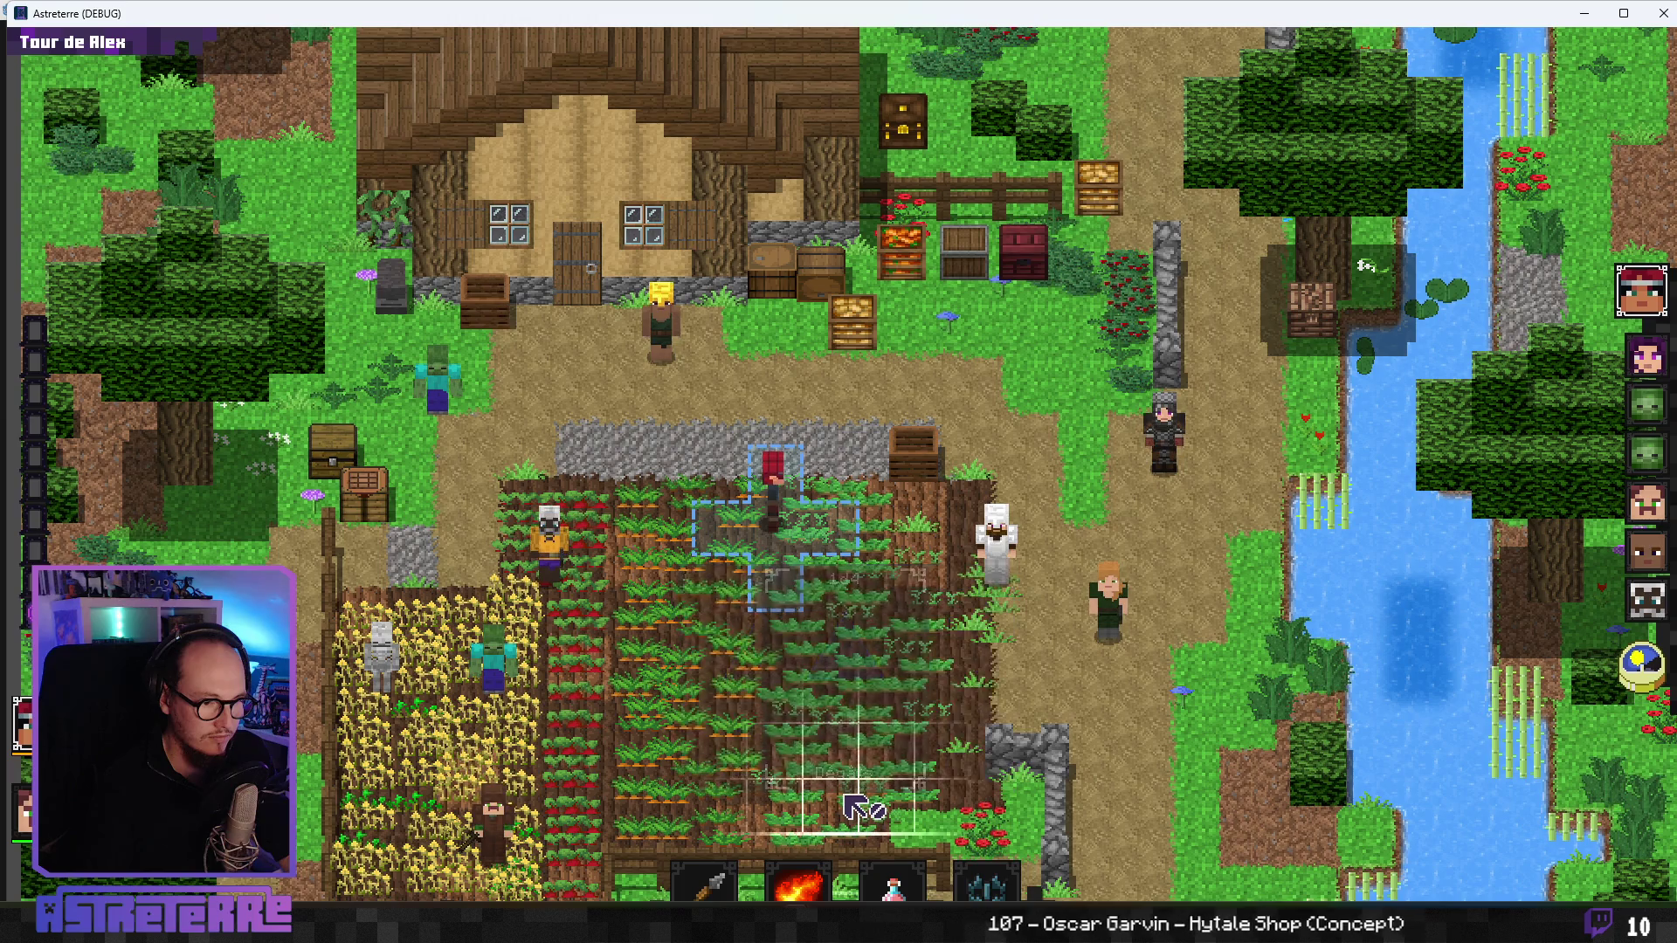
pyautogui.press('`')
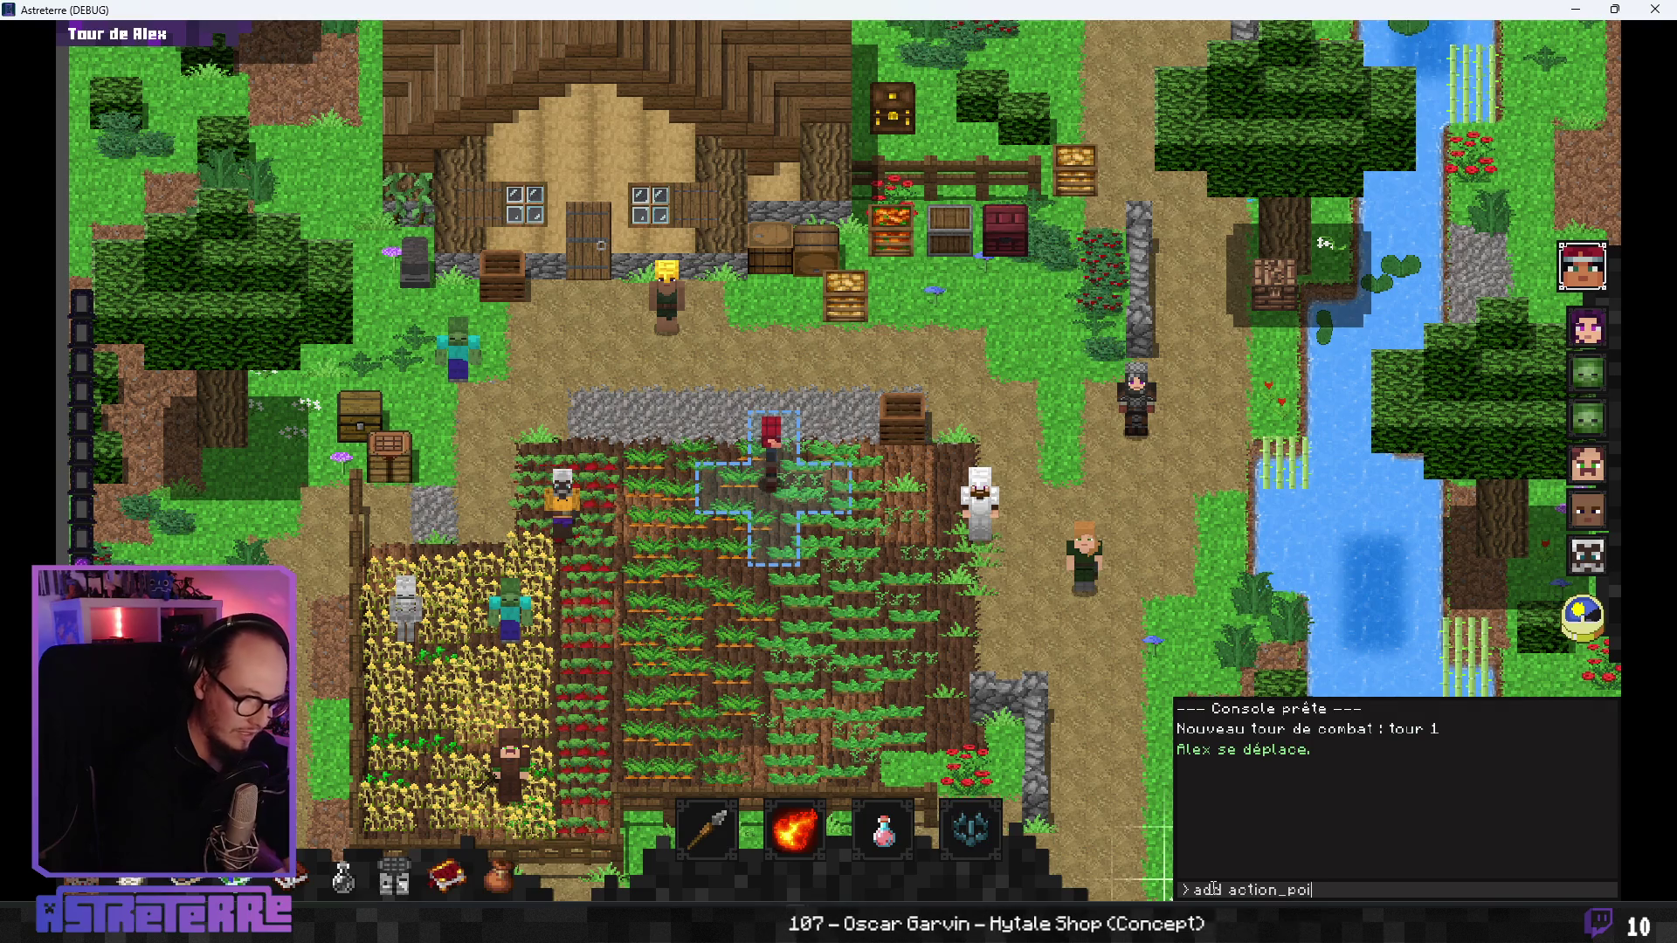
# - Run the add action points command, set a wolf trap on the targeted tile, and move to a nearby tile
pyautogui.press('Return')
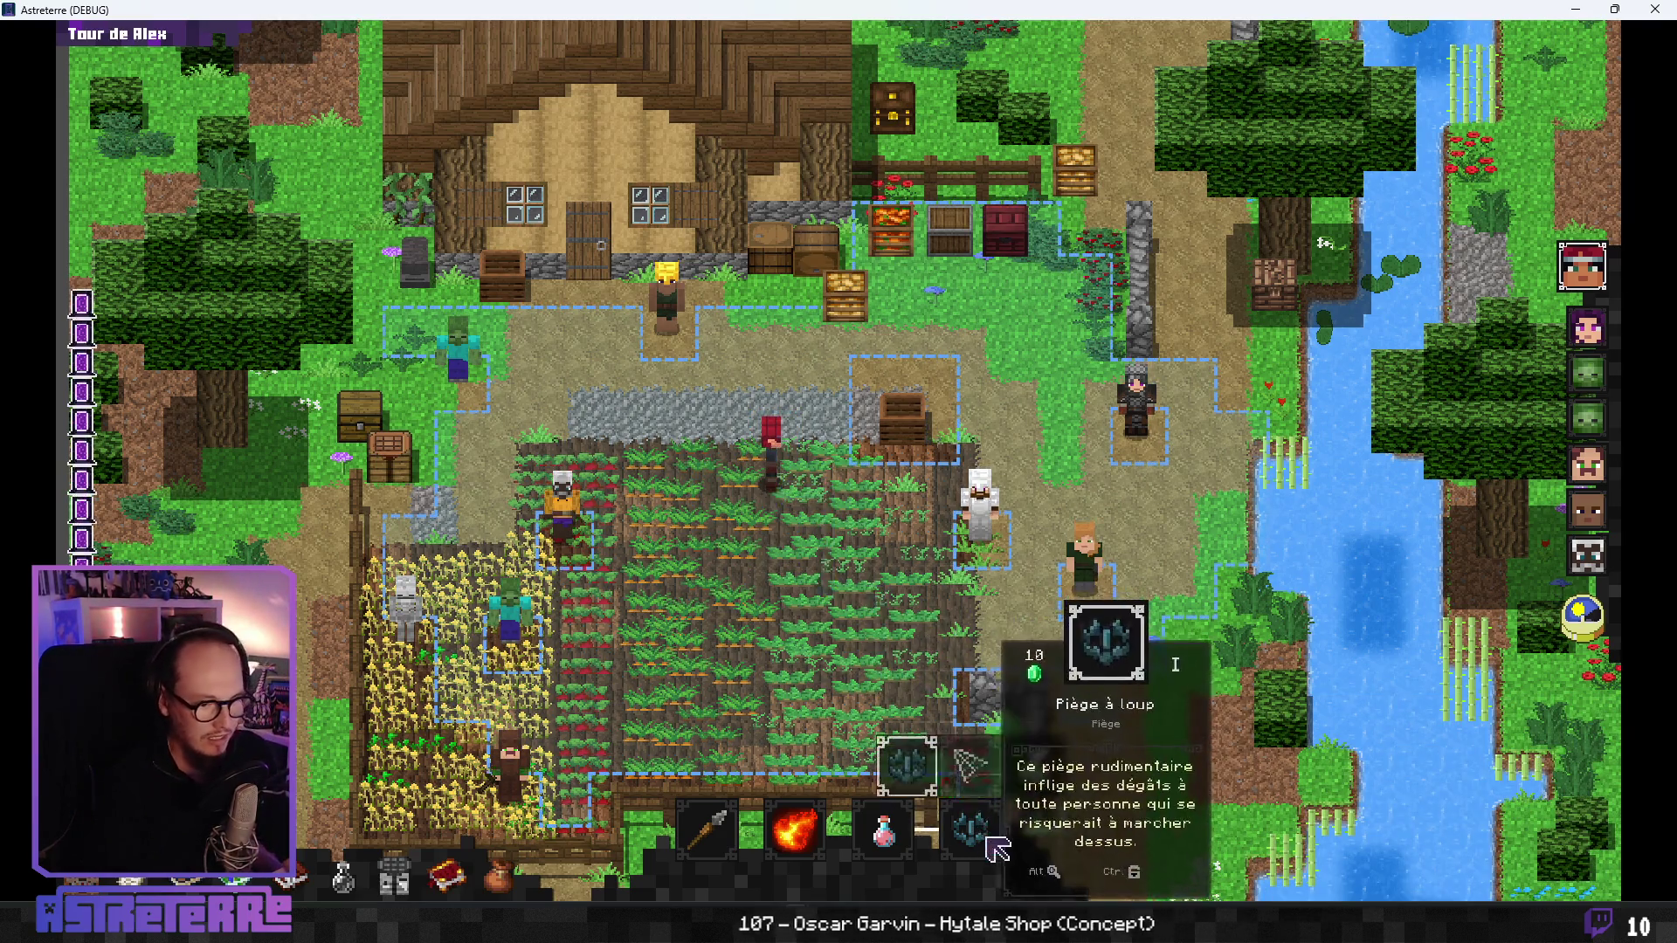
pyautogui.click(969, 828)
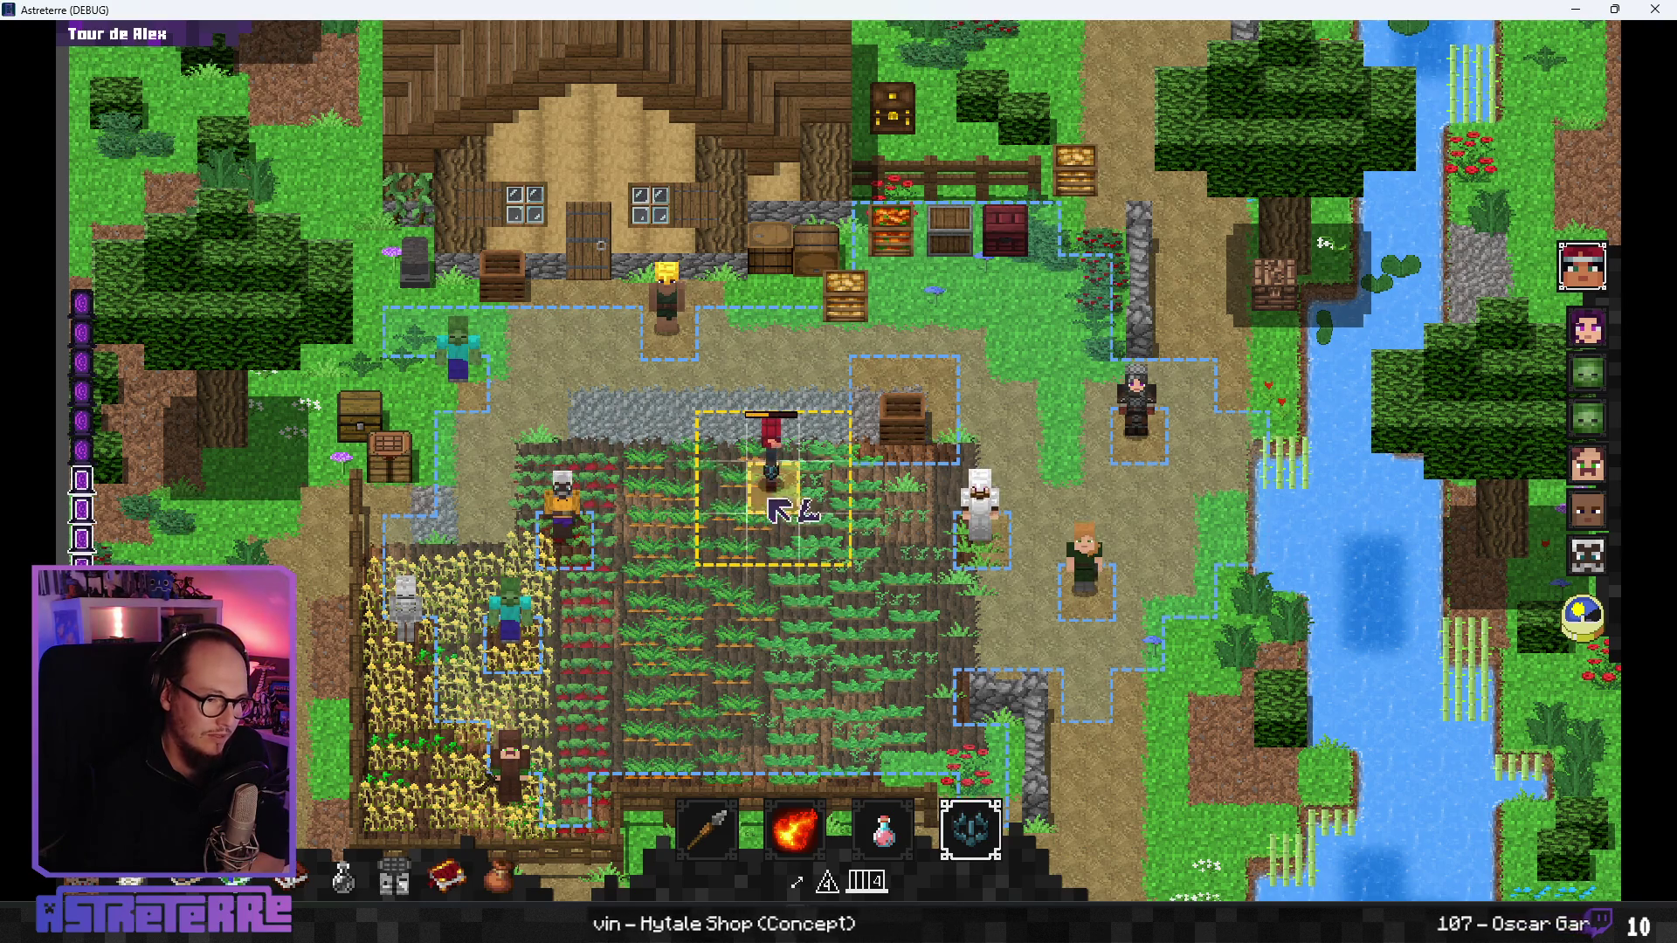
pyautogui.click(743, 504)
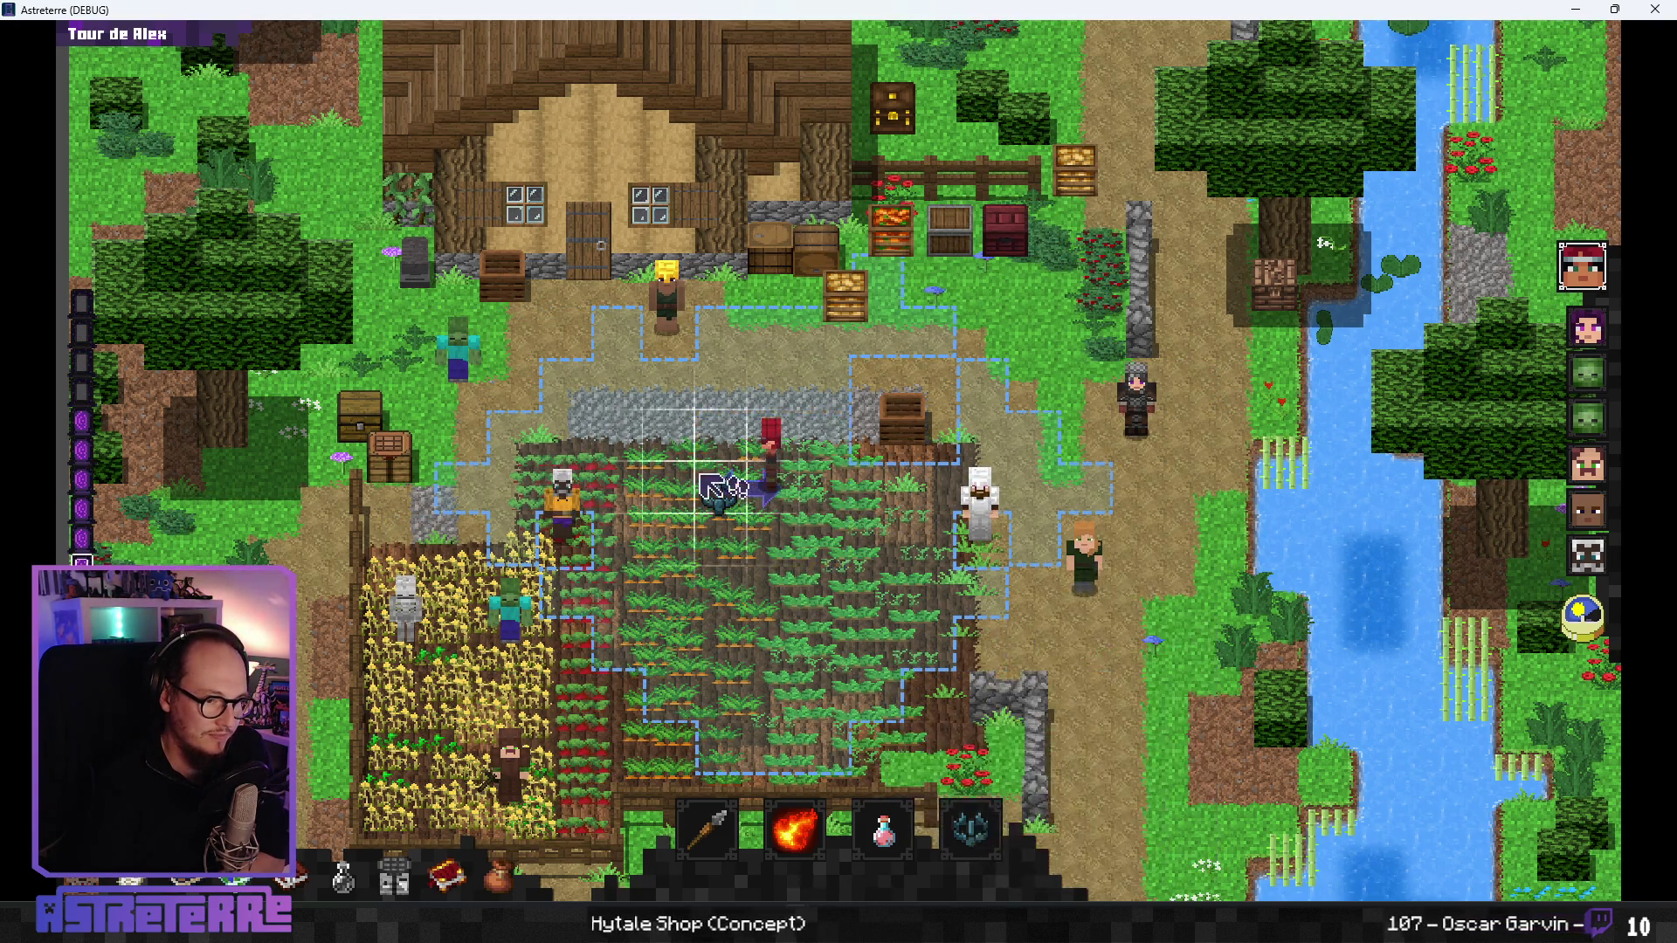
pyautogui.click(742, 594)
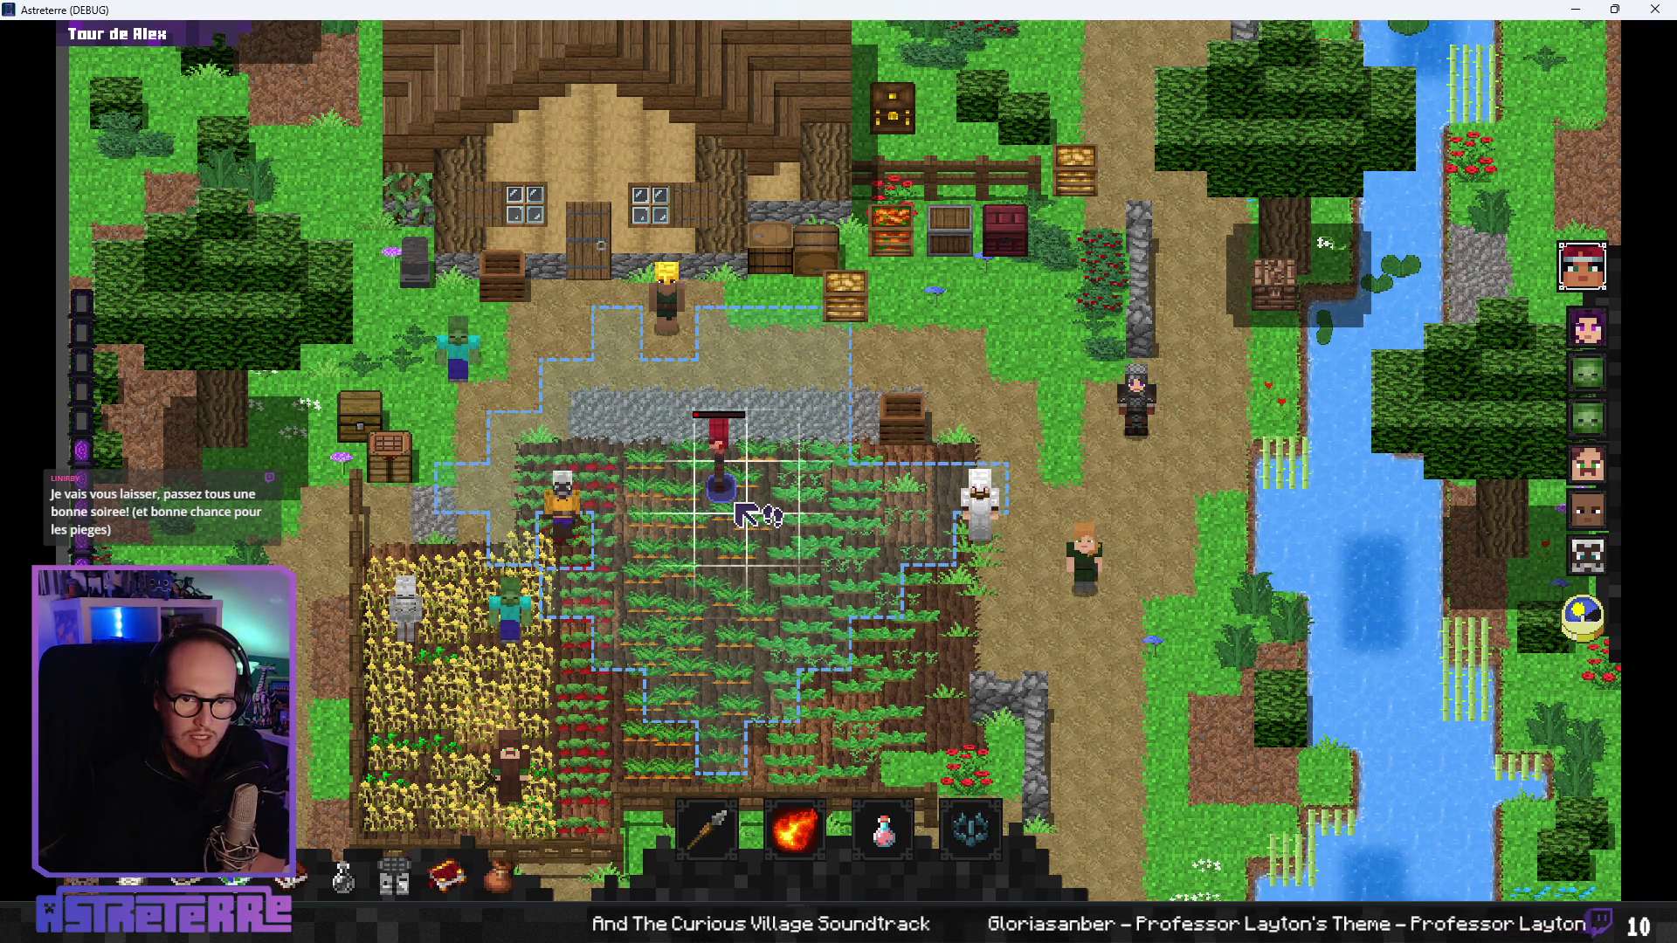
# - Close the game, review the make_damage signal line, and switch to distraction-free mode
pyautogui.click(1651, 12)
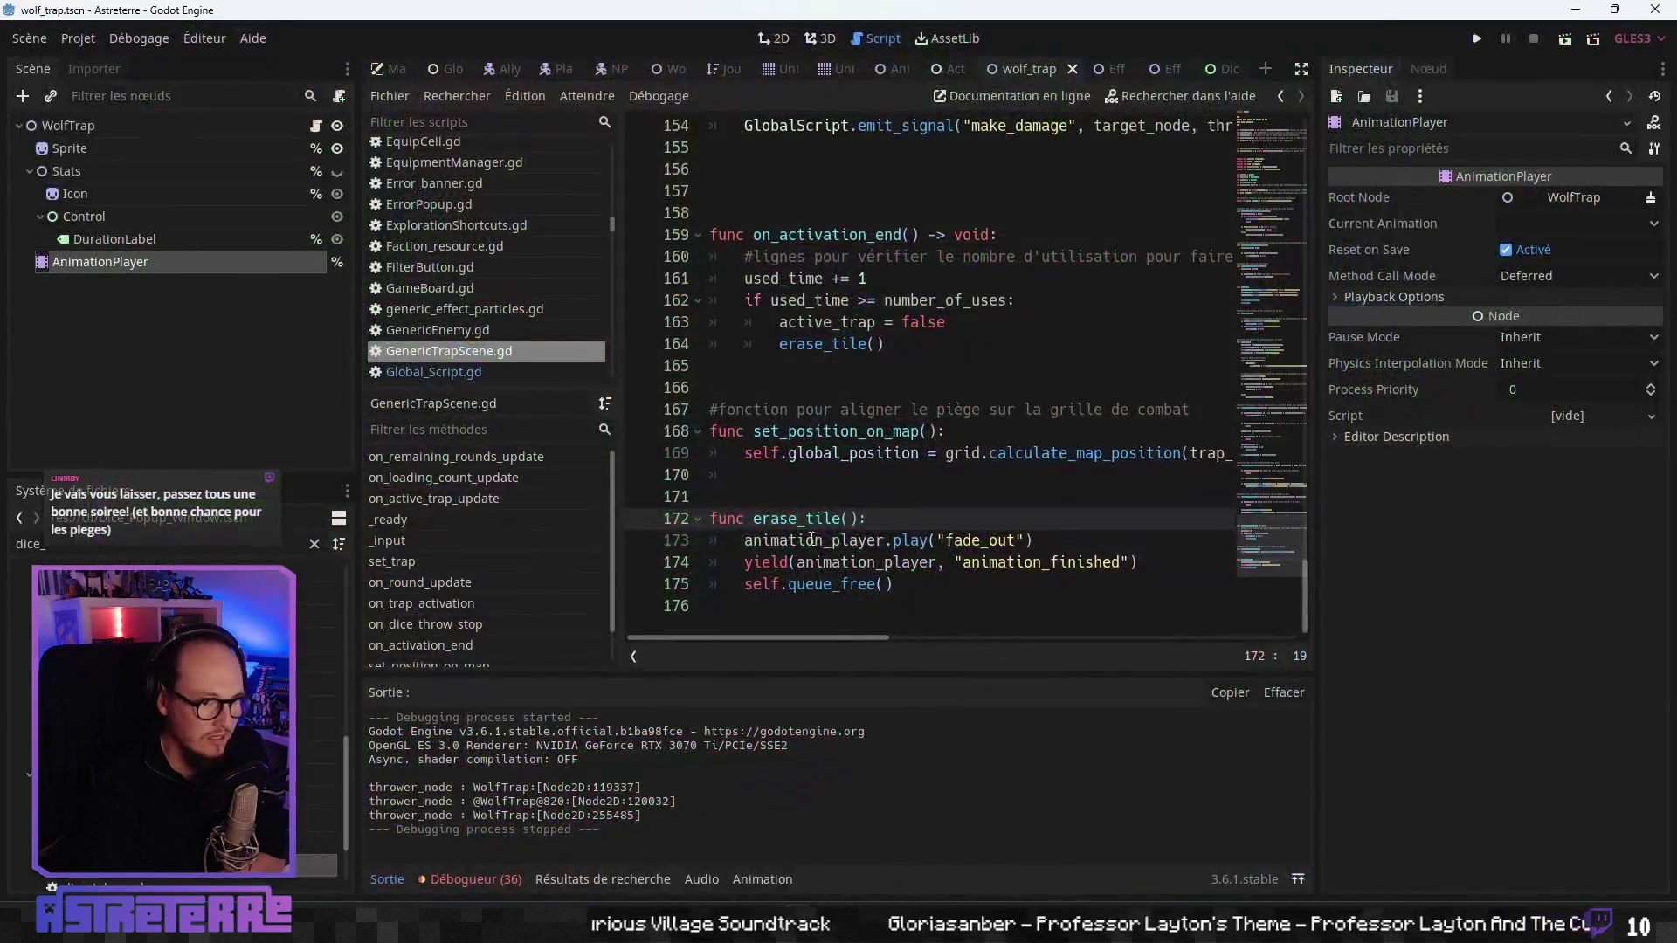
pyautogui.click(901, 484)
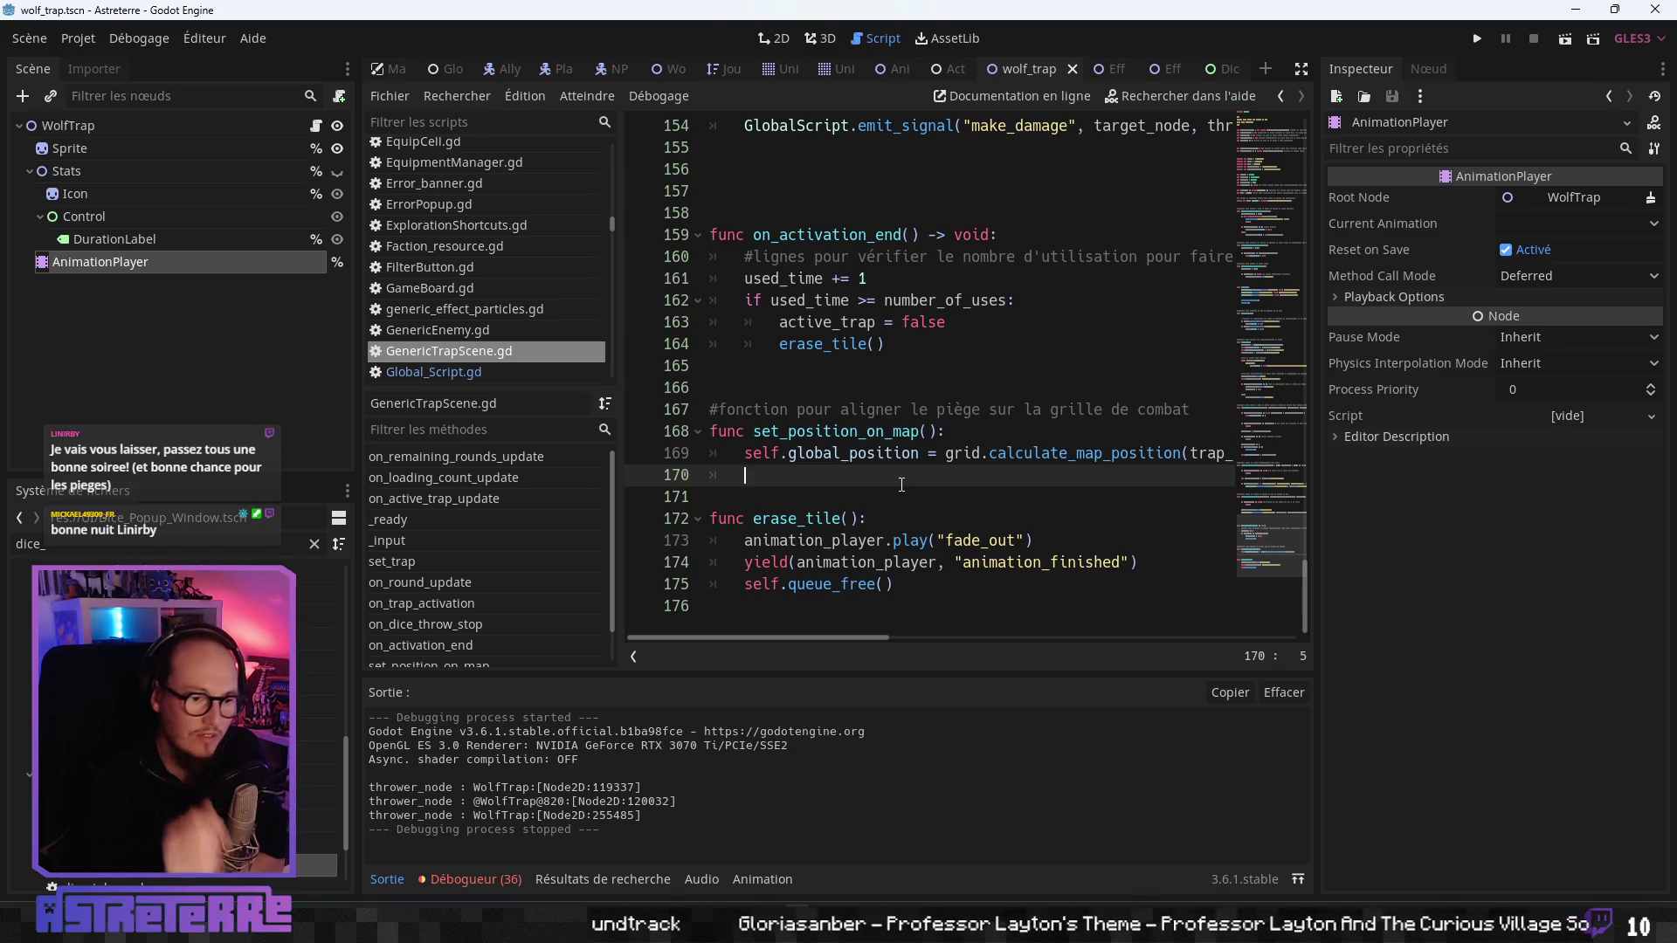
pyautogui.scroll(2, 895, 382)
pyautogui.scroll(2, 895, 383)
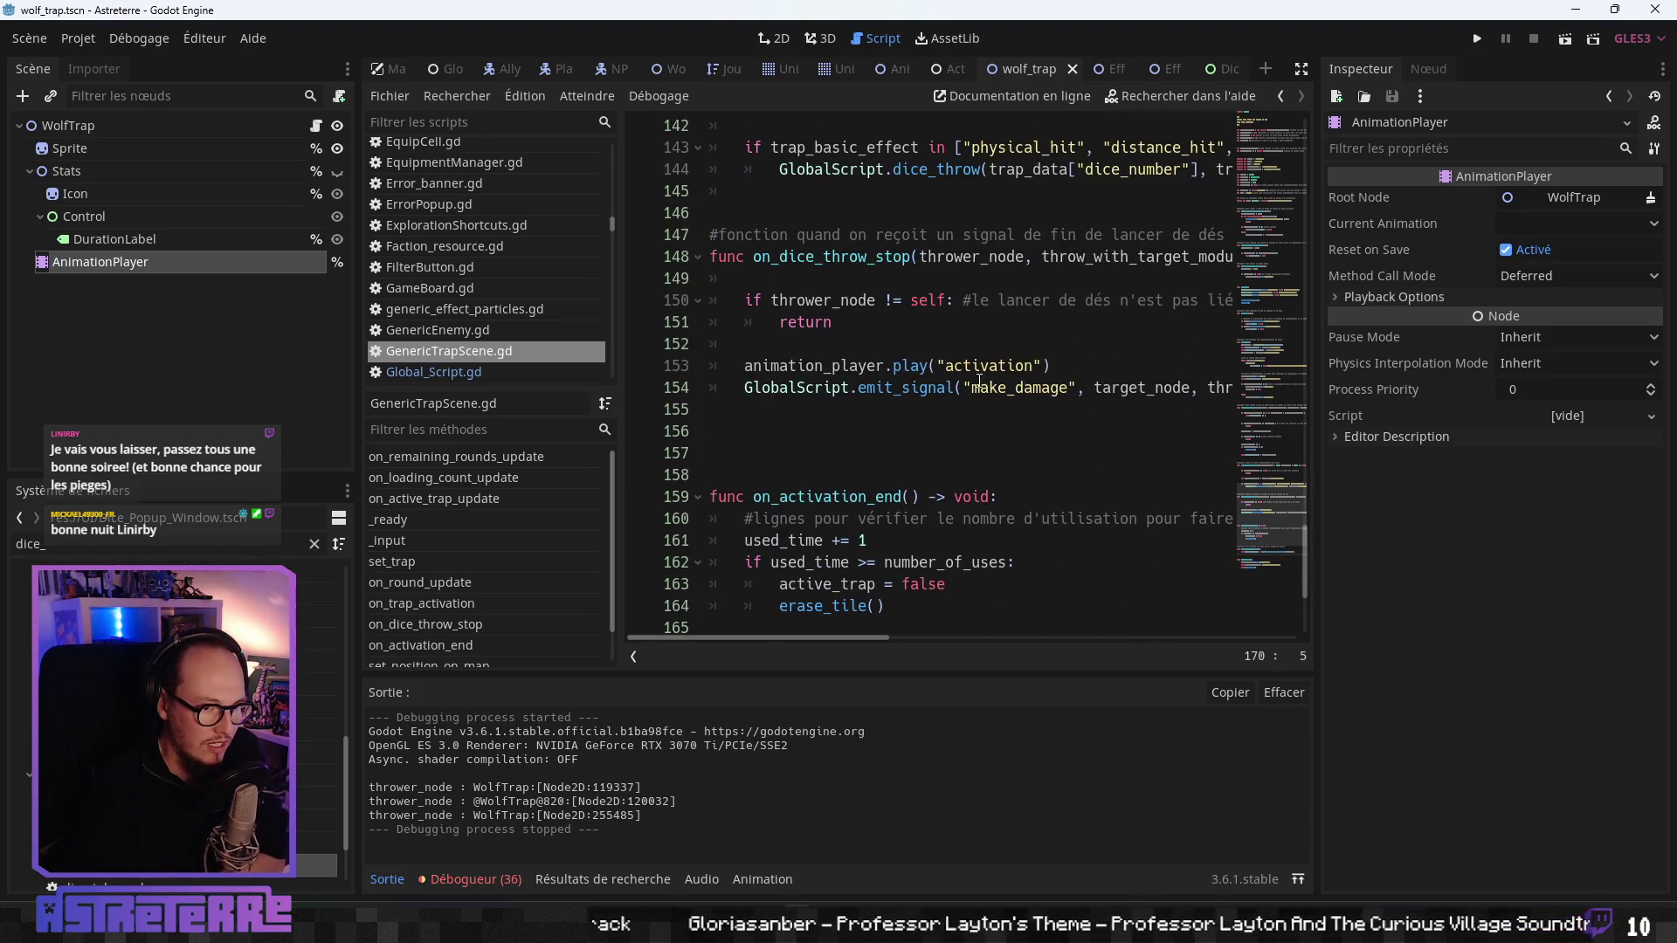
pyautogui.moveTo(1052, 365); pyautogui.dragTo(752, 365)
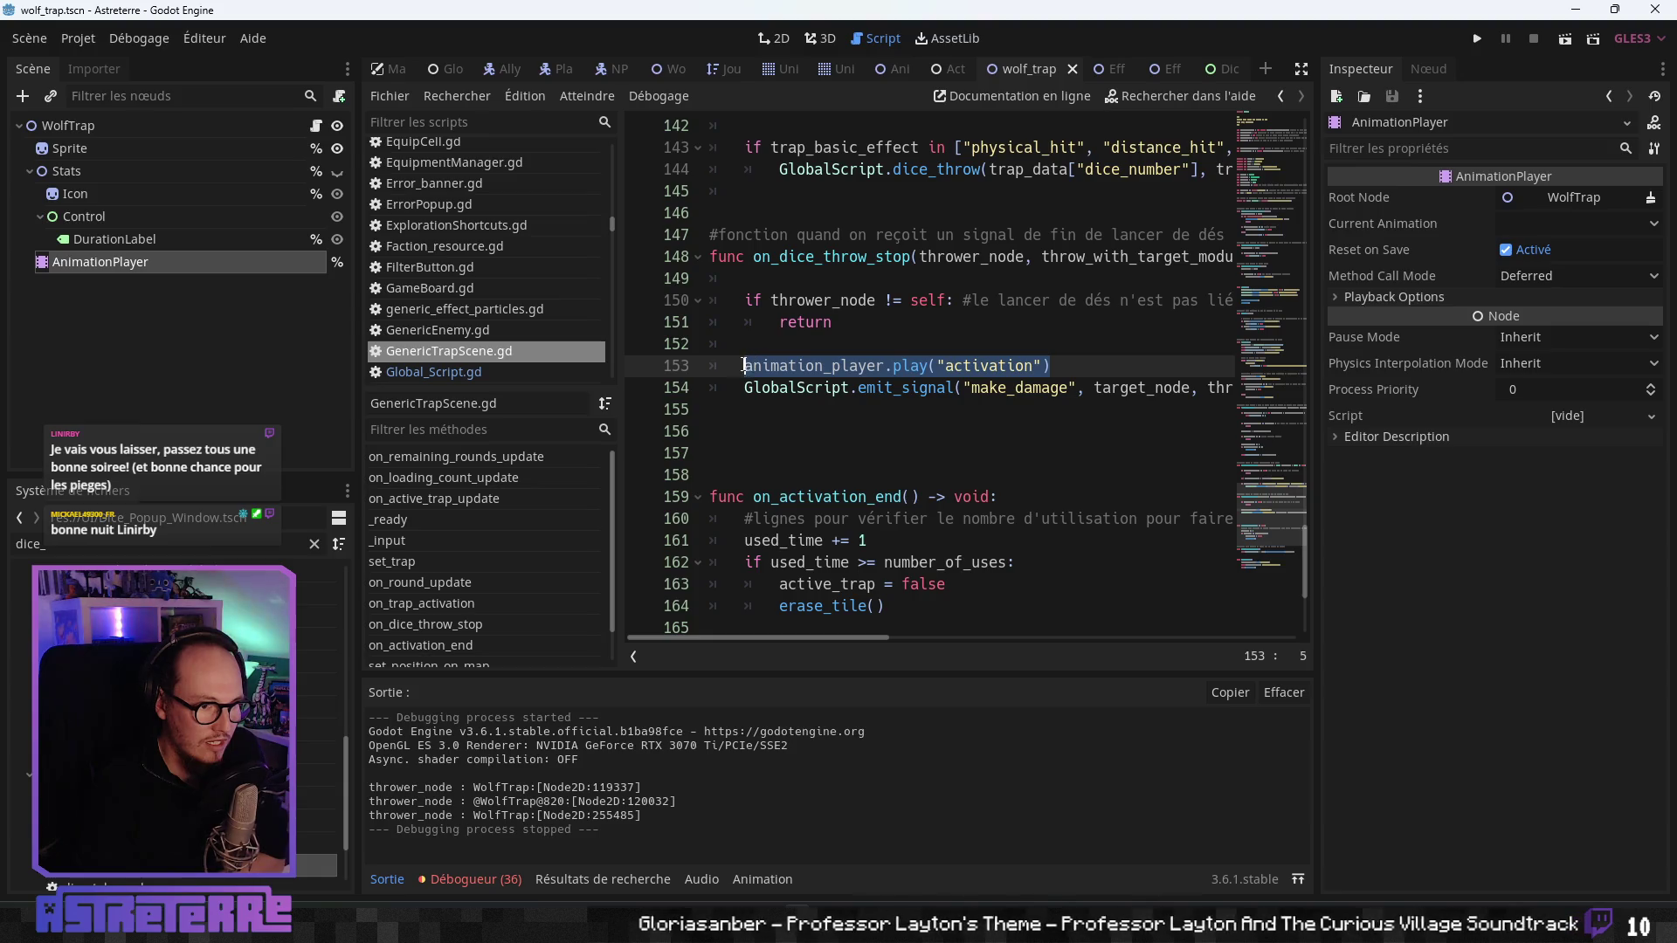
pyautogui.click(1063, 389)
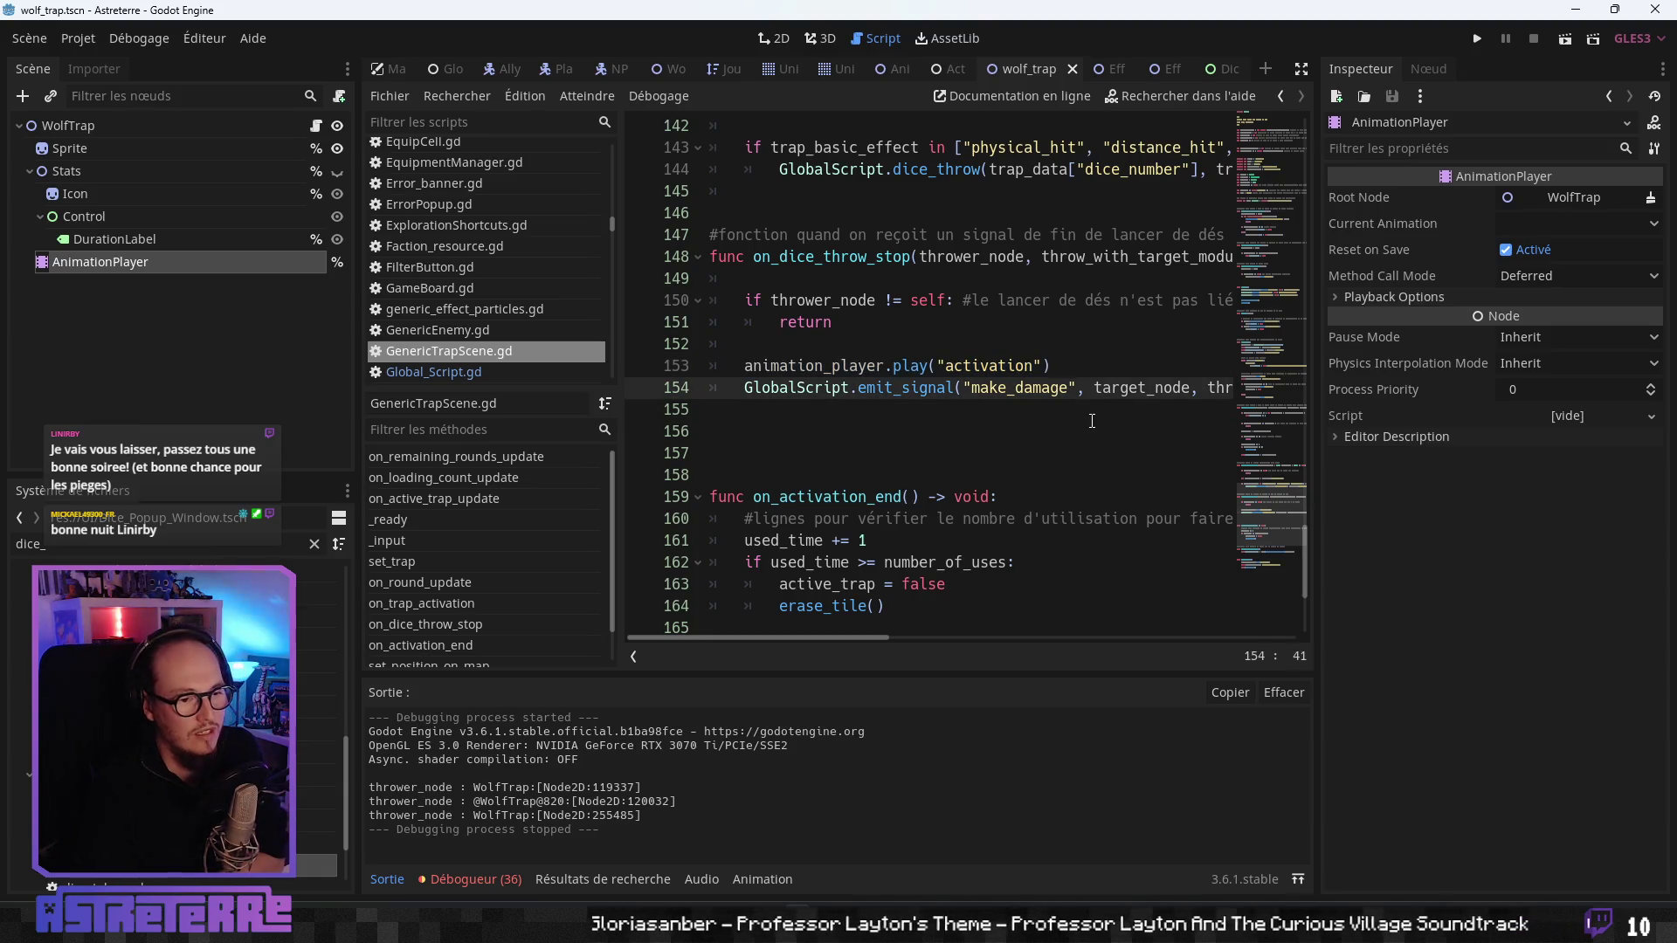
pyautogui.click(1302, 70)
pyautogui.click(667, 367)
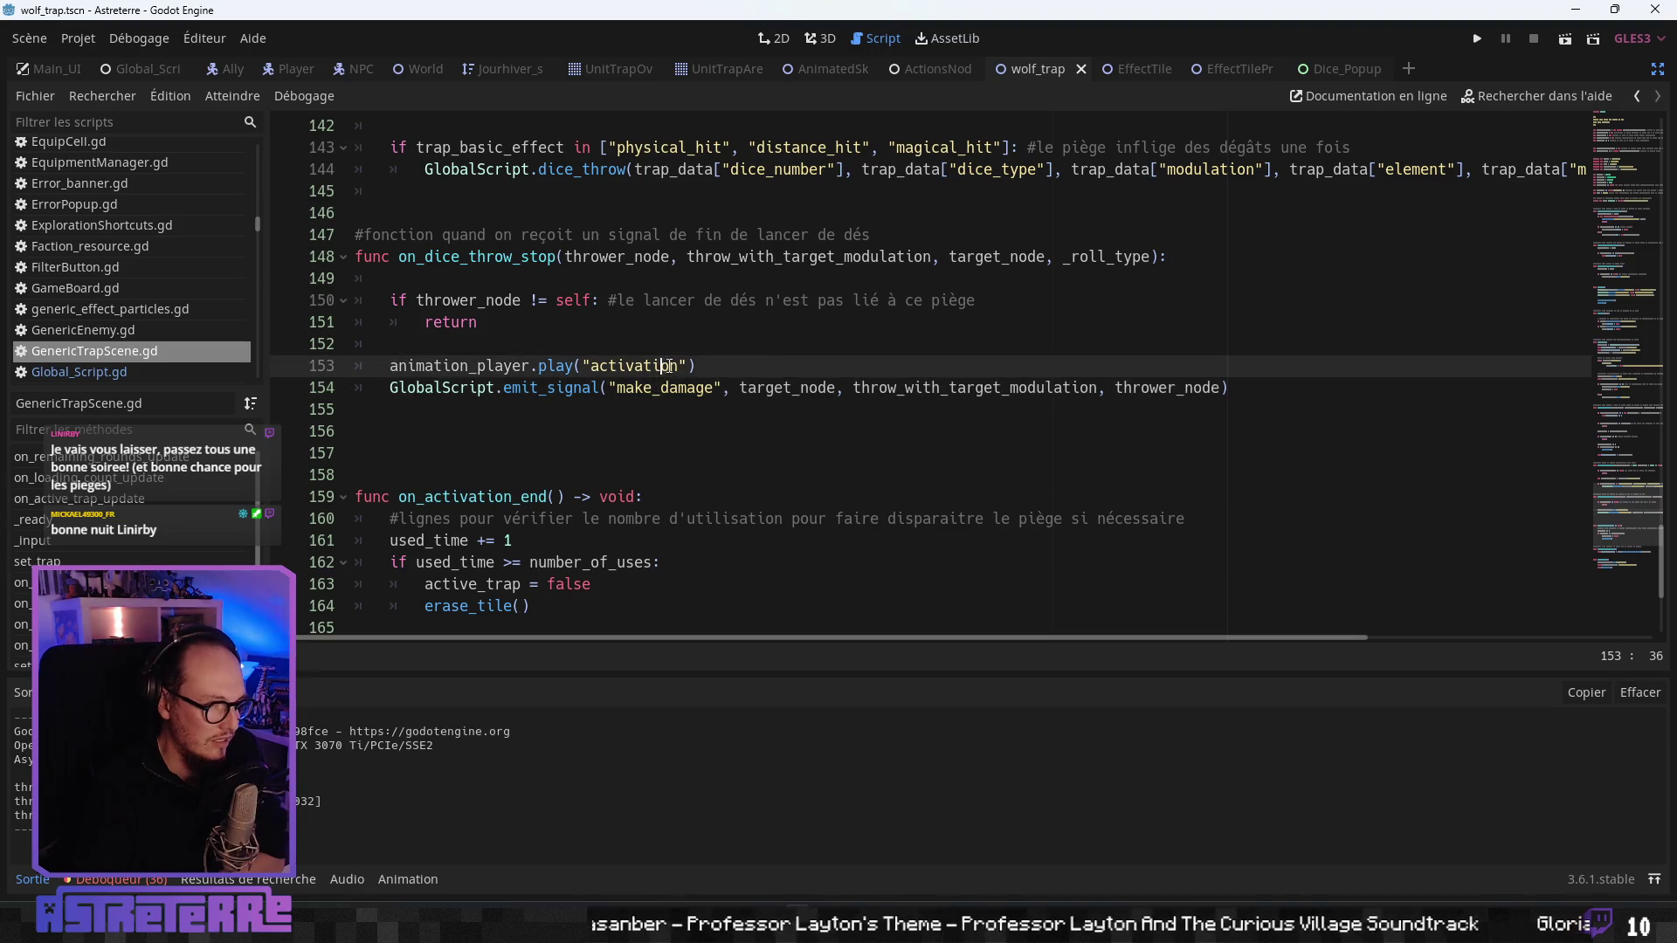
pyautogui.scroll(-2, 777, 373)
pyautogui.scroll(3, 779, 377)
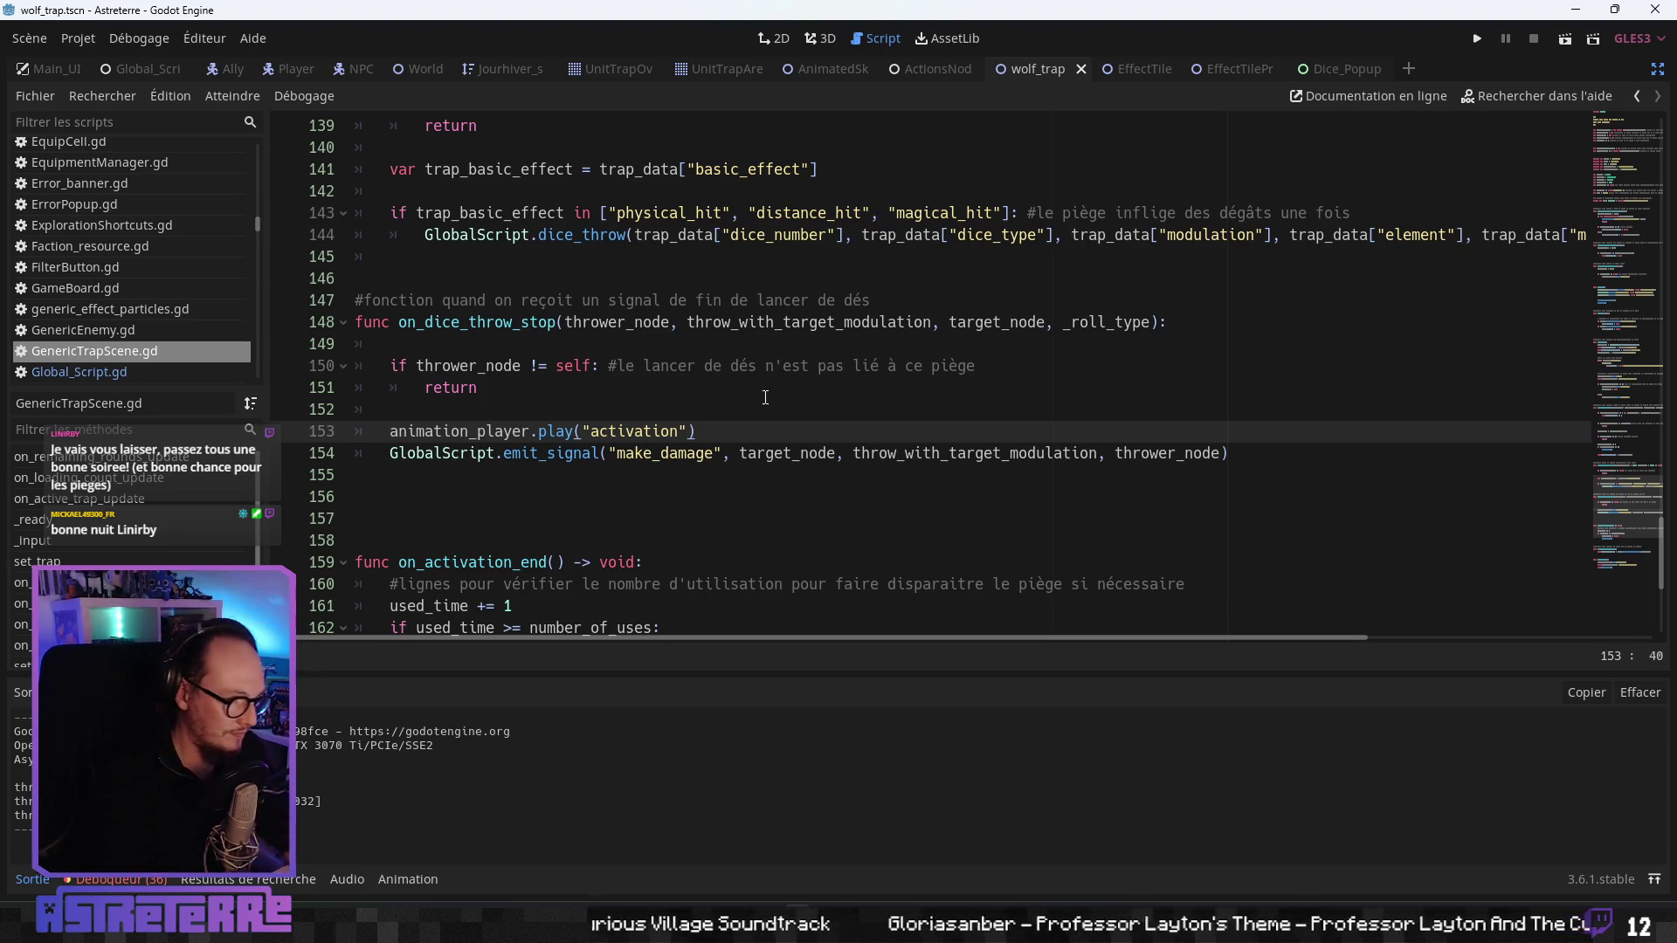
# - Wrap the emit_signal make_damage line in a new on_animation_damage_done() function
pyautogui.press('Return')
pyautogui.press('BackSpace')
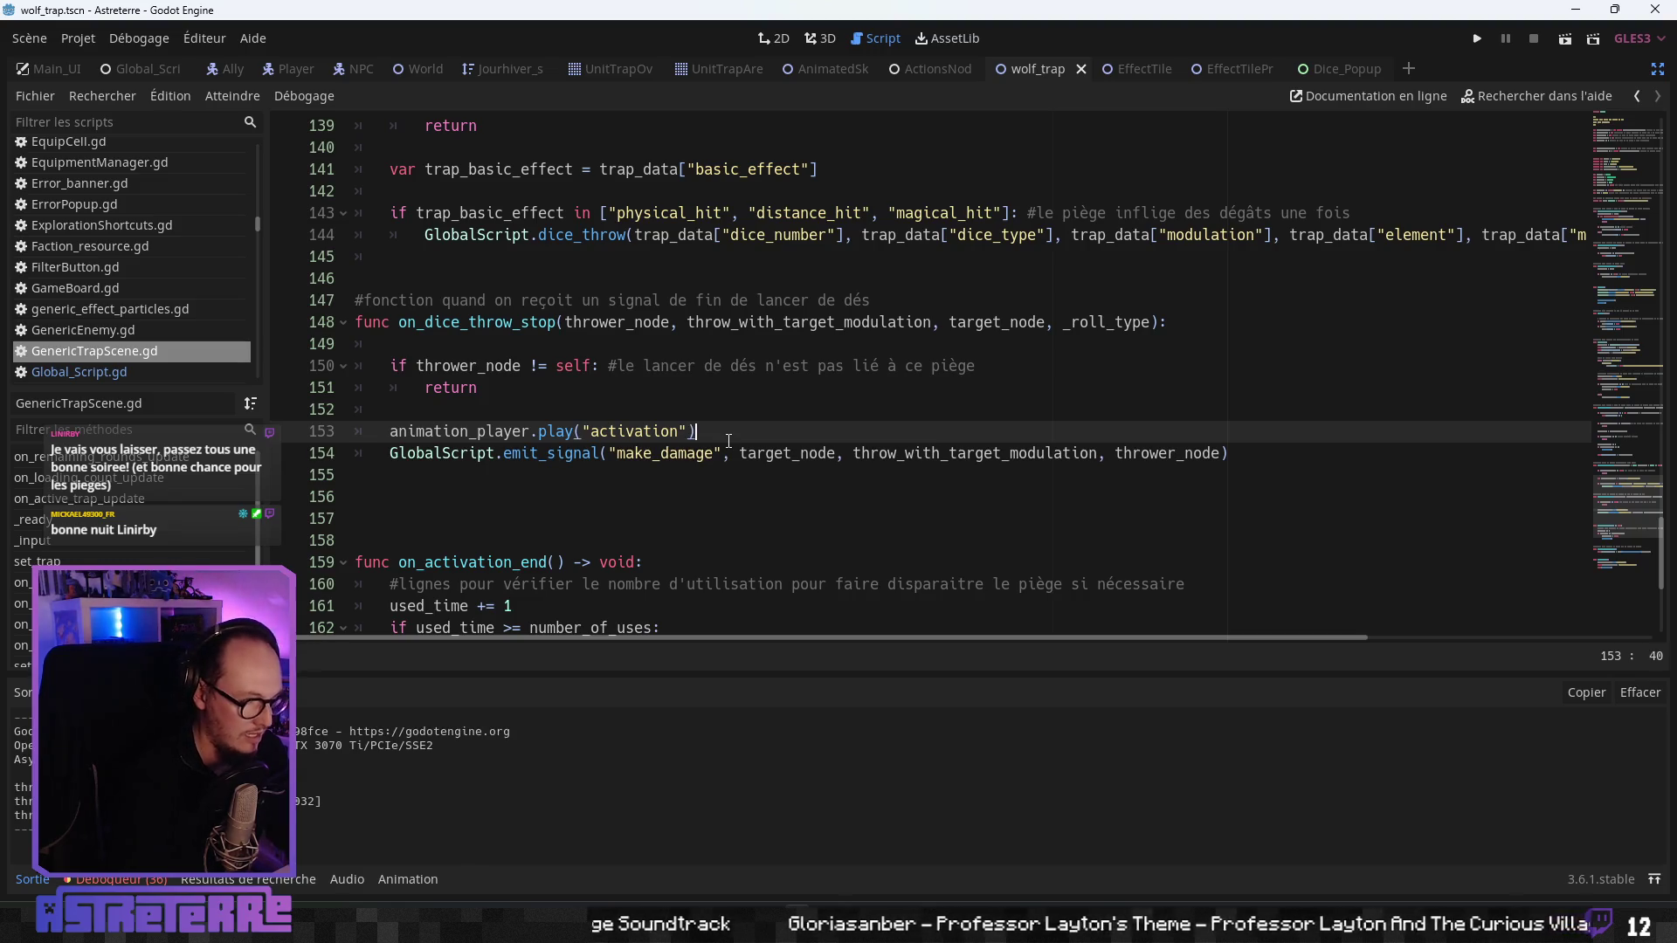
pyautogui.press('Return')
pyautogui.press('Return')
pyautogui.press('Return')
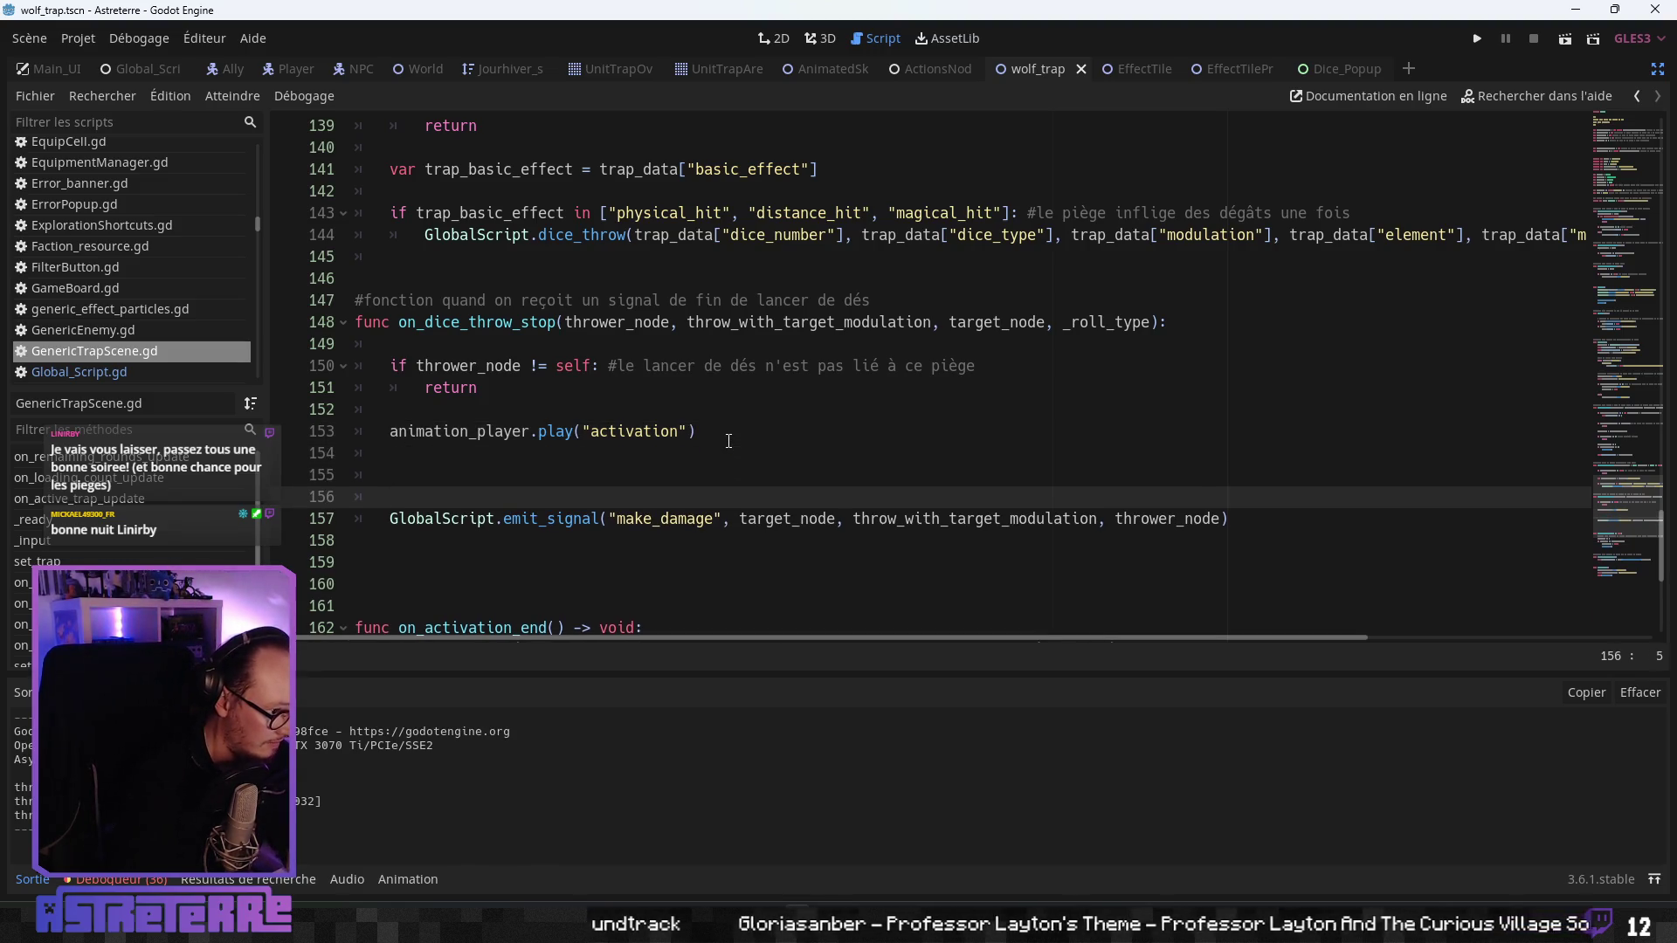
pyautogui.press('Up')
pyautogui.press('Return')
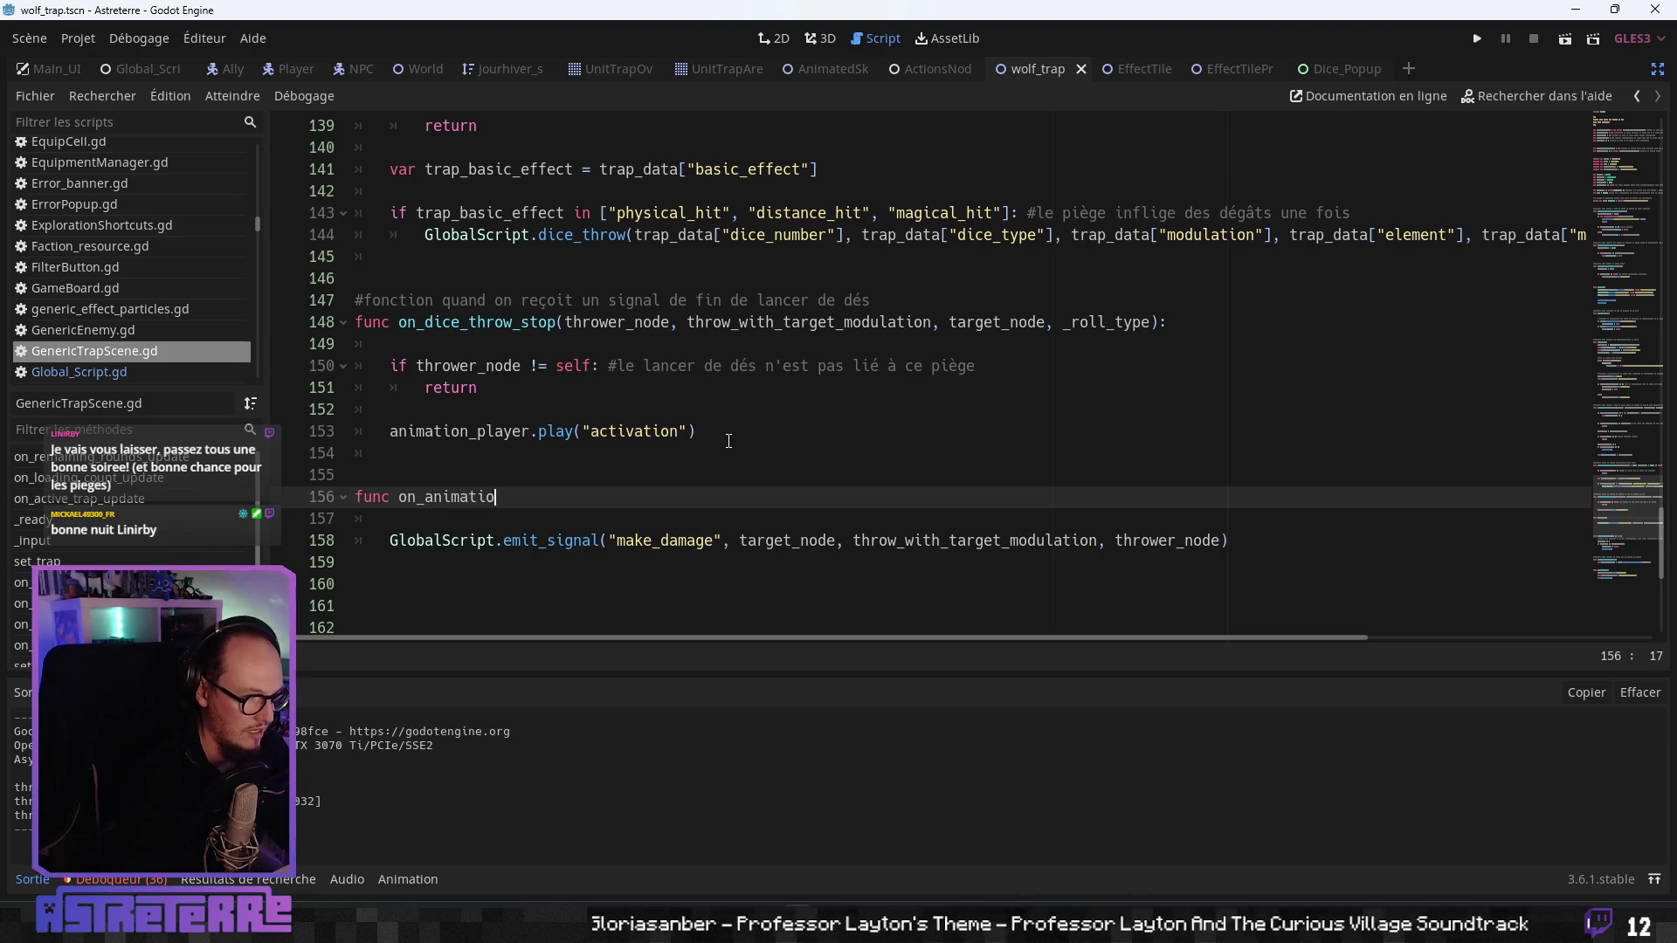
pyautogui.write('n_damage')
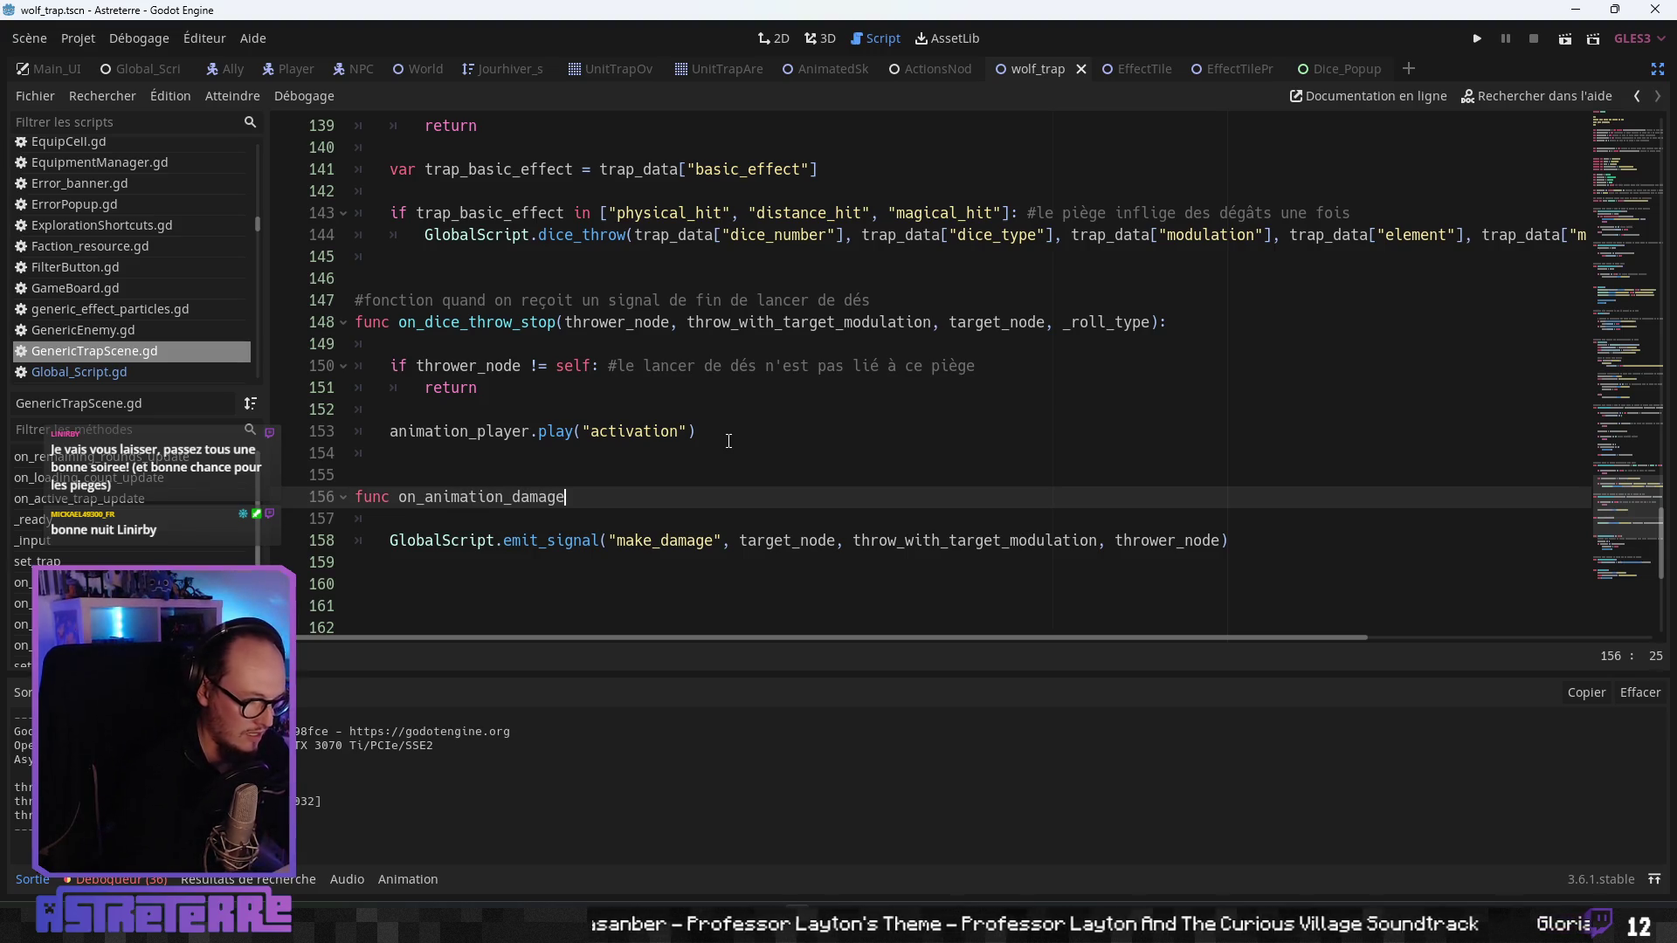
pyautogui.write('_done():')
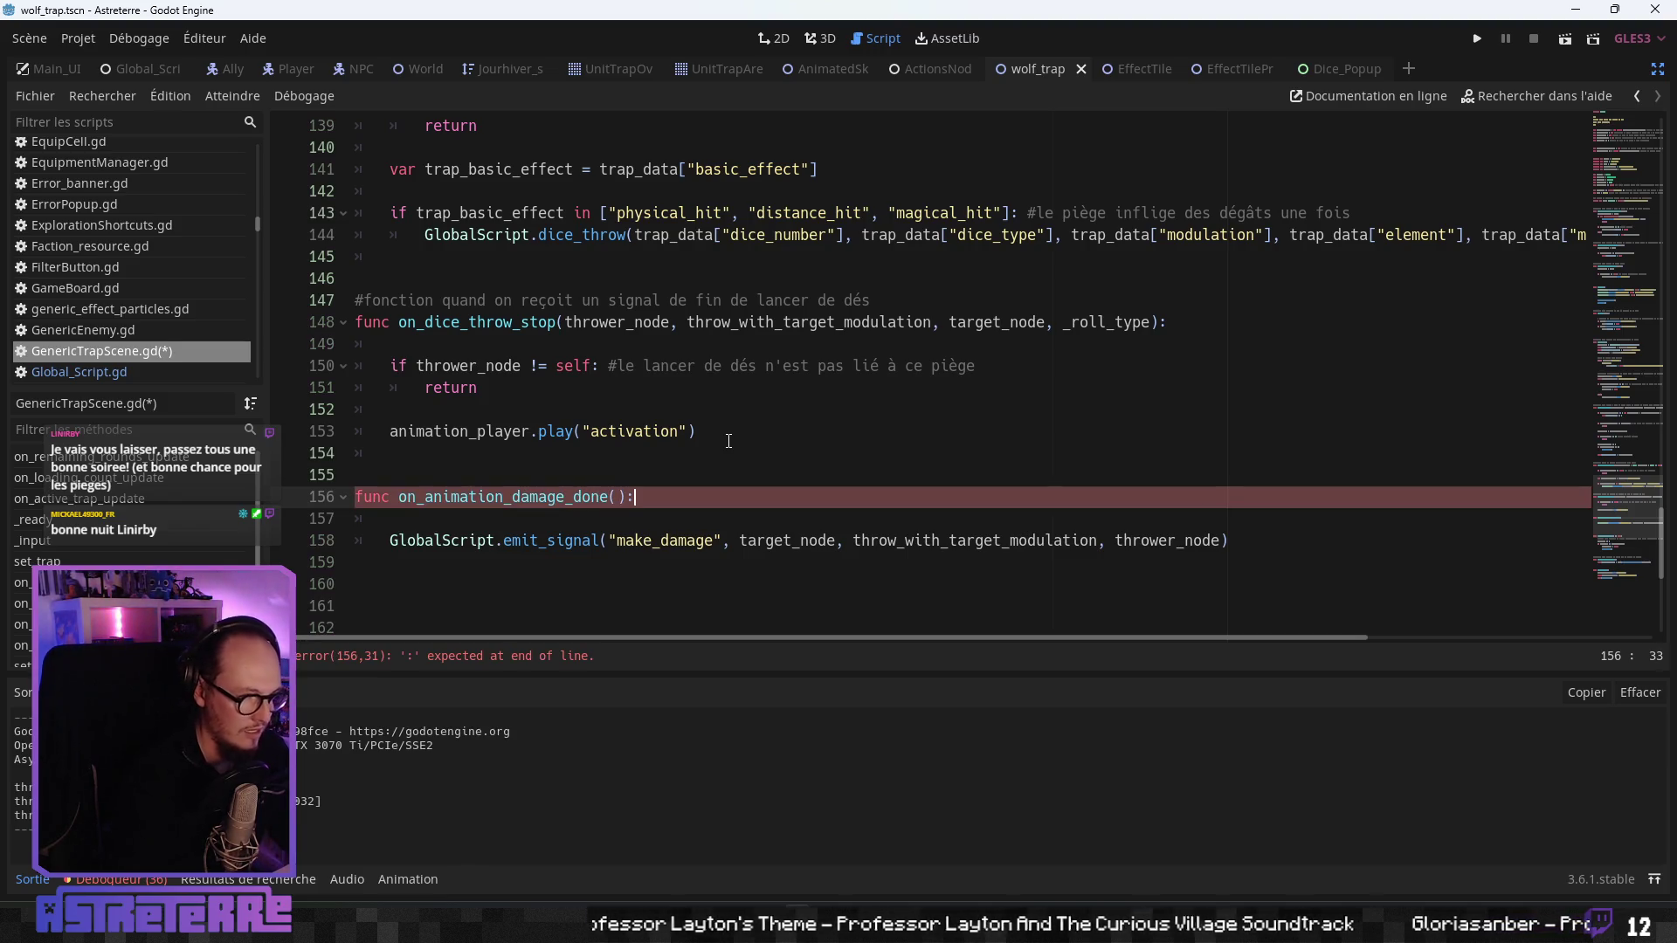
pyautogui.press('Up')
pyautogui.press('Return')
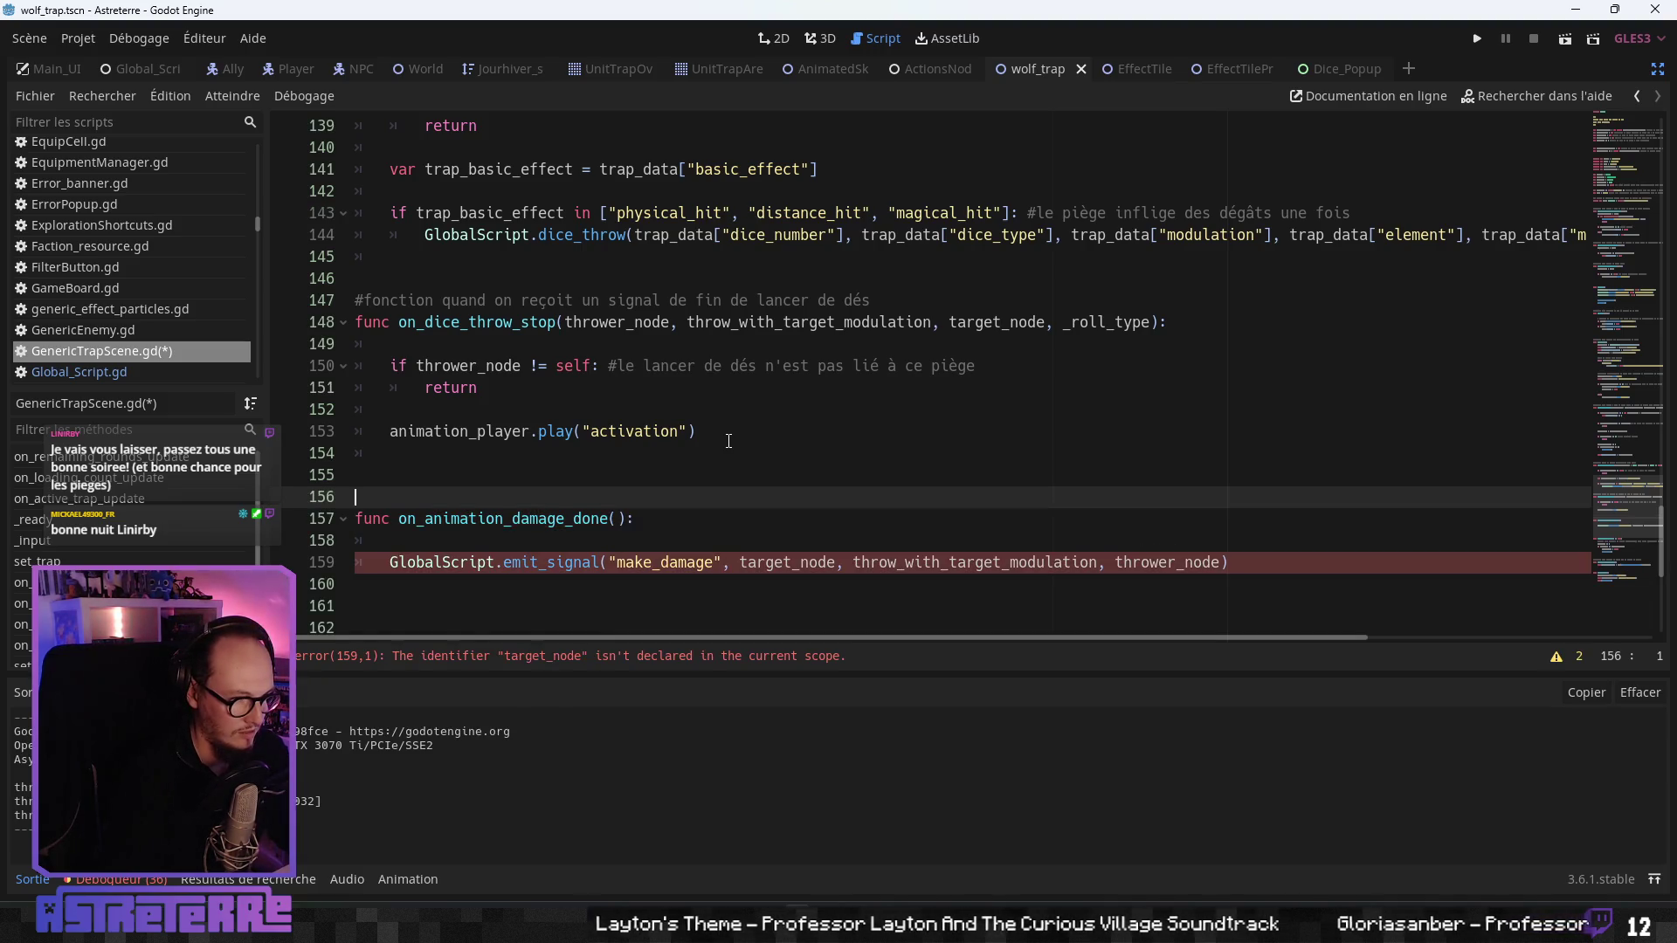
pyautogui.press('Down')
pyautogui.press('Down')
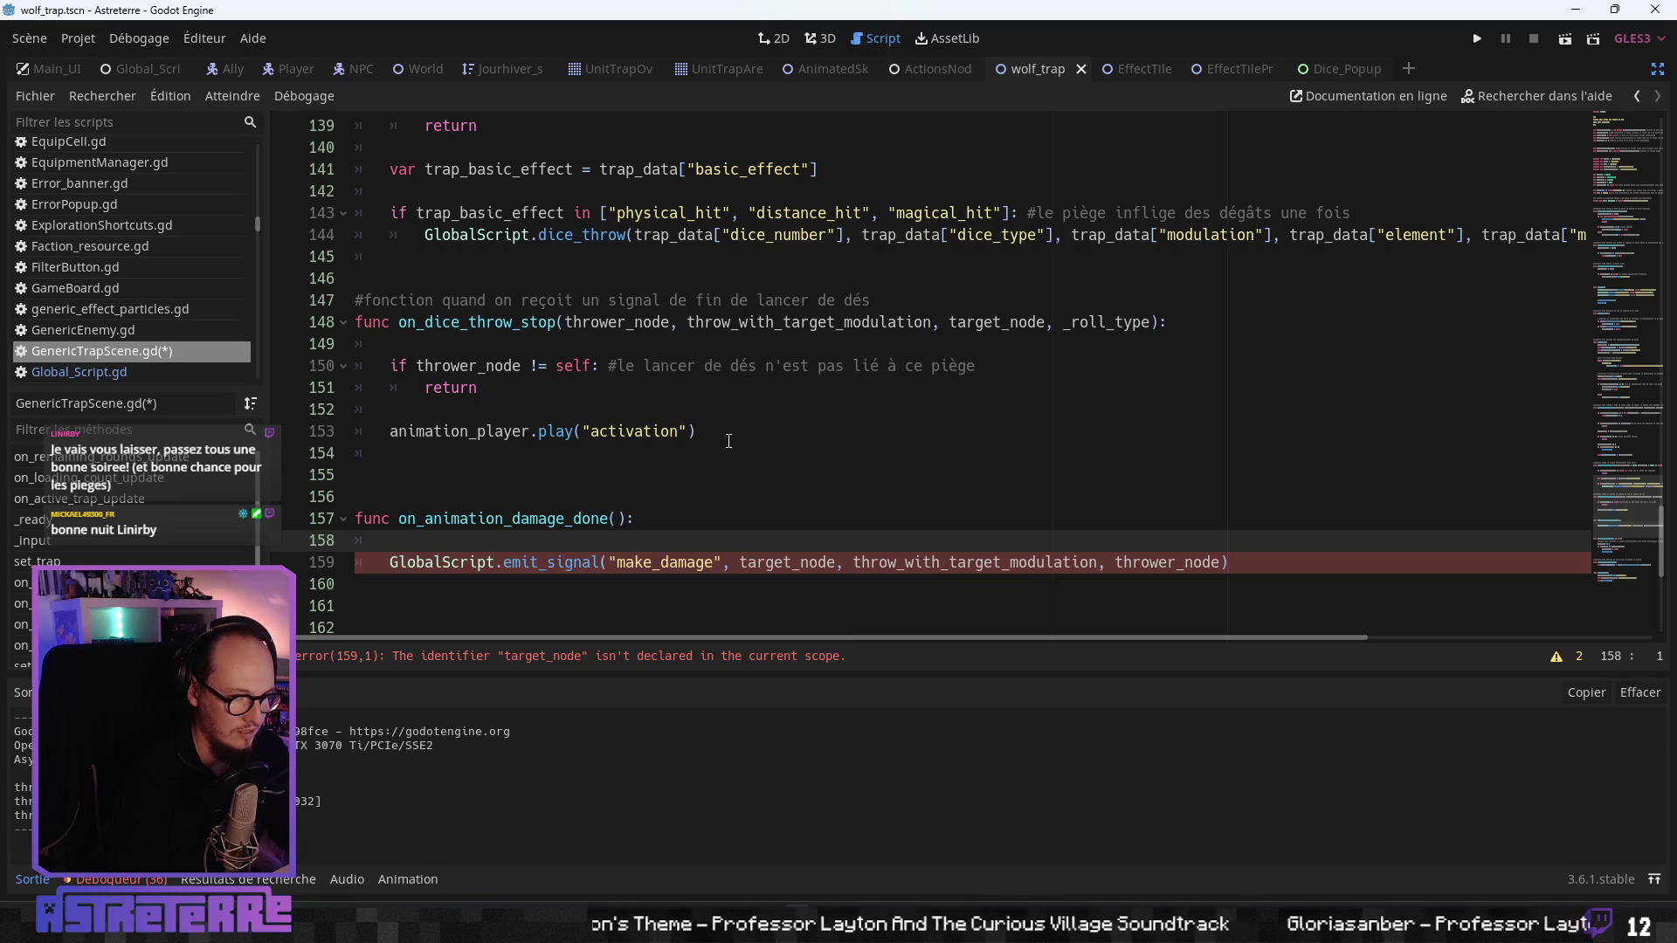
# - Write a comment above the function explaining the AnimationPlayer triggers the damage
pyautogui.scroll(-3, 728, 440)
pyautogui.scroll(3, 743, 411)
pyautogui.click(516, 496)
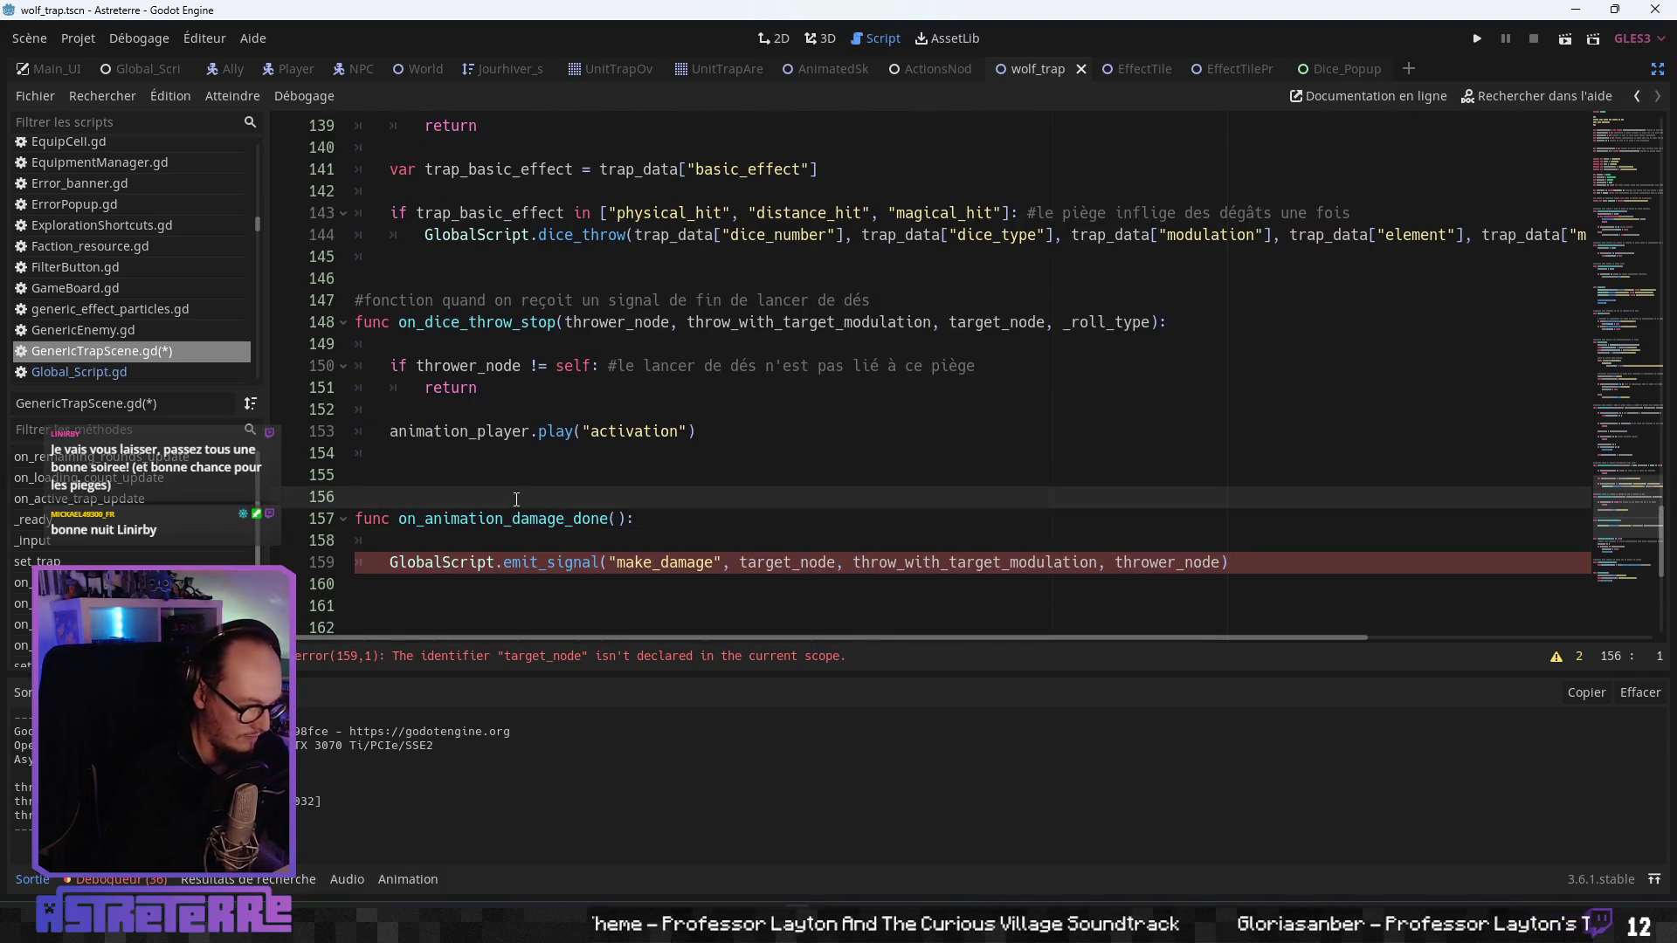
pyautogui.write('#fonction de')
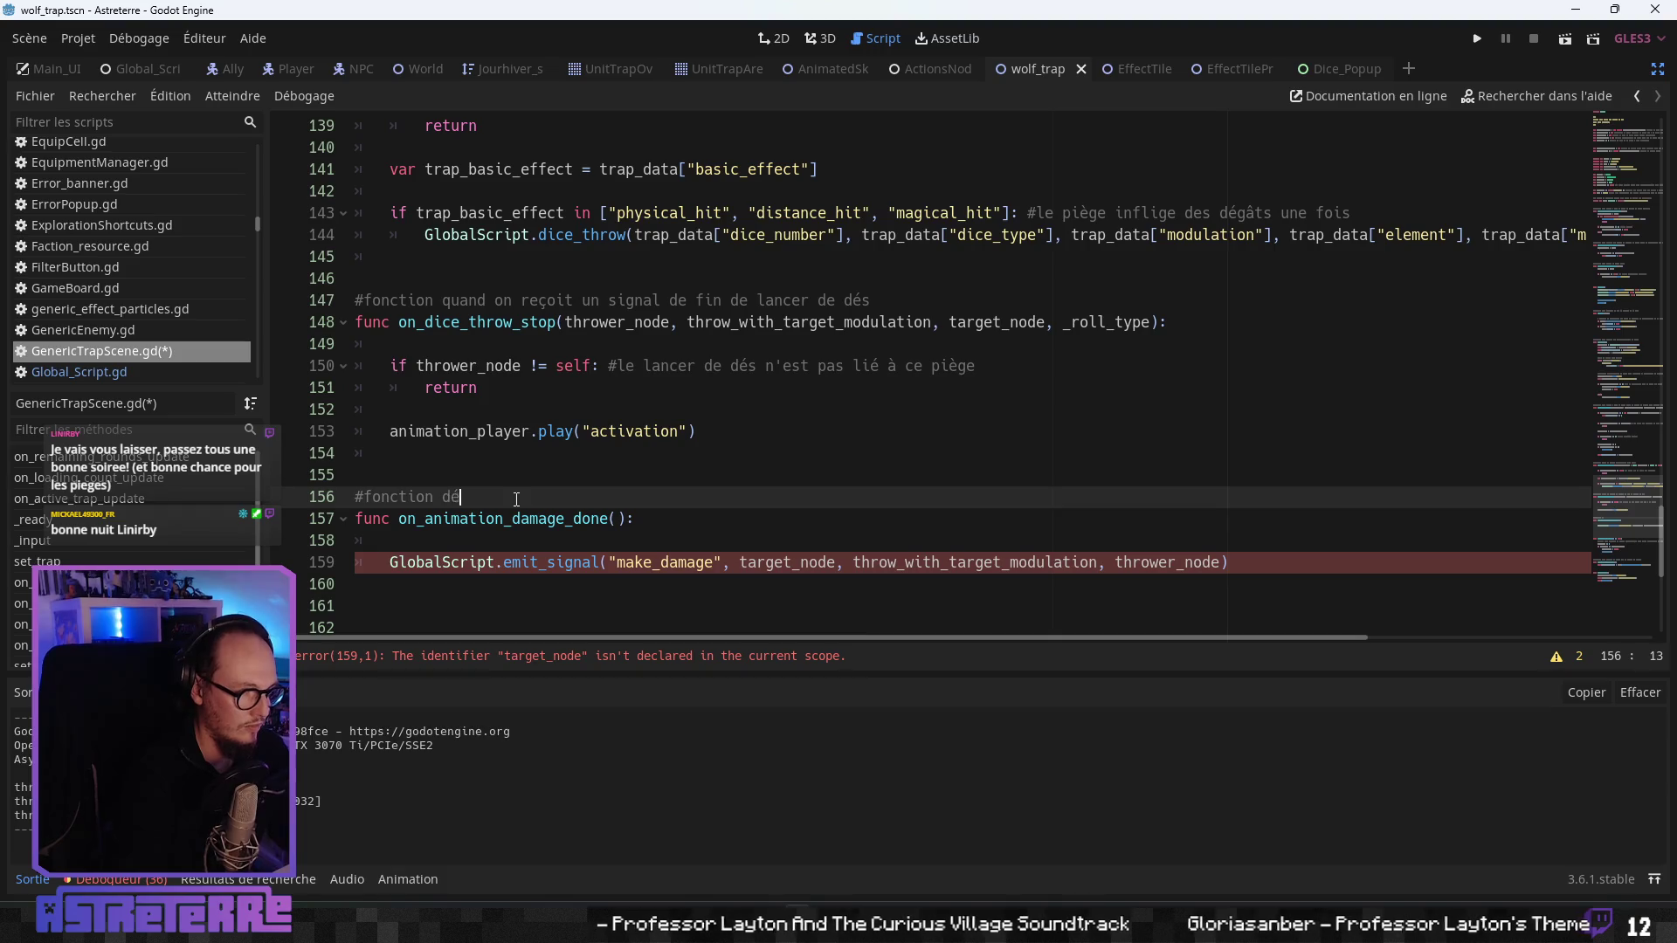
pyautogui.write('pa')
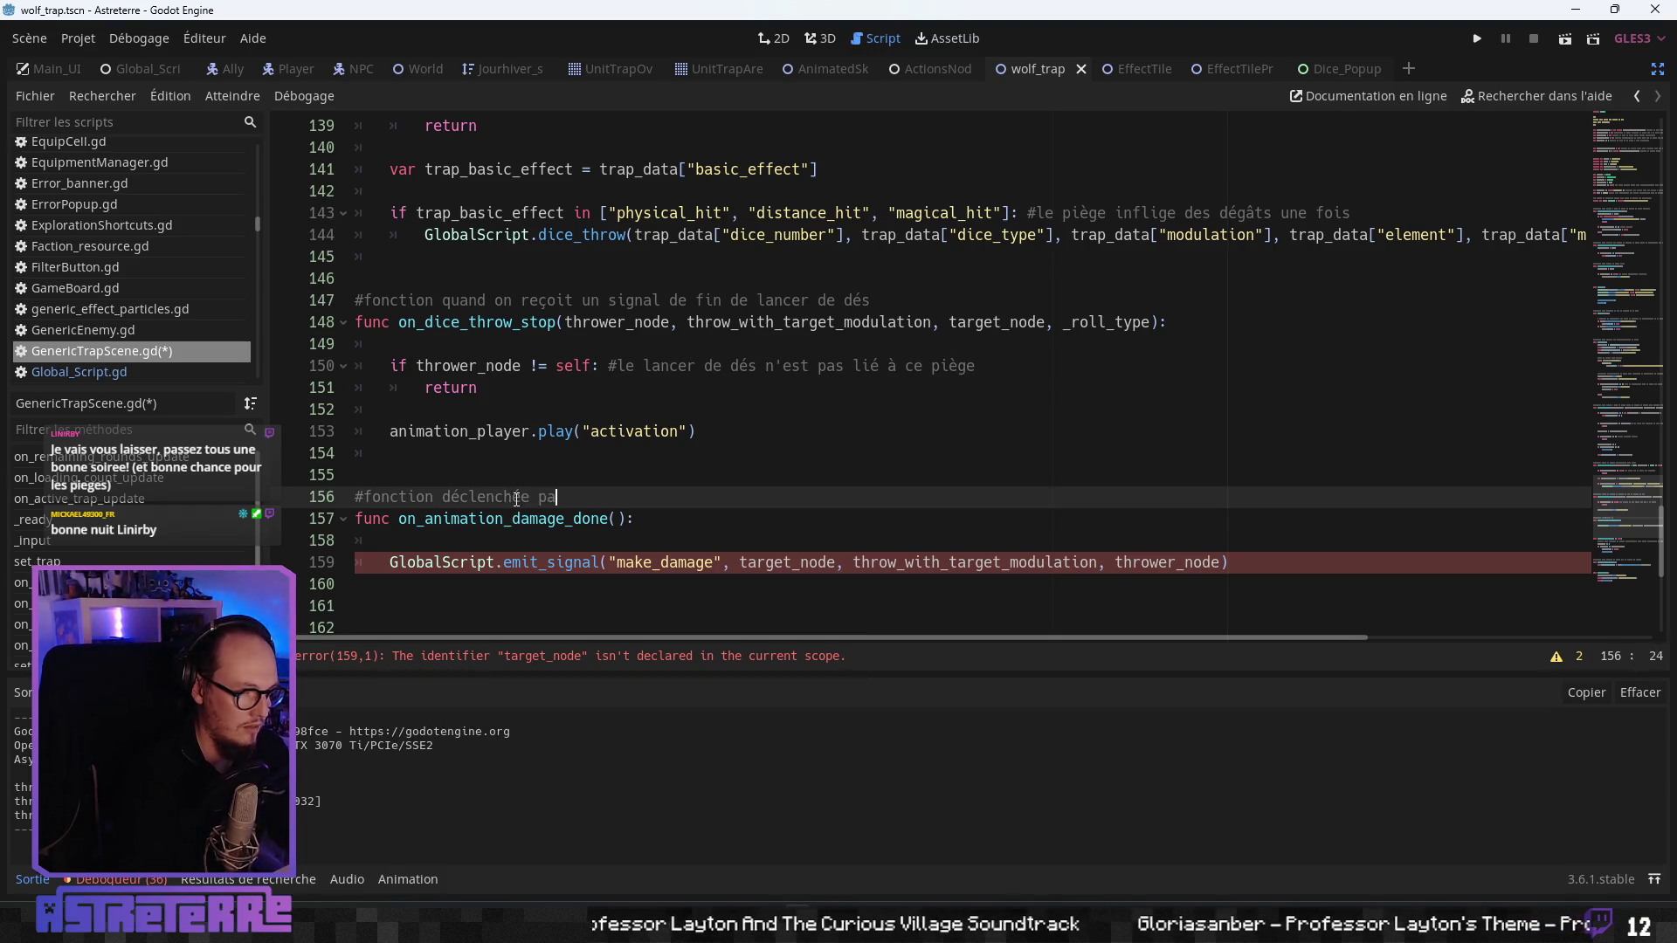
pyautogui.write("r l'animation ")
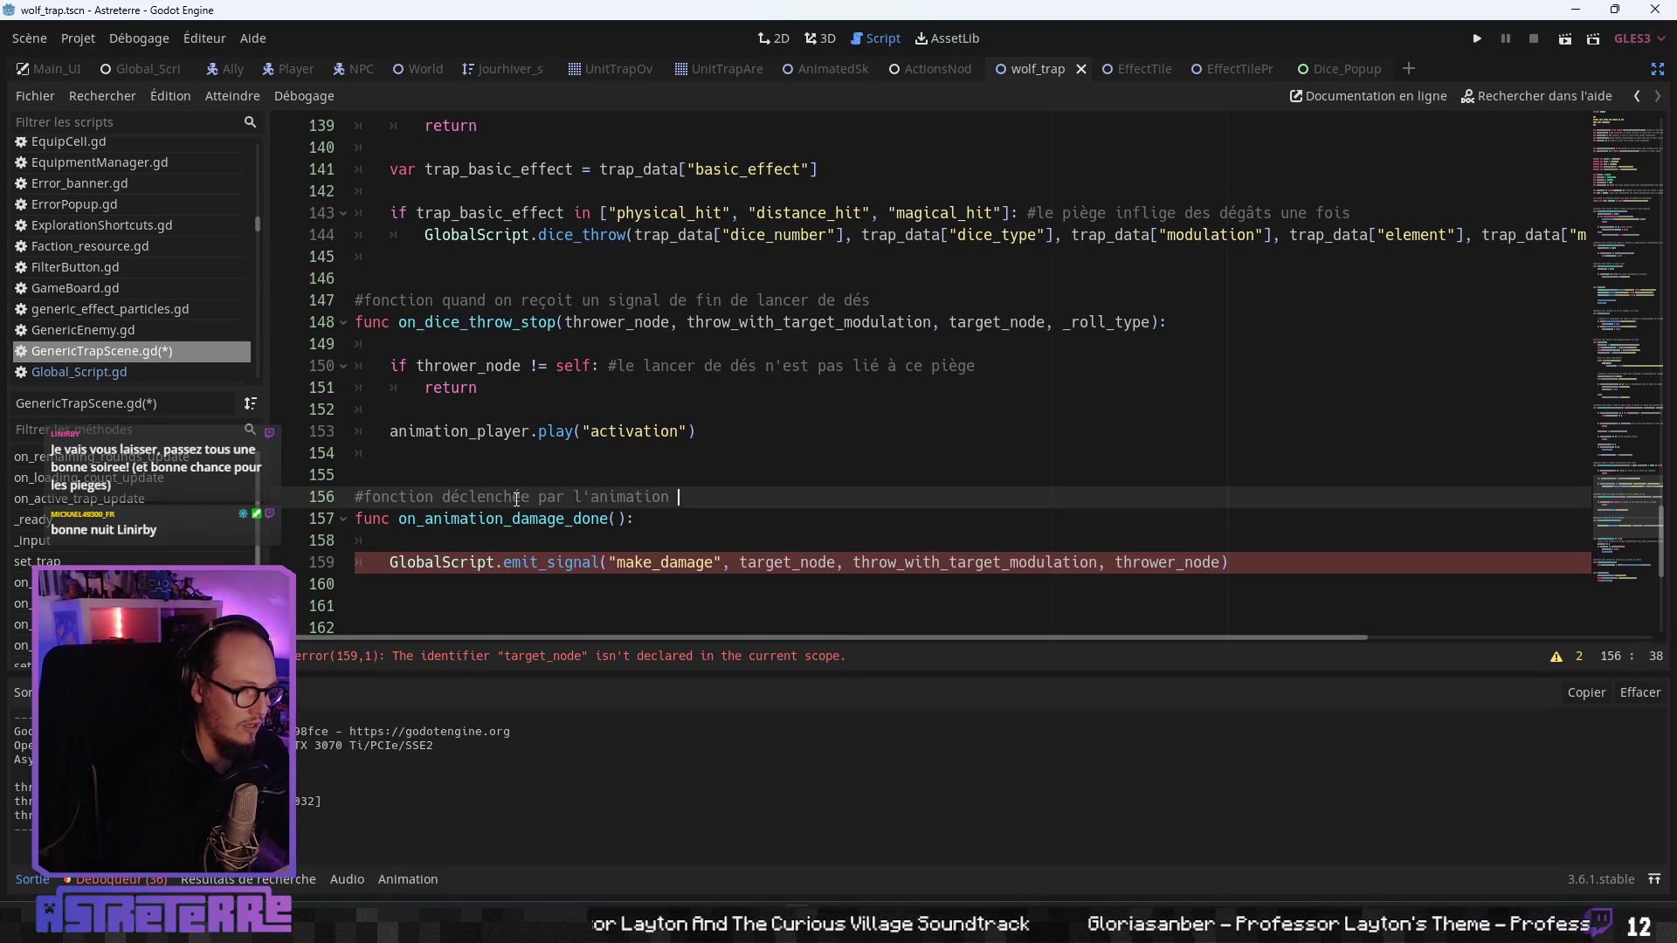
pyautogui.write('playur pour i')
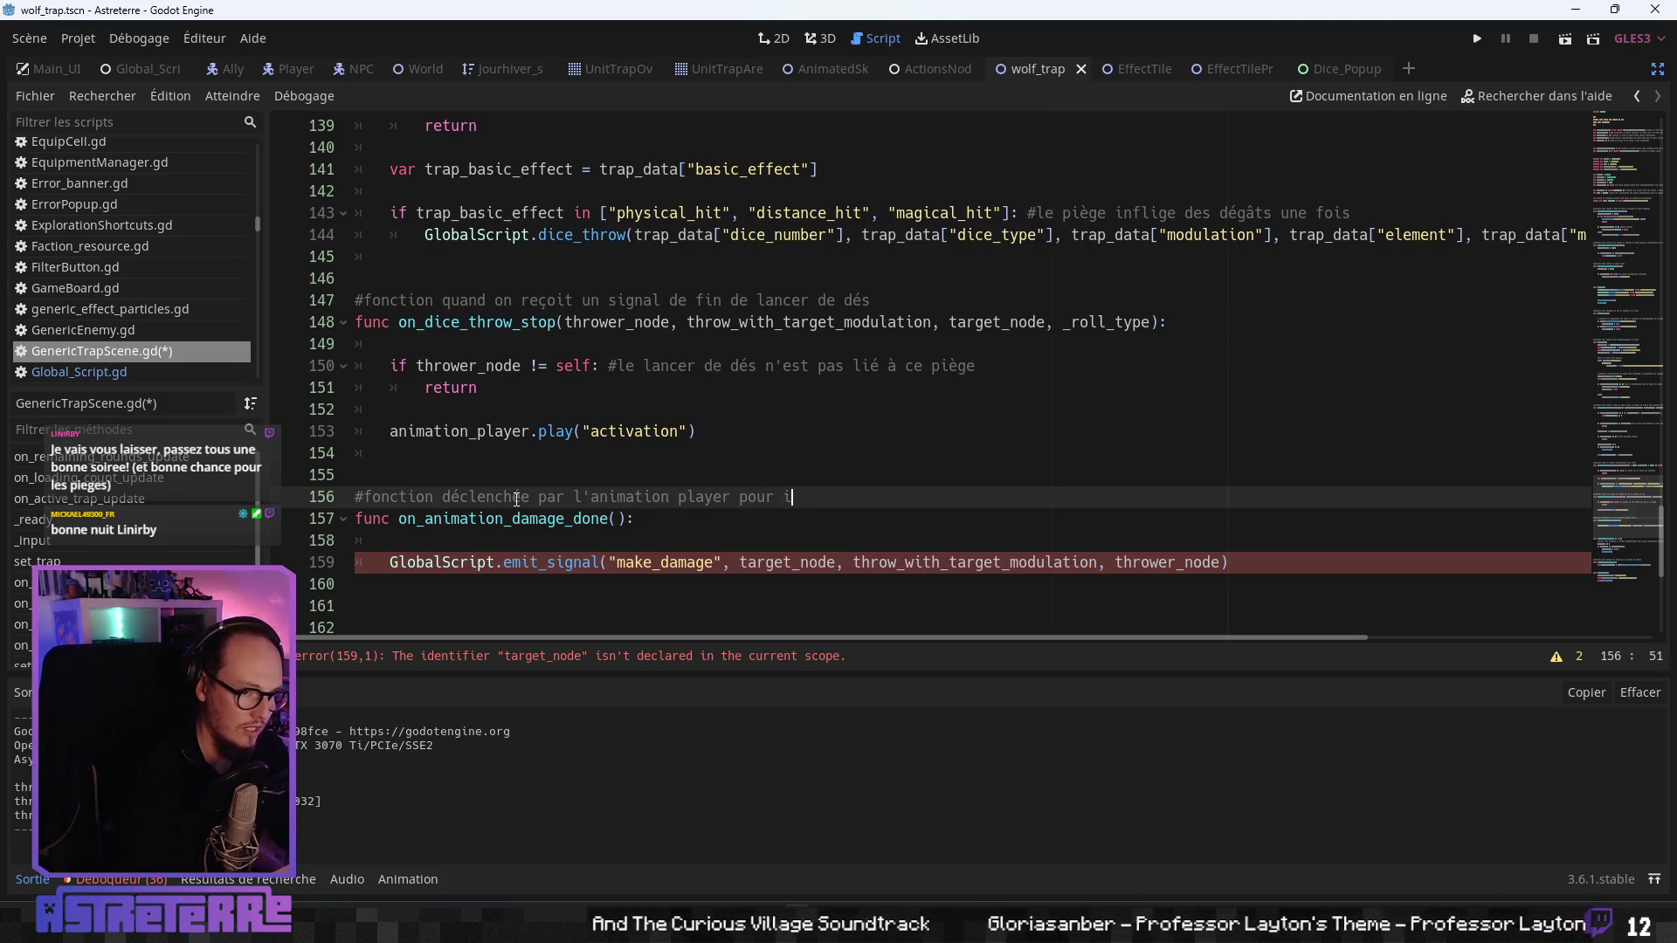
pyautogui.write('nfliger les d')
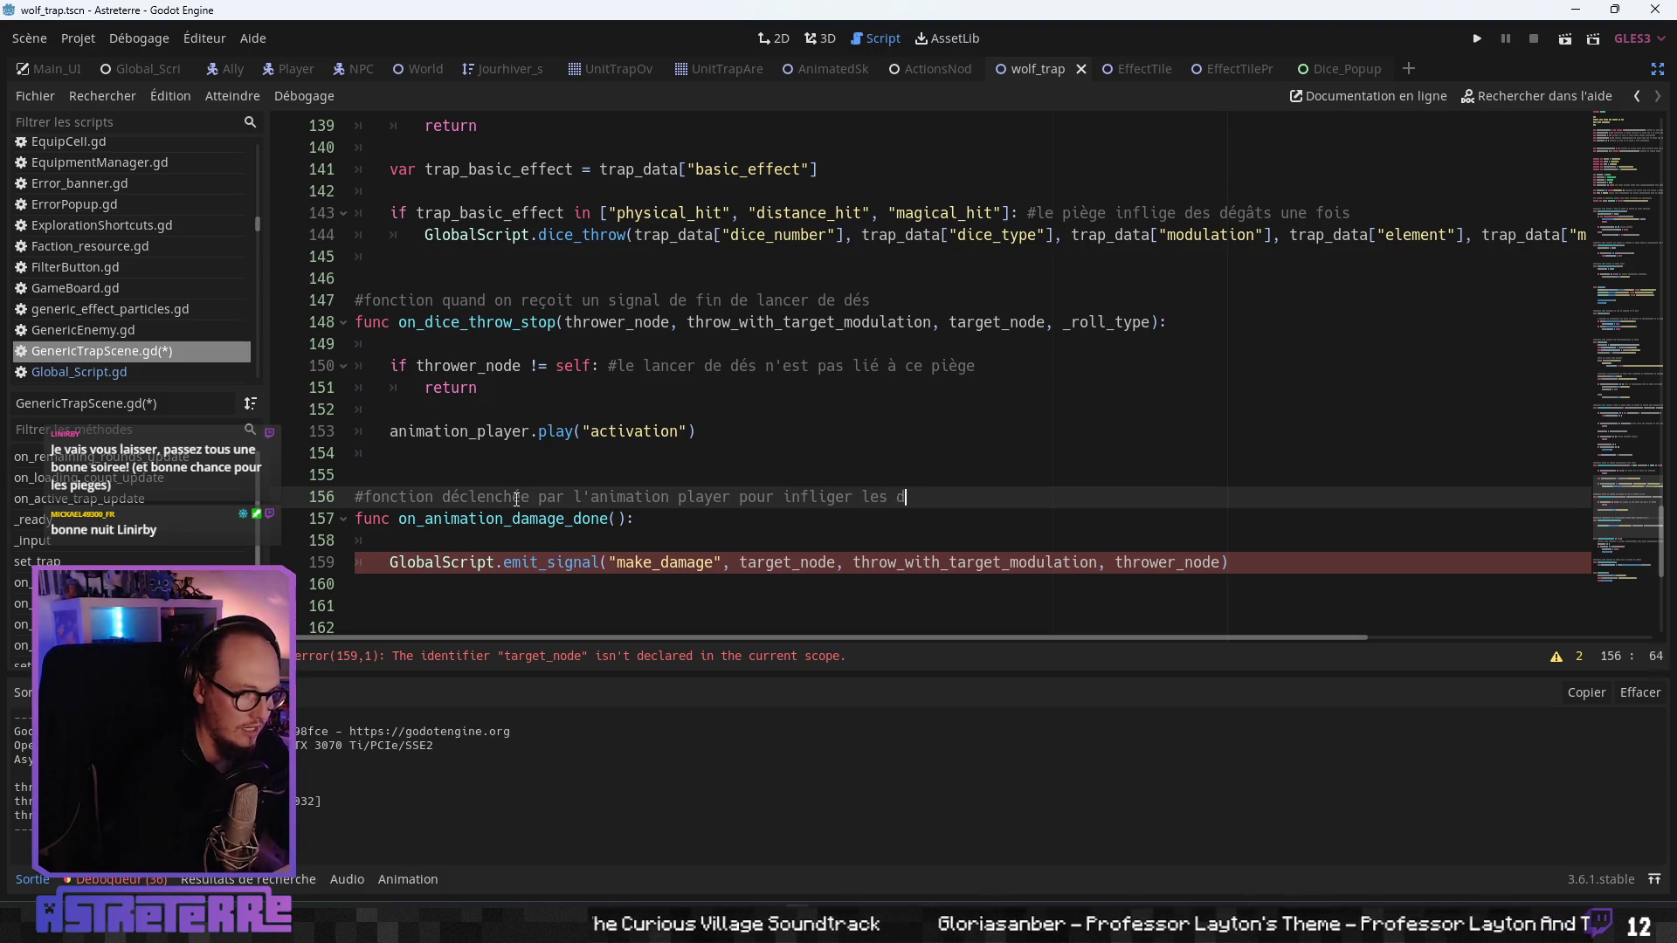
pyautogui.write('égâts p')
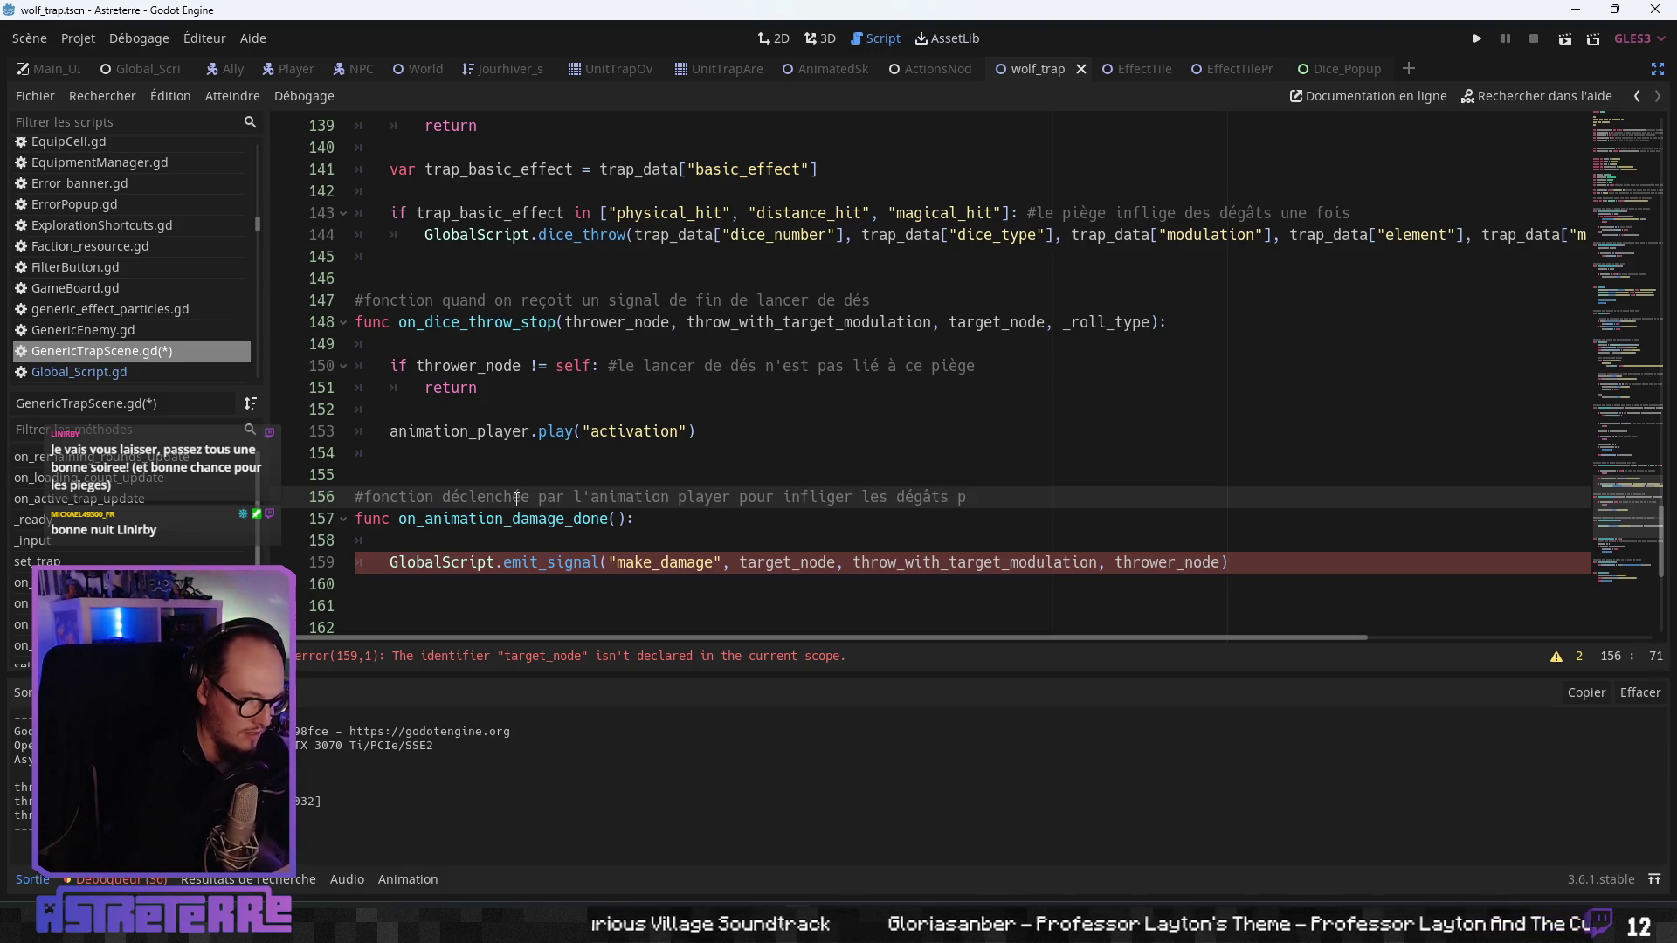
pyautogui.press('BackSpace')
pyautogui.press('BackSpace')
pyautogui.press('BackSpace')
pyautogui.write('f')
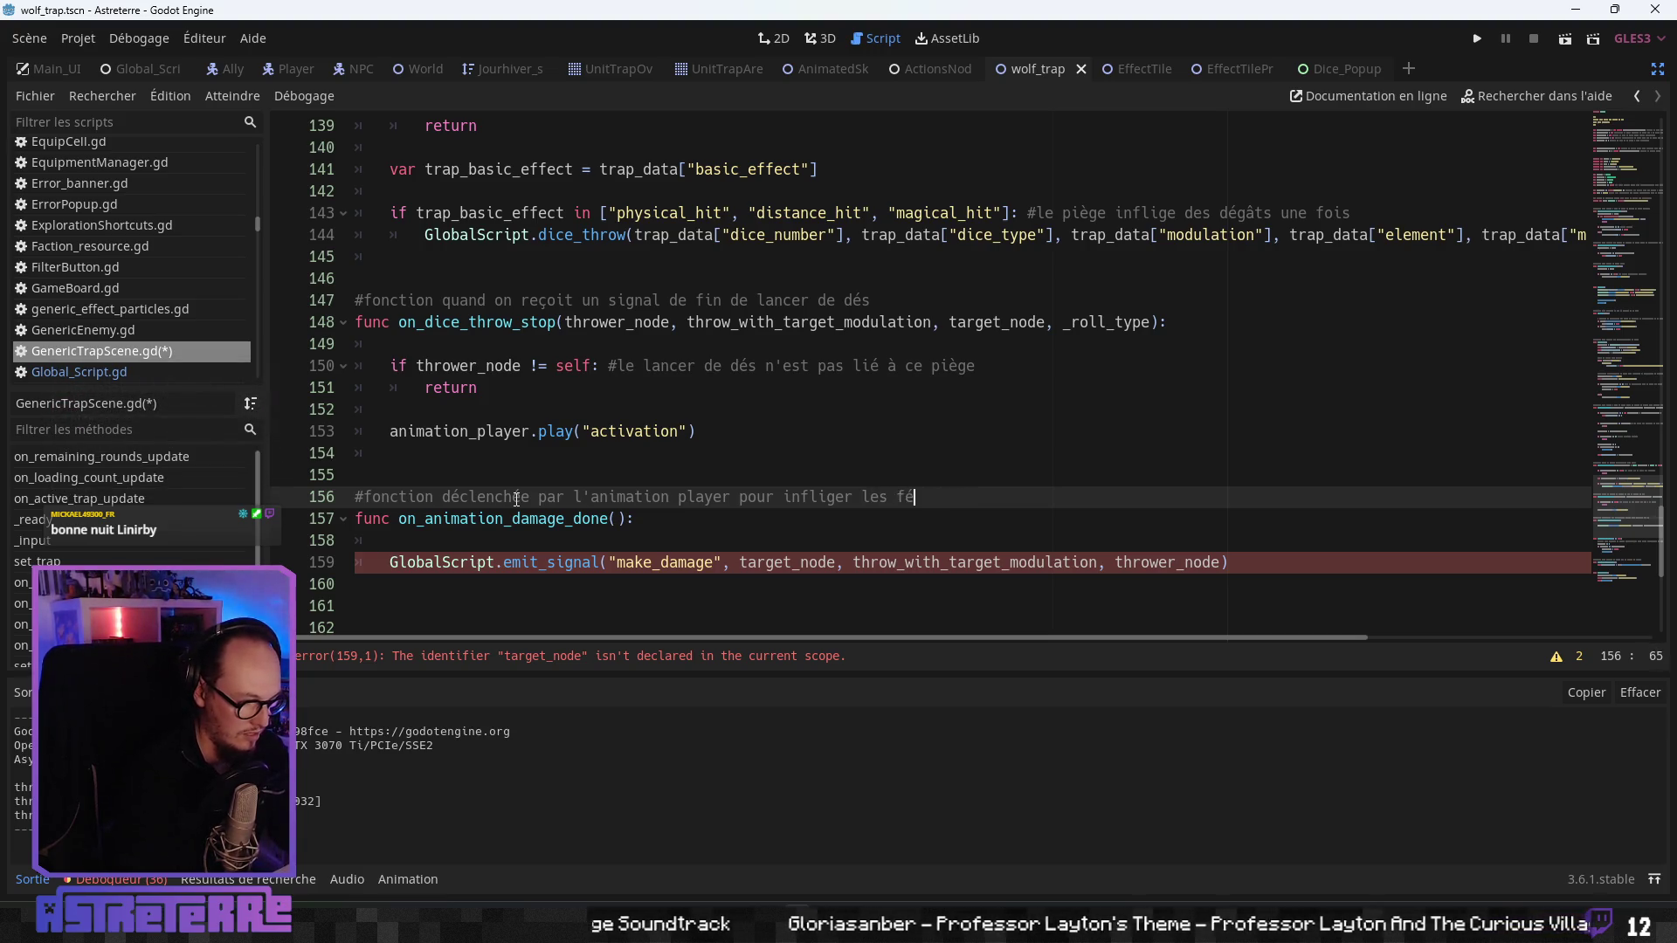
pyautogui.press('BackSpace')
pyautogui.press('BackSpace')
pyautogui.write('dégâts au b')
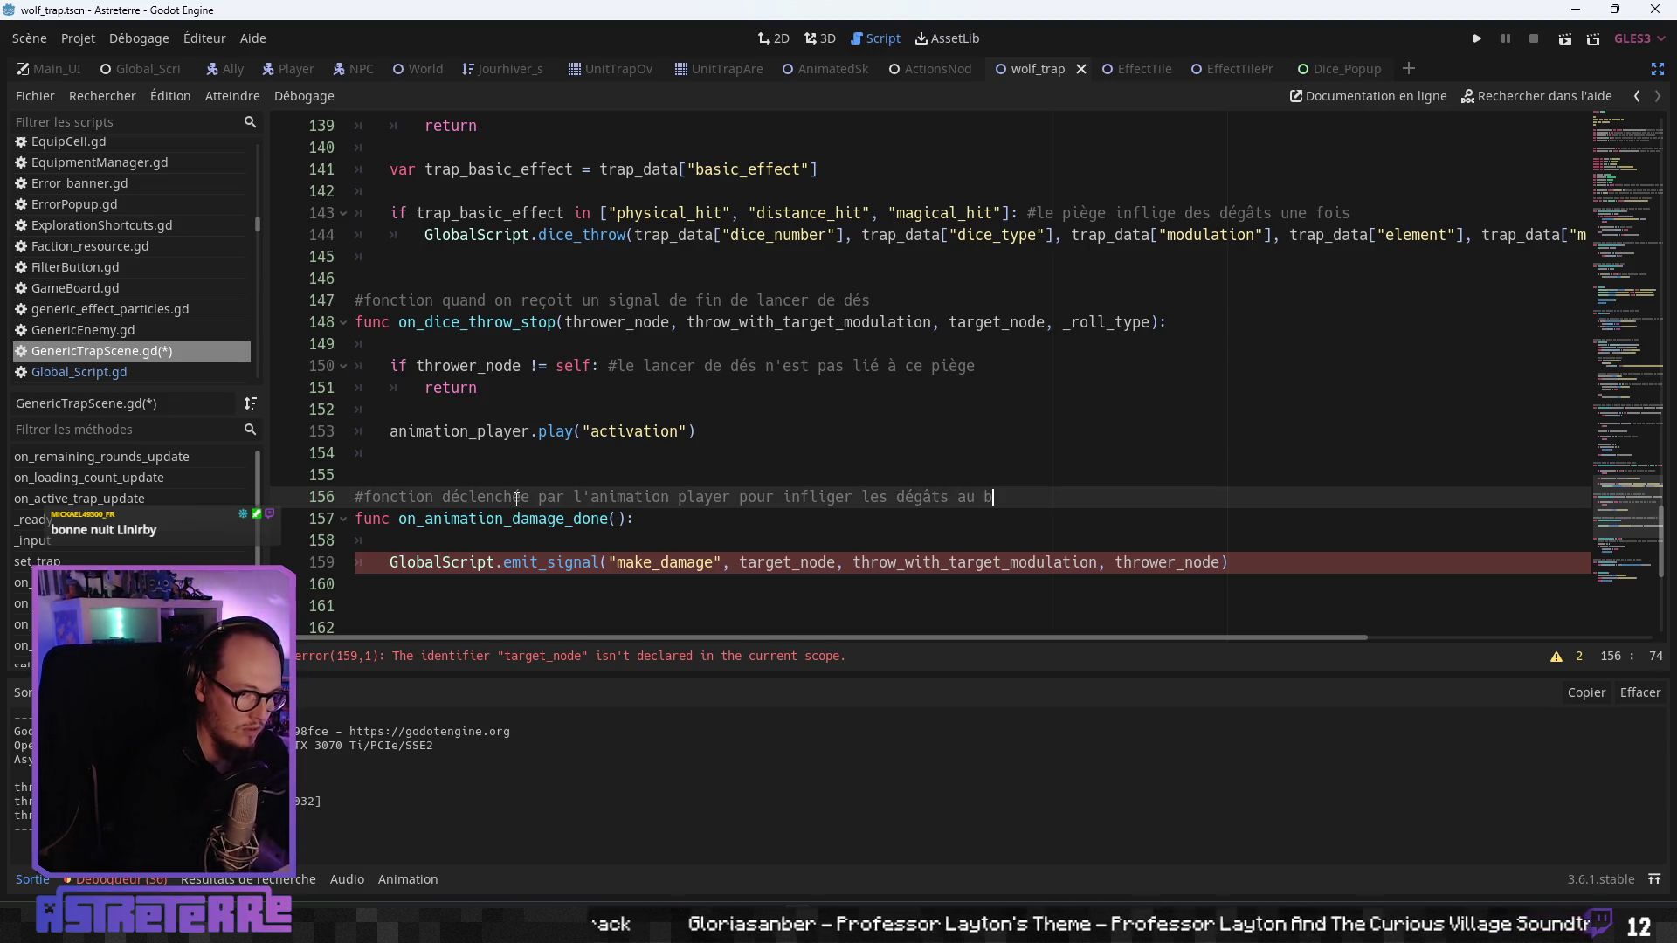
pyautogui.write('on moment')
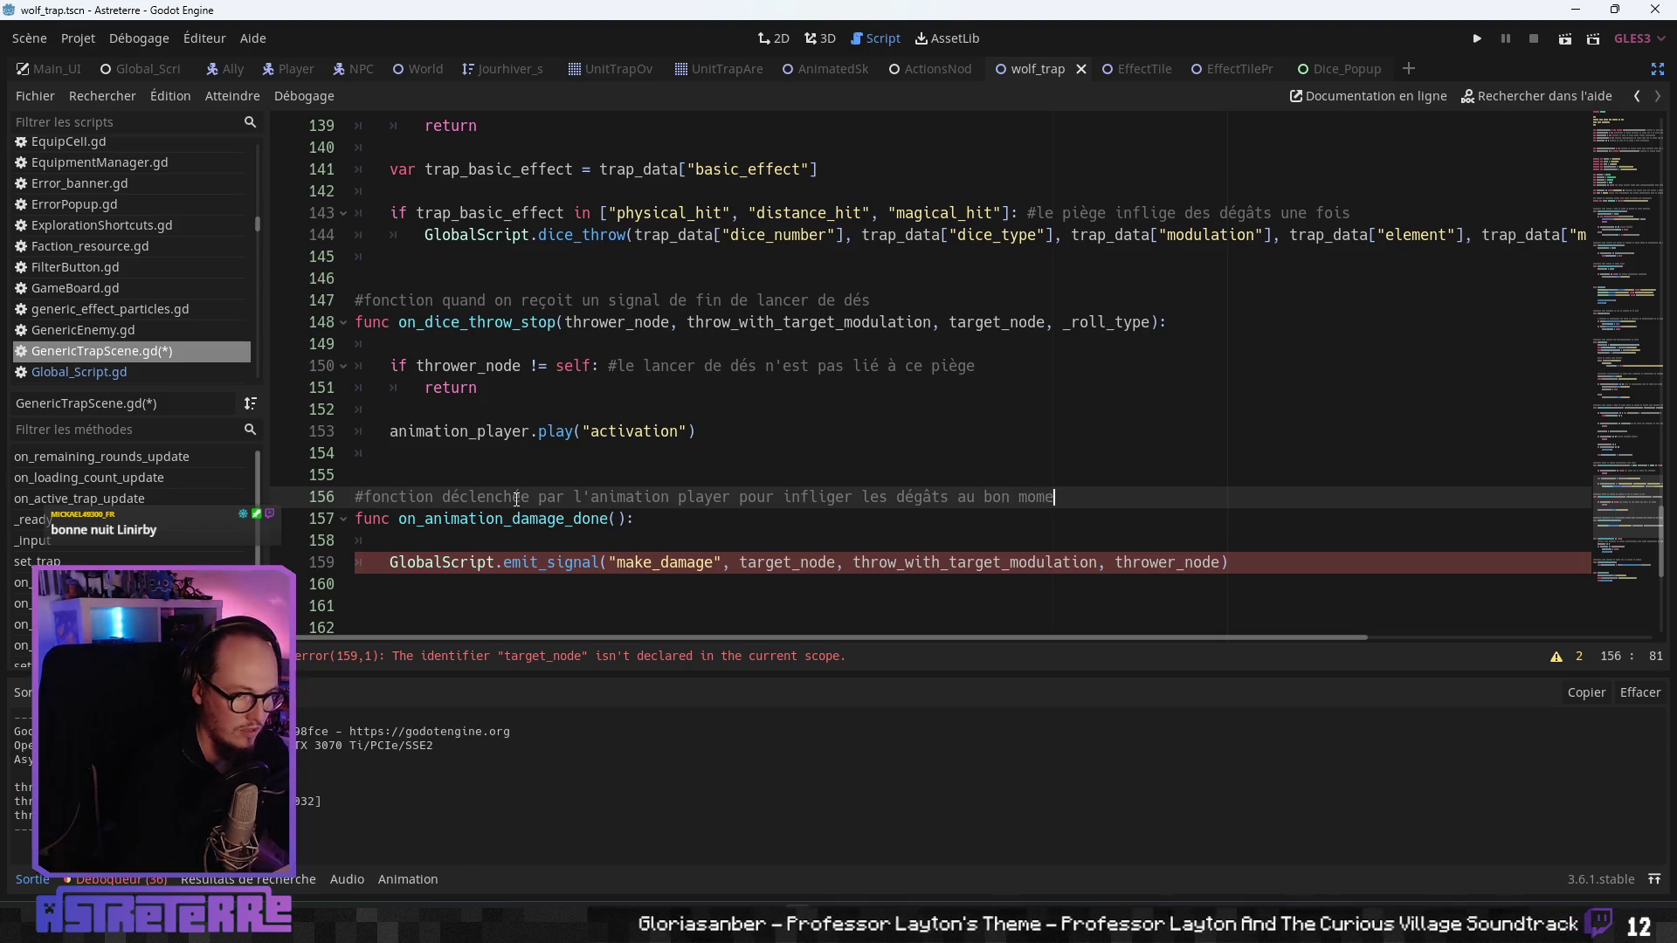
# - Declare 'var damage : int' on a new line below the active_trap variable
pyautogui.scroll(15, 596, 478)
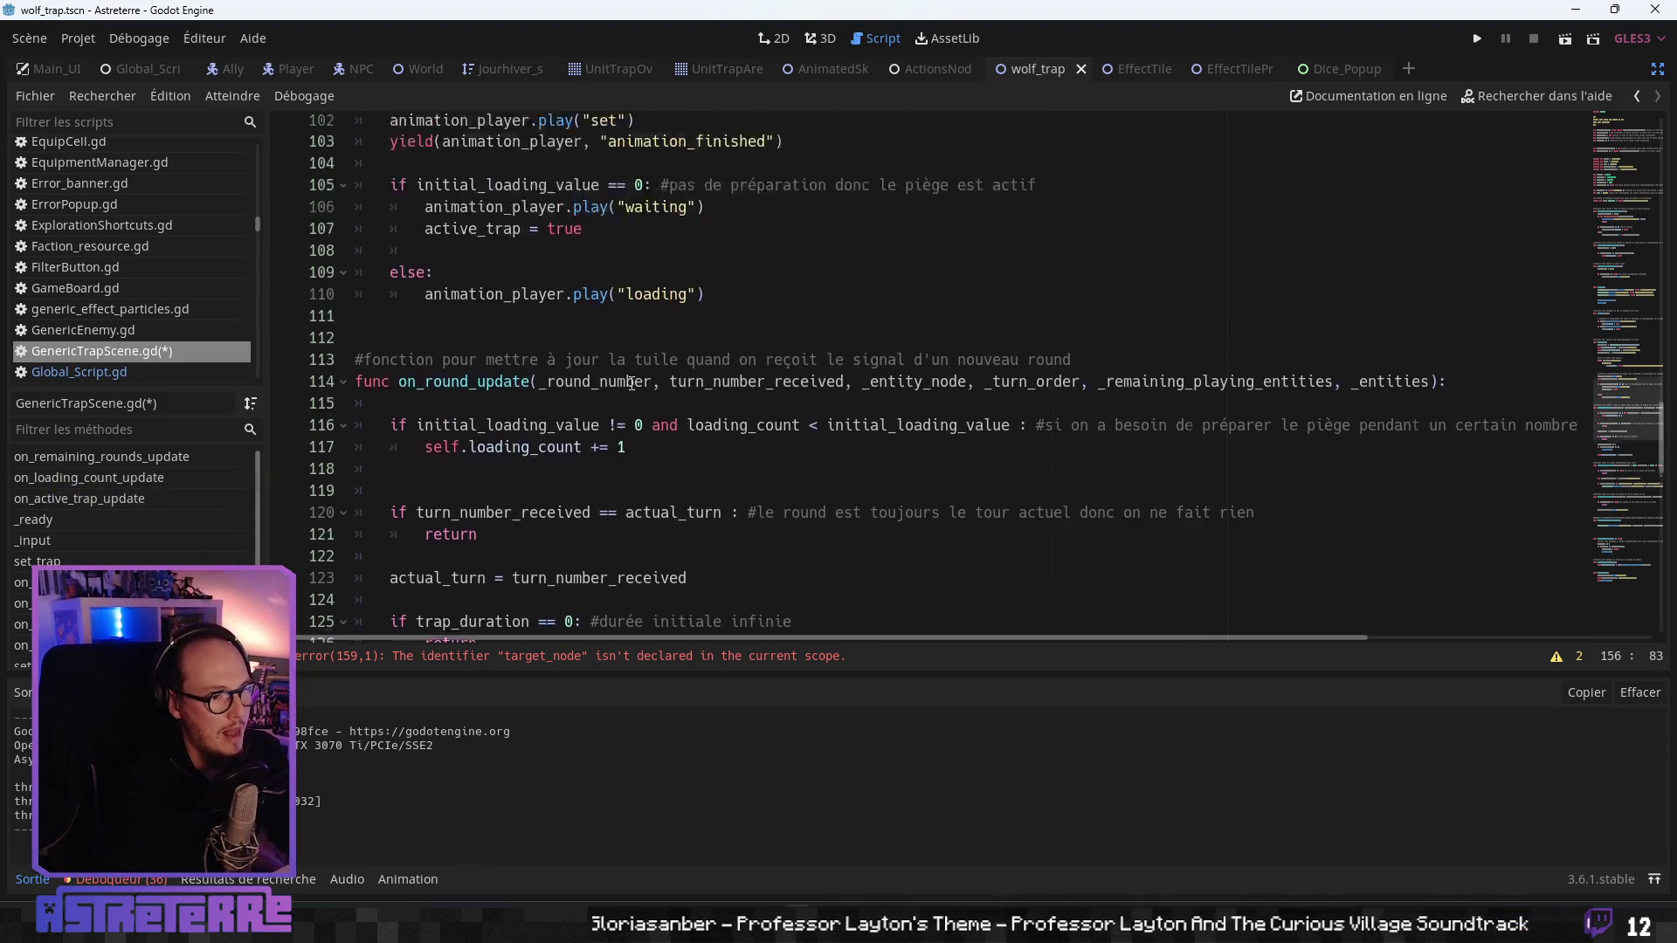
pyautogui.scroll(6, 564, 353)
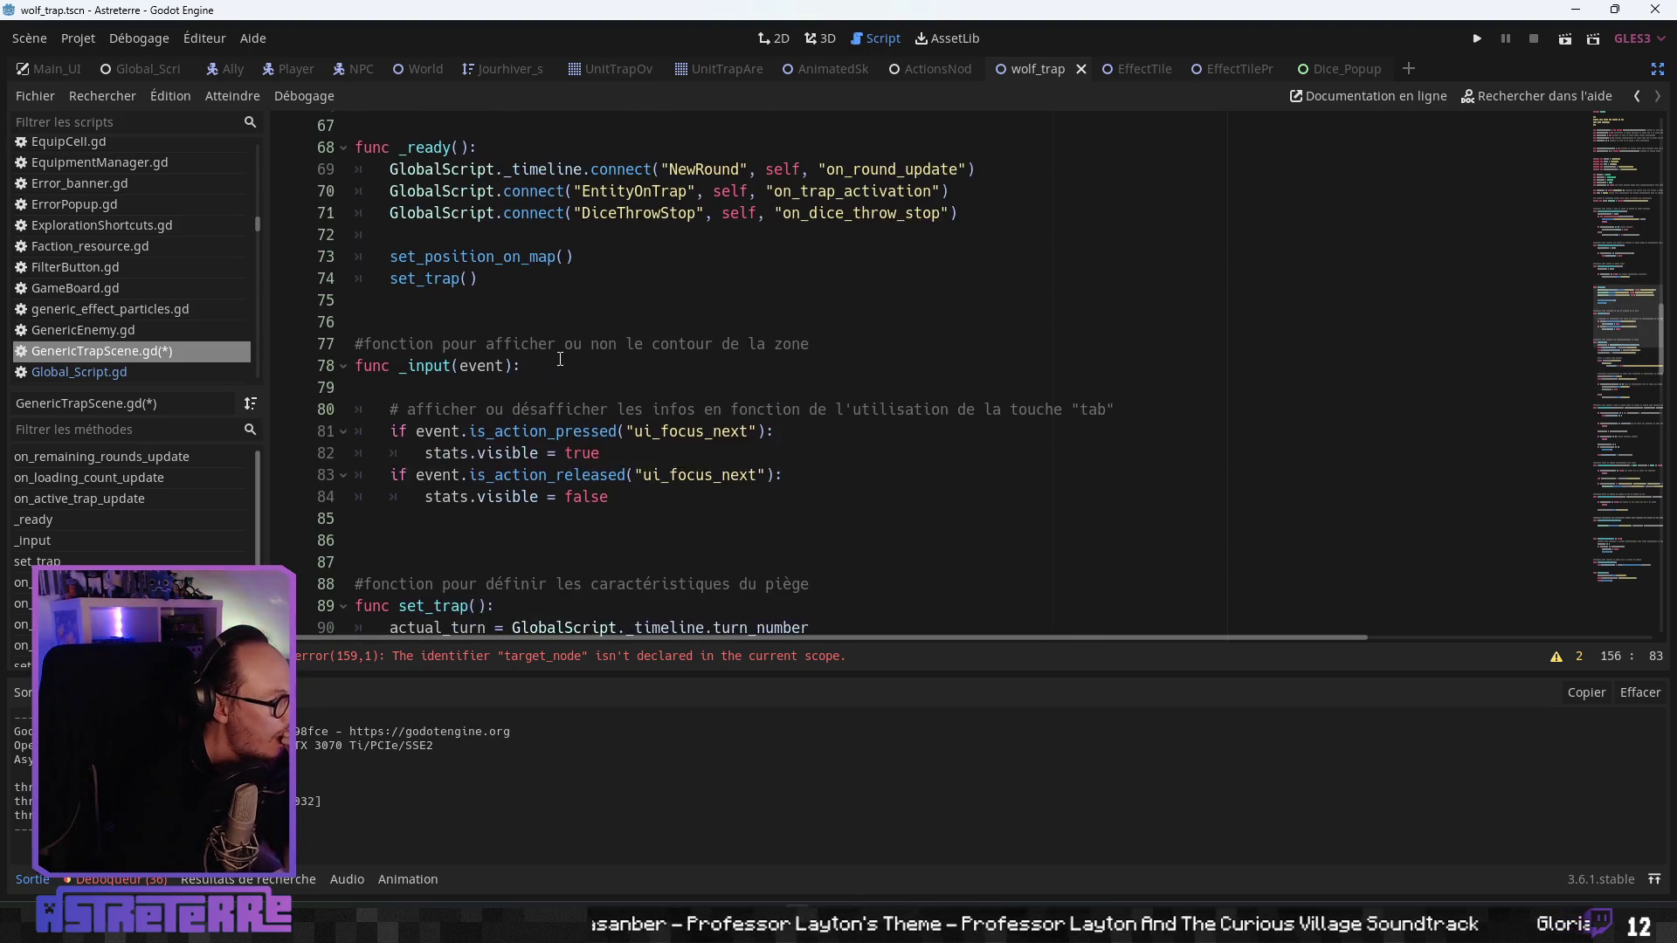
pyautogui.scroll(4, 551, 361)
pyautogui.scroll(6, 524, 375)
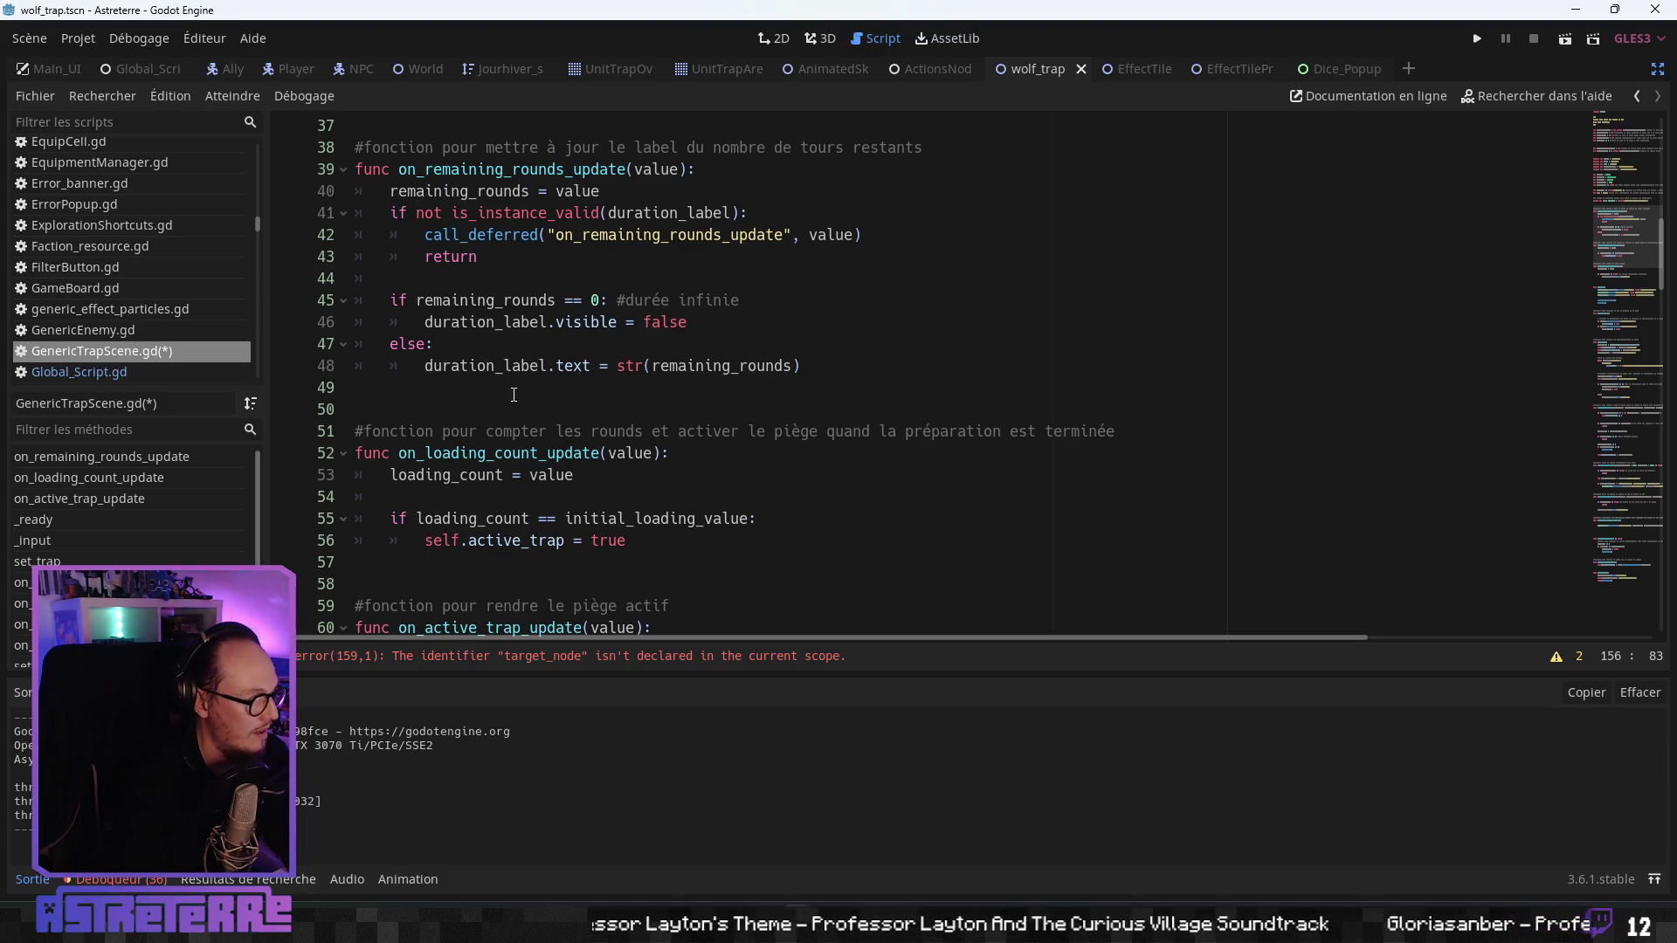
pyautogui.scroll(4, 514, 395)
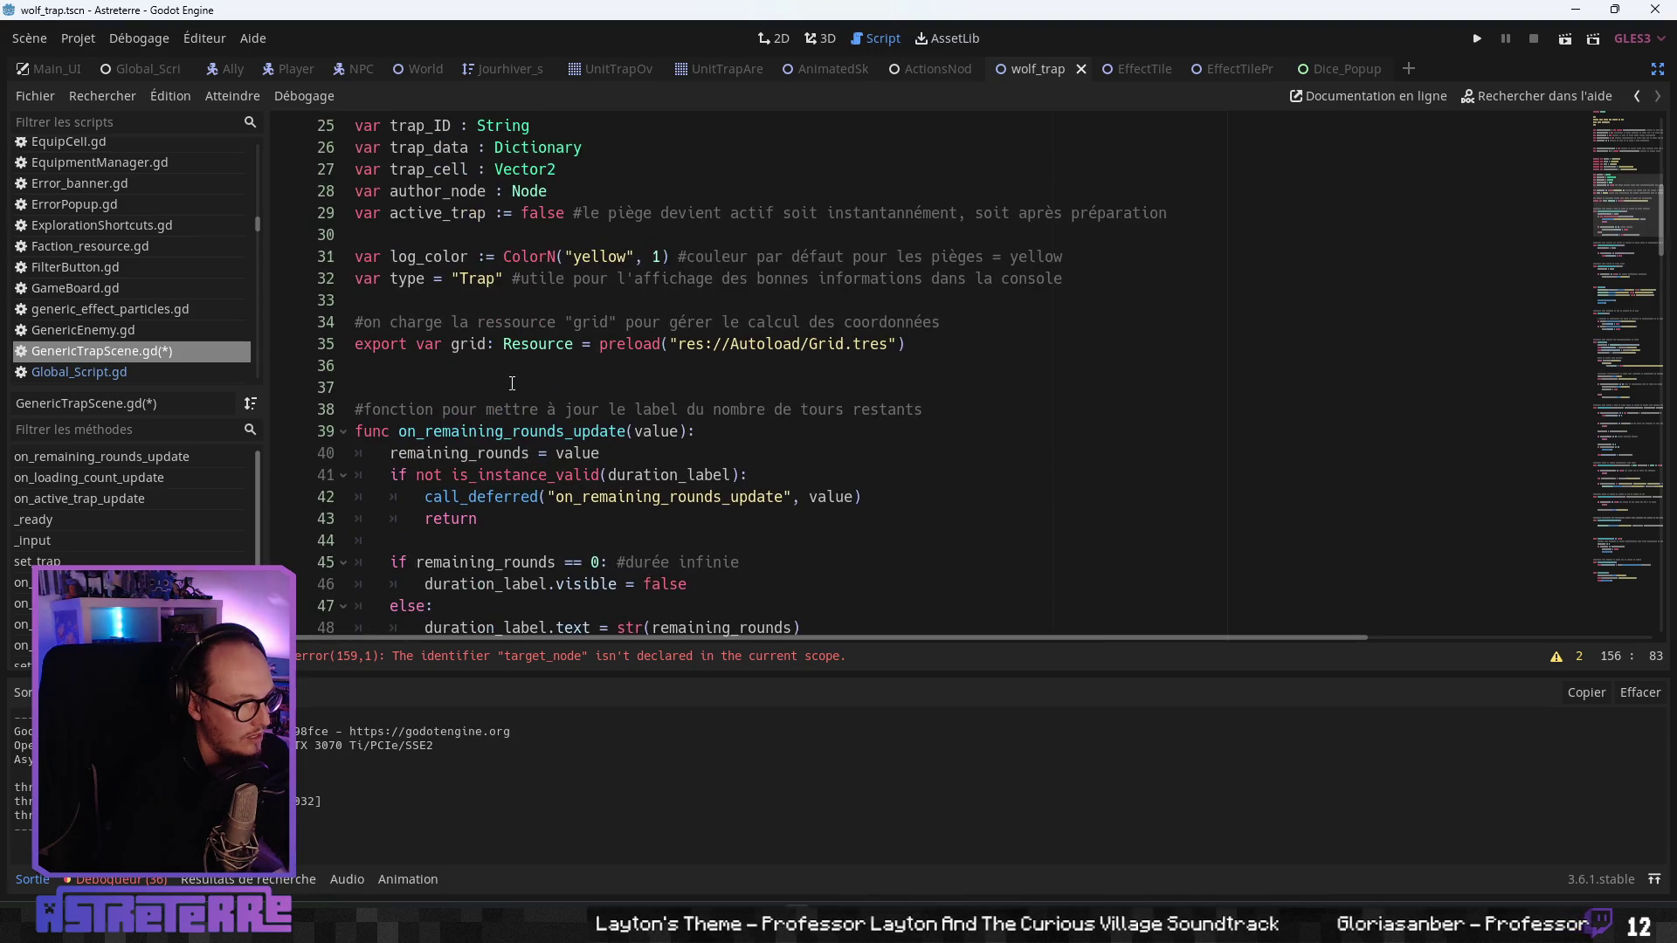
pyautogui.scroll(1, 511, 384)
pyautogui.scroll(3, 489, 398)
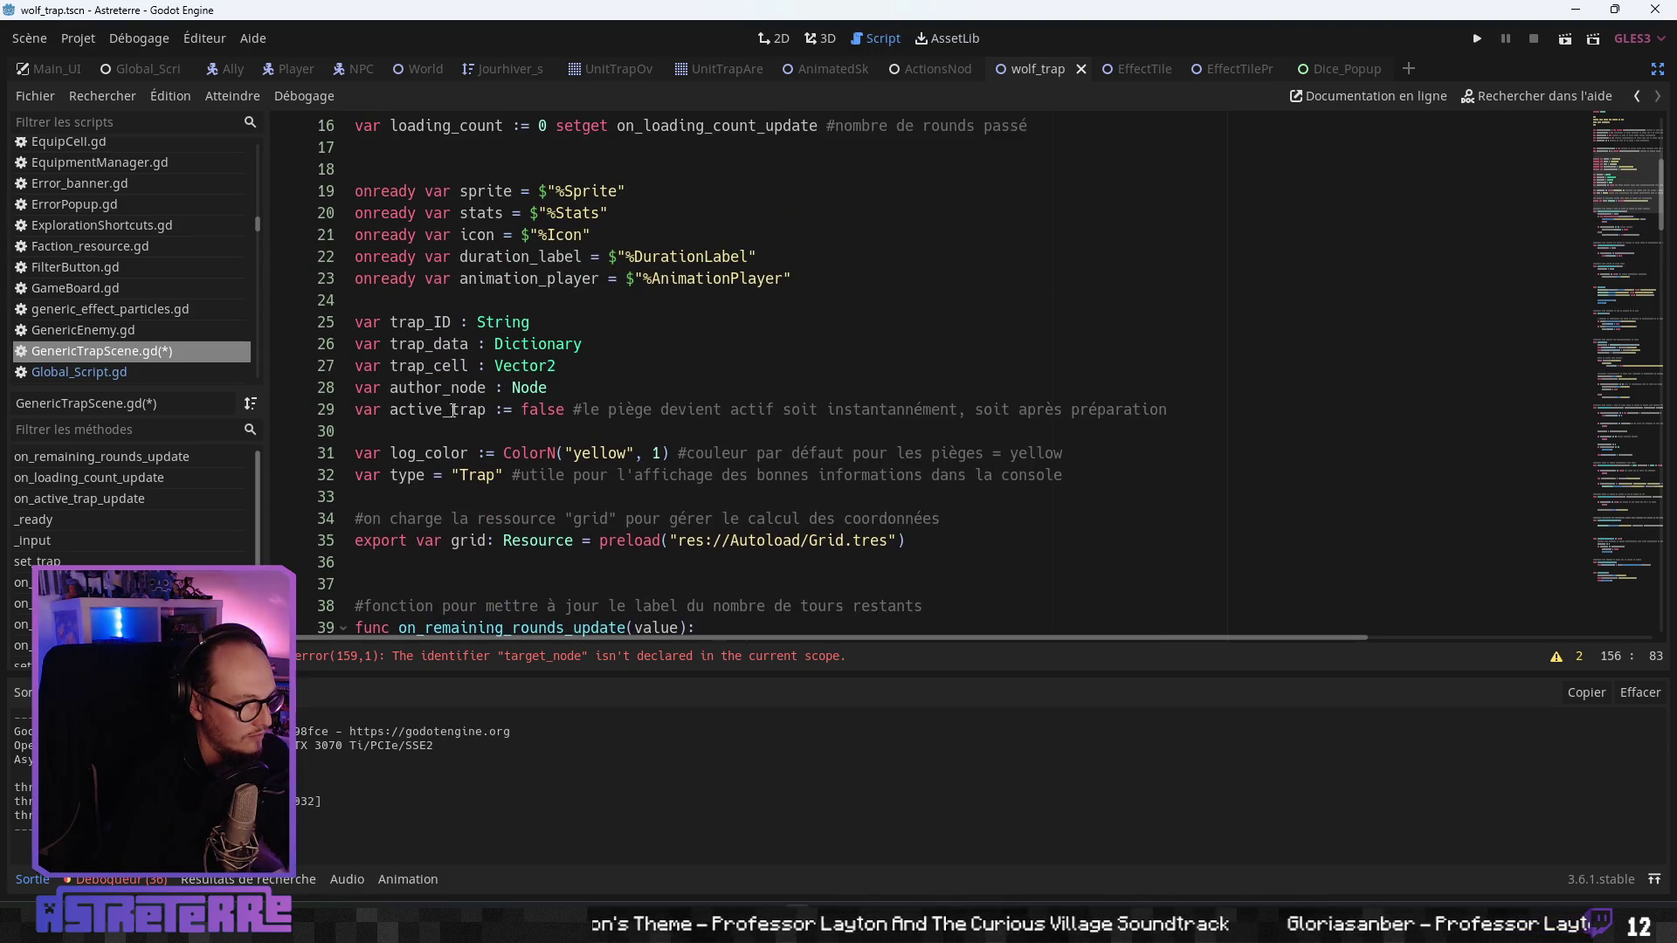
pyautogui.scroll(3, 416, 424)
pyautogui.scroll(2, 420, 421)
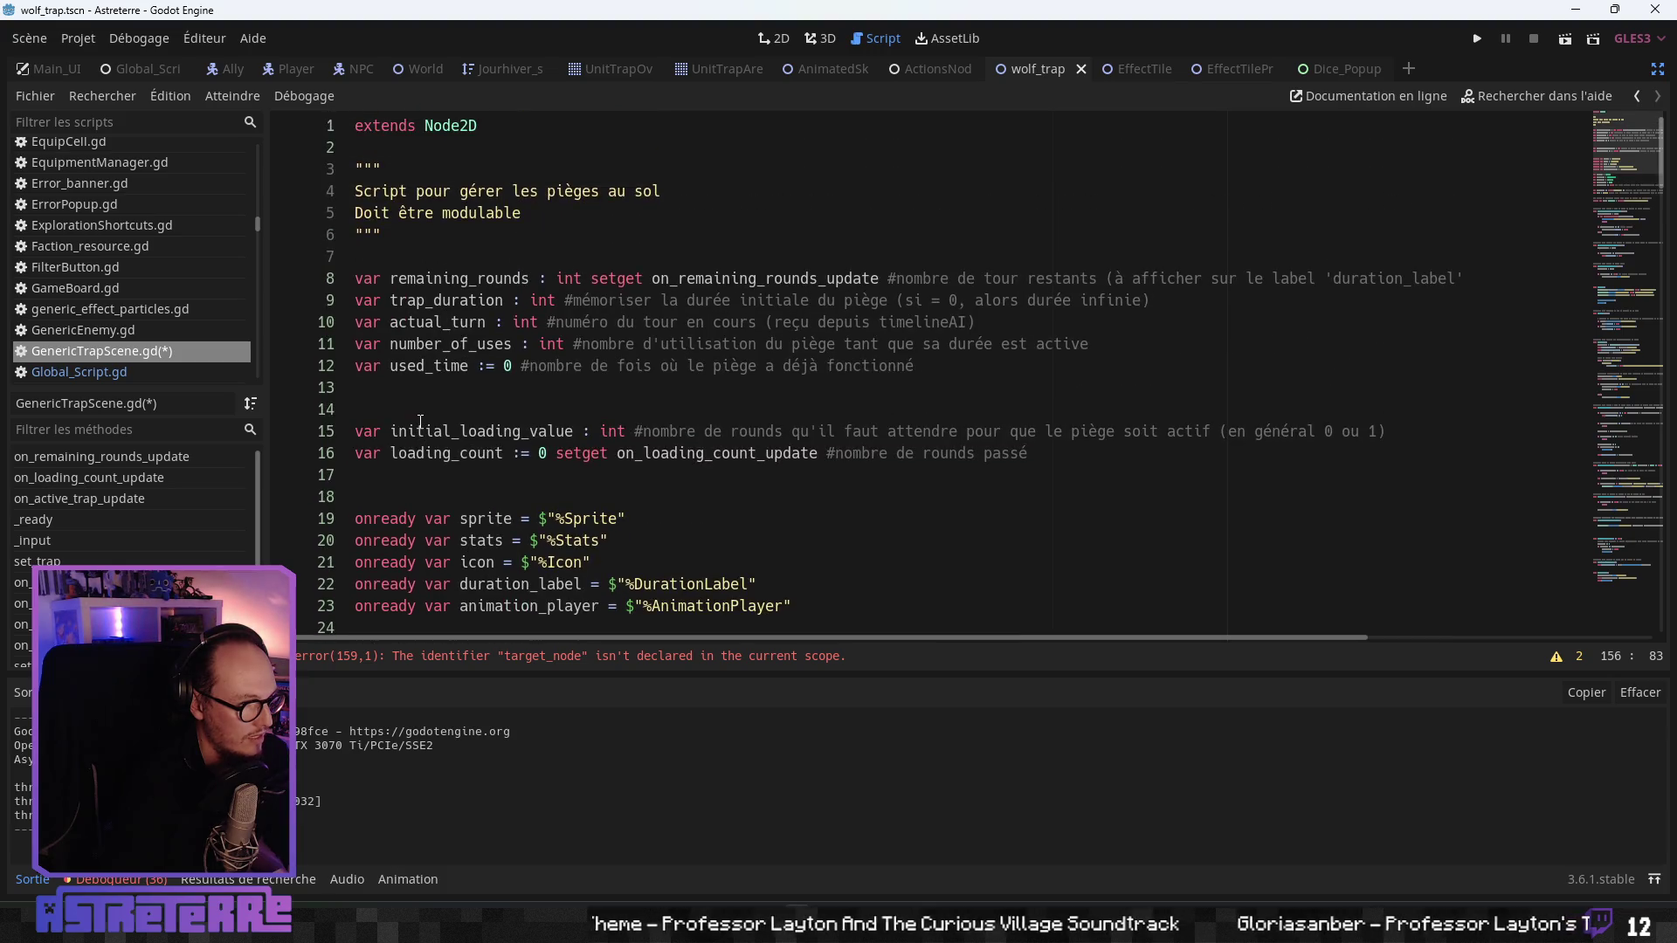
pyautogui.scroll(-5, 403, 401)
pyautogui.click(413, 430)
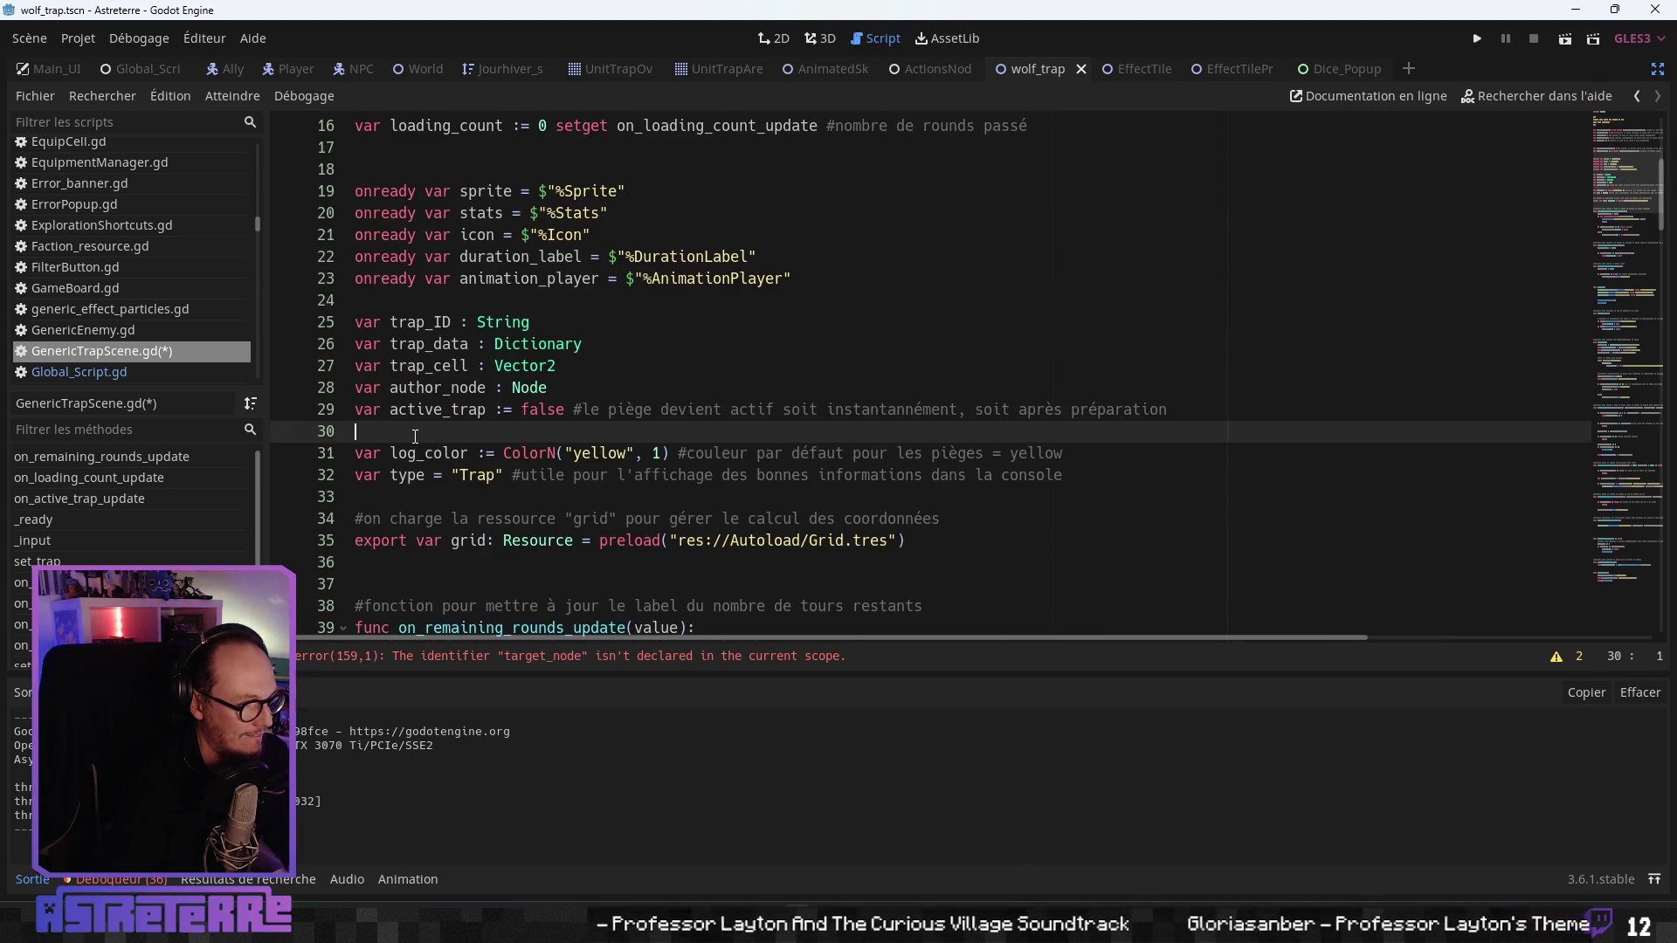
pyautogui.press('Return')
pyautogui.press('Return')
pyautogui.press('Up')
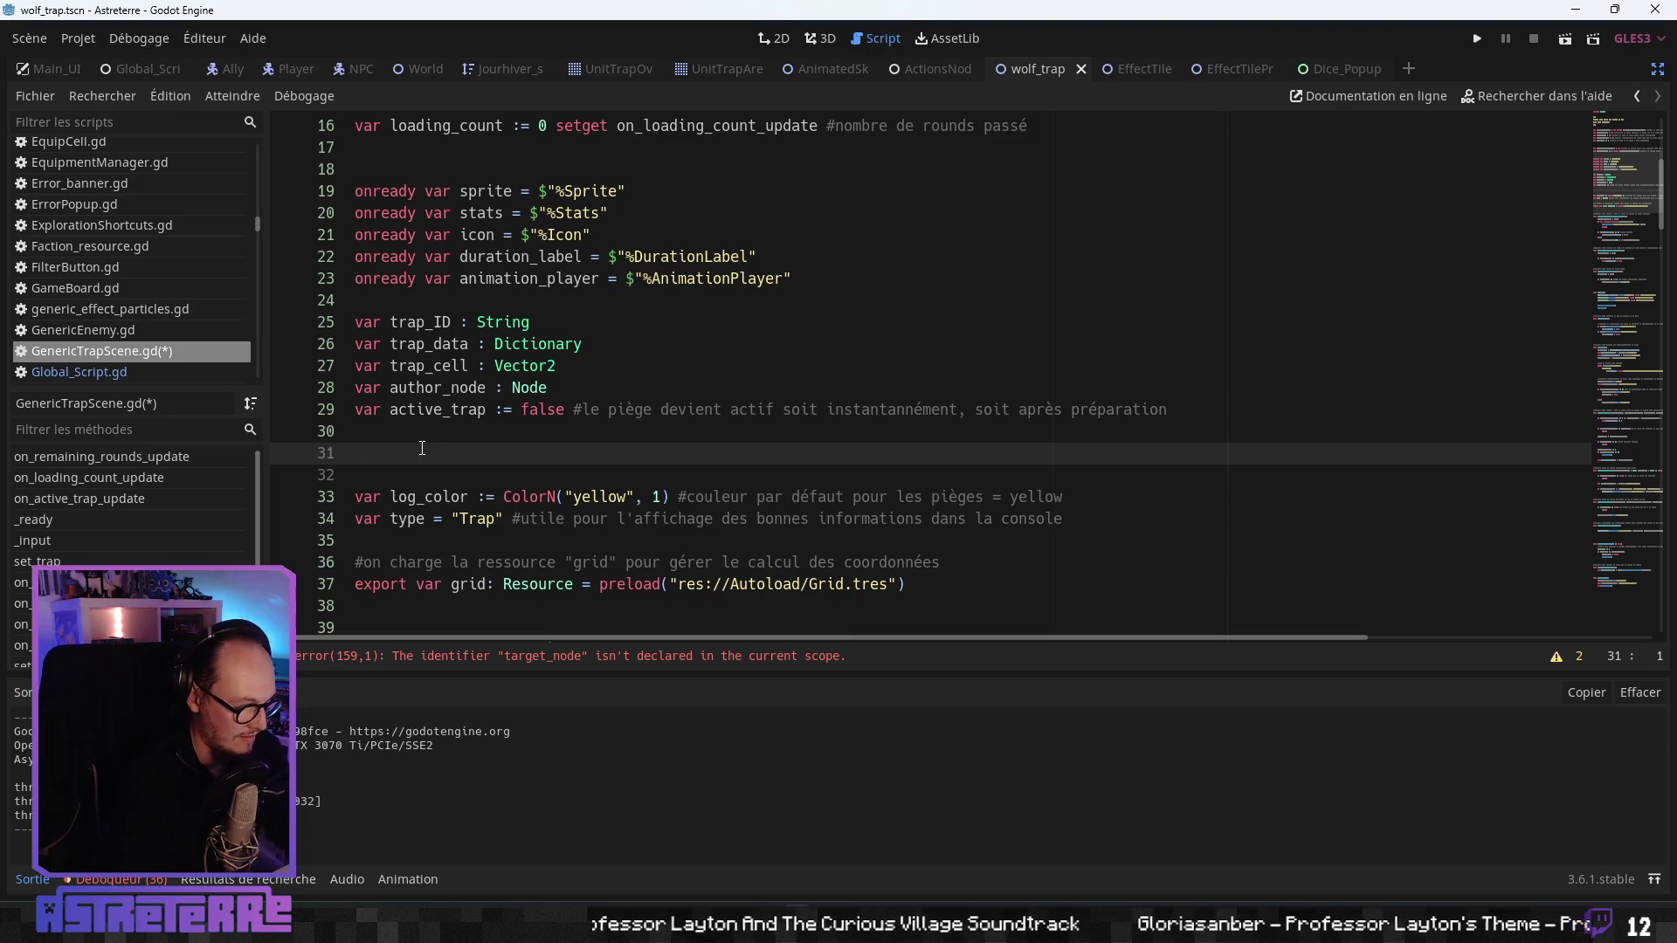
pyautogui.write('var damage')
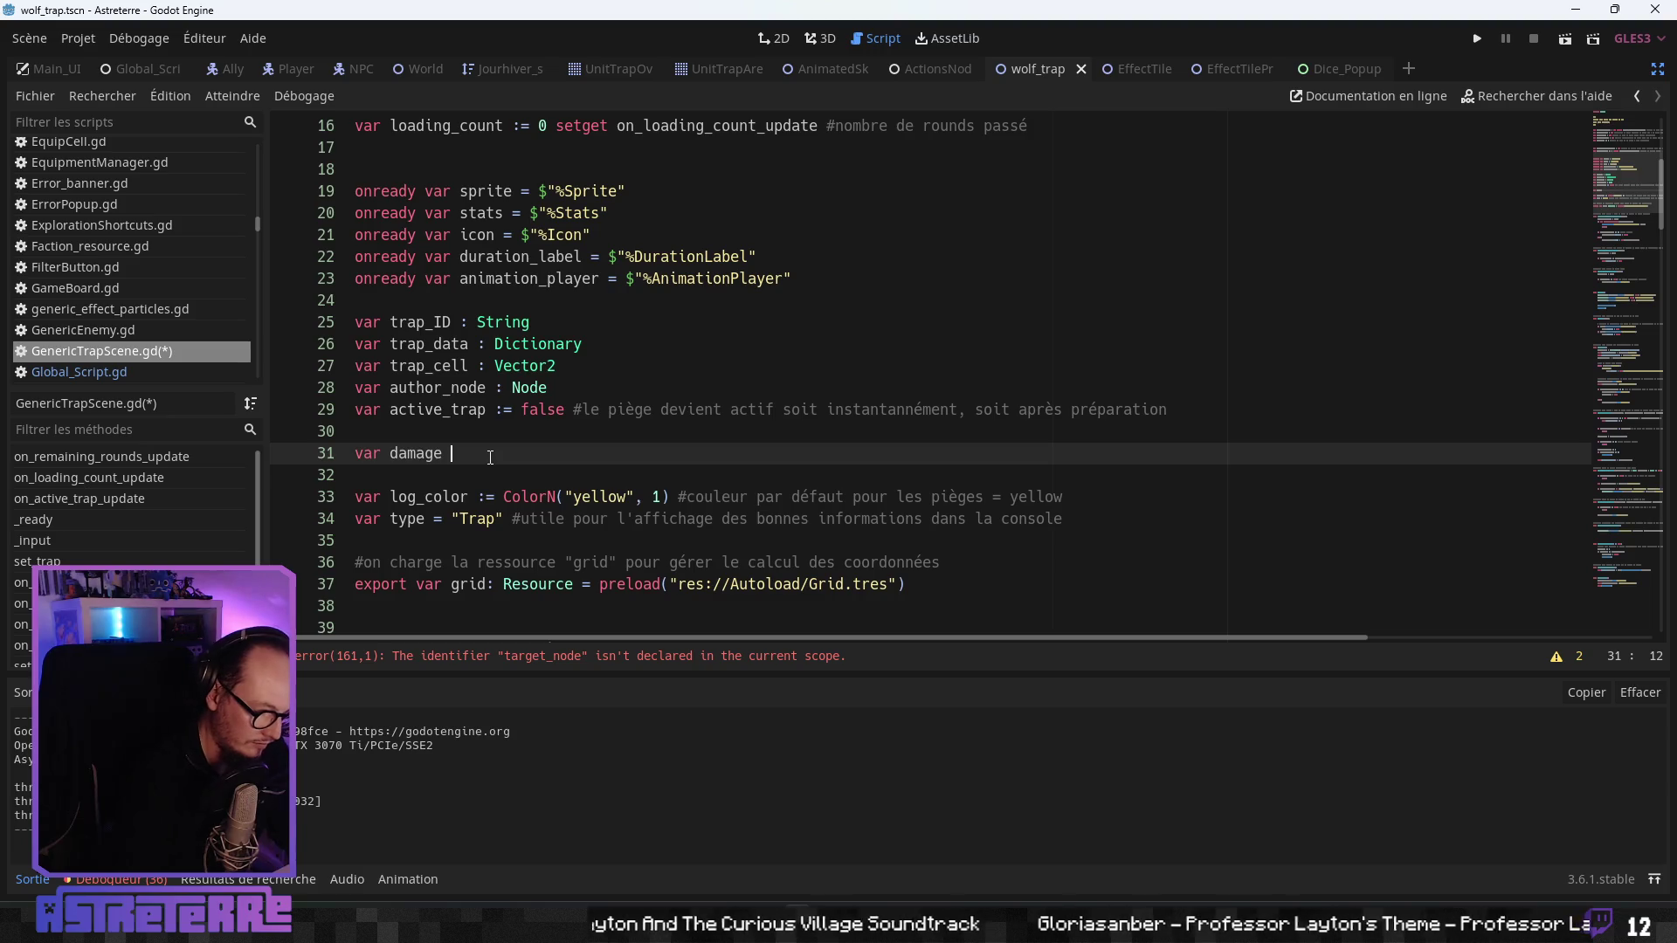
pyautogui.write(' : int')
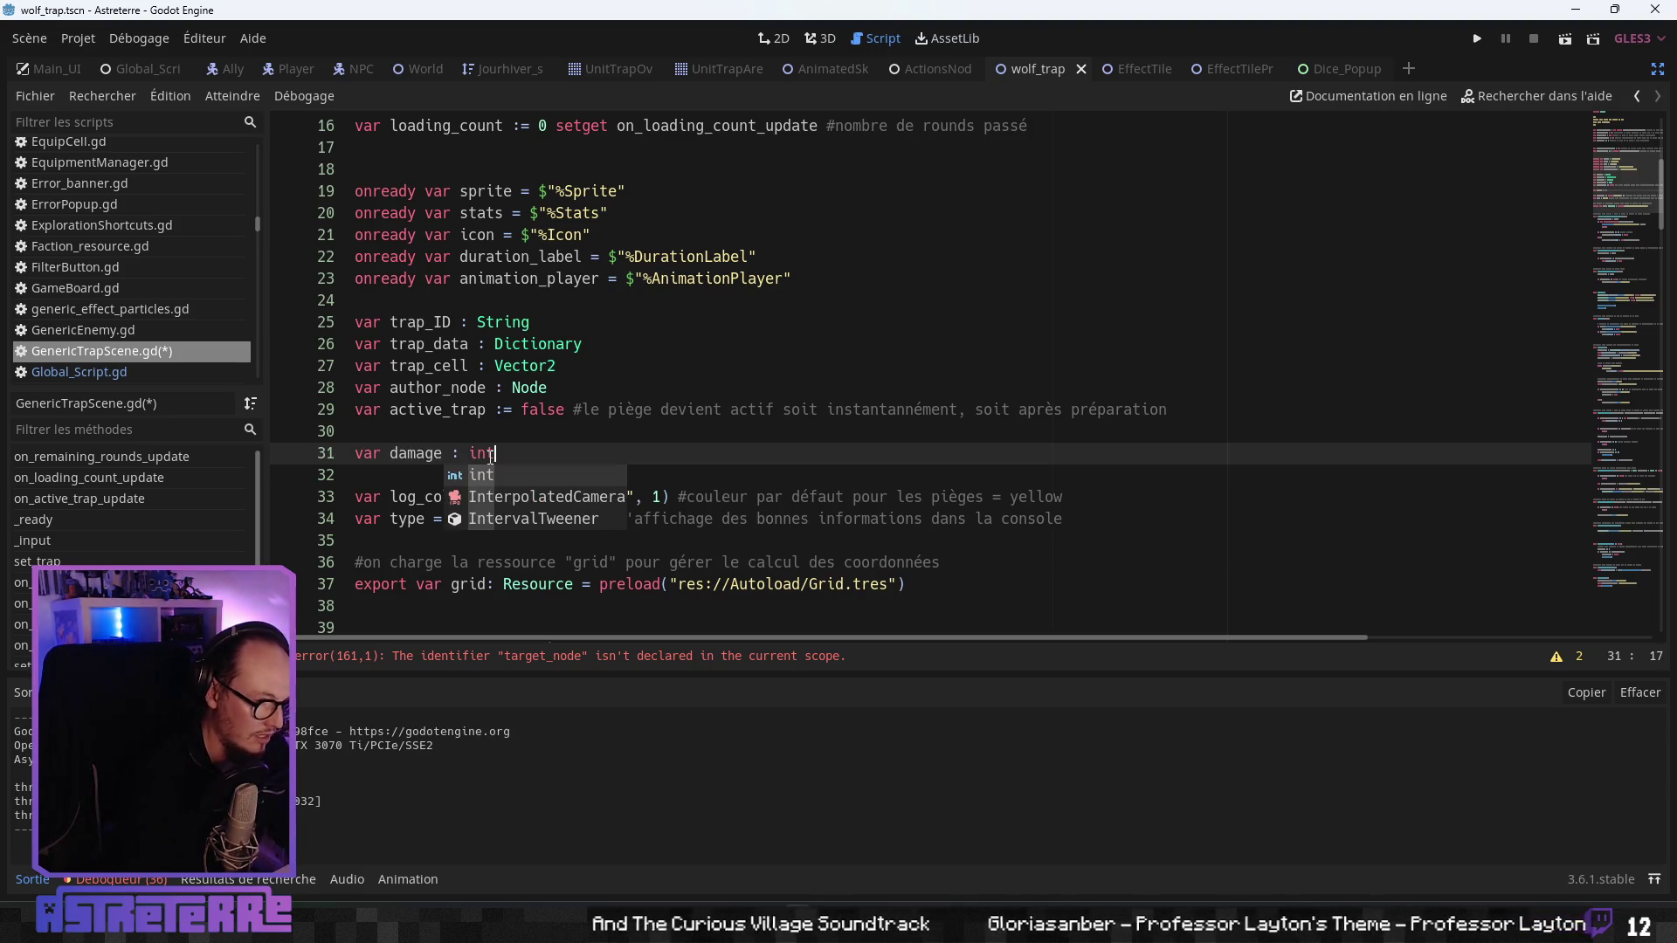
pyautogui.press('Escape')
pyautogui.scroll(-1, 557, 454)
# - Rename the on_dice_throw_stop parameter target_node to target_node_received
pyautogui.scroll(-20, 557, 453)
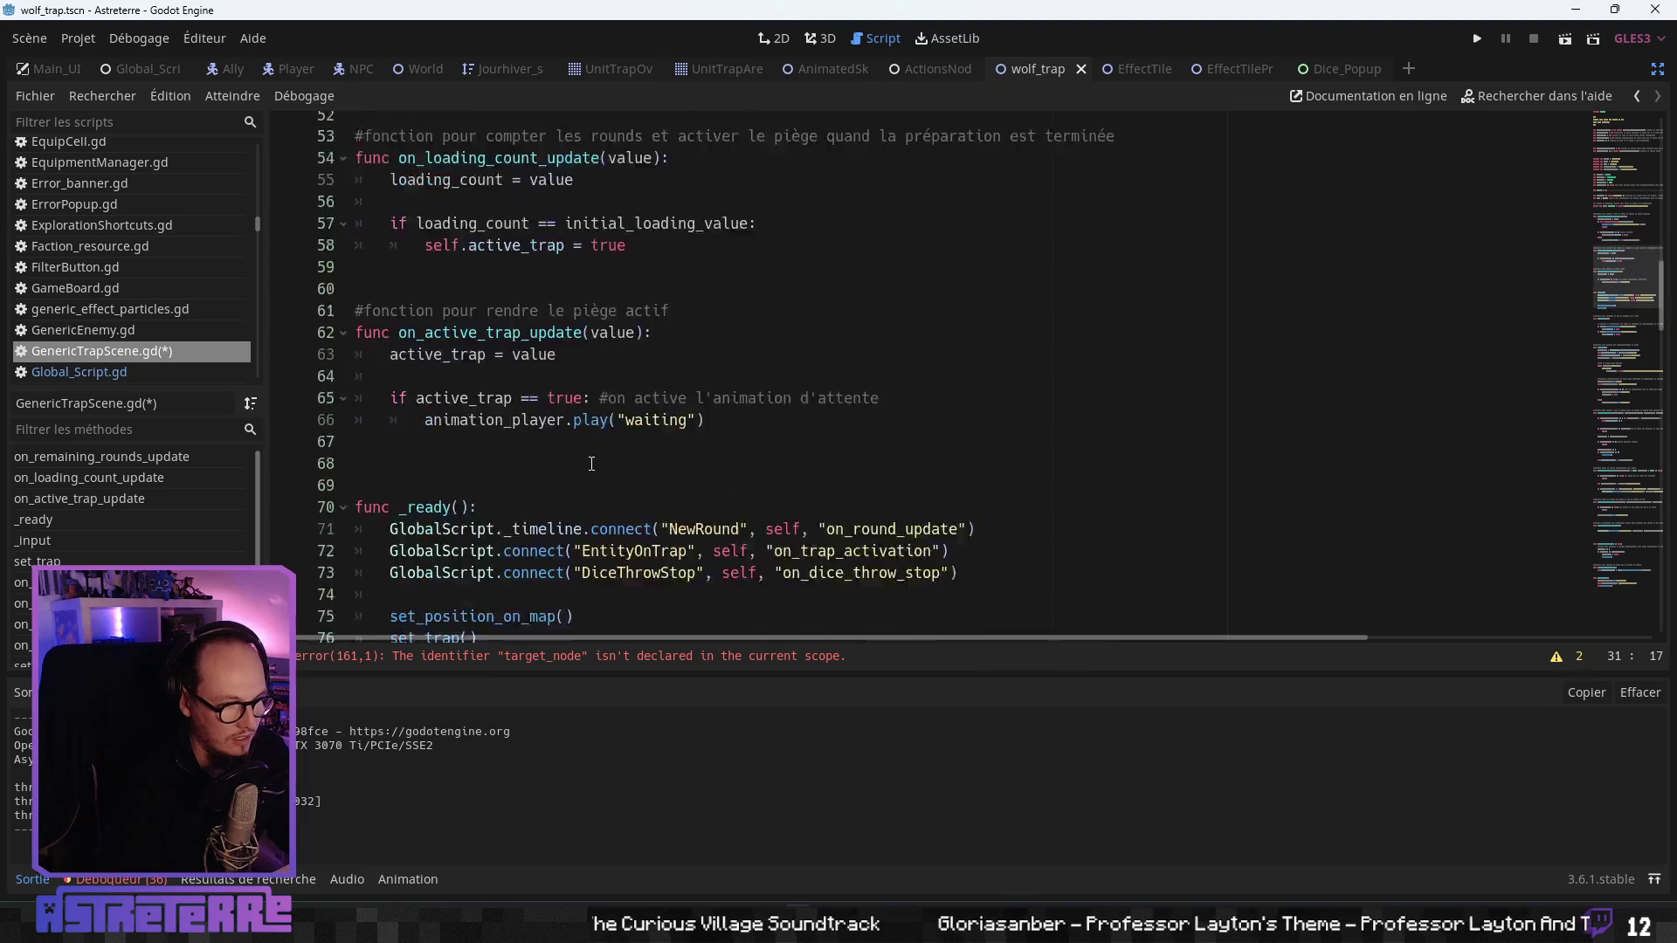
pyautogui.scroll(4, 597, 462)
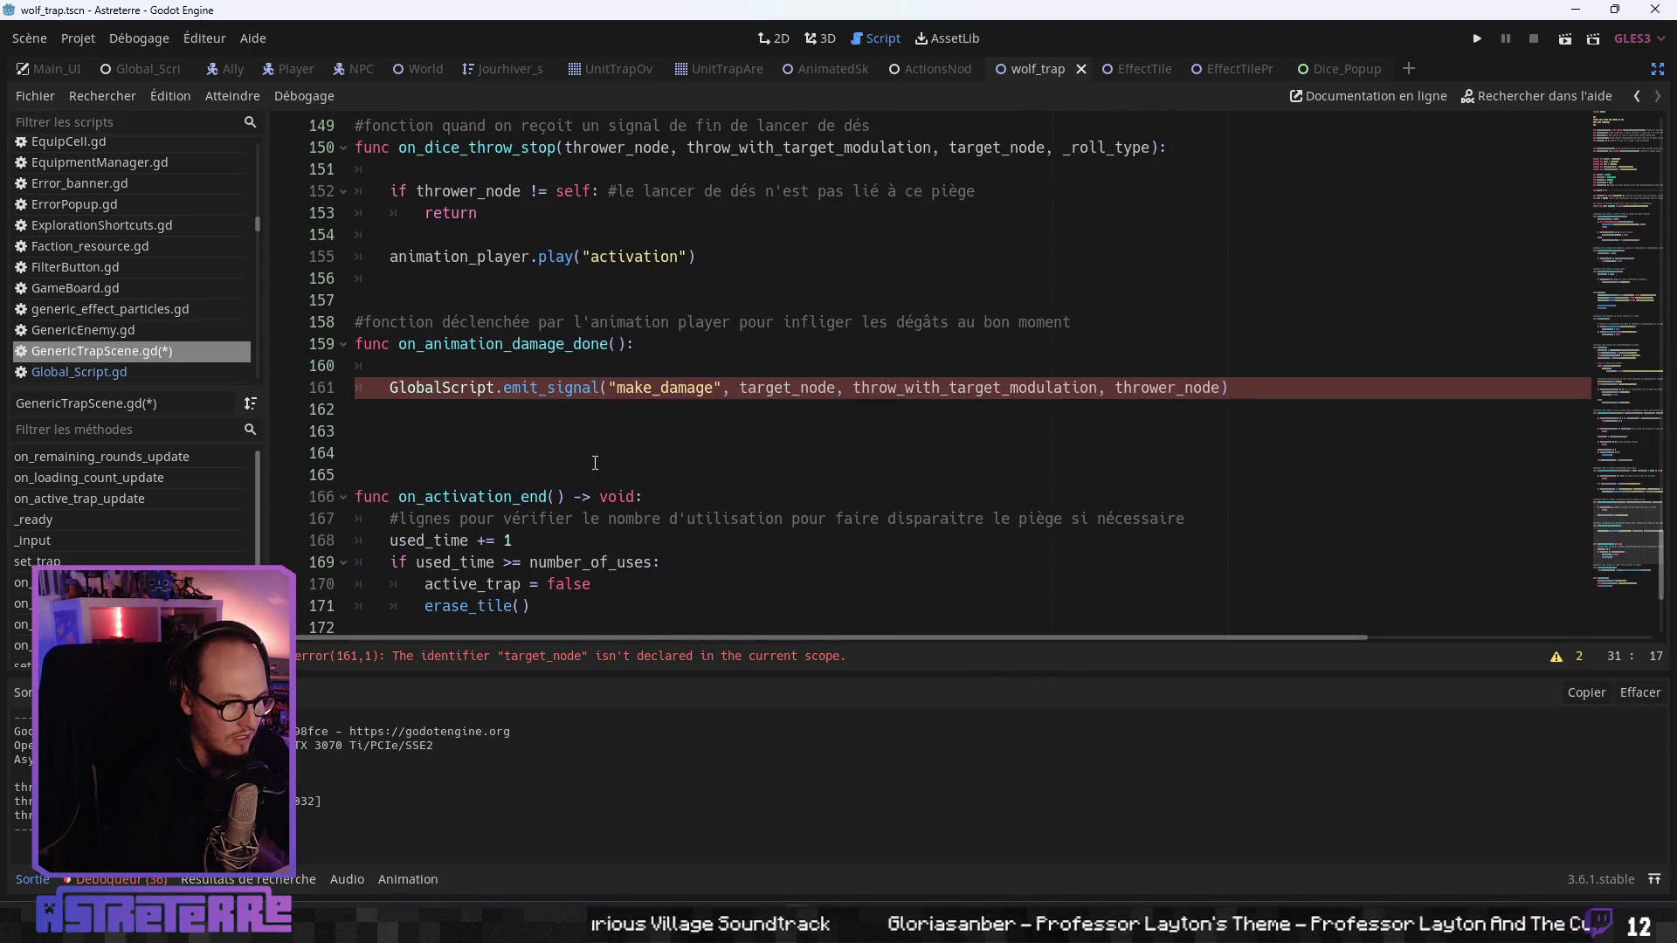
pyautogui.scroll(1, 802, 390)
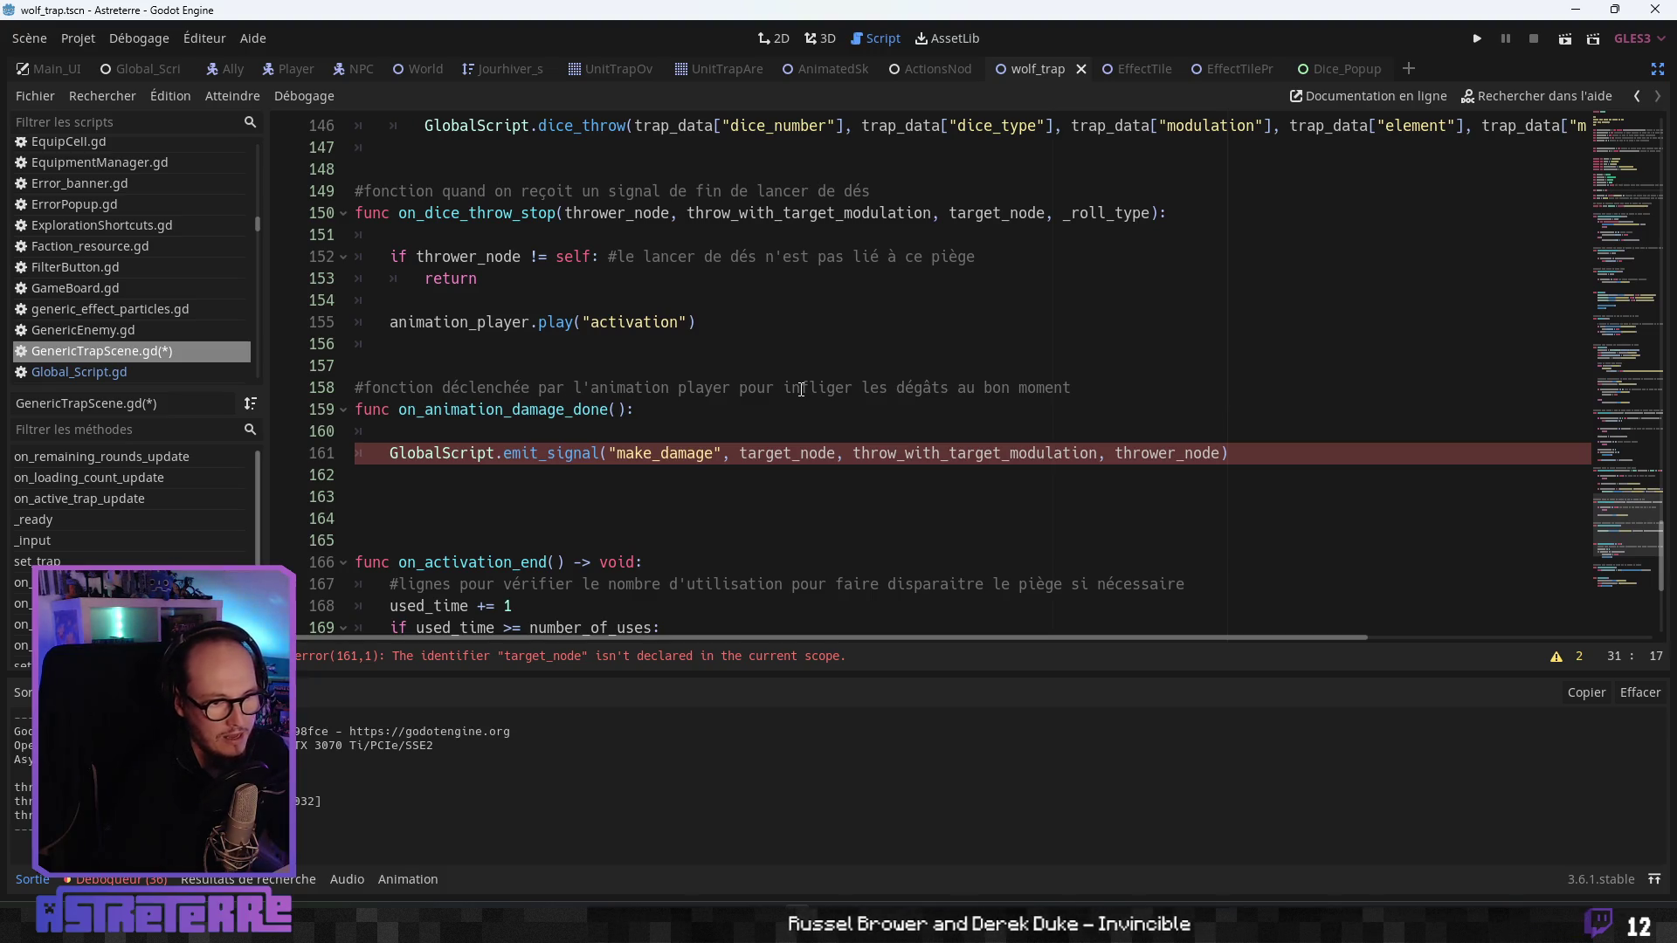
pyautogui.click(1047, 212)
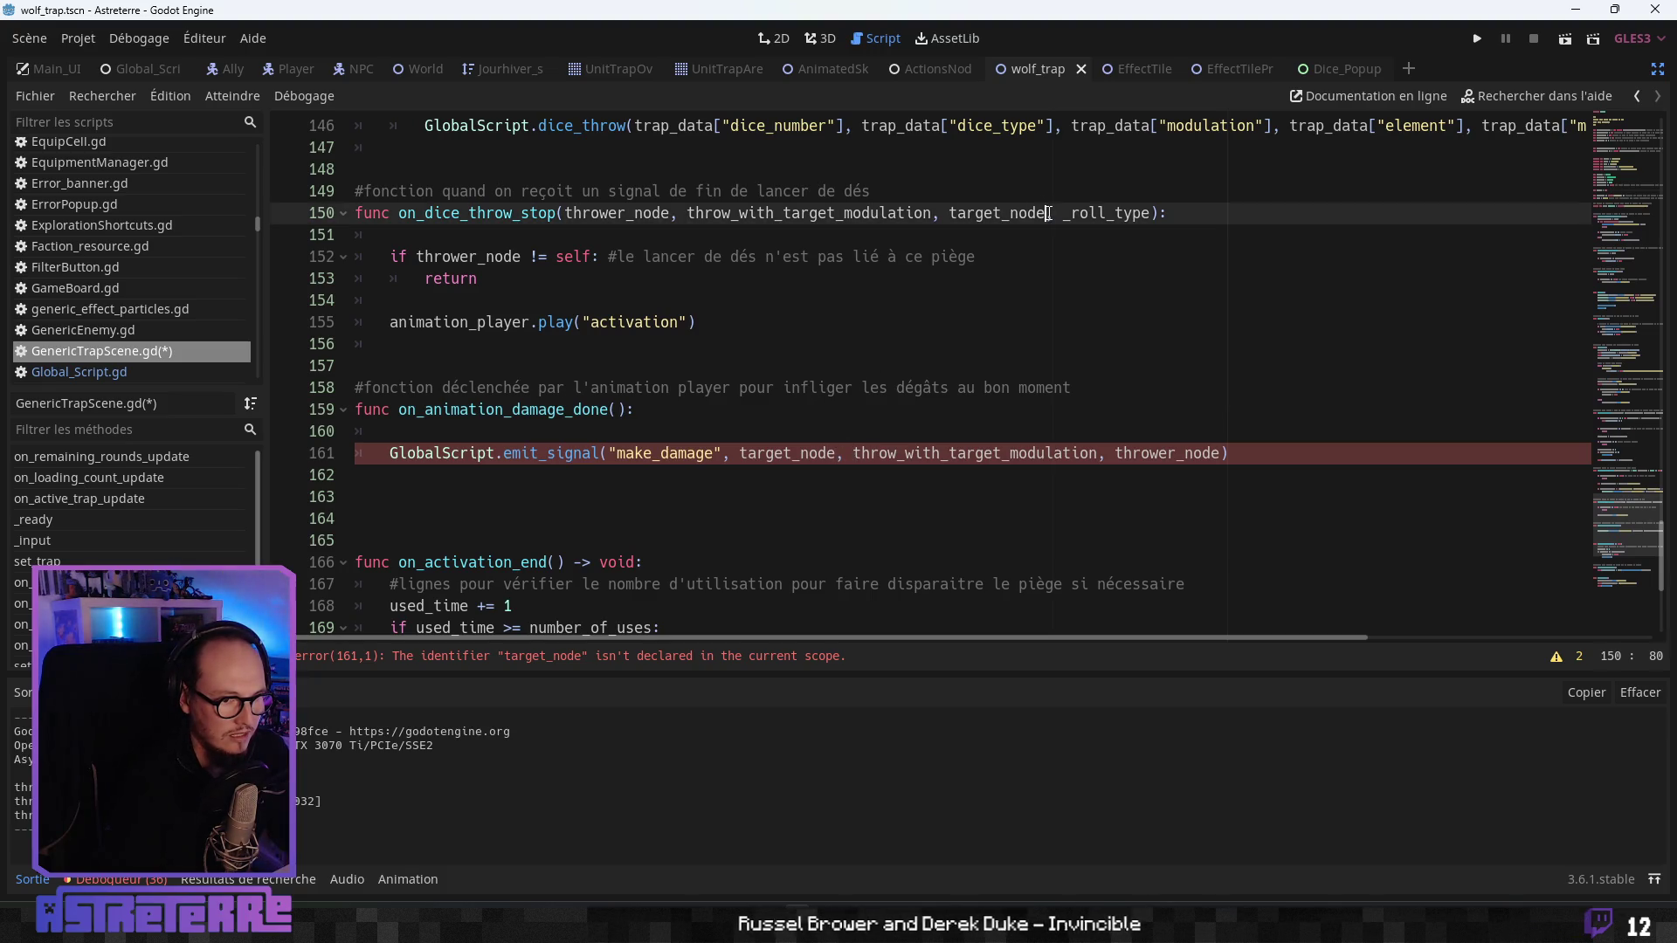
pyautogui.write('_rece')
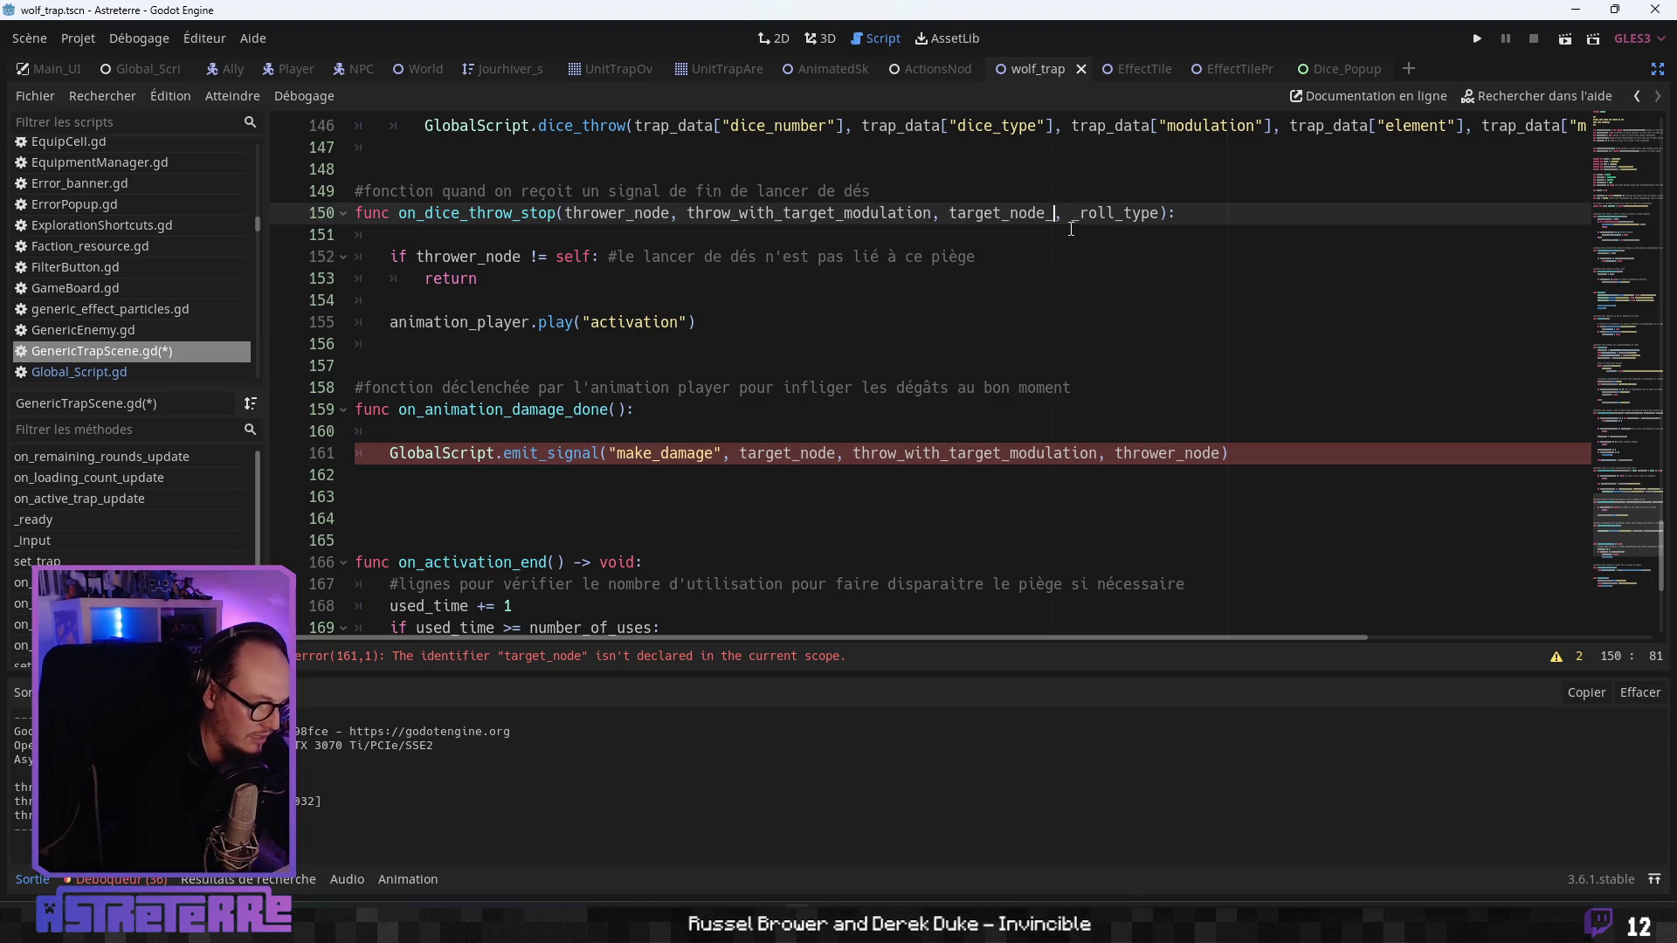
pyautogui.write('ived')
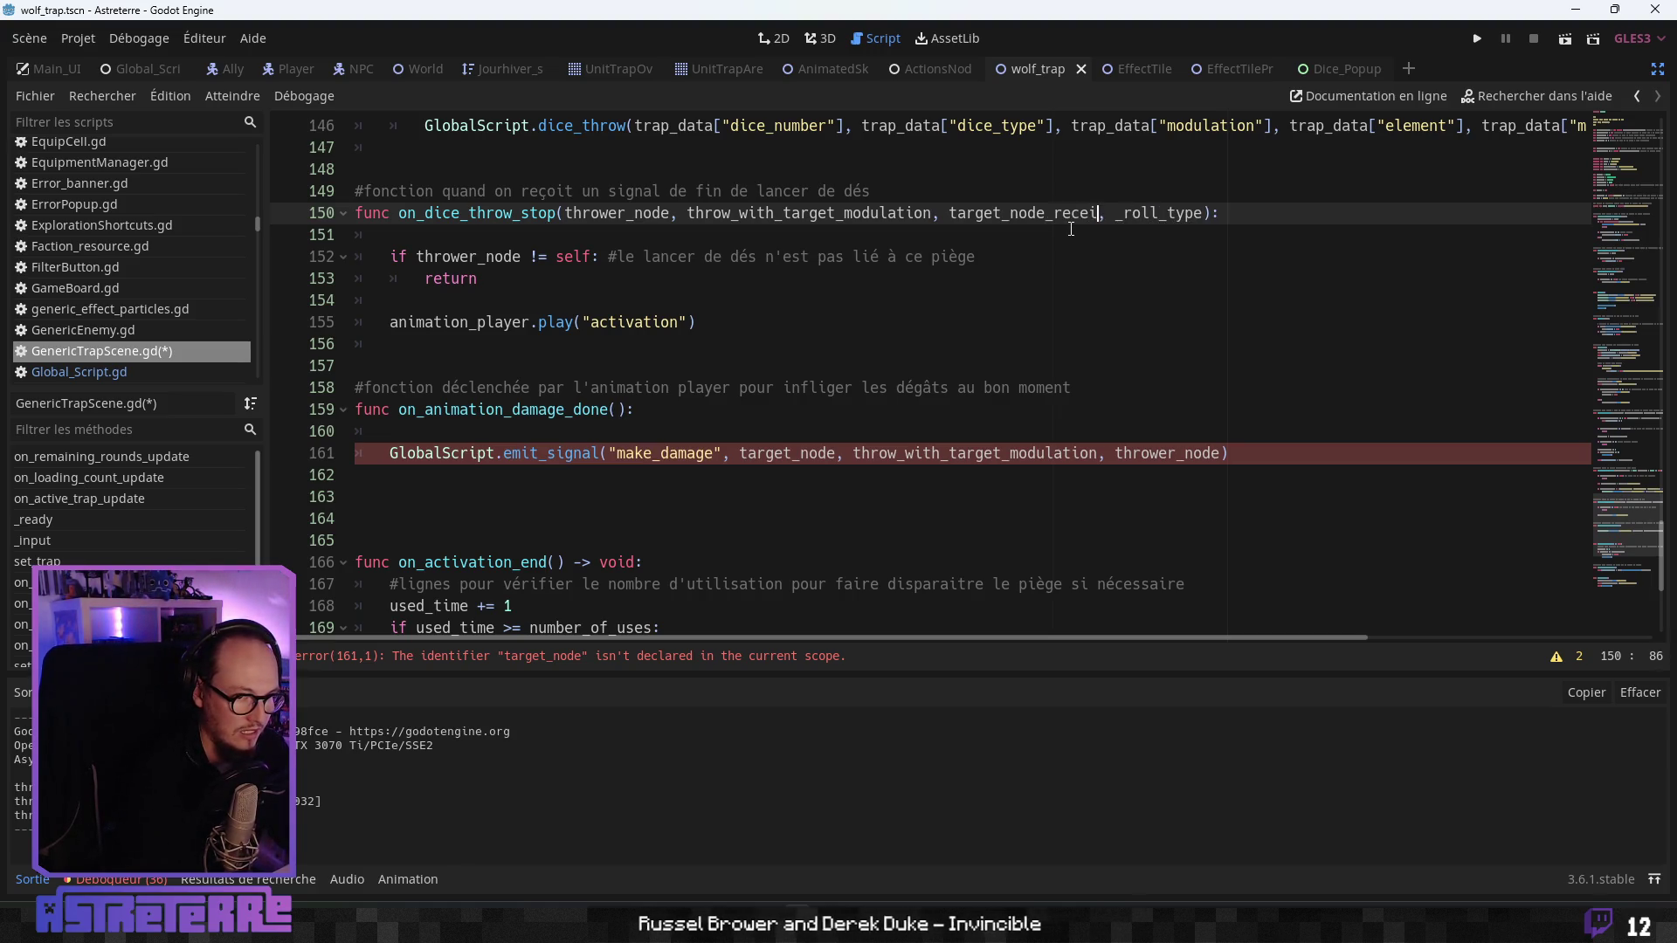
pyautogui.click(1065, 282)
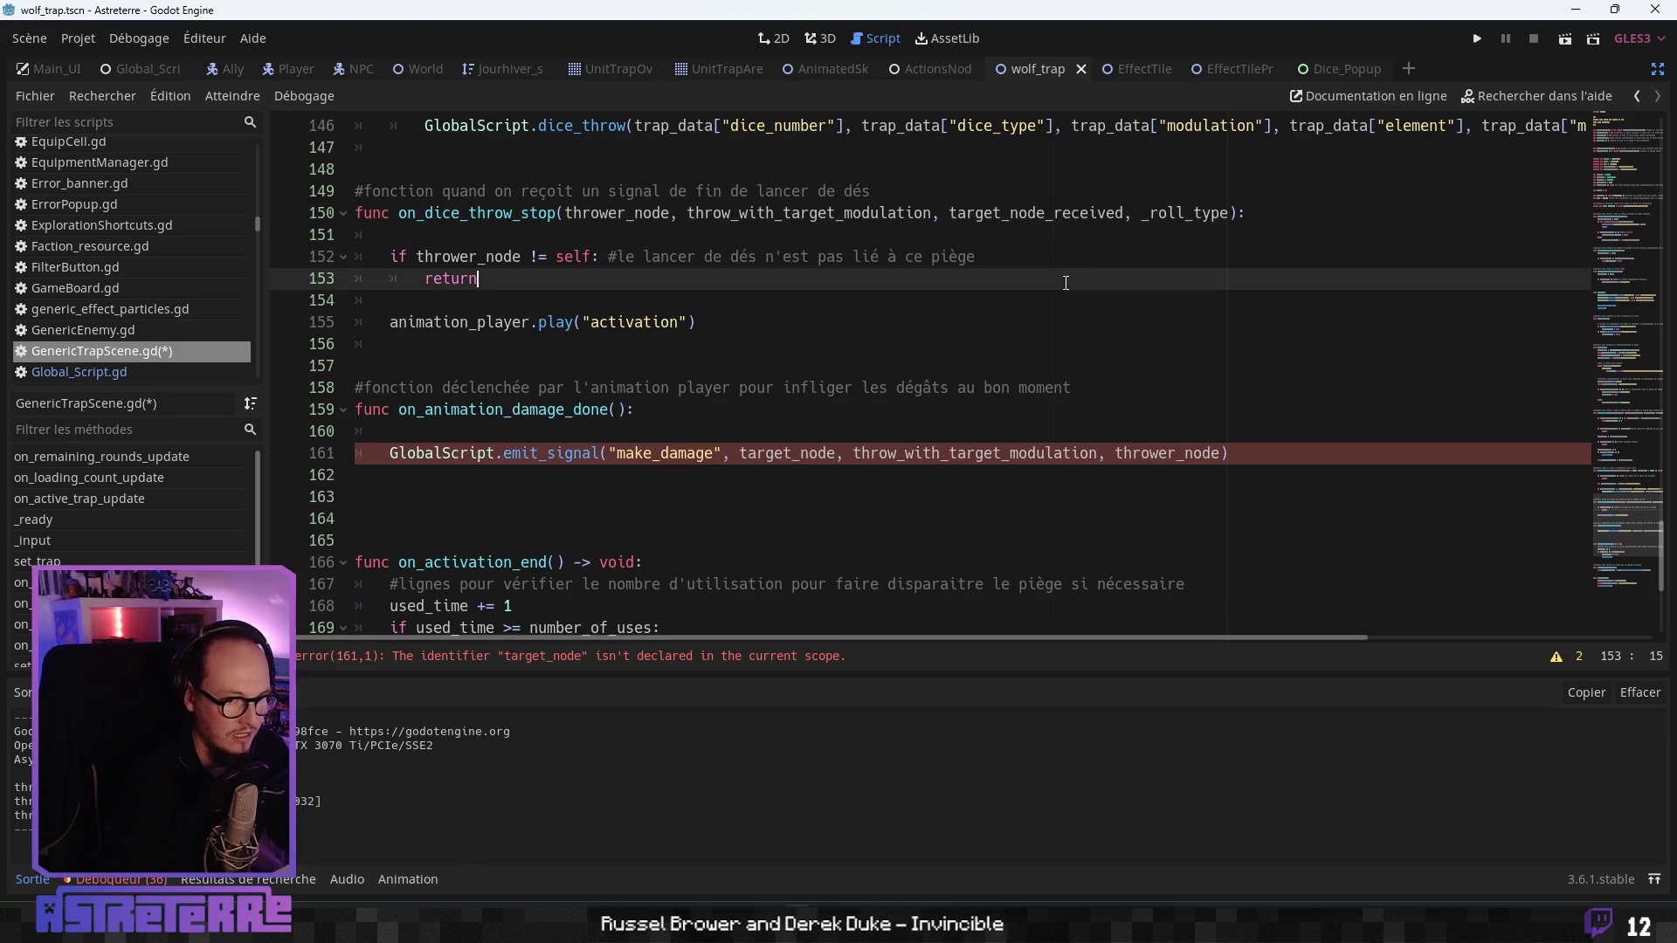
# - Change the make_damage arguments to use self instead of thrower_node and damage instead of throw_with_target_modulation
pyautogui.doubleClick(1129, 452)
pyautogui.write('sel')
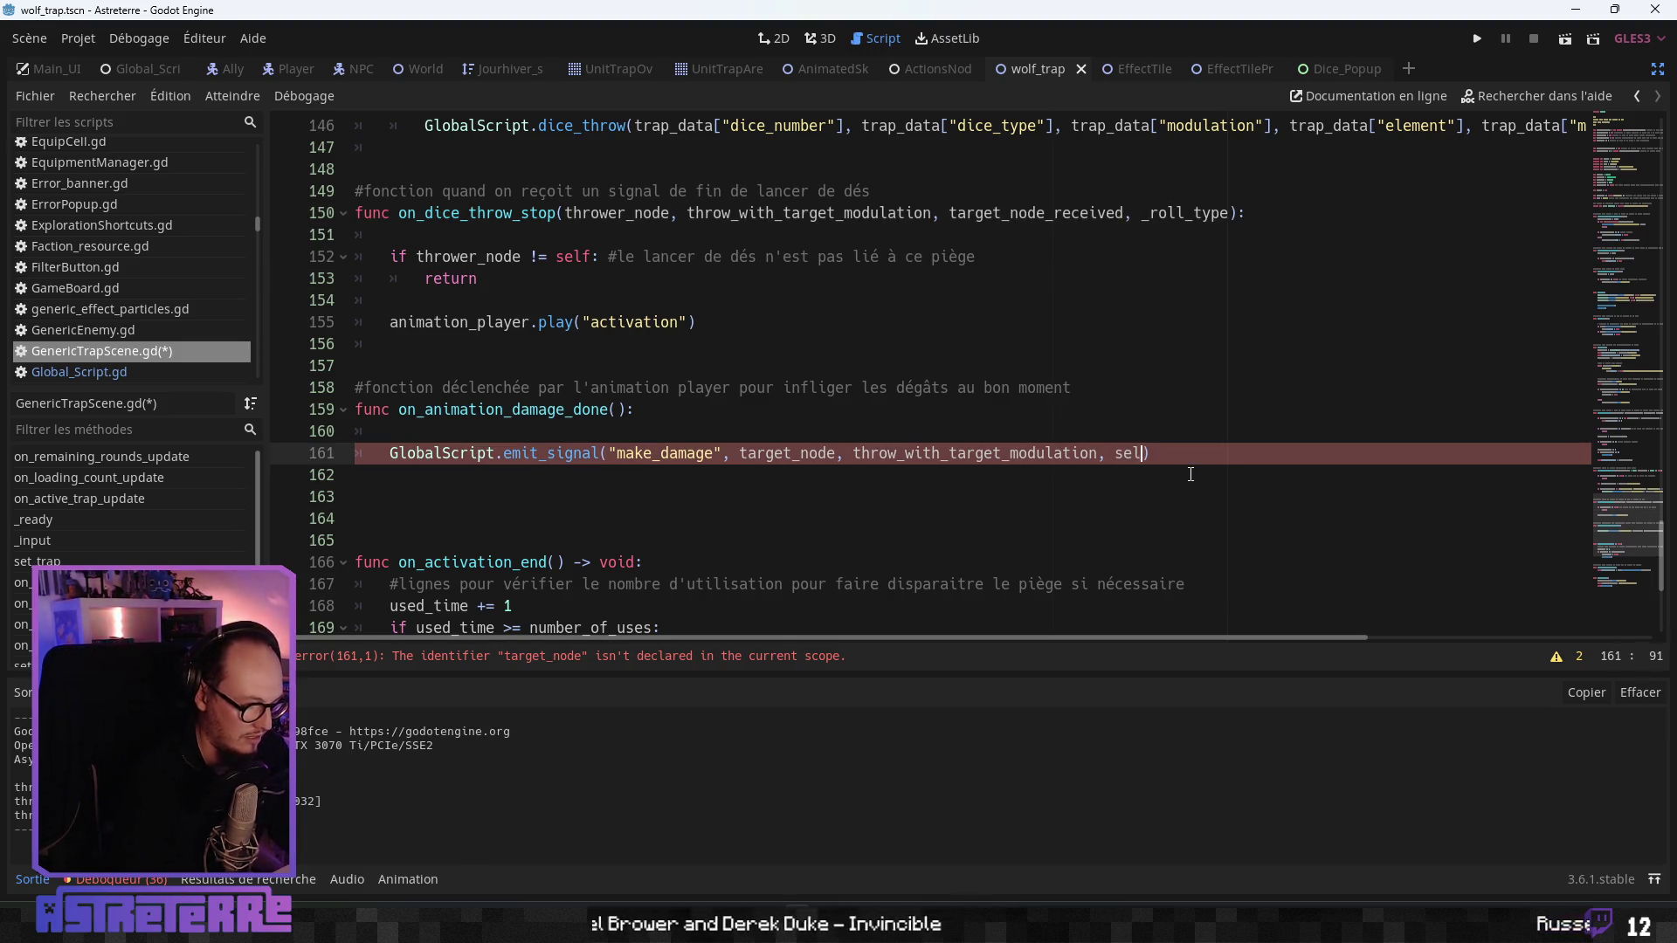
pyautogui.press('Return')
pyautogui.press('Up')
pyautogui.press('Up')
pyautogui.doubleClick(890, 454)
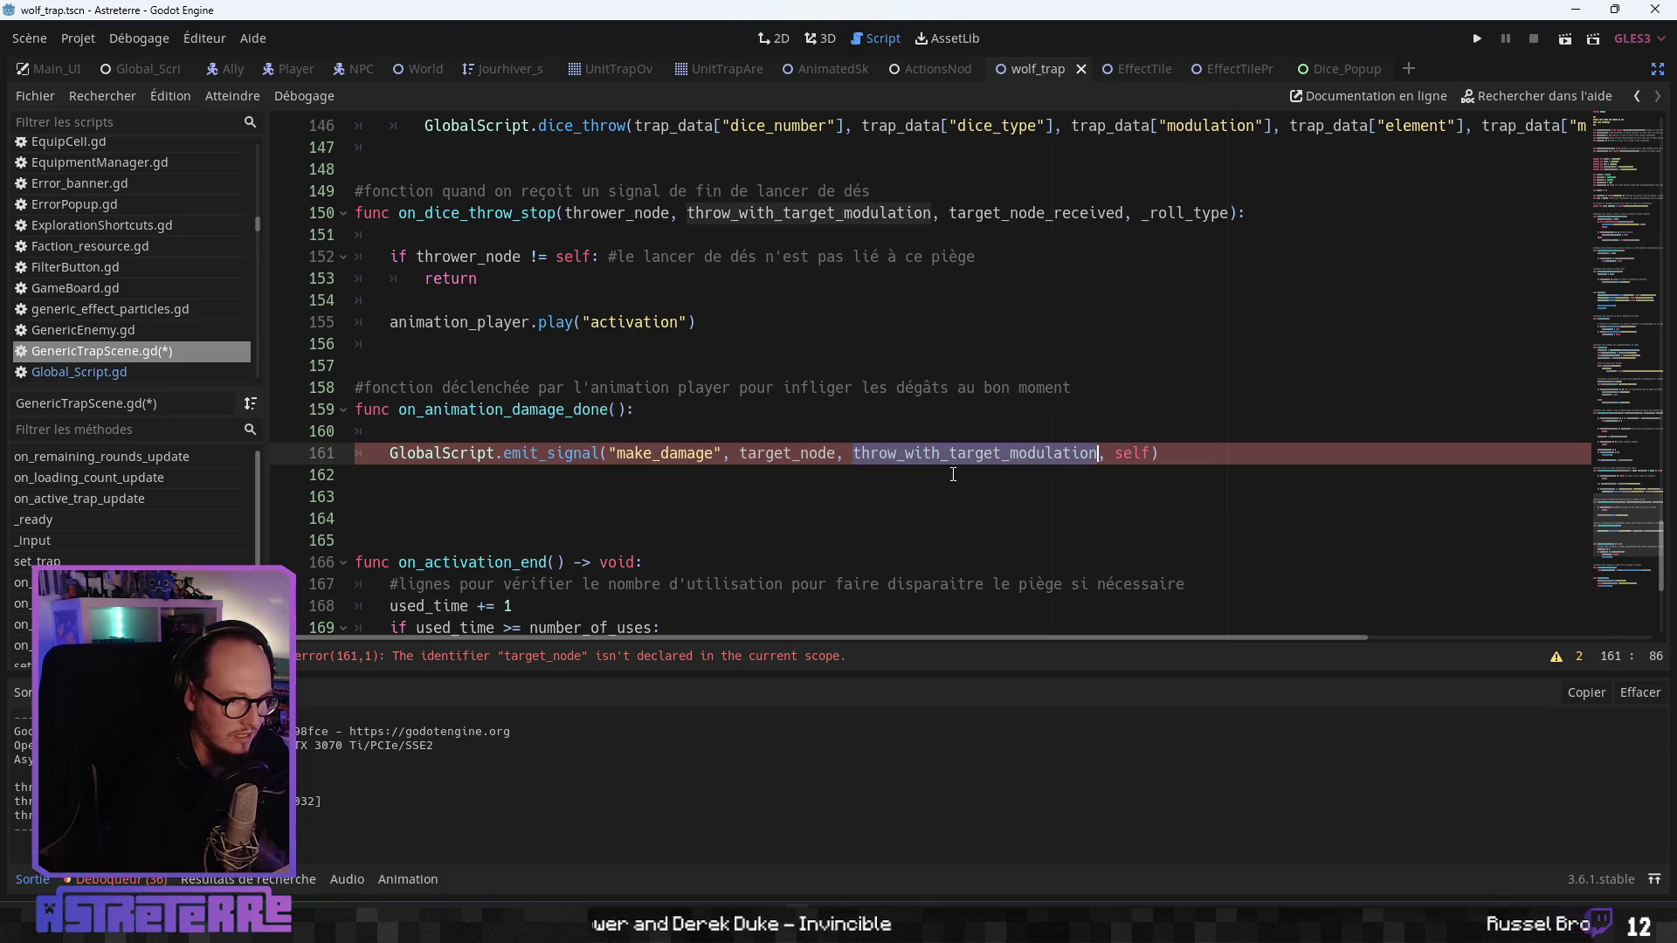
pyautogui.write('damage')
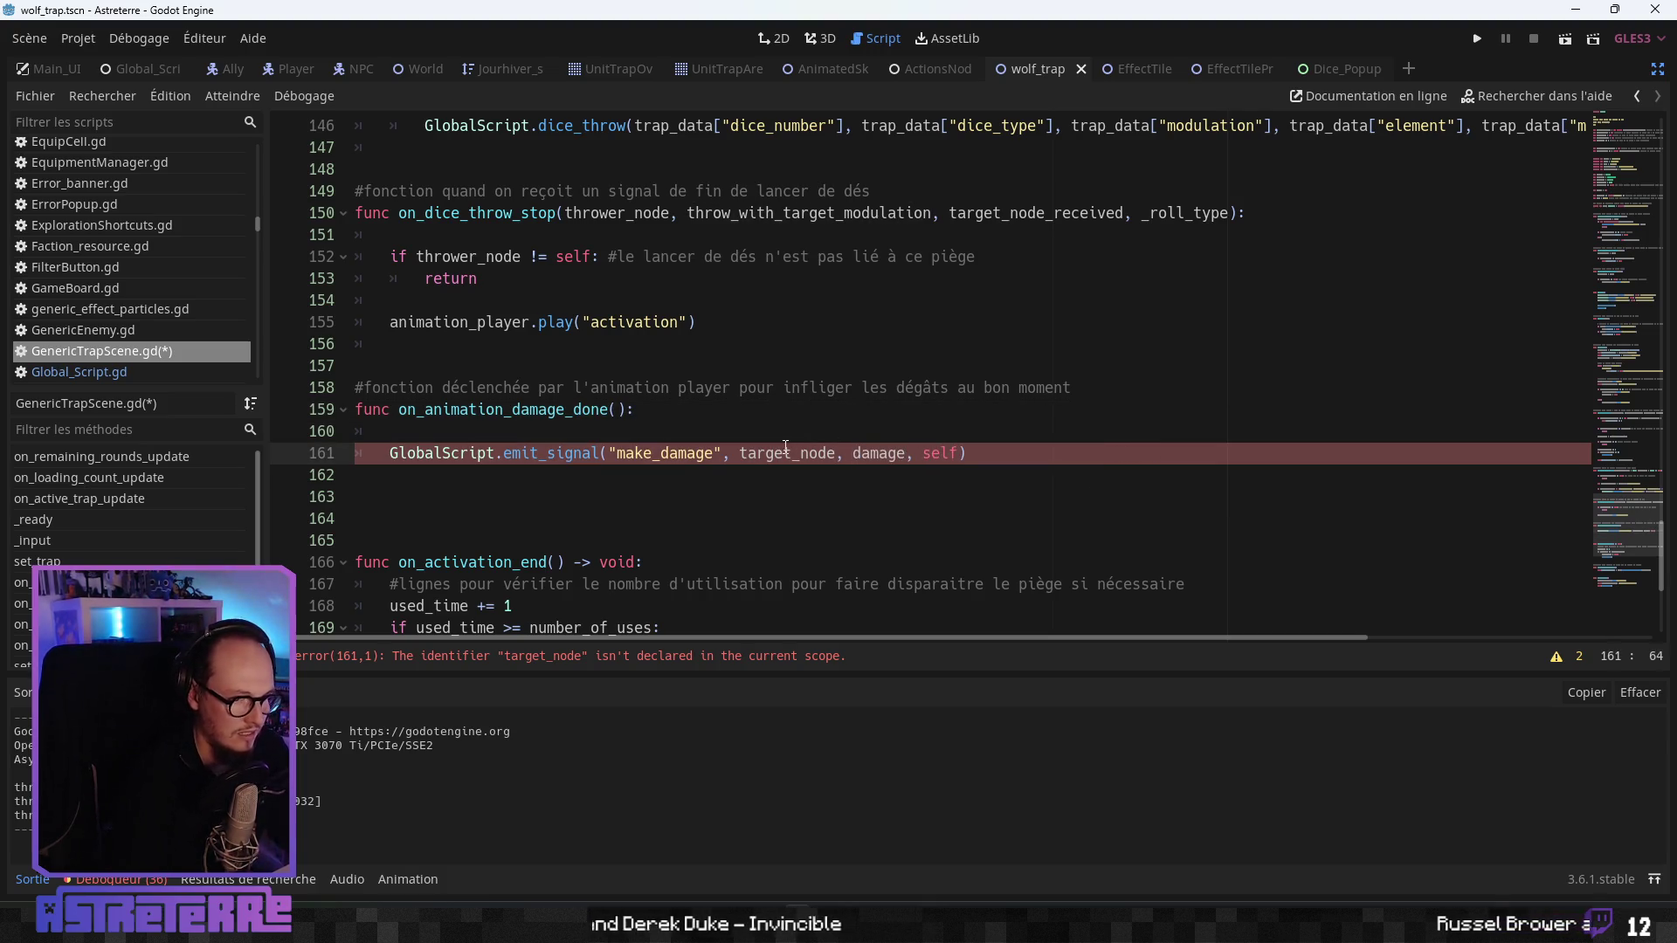
pyautogui.click(778, 452)
# - Add 'damage = throw_with_target_modulation' and 'target_node = target_node_received' before the activation animation call
pyautogui.click(577, 344)
pyautogui.scroll(3, 576, 489)
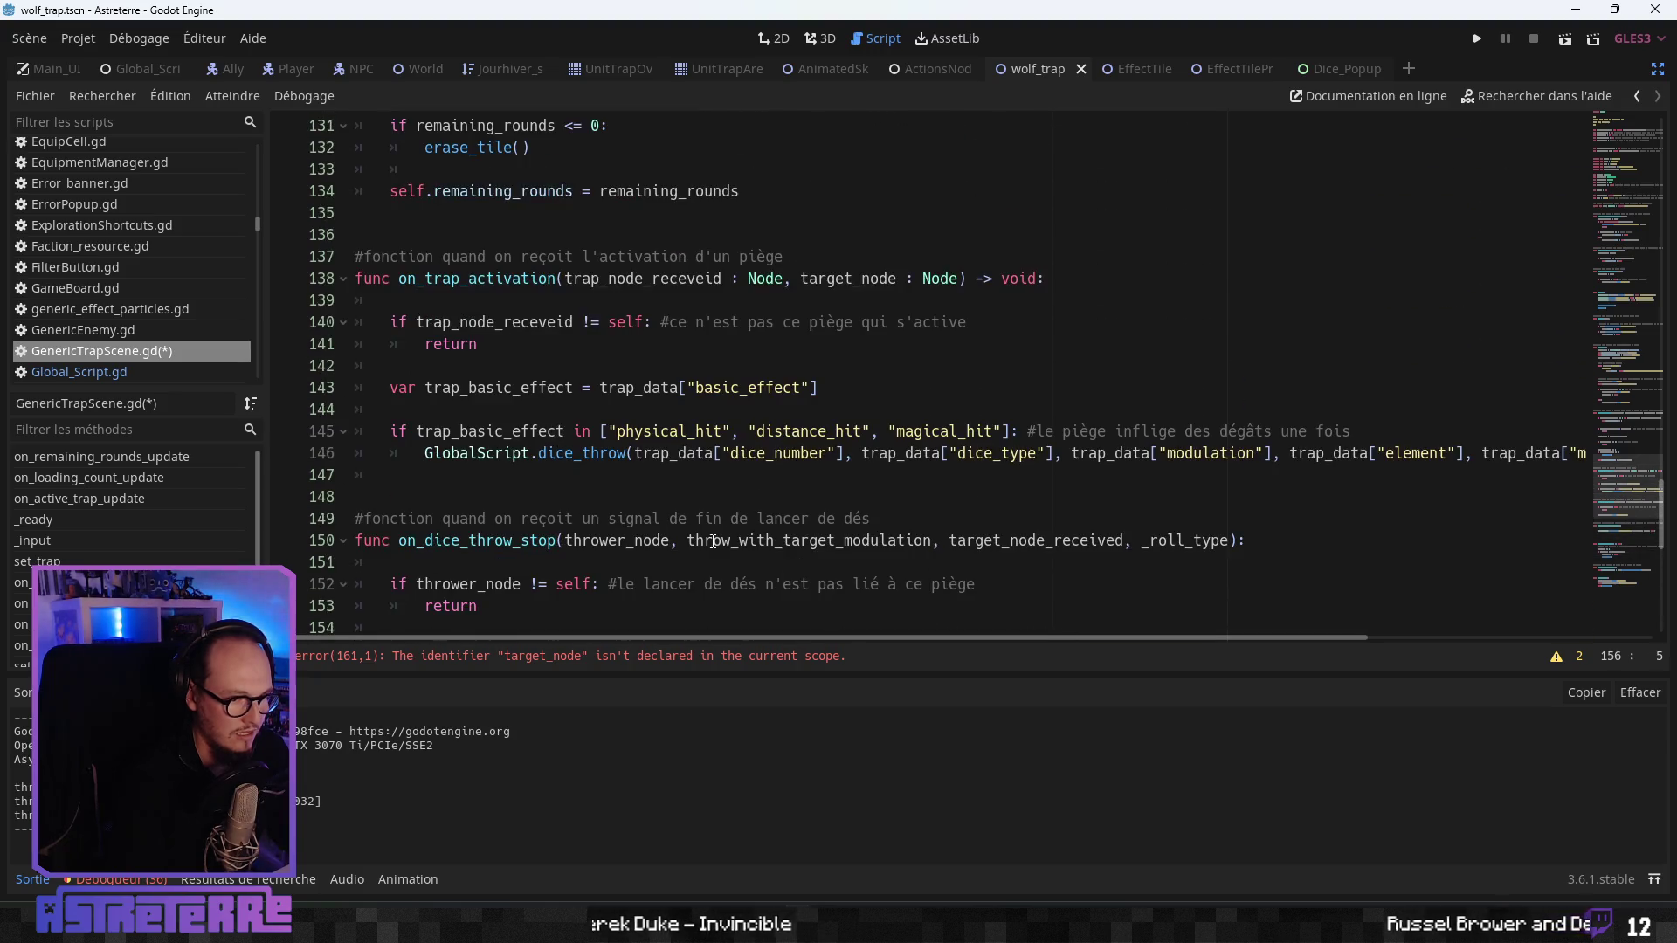
pyautogui.scroll(-1, 576, 513)
pyautogui.click(465, 426)
pyautogui.press('Return')
pyautogui.press('Return')
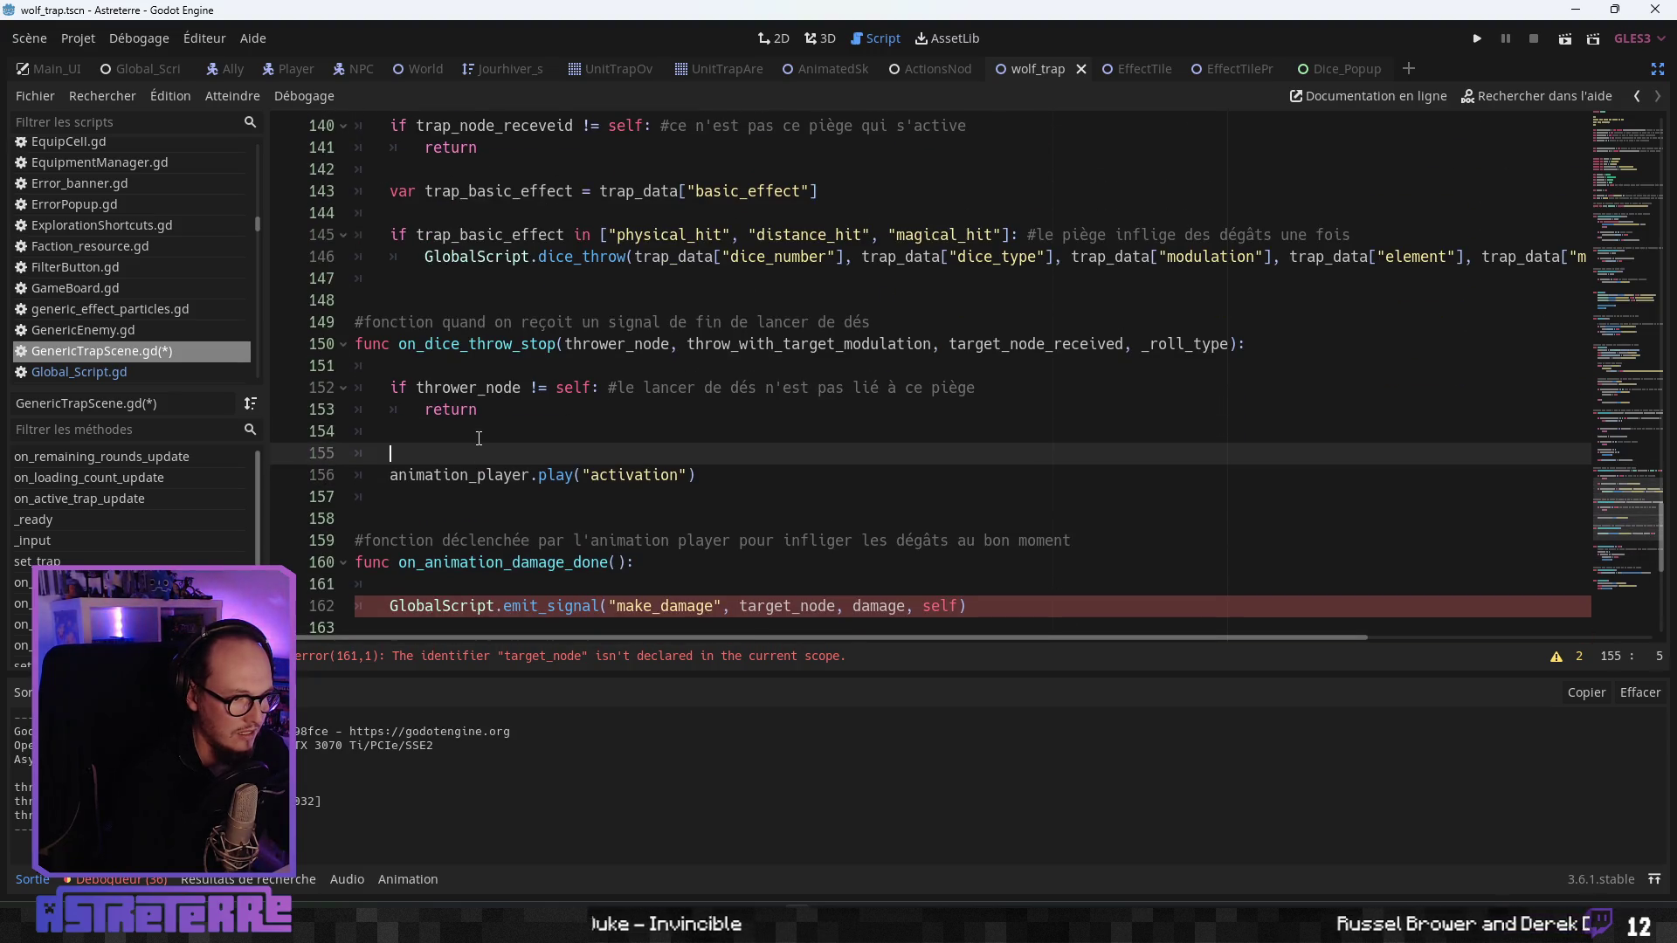
pyautogui.click(468, 458)
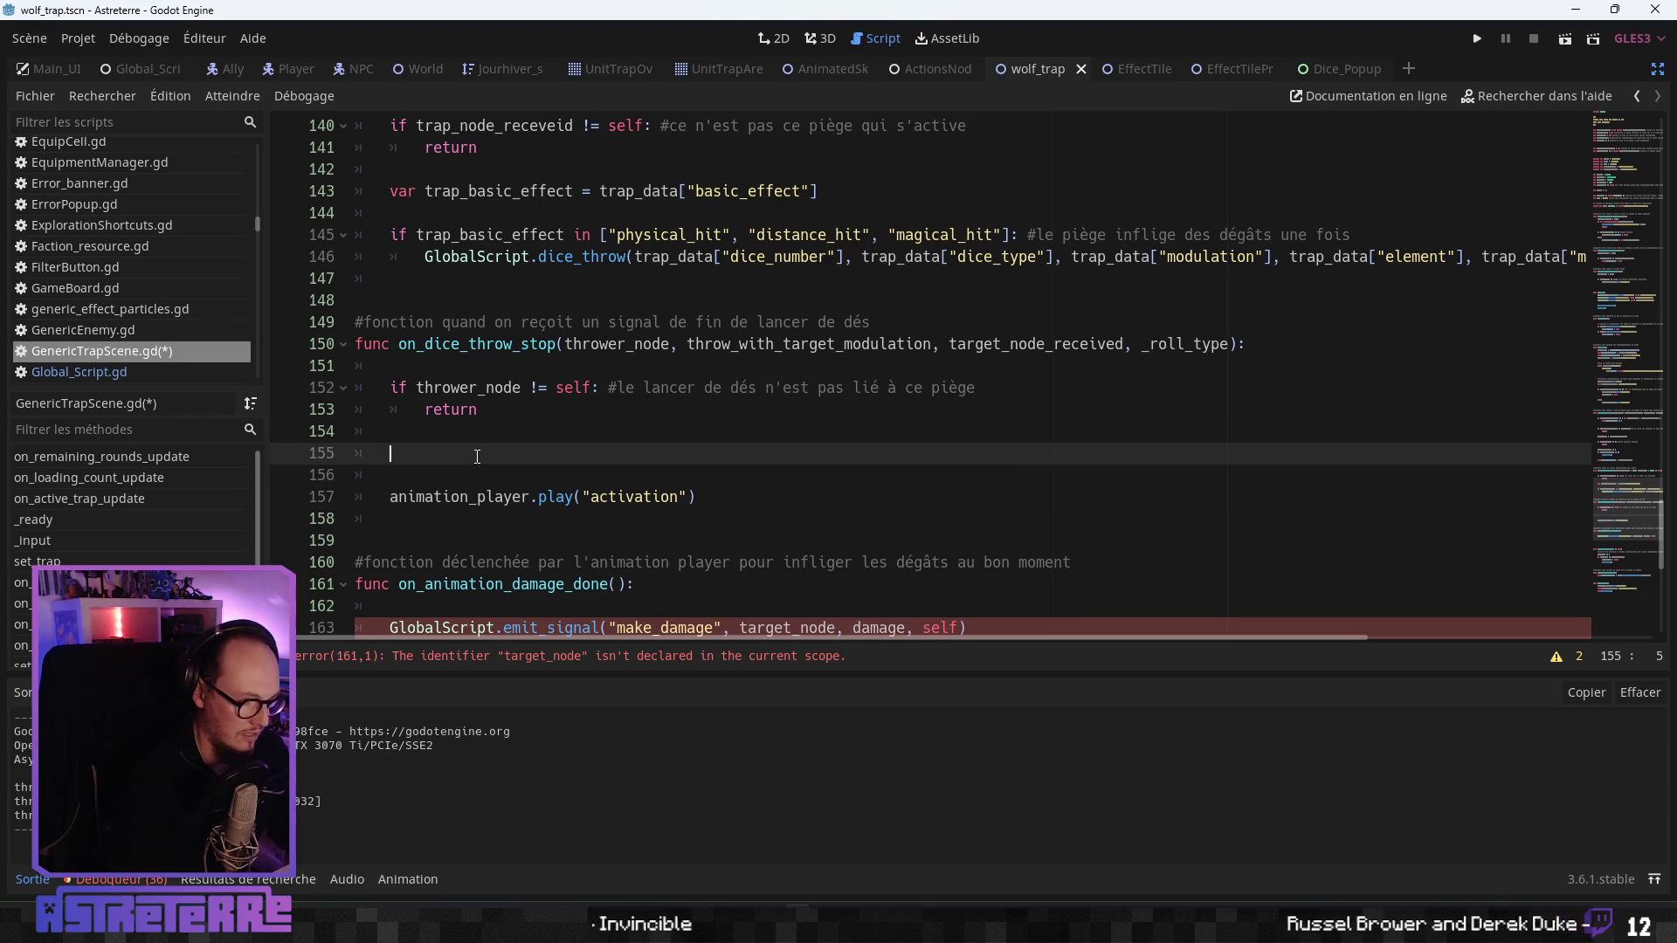
pyautogui.write('damage = ')
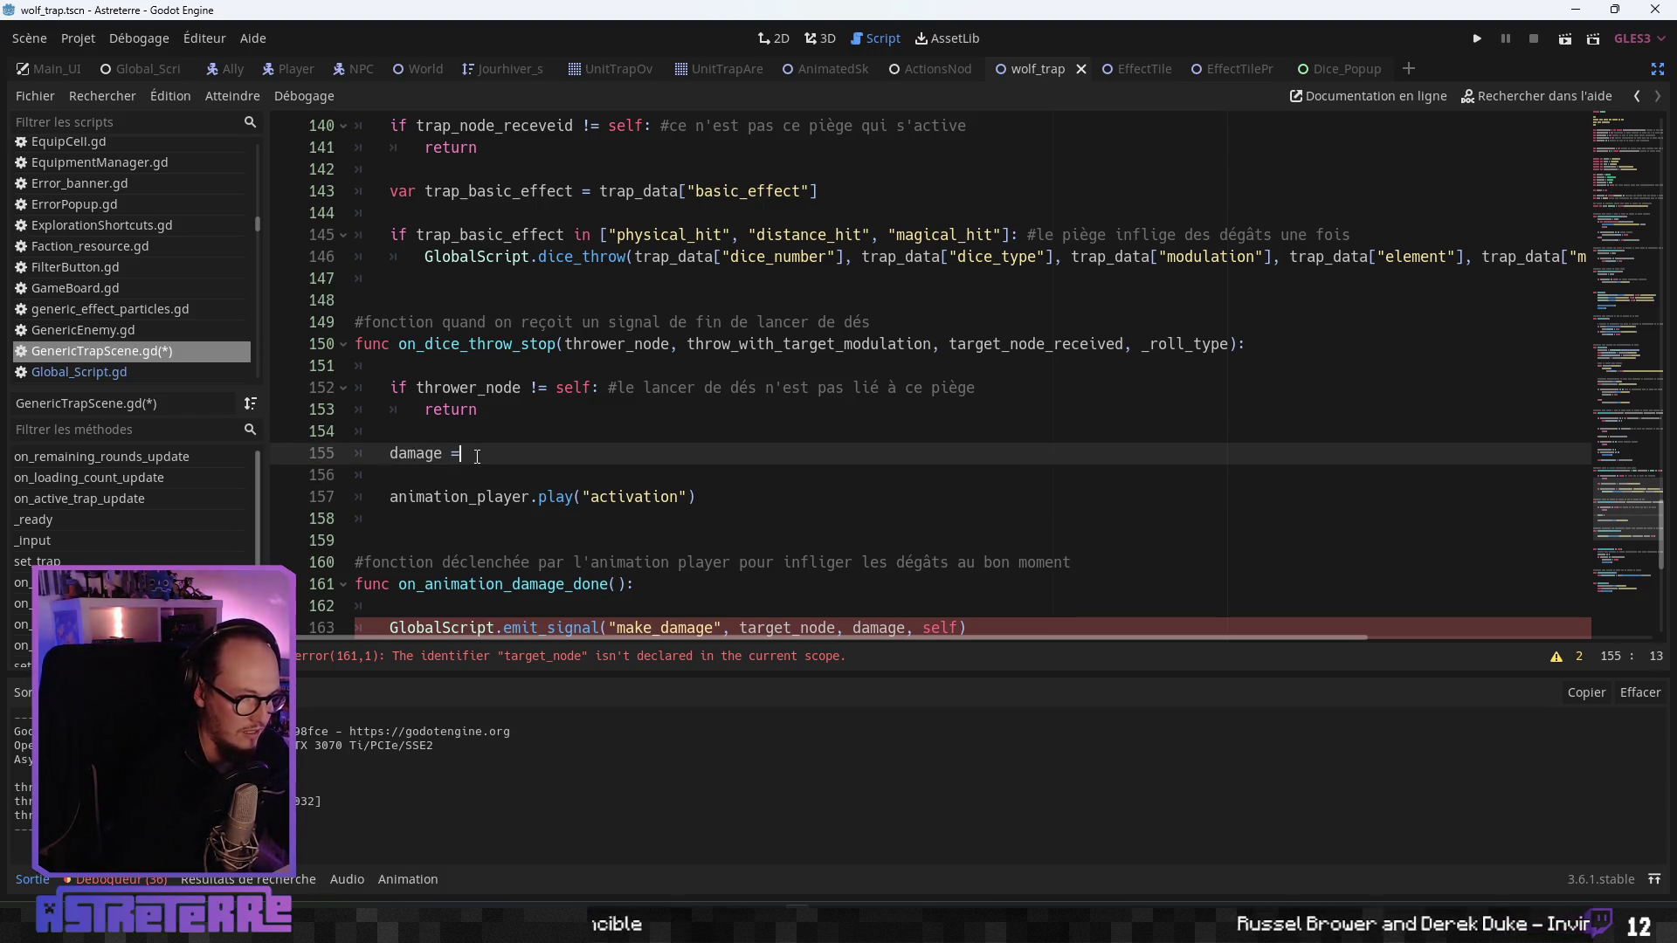
pyautogui.write('thr')
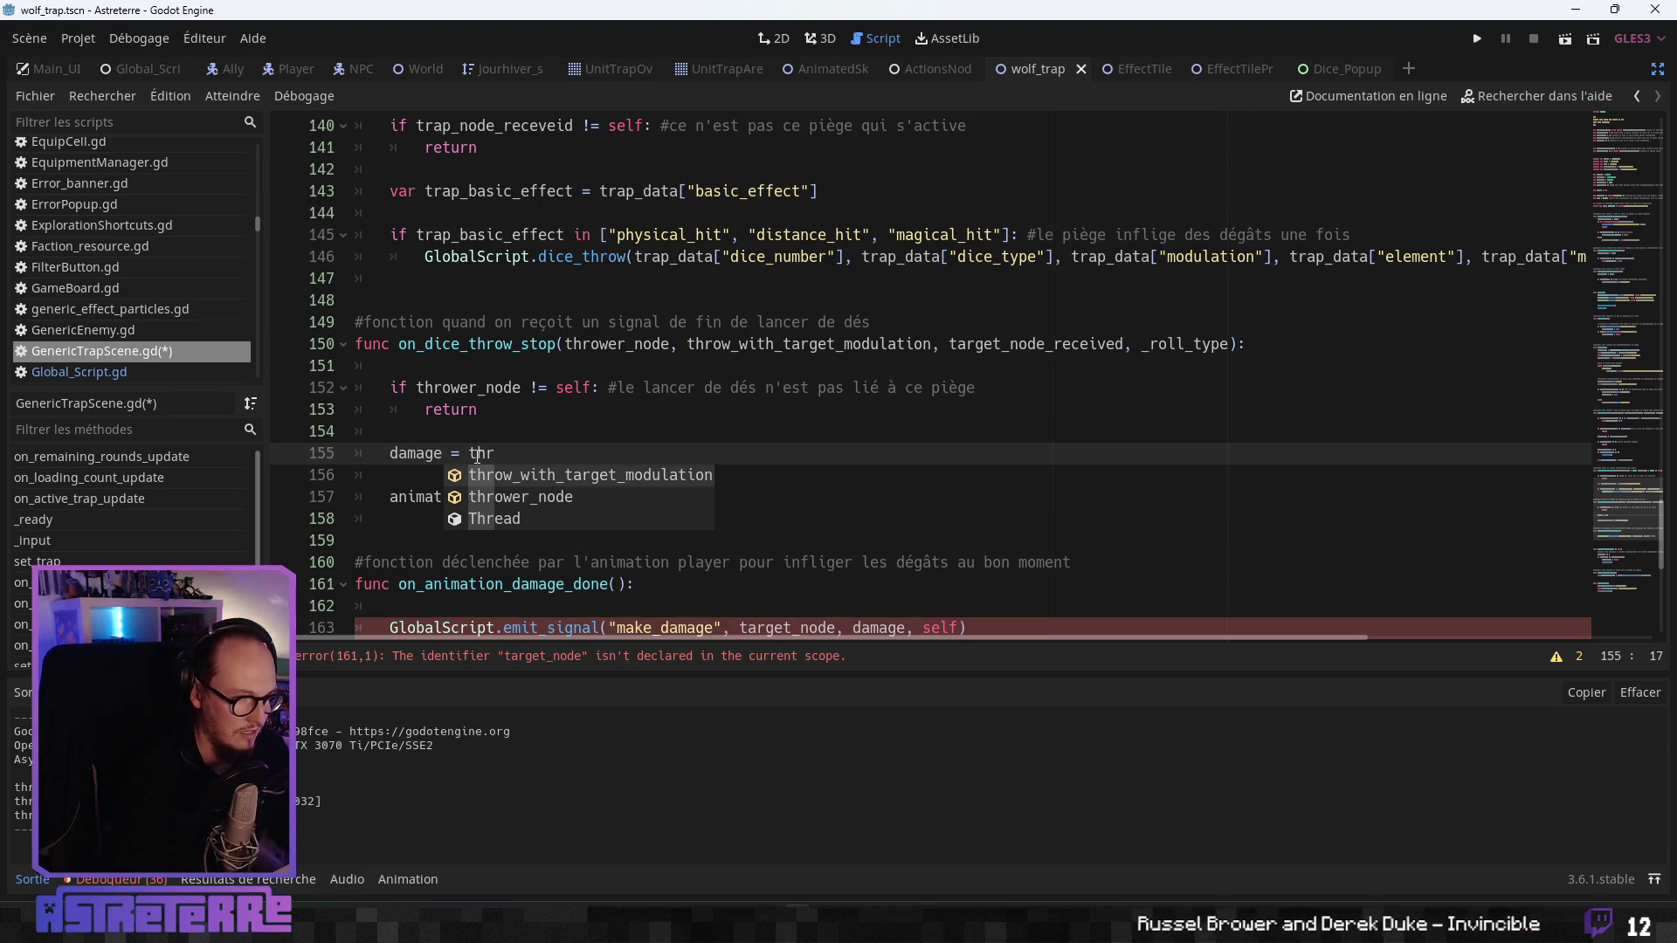
pyautogui.press('Return')
pyautogui.press('Return')
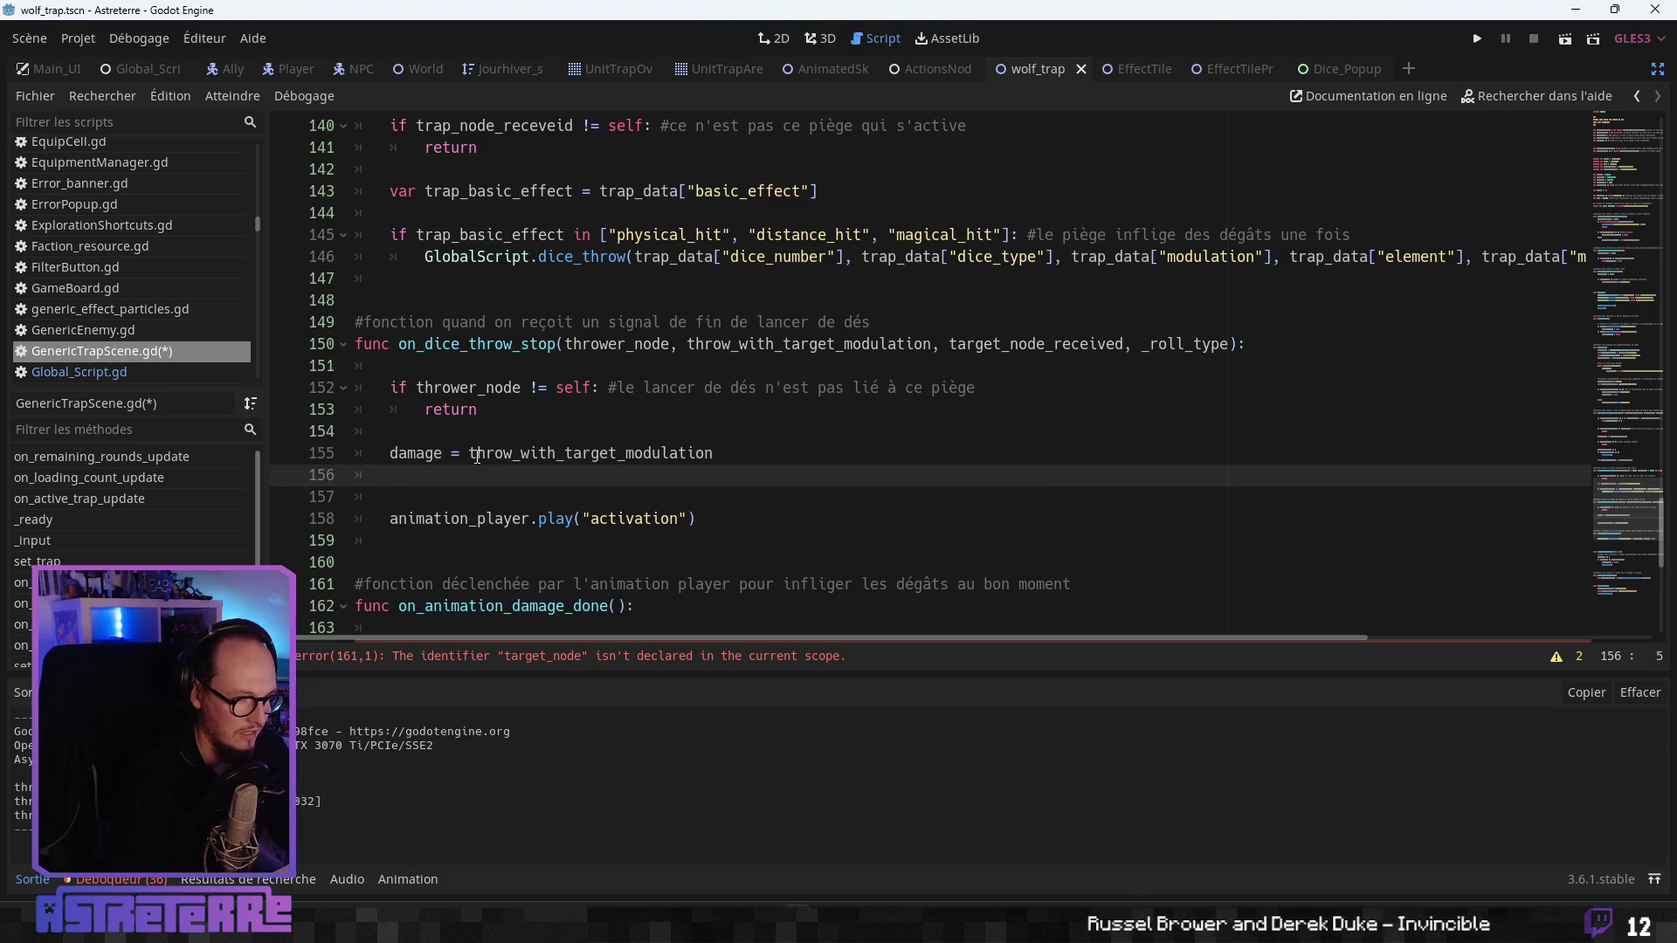
pyautogui.write('targ')
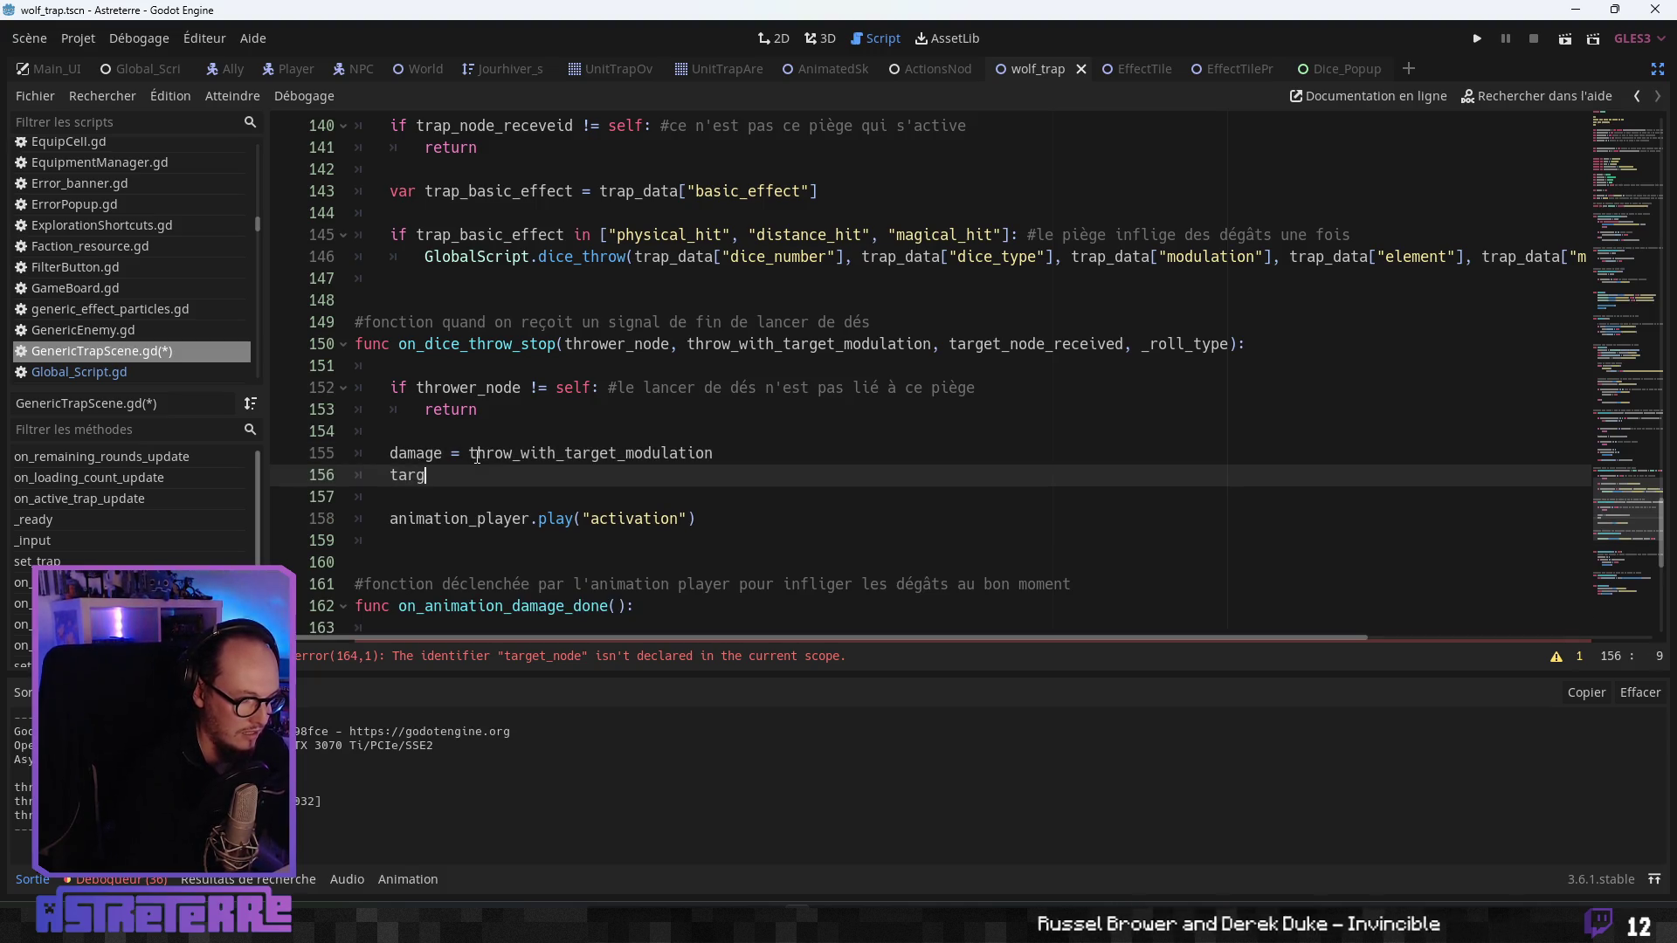
pyautogui.write('et_node ')
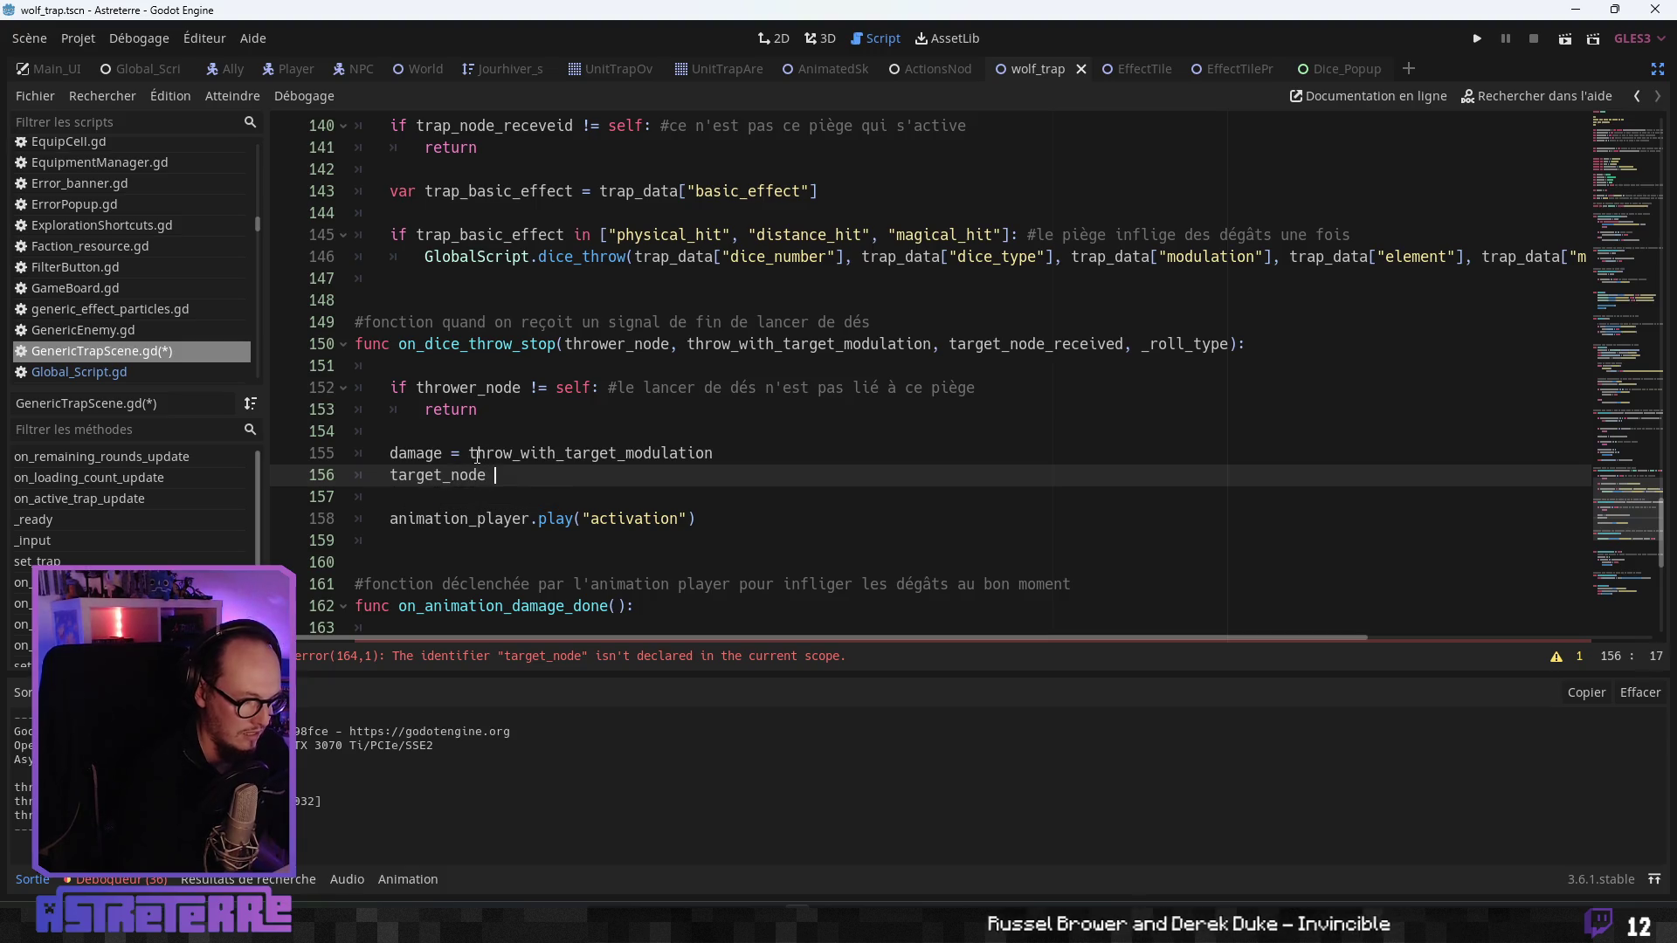
pyautogui.write('= target')
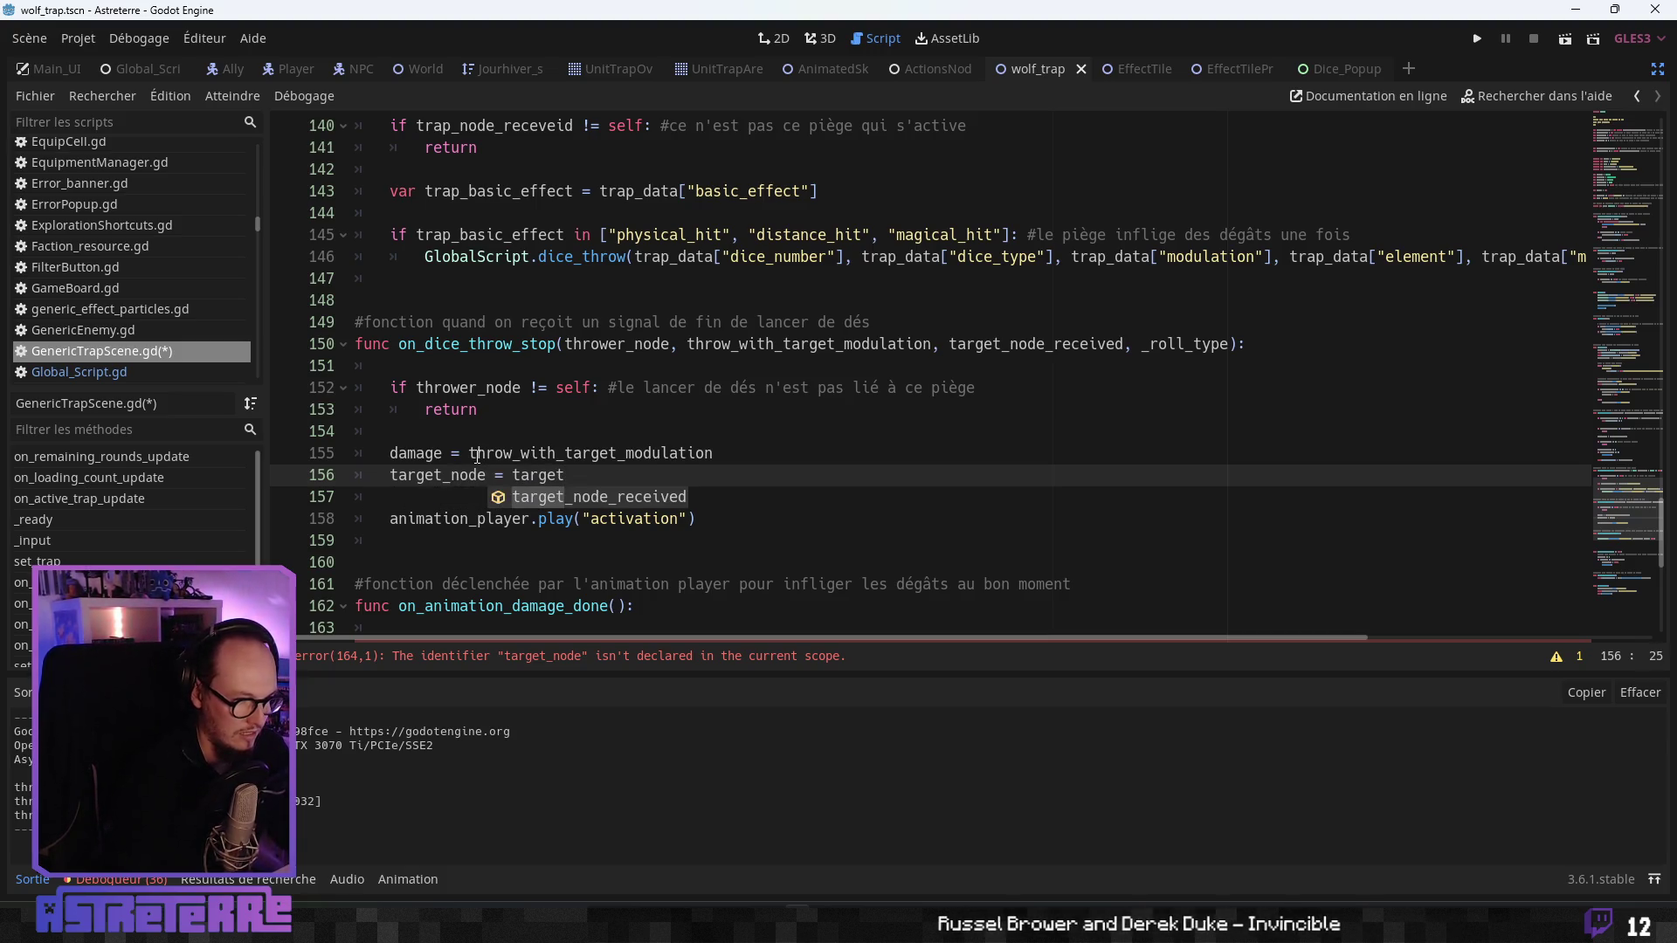
pyautogui.press('Return')
pyautogui.press('Up')
pyautogui.scroll(-3, 495, 457)
pyautogui.scroll(10, 523, 445)
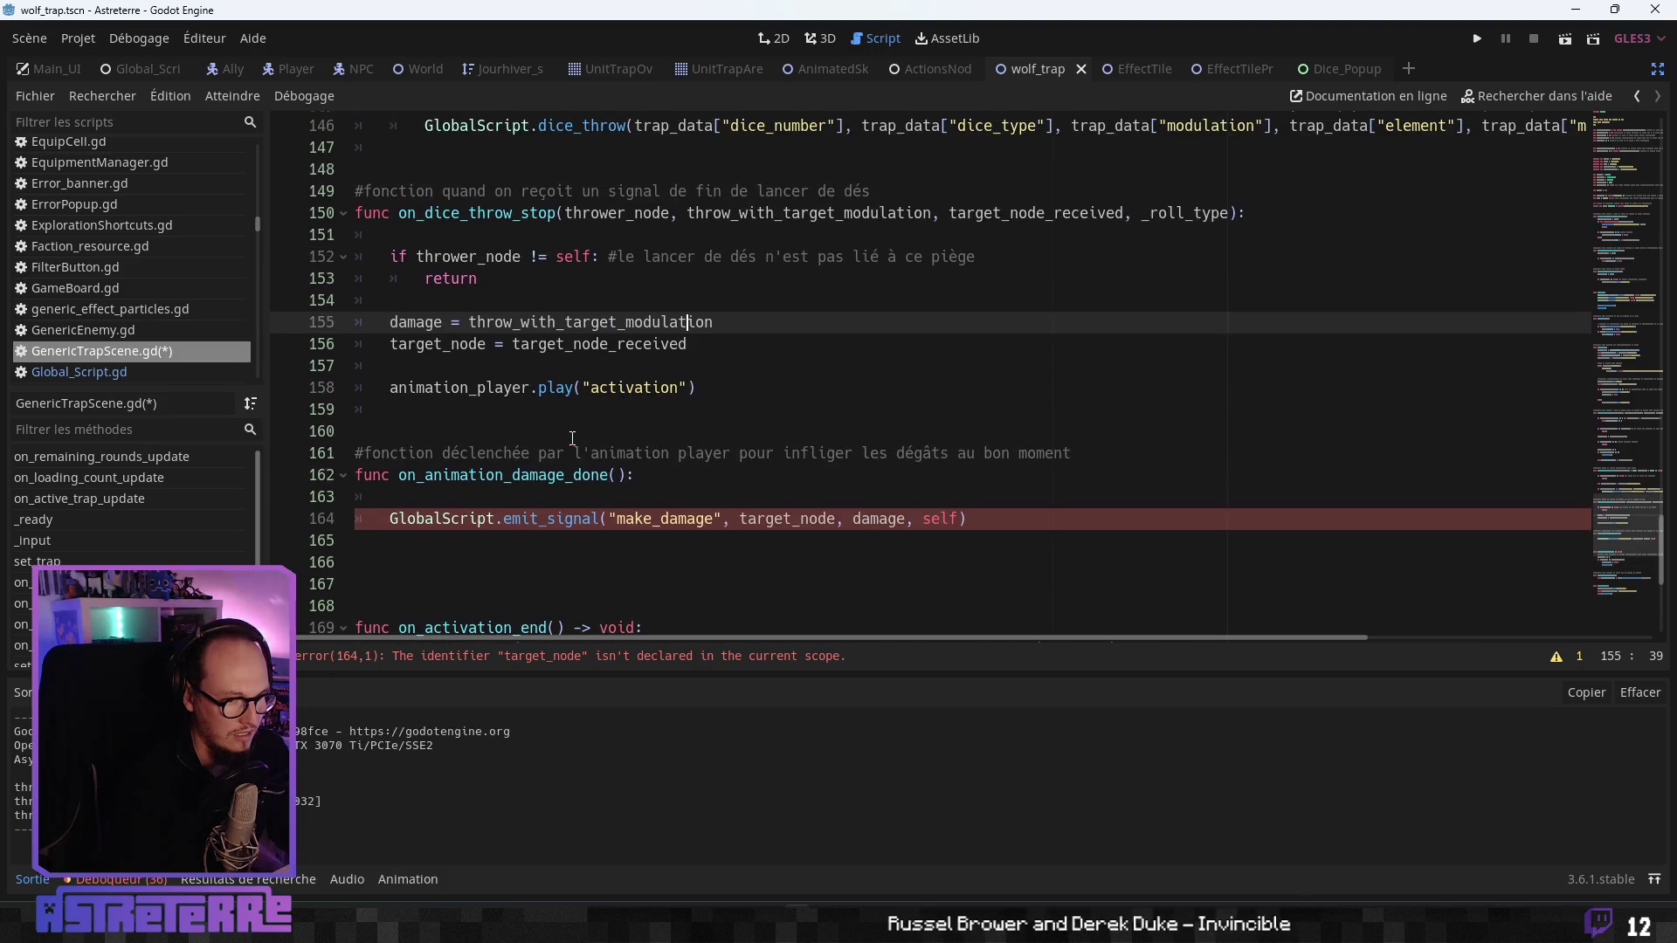
pyautogui.scroll(20, 551, 441)
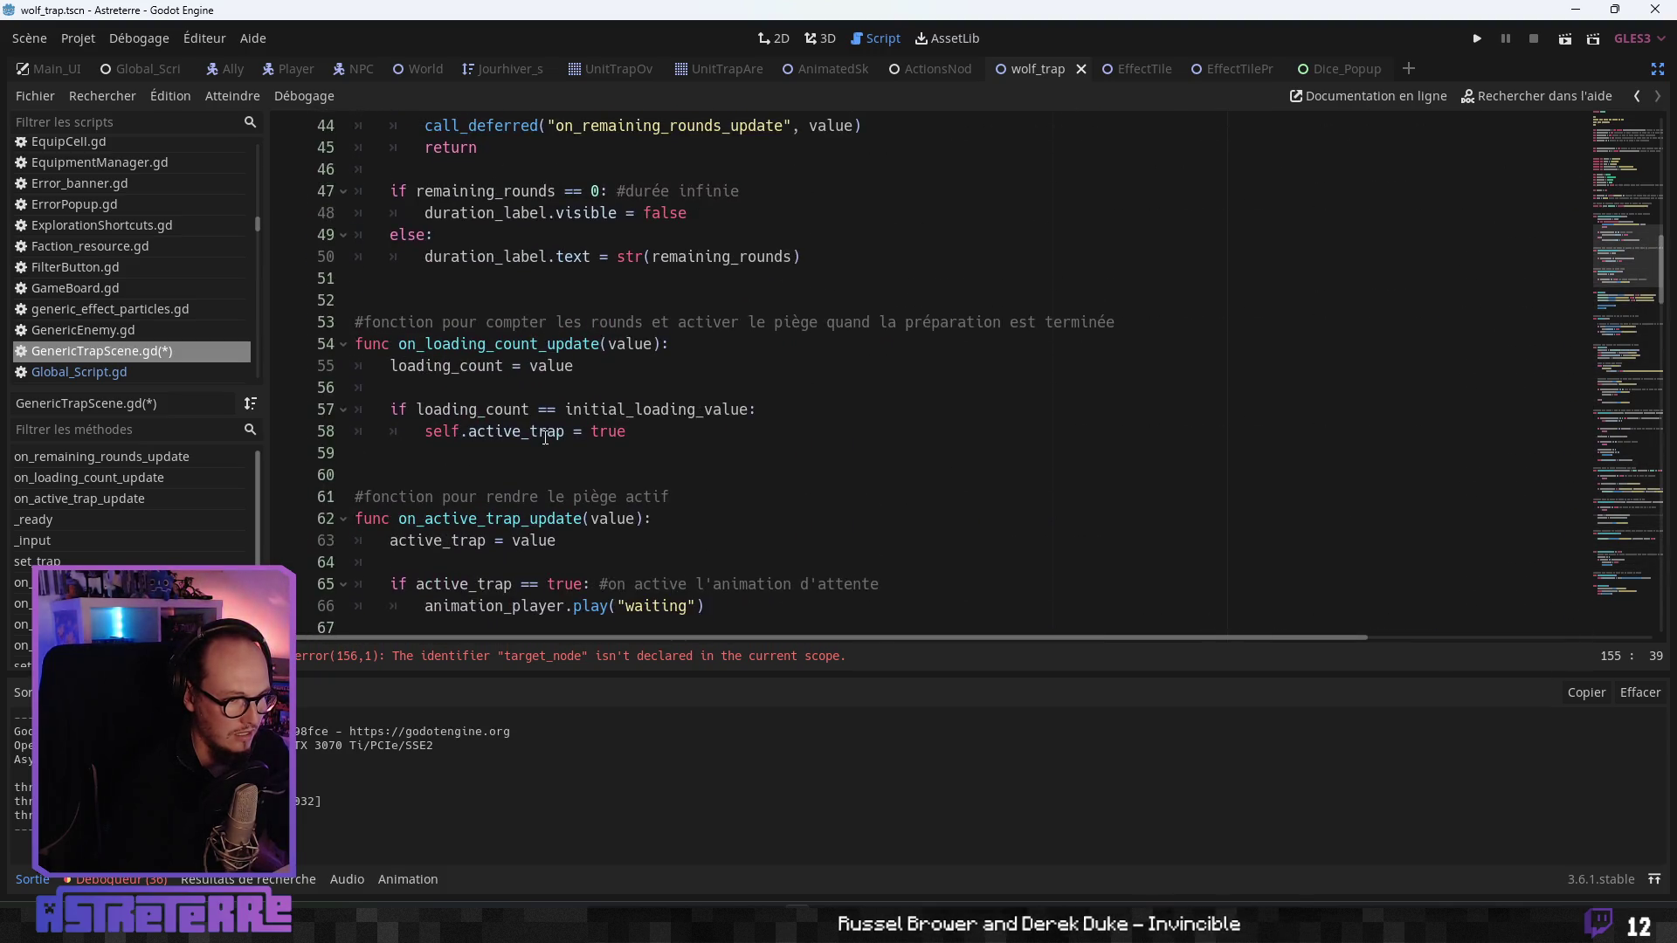
# - Declare 'var target_node : Node' below the damage variable
pyautogui.scroll(-6, 541, 429)
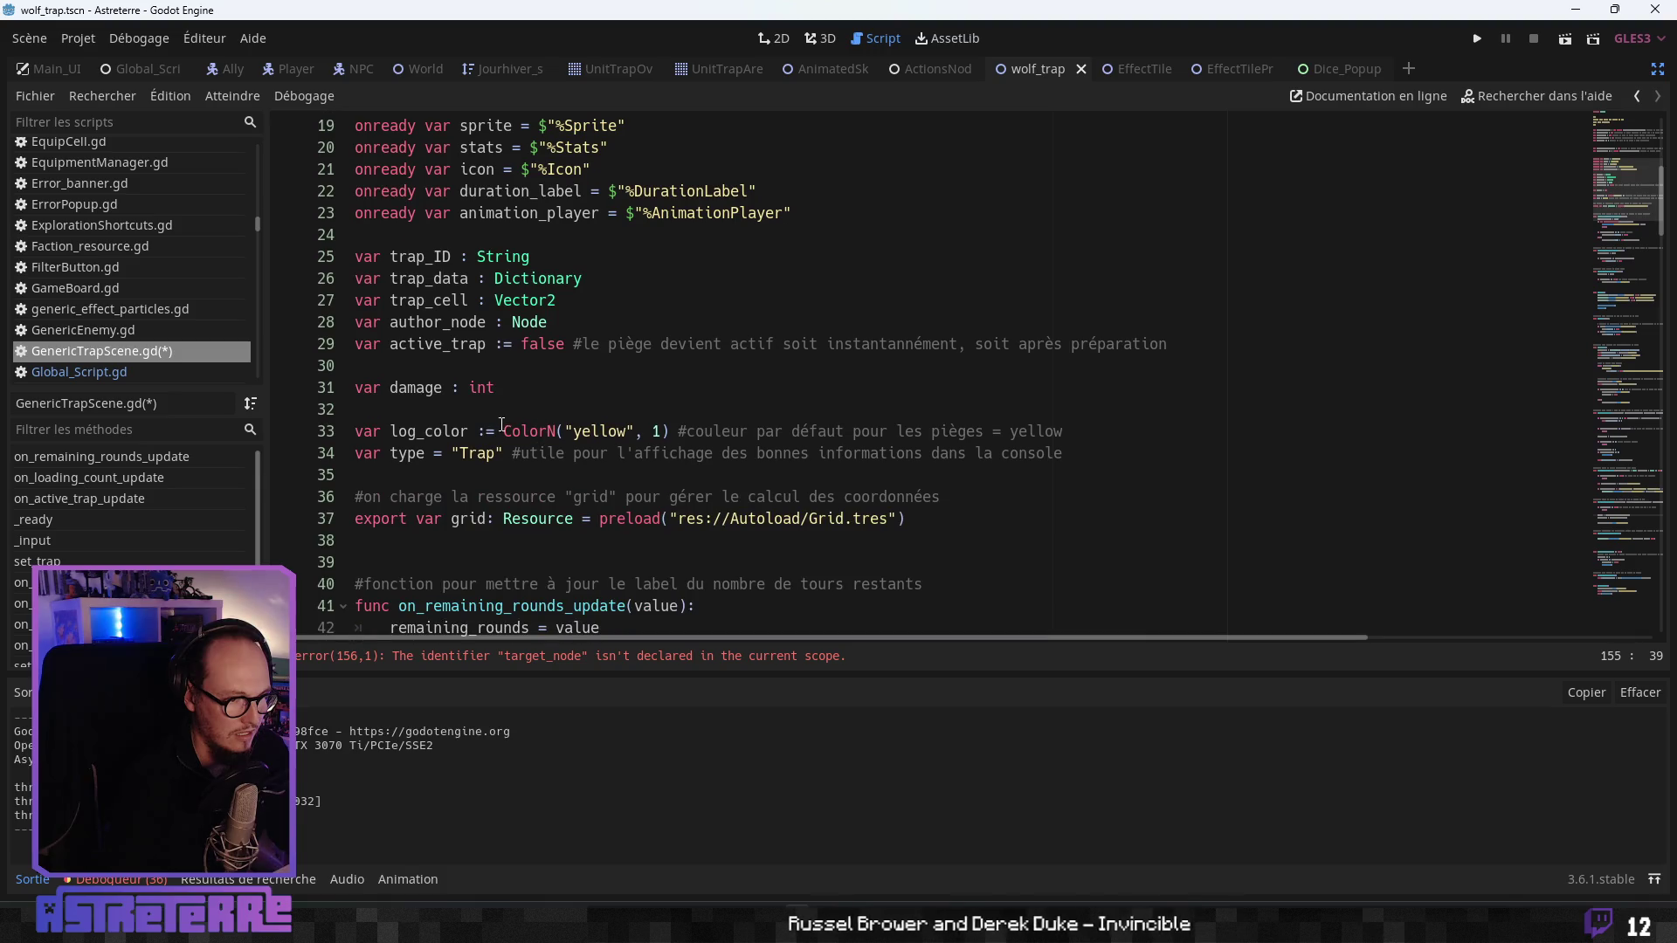
pyautogui.click(515, 400)
pyautogui.write('r tar')
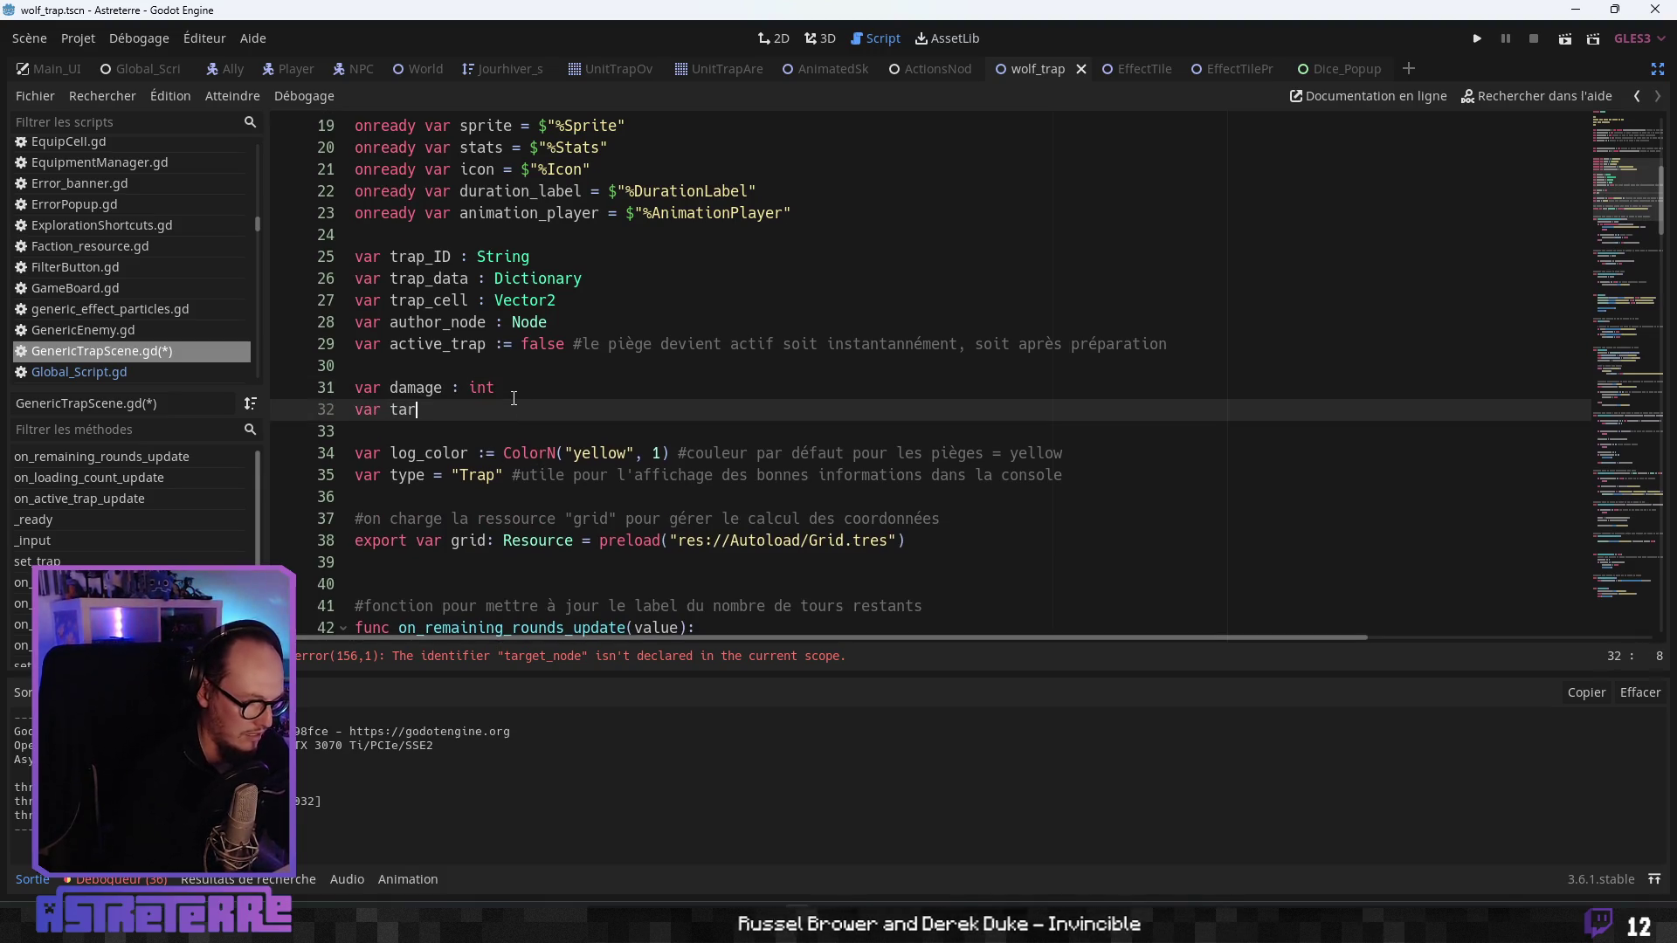
pyautogui.write('get_node : ')
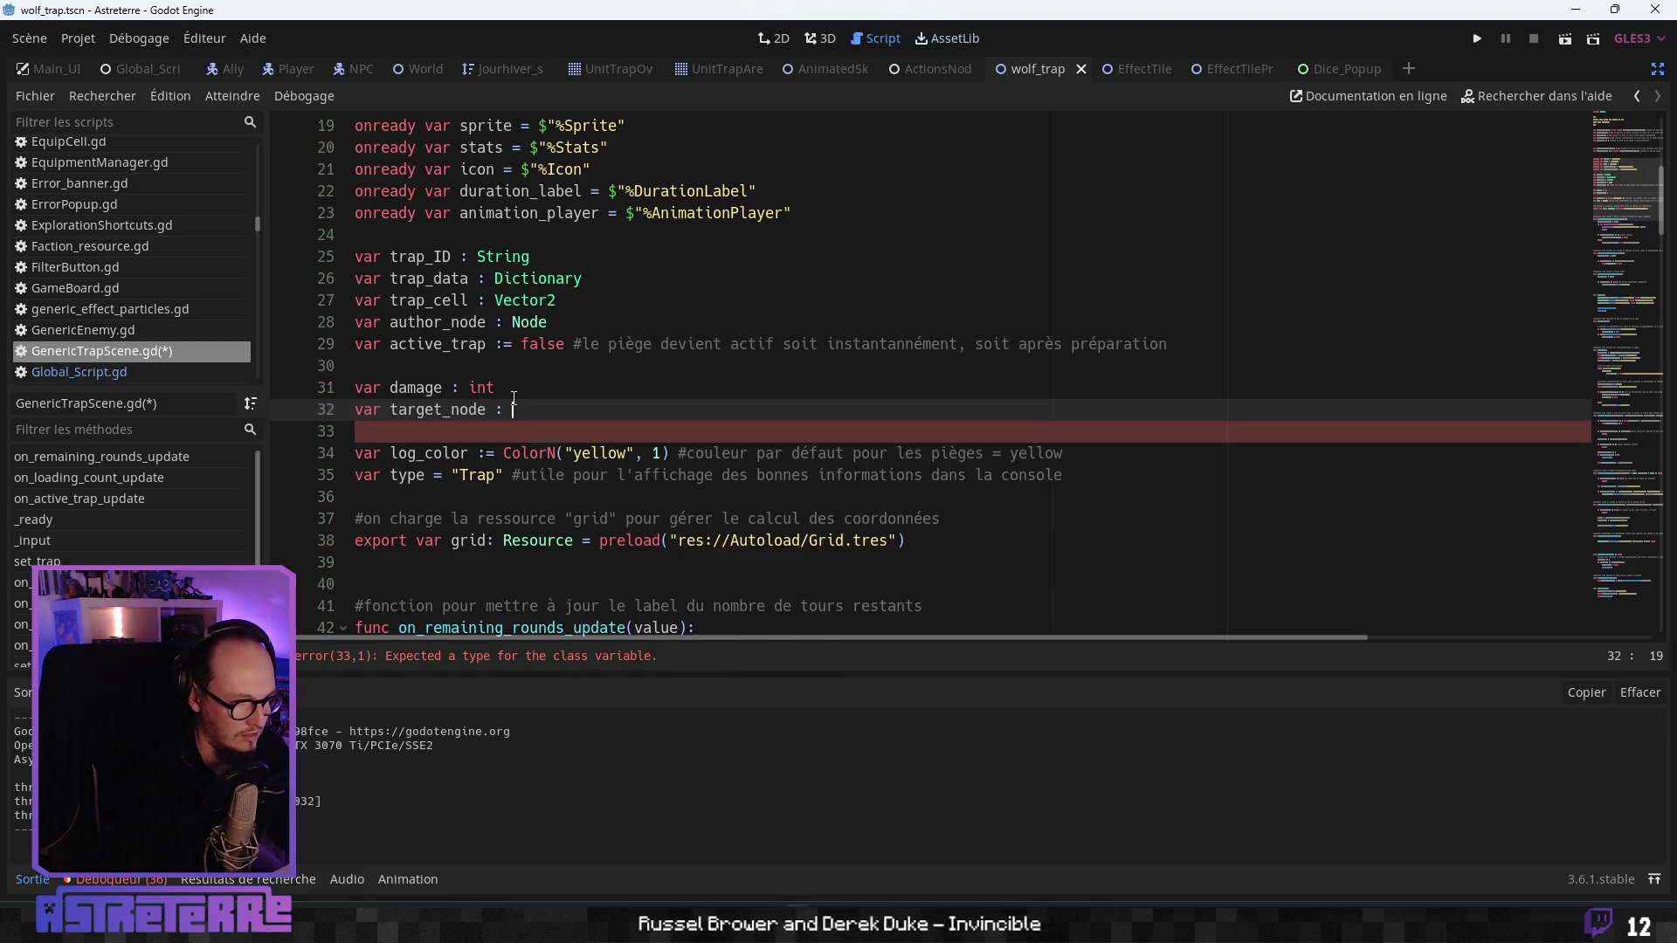
pyautogui.write('Node')
pyautogui.scroll(-3, 497, 370)
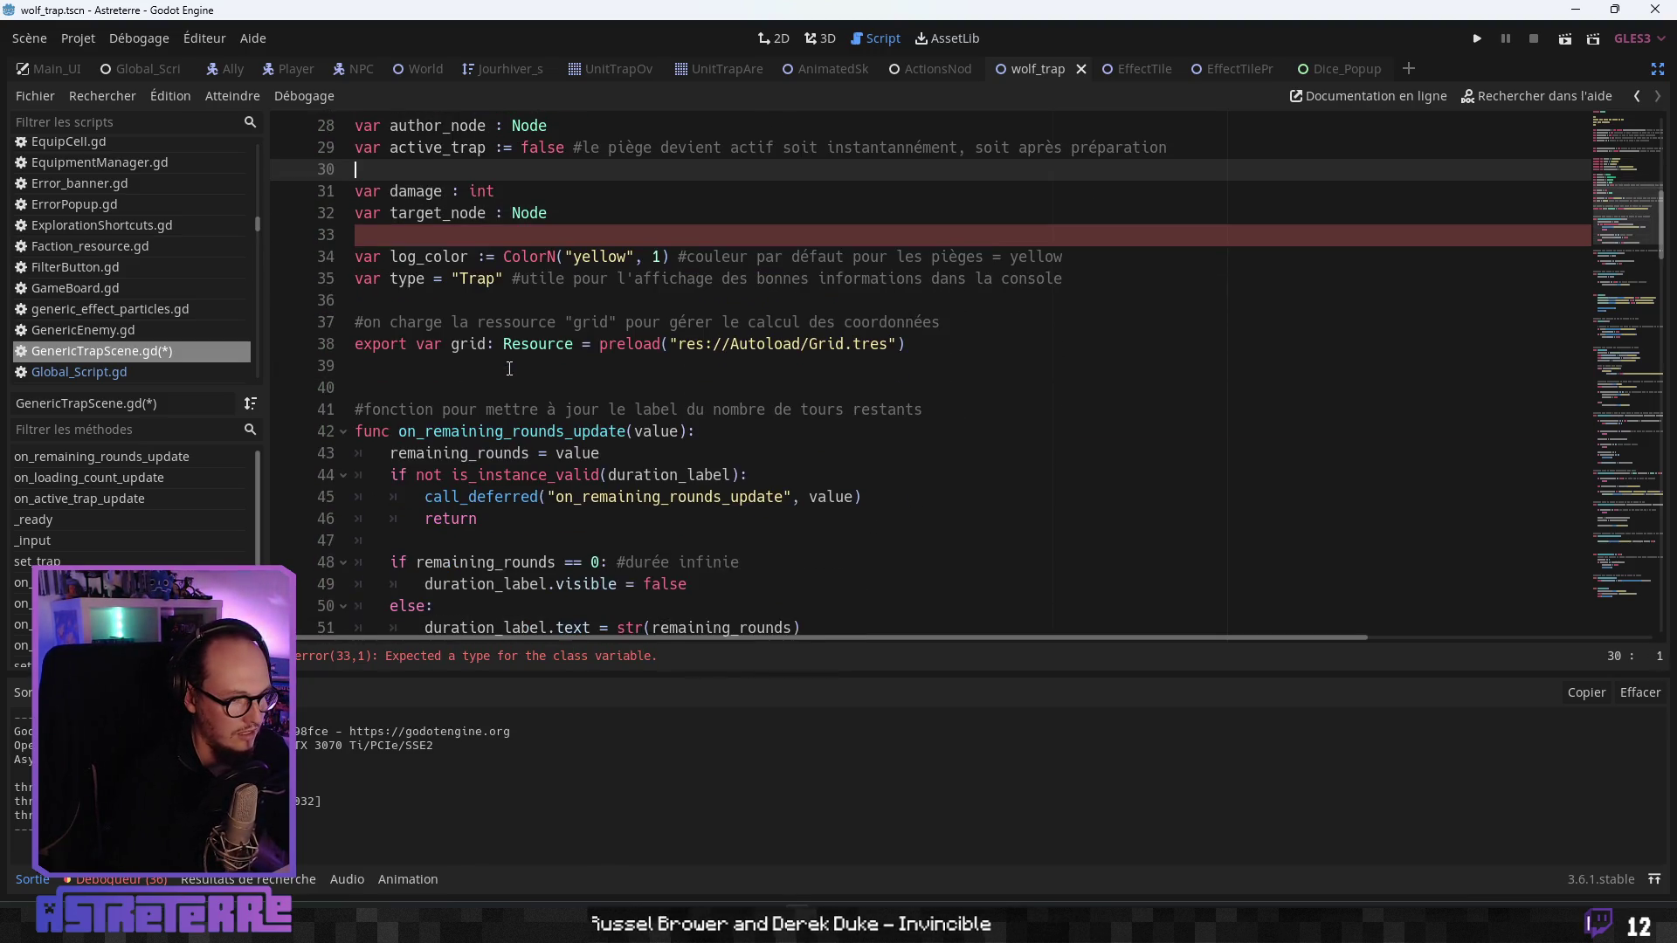
pyautogui.click(497, 370)
pyautogui.scroll(-12, 497, 370)
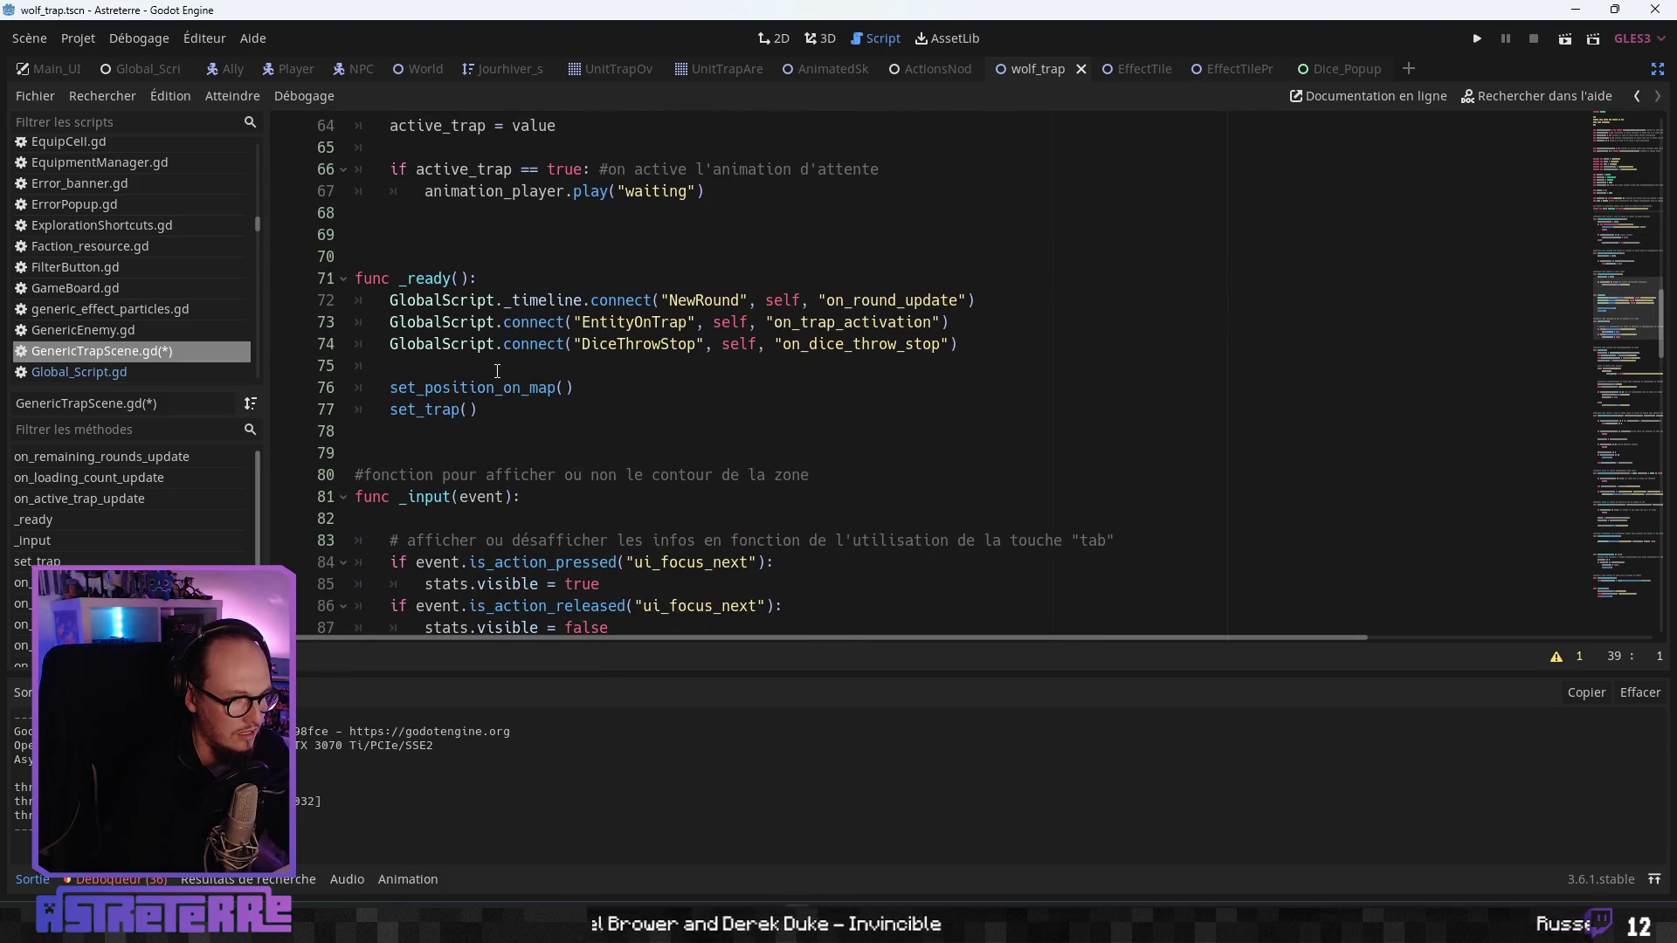
pyautogui.scroll(-15, 497, 370)
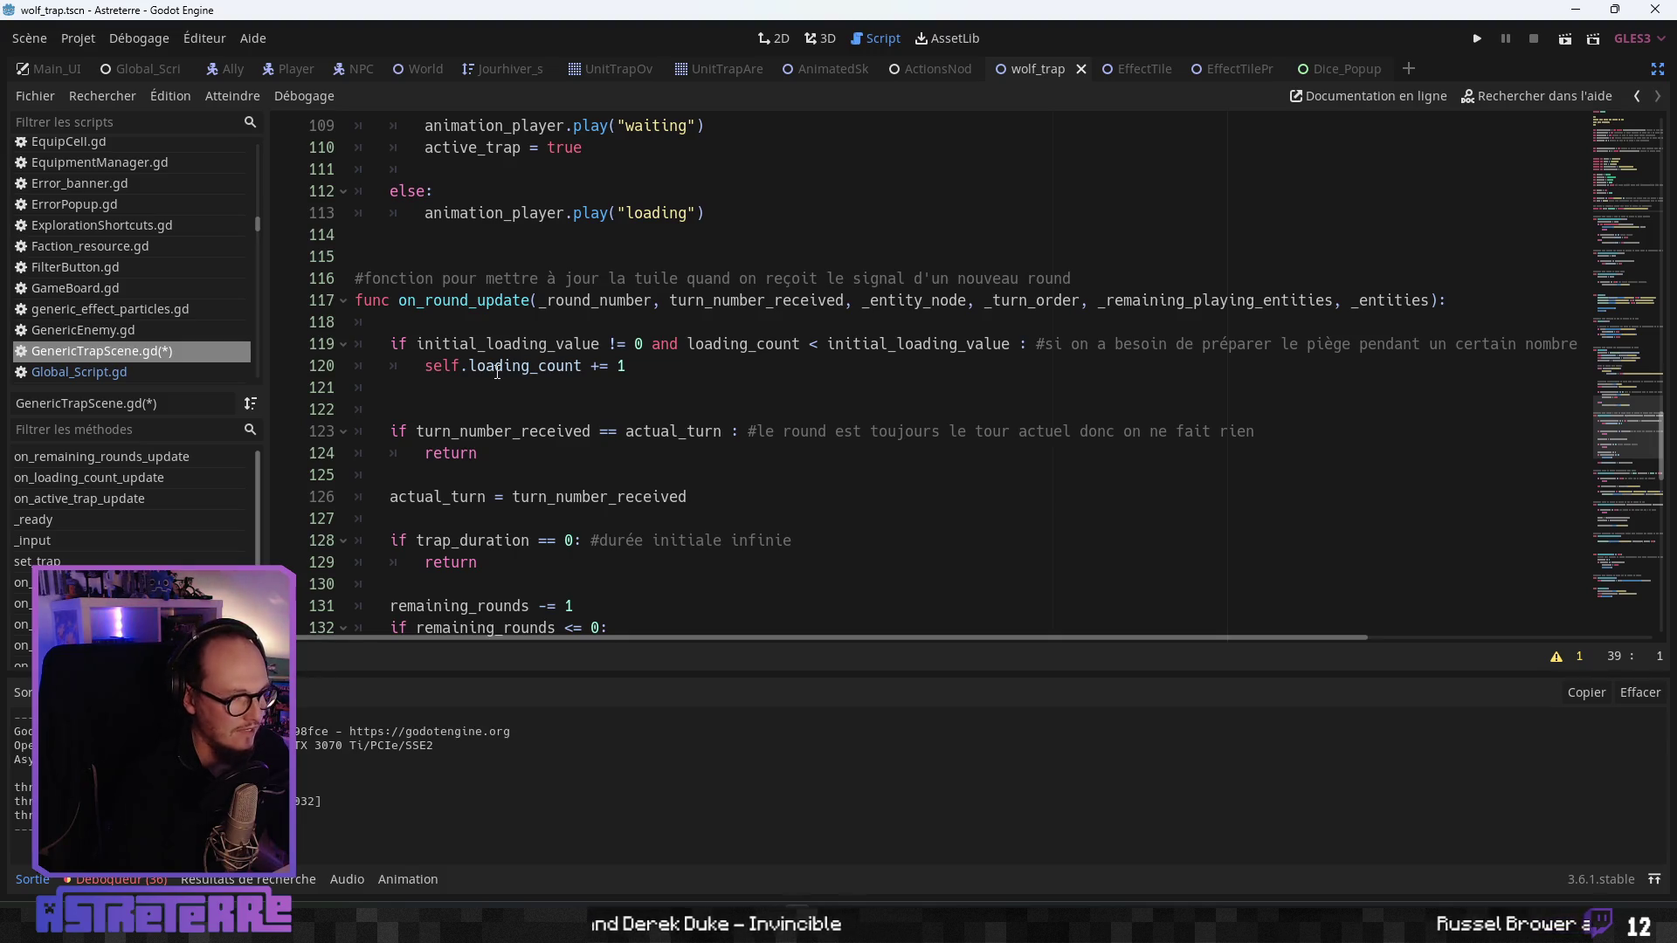
# - Open blank lines in on_trap_activation after the trap_basic_effect assignment
pyautogui.scroll(-1, 497, 371)
pyautogui.scroll(7, 497, 370)
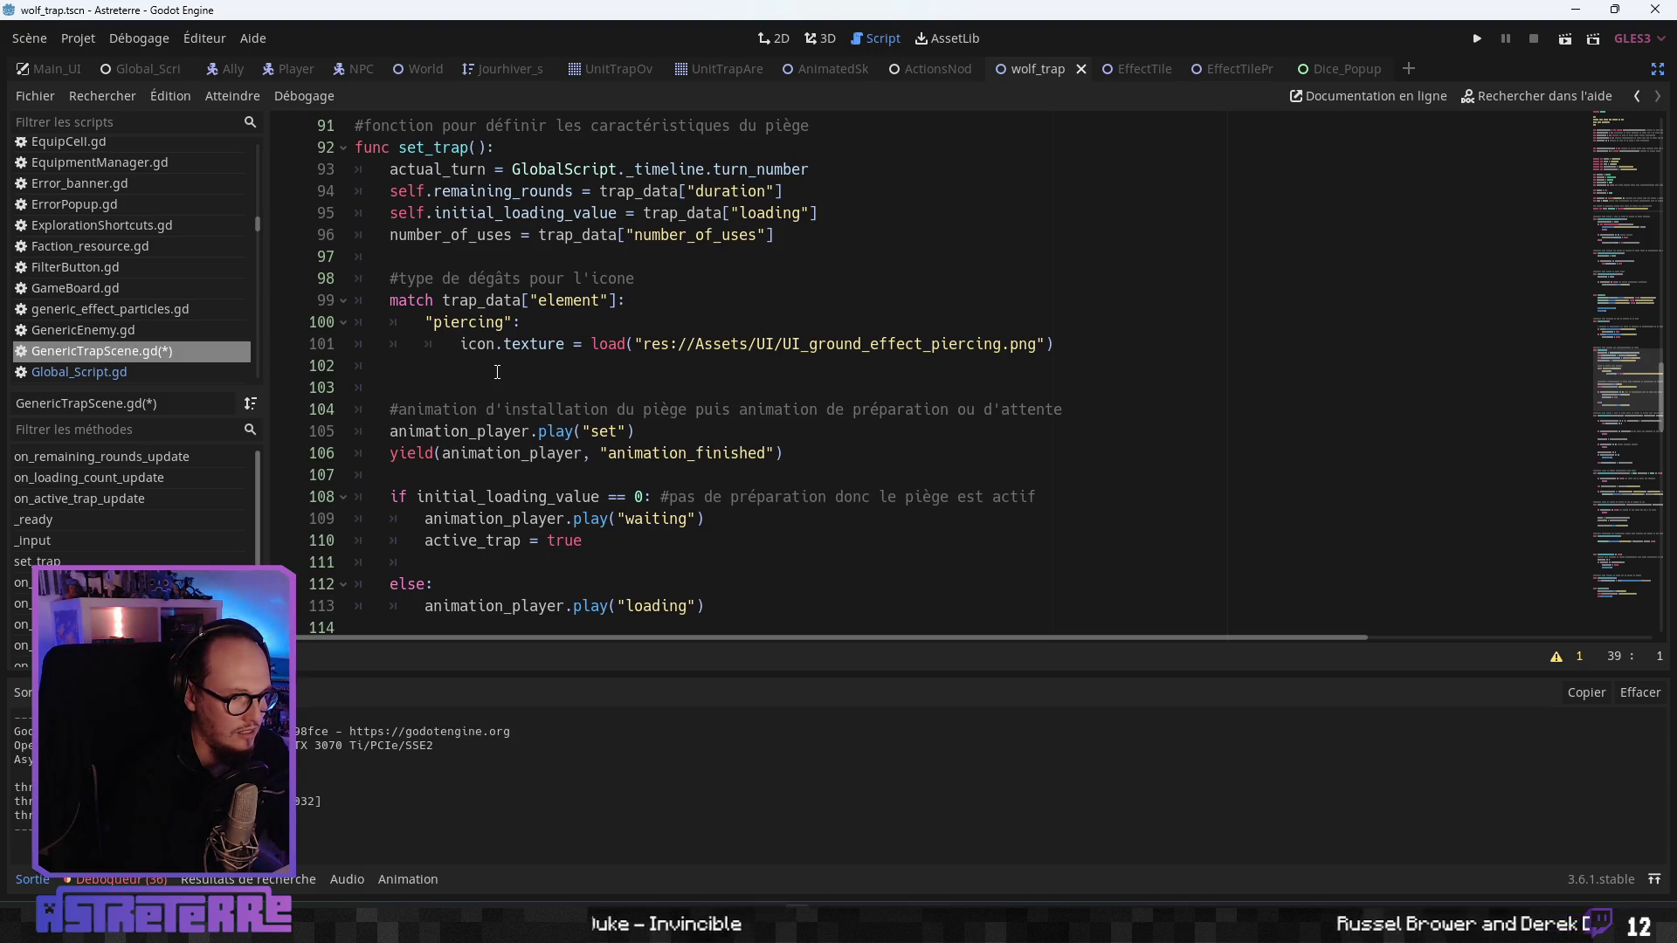
pyautogui.scroll(-13, 497, 370)
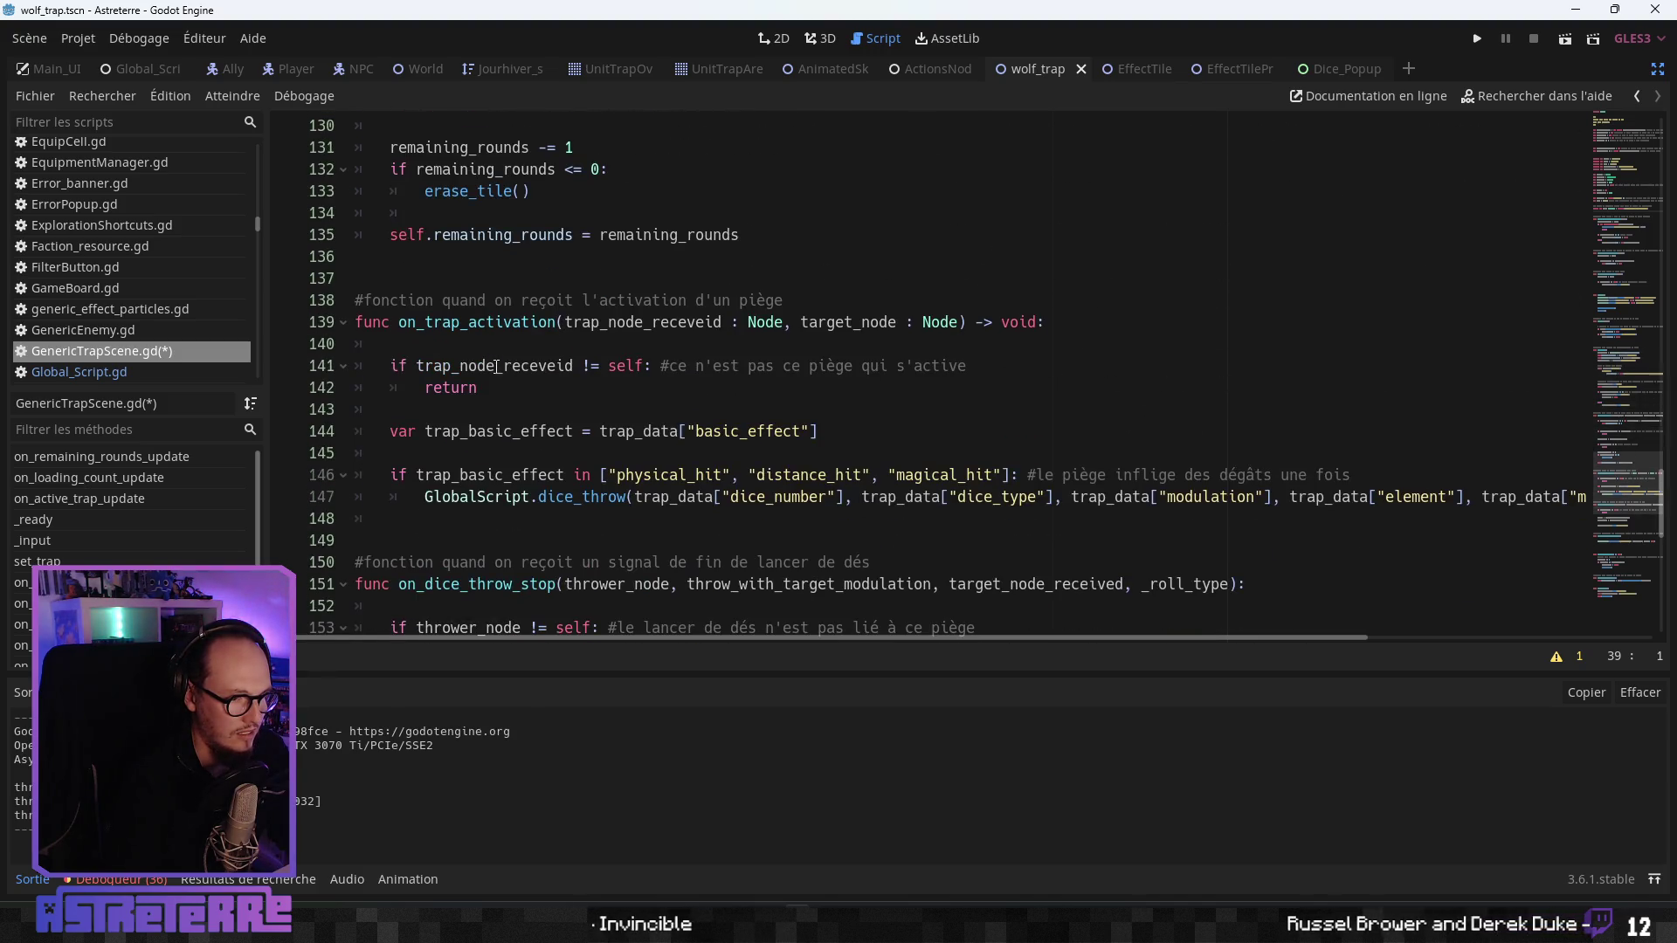
pyautogui.click(853, 332)
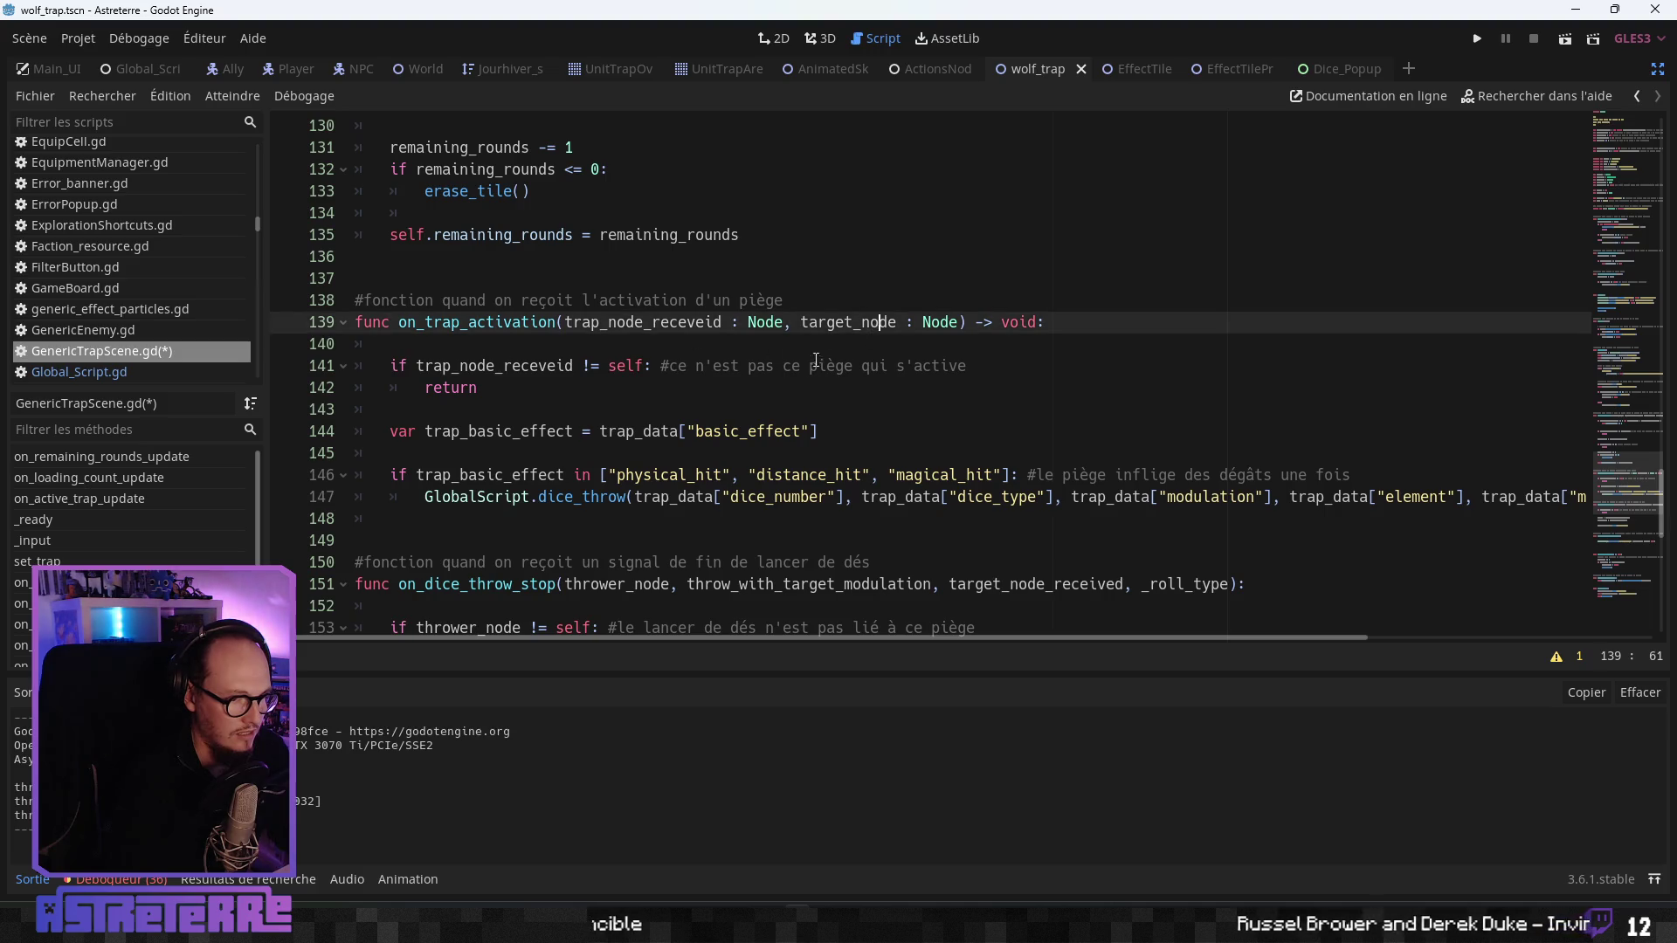
pyautogui.scroll(-1, 612, 349)
pyautogui.click(420, 345)
pyautogui.click(502, 385)
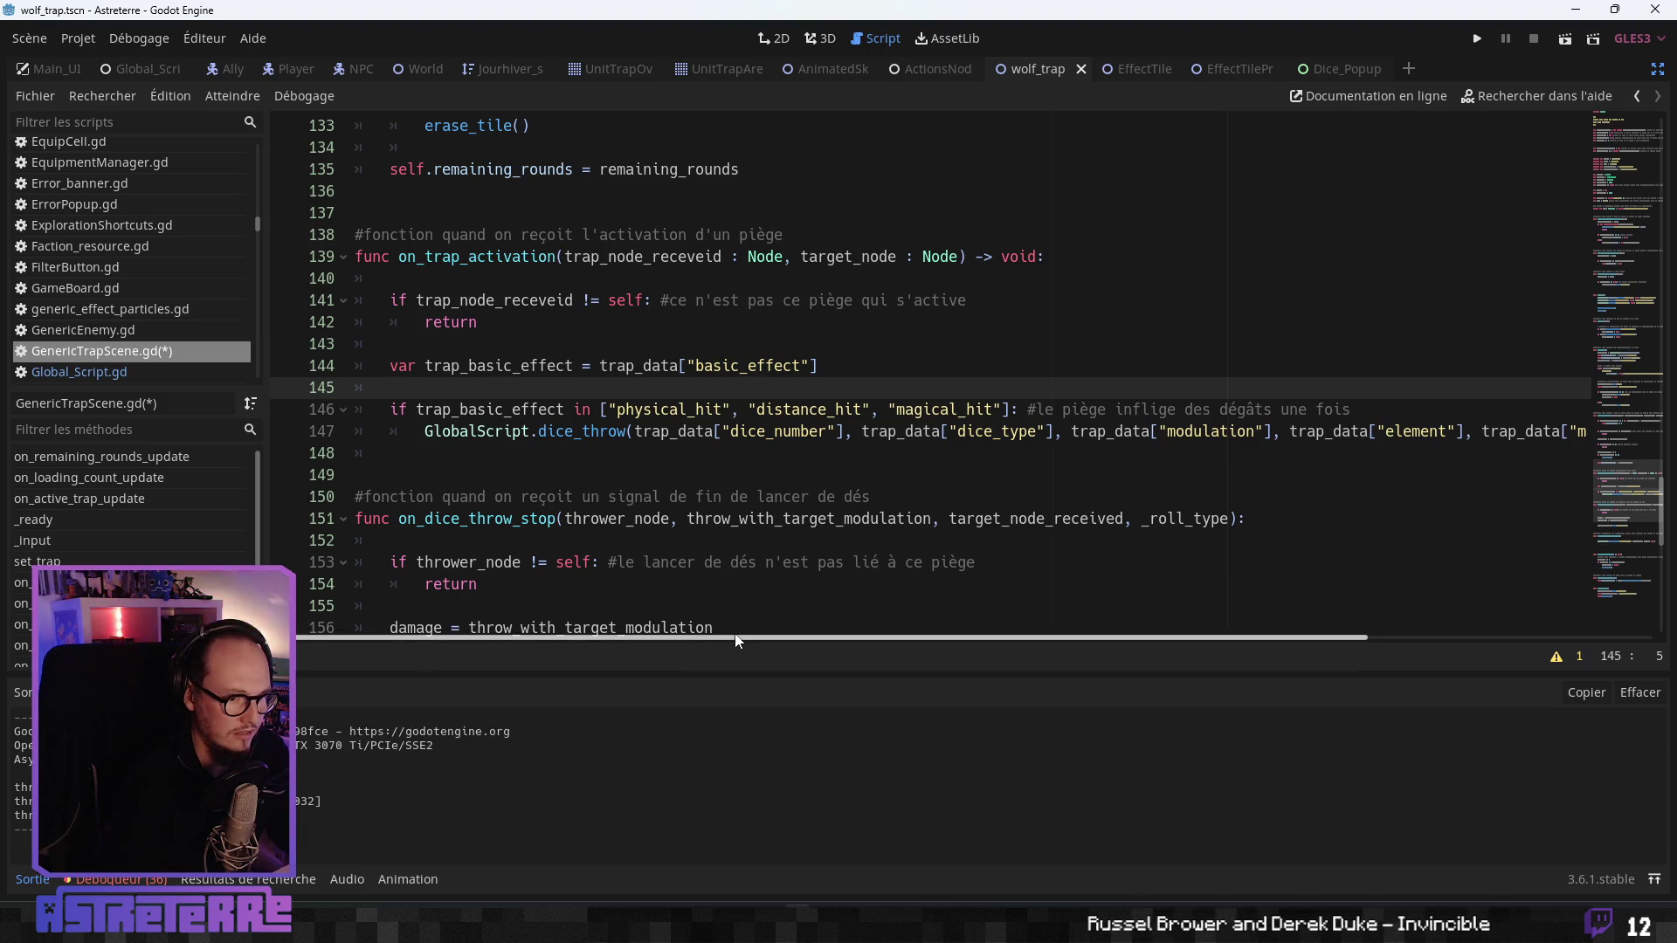
pyautogui.moveTo(736, 640)
pyautogui.mouseDown()
pyautogui.moveTo(1077, 648)
pyautogui.moveTo(524, 639)
pyautogui.mouseUp()
# - In on_trap_activation, rename the parameter to target_node_received and add 'target_node = target_node_received'
pyautogui.press('Return')
pyautogui.press('Return')
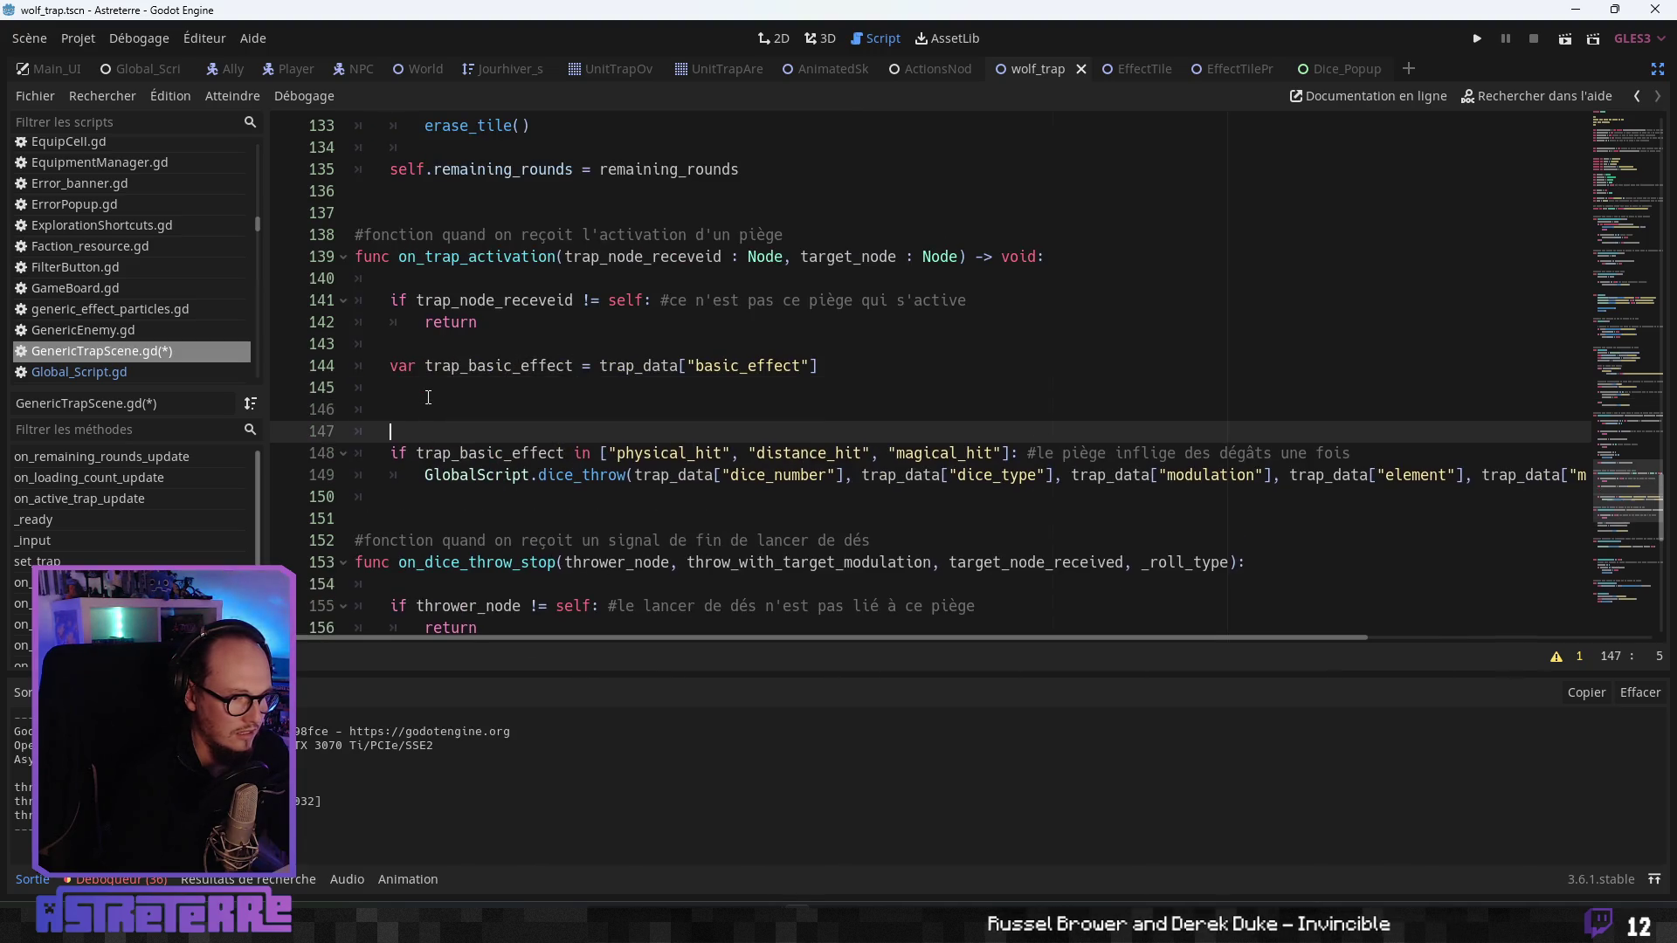
pyautogui.click(430, 408)
pyautogui.write('target_node')
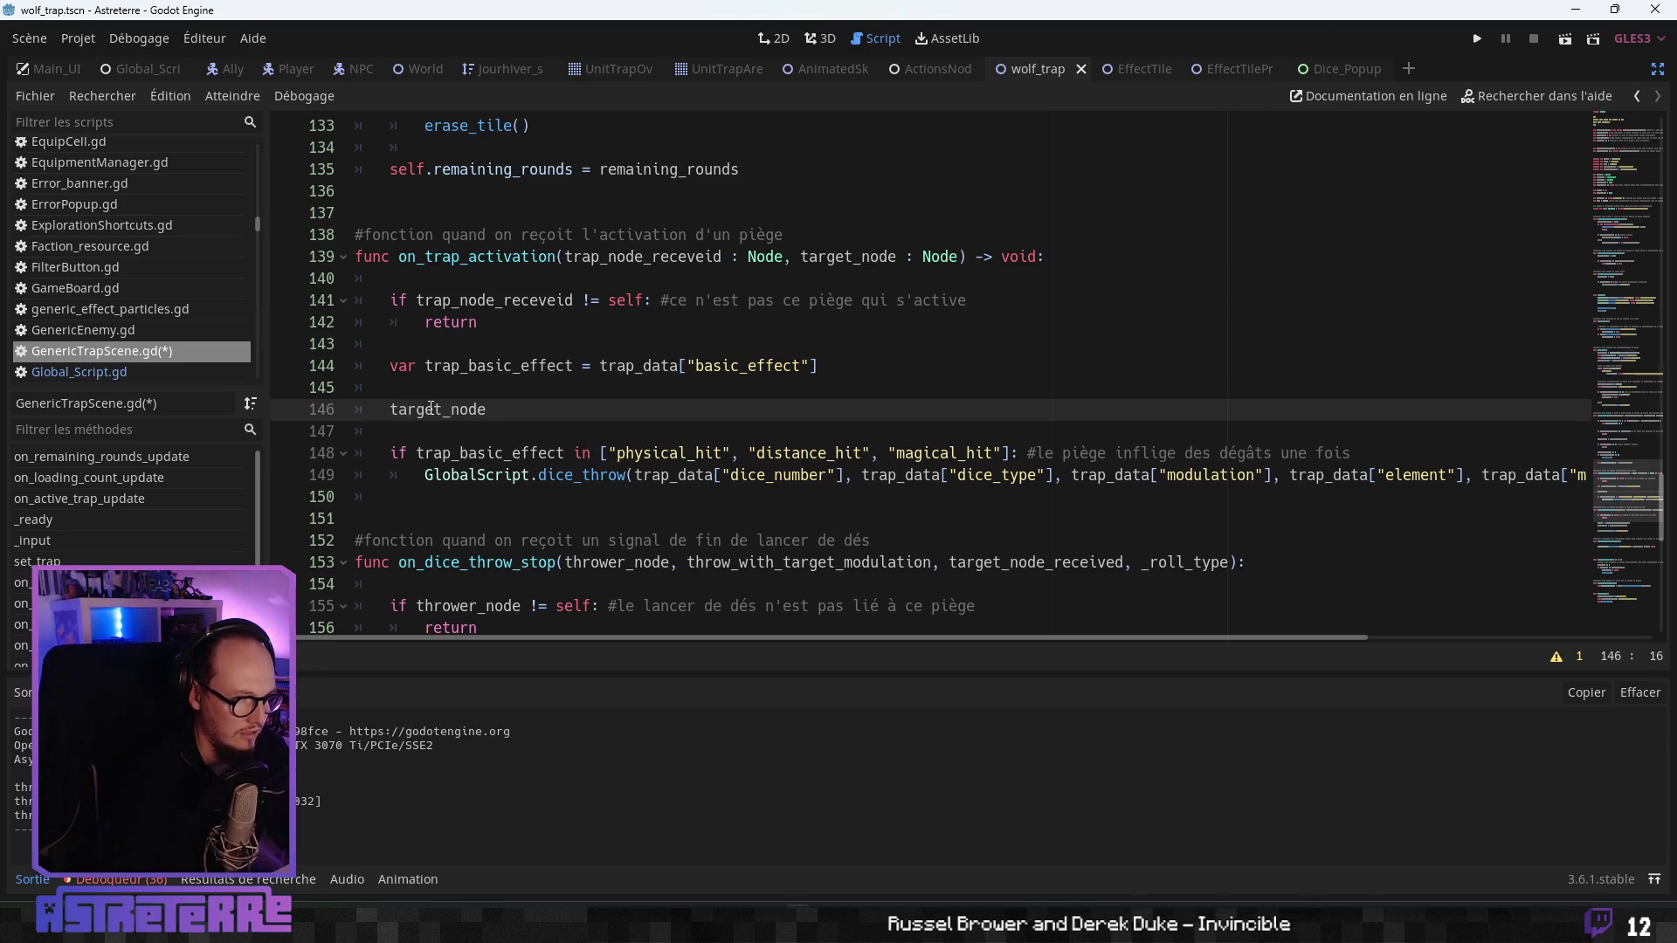
pyautogui.click(895, 255)
pyautogui.write('_recei')
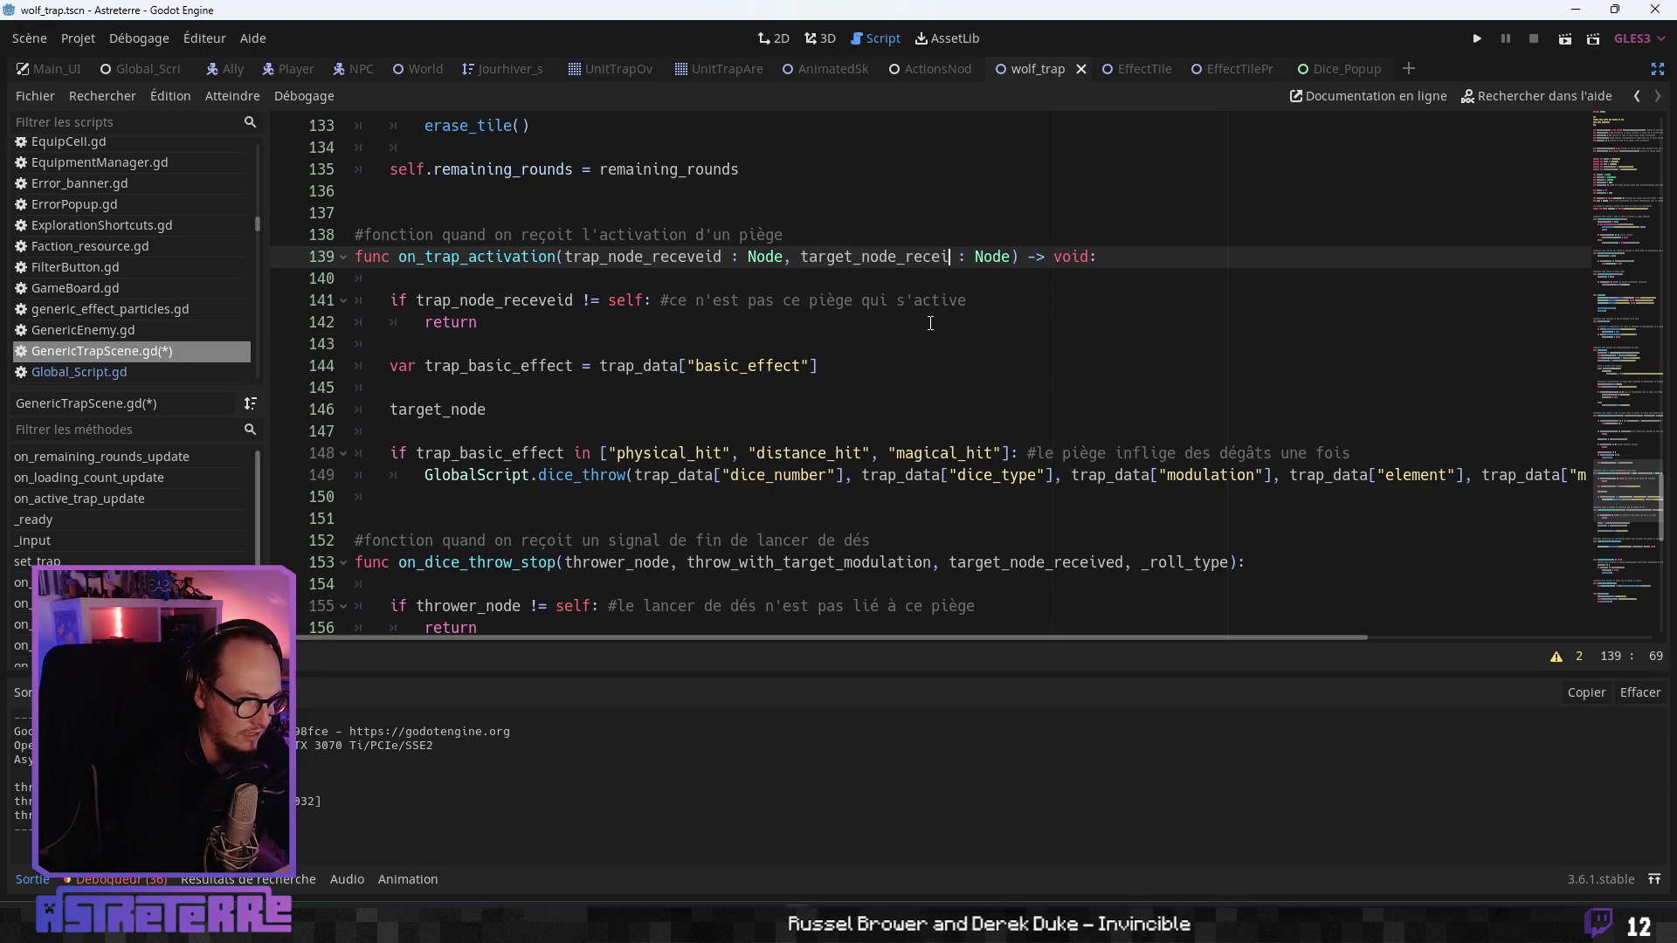
pyautogui.write('ved')
pyautogui.click(602, 387)
pyautogui.click(502, 410)
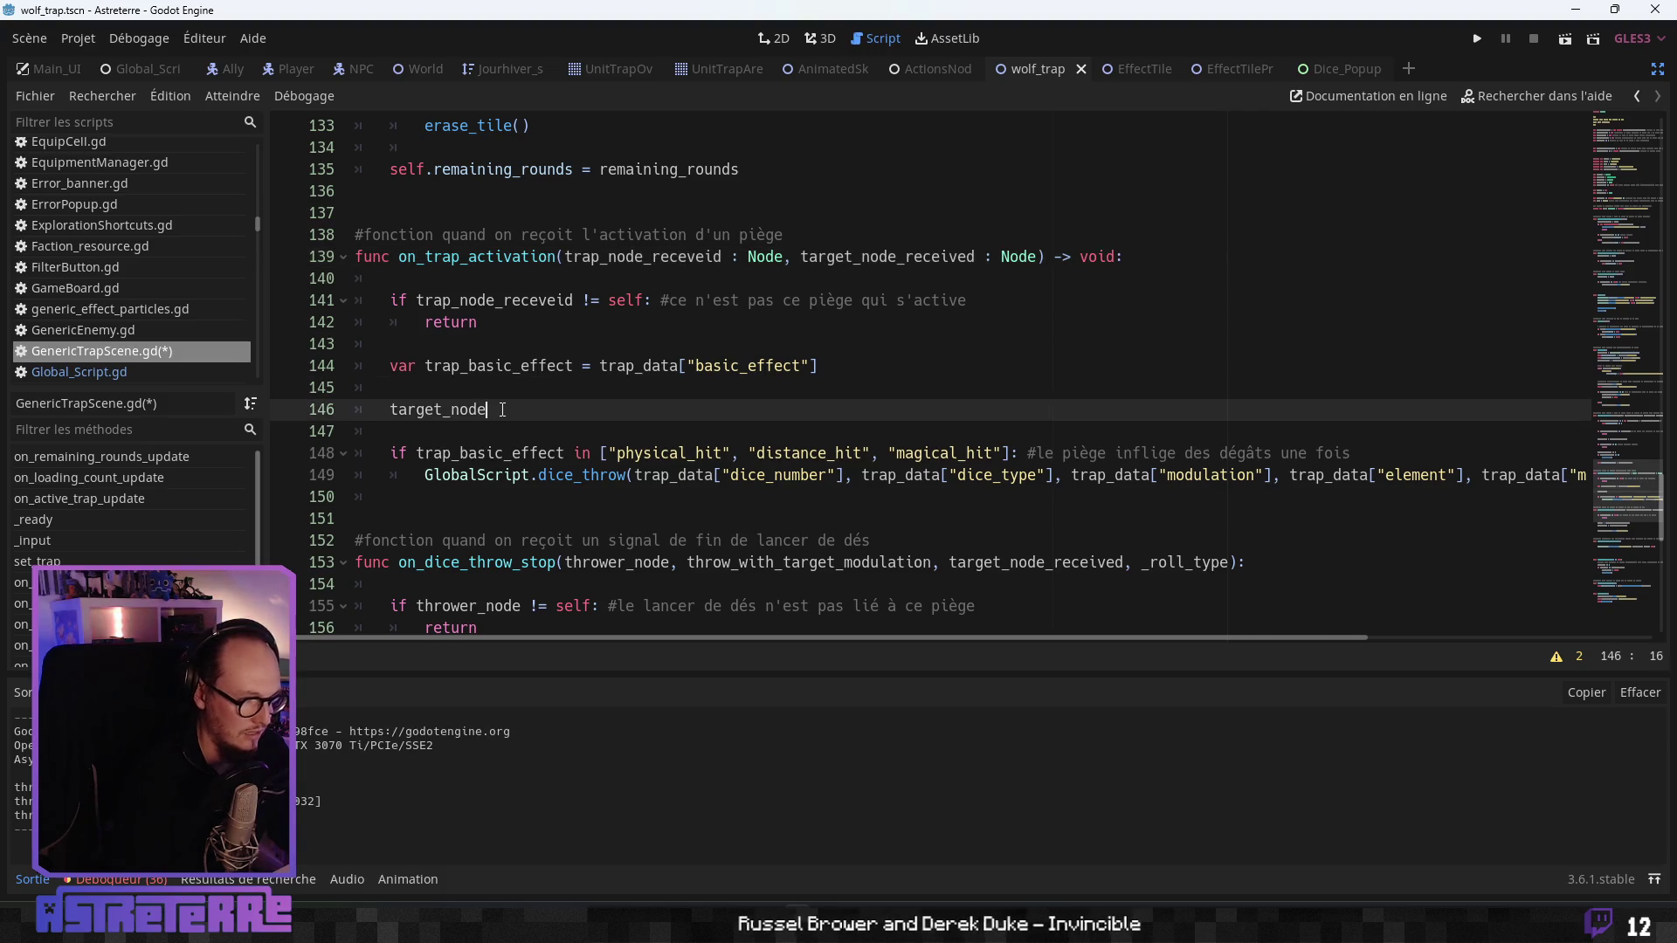
pyautogui.write(' = target_node_')
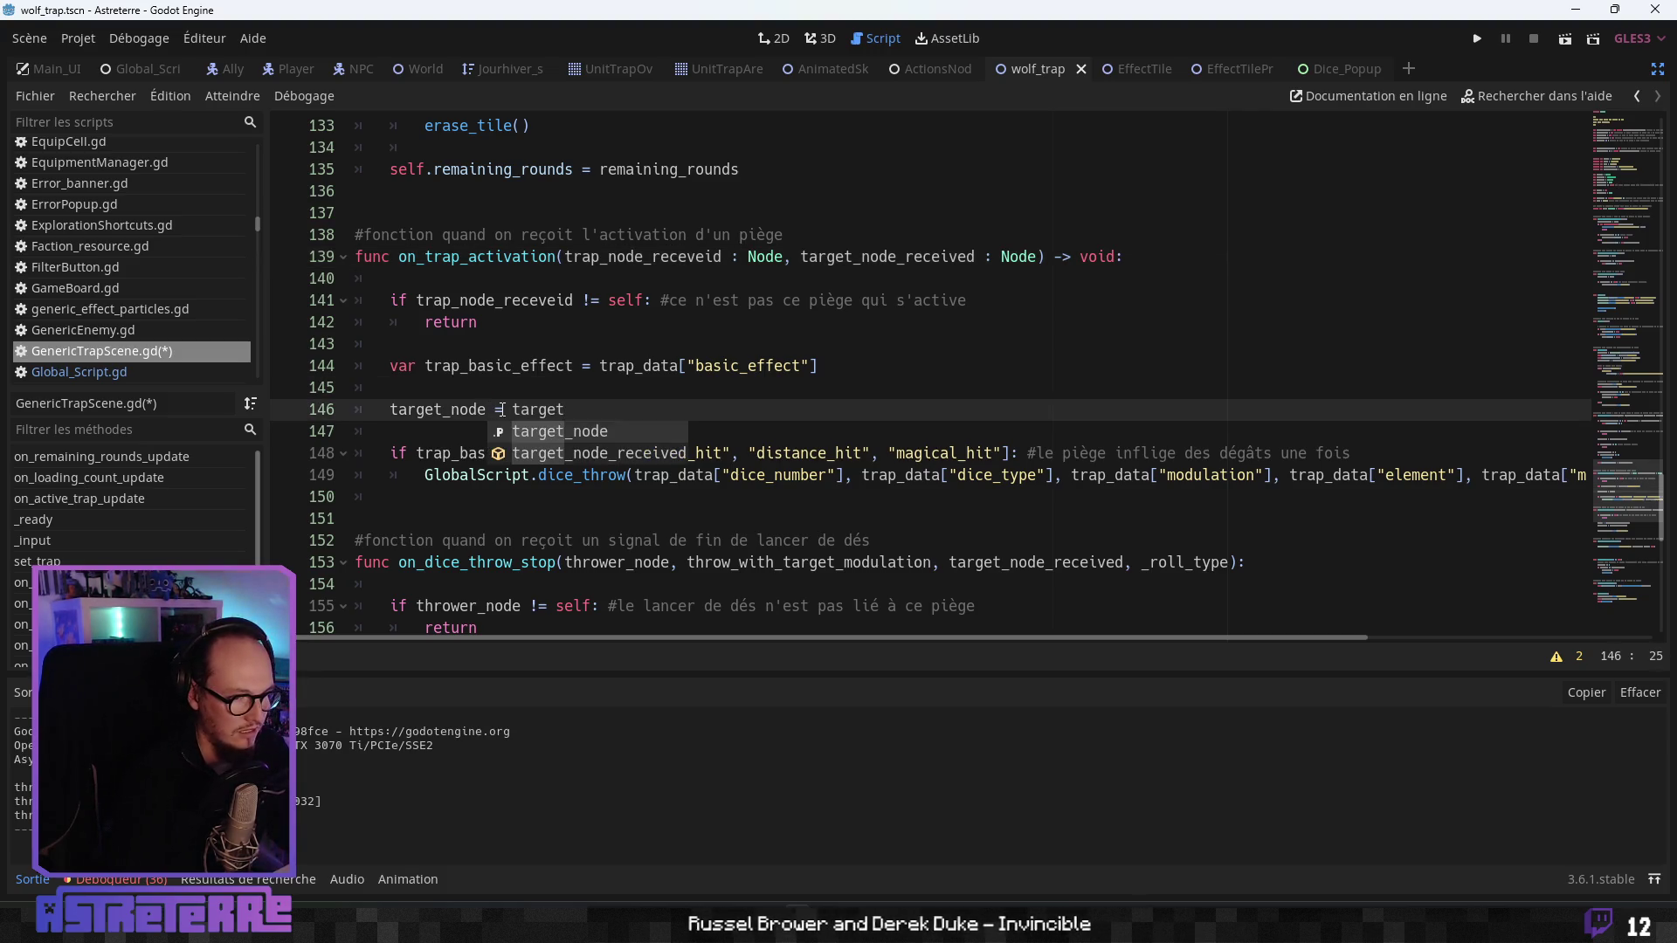
pyautogui.press('Return')
pyautogui.click(577, 360)
pyautogui.click(661, 409)
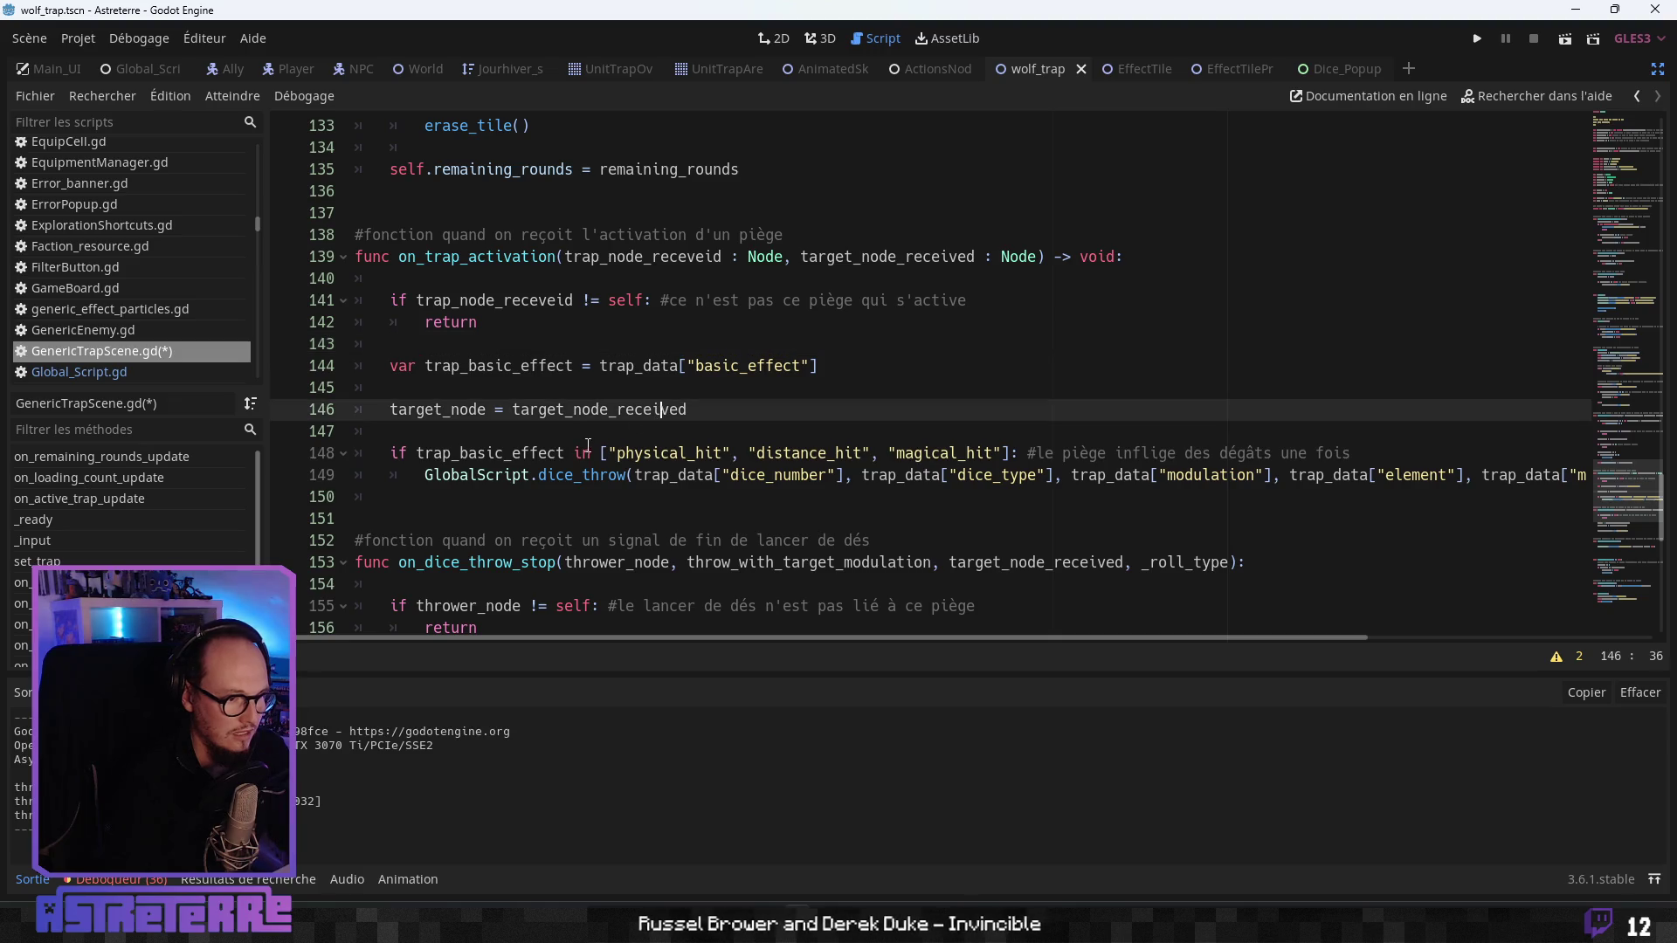
pyautogui.click(573, 440)
# - Rename on_dice_throw_stop's parameter to _target_node_received and delete its target_node assignment
pyautogui.scroll(-5, 568, 454)
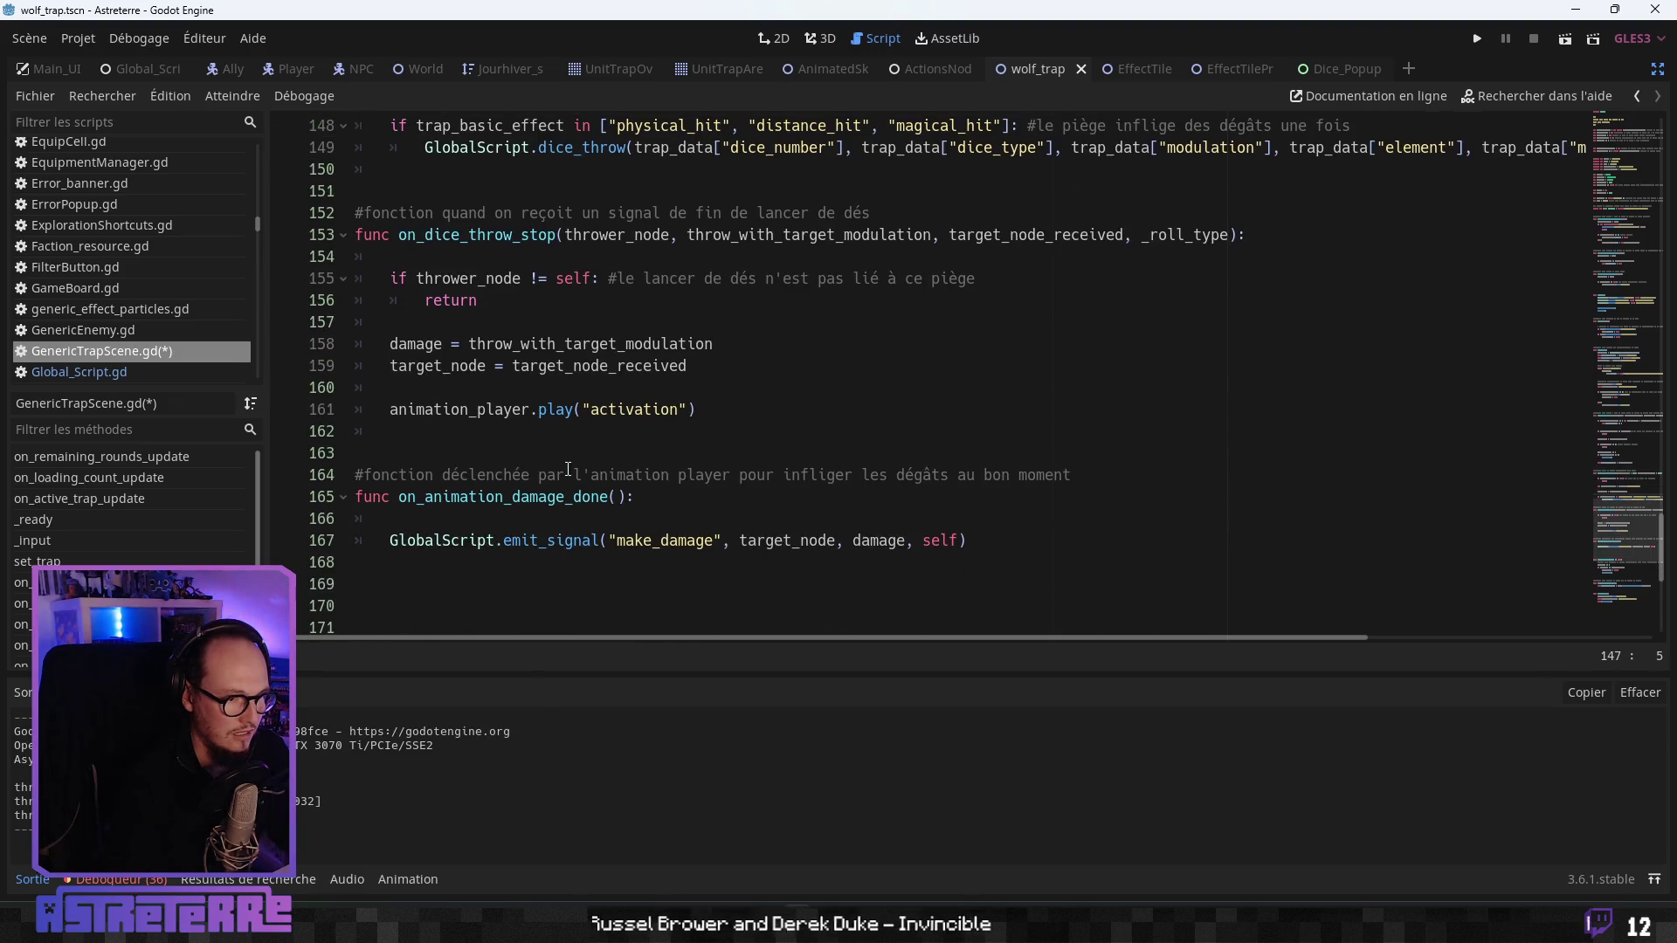
pyautogui.scroll(-3, 562, 486)
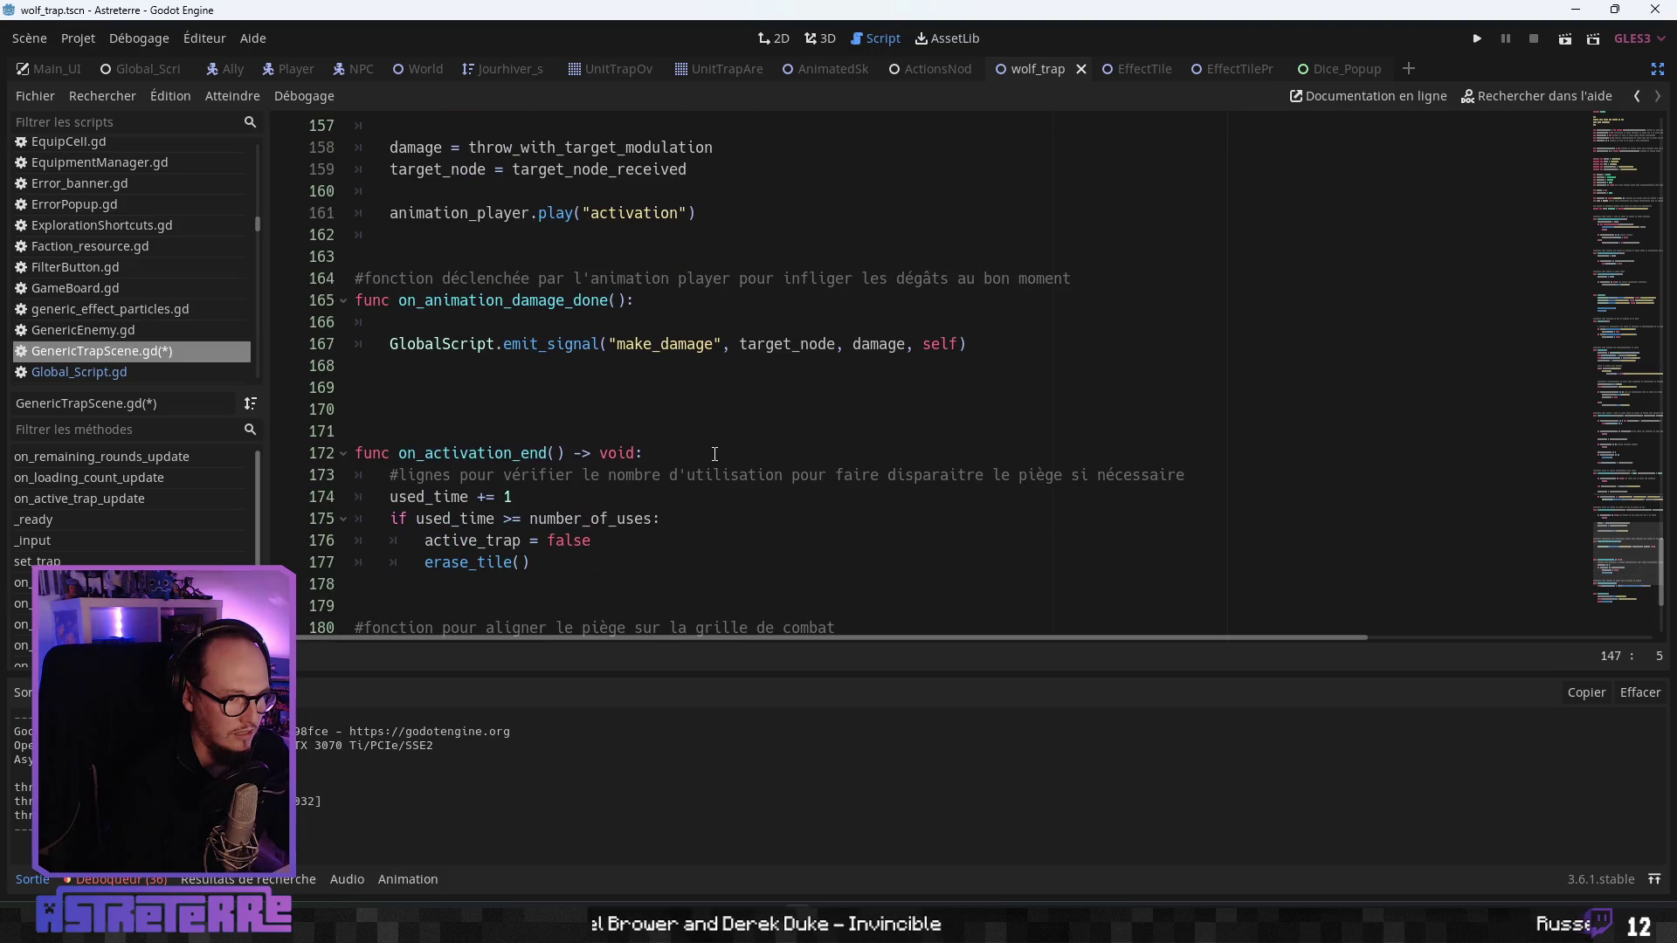
pyautogui.scroll(4, 674, 480)
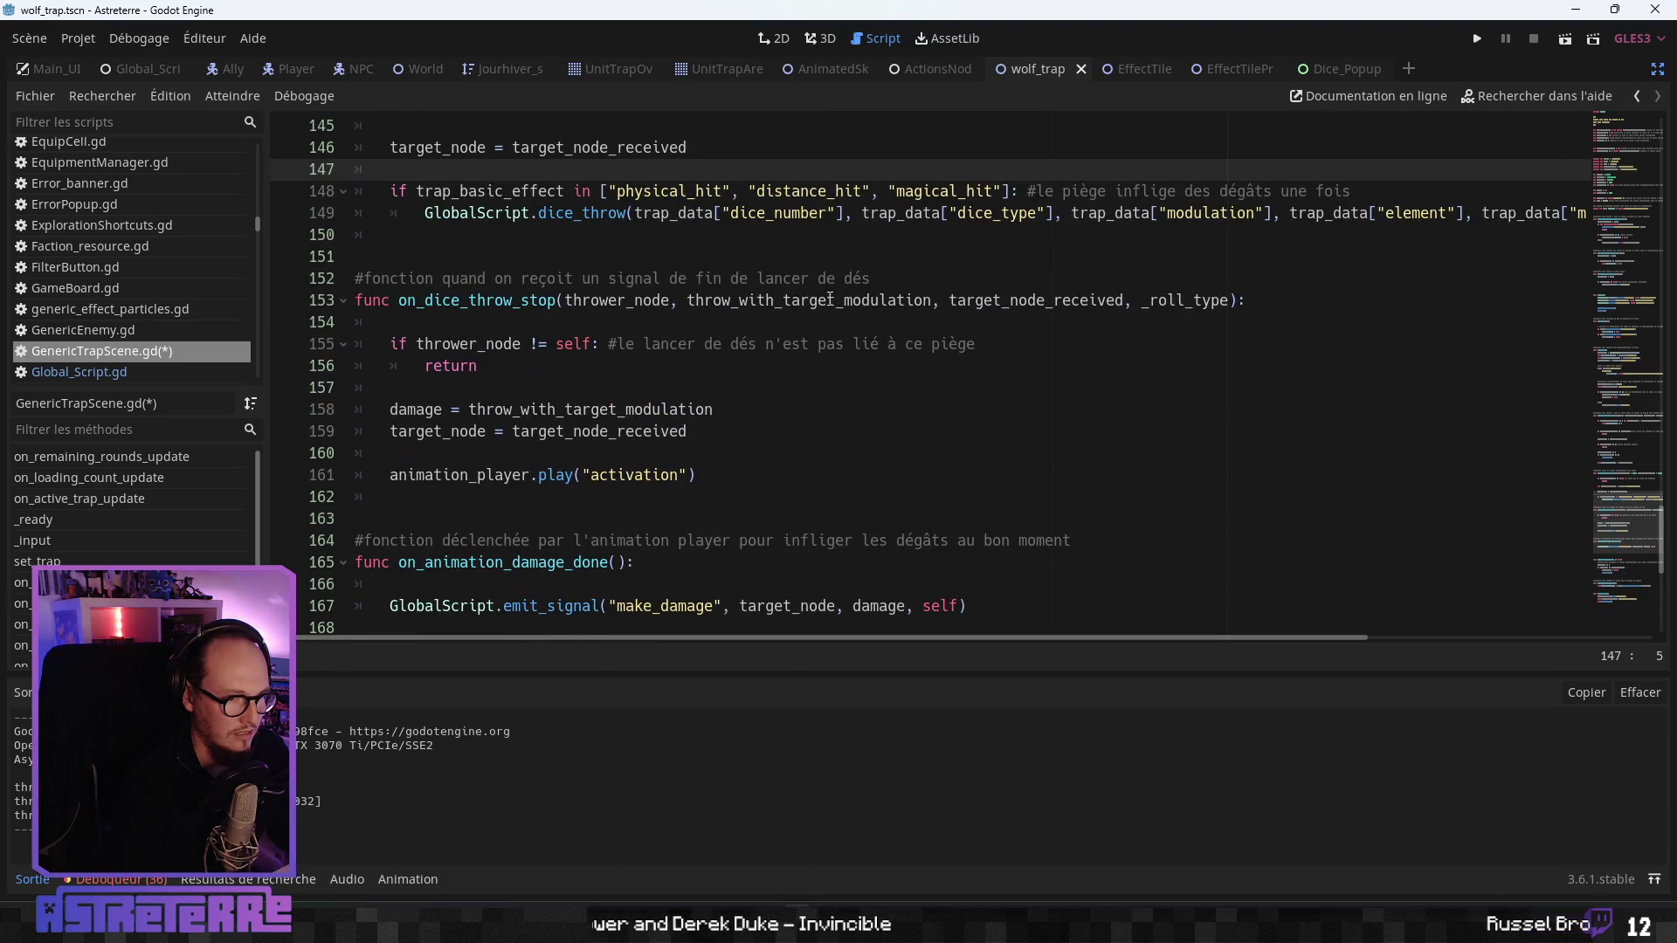
pyautogui.click(943, 301)
pyautogui.write('_')
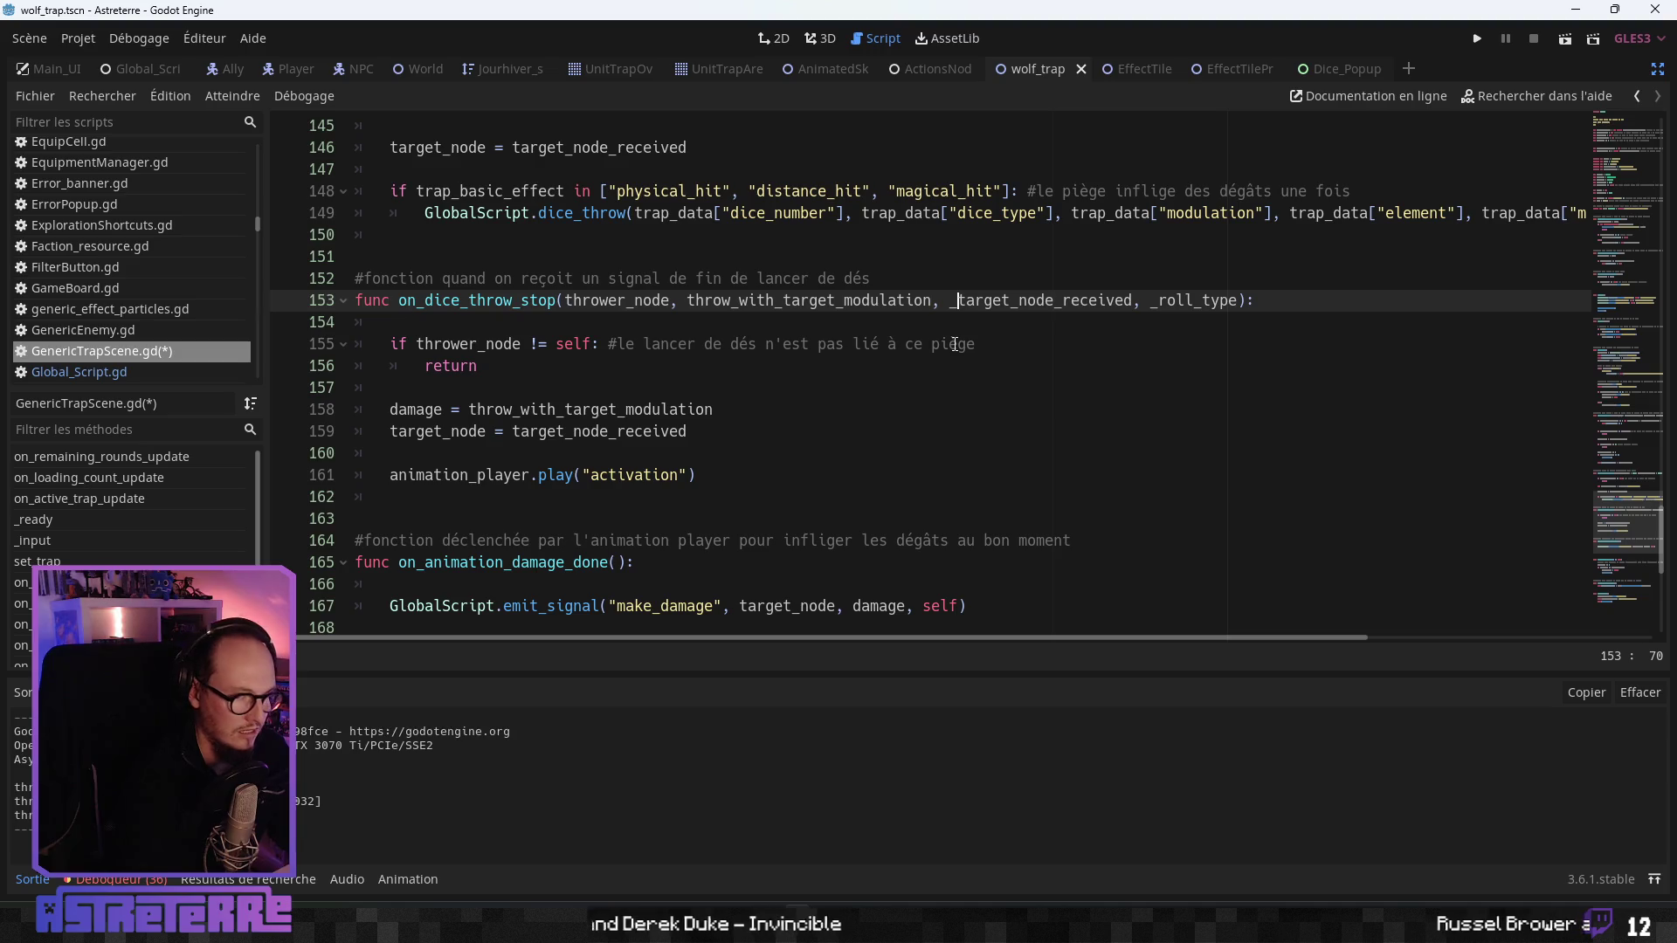
pyautogui.click(931, 385)
pyautogui.moveTo(689, 431); pyautogui.dragTo(297, 426)
pyautogui.press('BackSpace')
pyautogui.press('BackSpace')
pyautogui.click(621, 446)
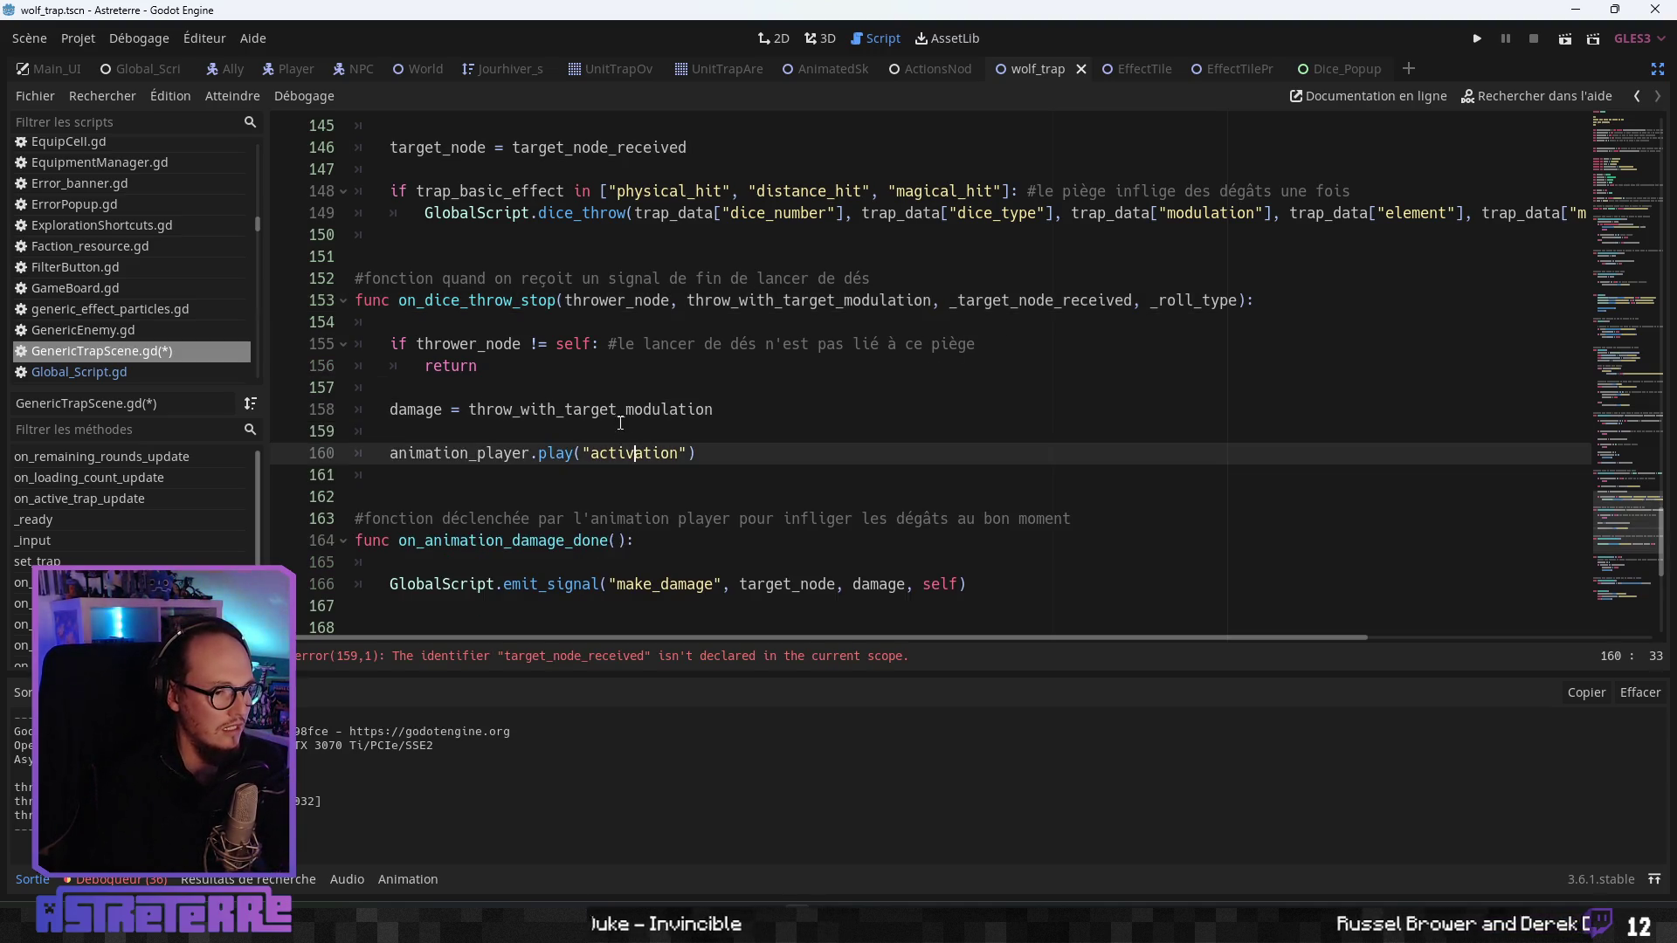
pyautogui.click(550, 367)
pyautogui.click(560, 300)
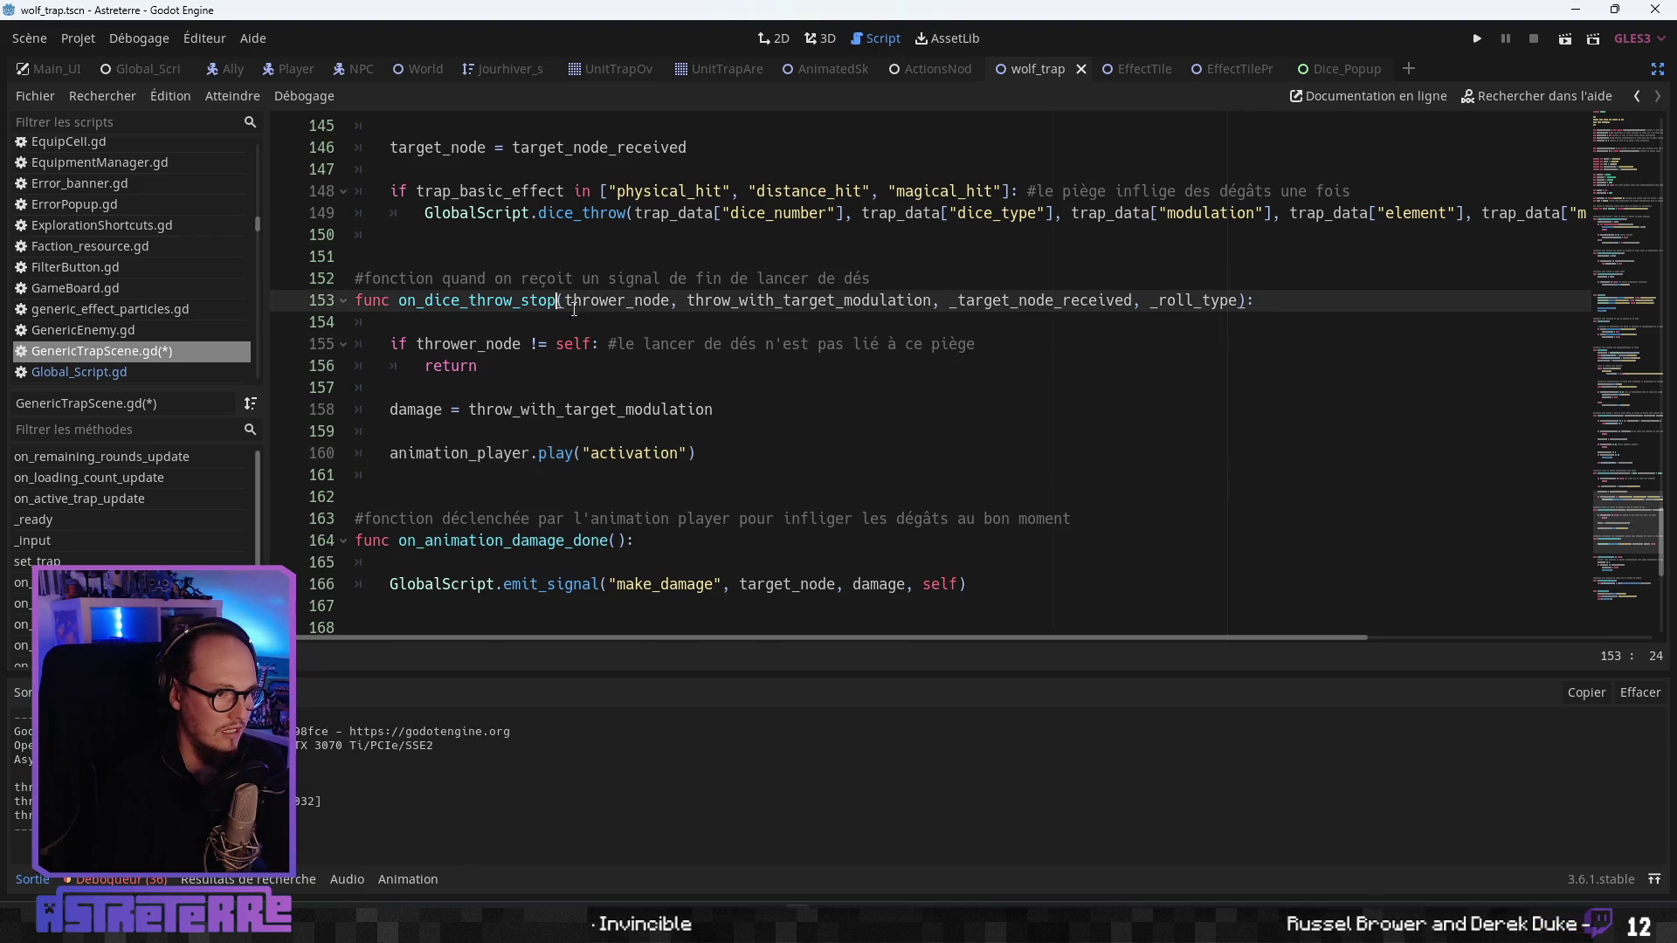
pyautogui.click(777, 433)
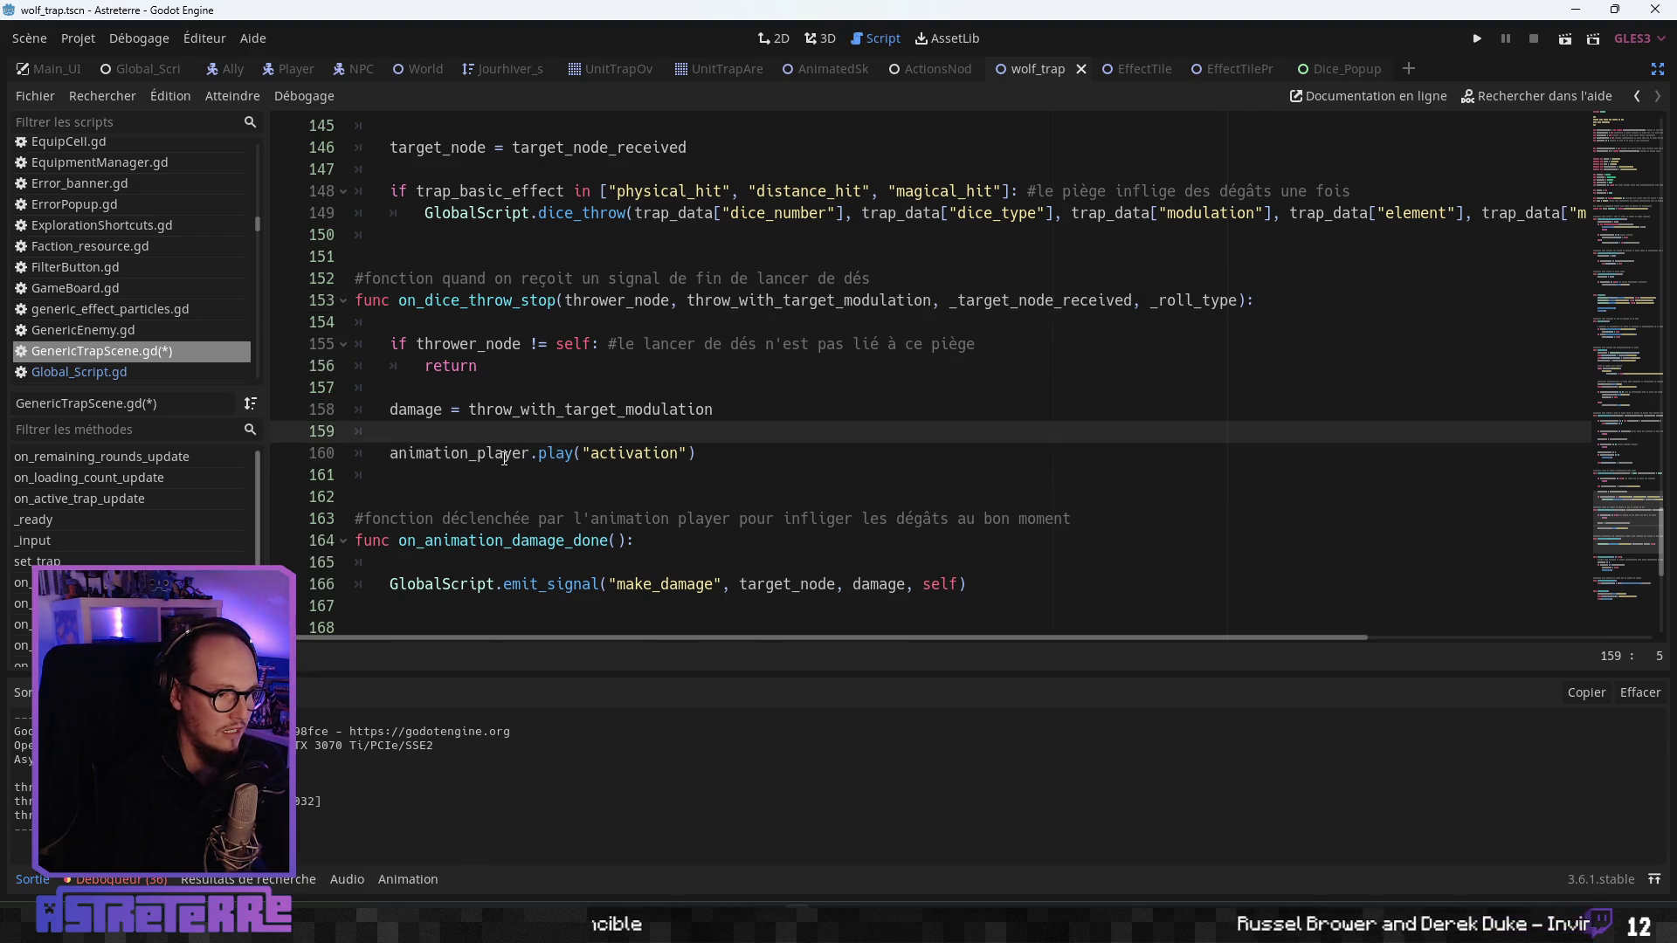
pyautogui.click(783, 414)
# - Finish the line 158 comment: damage is stored for the right moment of the trap animation ('animation du piège')
pyautogui.write('mé')
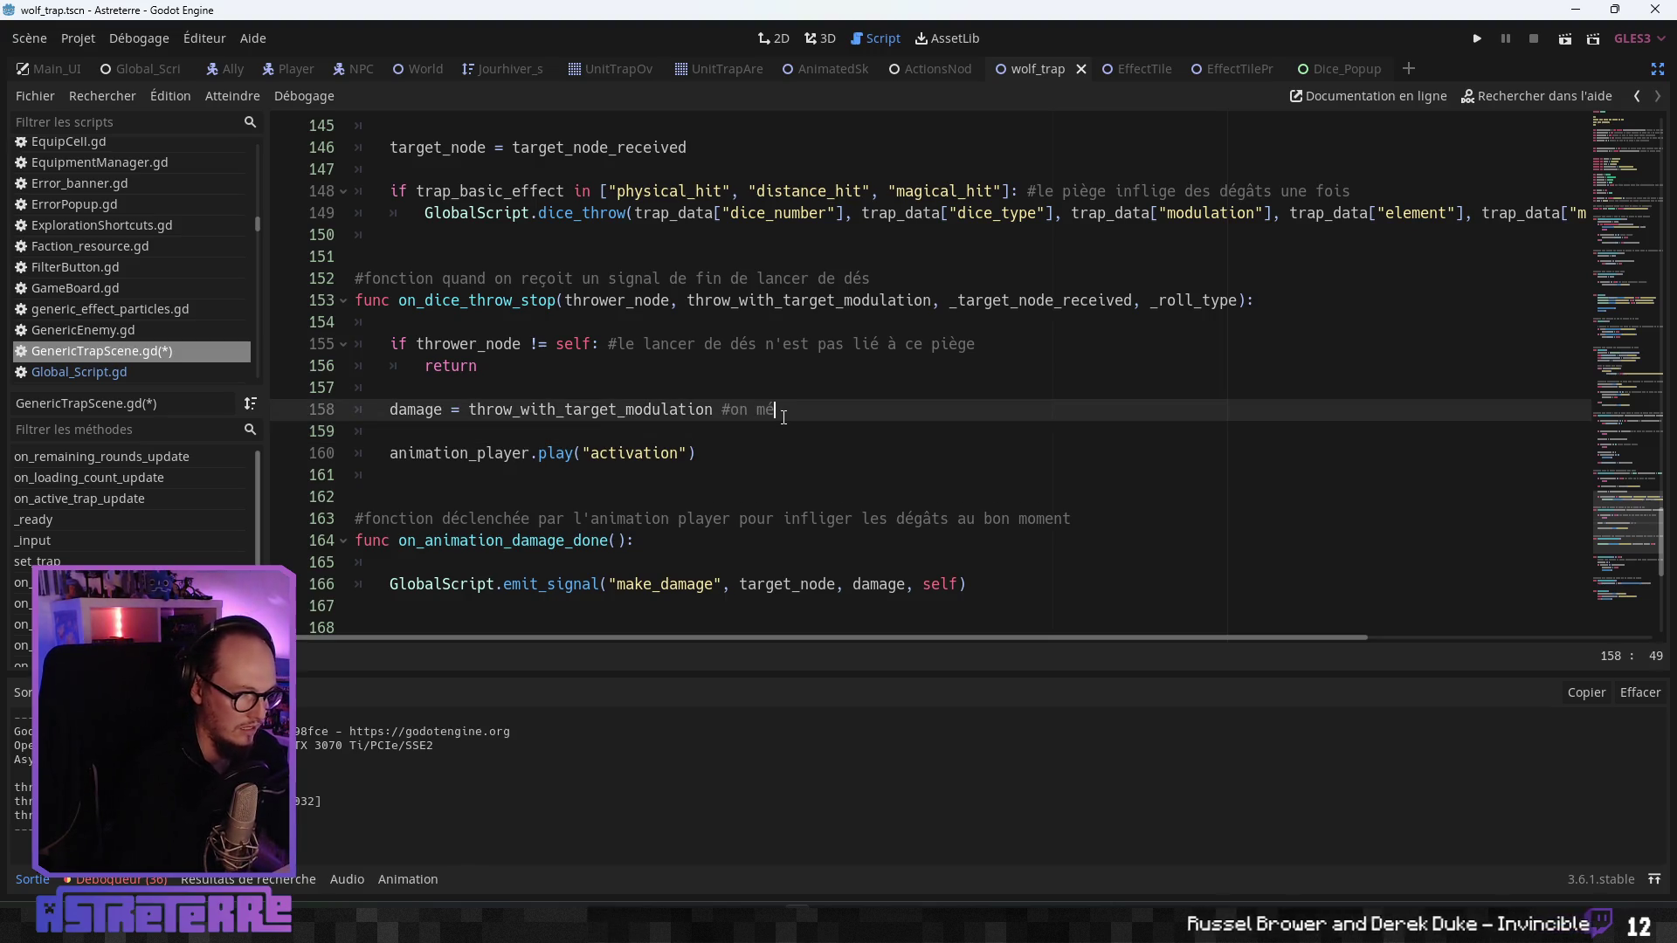
pyautogui.write('morise ')
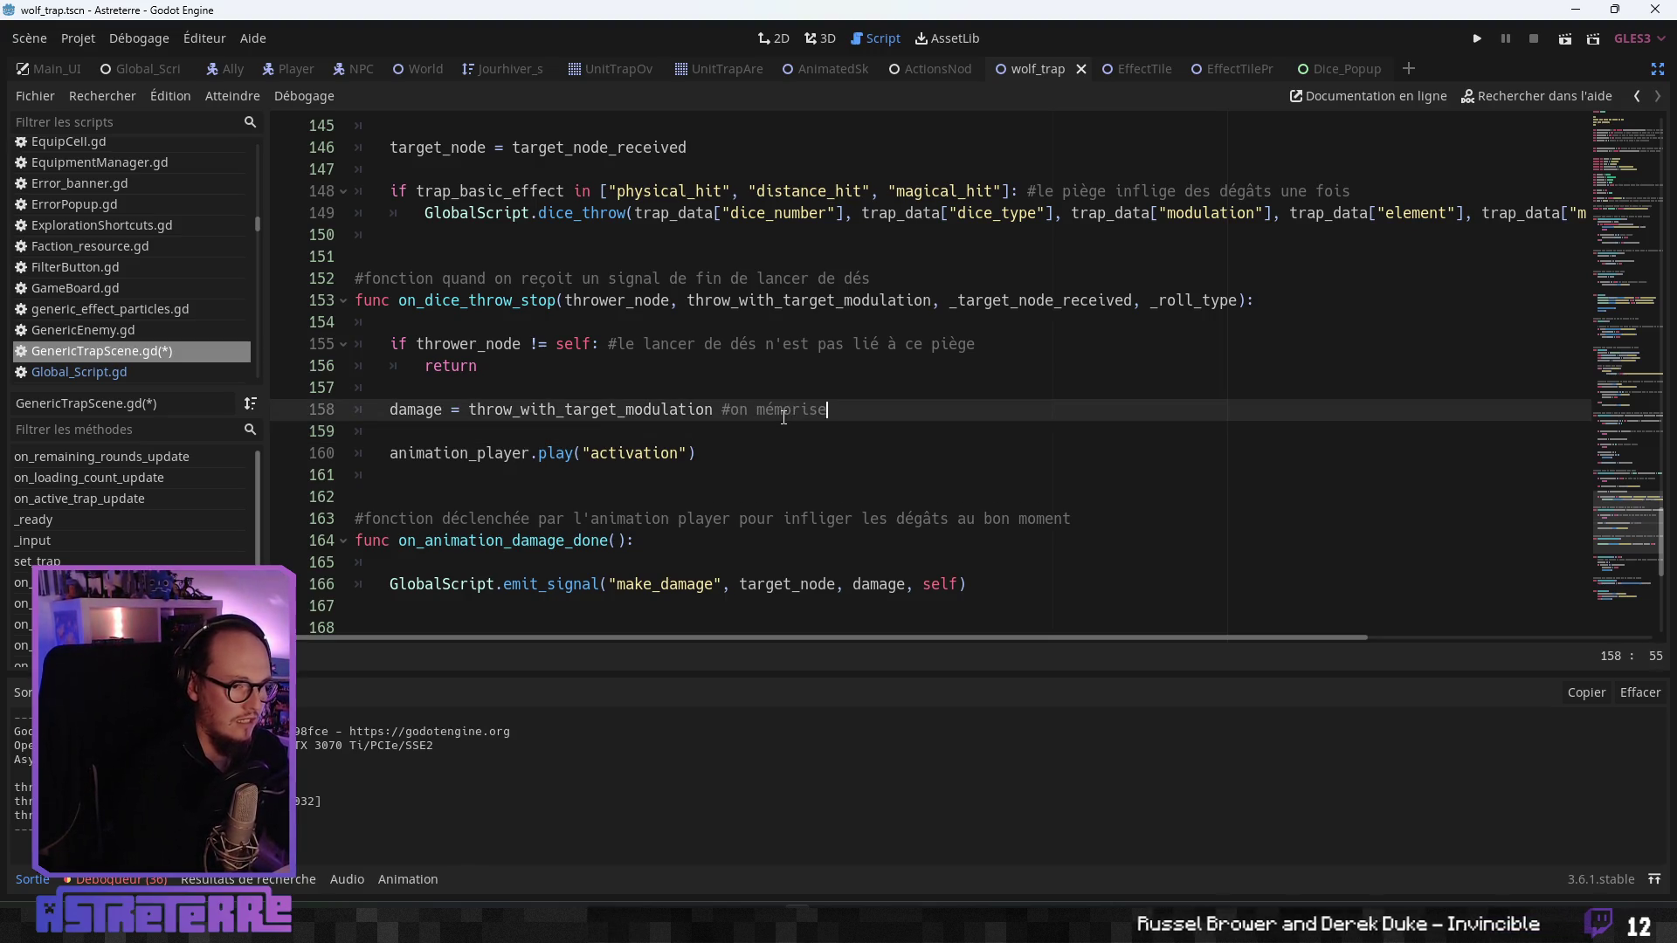
pyautogui.write('les dégâts po')
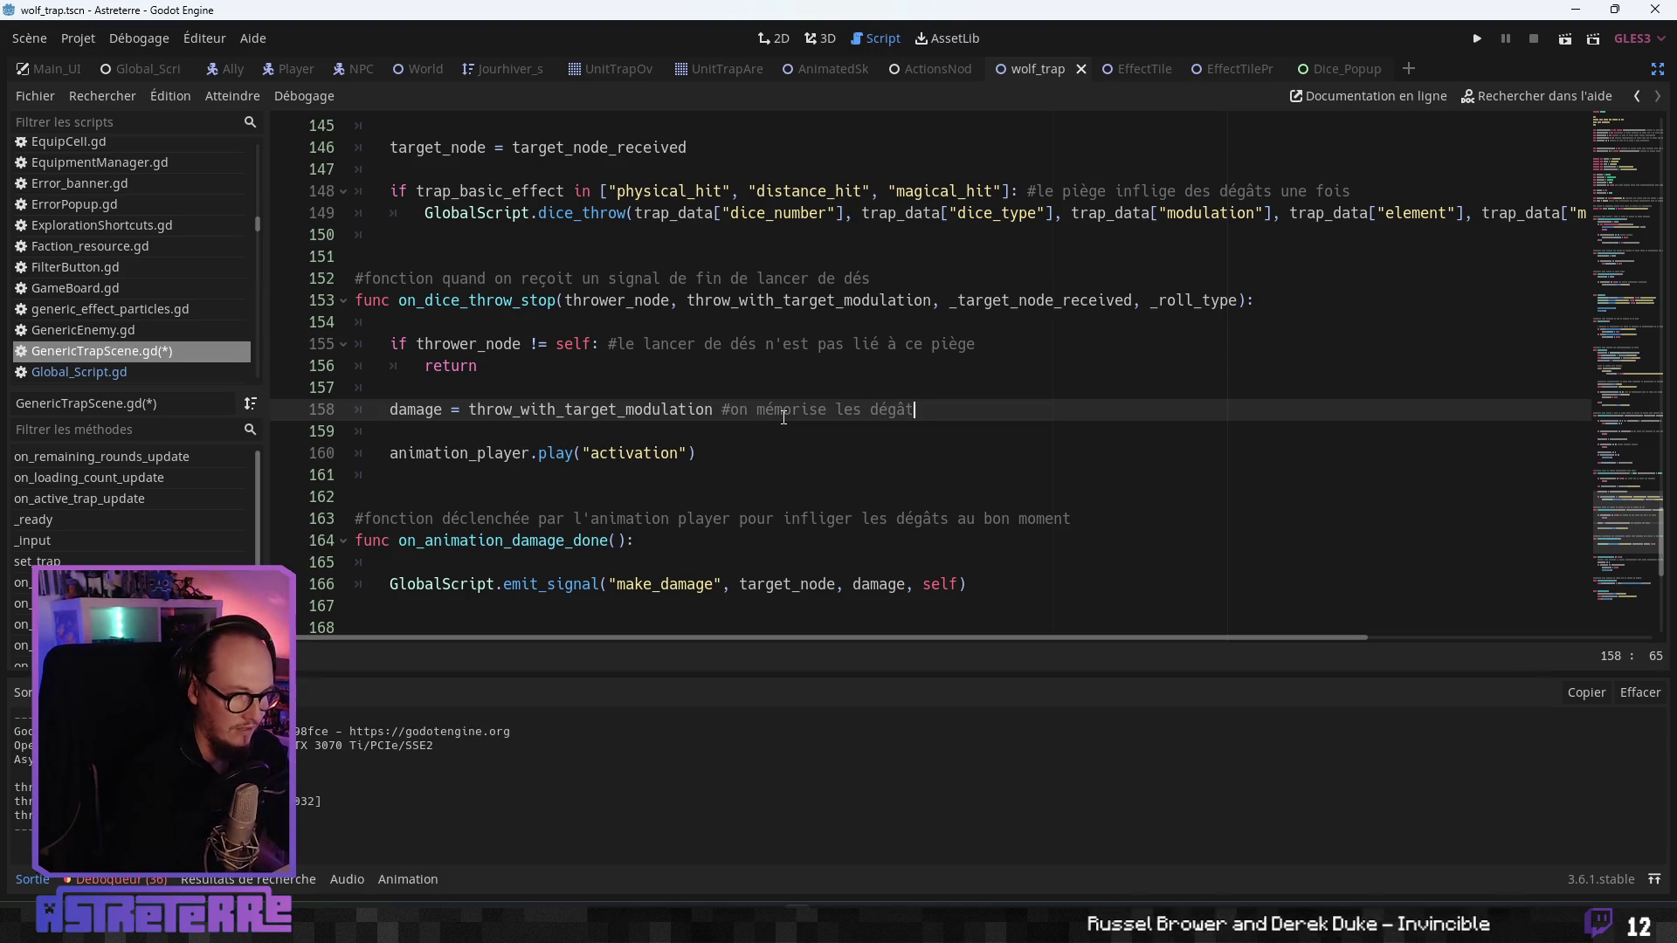
pyautogui.write('ur les infloig')
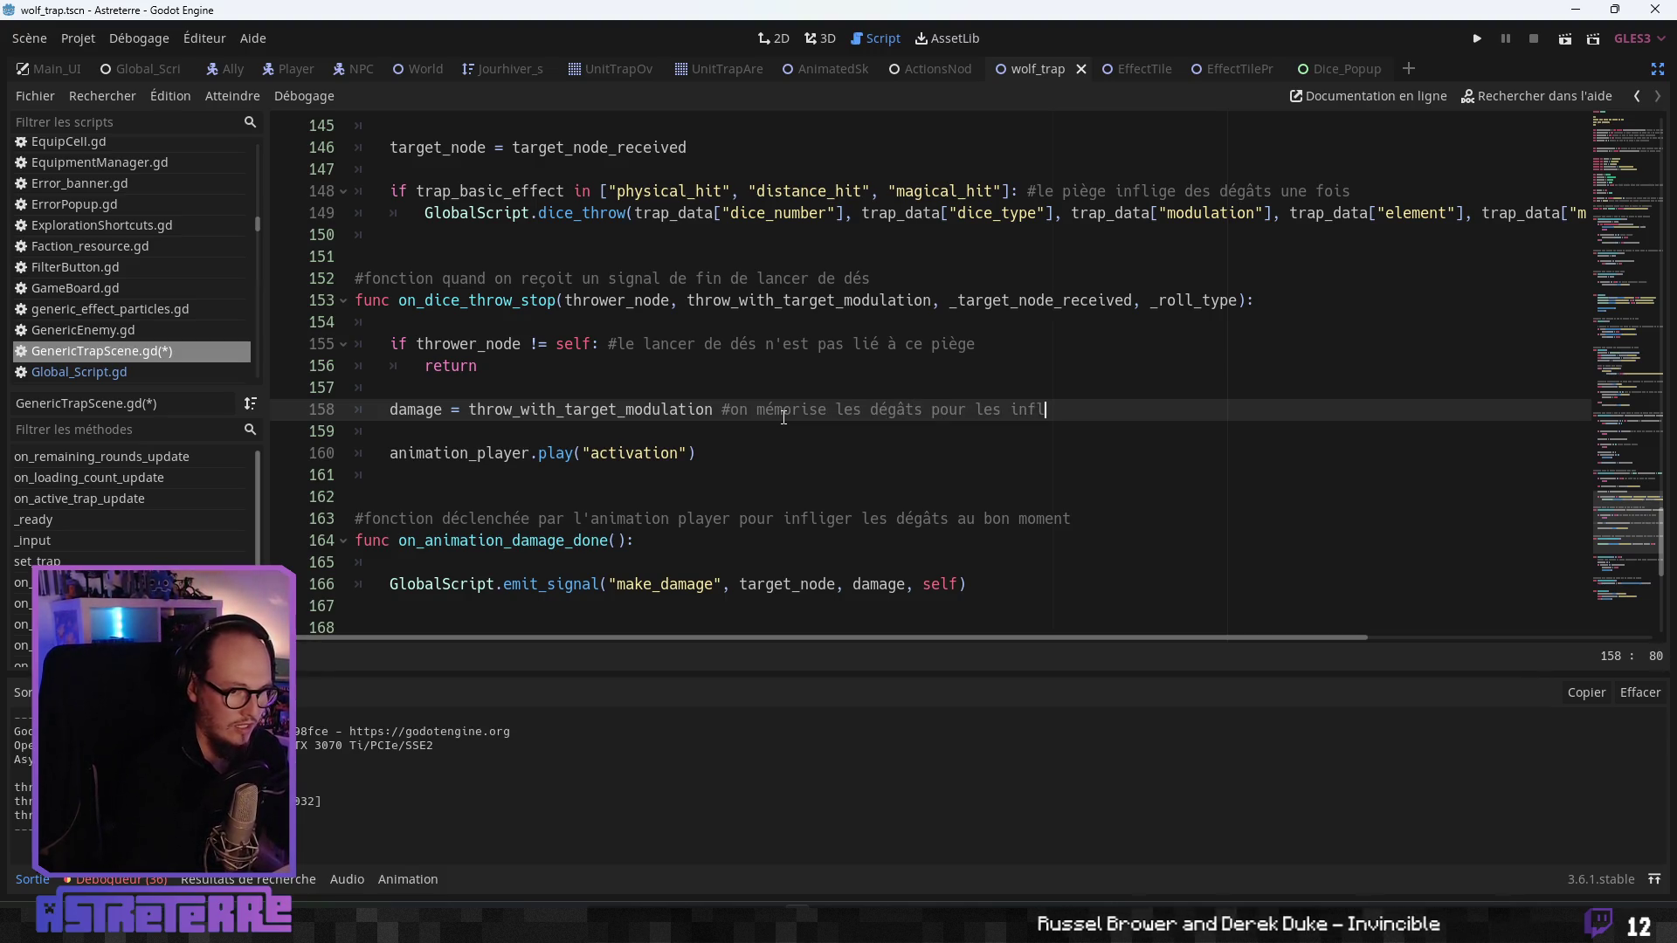
pyautogui.press('BackSpace')
pyautogui.press('BackSpace')
pyautogui.press('BackSpace')
pyautogui.write('iger a')
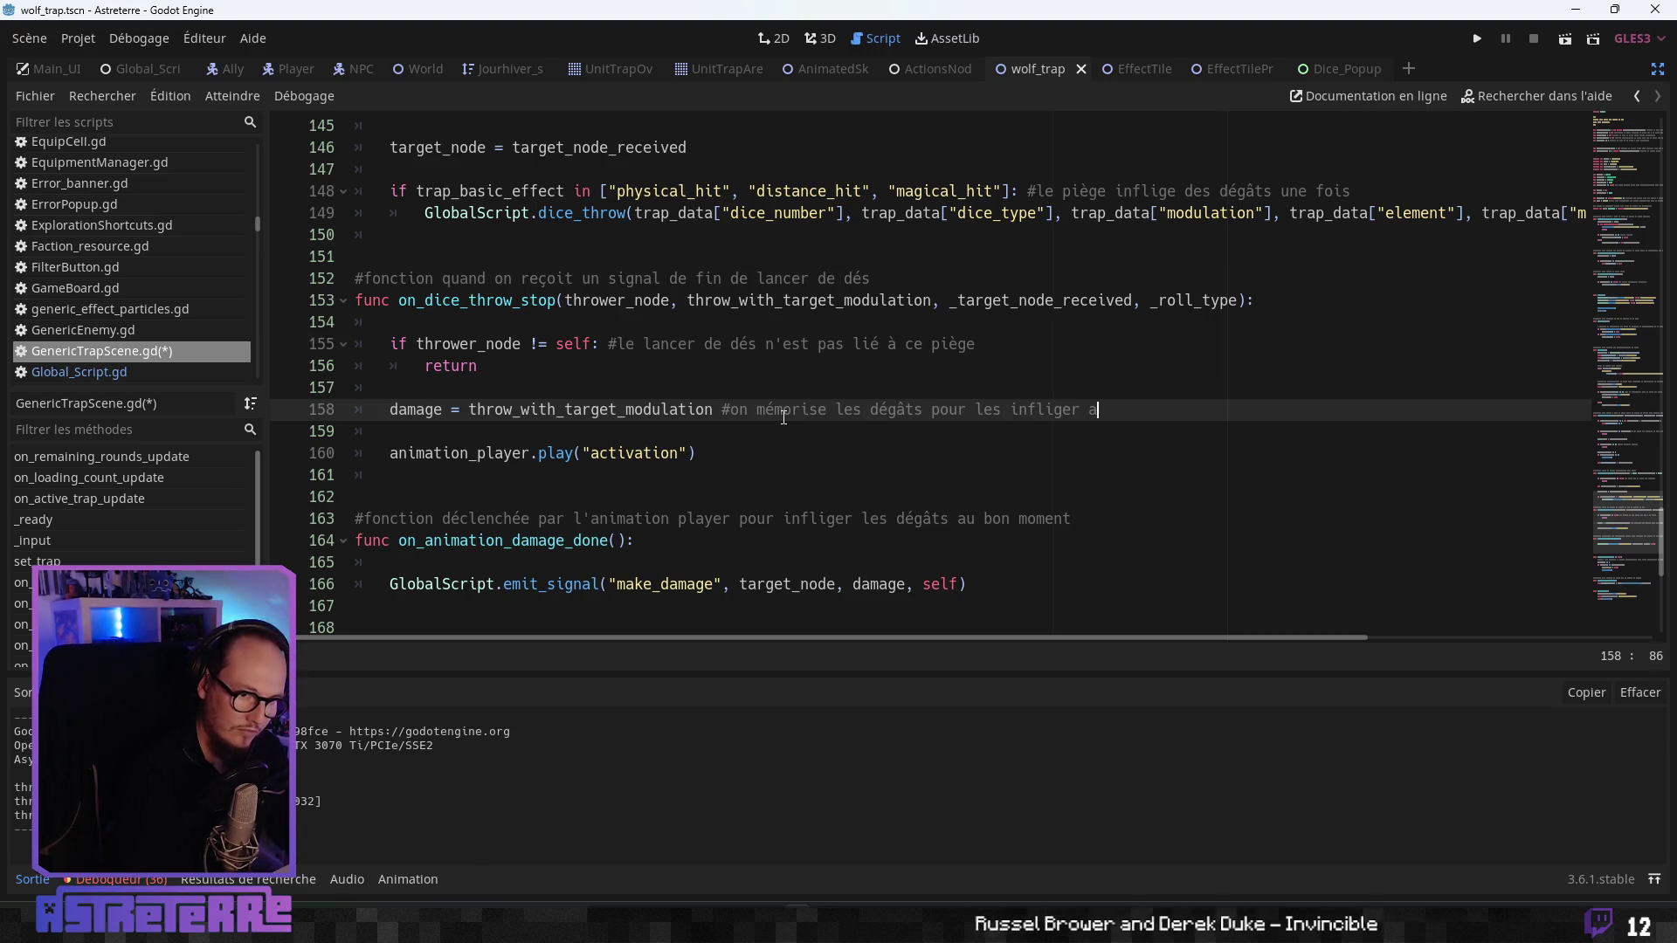
pyautogui.write('u bon moment ')
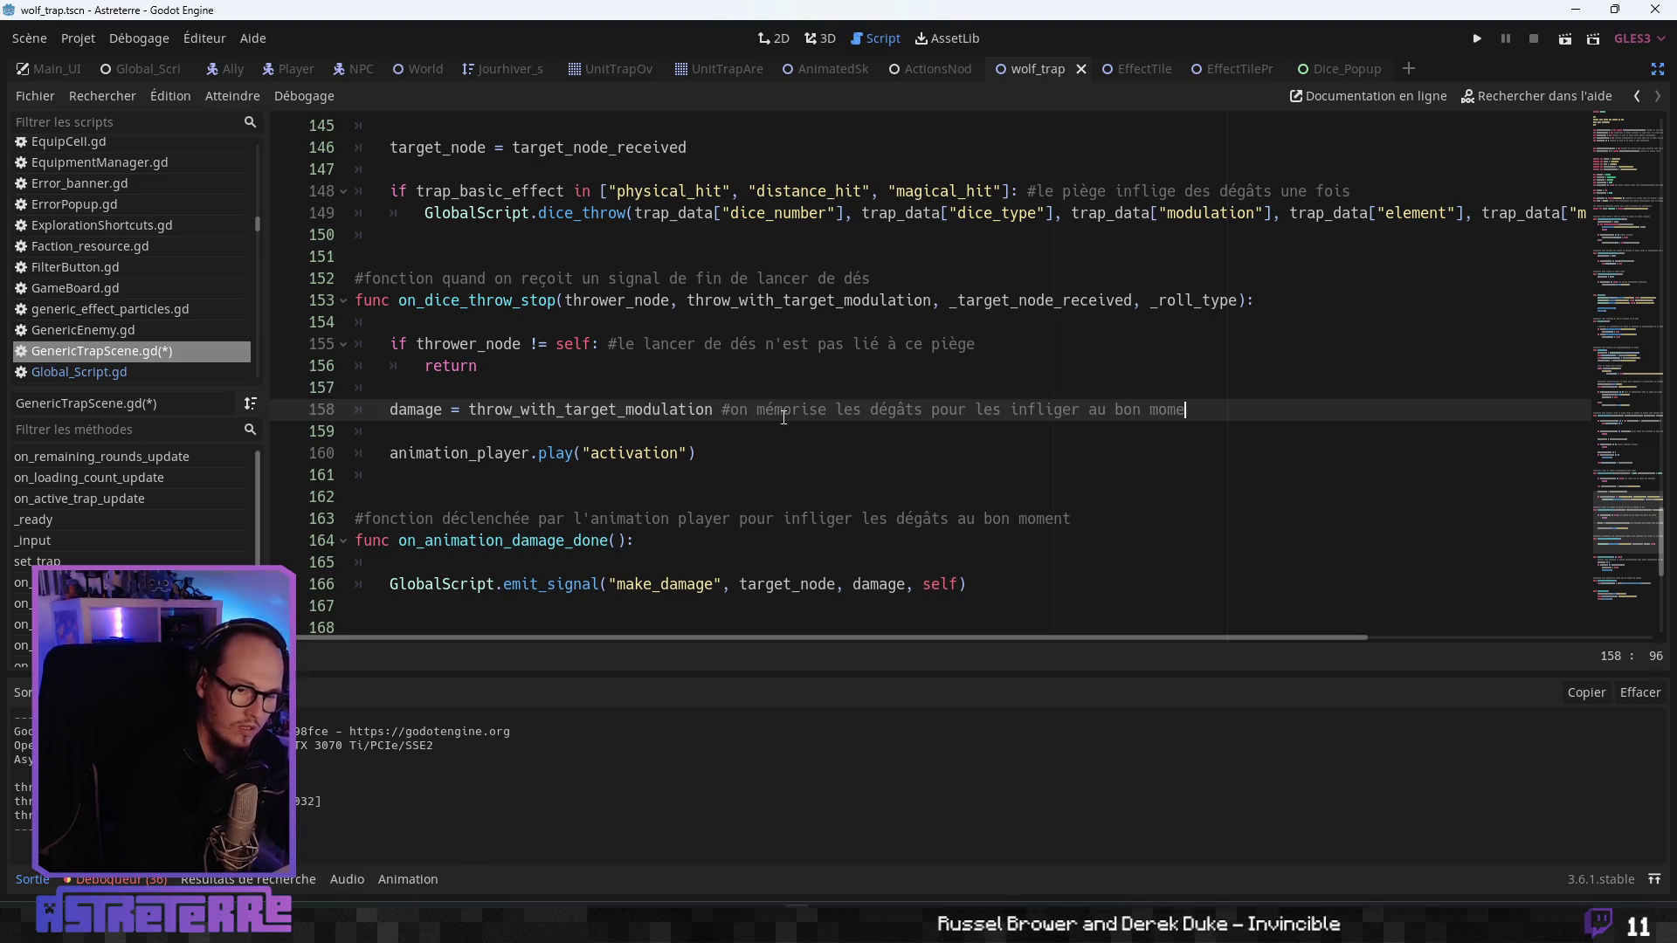
pyautogui.write("('")
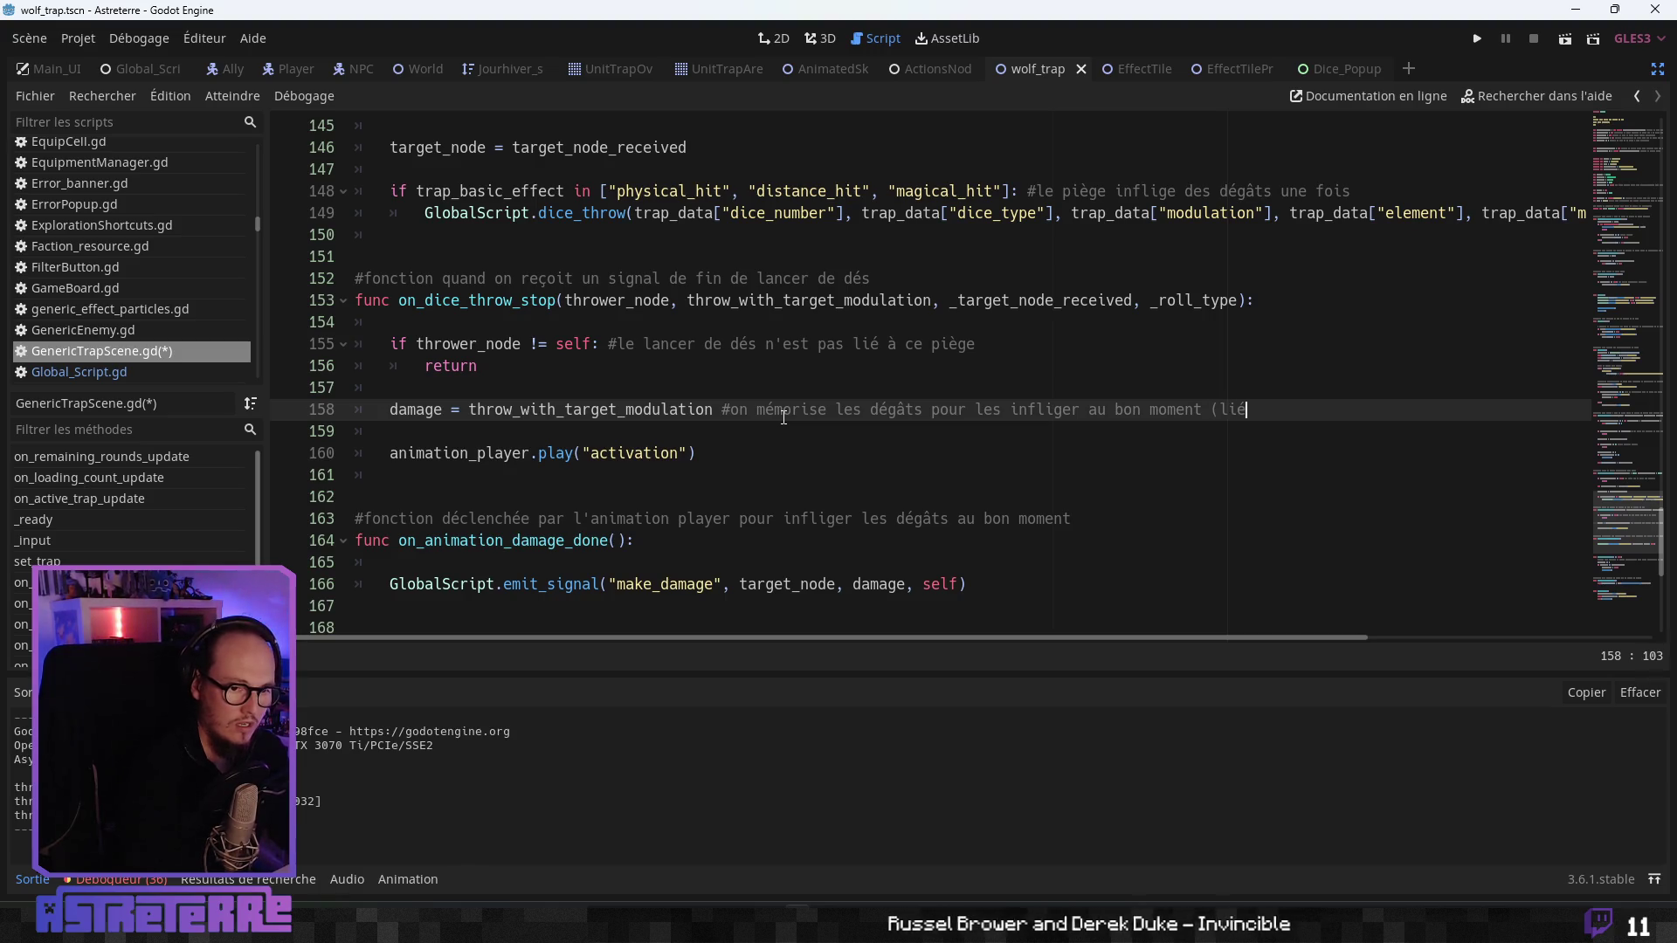
pyautogui.press('BackSpace')
pyautogui.press('BackSpace')
pyautogui.write("de l'anoim")
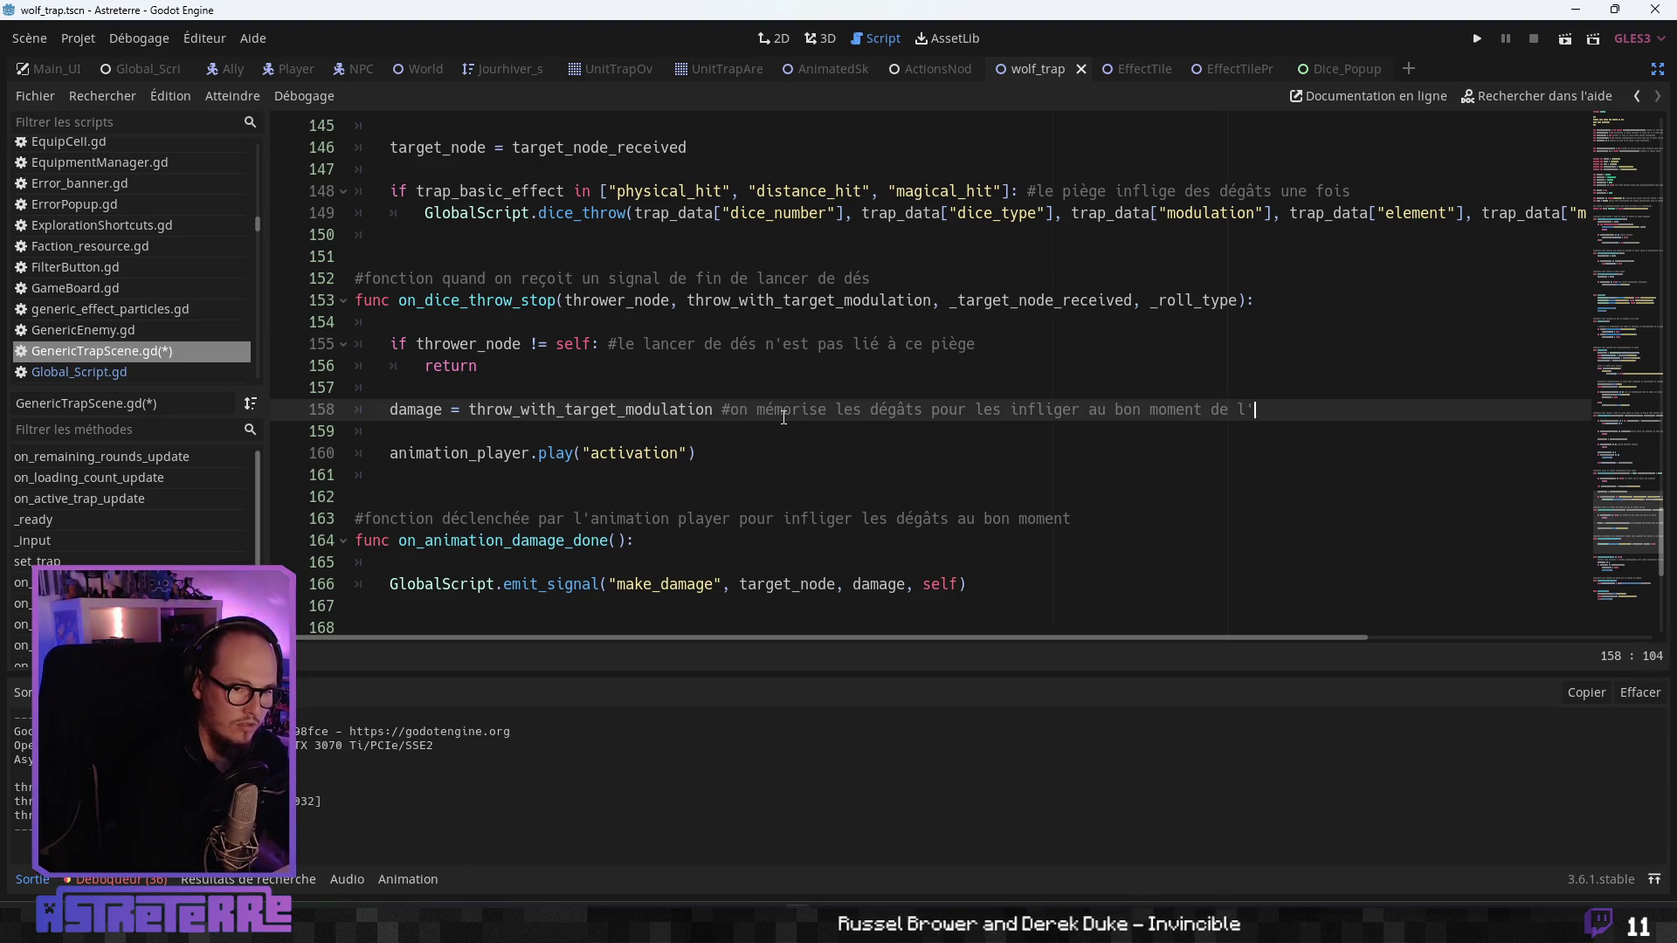
pyautogui.press('BackSpace')
pyautogui.press('BackSpace')
pyautogui.press('BackSpace')
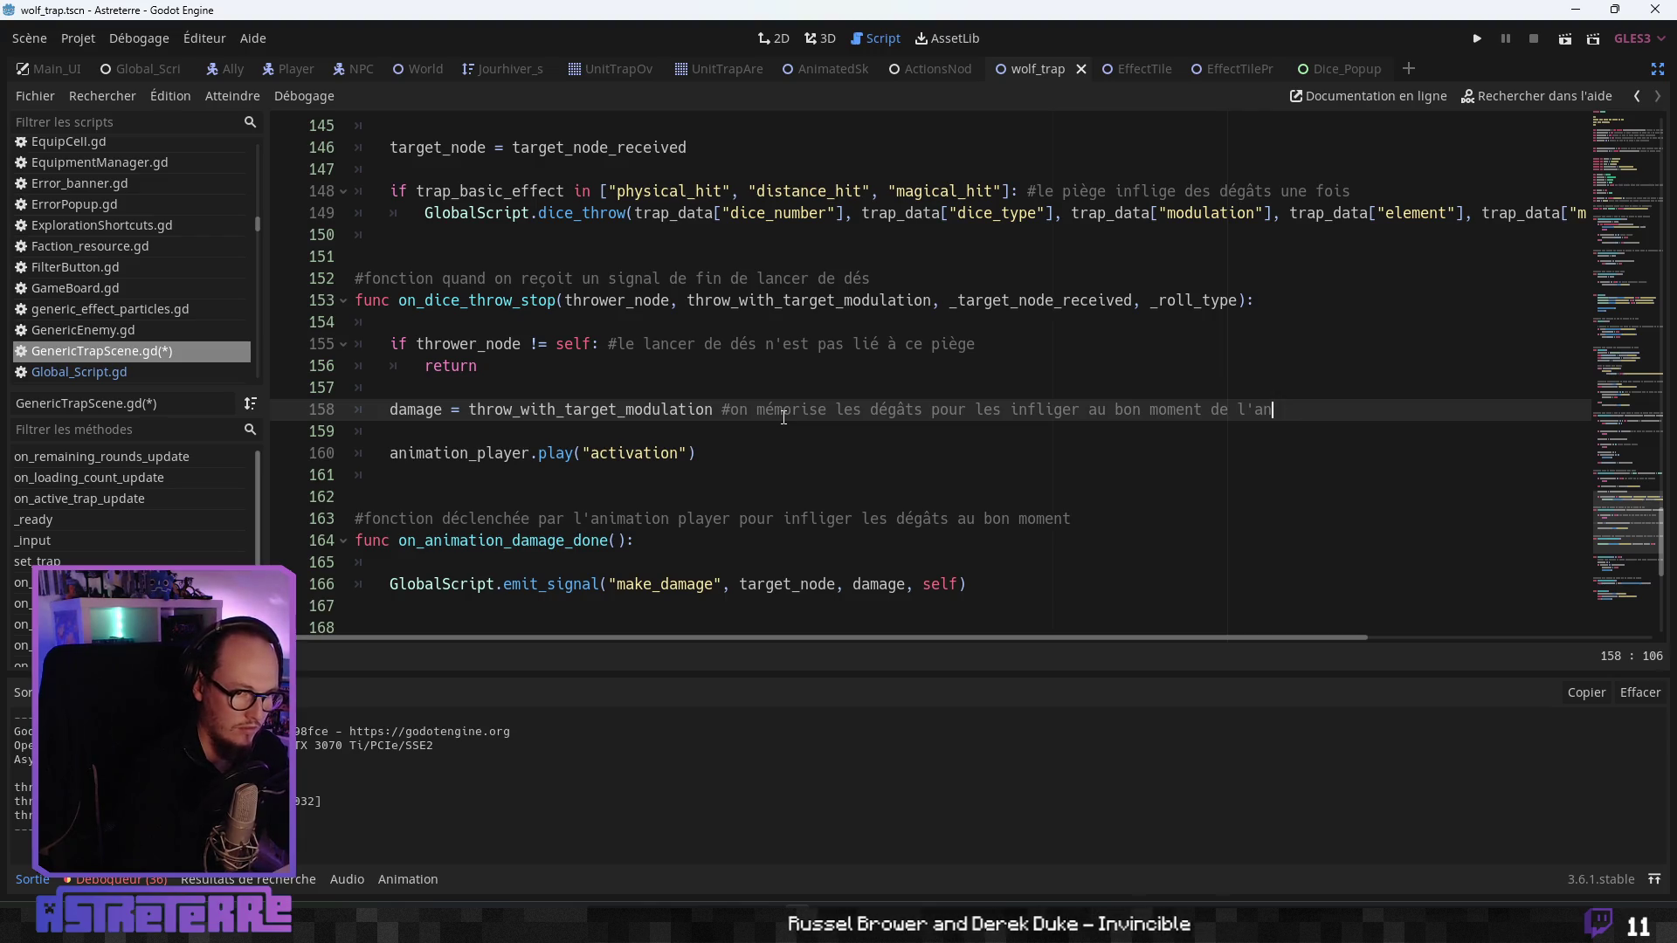
pyautogui.write('imation du ')
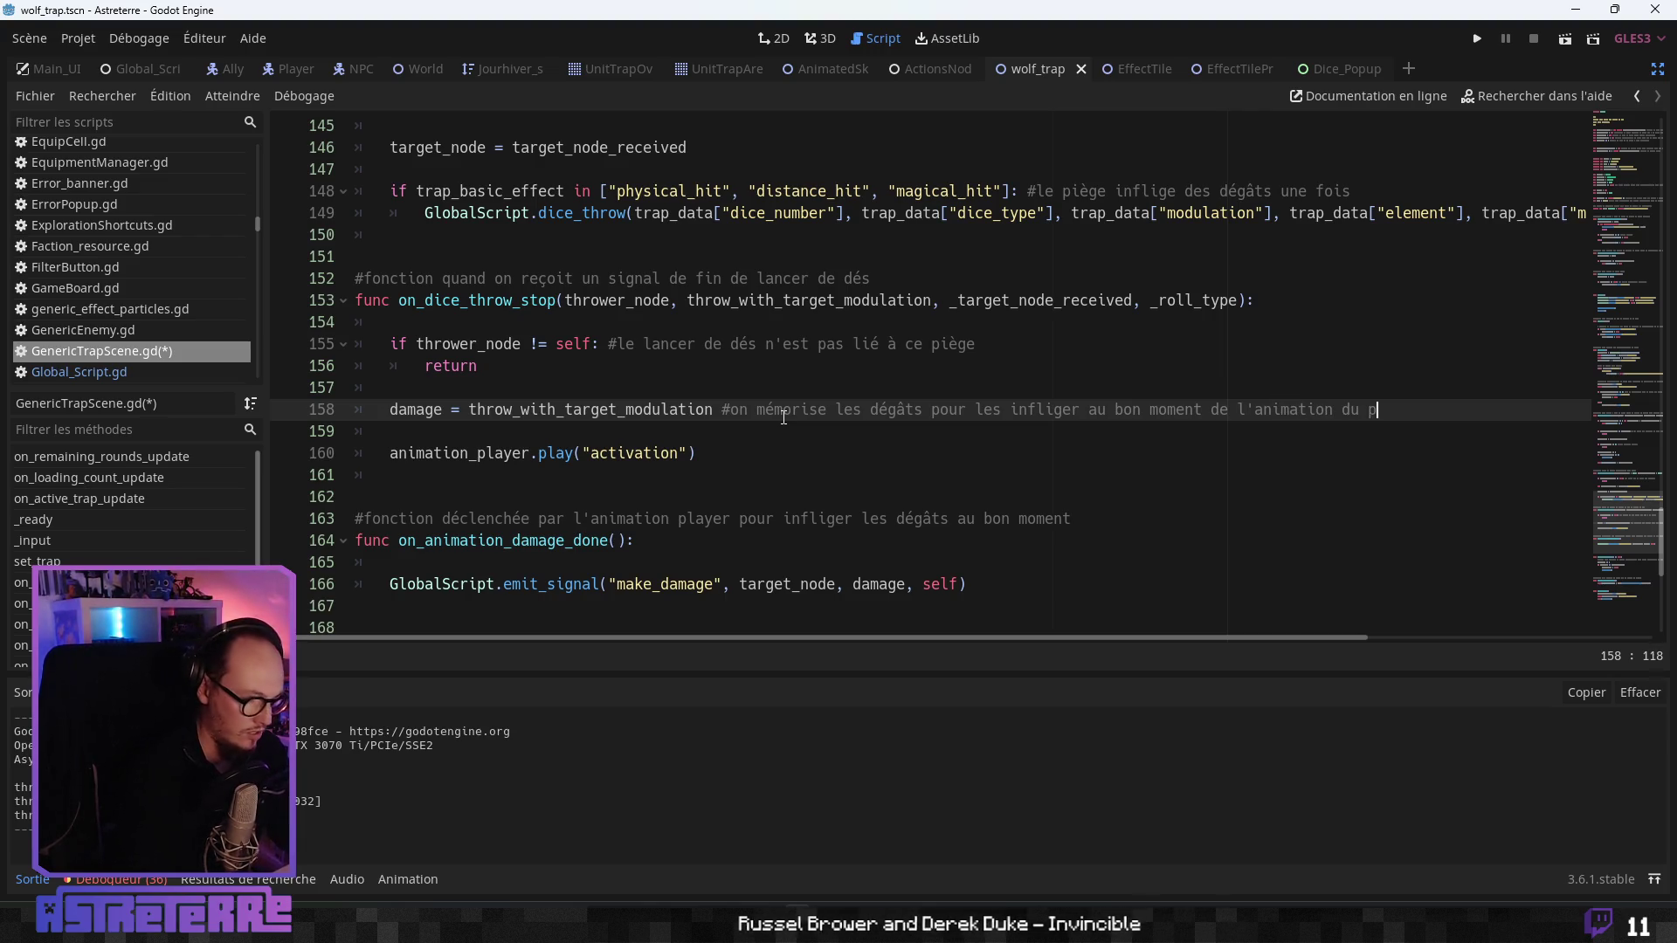
pyautogui.write('piège')
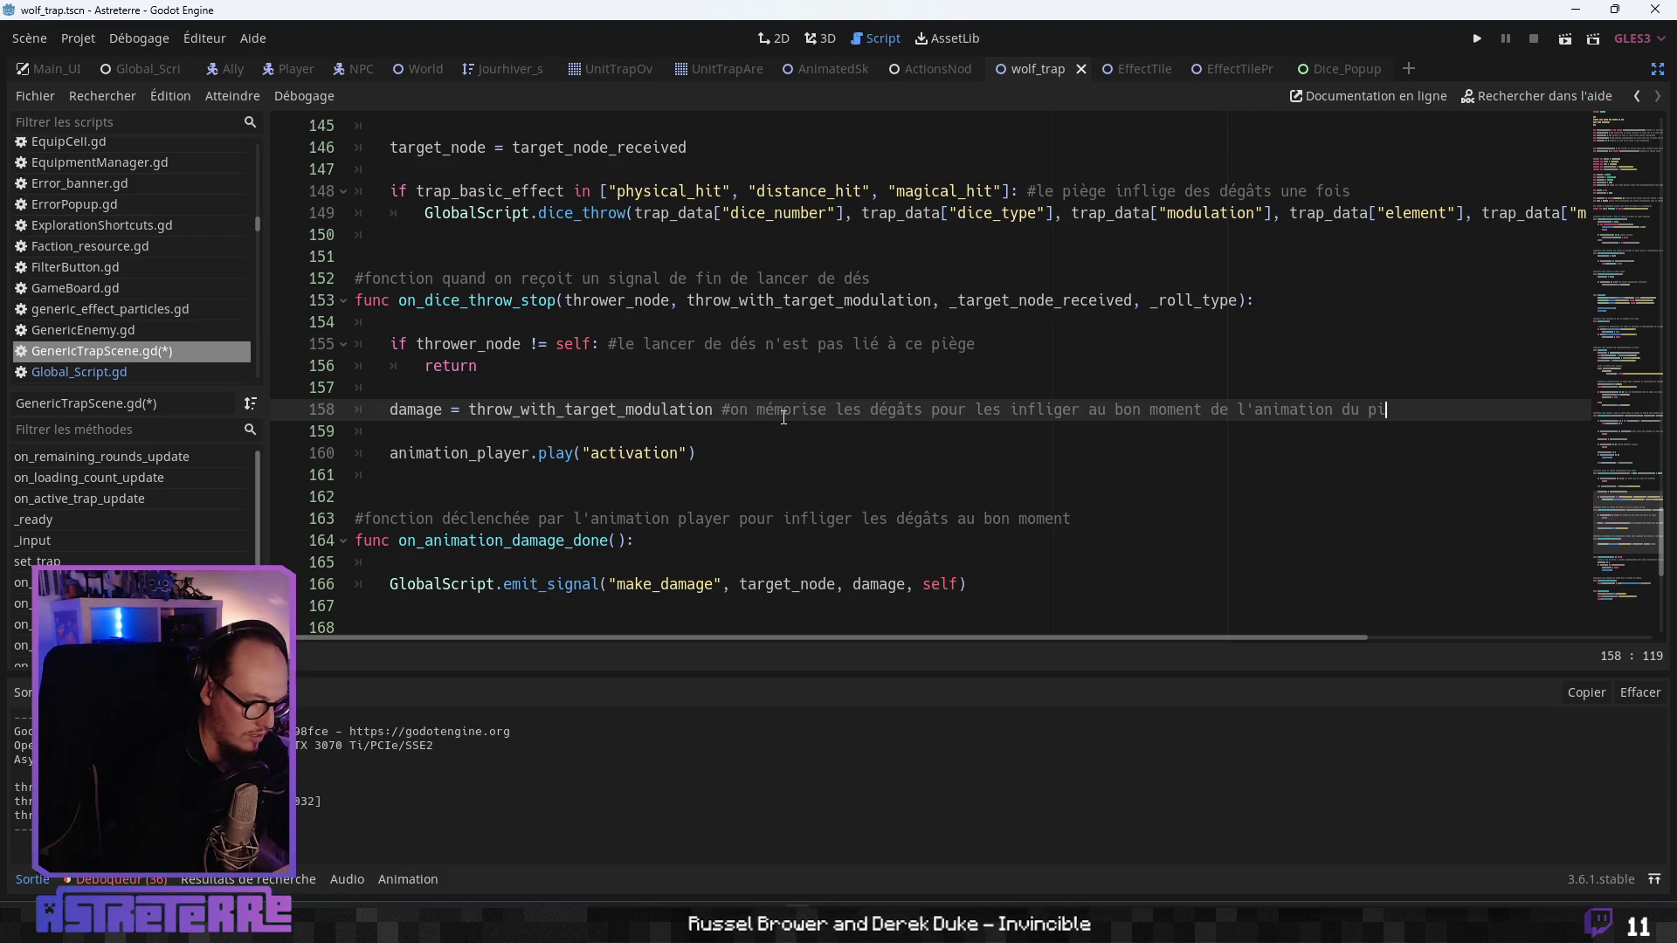
pyautogui.click(601, 352)
pyautogui.scroll(4, 612, 375)
pyautogui.write("#on mémorise la cible pour infliger les dégâts au bon moment de l'animation")
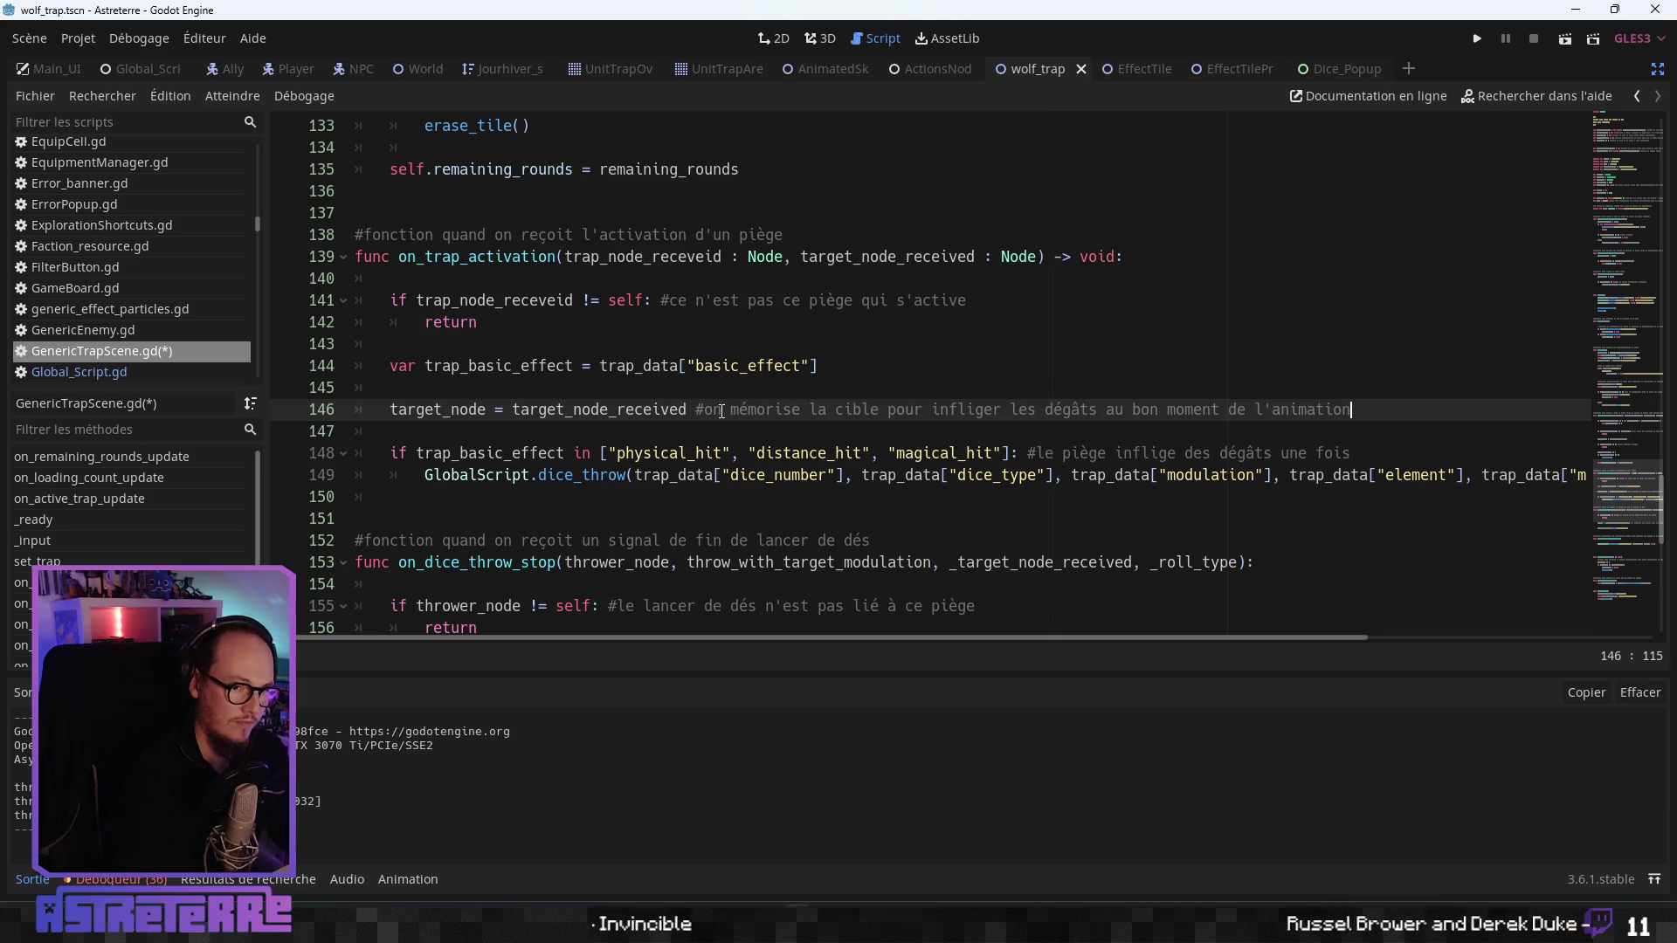
# - Remove the blank line before emit_signal in on_animation_damage_done and save the script
pyautogui.click(586, 508)
pyautogui.scroll(-7, 581, 511)
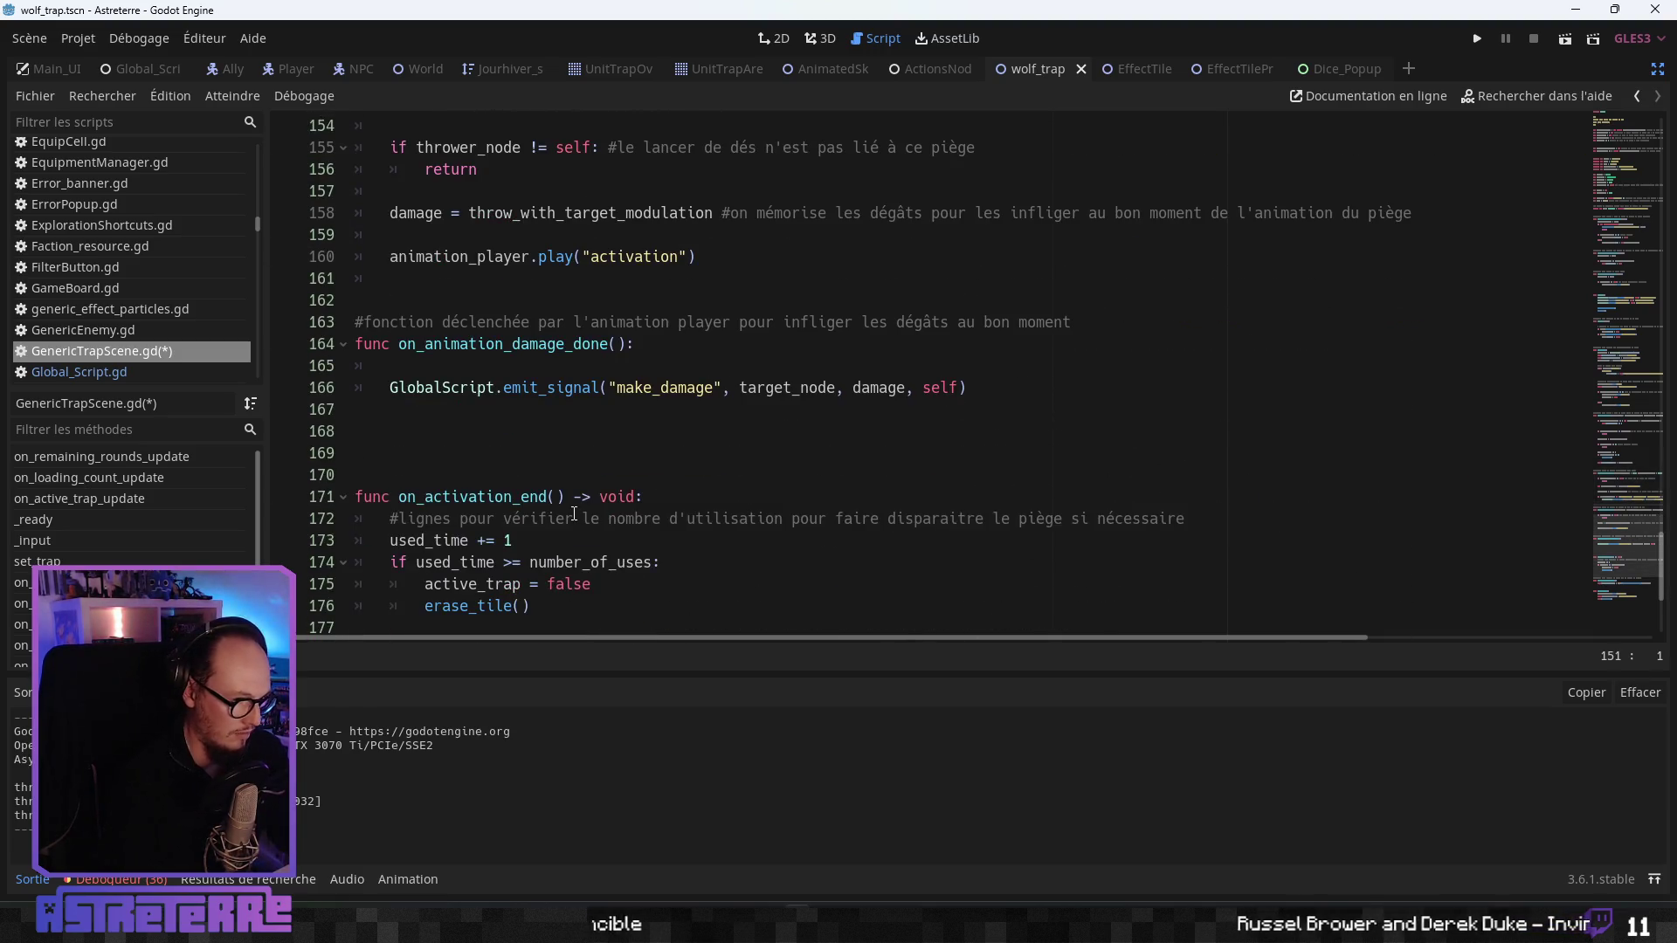
pyautogui.click(479, 367)
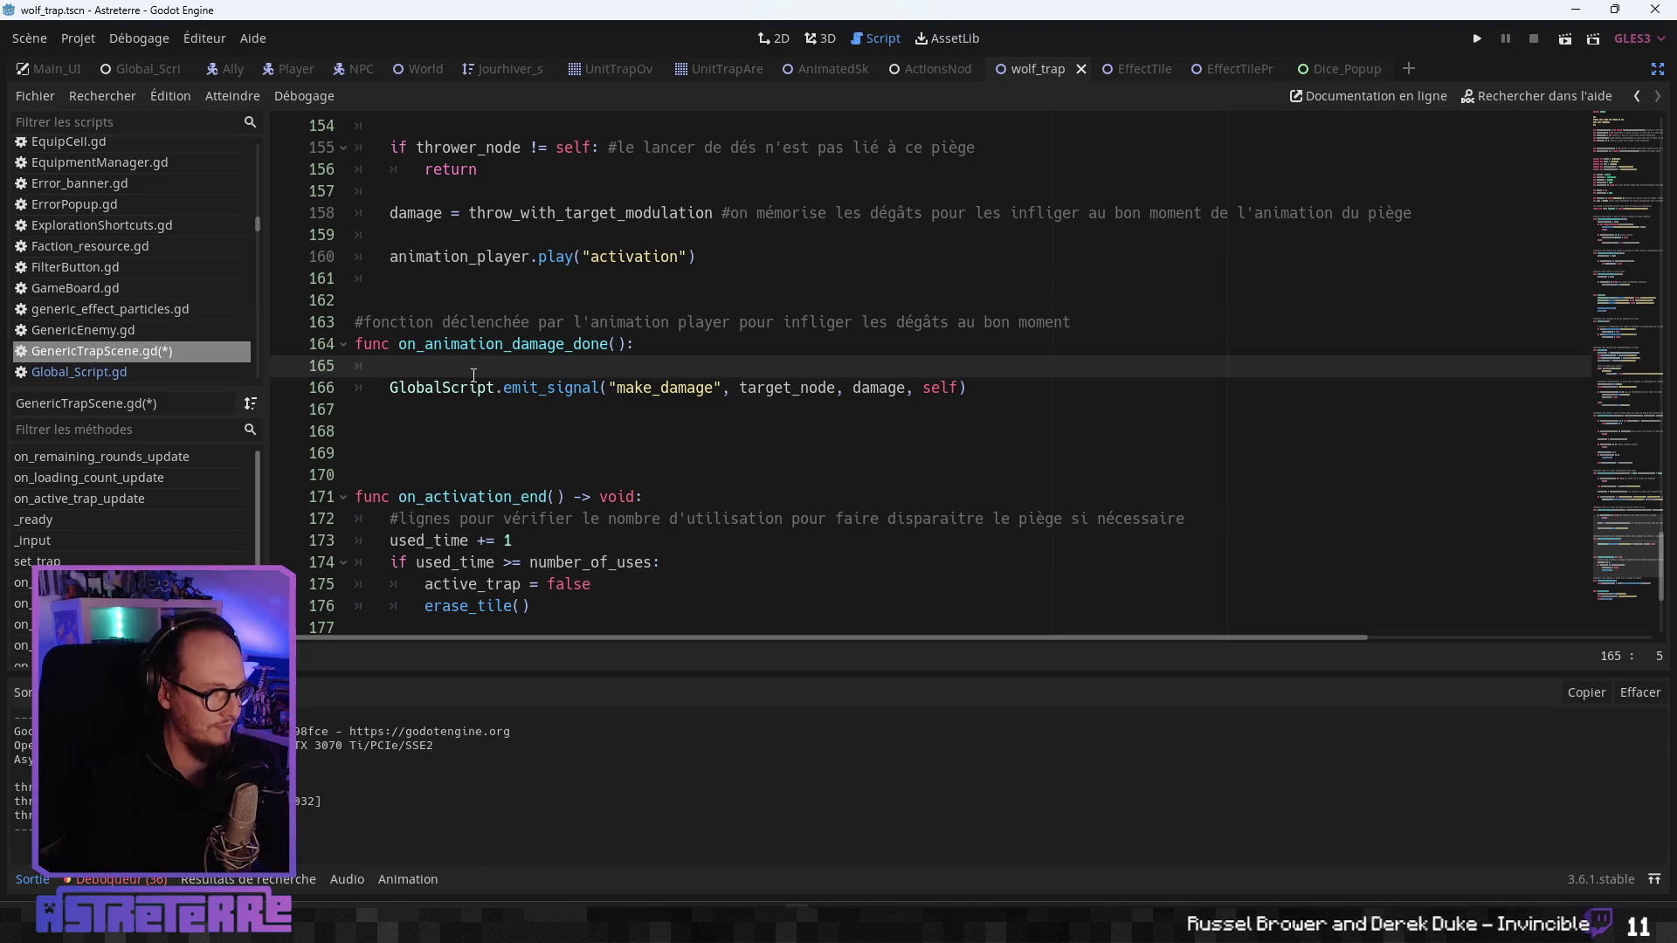
pyautogui.press('BackSpace')
pyautogui.click(579, 306)
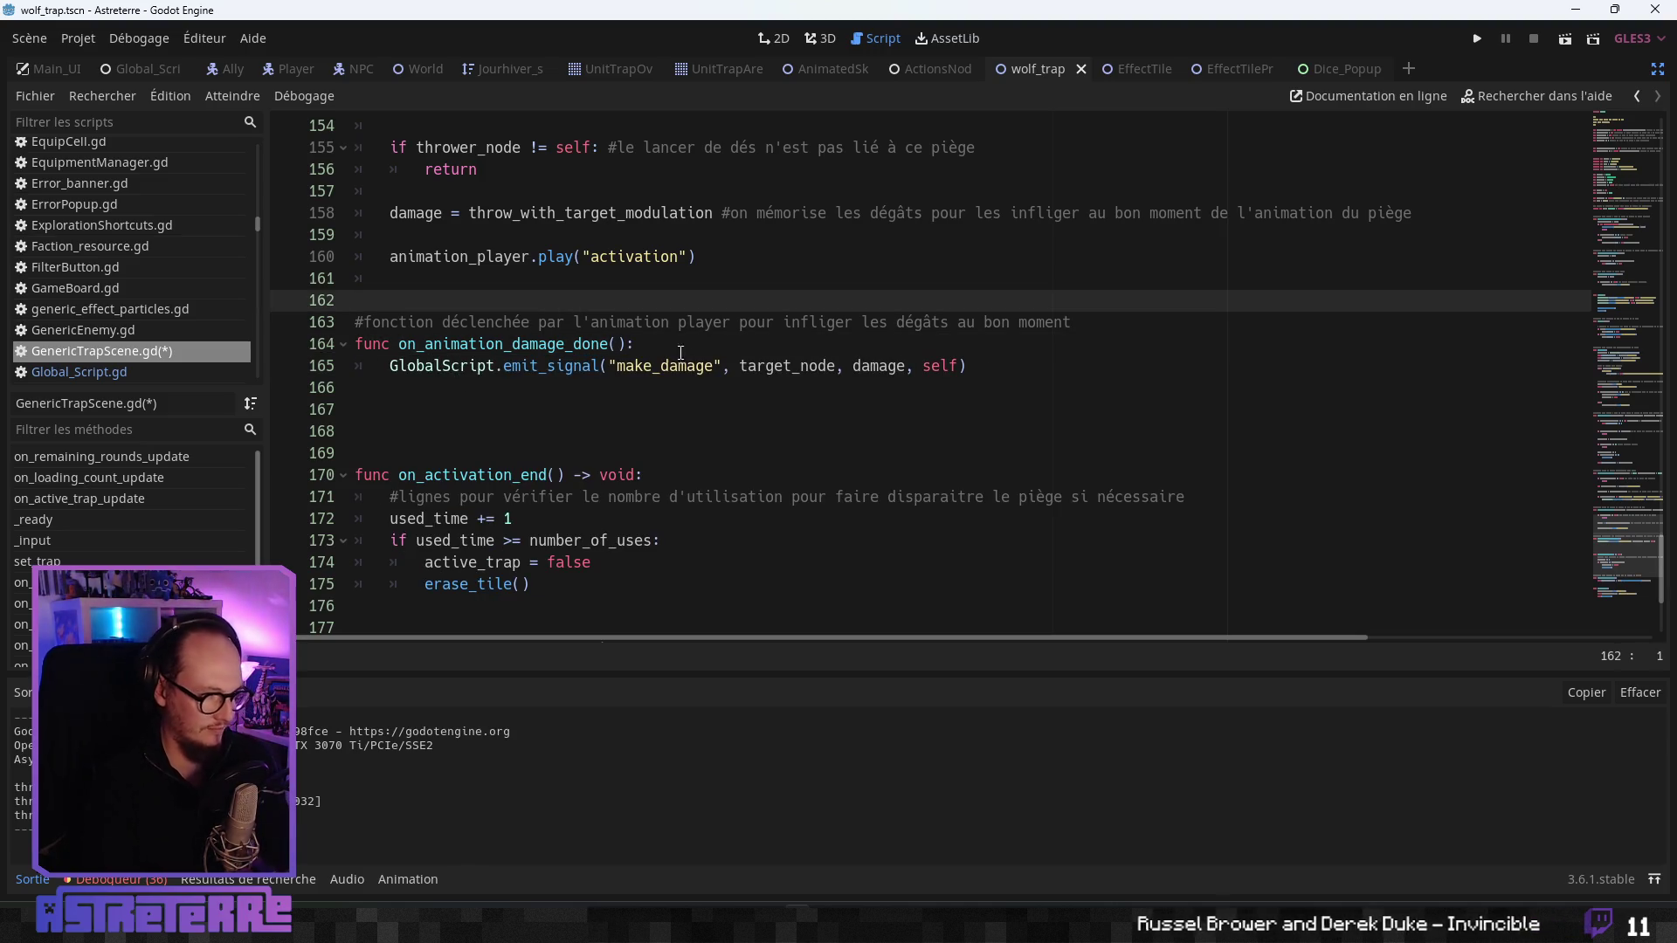
pyautogui.click(680, 351)
pyautogui.hotkey('ctrl', 's')
pyautogui.press('Down')
pyautogui.press('Down')
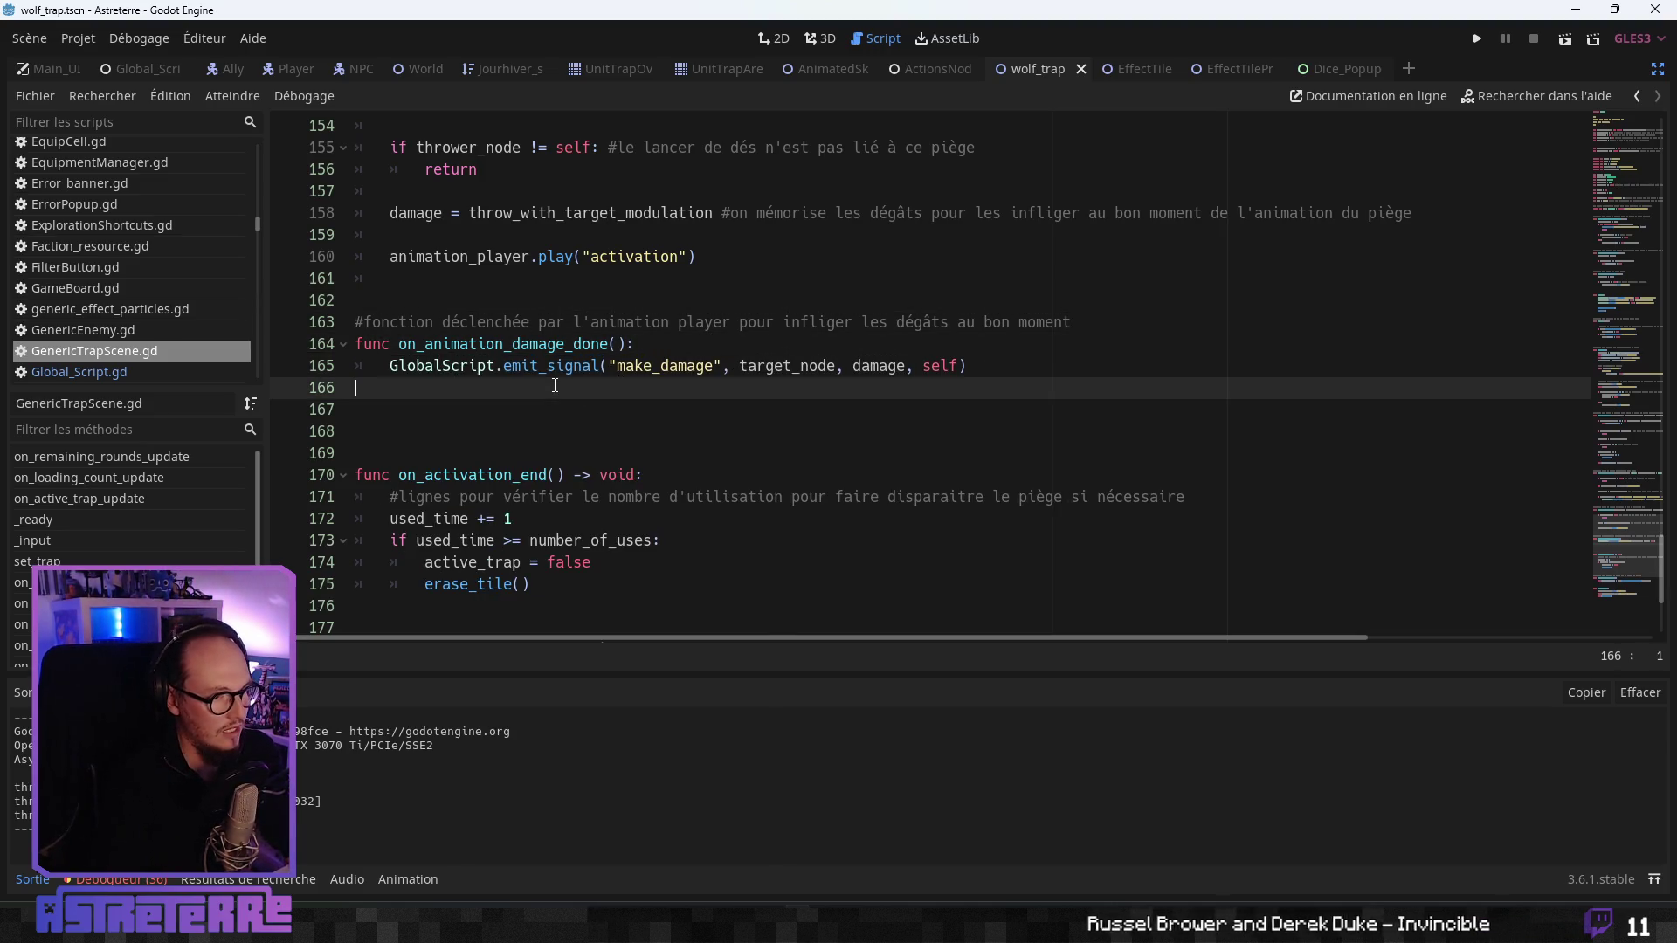
# - Leave one blank line above on_animation_damage_done, save GenericTrapScene.gd, and exit distraction-free mode
pyautogui.scroll(3, 489, 338)
pyautogui.scroll(1, 489, 338)
pyautogui.click(443, 432)
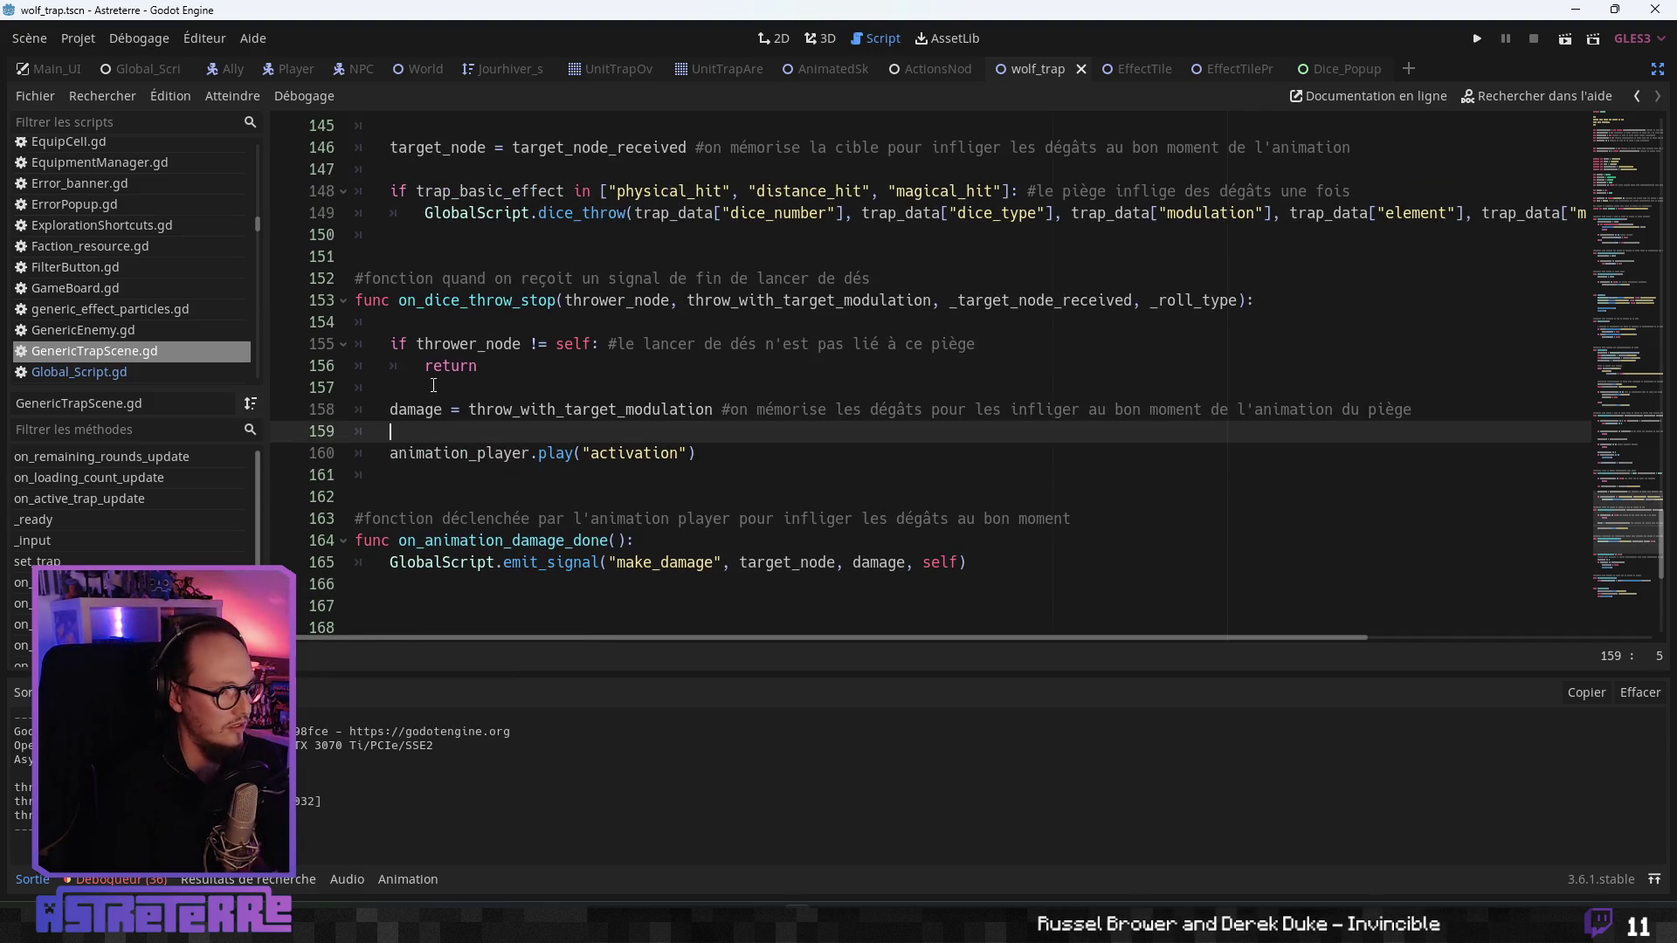
pyautogui.click(443, 387)
pyautogui.click(444, 431)
pyautogui.press('Down')
pyautogui.press('Down')
pyautogui.scroll(-3, 444, 417)
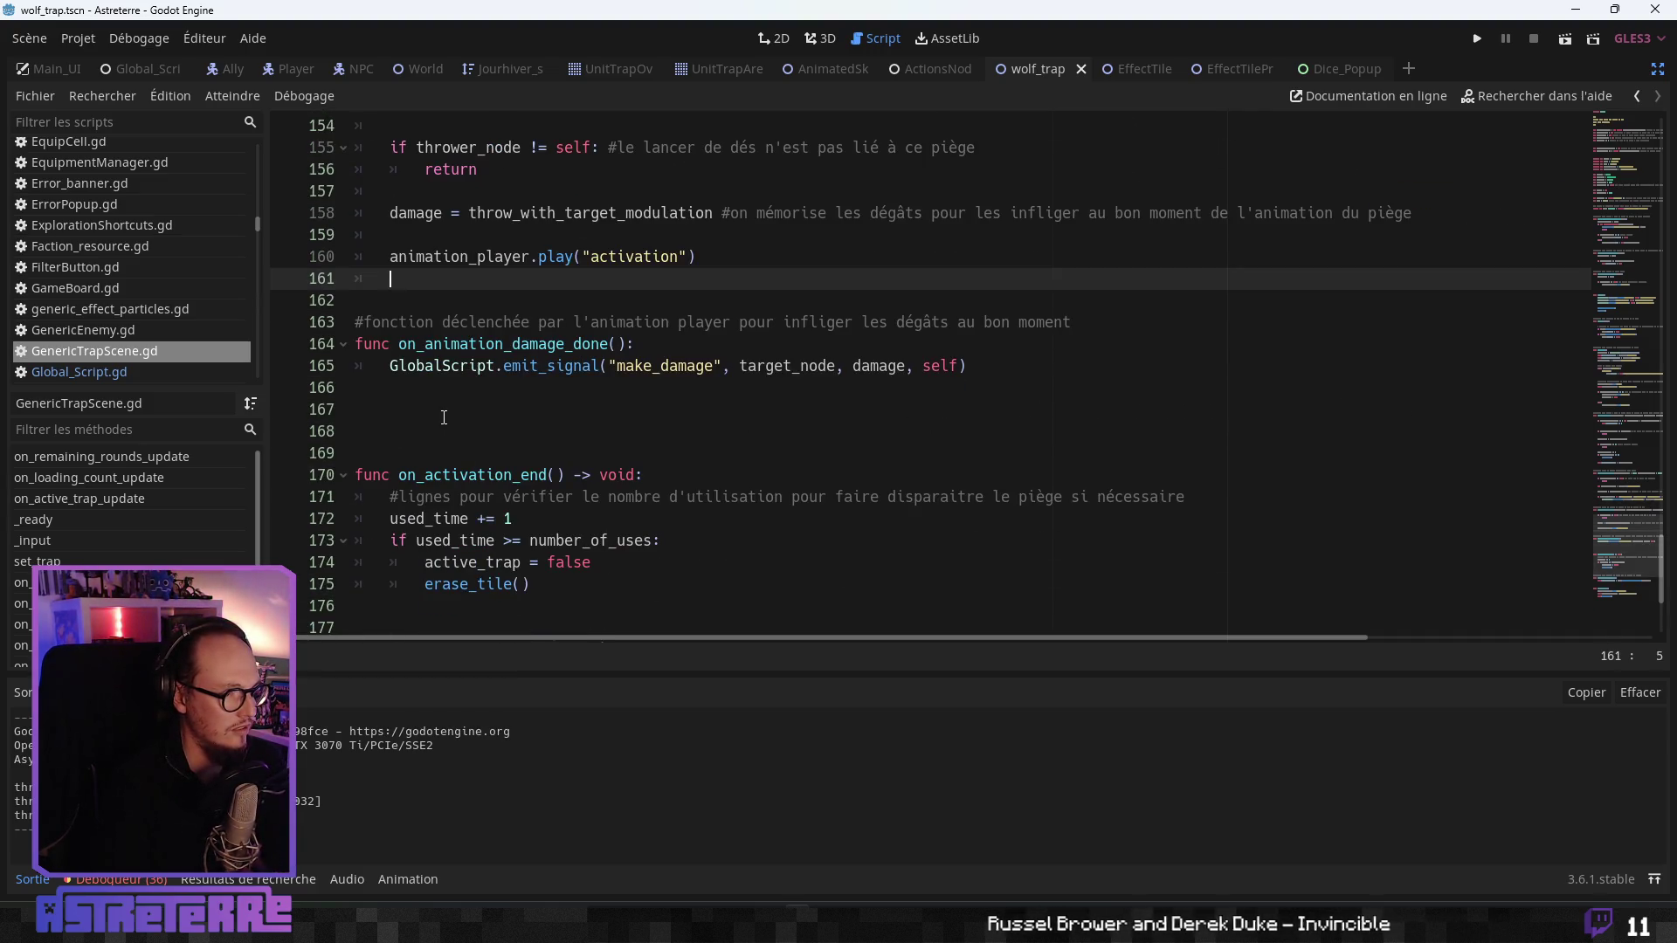
pyautogui.click(427, 374)
pyautogui.press('Down')
pyautogui.press('Down')
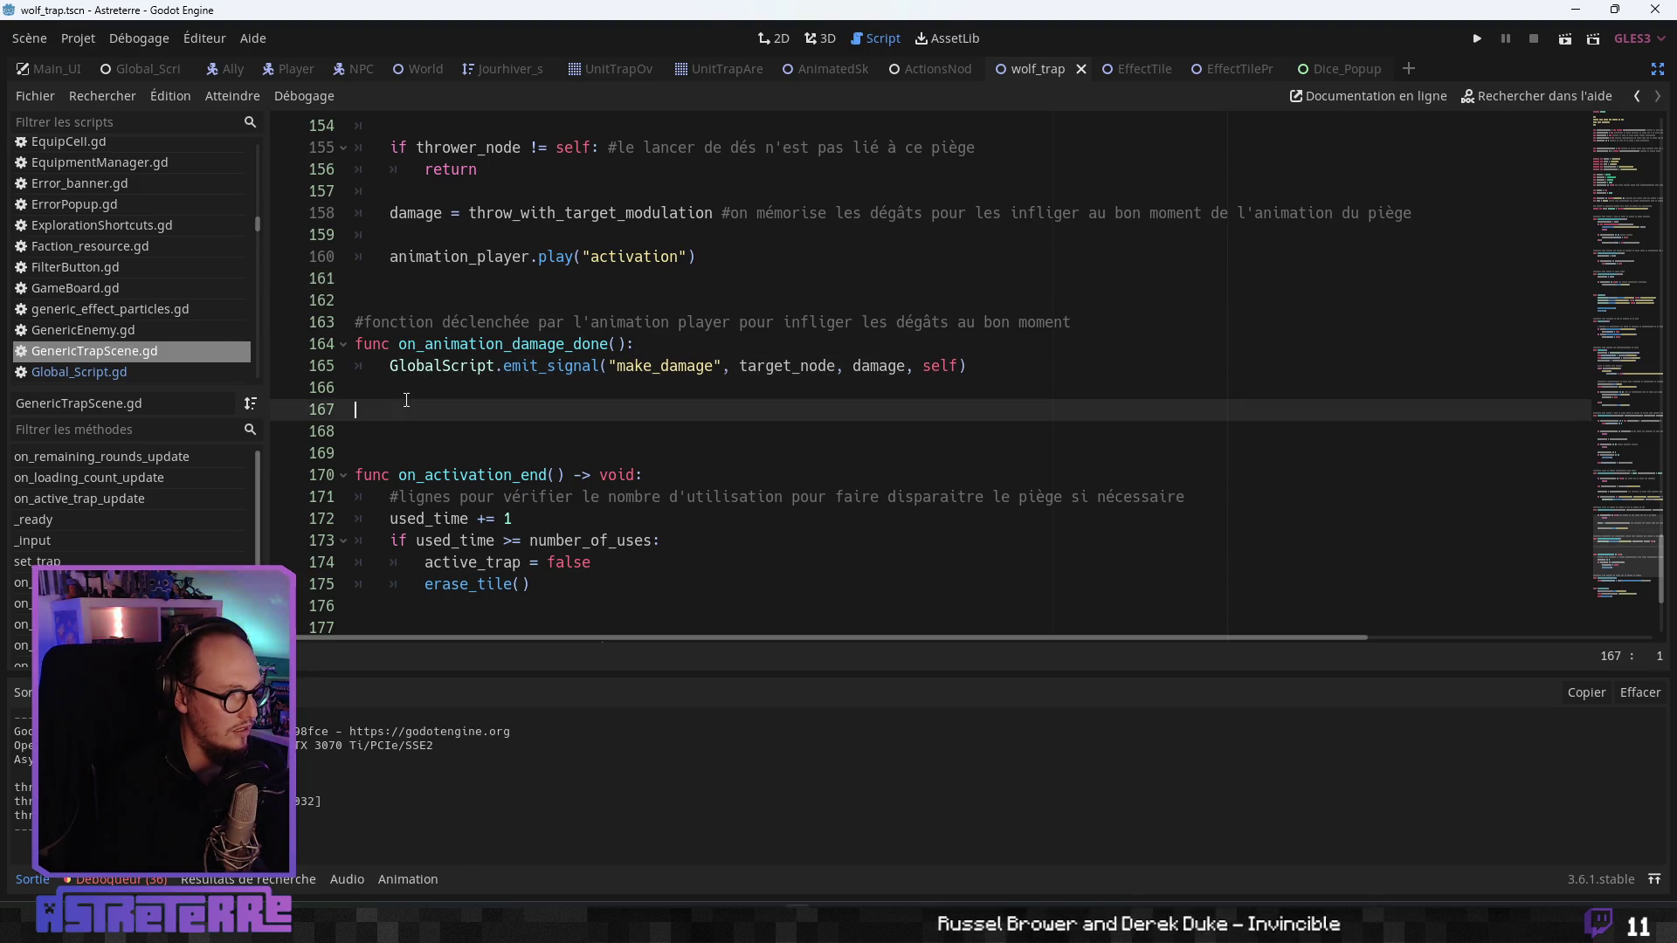
pyautogui.hotkey('alt', 'Up')
pyautogui.hotkey('alt', 'Up')
pyautogui.hotkey('alt', 'Up')
pyautogui.click(508, 396)
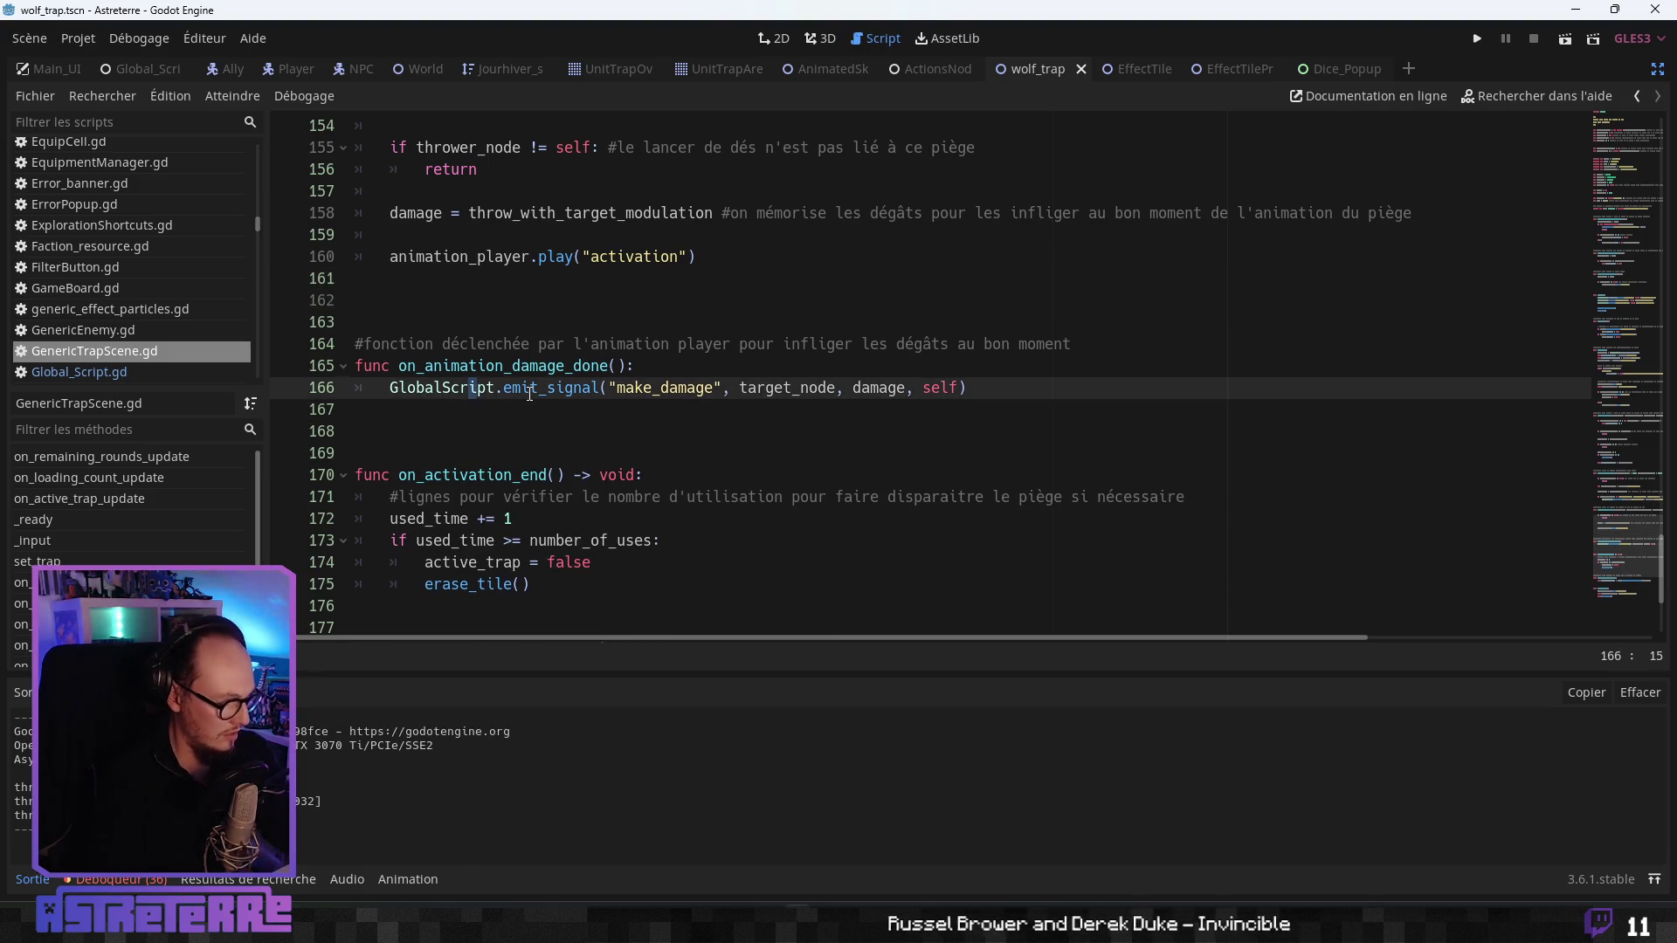
pyautogui.hotkey('ctrl', 's')
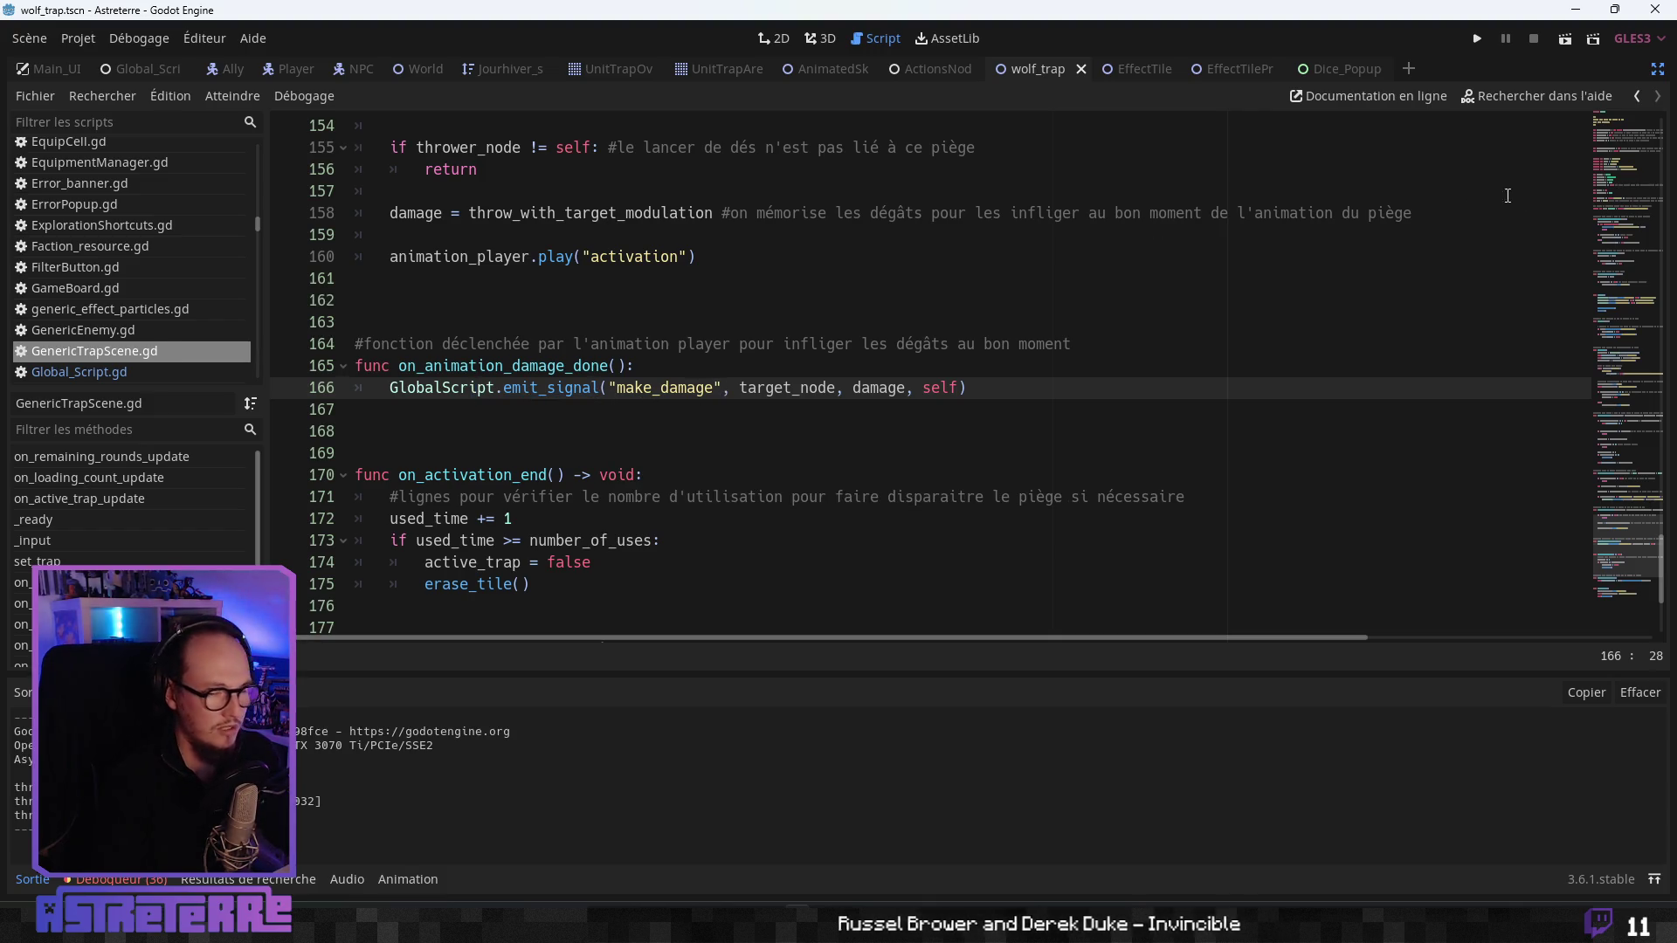
pyautogui.click(1657, 69)
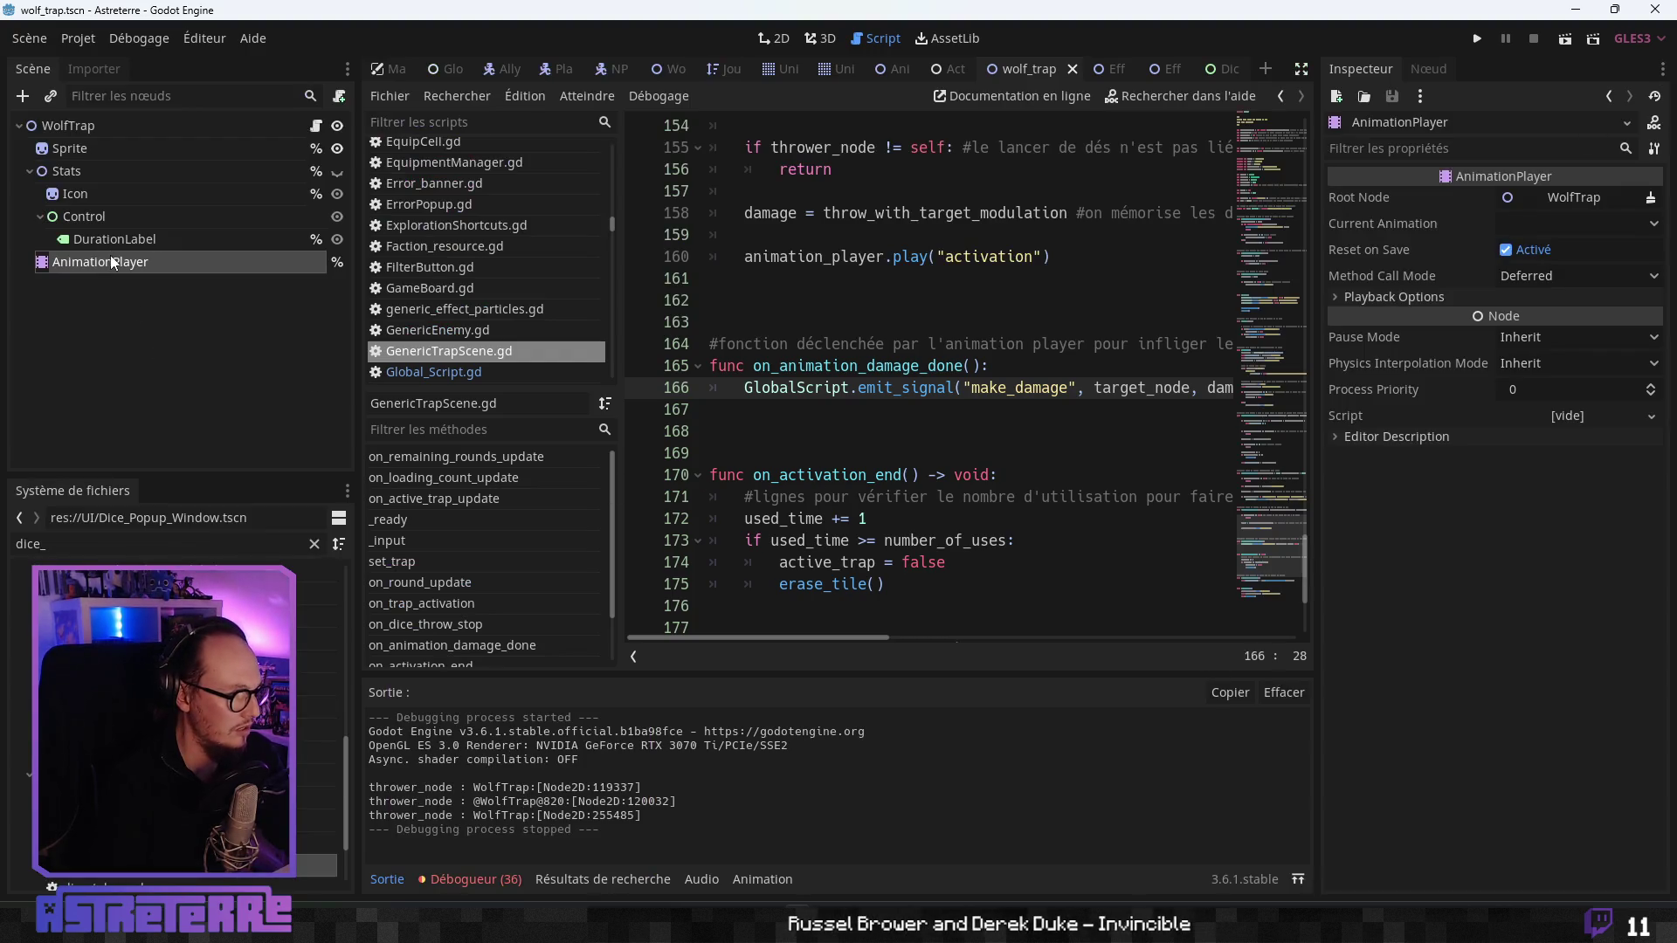
# - In the wolf trap's 2D view, select AnimationPlayer and set the activation playhead to 0.2 s
pyautogui.click(784, 39)
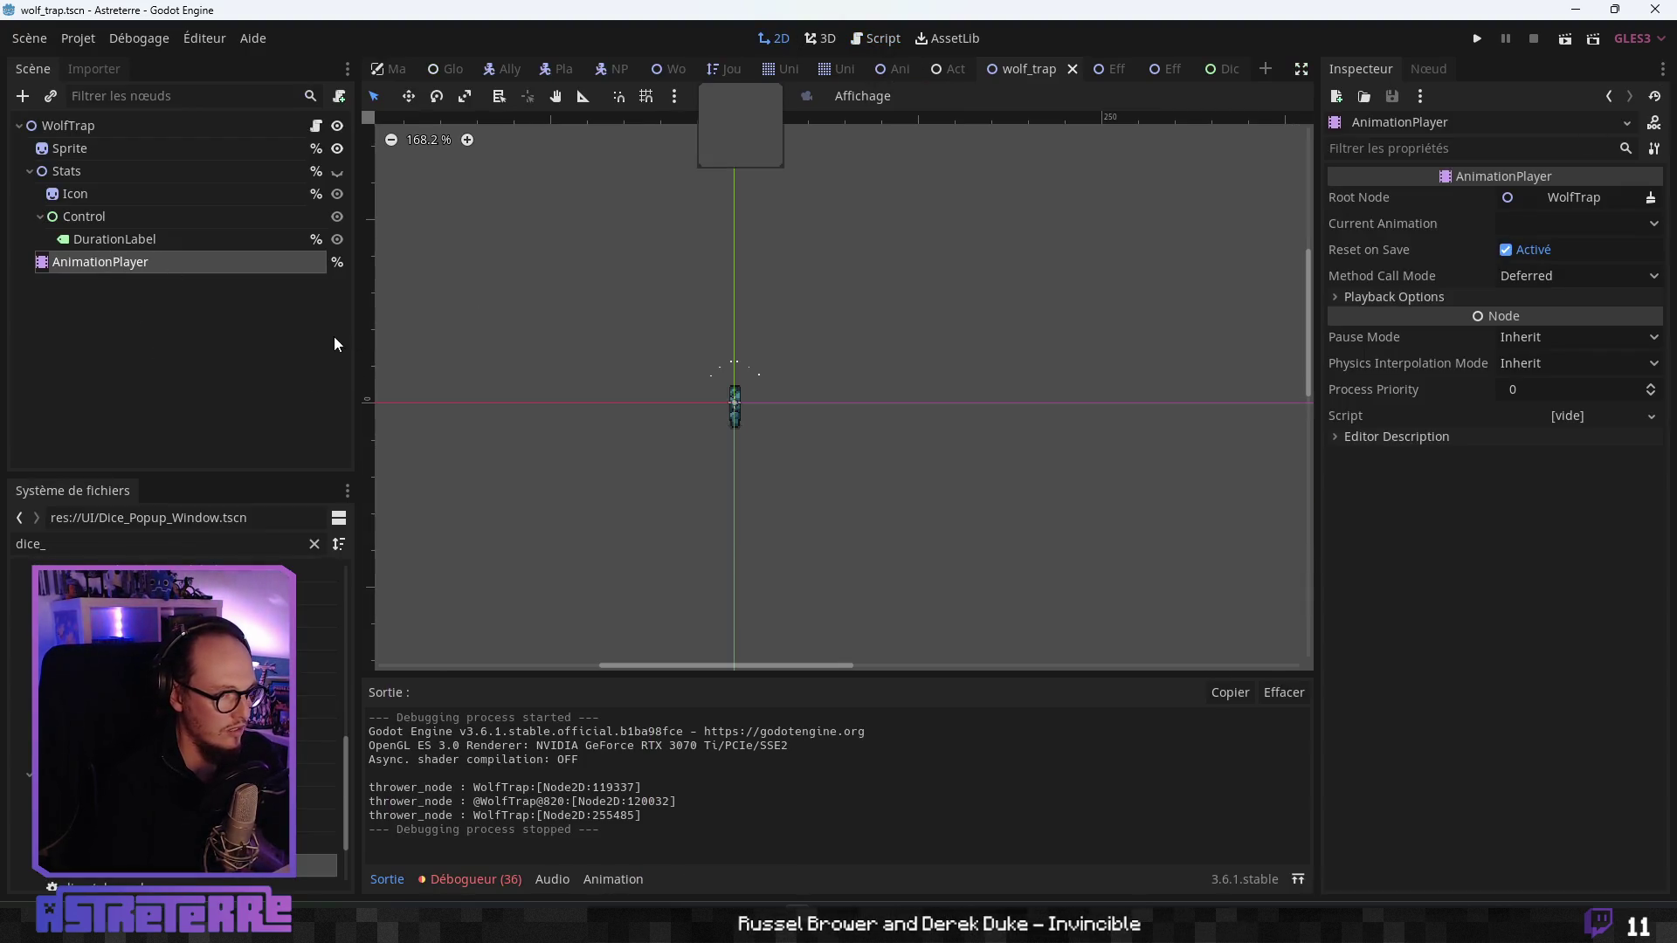
pyautogui.scroll(3, 680, 420)
pyautogui.click(114, 239)
pyautogui.click(101, 262)
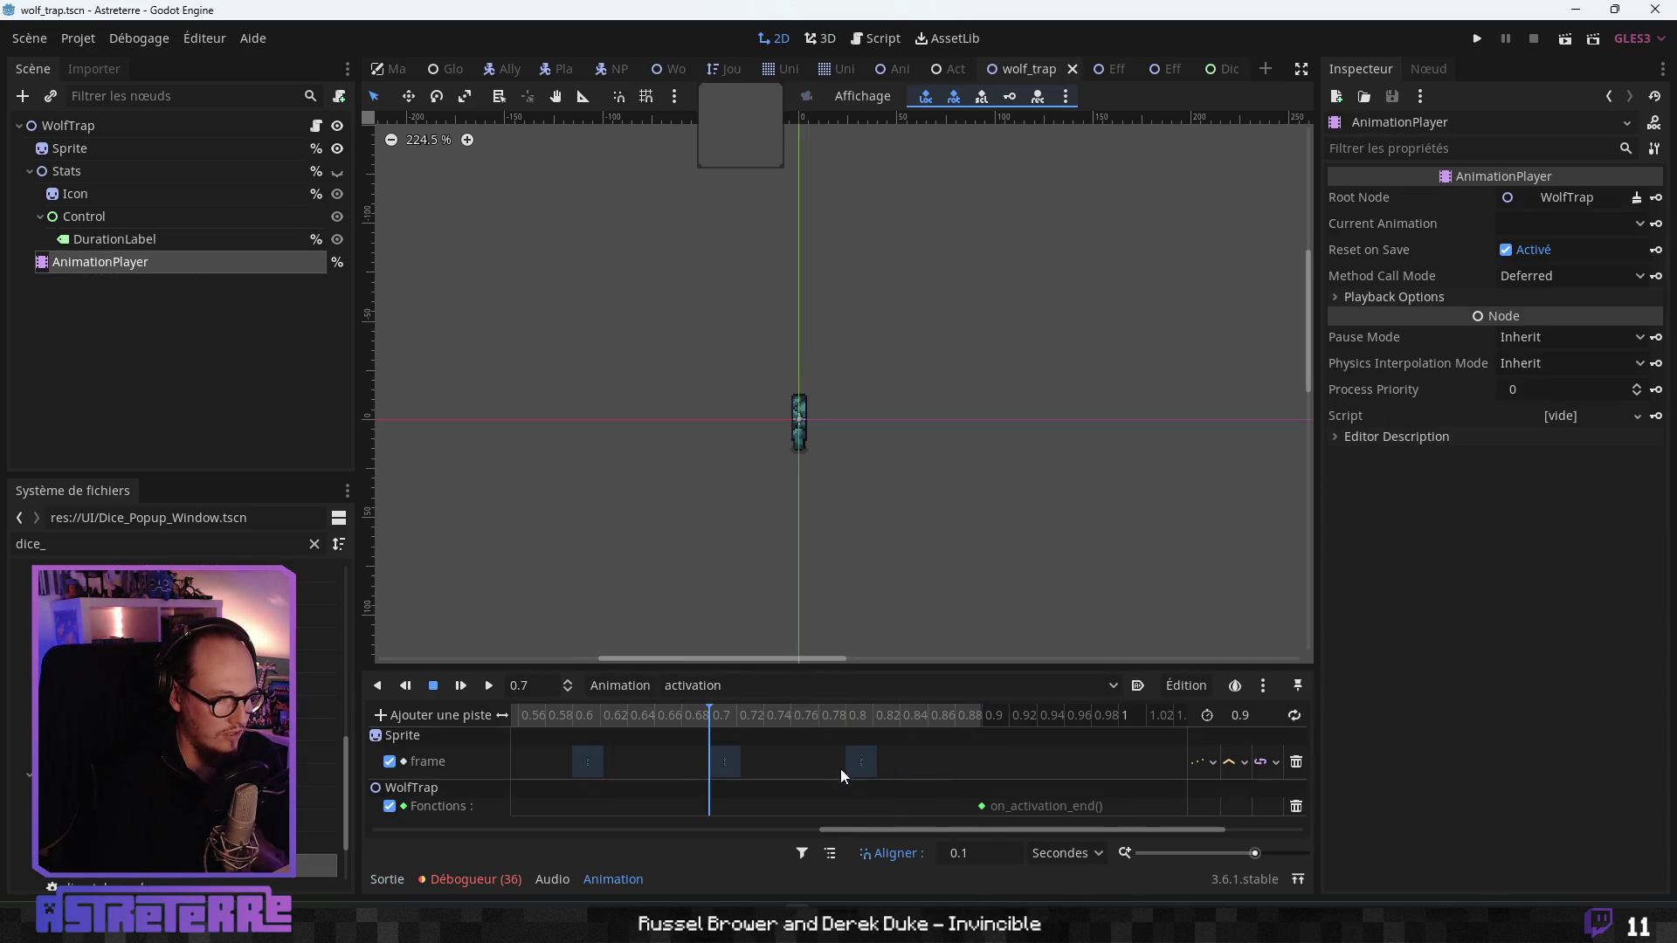
pyautogui.moveTo(847, 835); pyautogui.dragTo(453, 830)
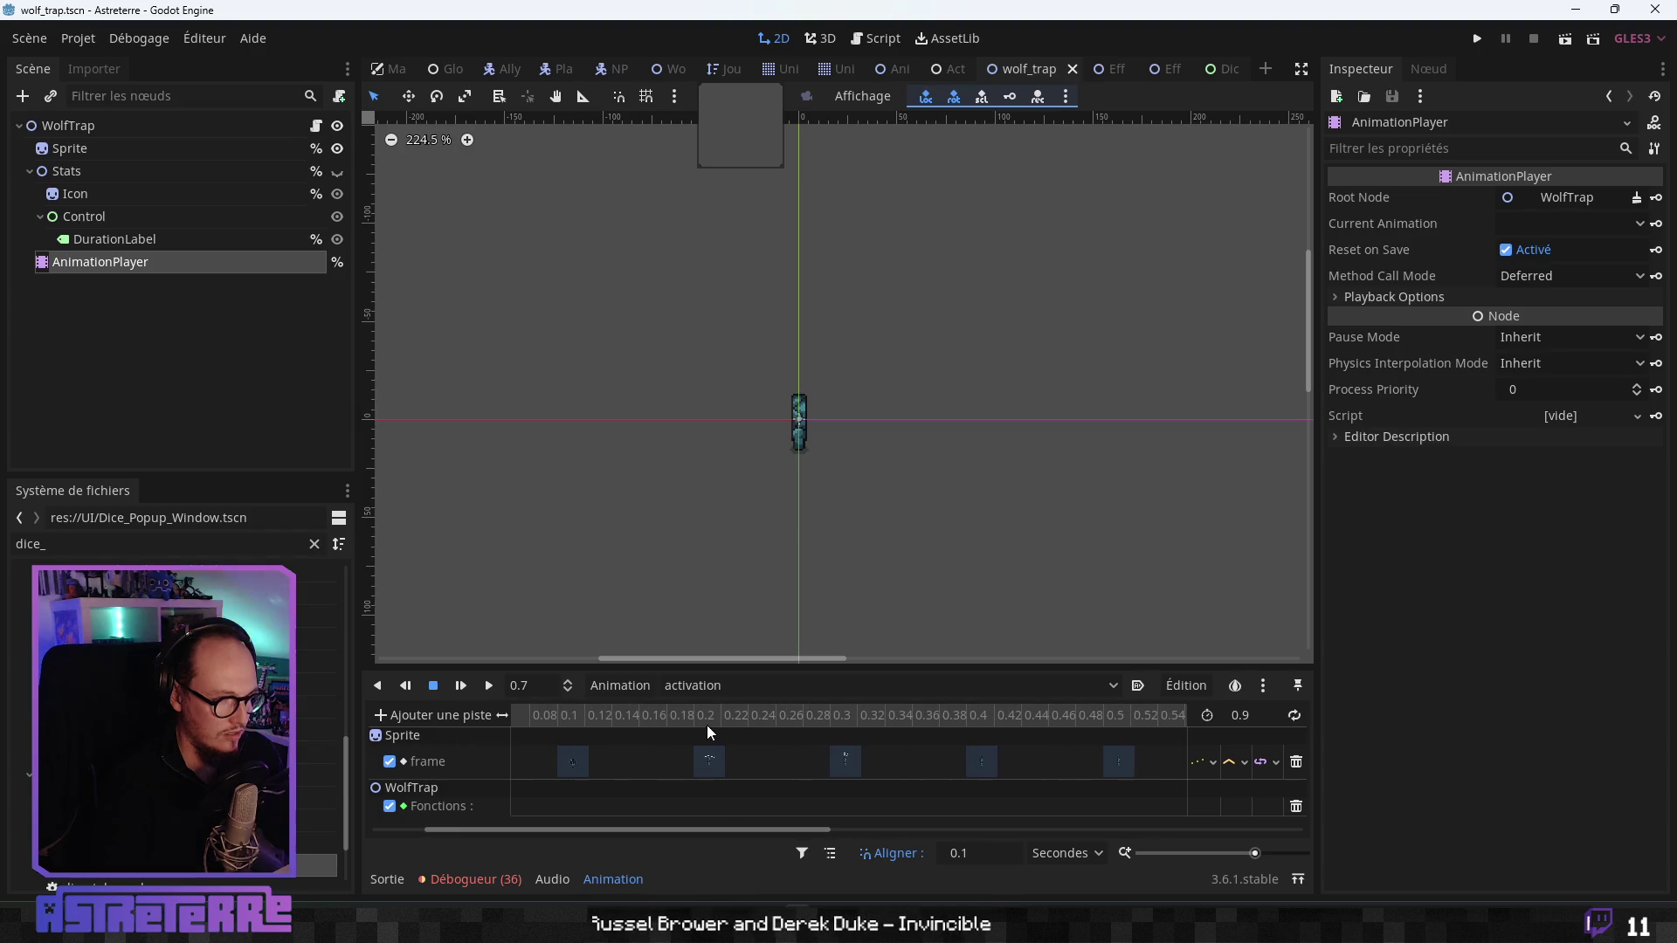
pyautogui.click(706, 725)
pyautogui.moveTo(736, 721)
pyautogui.mouseDown()
pyautogui.moveTo(553, 716)
pyautogui.moveTo(707, 715)
pyautogui.mouseUp()
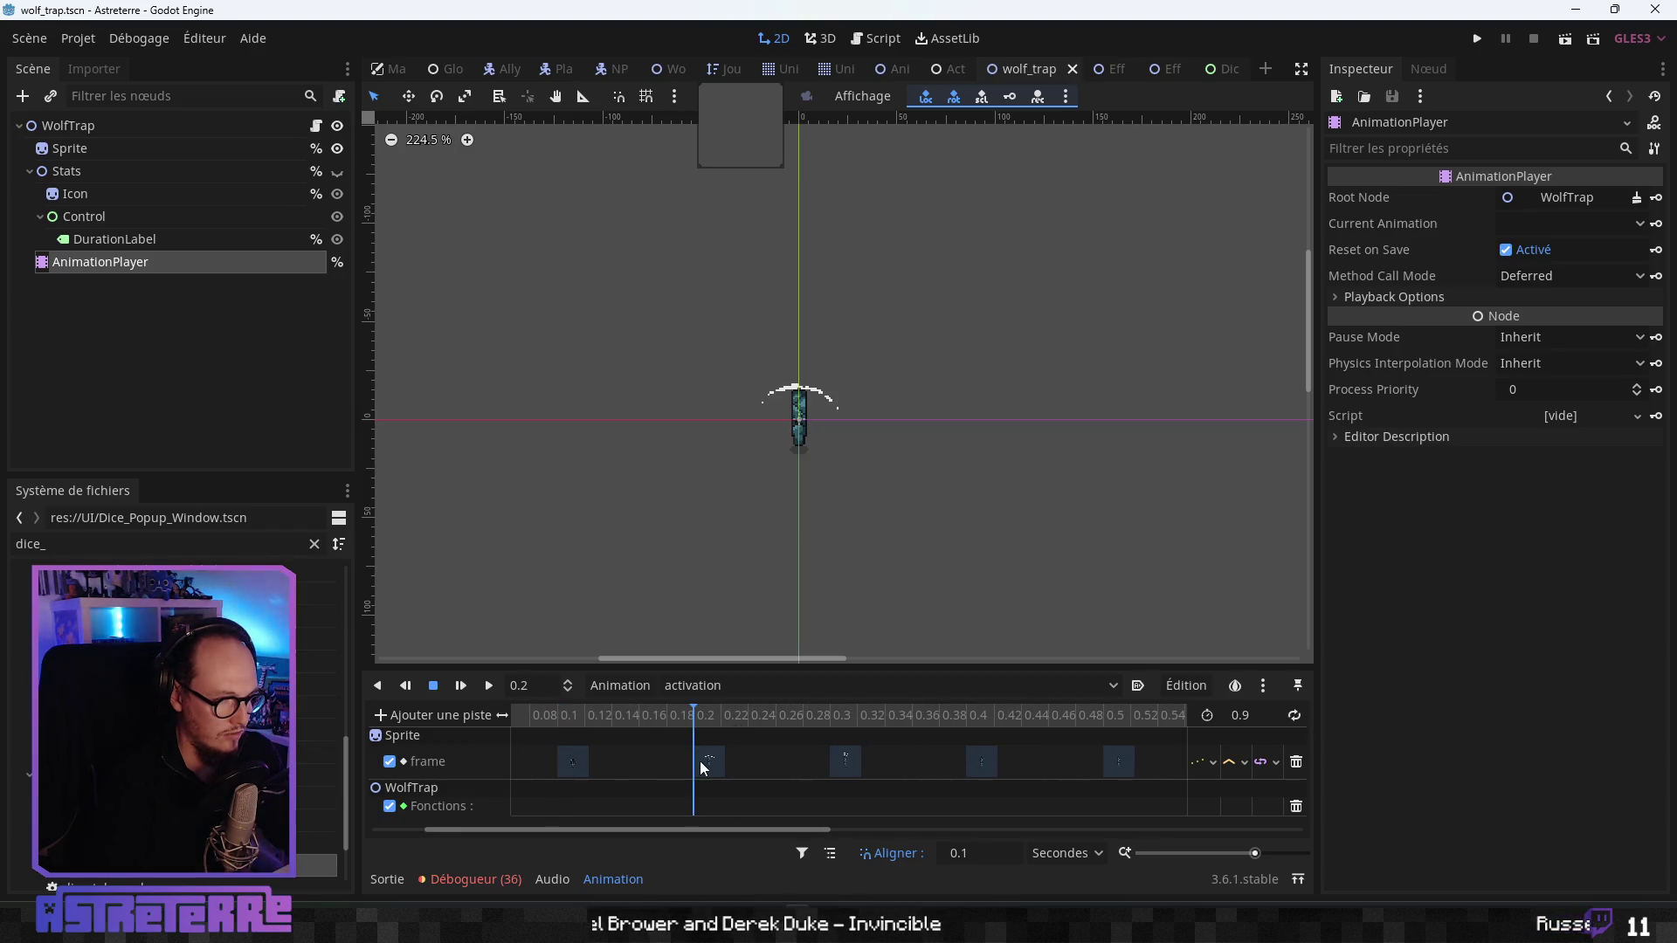
# - Key an on_animation_damage_done() call on the Fonctions track at 0.2 s, then show the RESET animation
pyautogui.rightClick(700, 806)
pyautogui.click(766, 818)
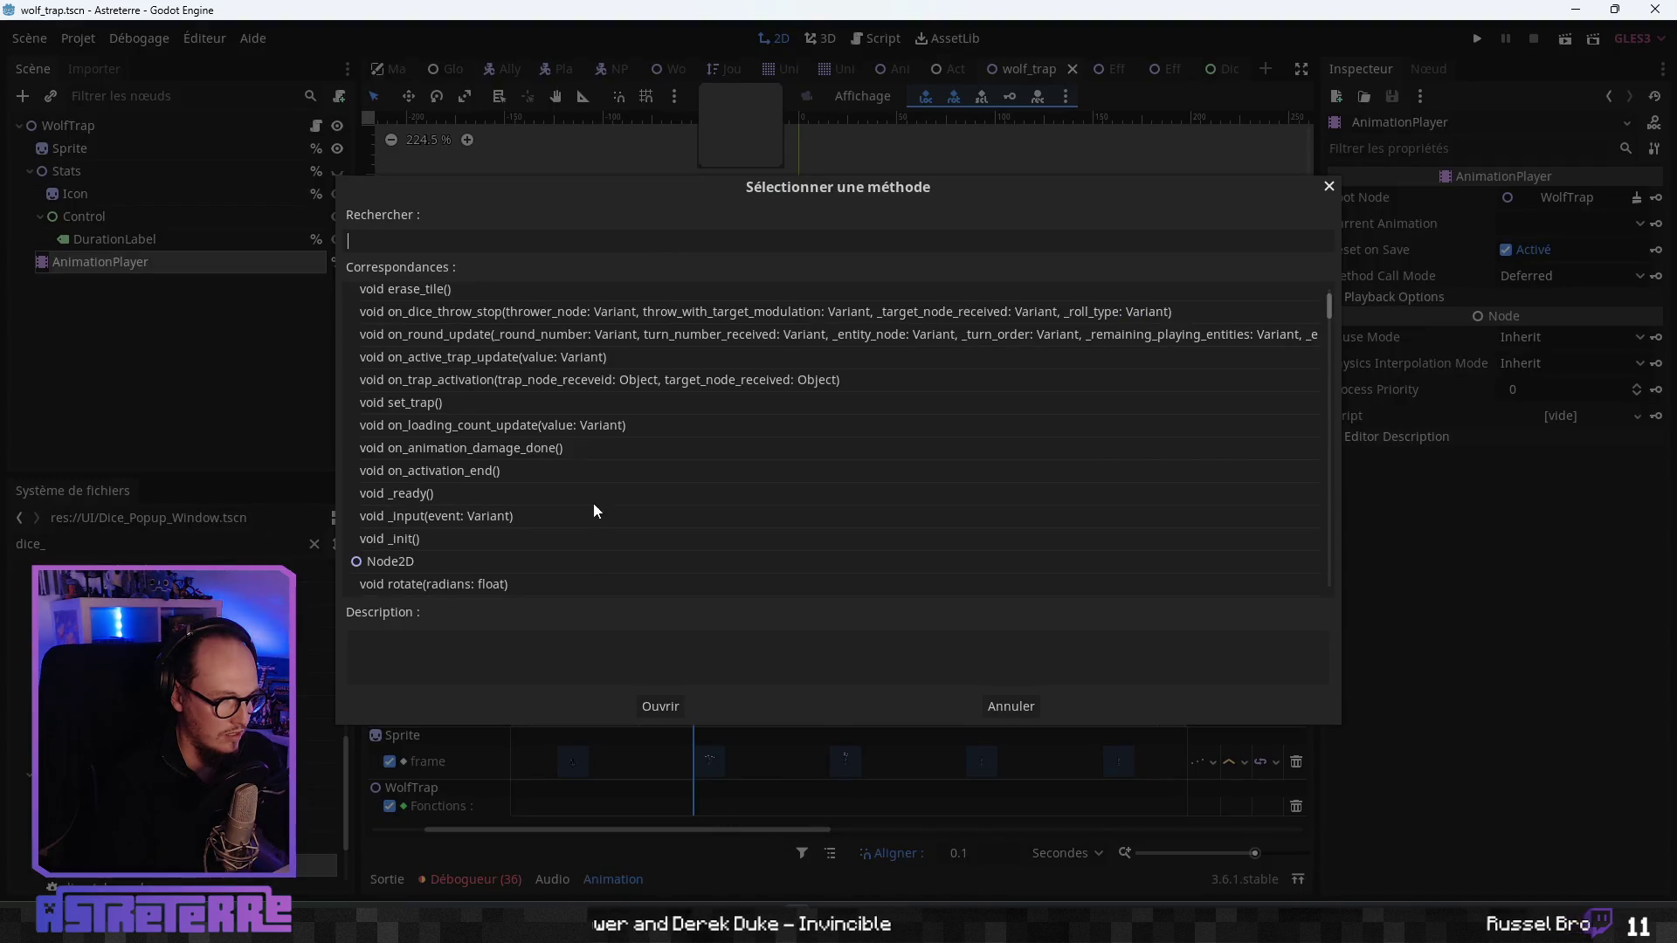
pyautogui.click(525, 449)
pyautogui.click(664, 706)
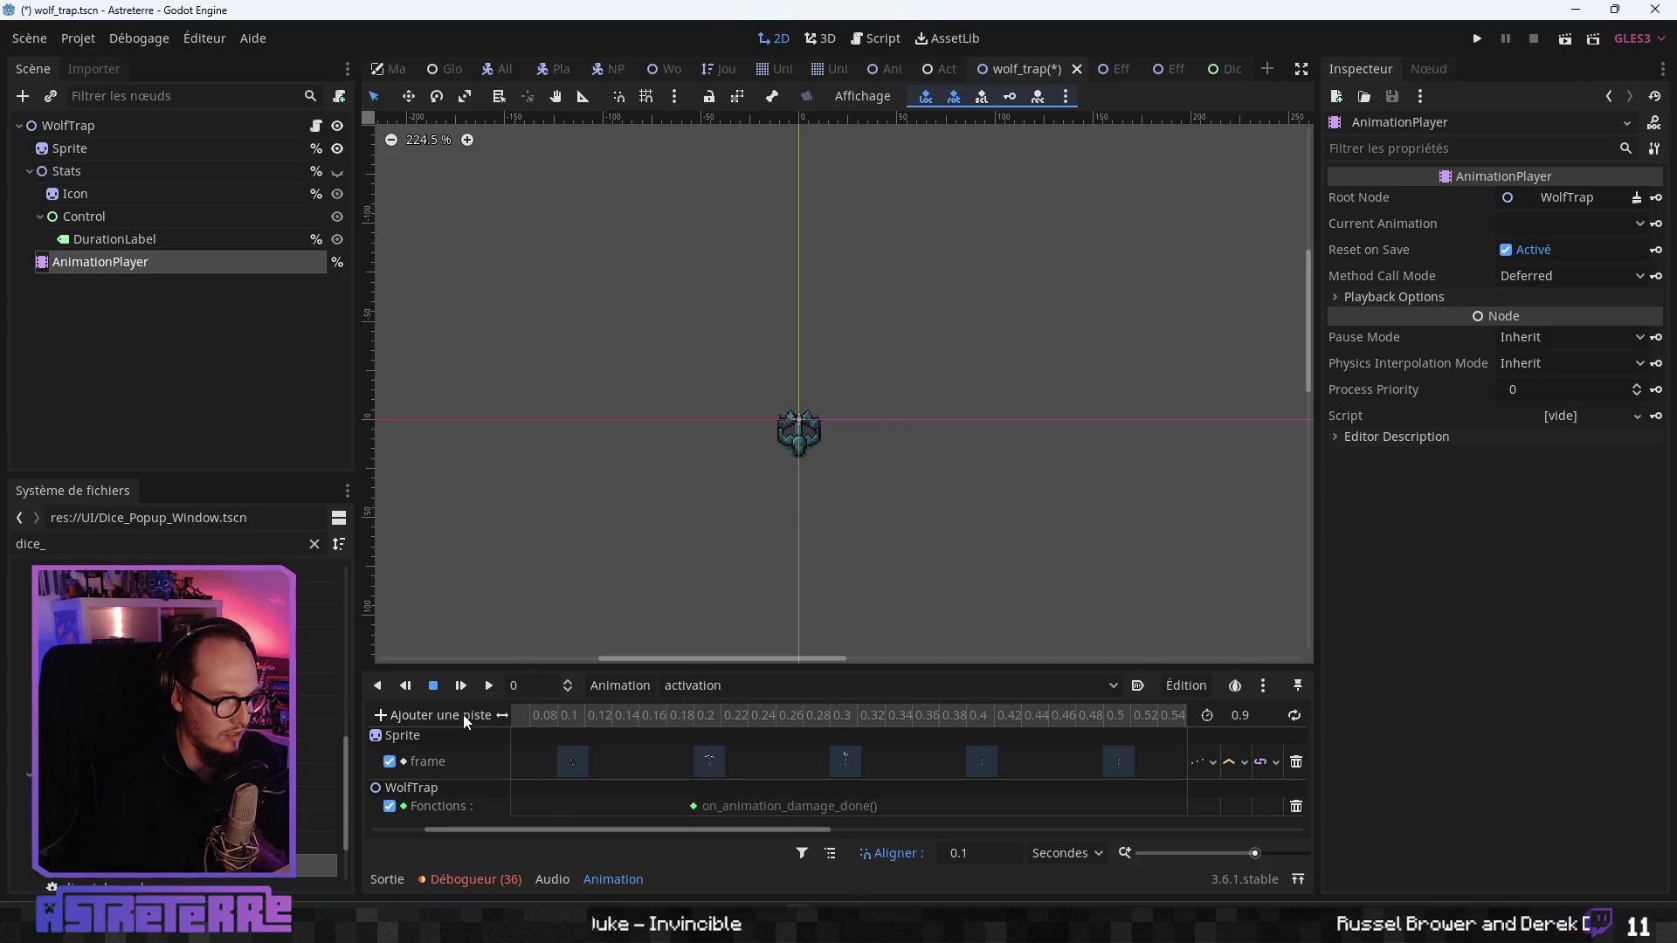
pyautogui.click(742, 685)
pyautogui.click(732, 720)
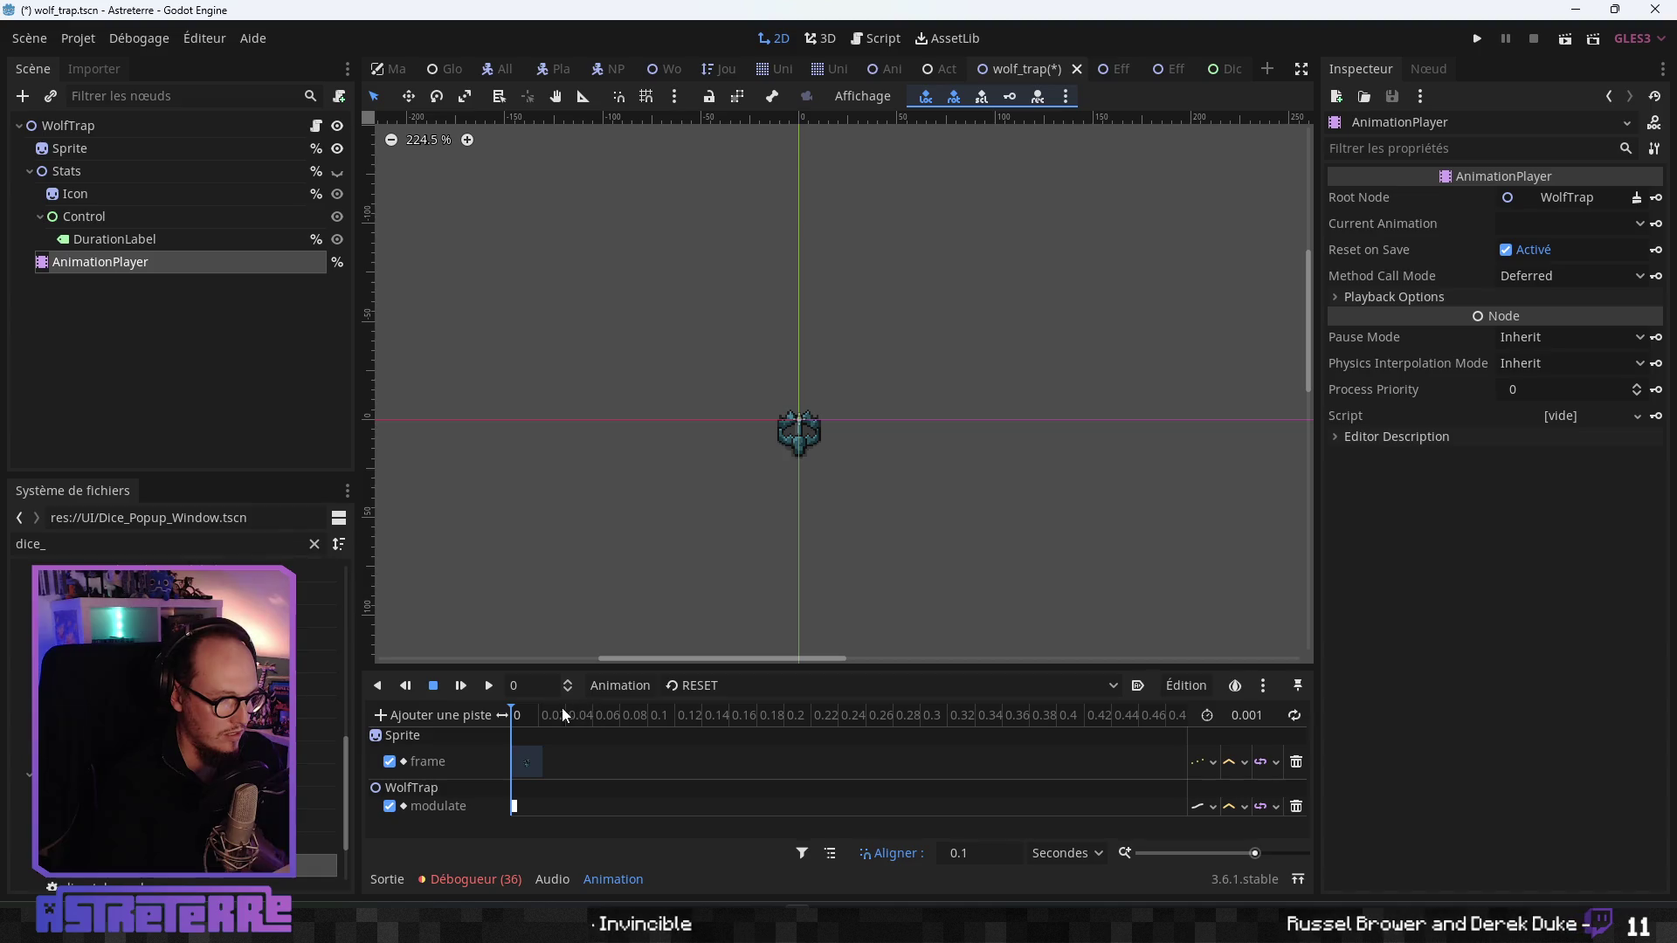
# - Launch the game with F5, unequip the gold helmet, chestplate and leggings, and start a fight
pyautogui.press('F5')
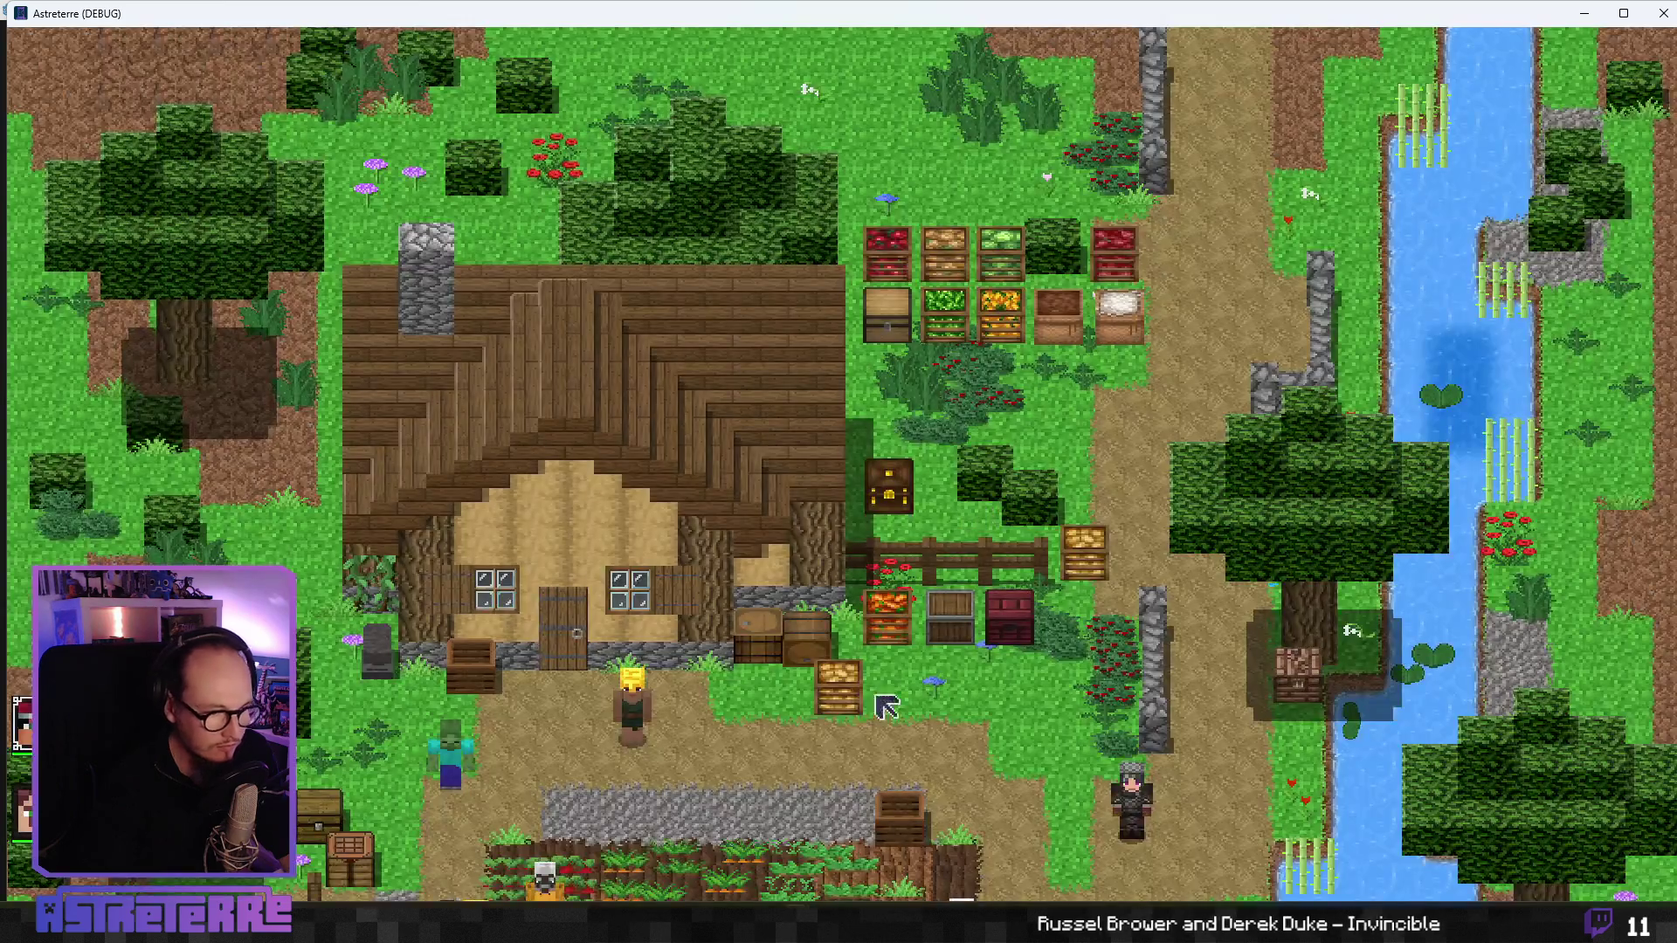
pyautogui.press('i')
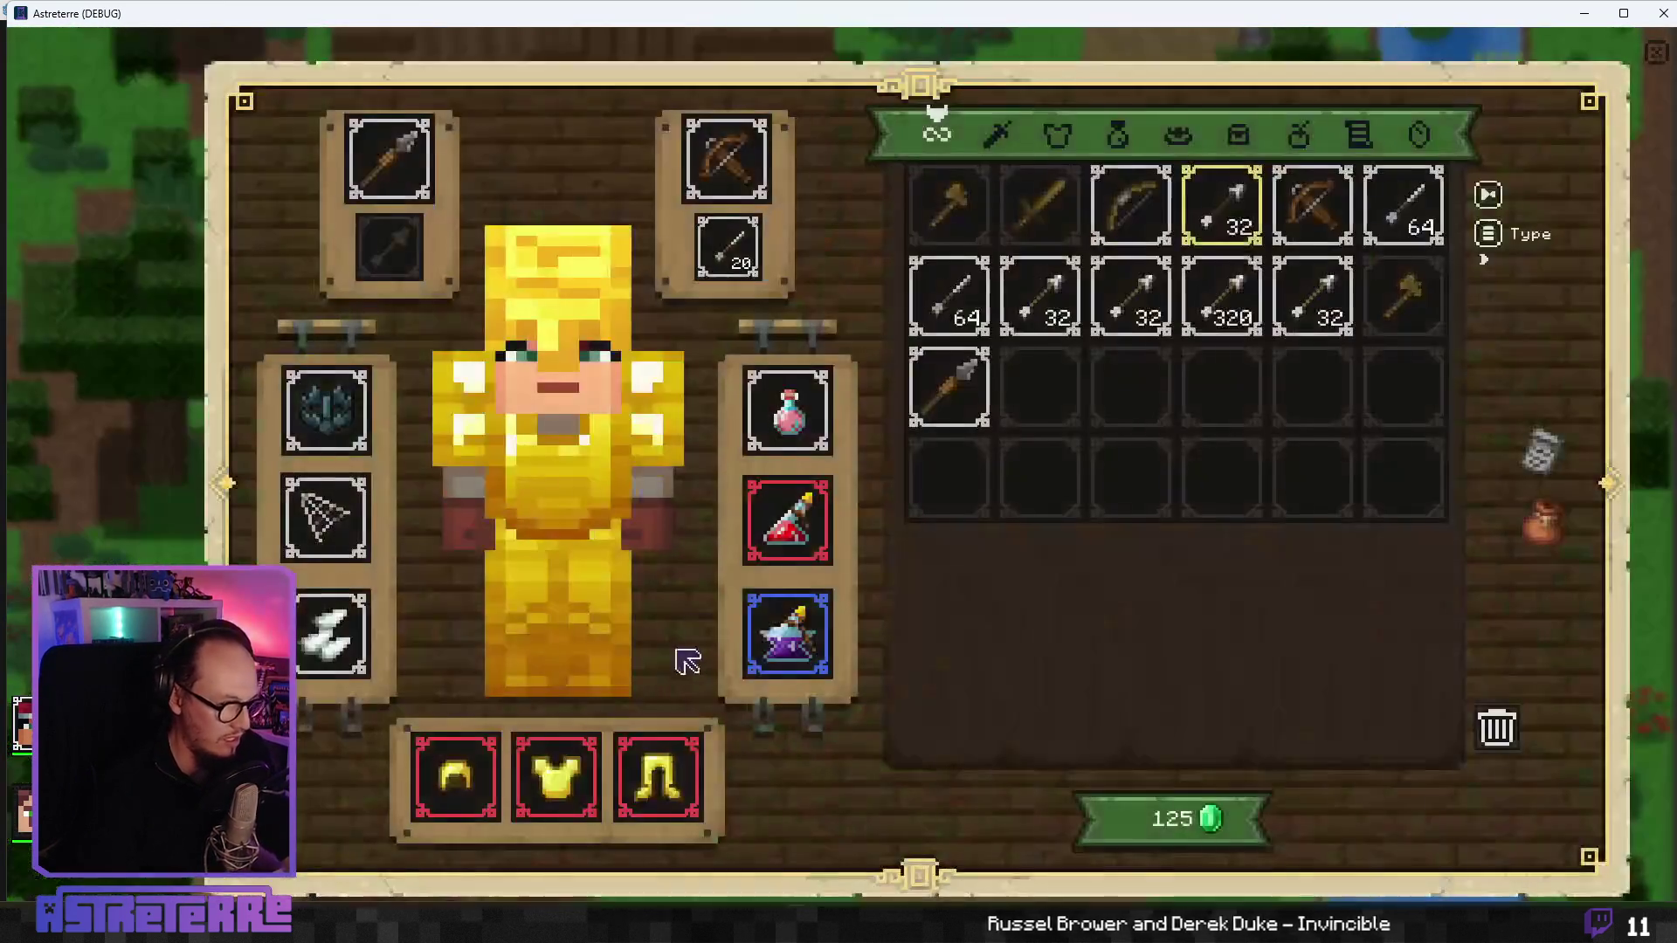
pyautogui.click(456, 773)
pyautogui.click(556, 772)
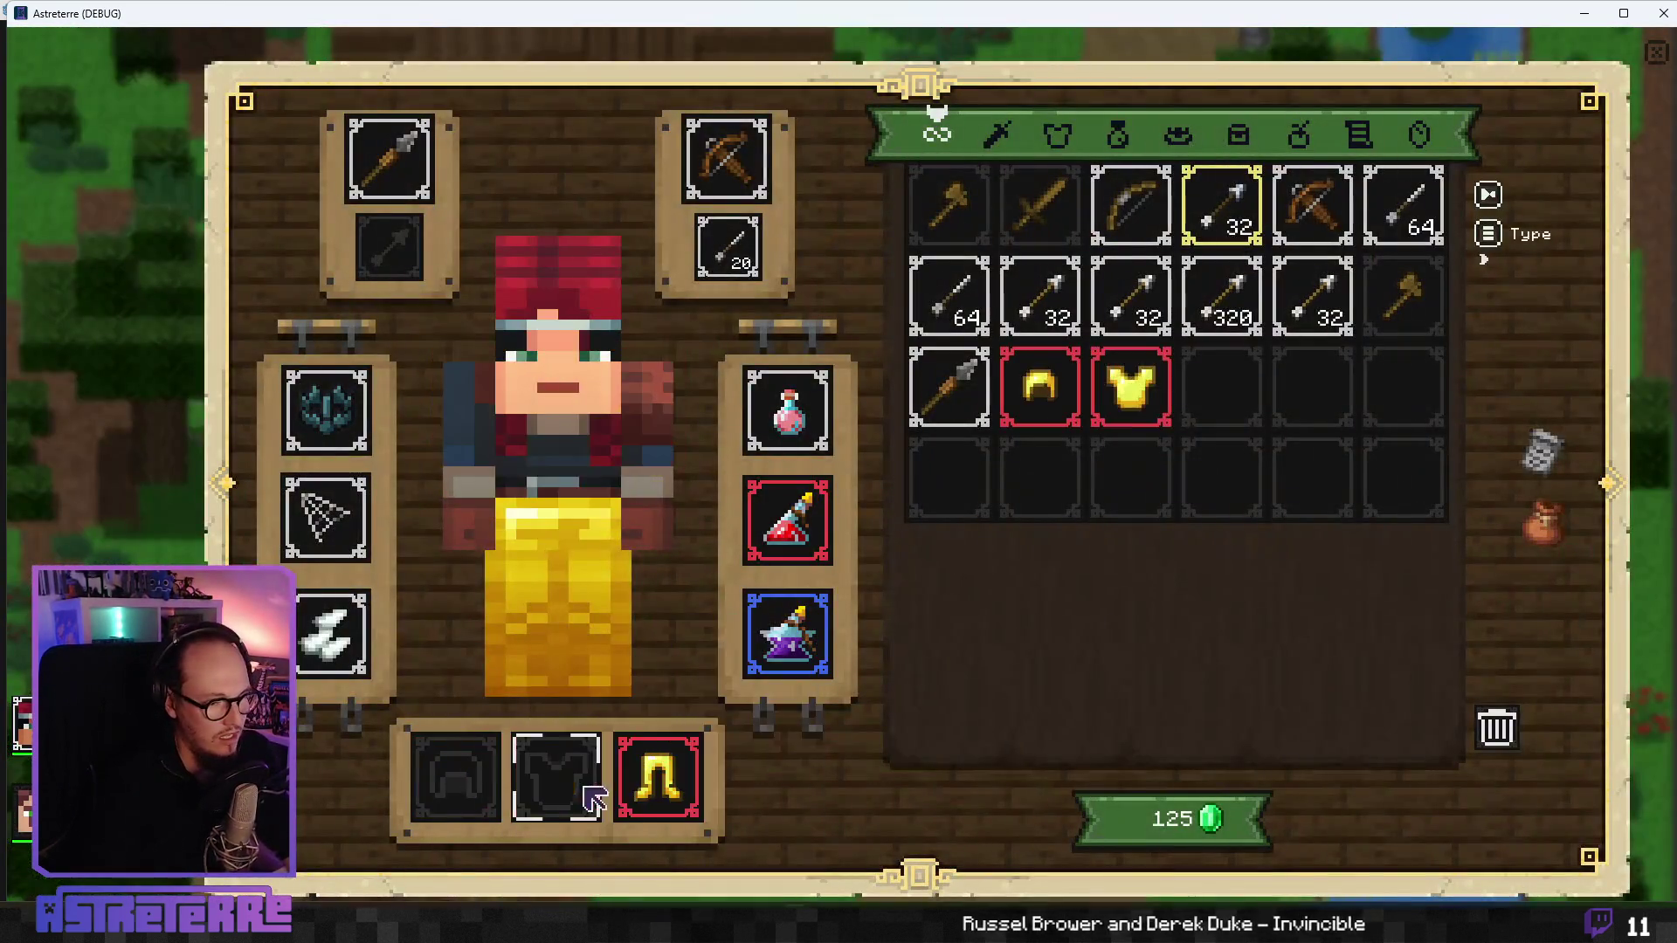
pyautogui.click(681, 789)
pyautogui.press('i')
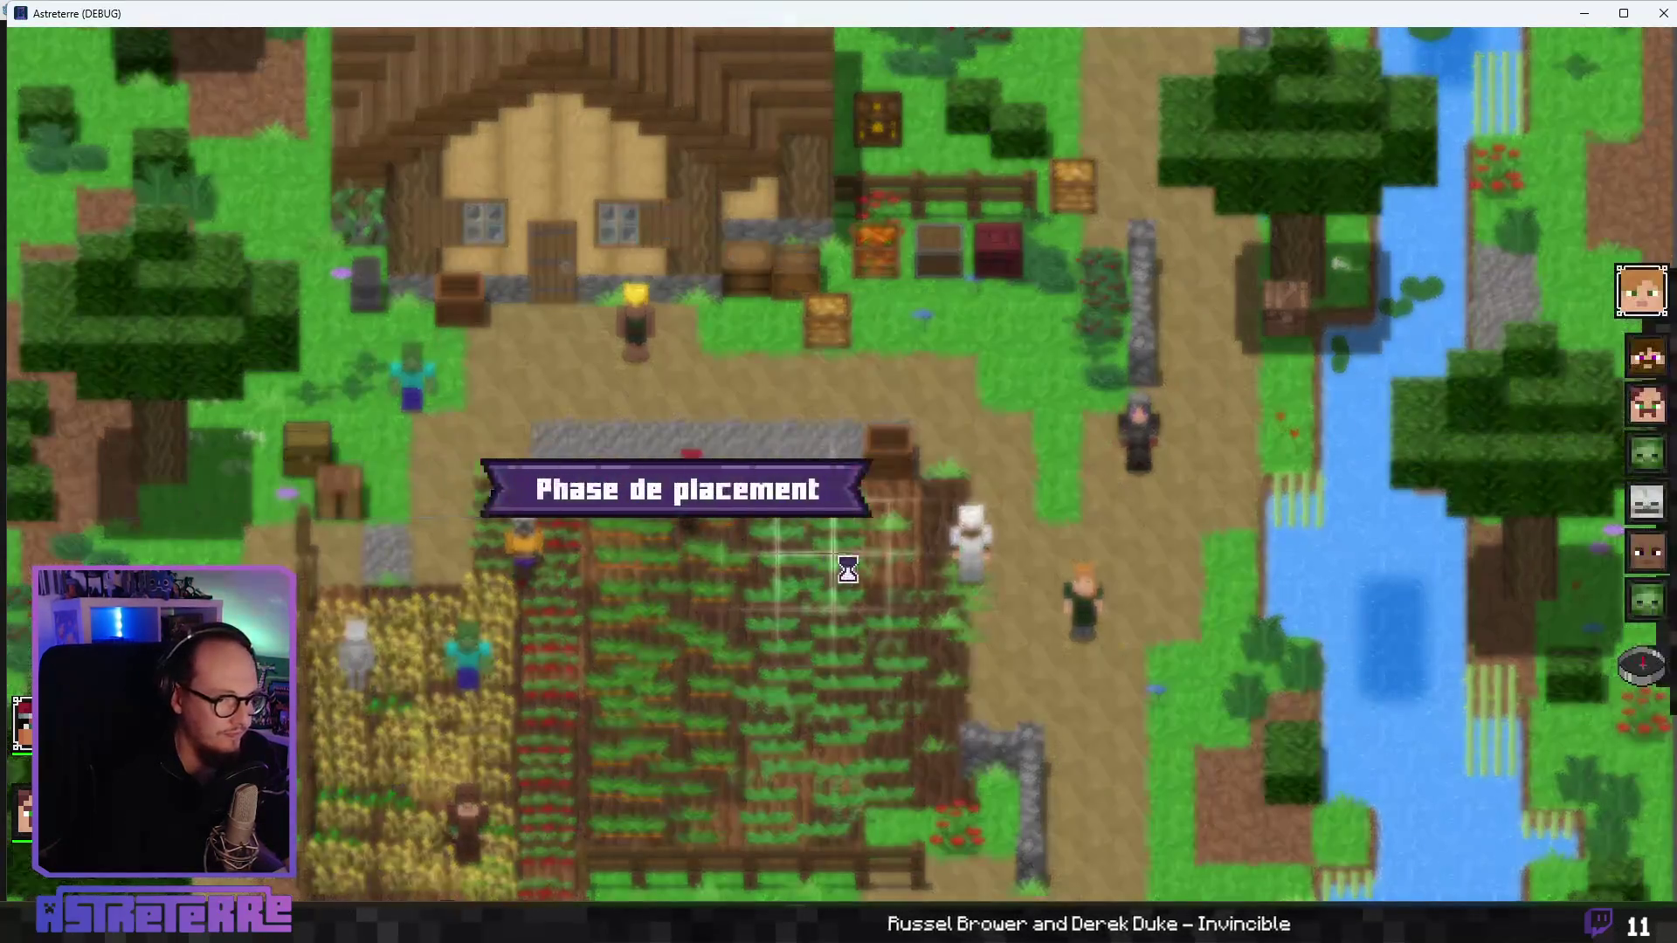
pyautogui.click(1189, 574)
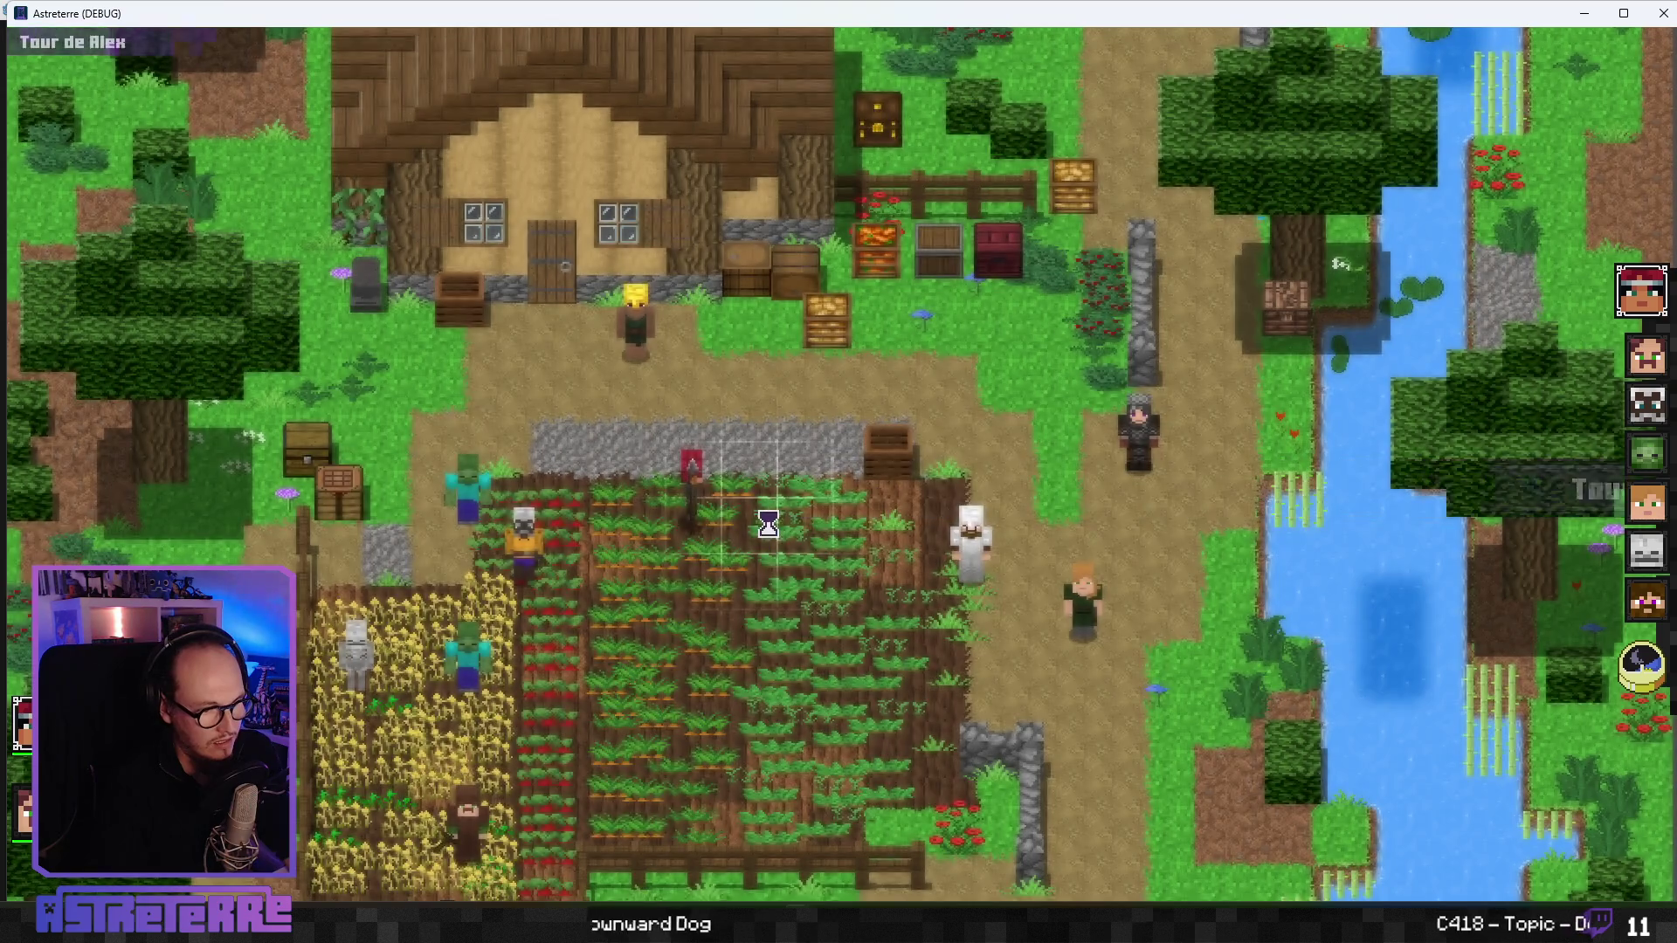
# - Place a Piège à loup beside the character, roll its 1d4 damage, move, and place another trap nearby
pyautogui.click(994, 893)
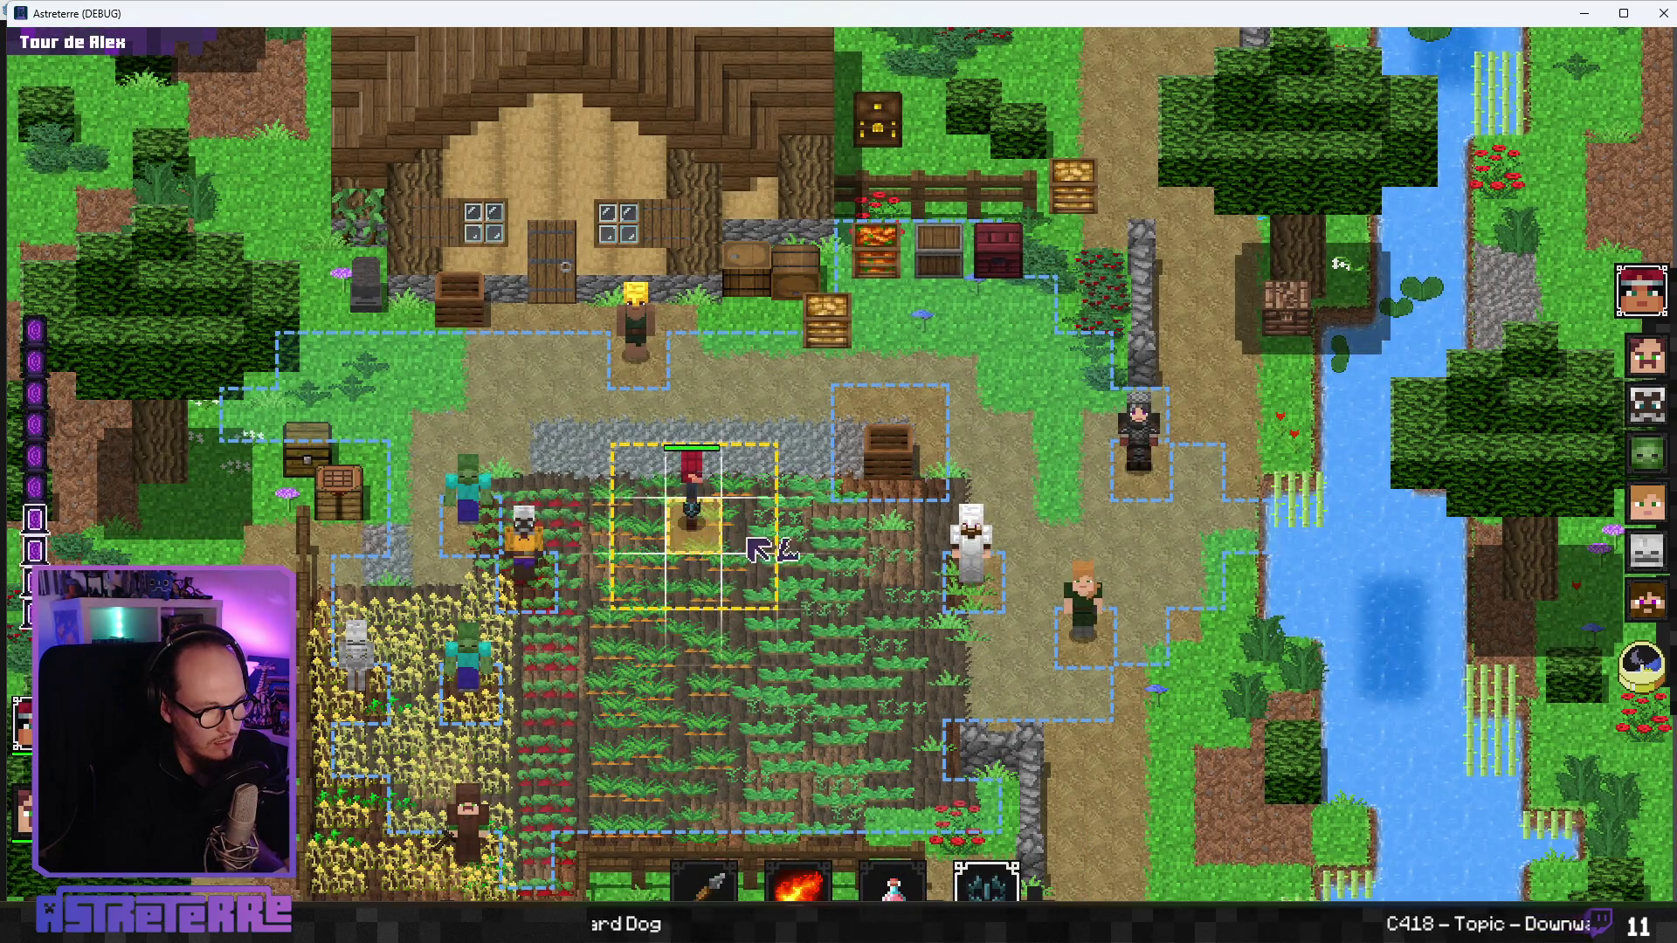
pyautogui.click(750, 547)
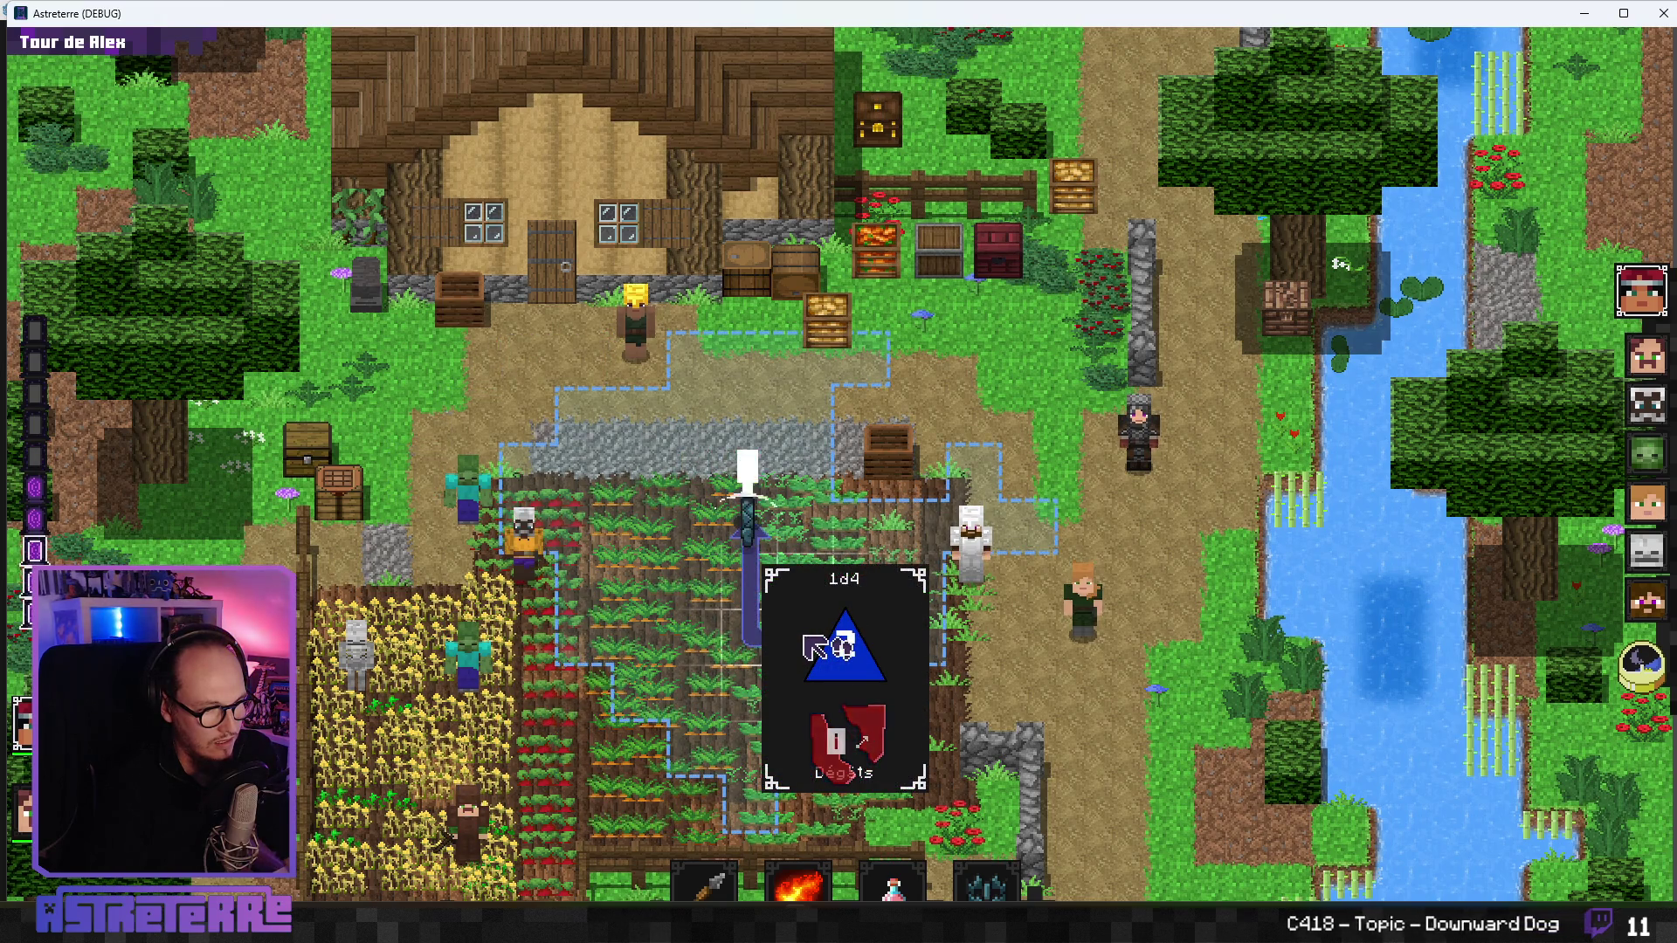
pyautogui.click(812, 645)
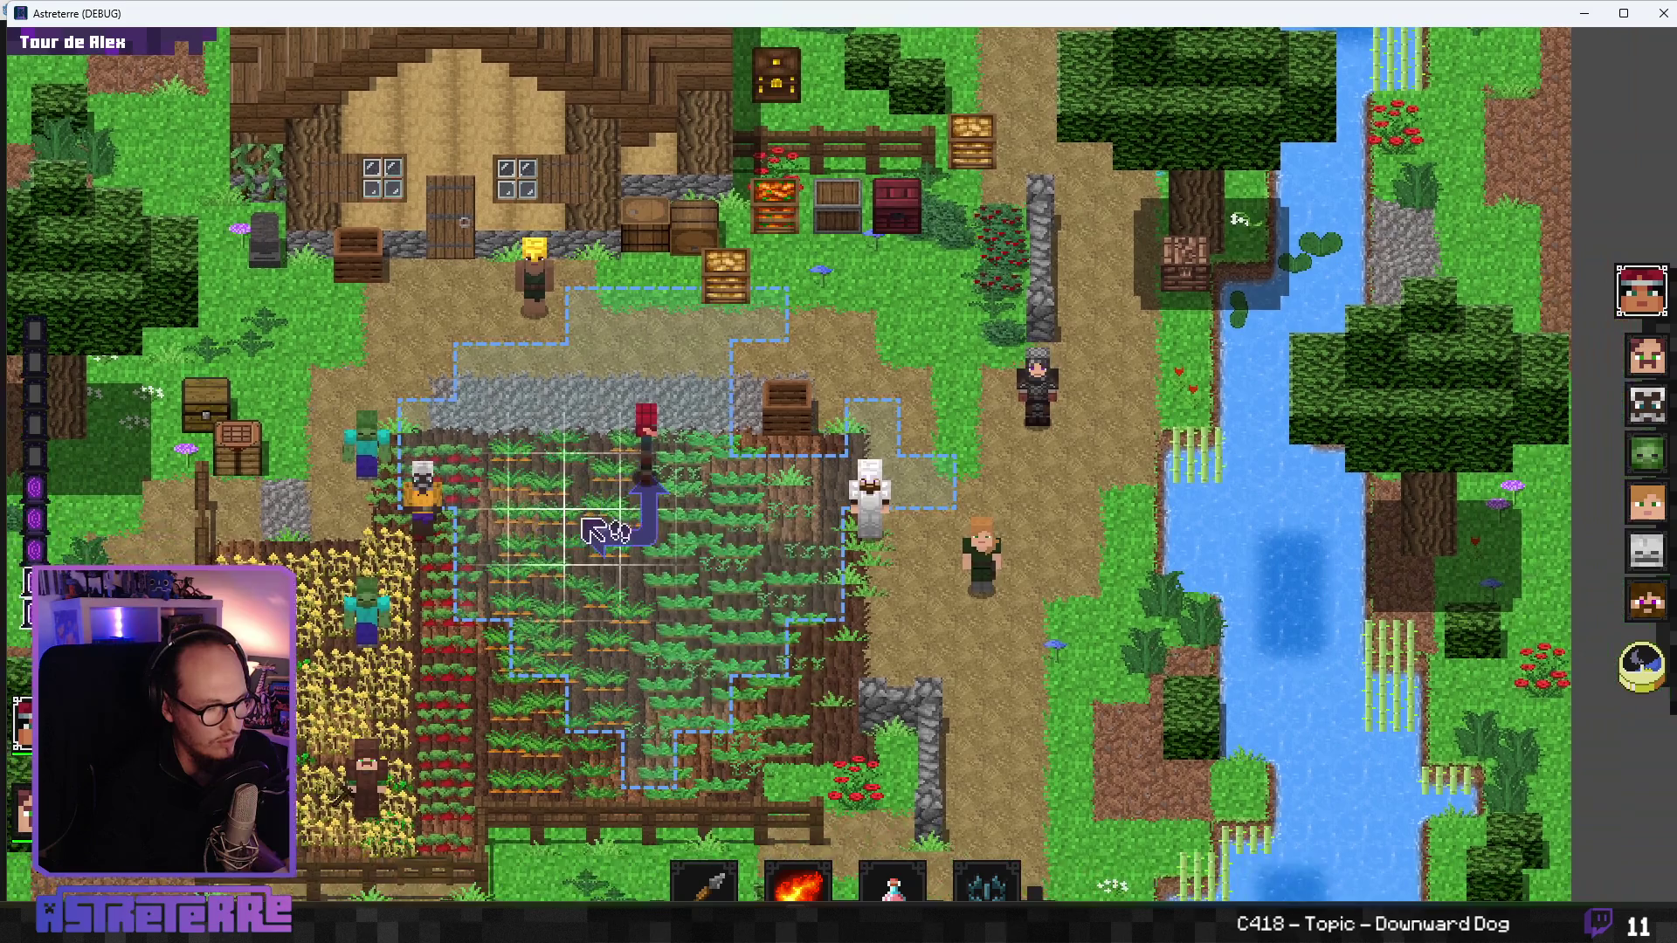
pyautogui.click(593, 530)
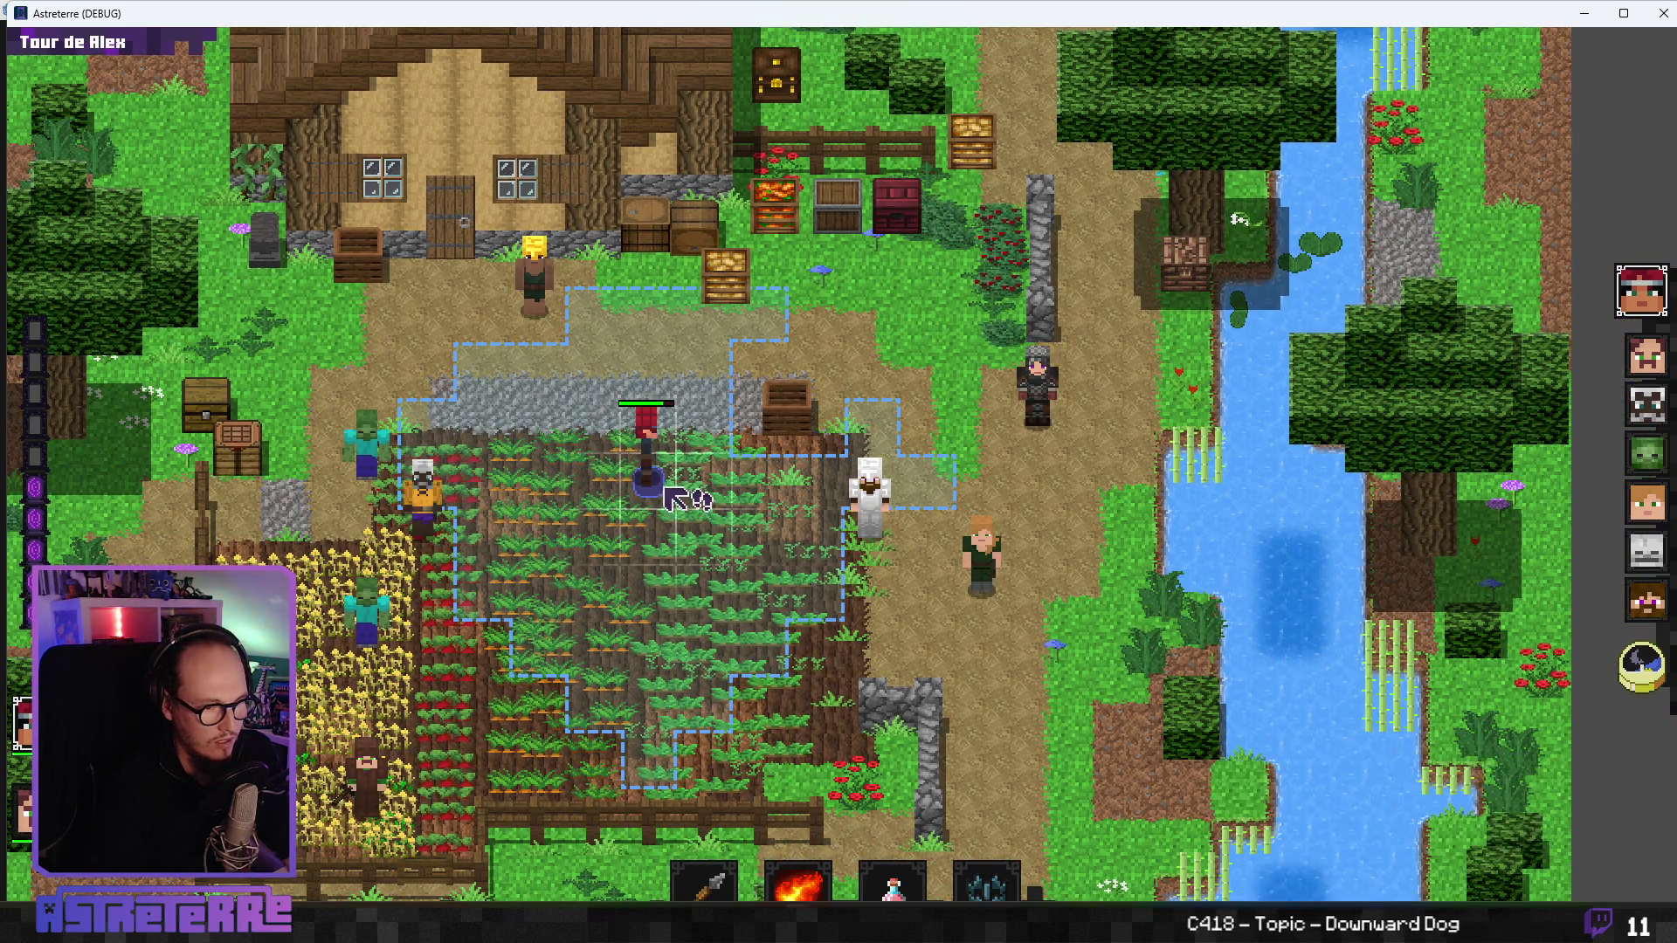
pyautogui.click(982, 878)
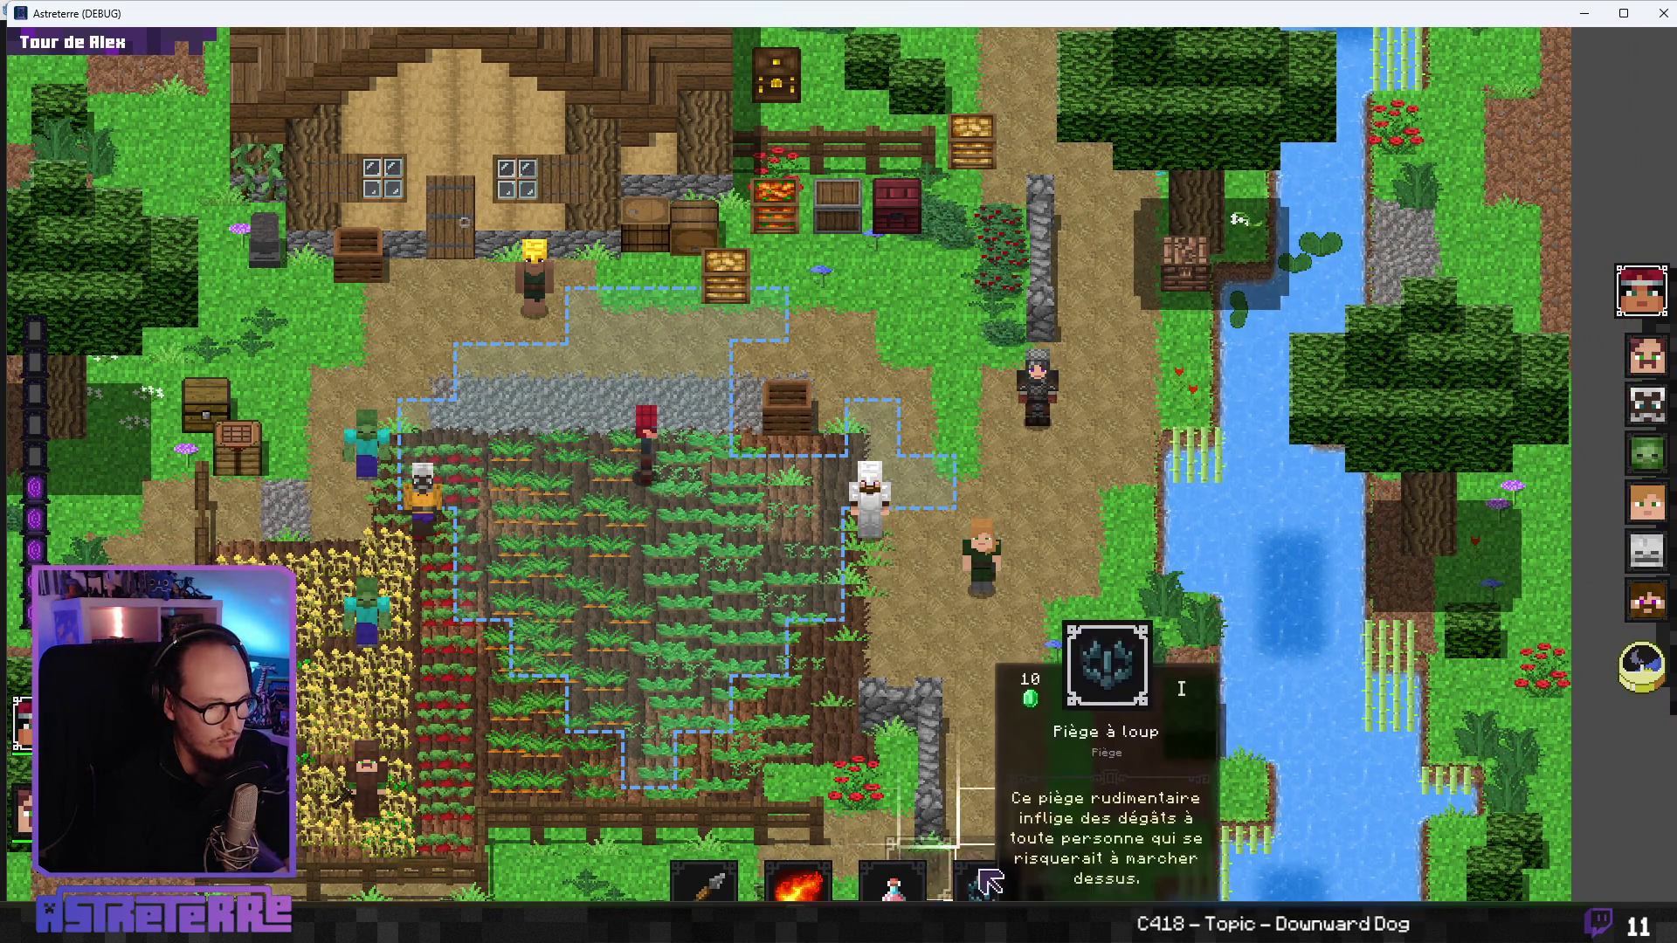
pyautogui.click(917, 821)
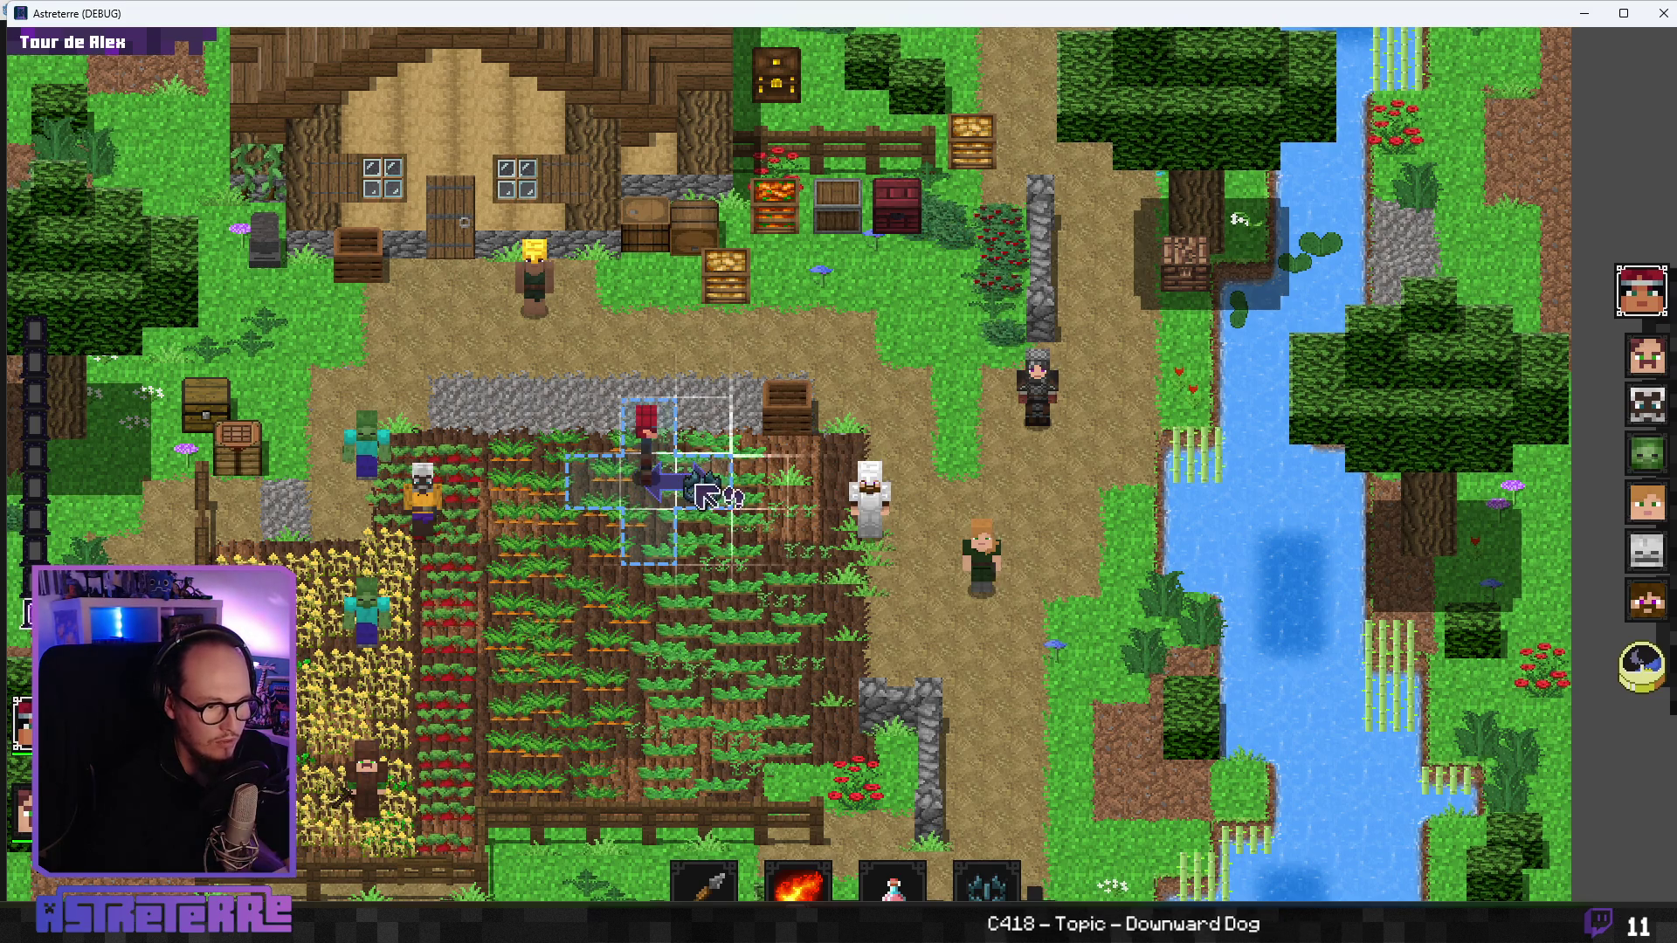
pyautogui.click(699, 485)
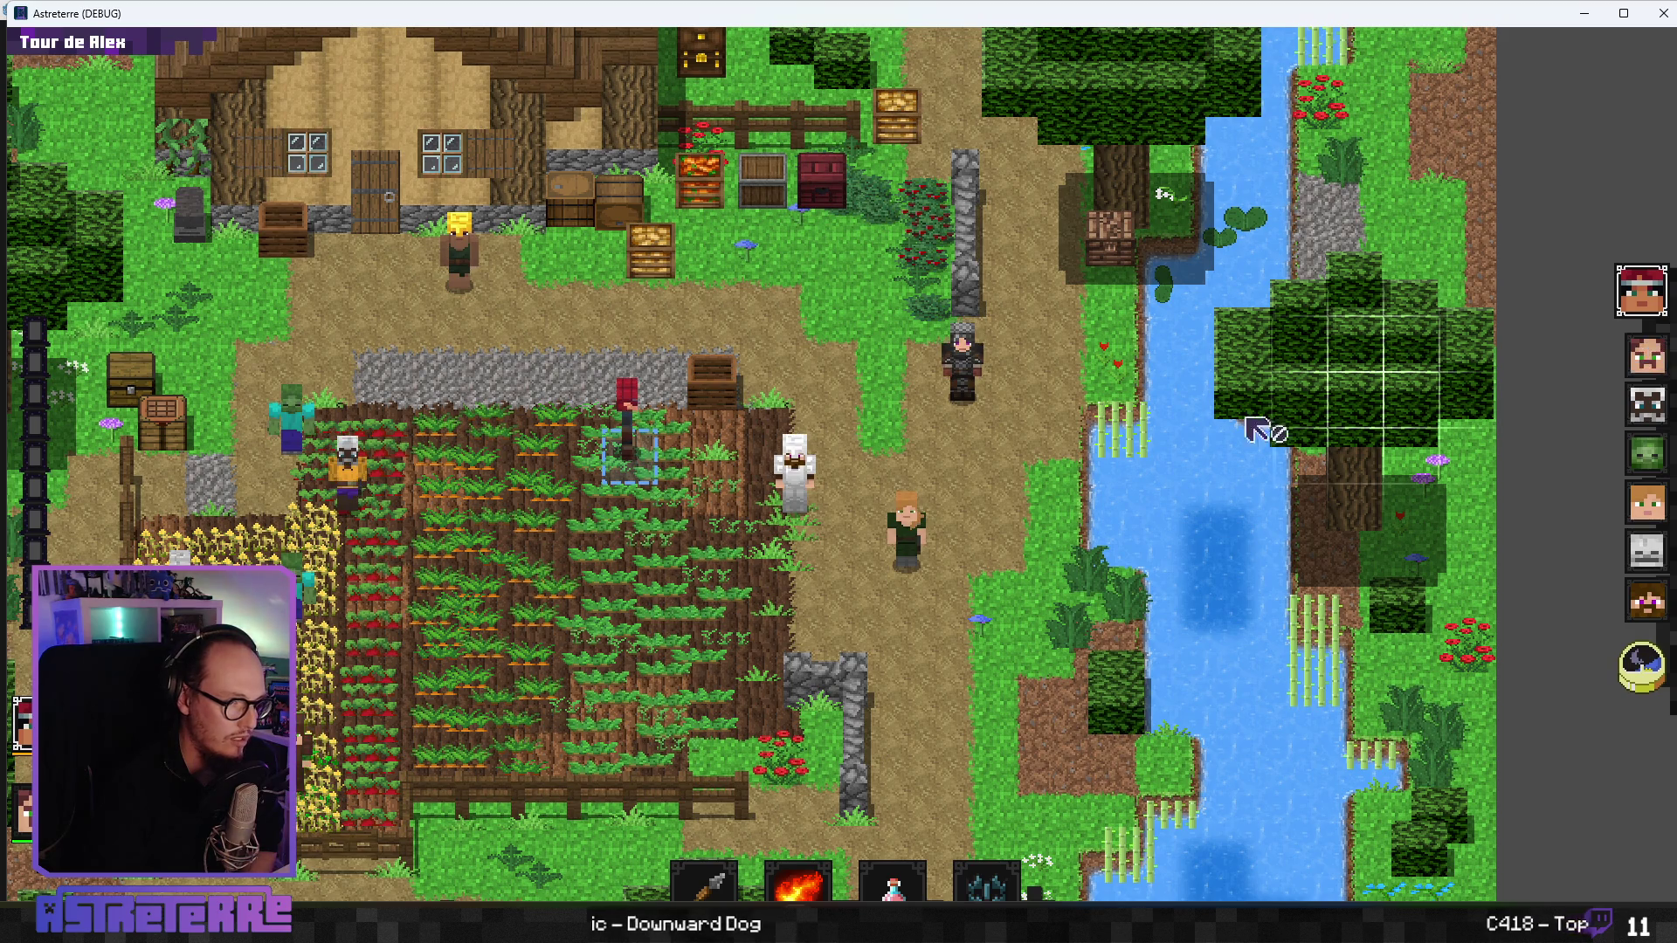
# - Run add action_points in the debug console, move the accessory into the inventory, and end the turn
pyautogui.press('`')
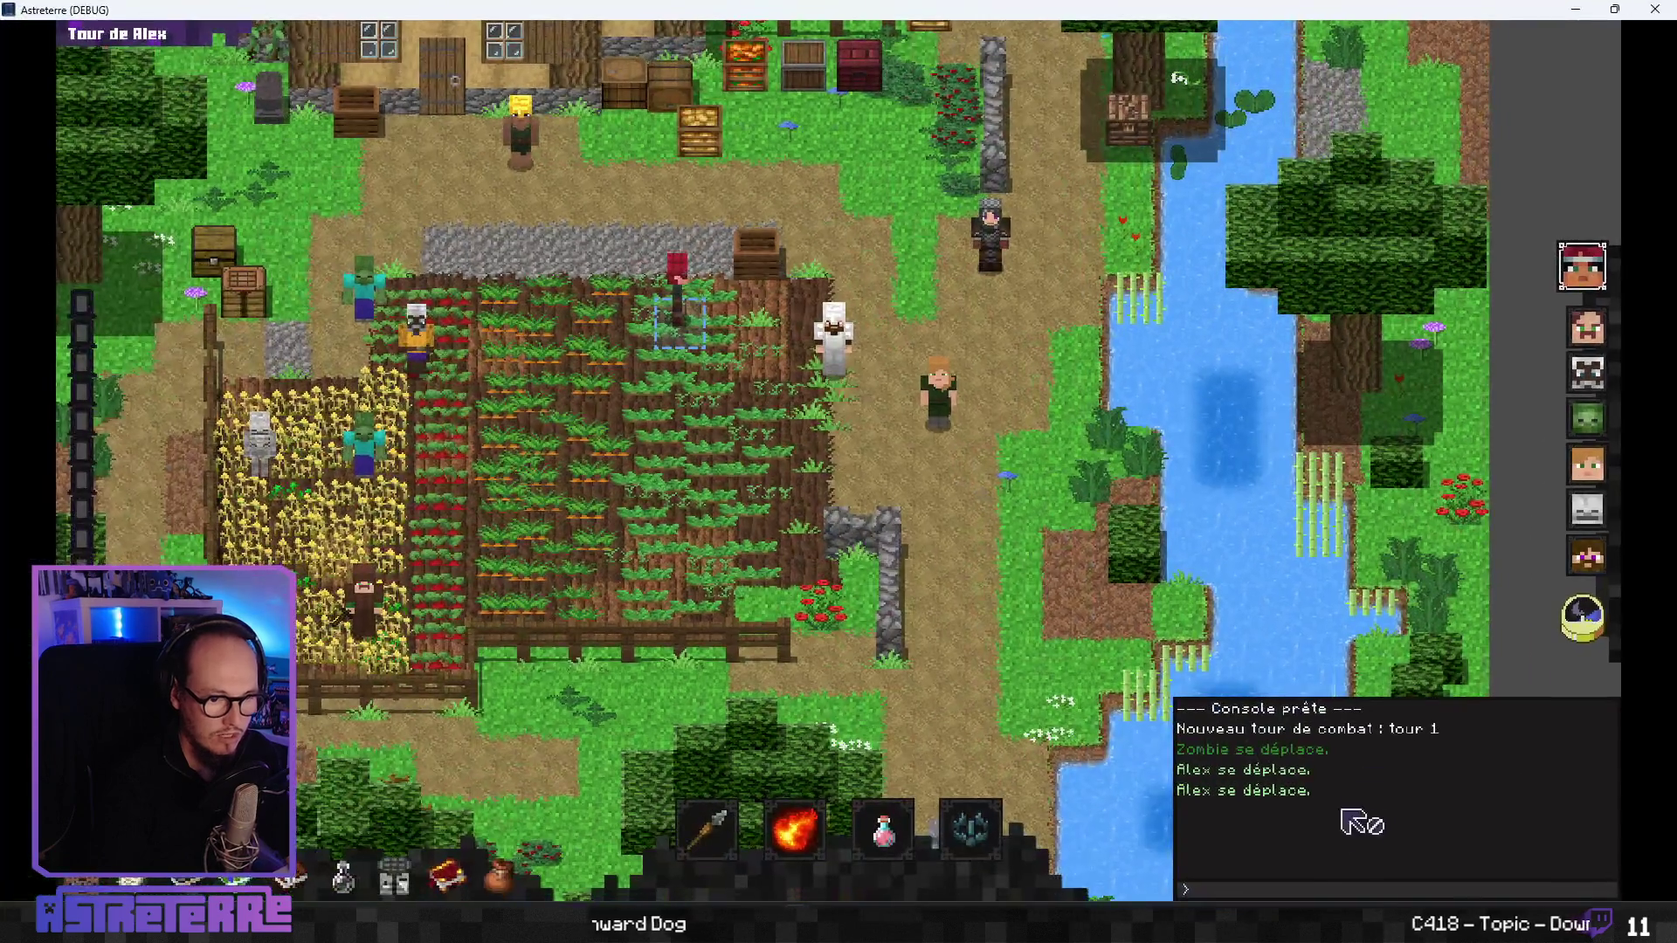
pyautogui.click(1241, 887)
pyautogui.write('add action_points 10')
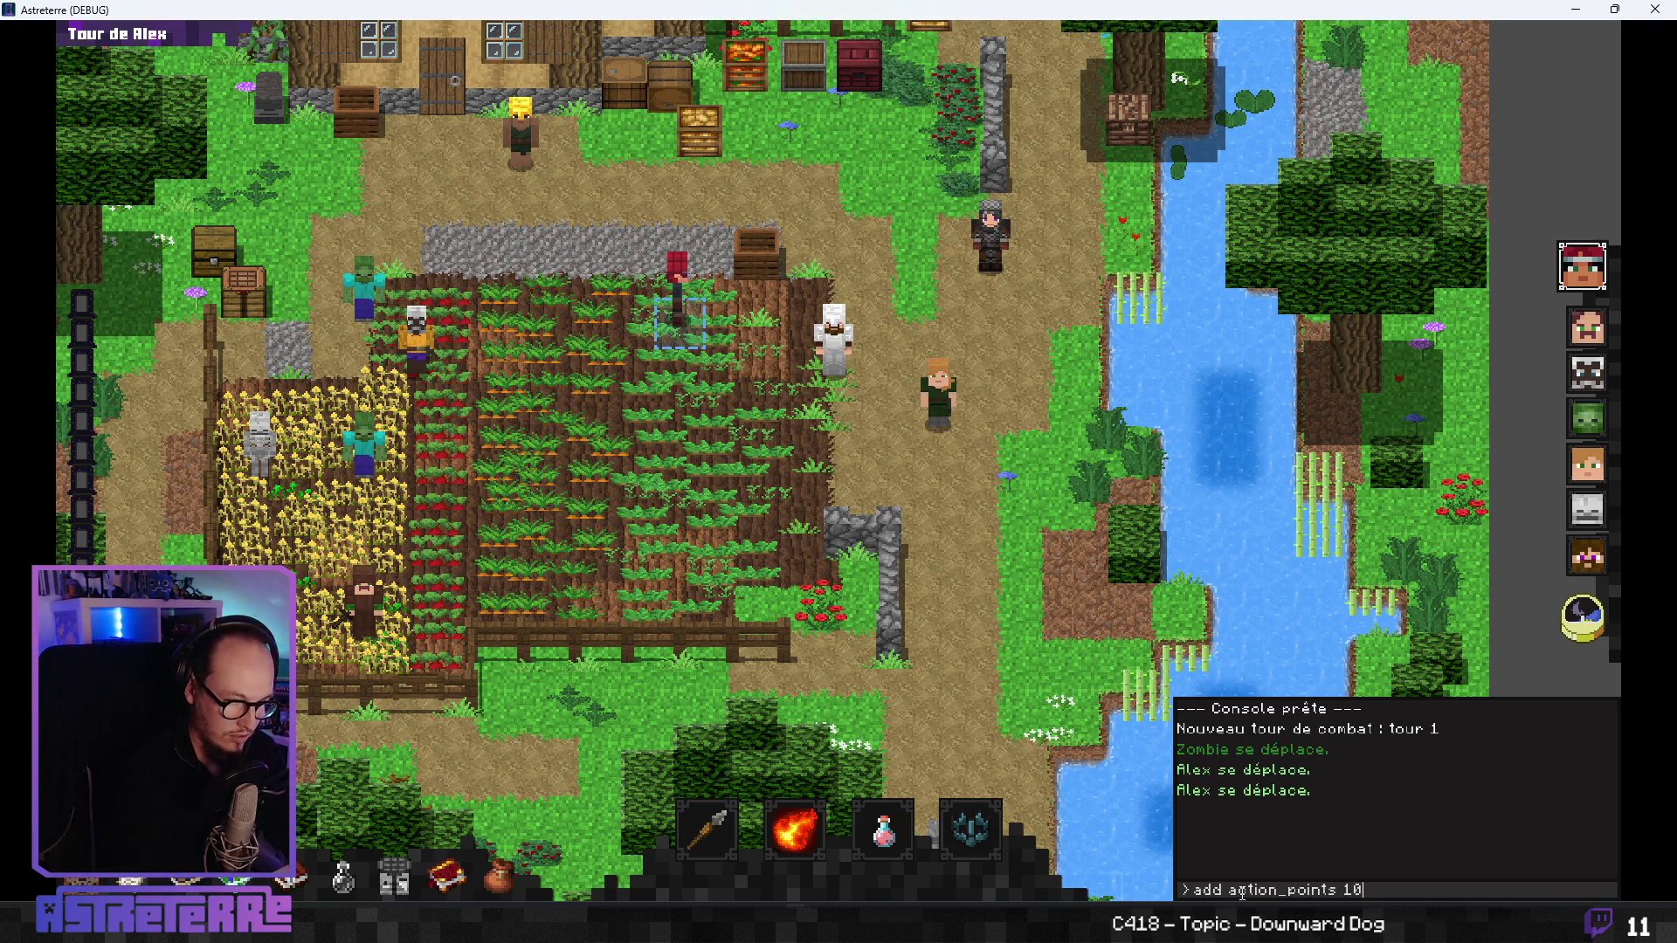
pyautogui.press('Return')
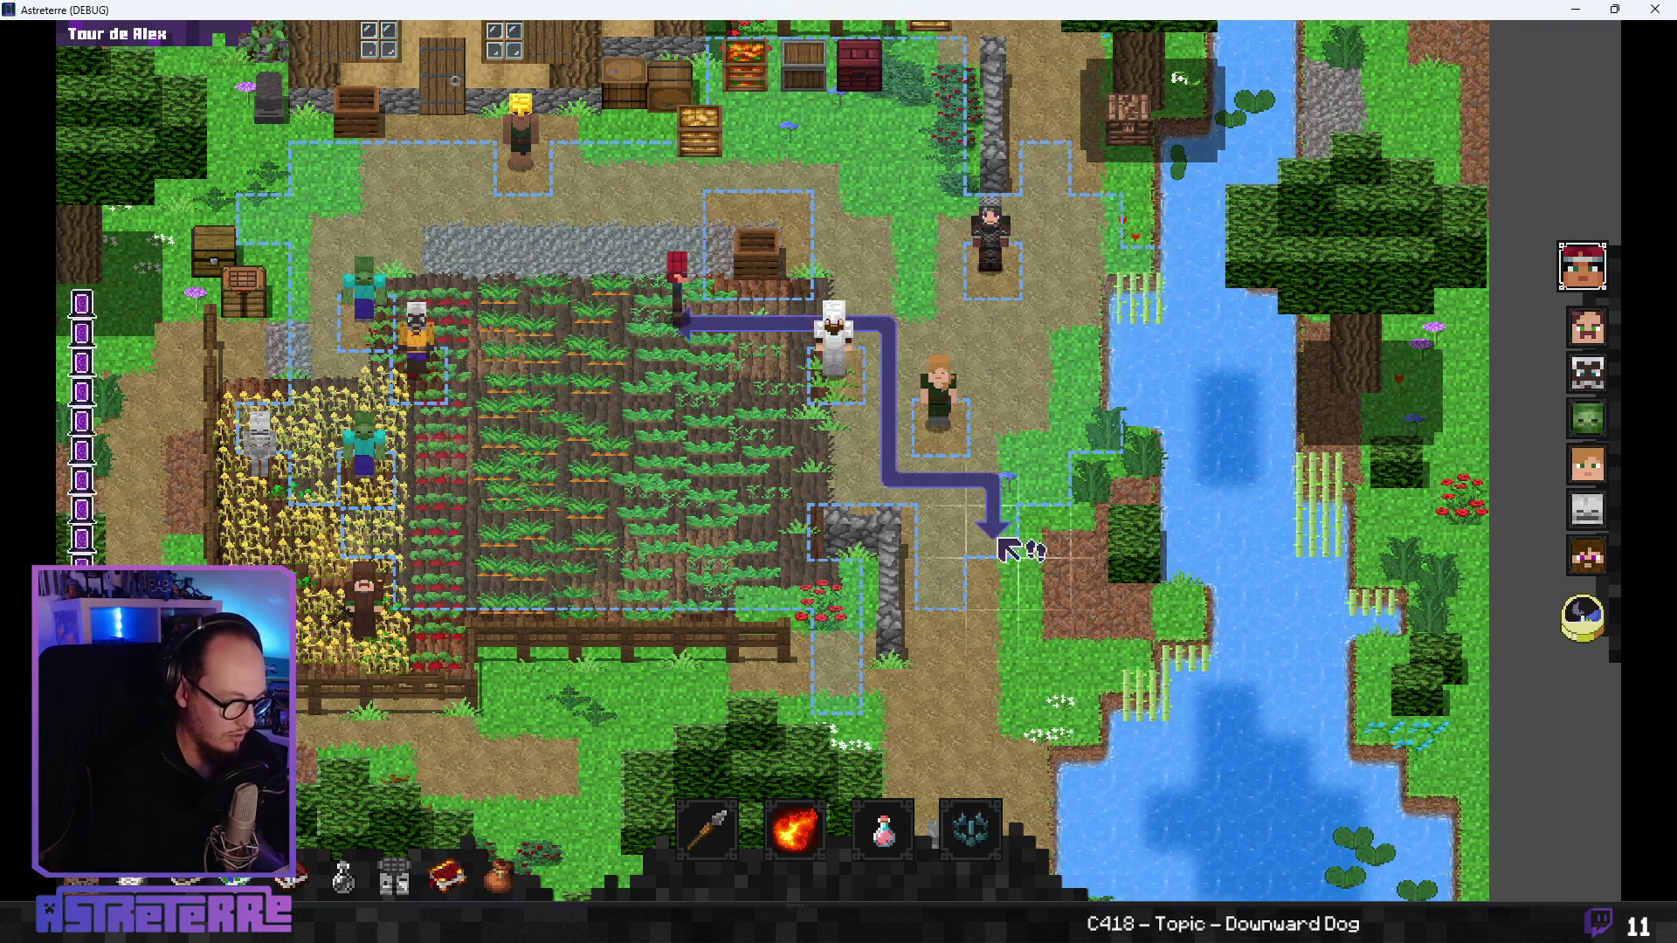
pyautogui.press('i')
pyautogui.moveTo(354, 377)
pyautogui.mouseDown()
pyautogui.moveTo(1108, 434)
pyautogui.moveTo(1019, 441)
pyautogui.mouseUp()
pyautogui.press('i')
pyautogui.press('space')
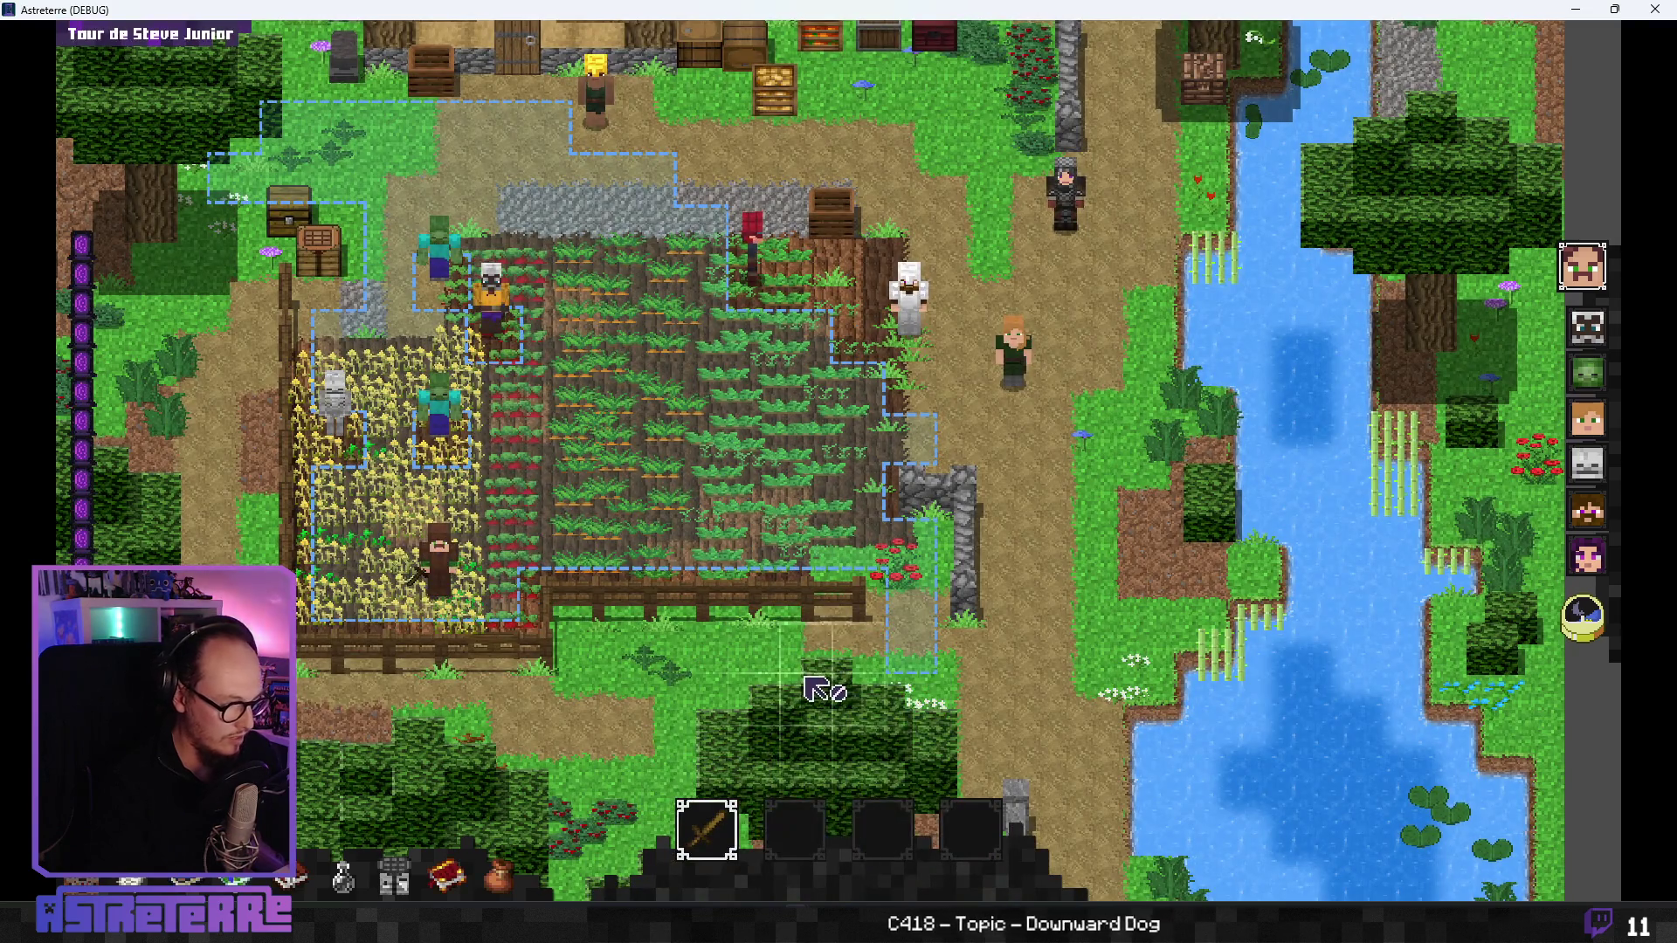
# - Equip the wolf trap to the hotbar, place two traps in the wheat field, and trigger one
pyautogui.press('i')
pyautogui.doubleClick(1013, 441)
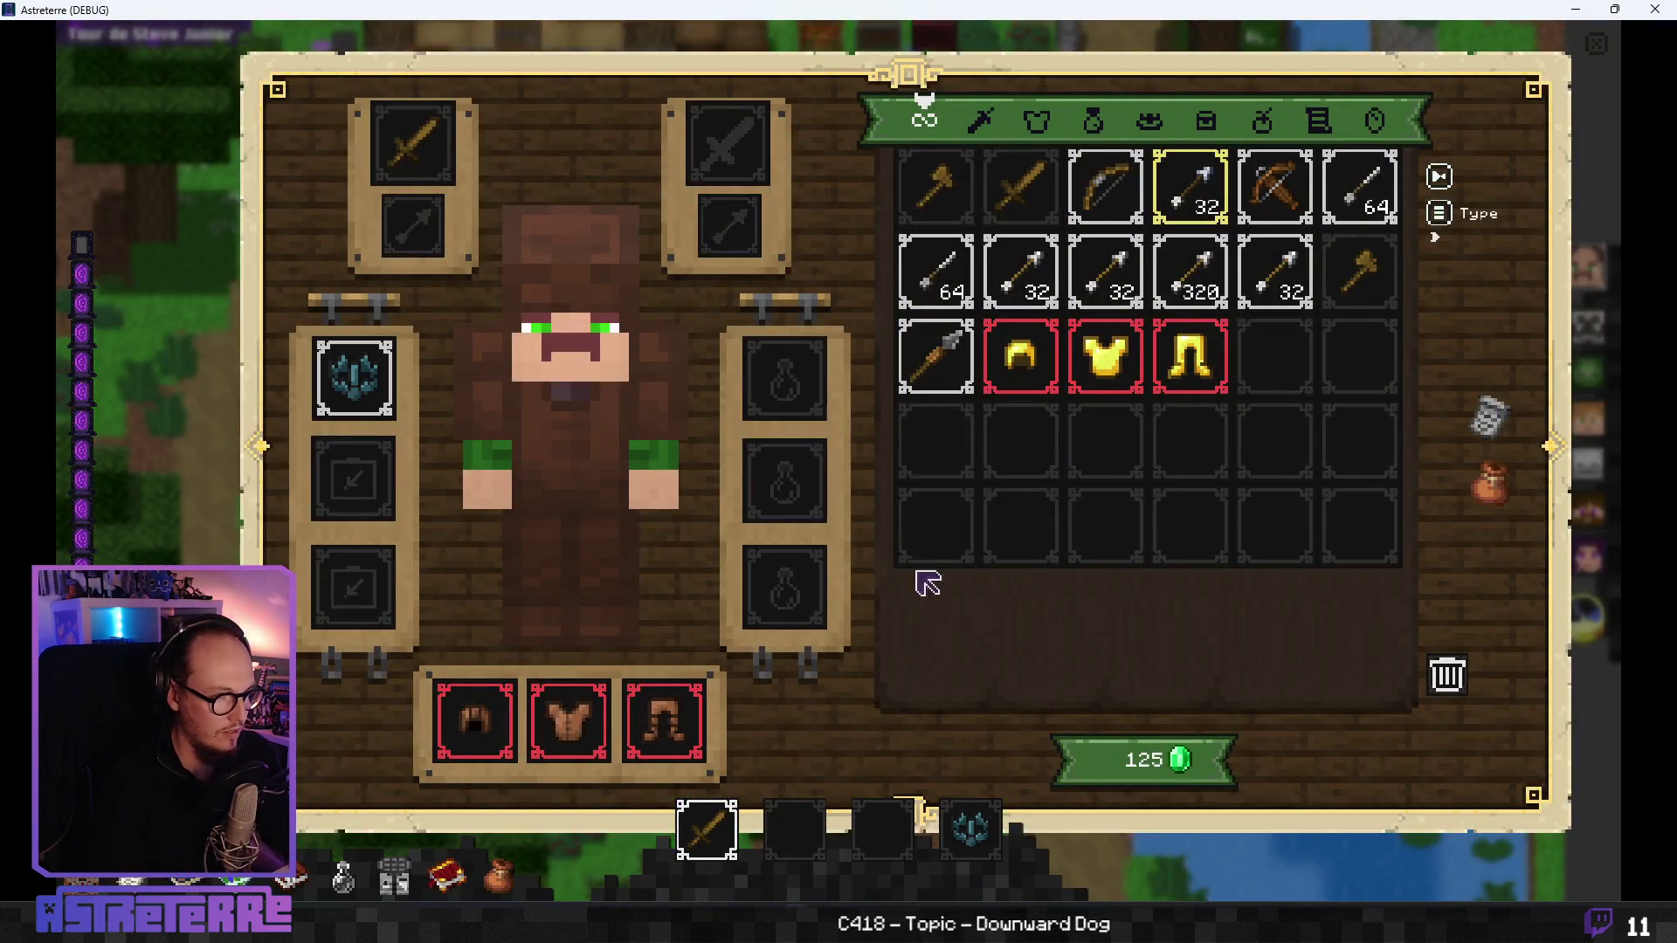
pyautogui.press('i')
pyautogui.click(1011, 841)
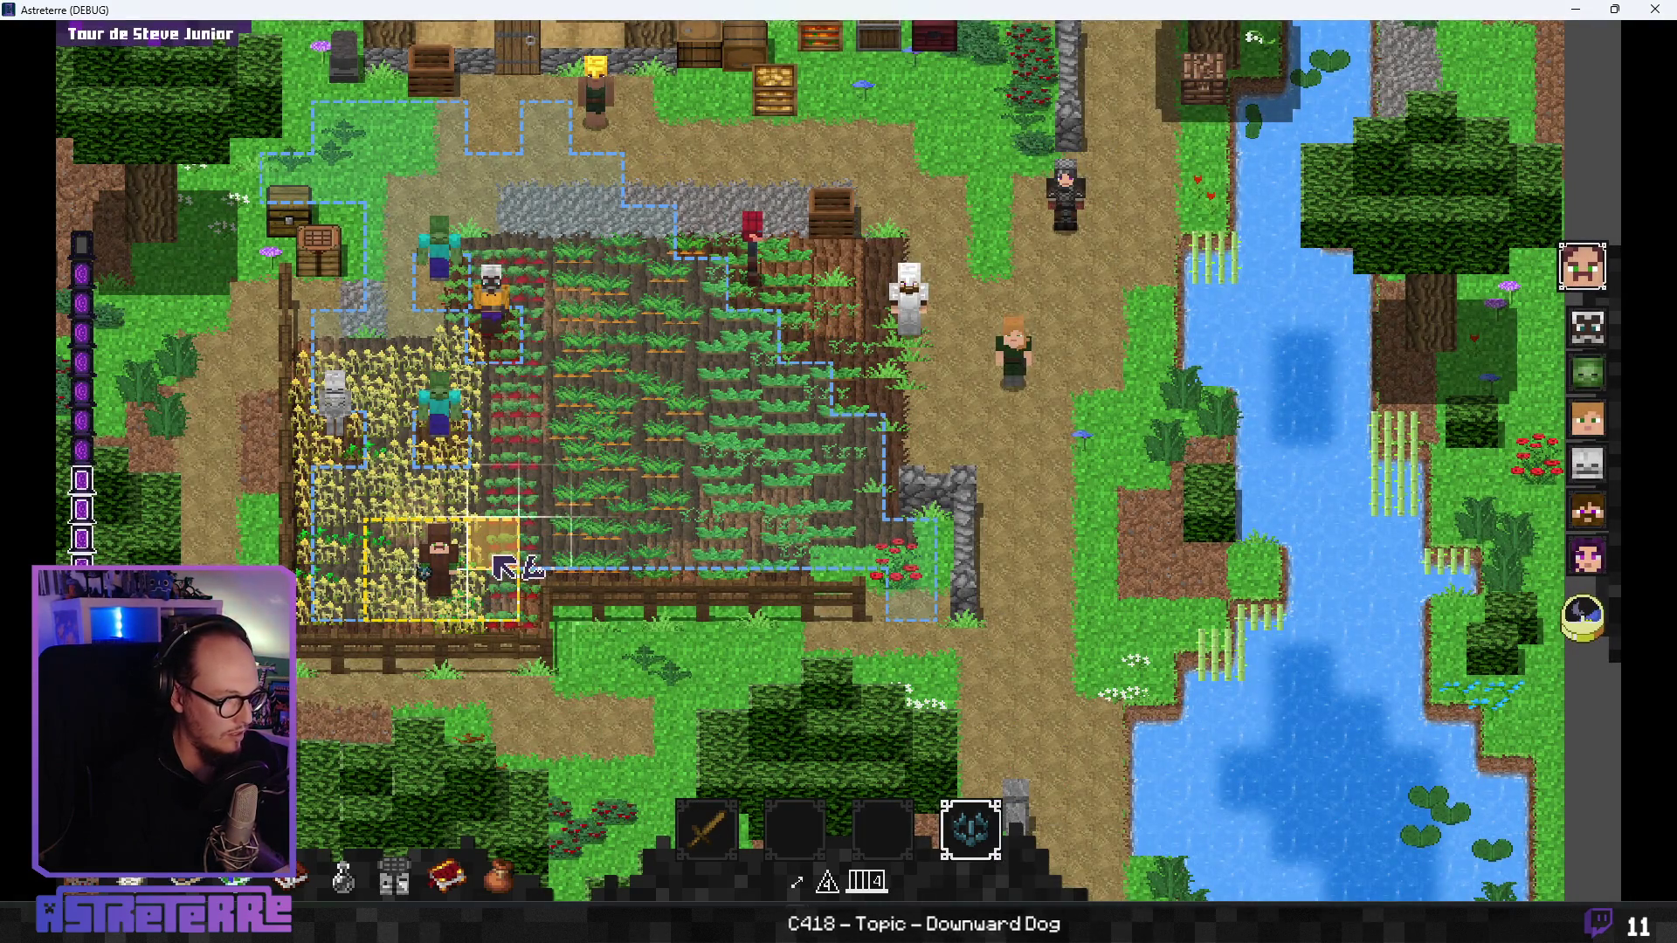
pyautogui.click(493, 602)
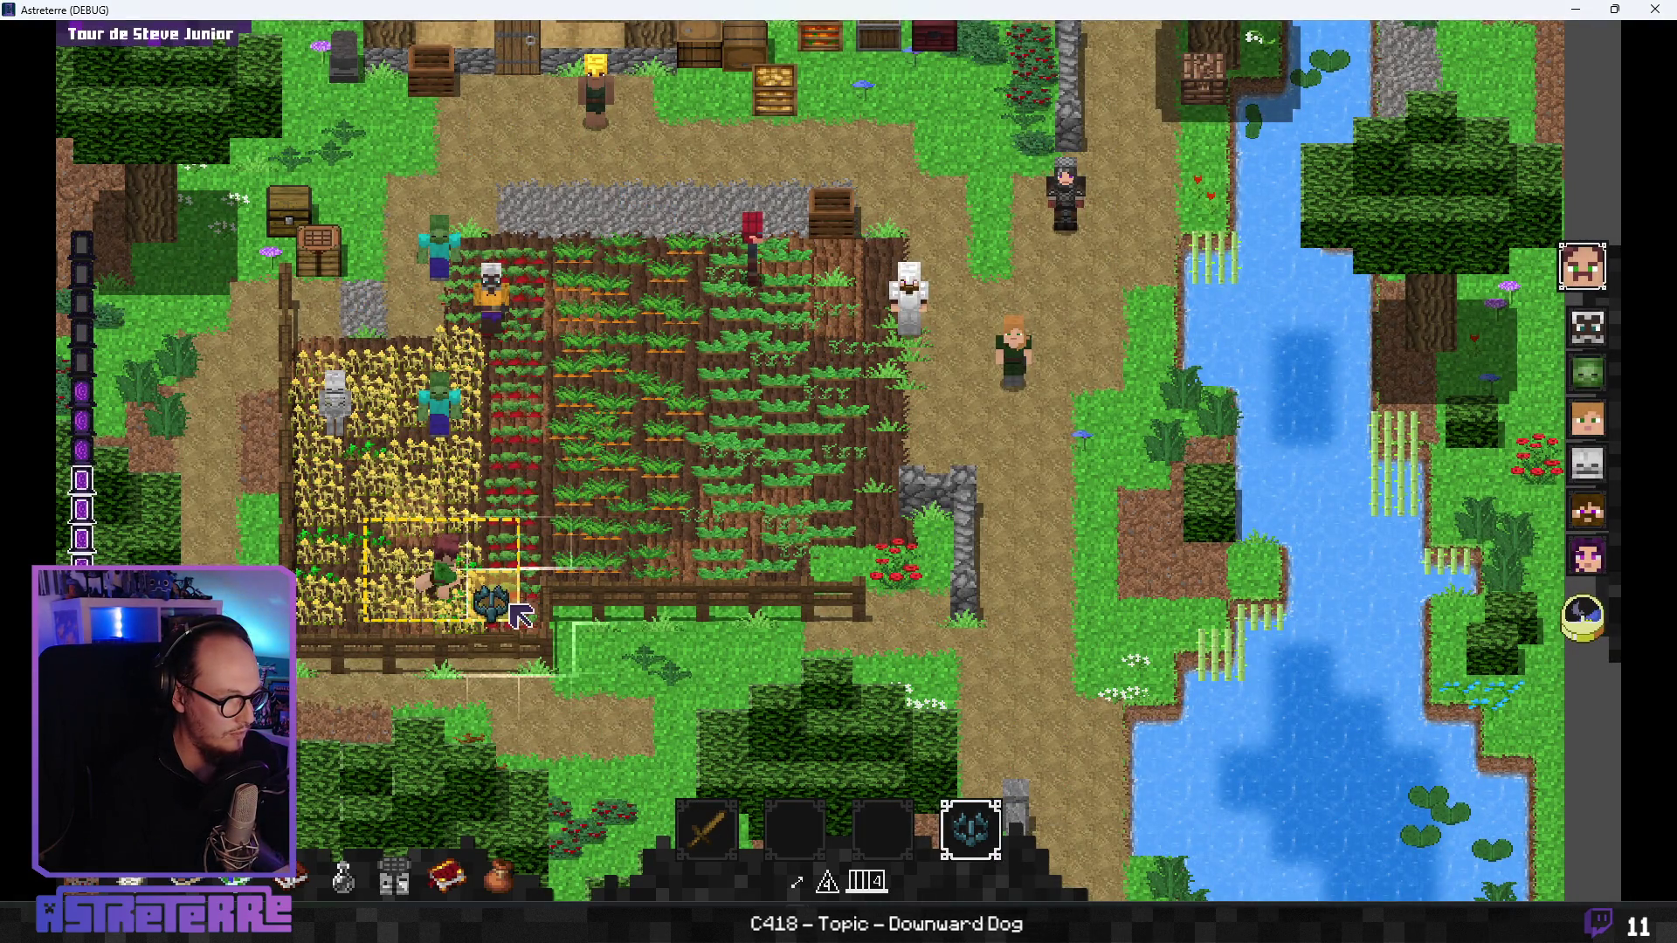
pyautogui.click(392, 604)
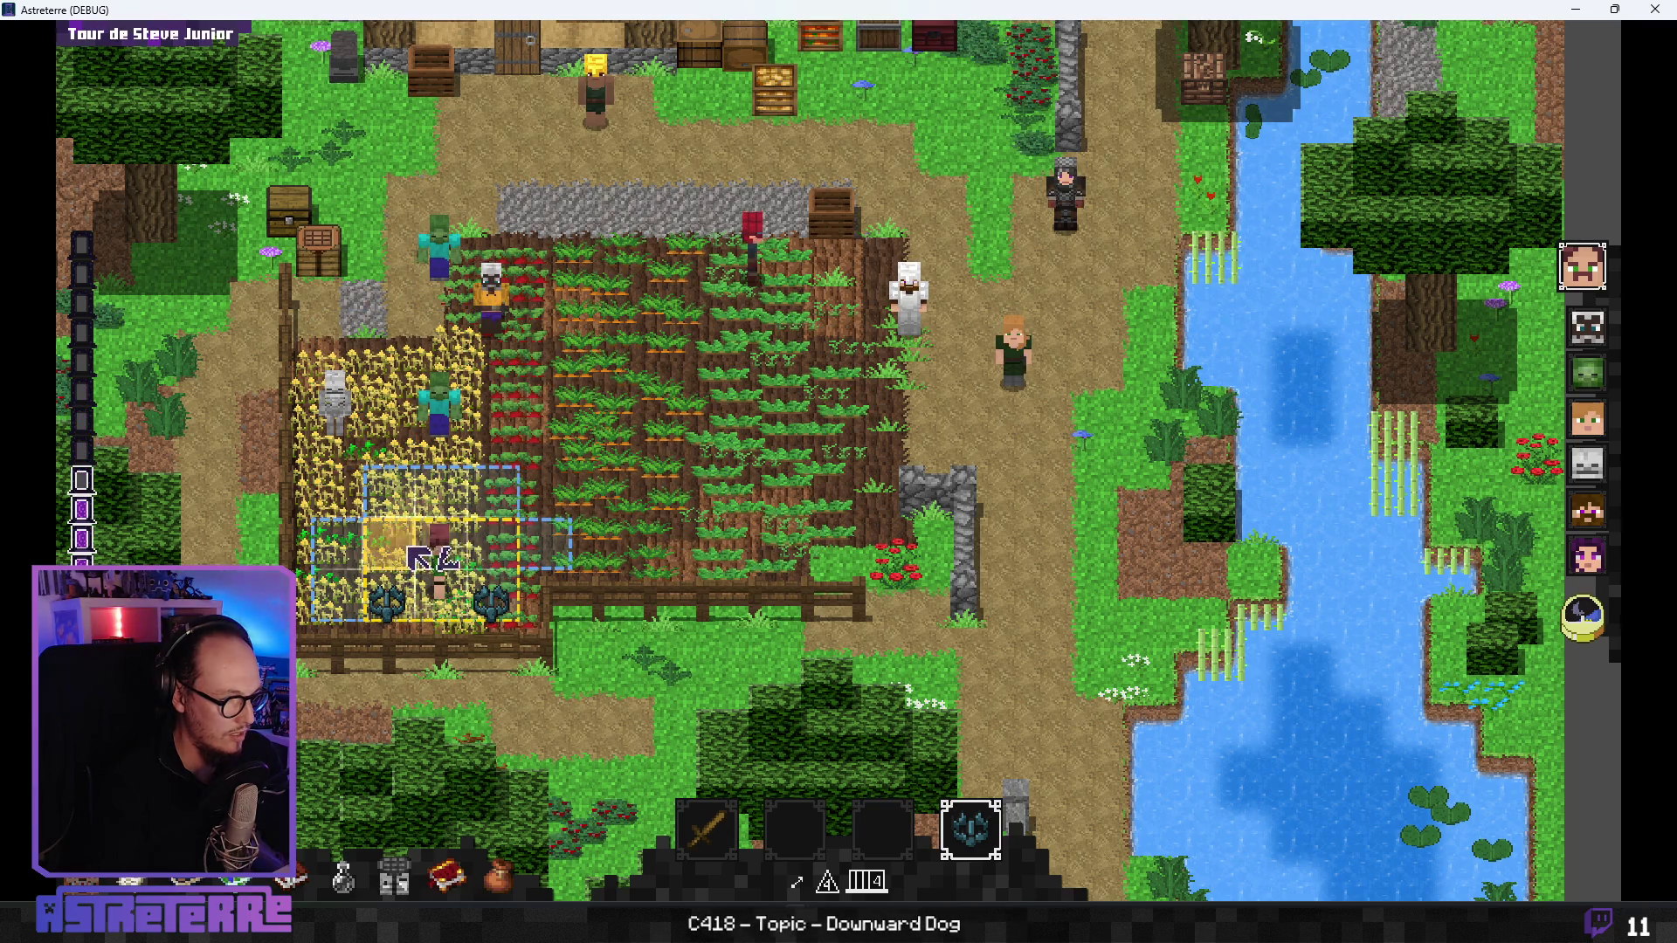
pyautogui.click(410, 609)
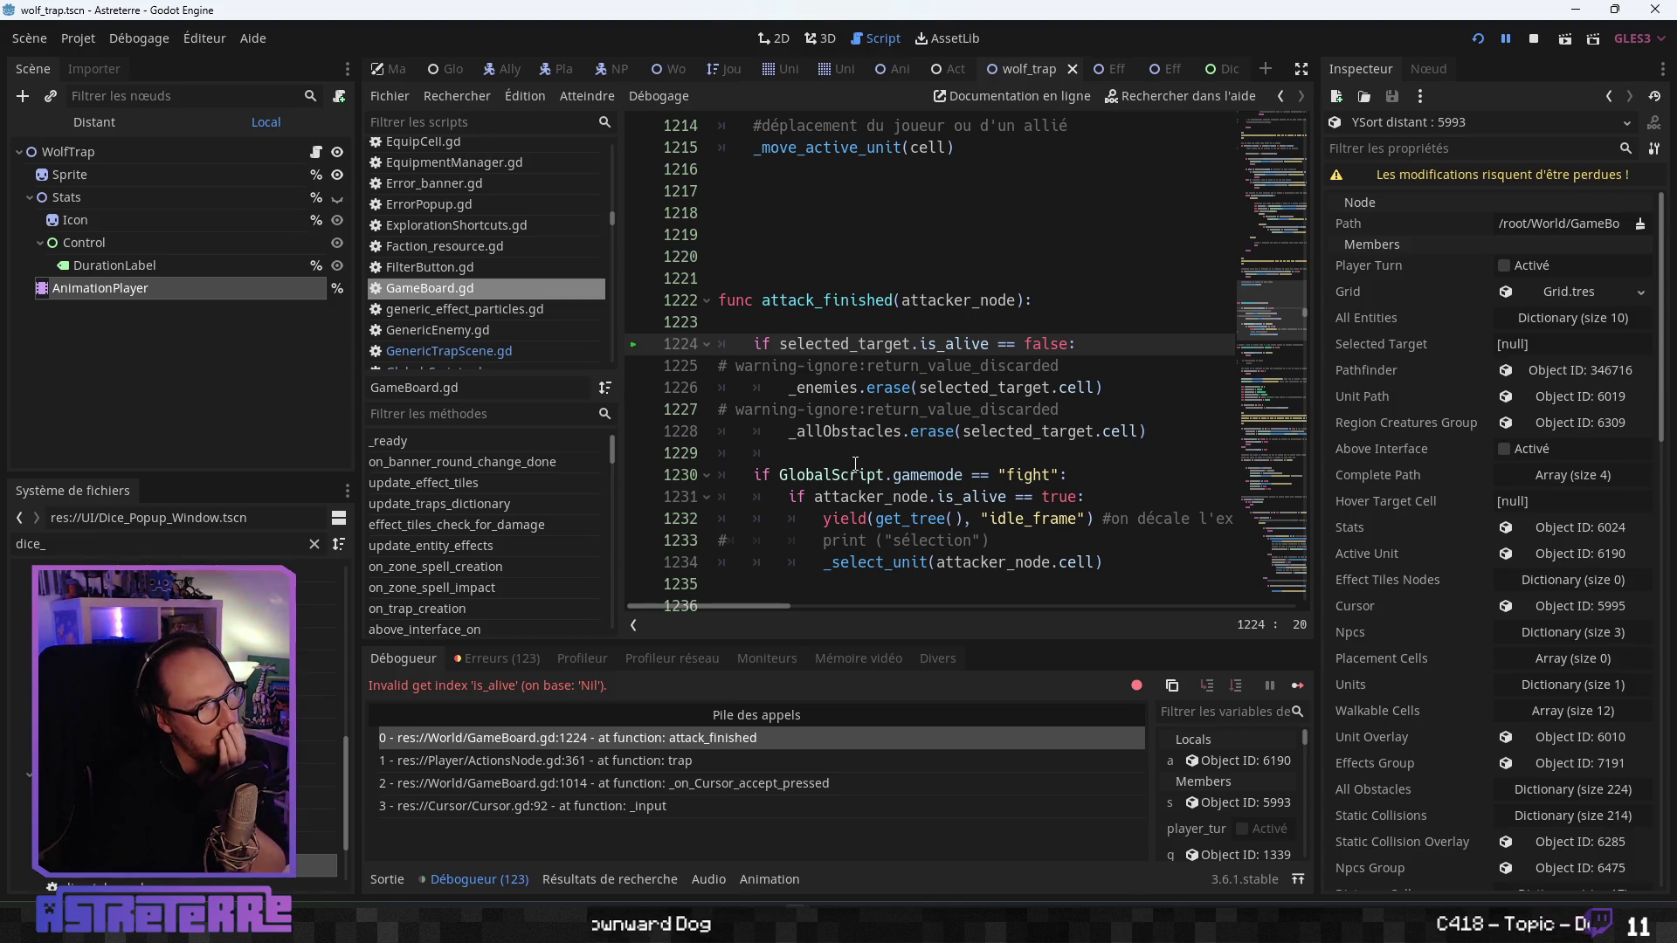
# - Inspect attack_finished in GameBoard.gd, then continue the paused game from the debugger
pyautogui.doubleClick(868, 302)
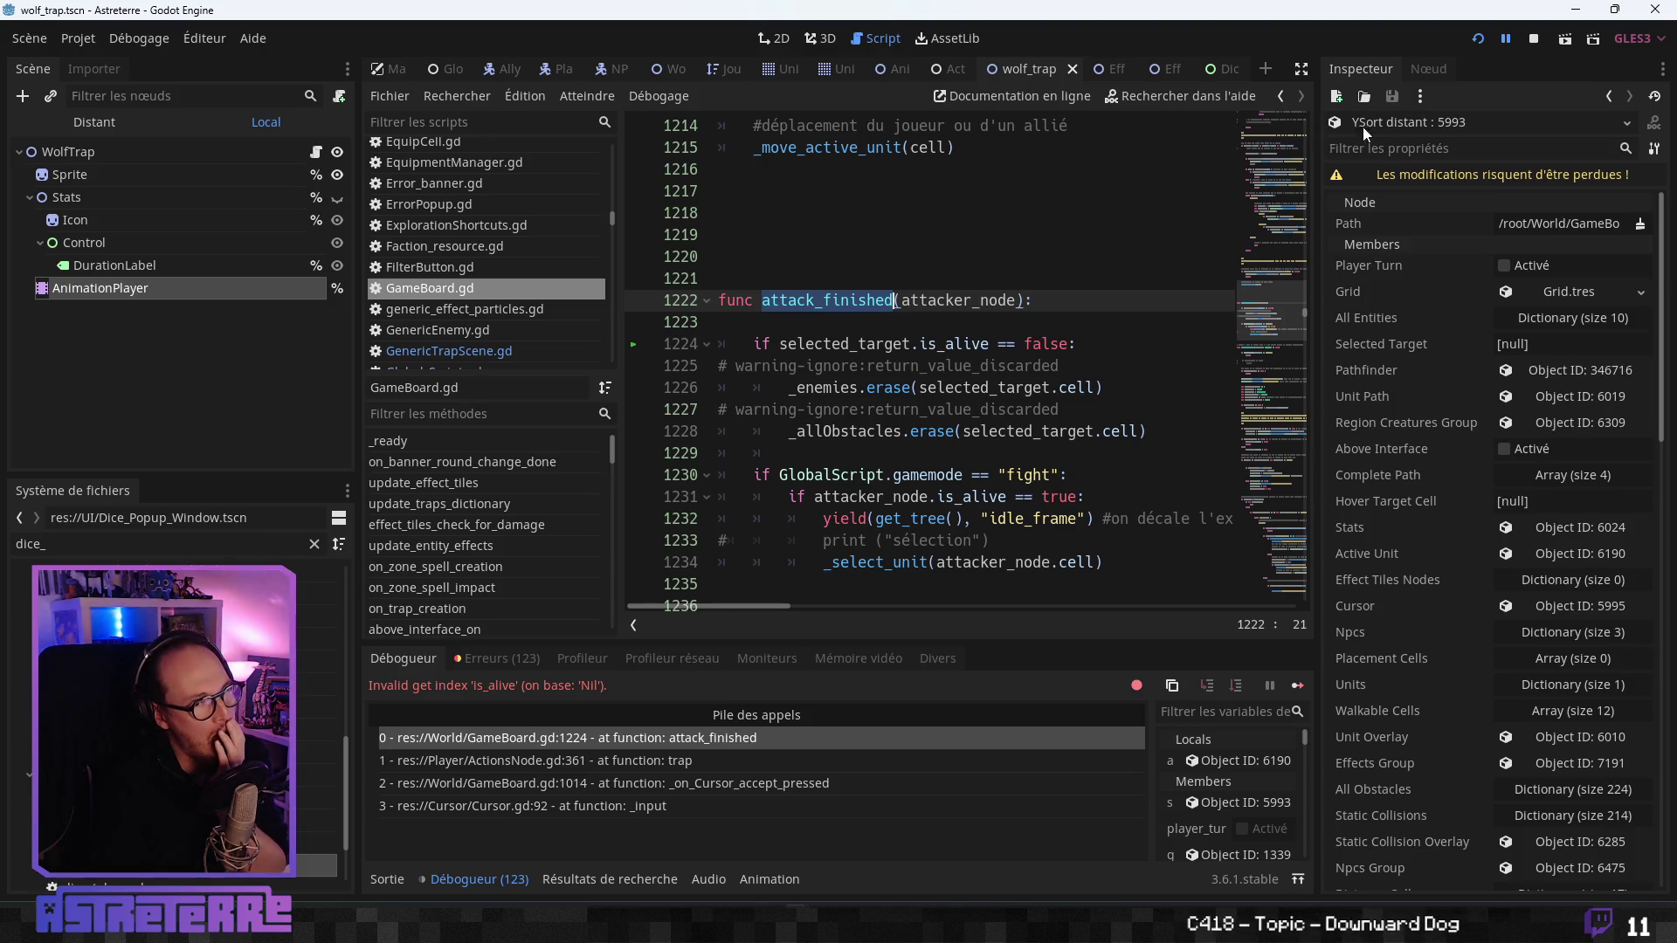
pyautogui.click(1501, 43)
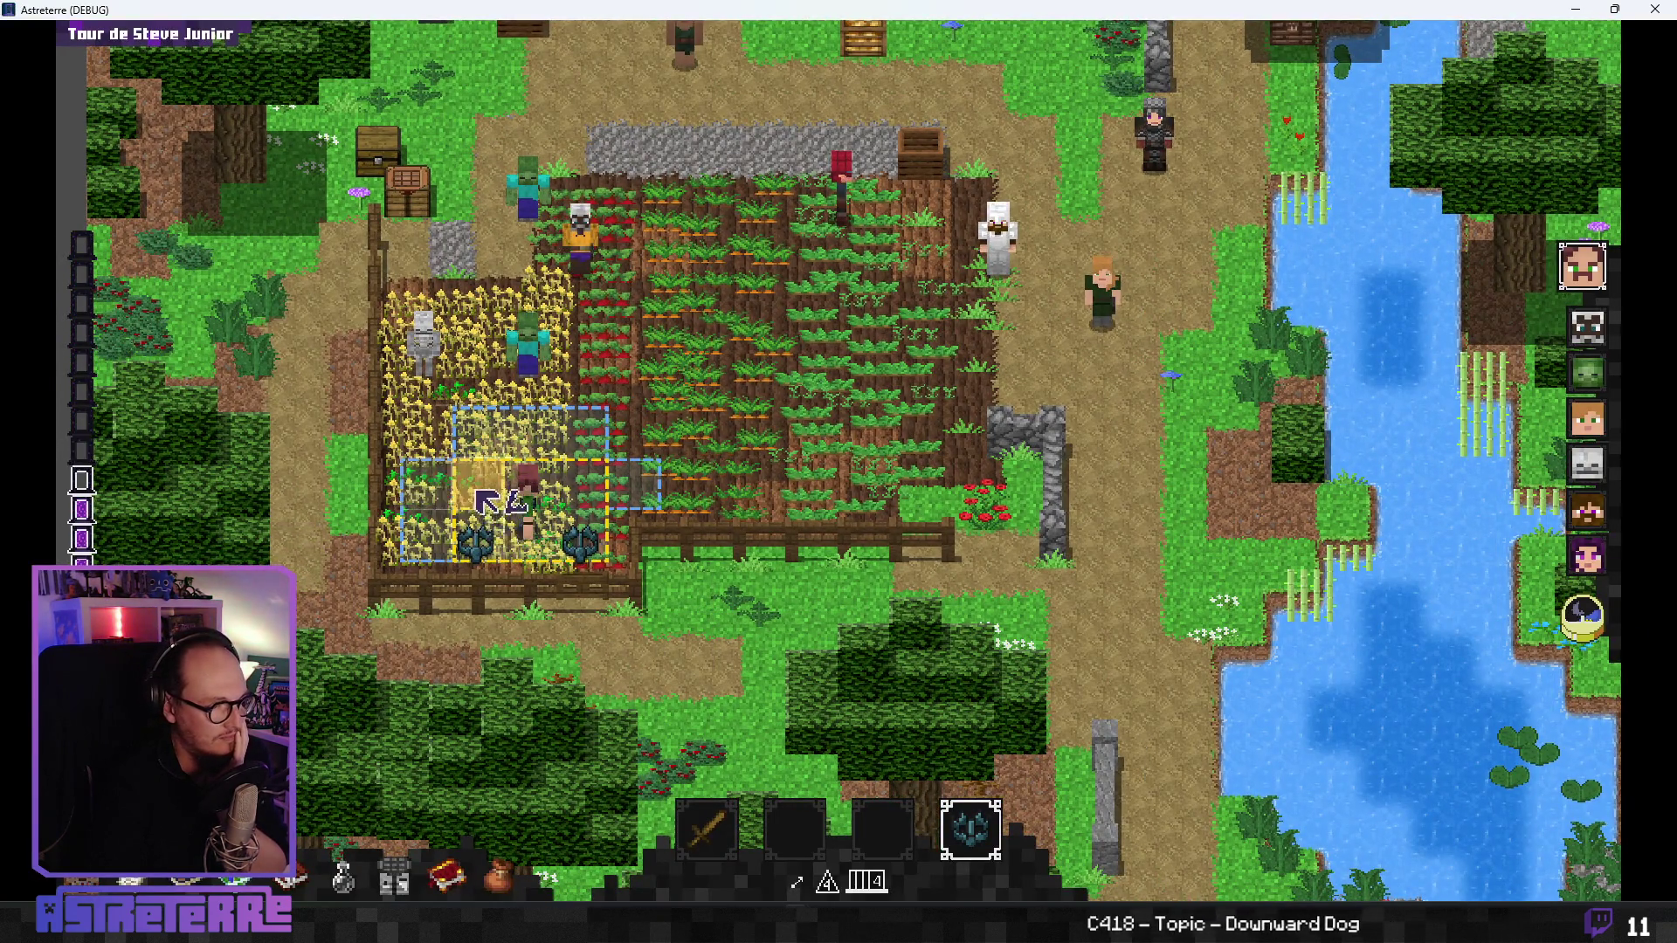
# - Resume past two trap breaks and walk the character onto the wolf trap to roll its 1d4 damage
pyautogui.click(538, 468)
pyautogui.click(1505, 39)
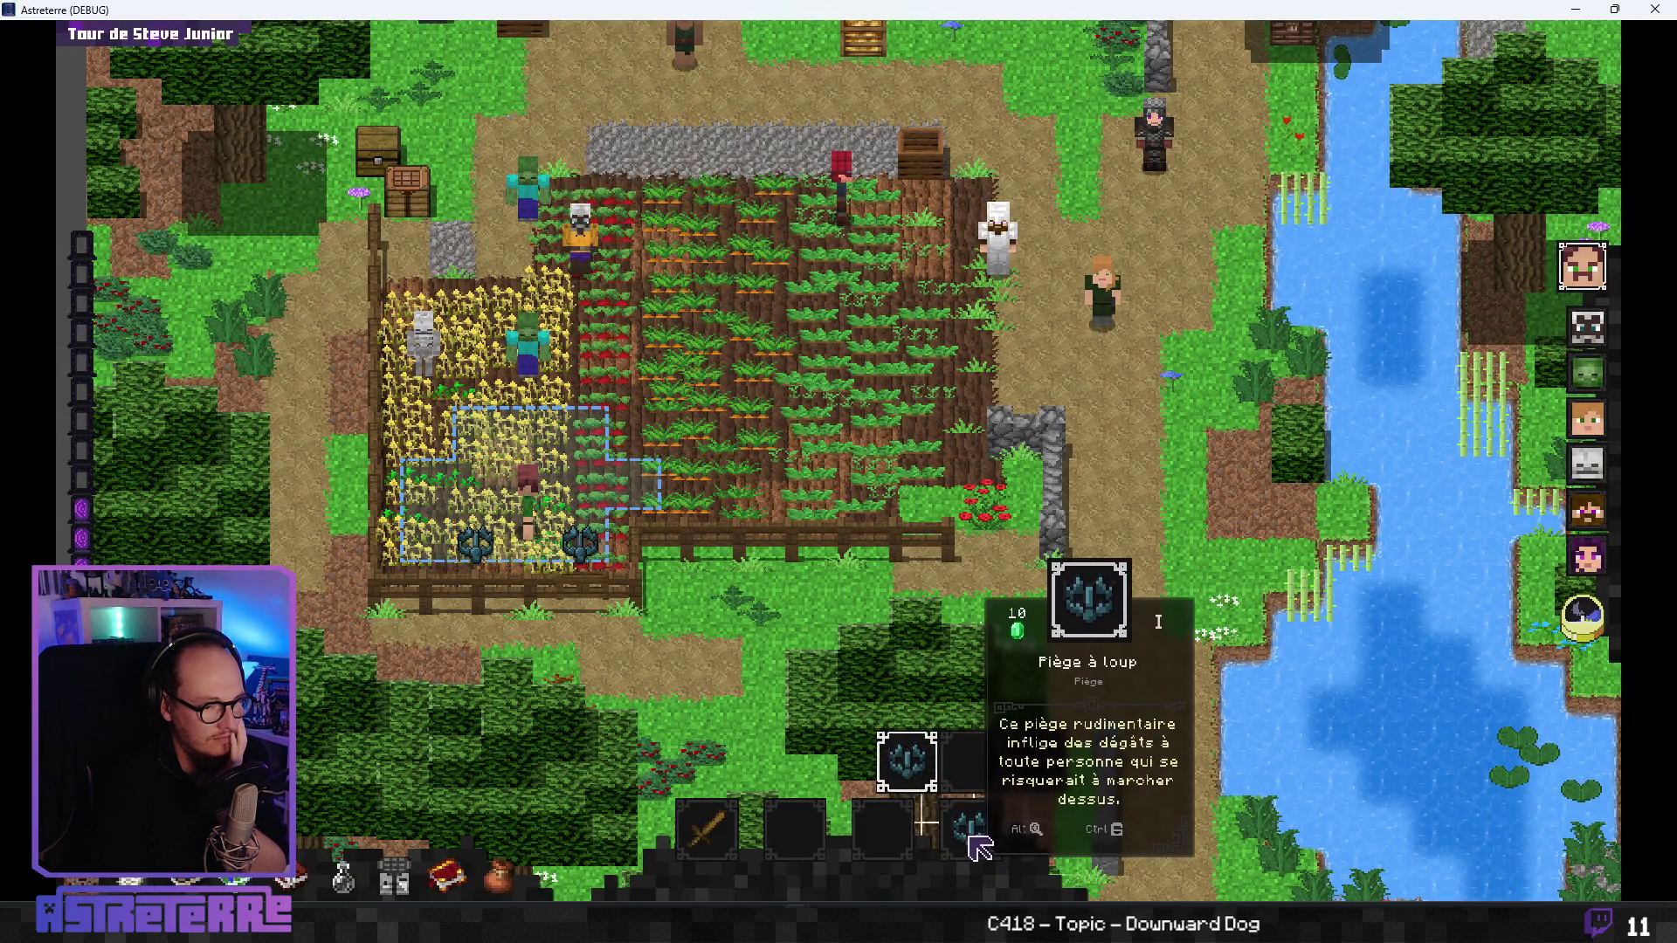
pyautogui.click(485, 499)
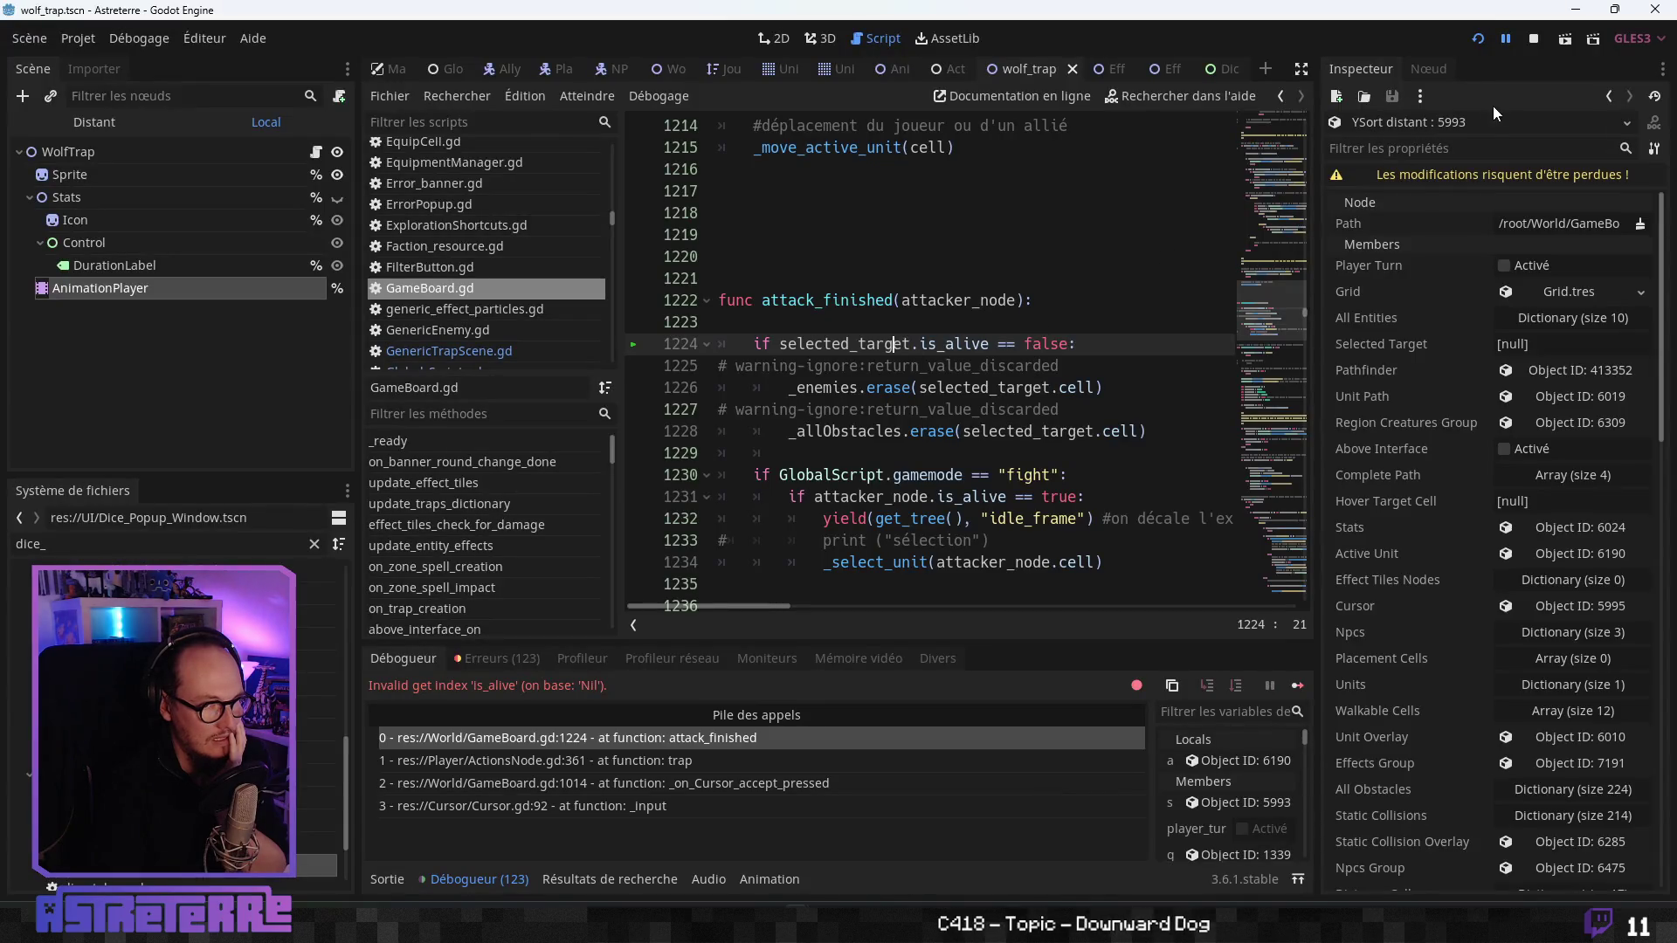
pyautogui.click(1506, 41)
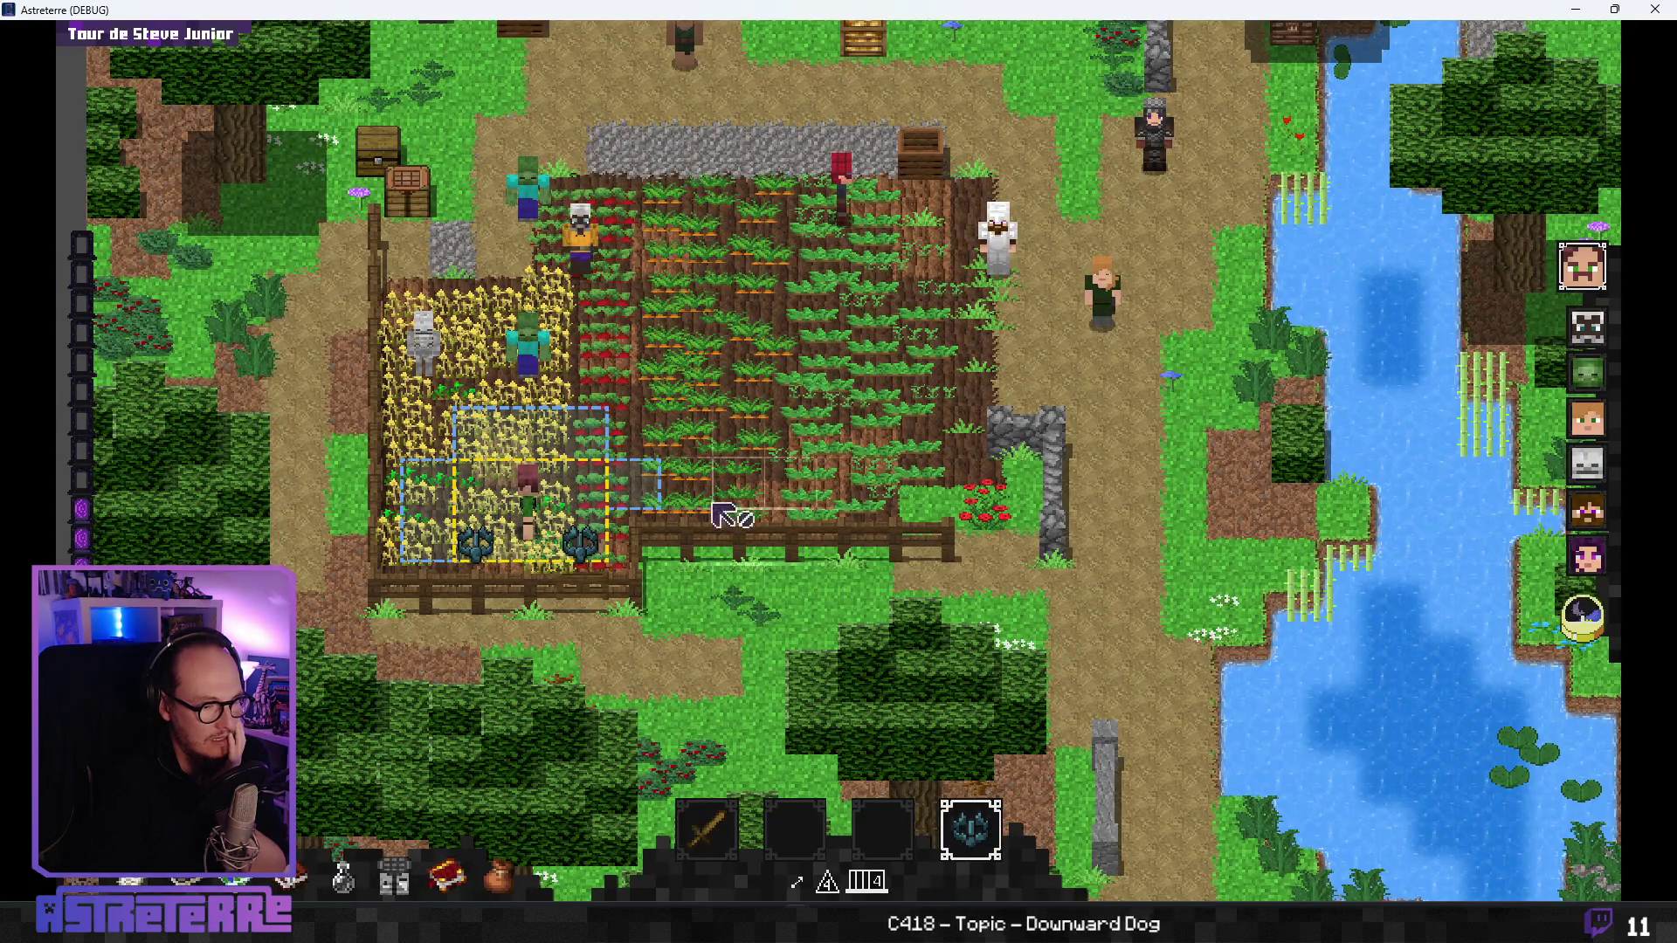
pyautogui.moveTo(1017, 849)
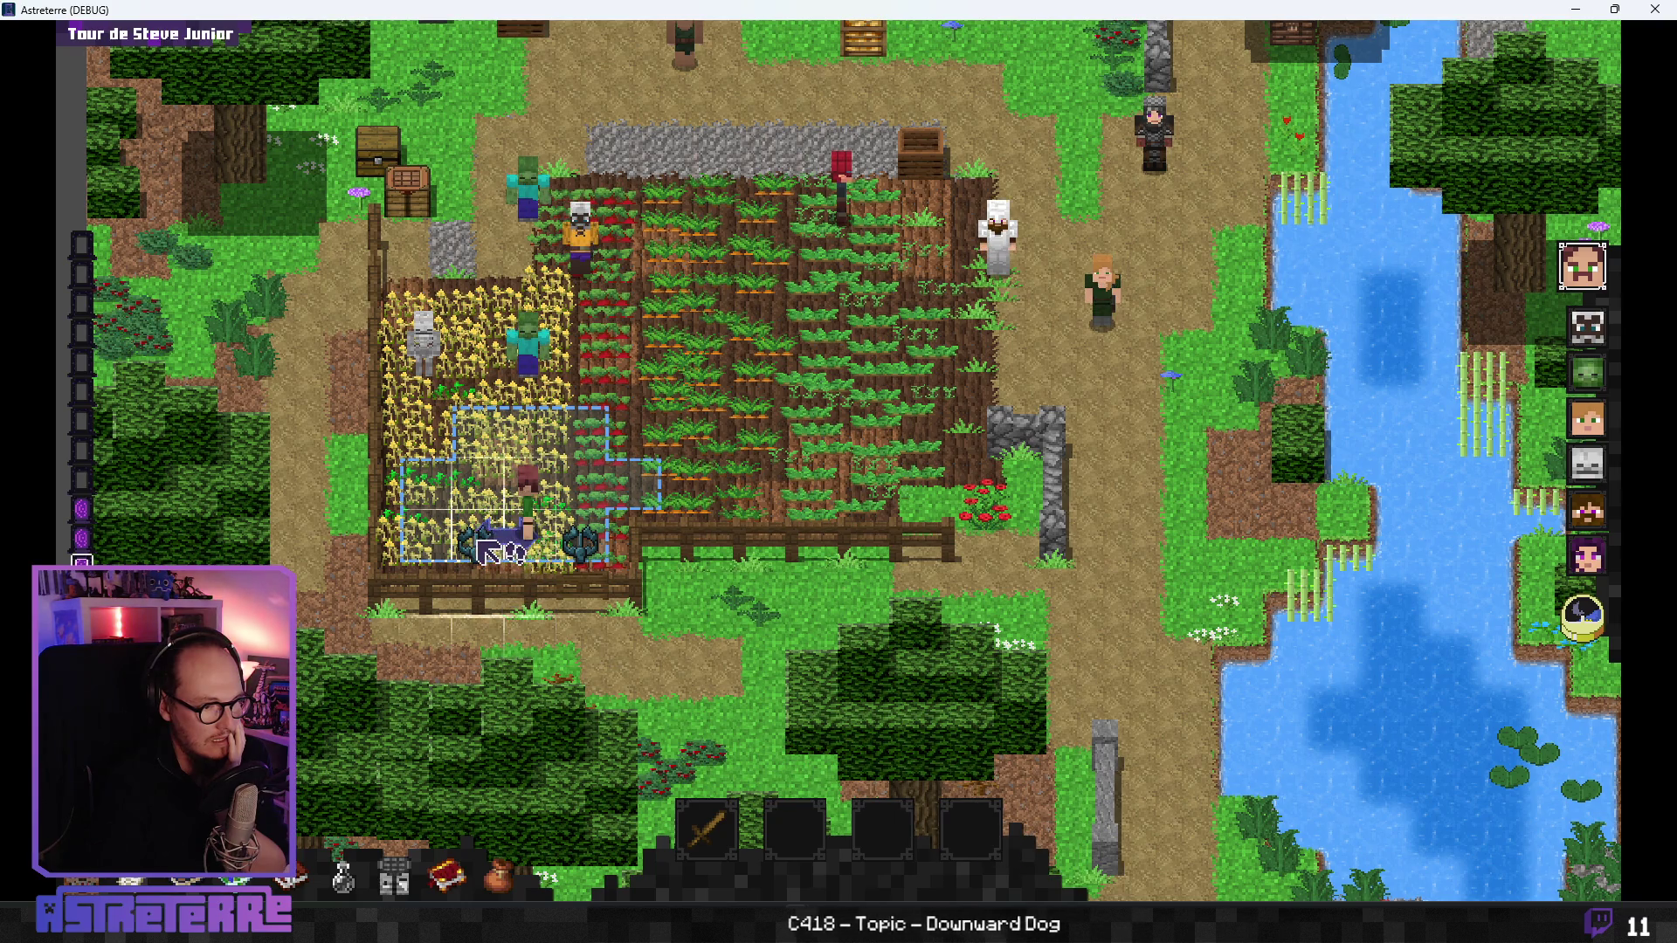
pyautogui.click(485, 548)
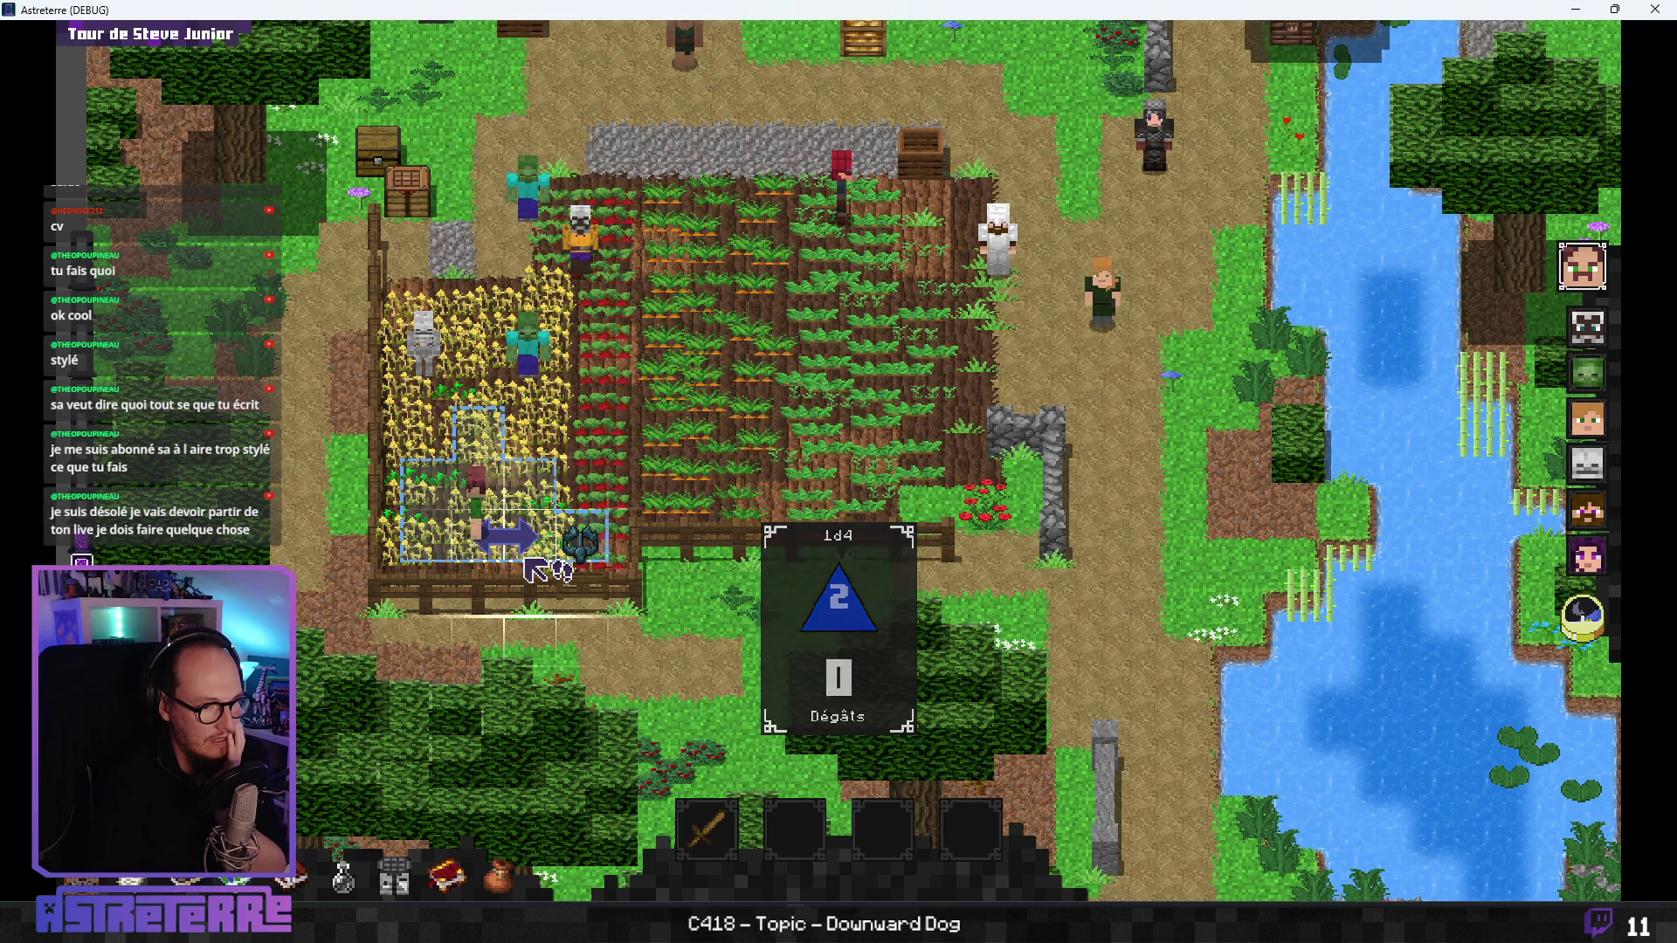
pyautogui.click(577, 553)
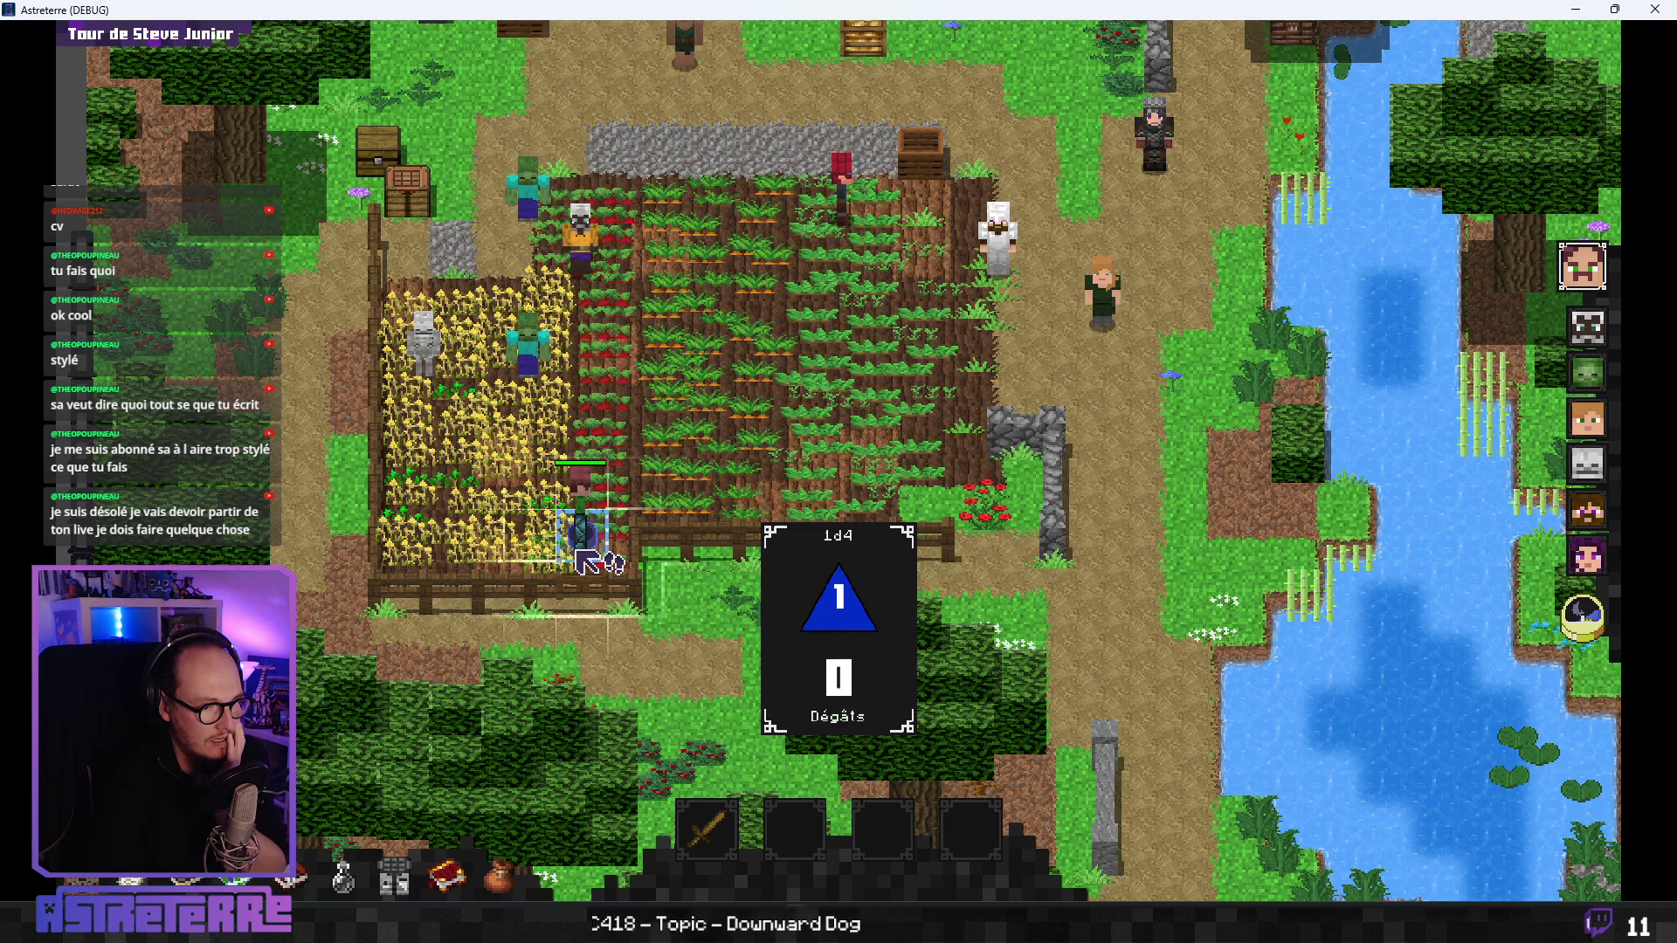
# - Add action points, unequip the leather helmet, chestplate and leggings, and place another wolf trap
pyautogui.press('i')
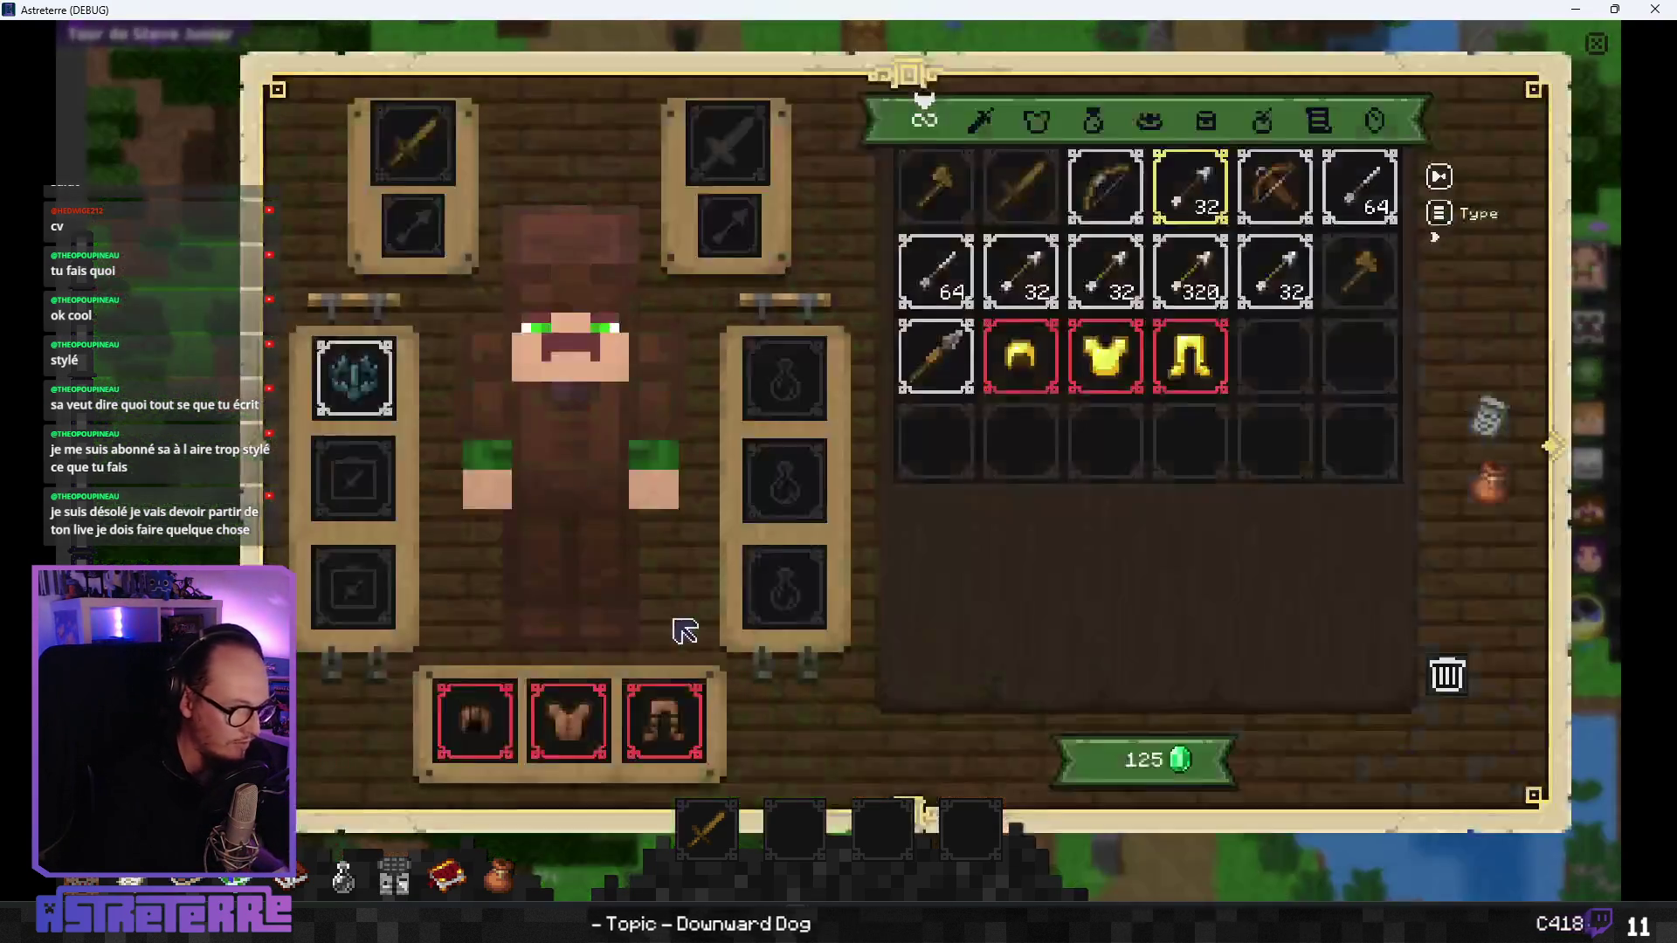
pyautogui.press('i')
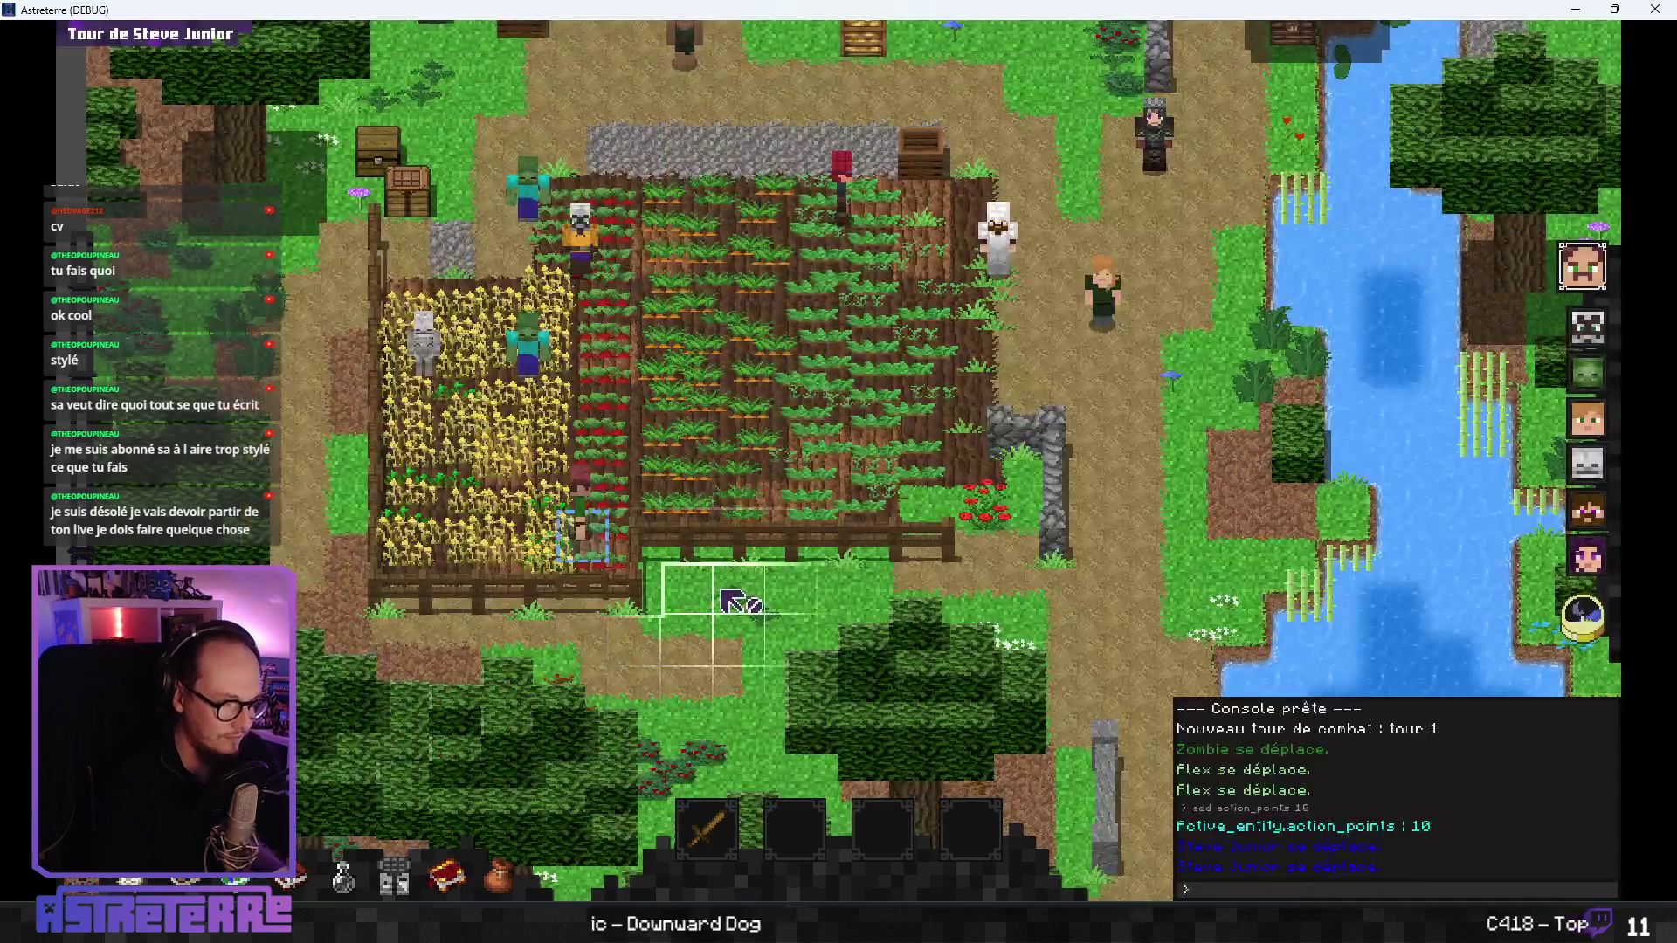
pyautogui.press('Return')
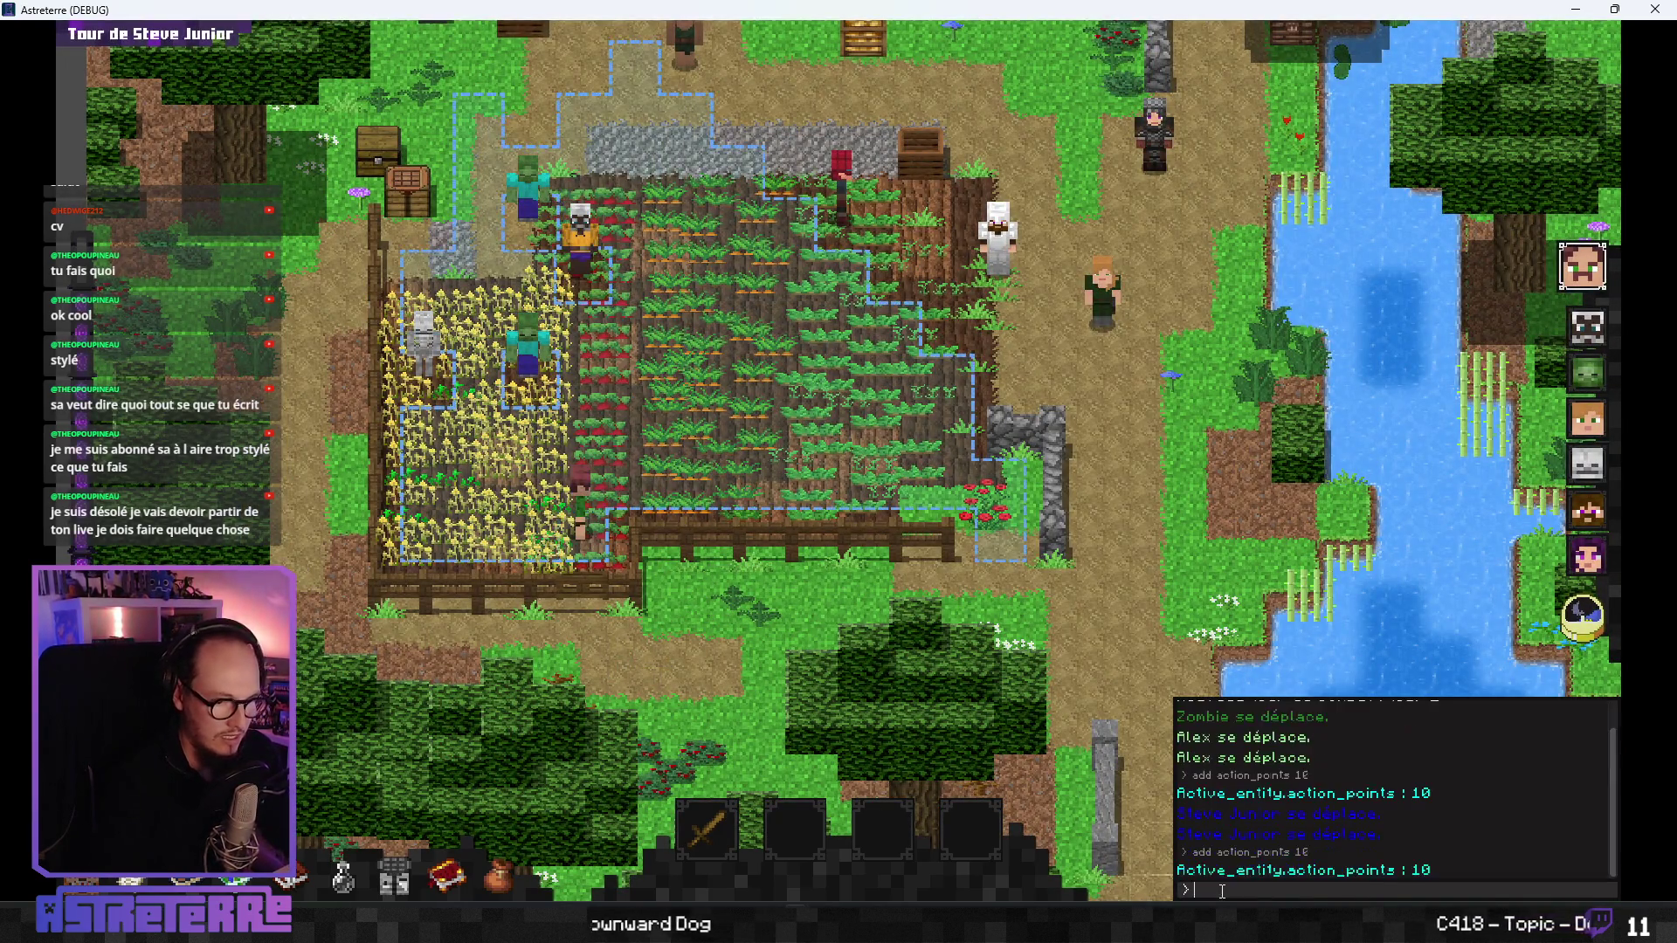
pyautogui.press('Escape')
pyautogui.press('i')
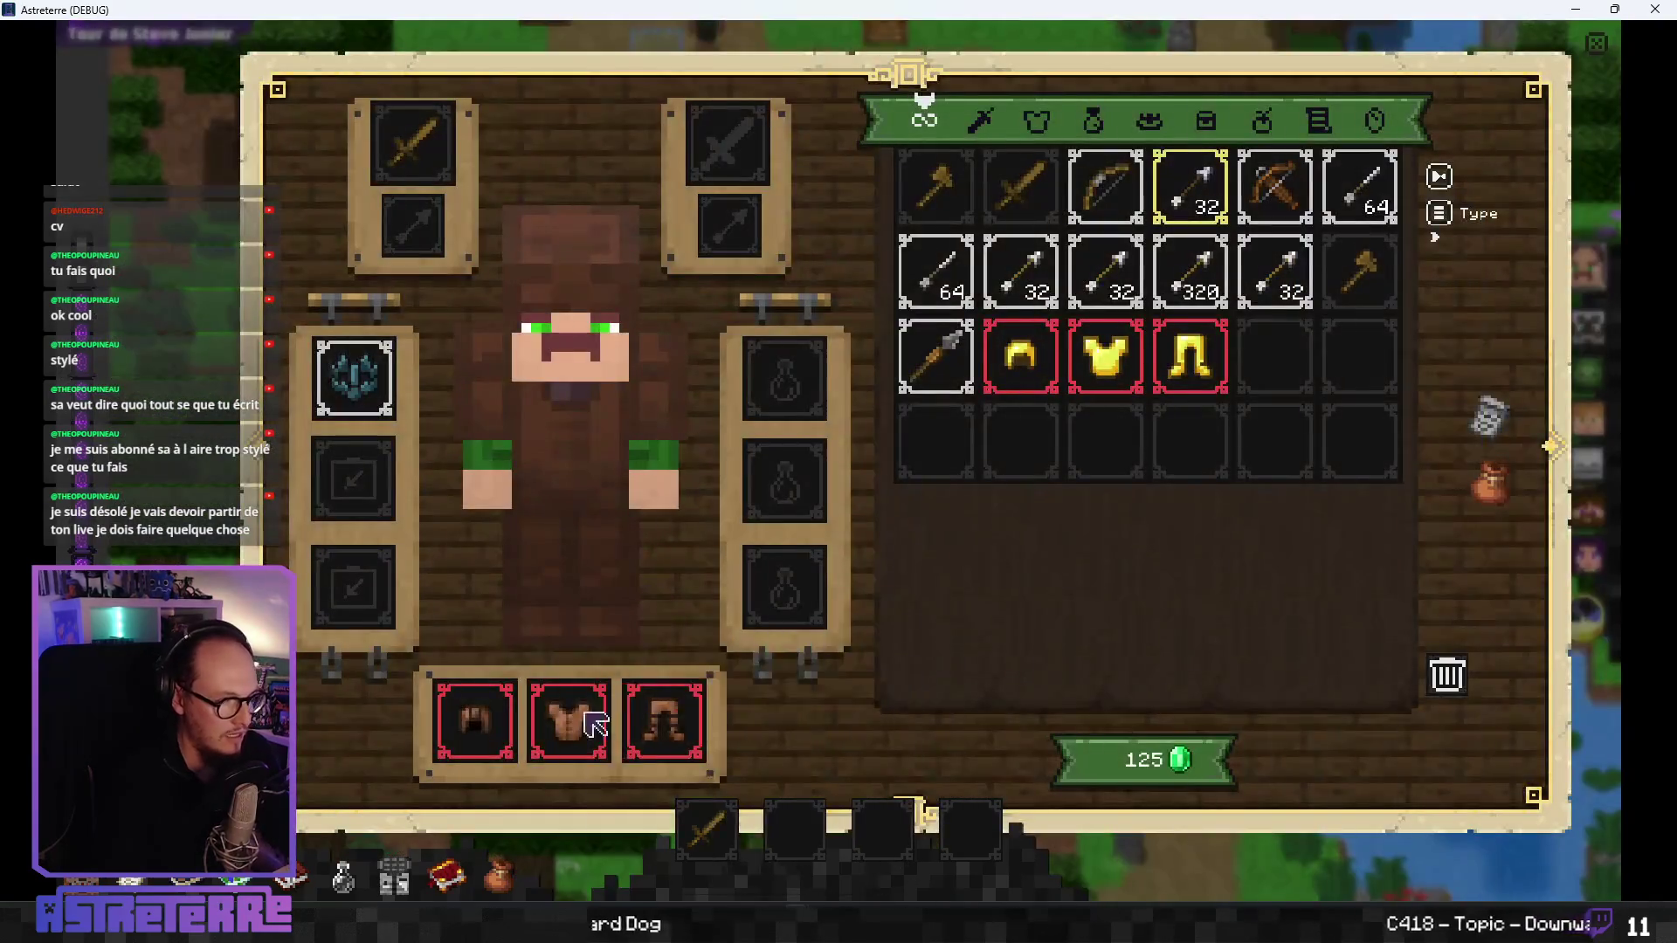
pyautogui.click(474, 721)
pyautogui.click(569, 720)
pyautogui.click(663, 720)
pyautogui.press('i')
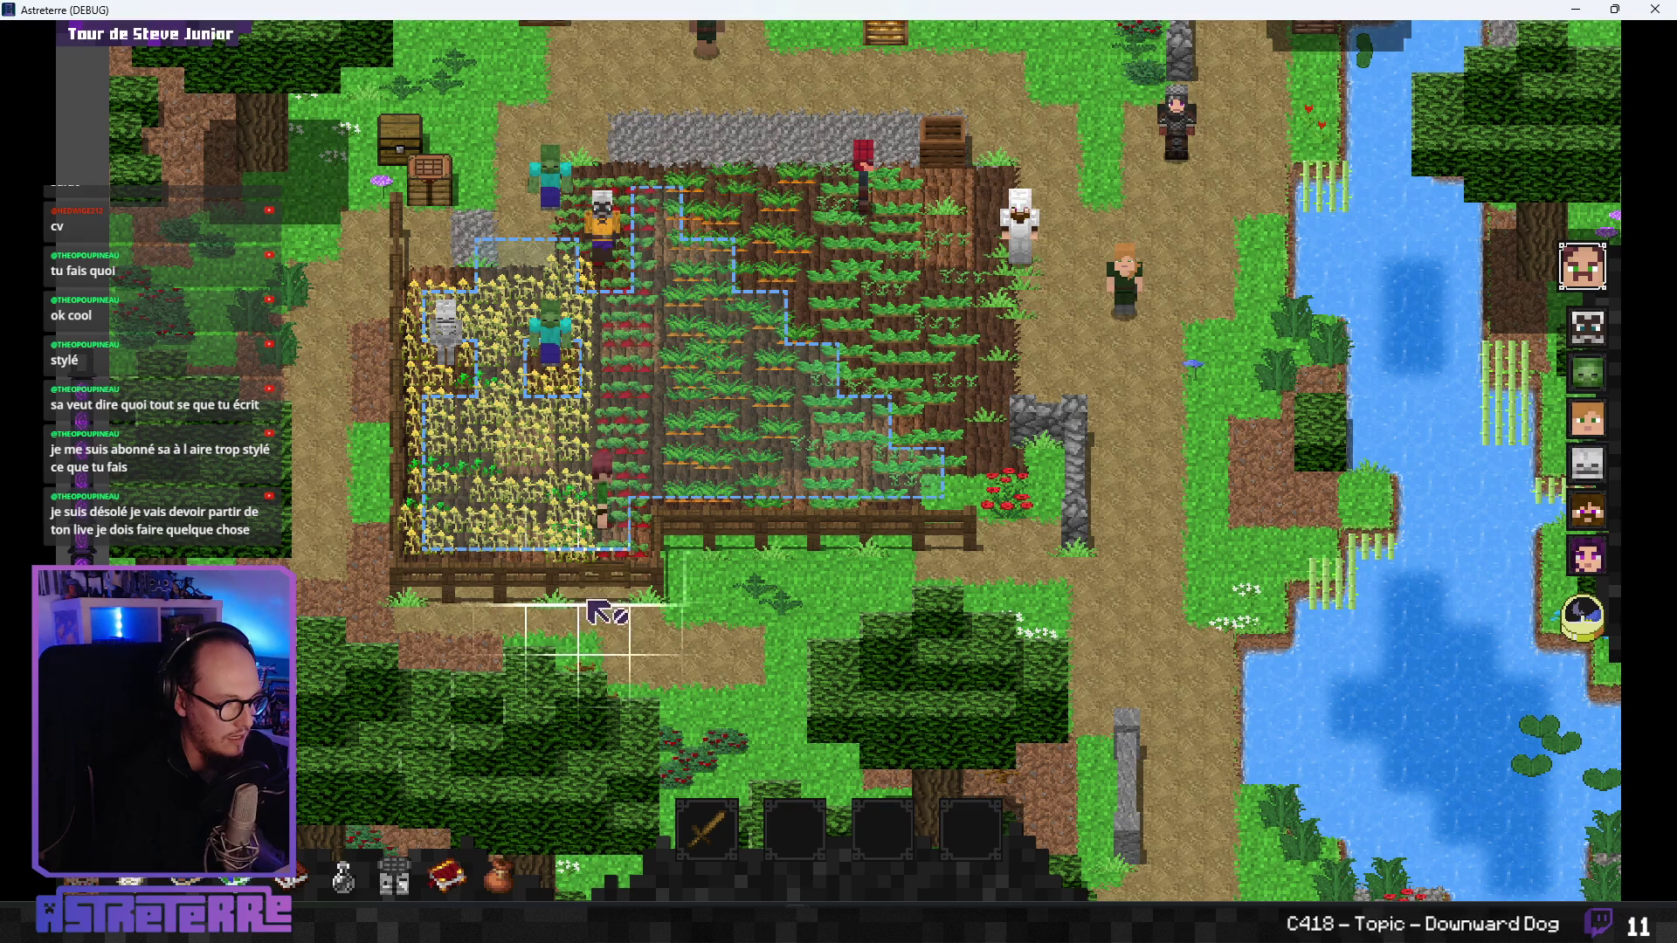
pyautogui.click(930, 786)
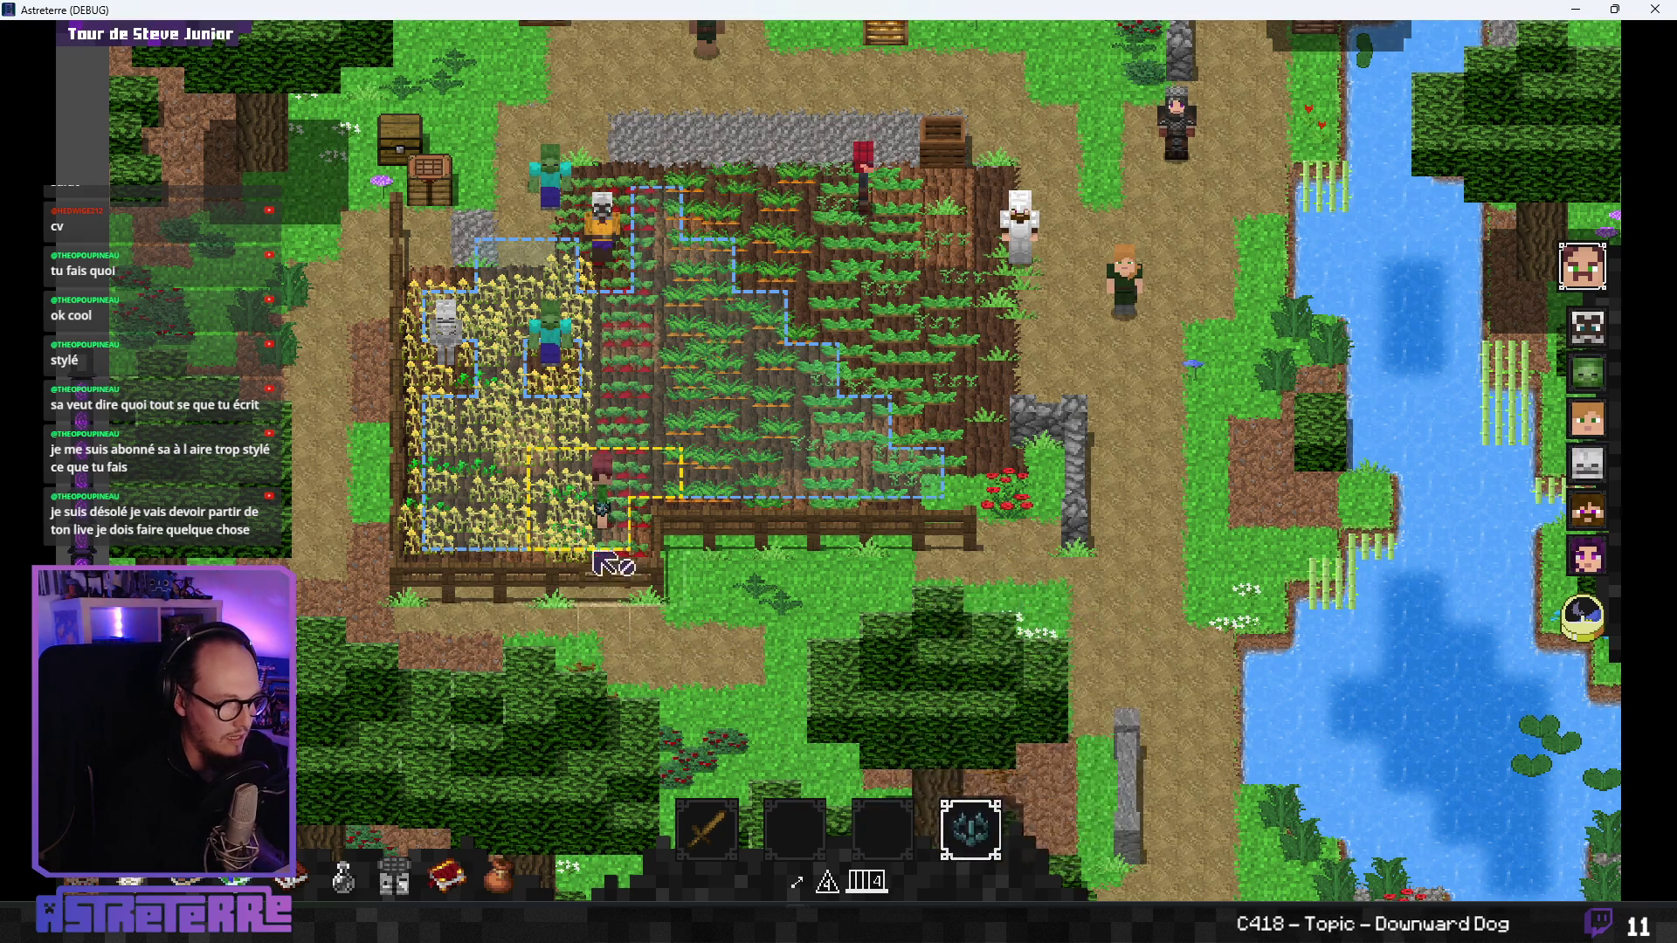
pyautogui.click(559, 500)
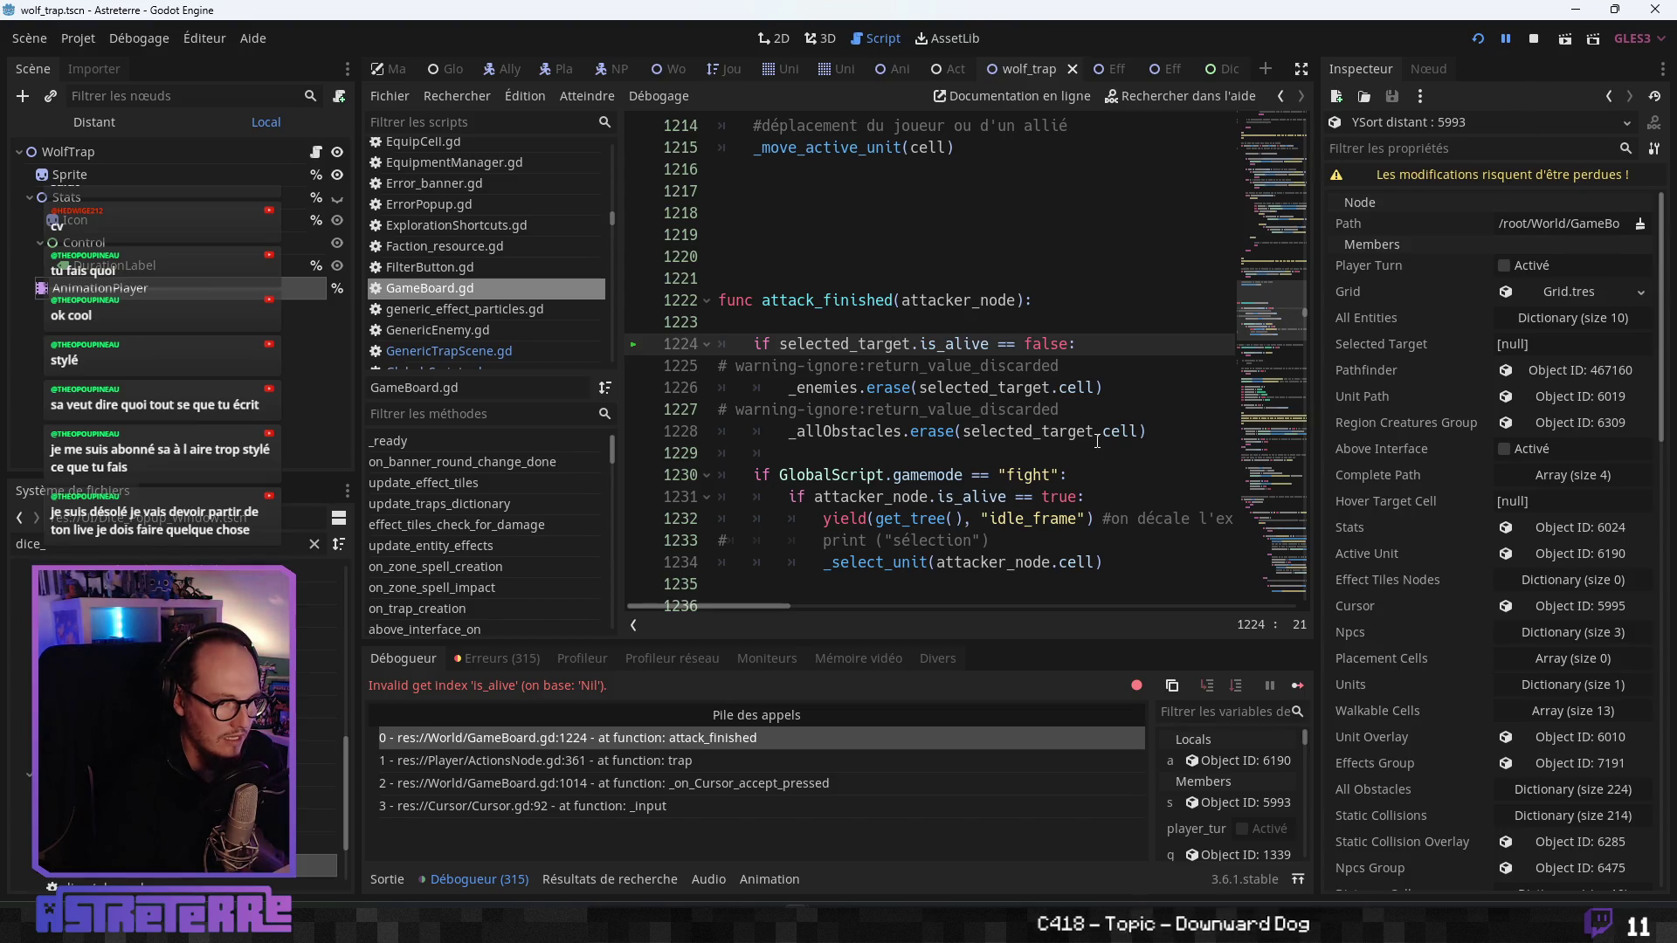
# - Resume the paused game and place the wolf trap on the field again
pyautogui.click(1507, 40)
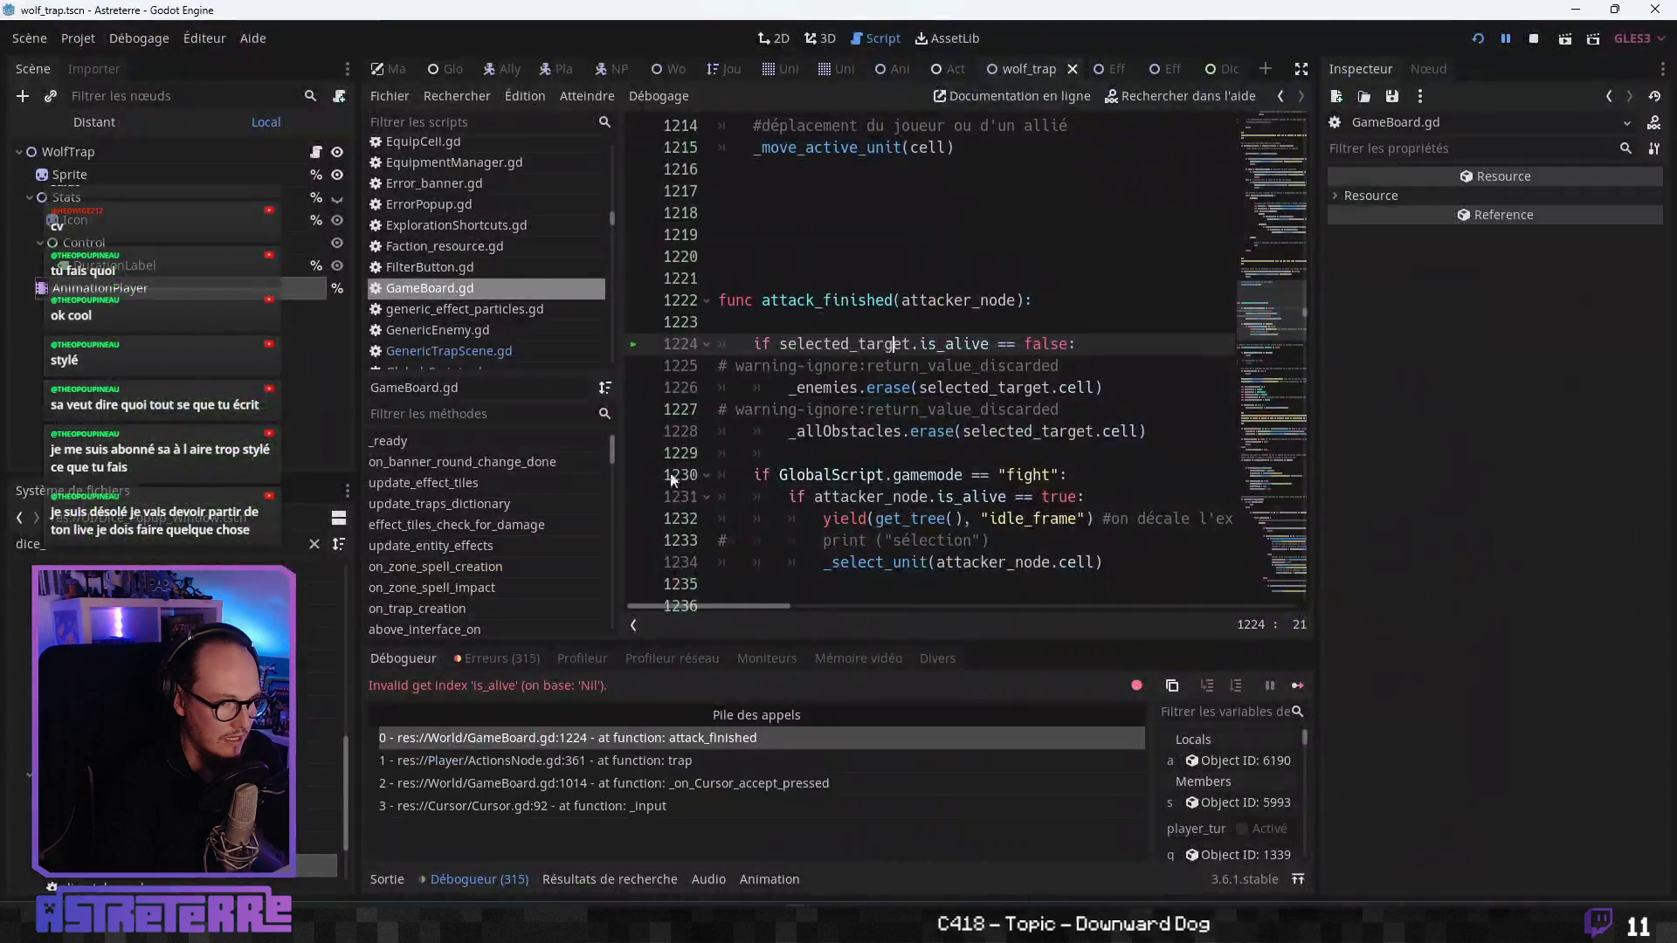
pyautogui.press('F12')
pyautogui.click(620, 457)
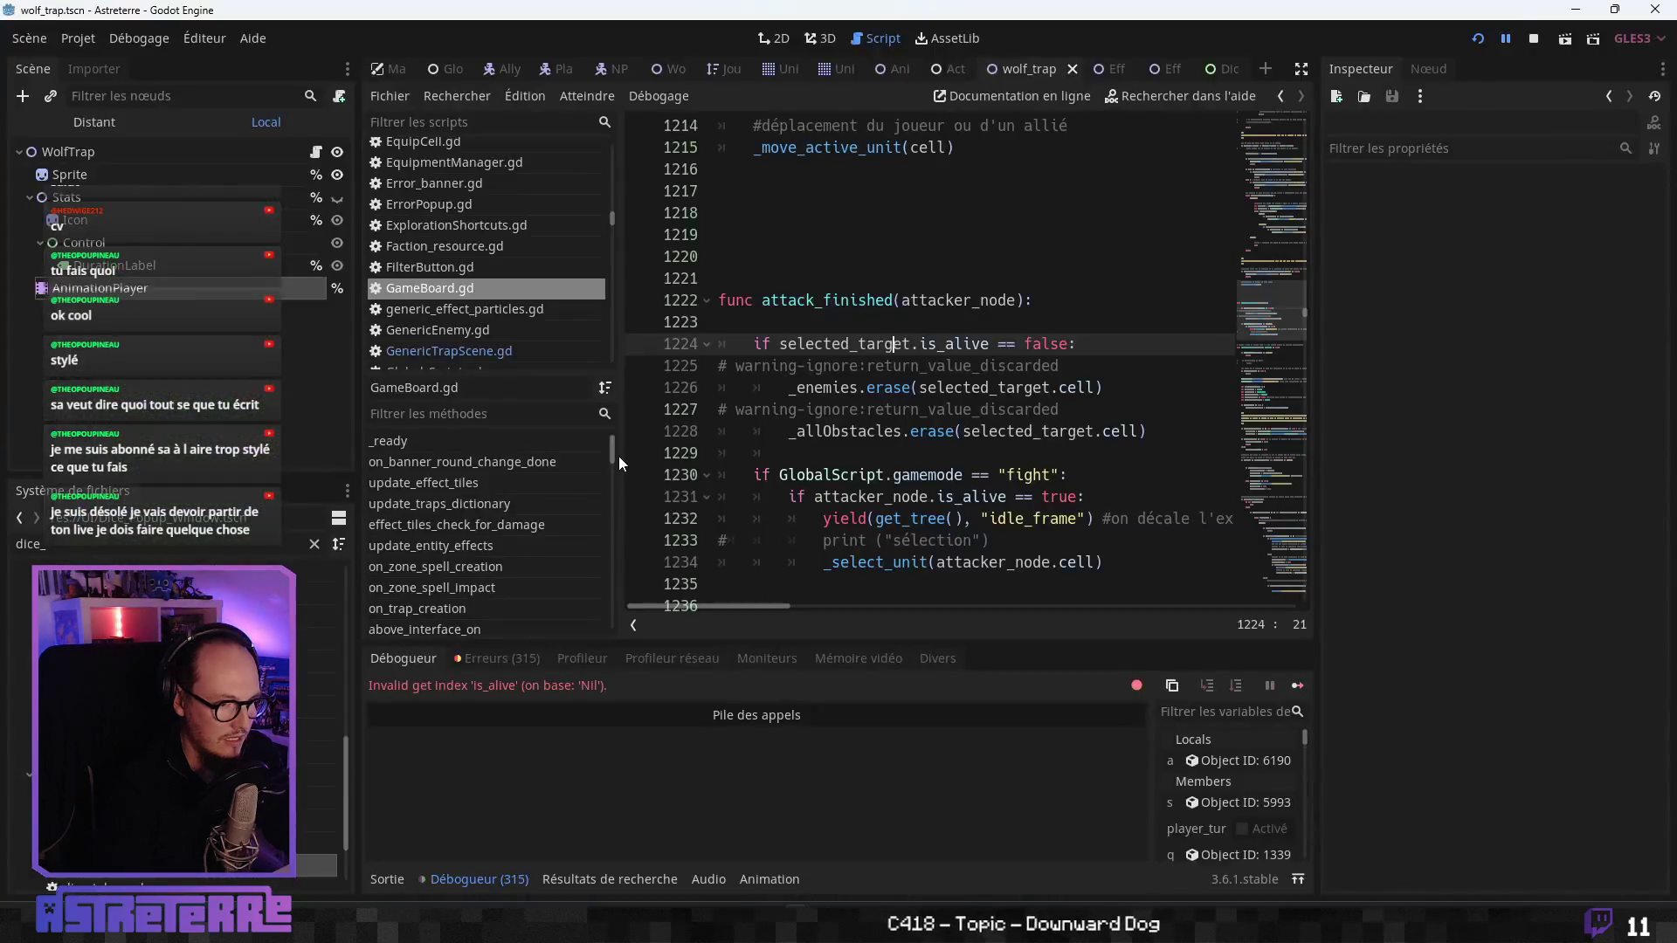
pyautogui.click(1506, 44)
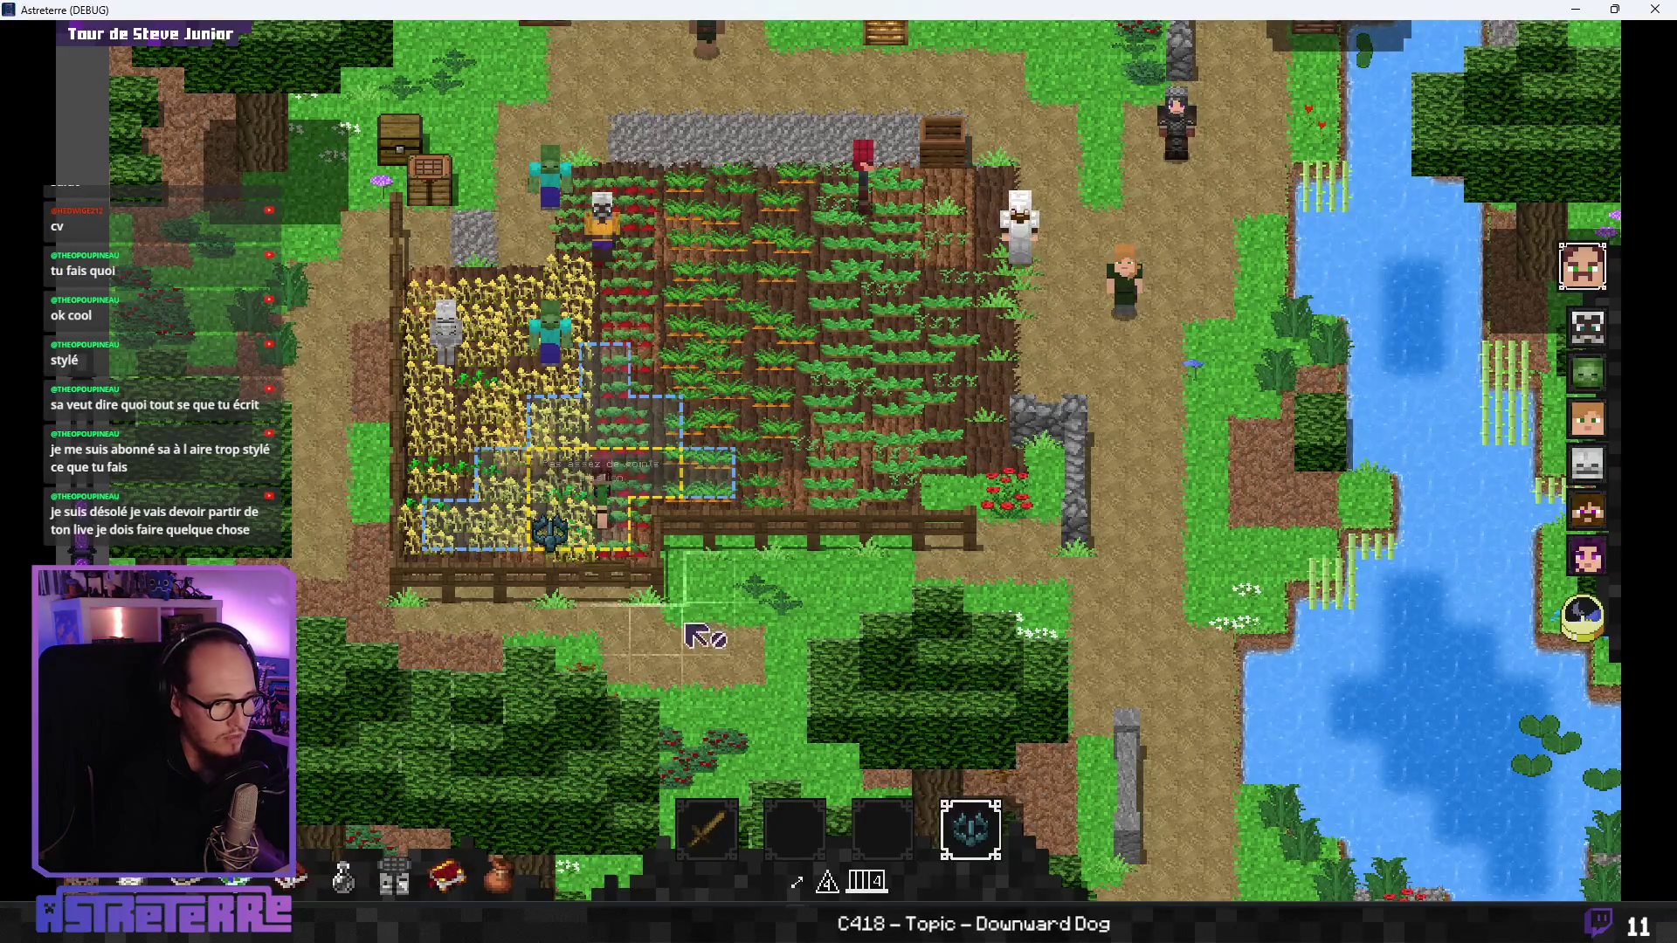
pyautogui.click(971, 829)
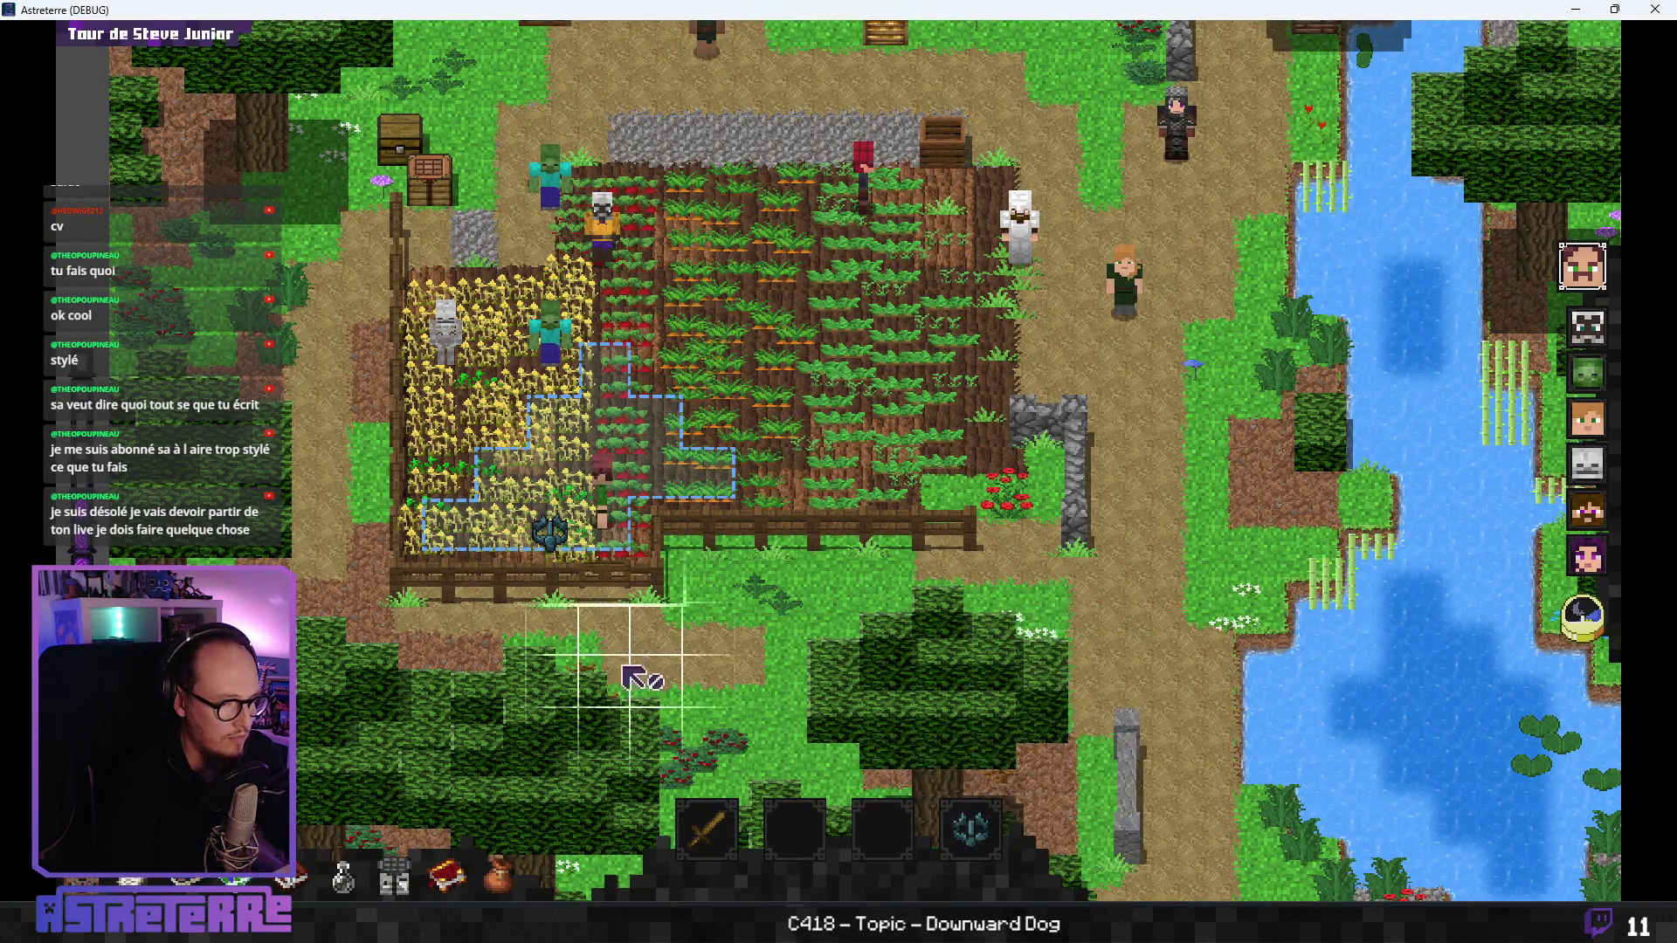
pyautogui.click(552, 543)
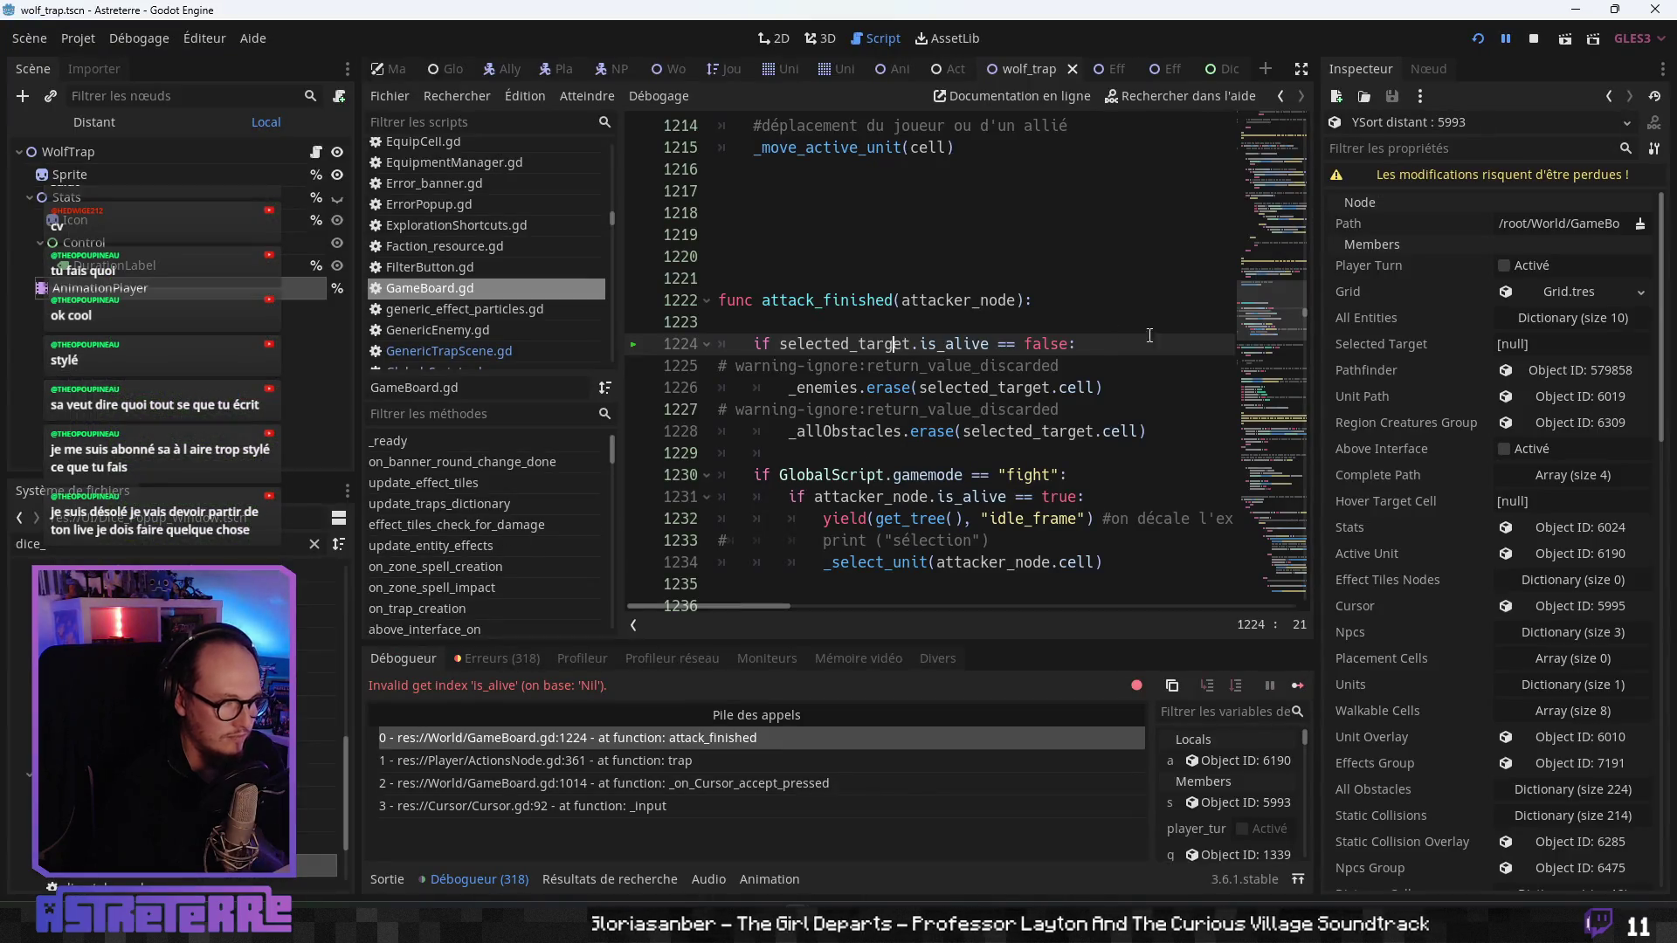
# - Check the line 1224 null is_alive debugger error, stop the game, and select attack_finished
pyautogui.click(1505, 38)
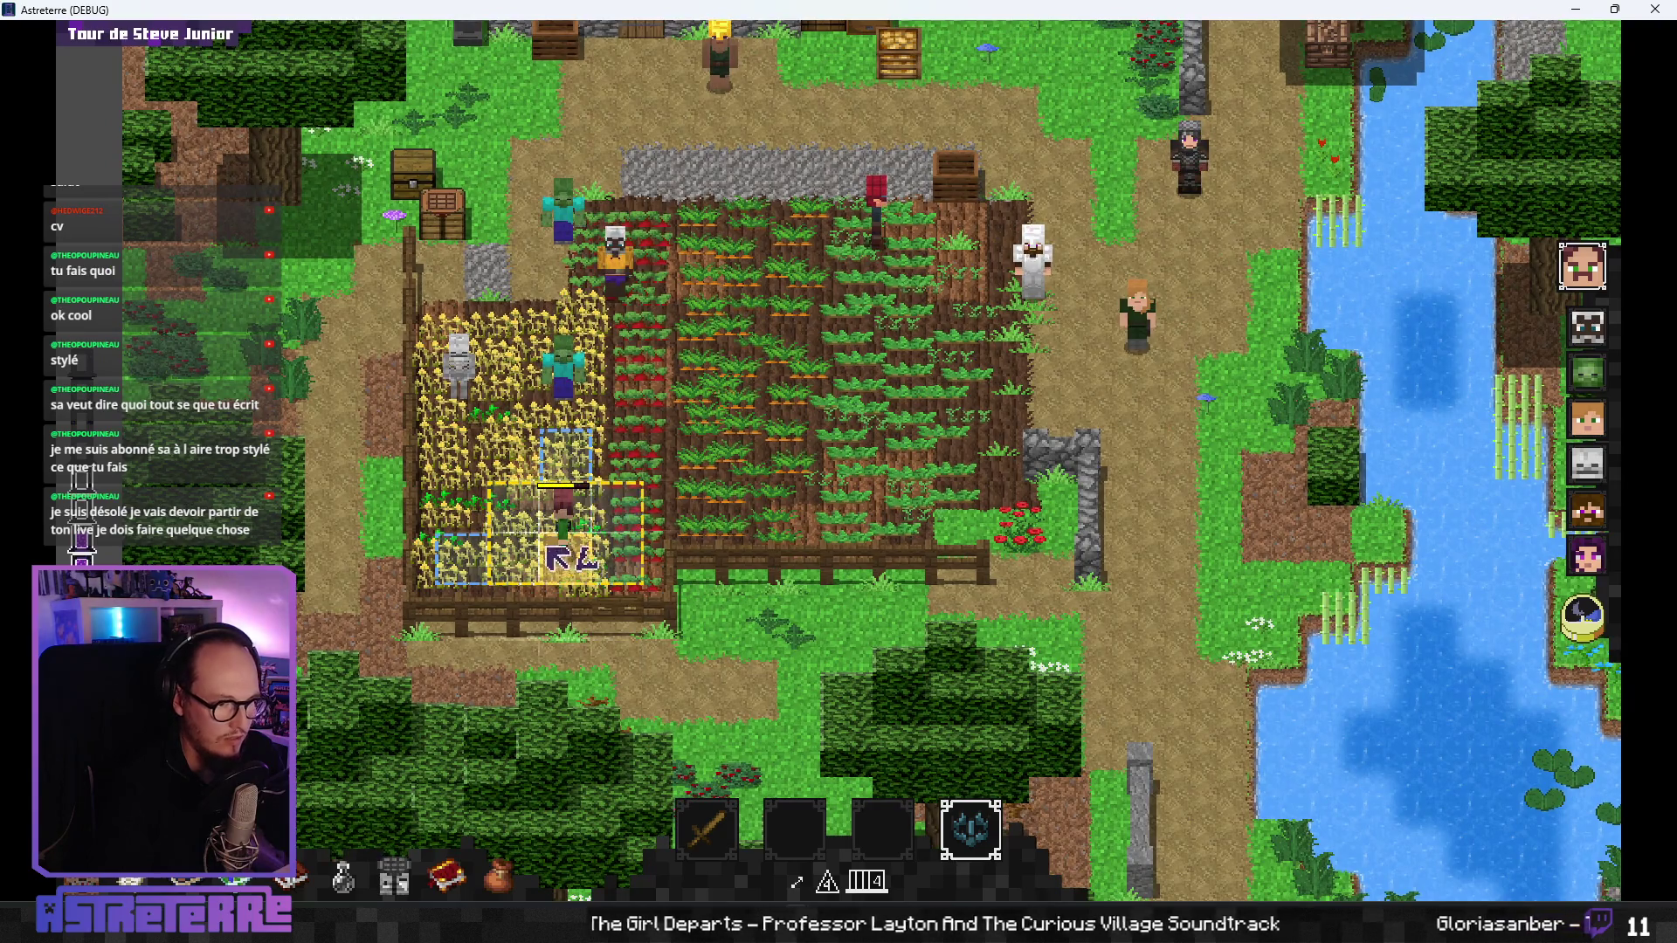
pyautogui.click(567, 553)
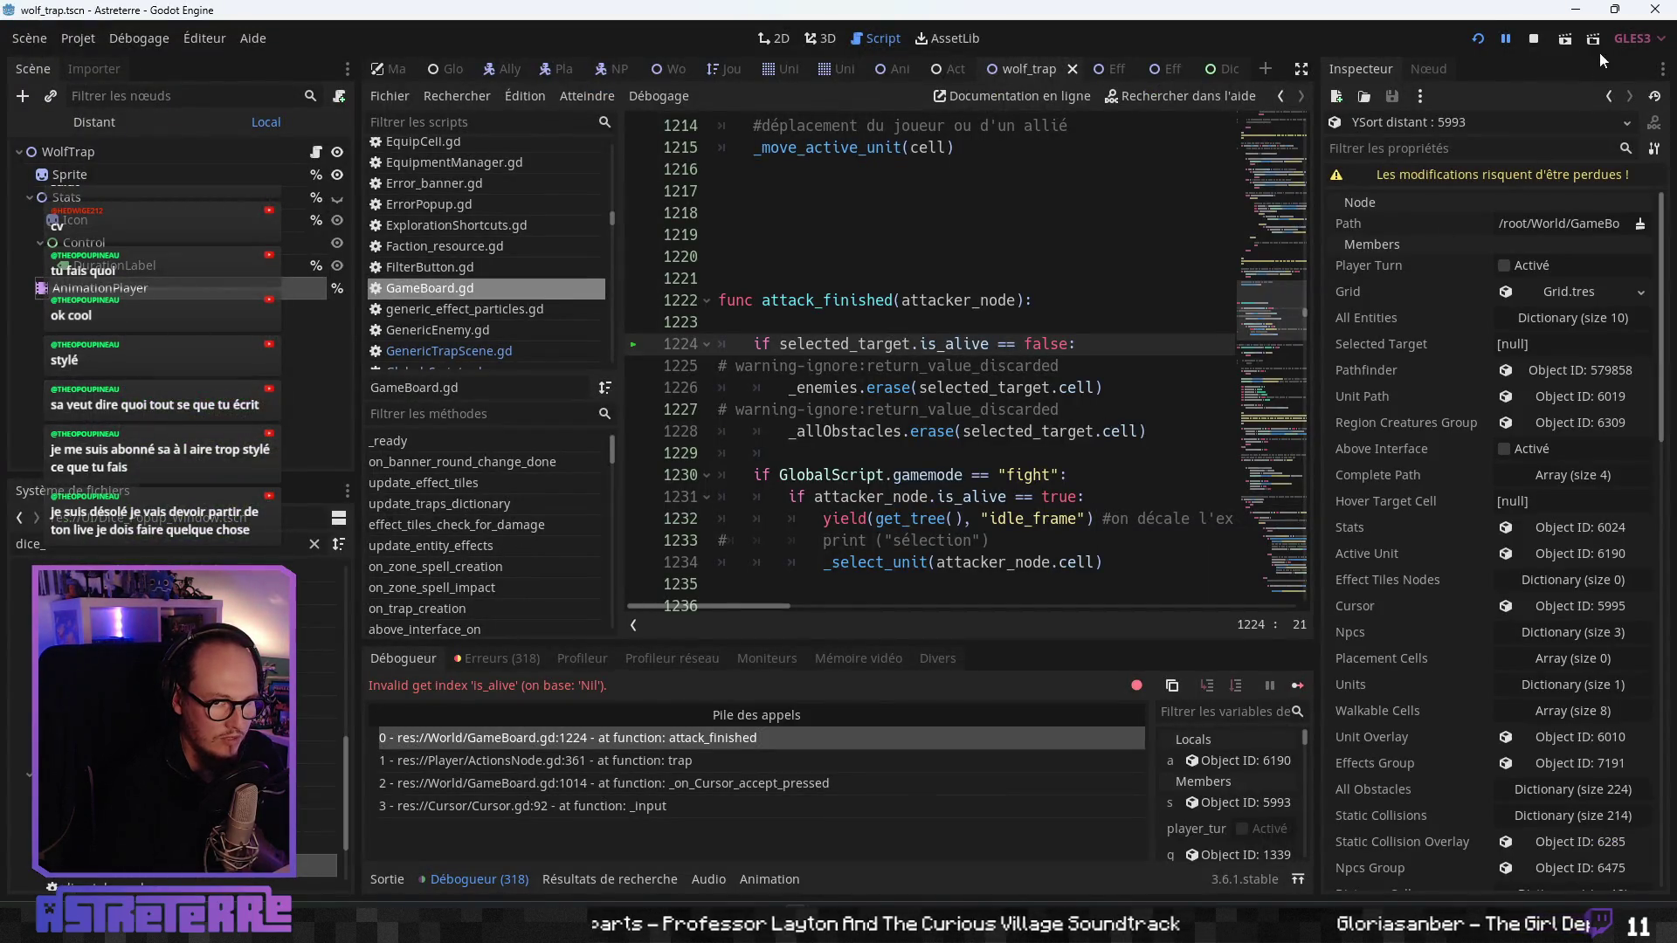
pyautogui.click(1533, 39)
pyautogui.click(985, 474)
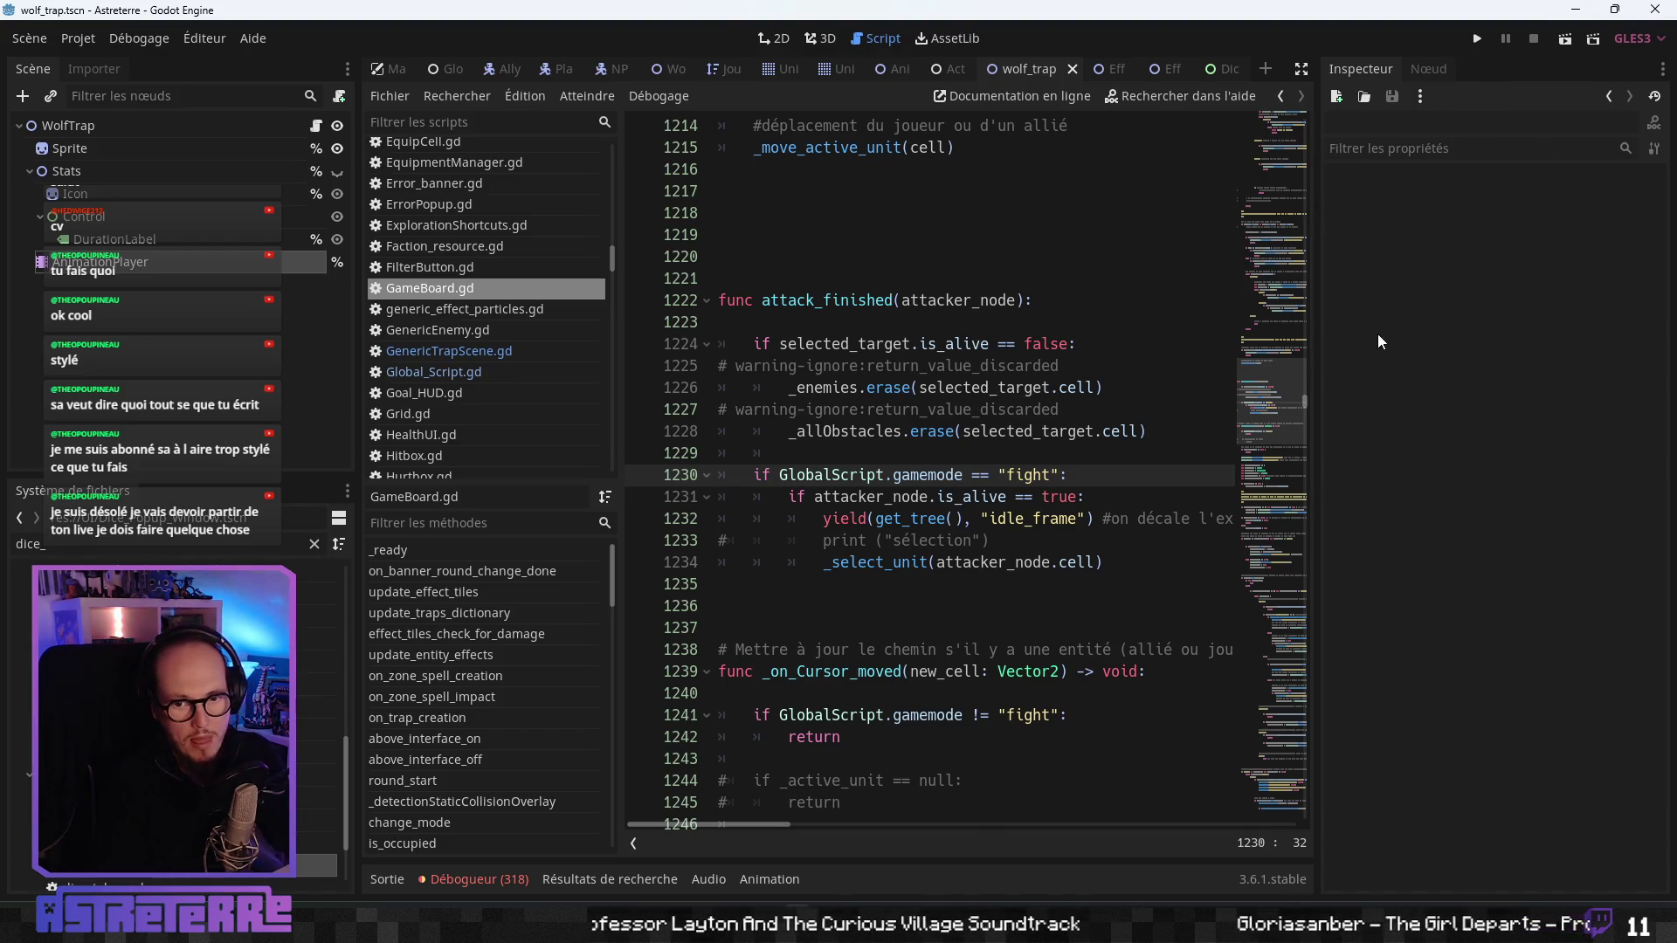
pyautogui.click(1140, 541)
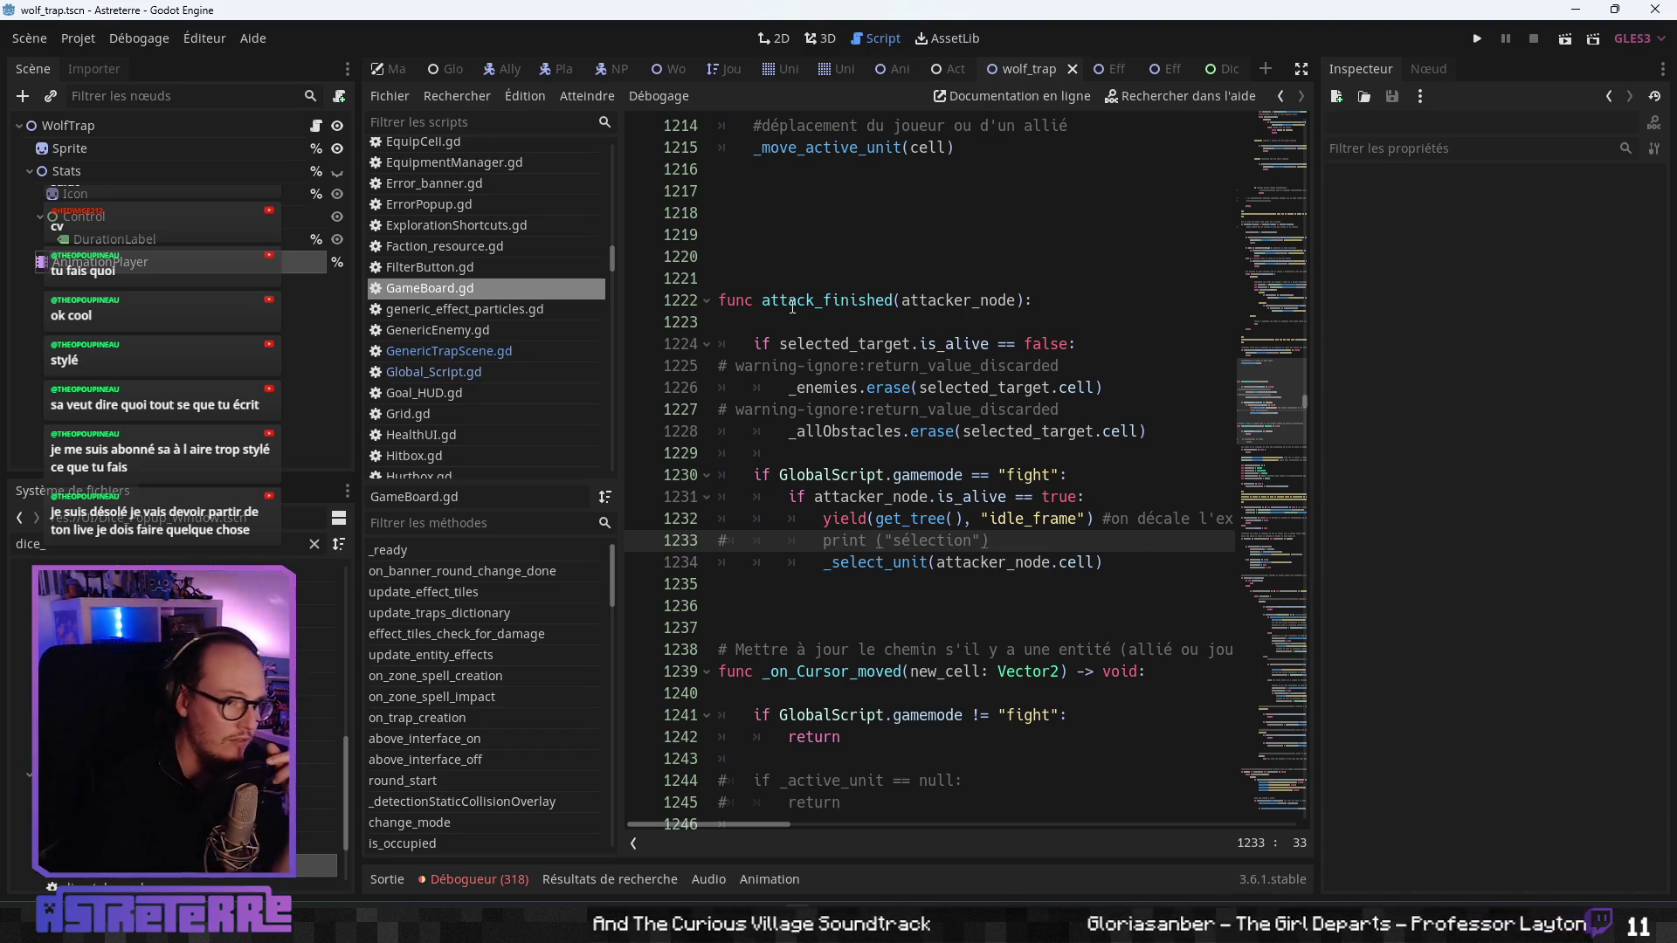
pyautogui.doubleClick(792, 301)
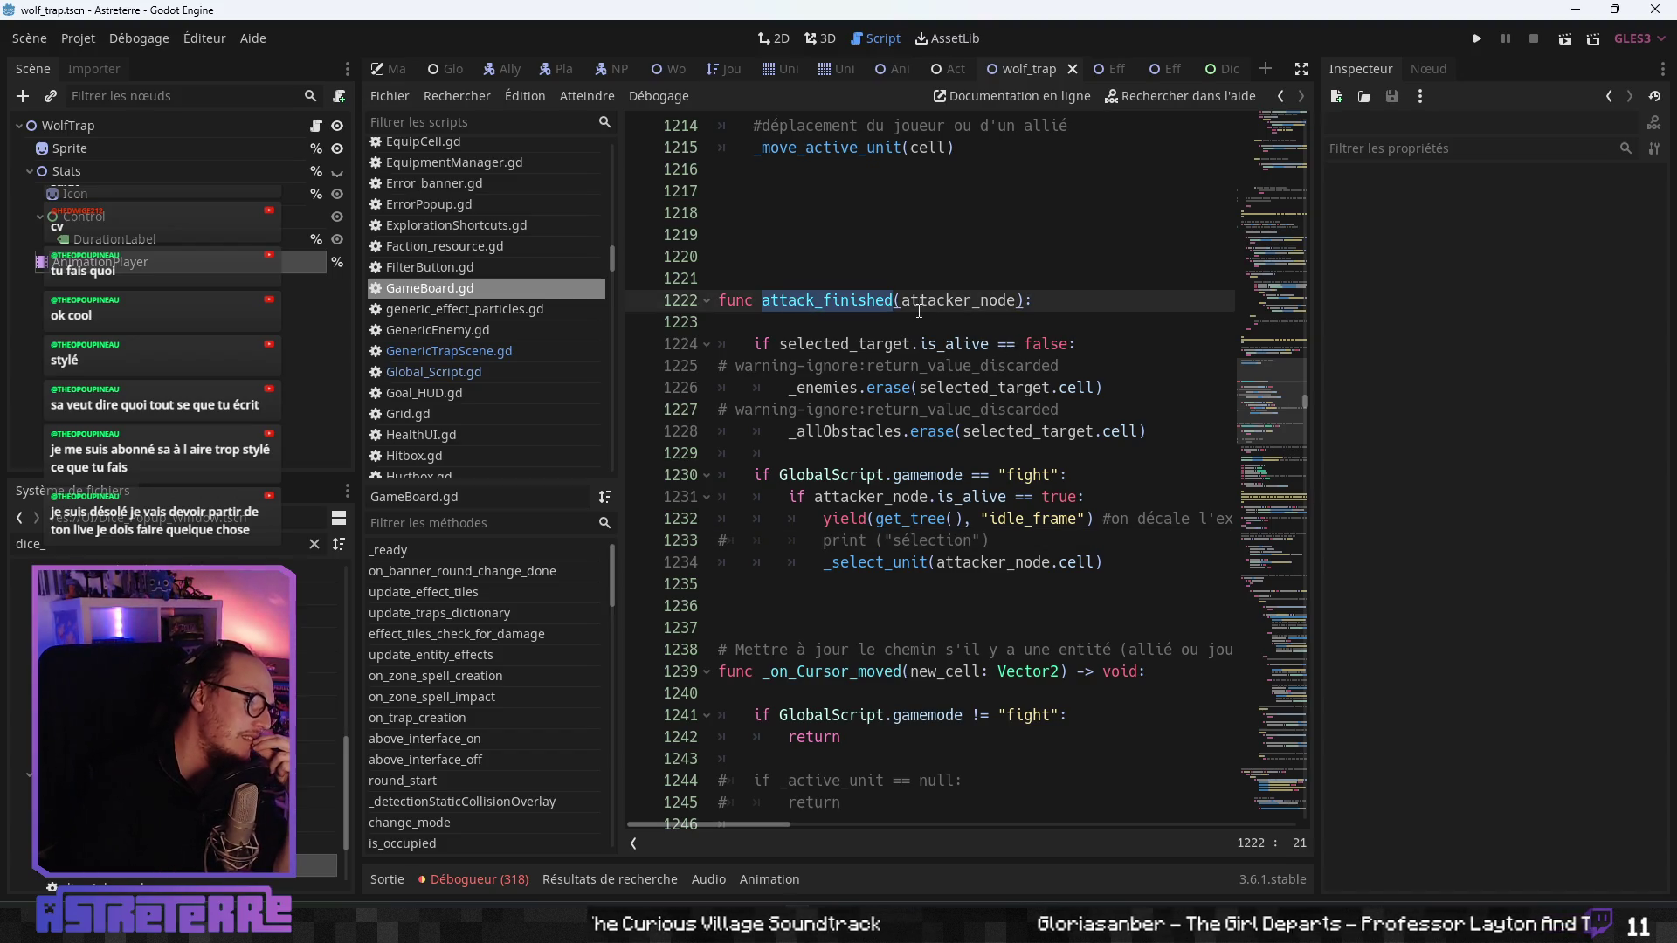
# - Jump to GameBoard.gd's _ready, mark the AttackFinished connect line 180, and enable distraction-free mode
pyautogui.moveTo(1255, 141); pyautogui.dragTo(1255, 174)
pyautogui.click(436, 570)
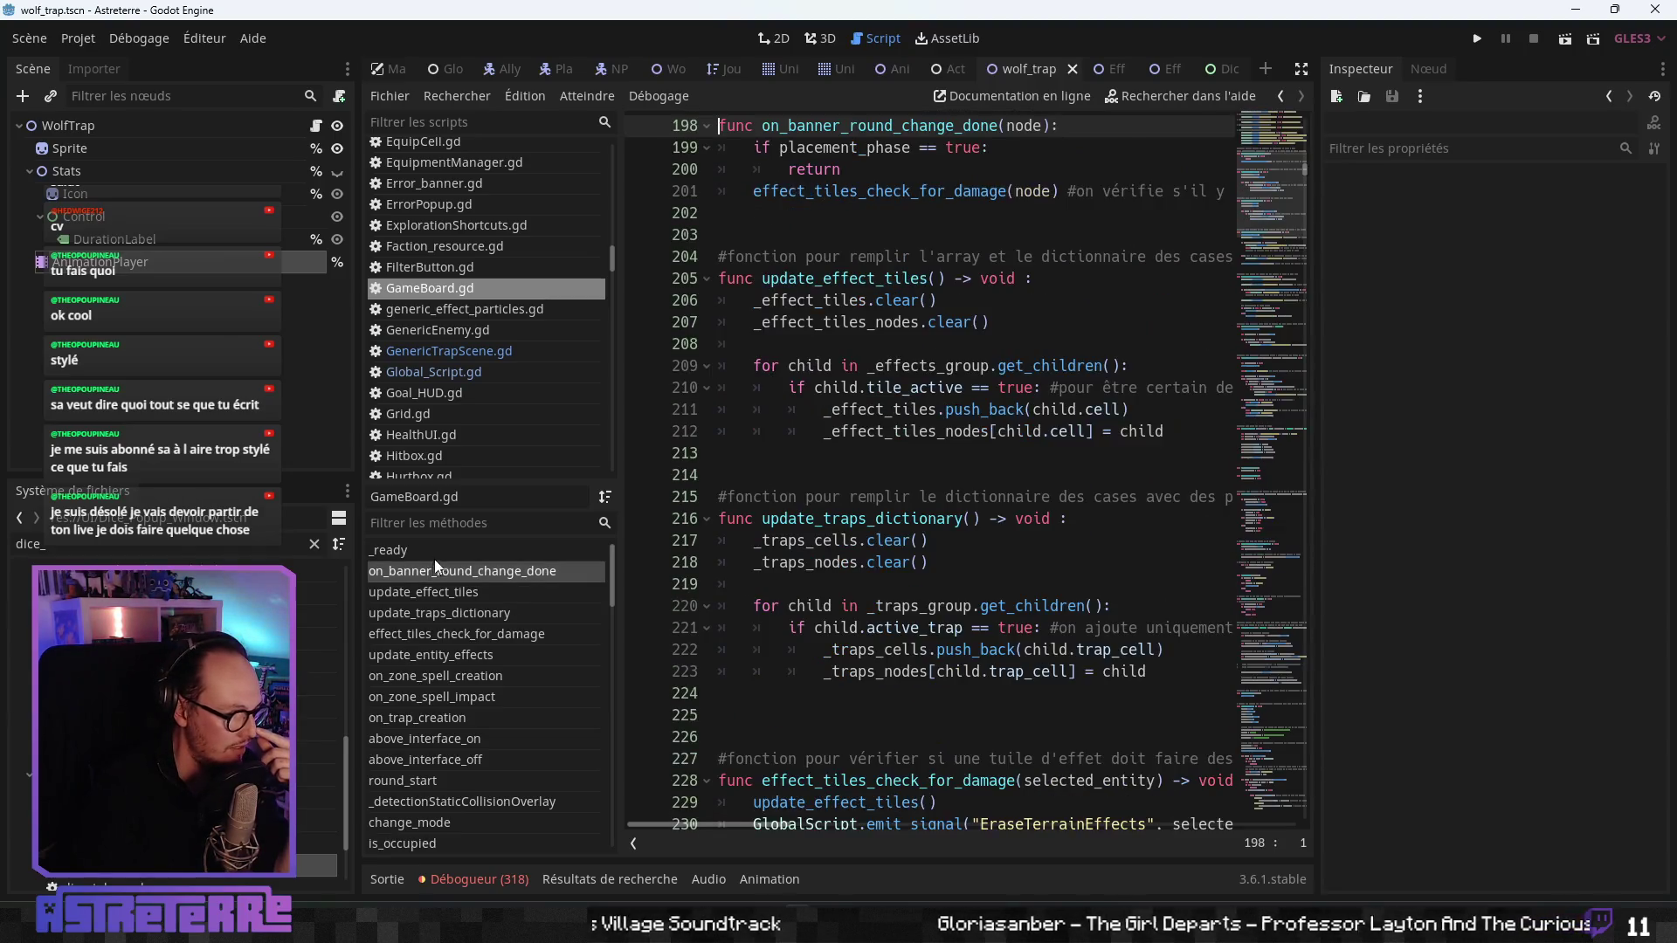
pyautogui.click(486, 552)
pyautogui.click(1026, 301)
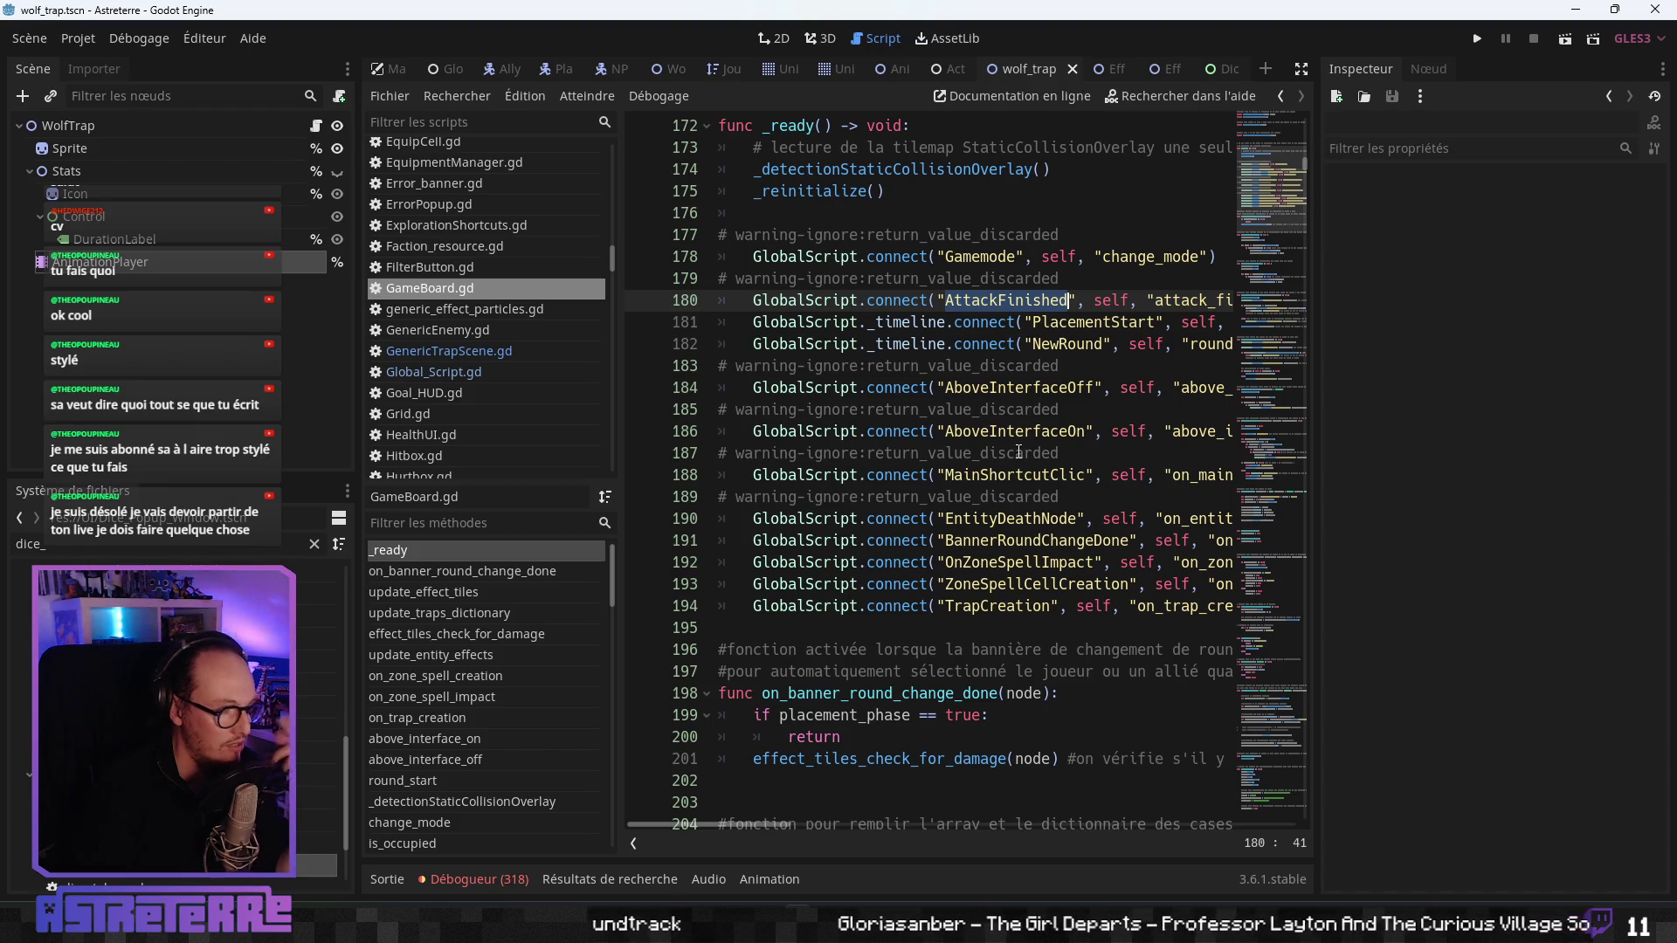
pyautogui.scroll(-4, 894, 505)
pyautogui.scroll(3, 1130, 249)
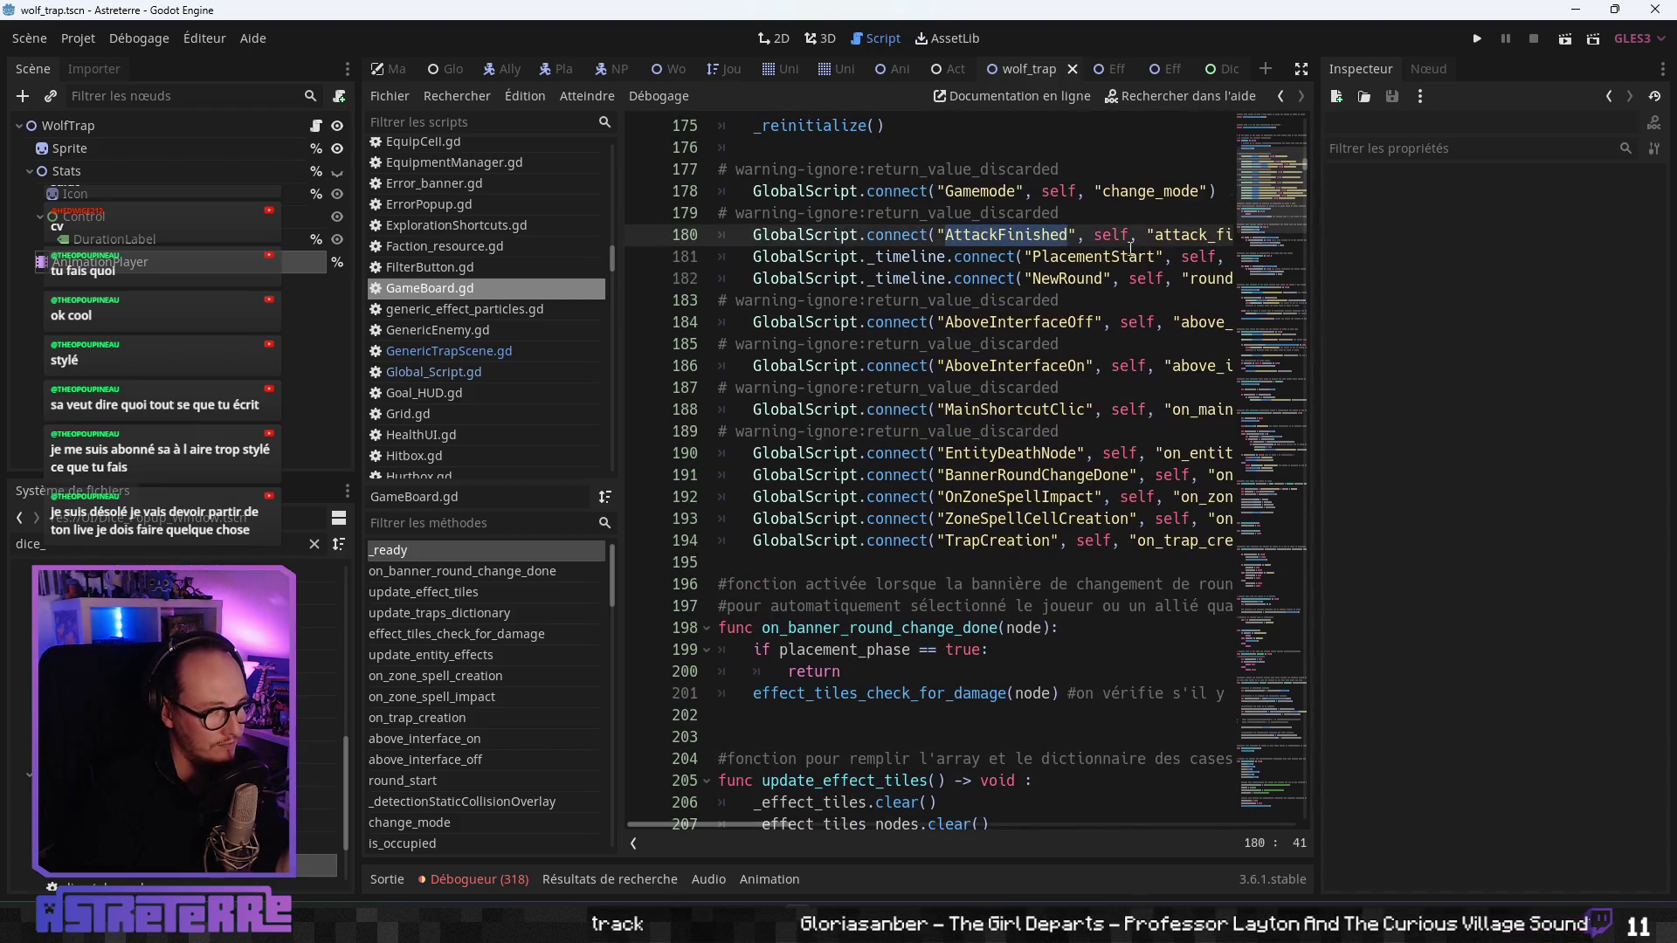
pyautogui.click(1301, 70)
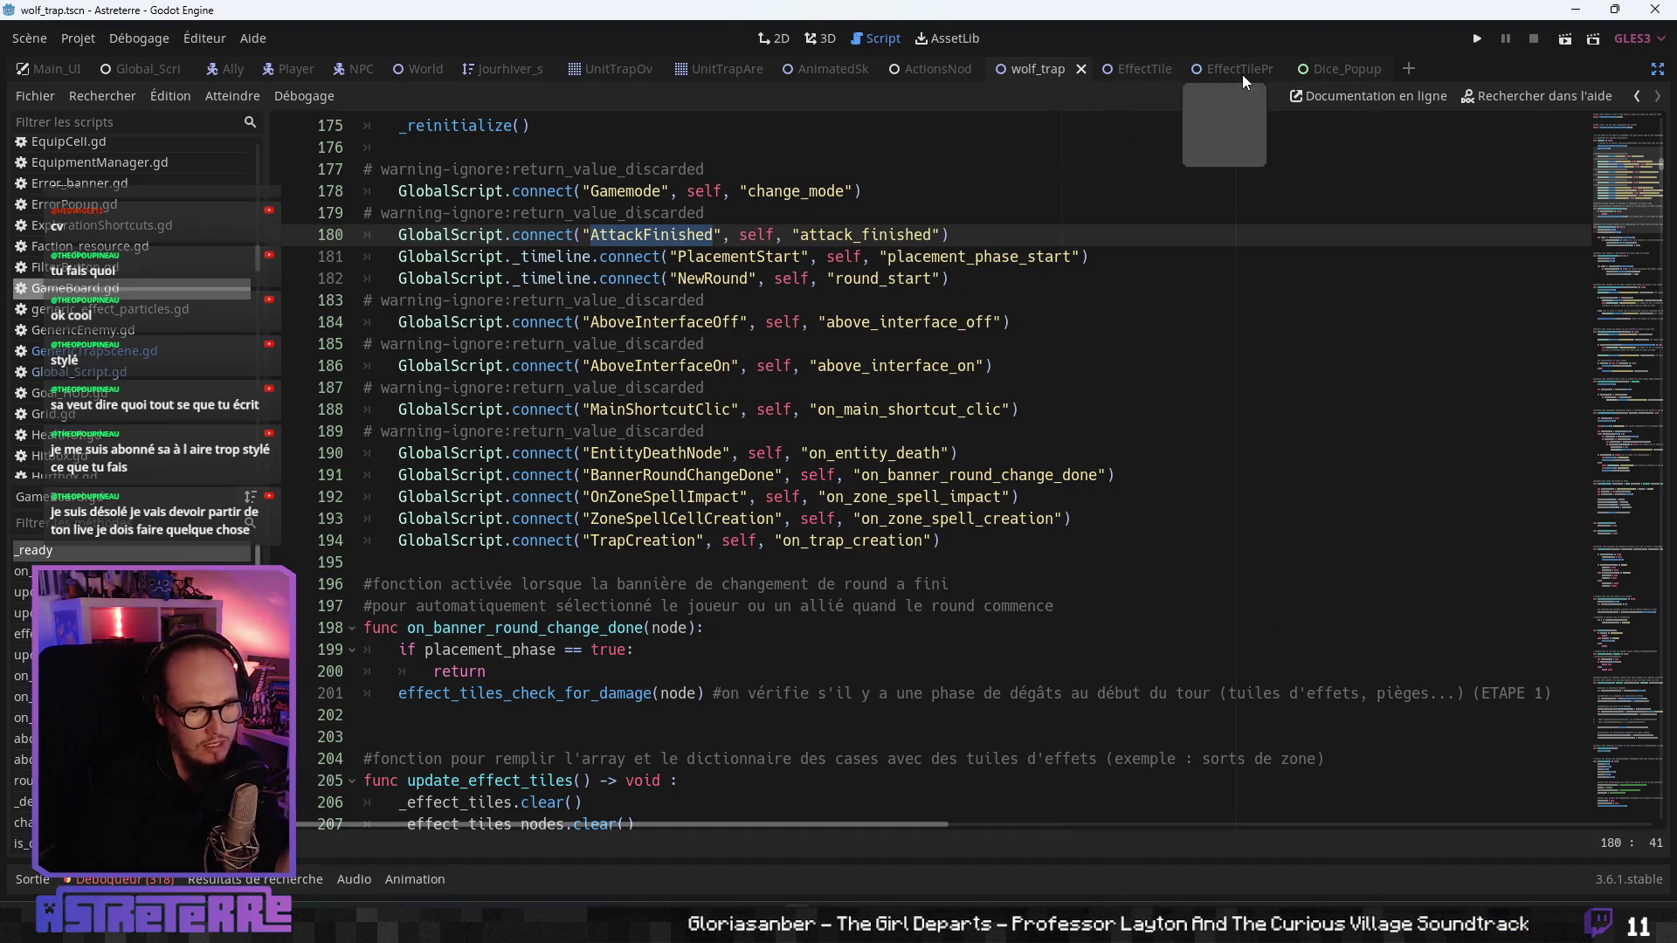
# - Review EffectTile.gd's tile_damage and on_dice_throw_stop, including the make_damage and EffectsUpdated emits, then show ActionsNode.gd
pyautogui.click(1163, 70)
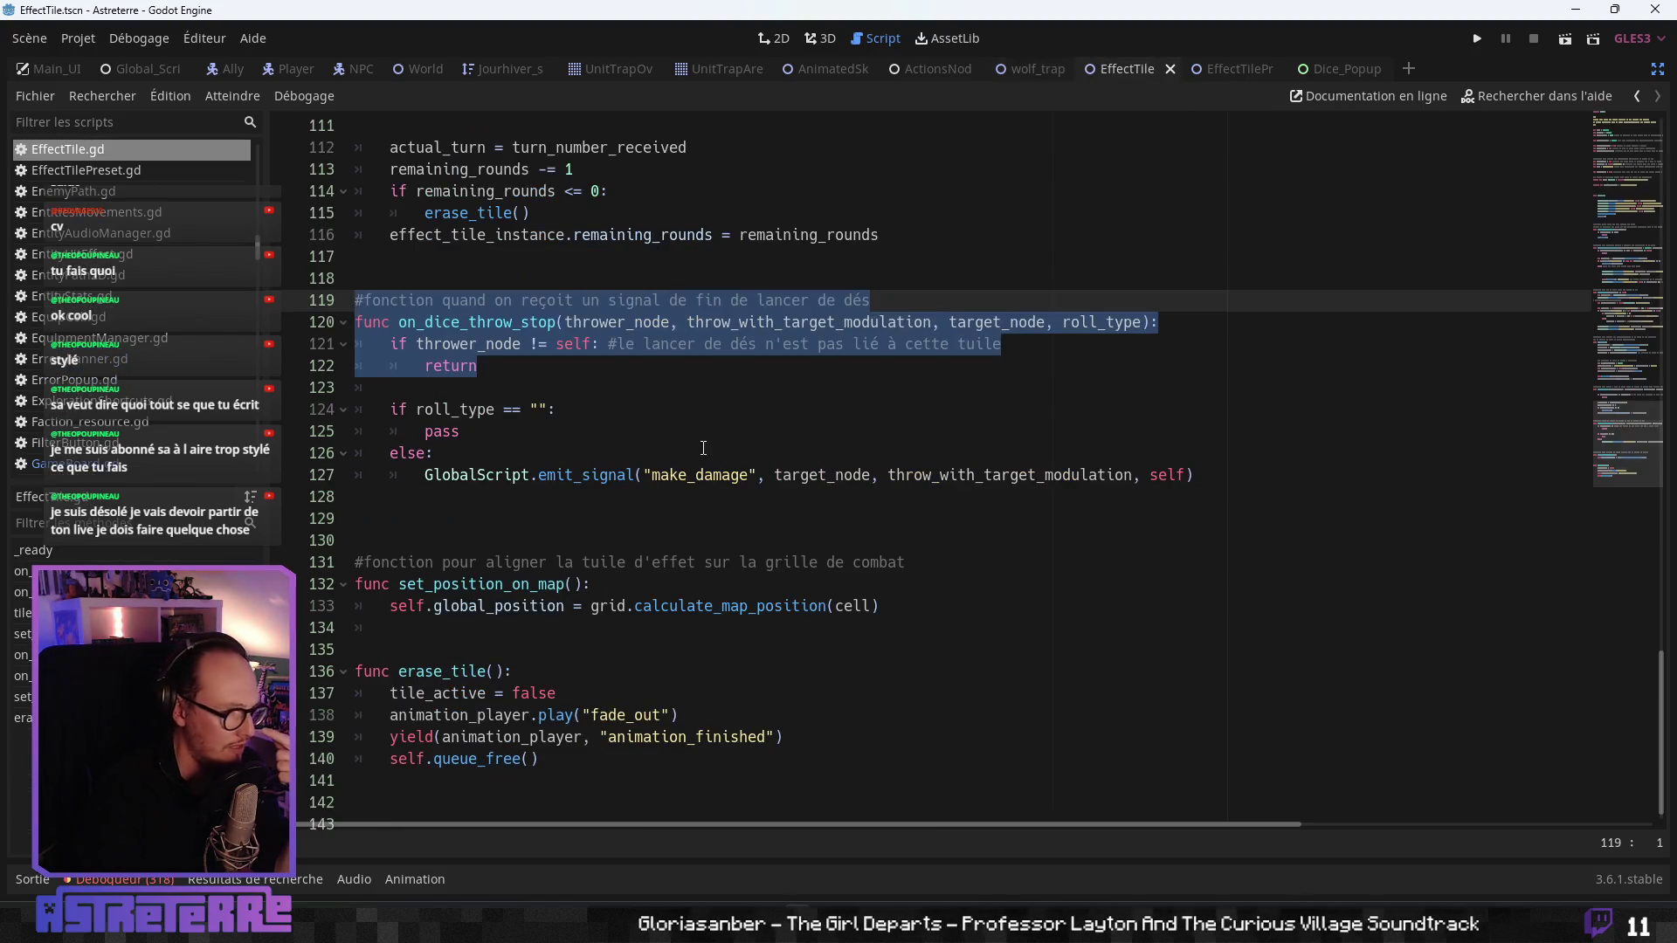
pyautogui.click(670, 416)
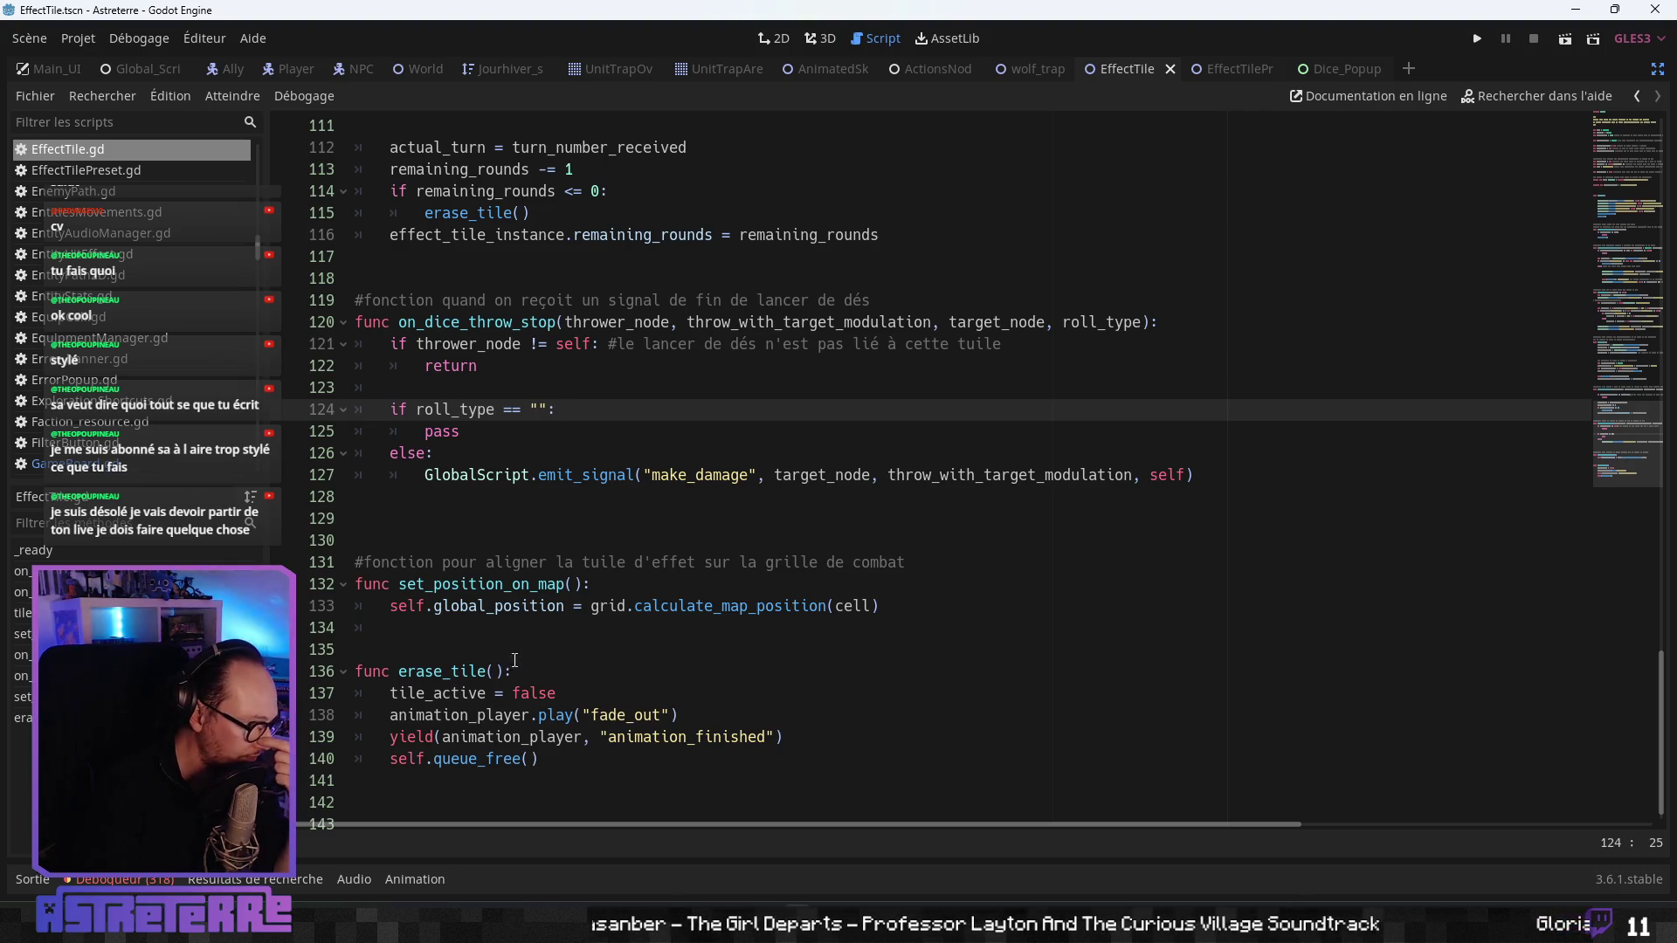
pyautogui.click(730, 475)
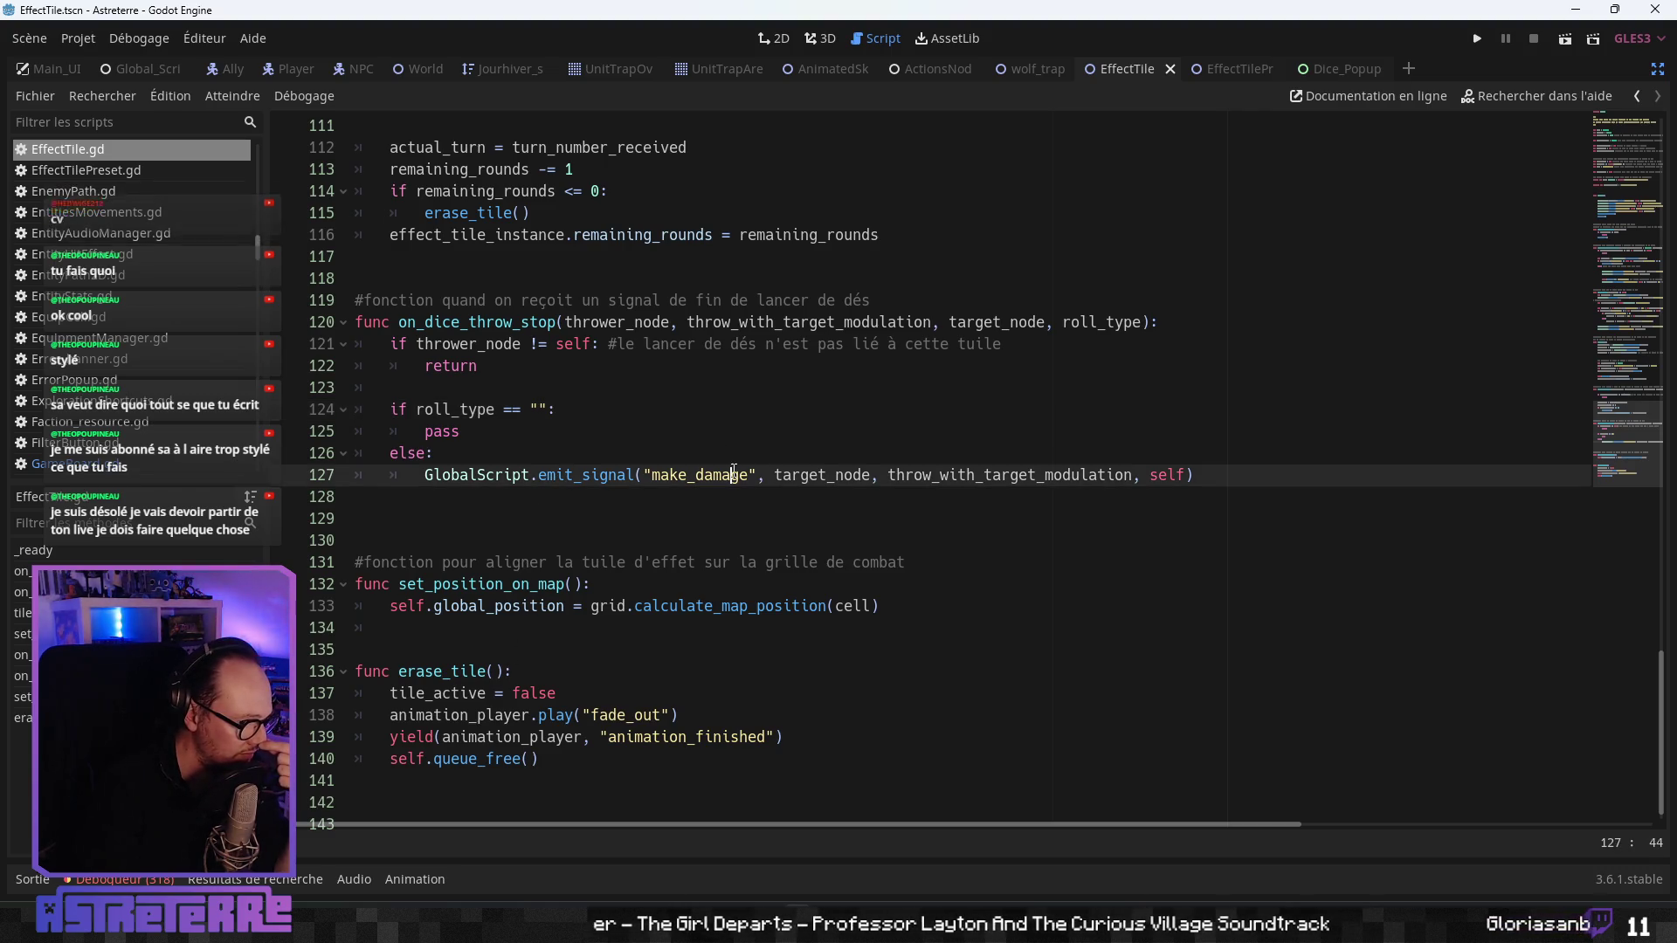
pyautogui.scroll(8, 610, 482)
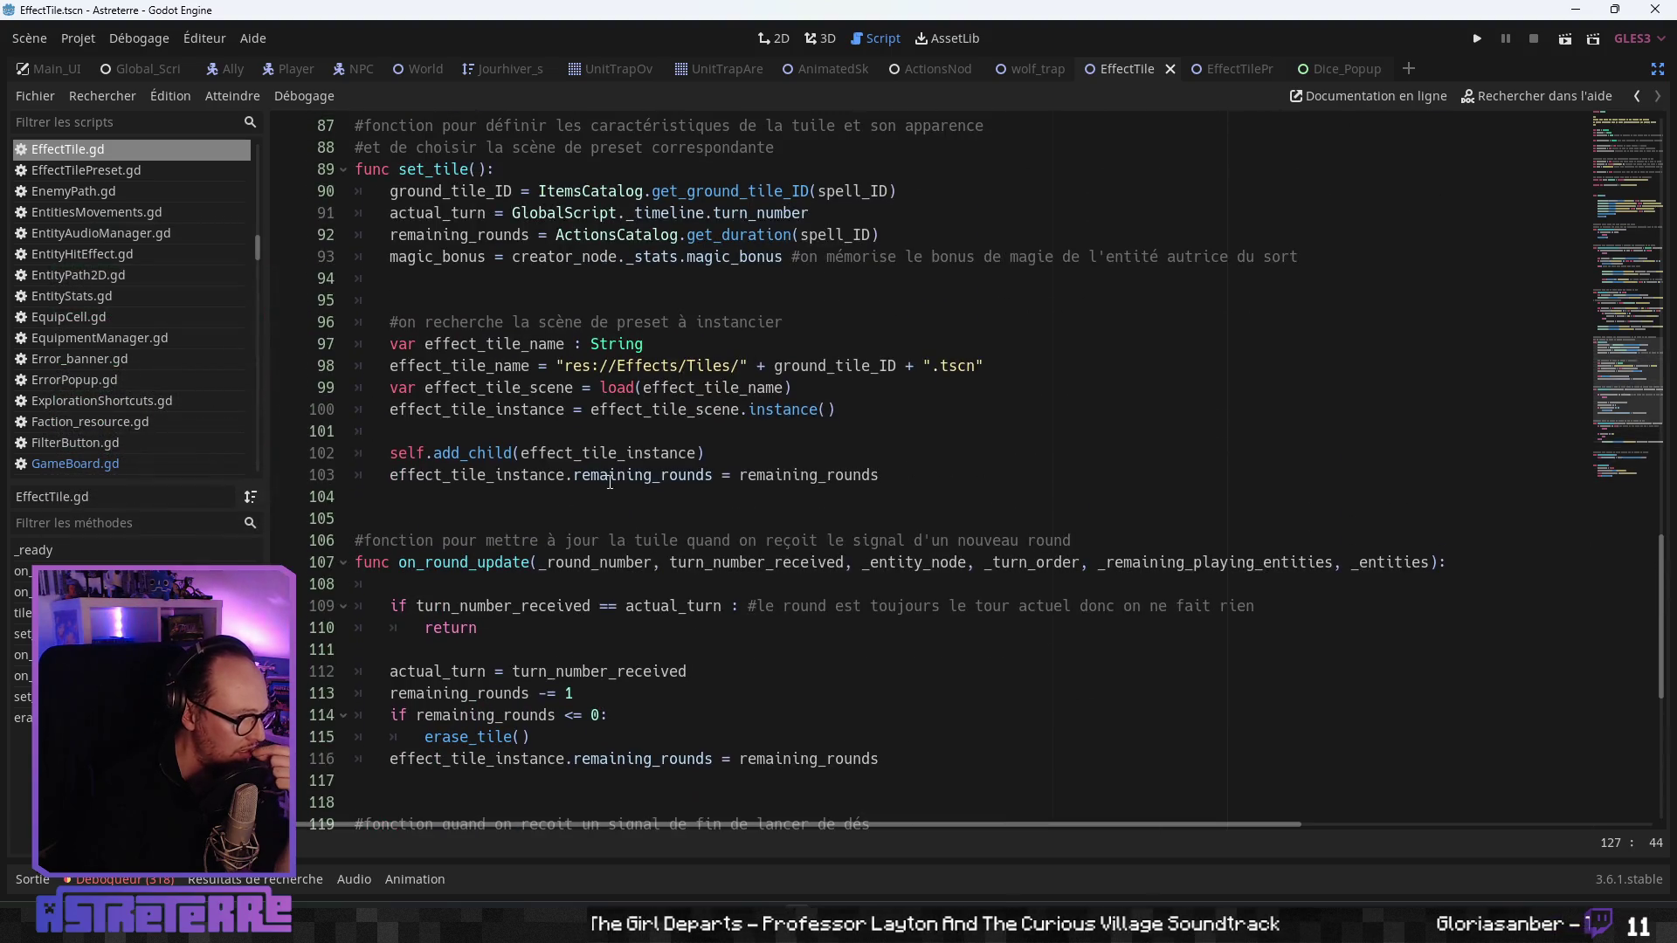
pyautogui.scroll(-2, 609, 482)
pyautogui.scroll(9, 610, 482)
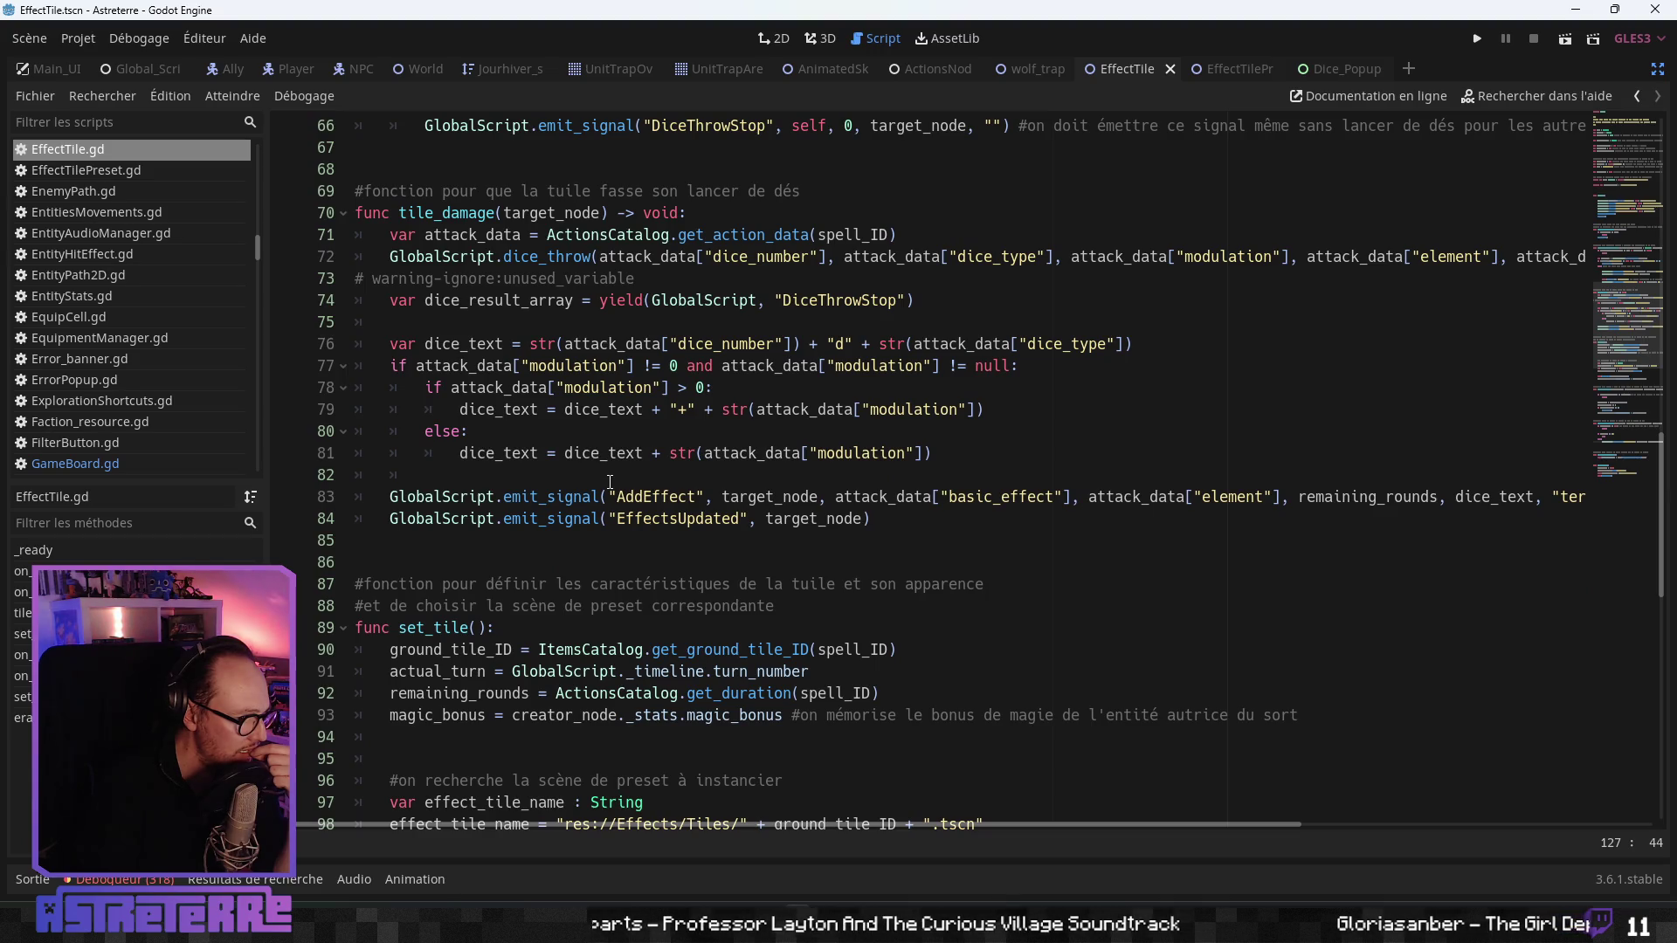
pyautogui.scroll(11, 609, 482)
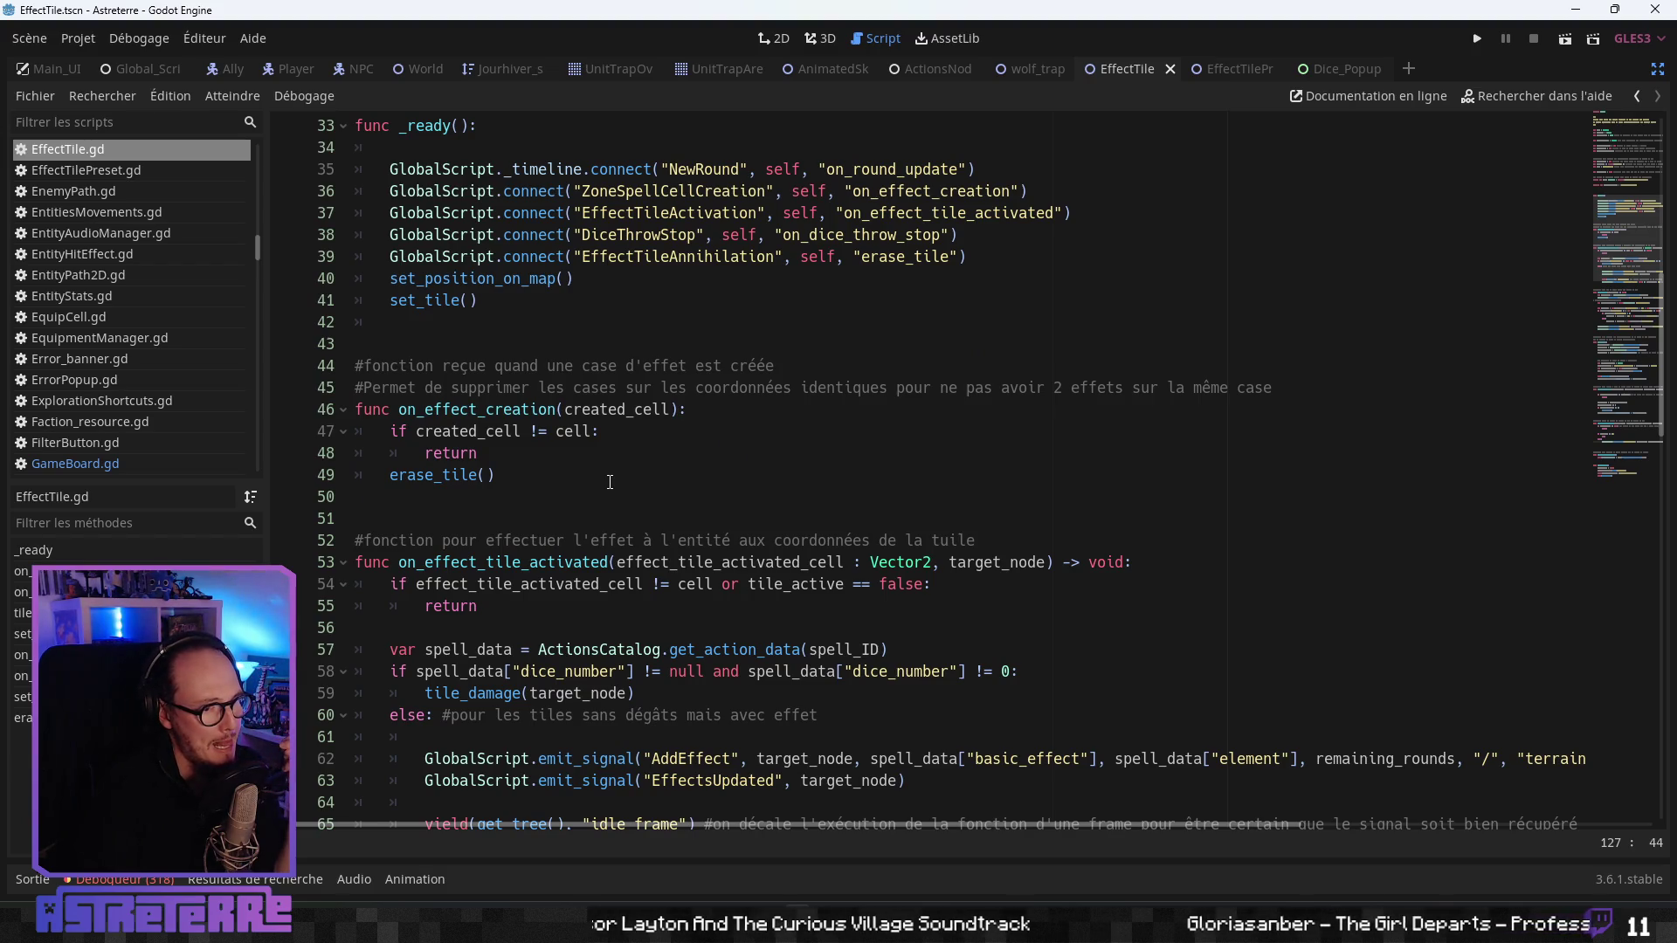
pyautogui.scroll(-12, 609, 482)
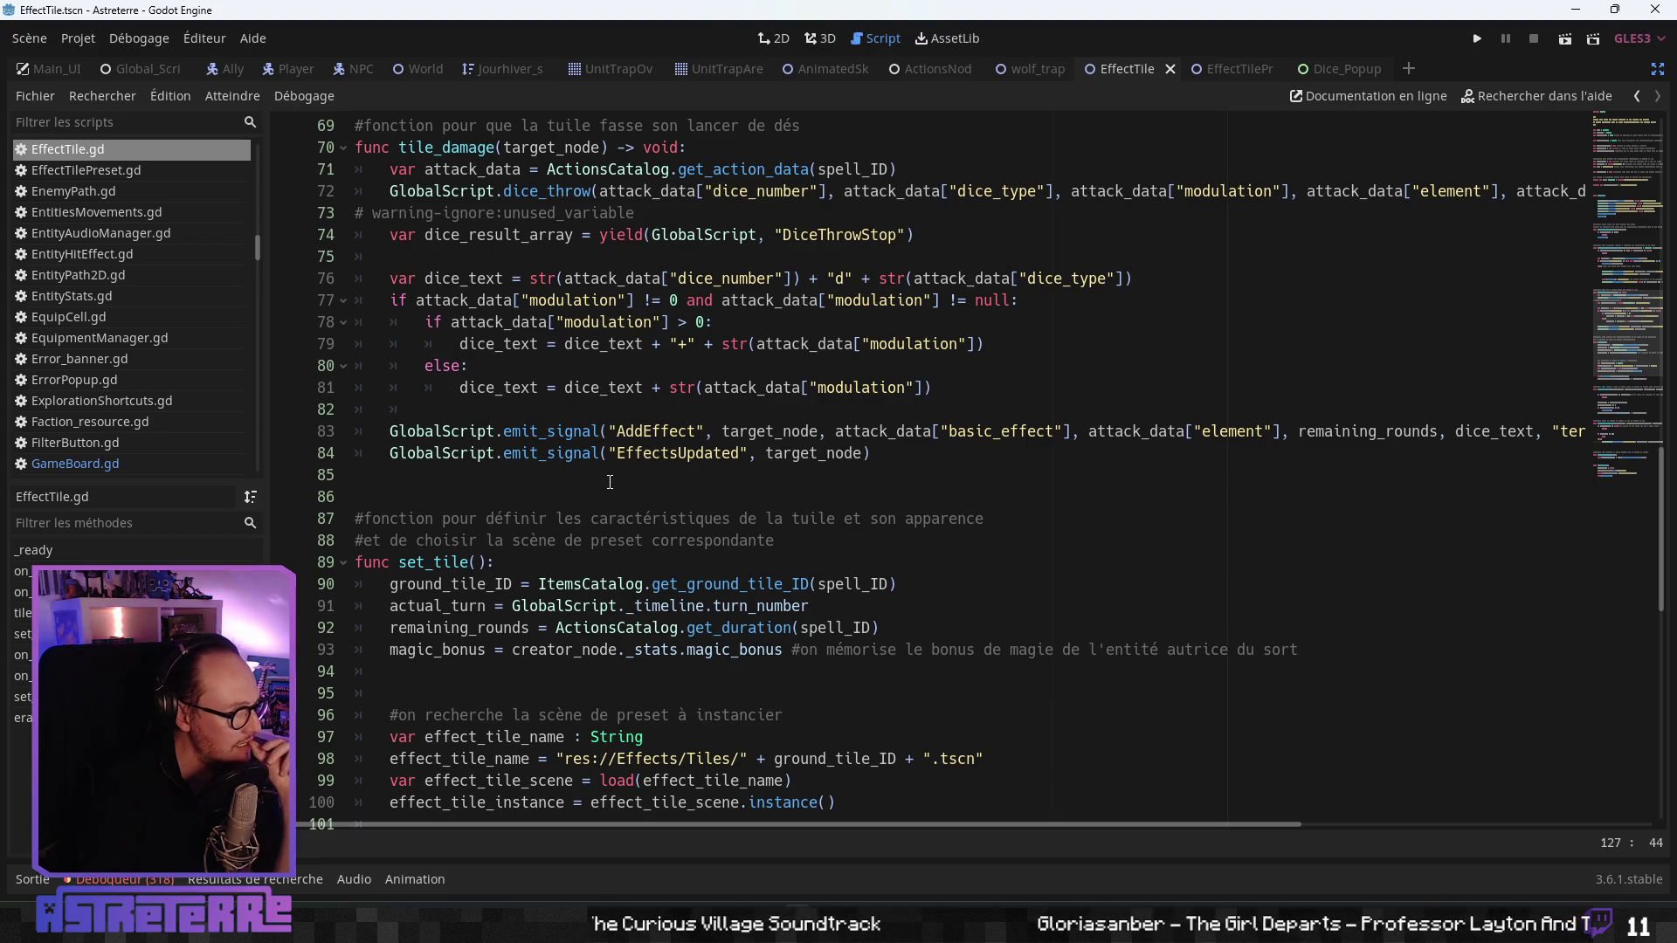
pyautogui.click(669, 454)
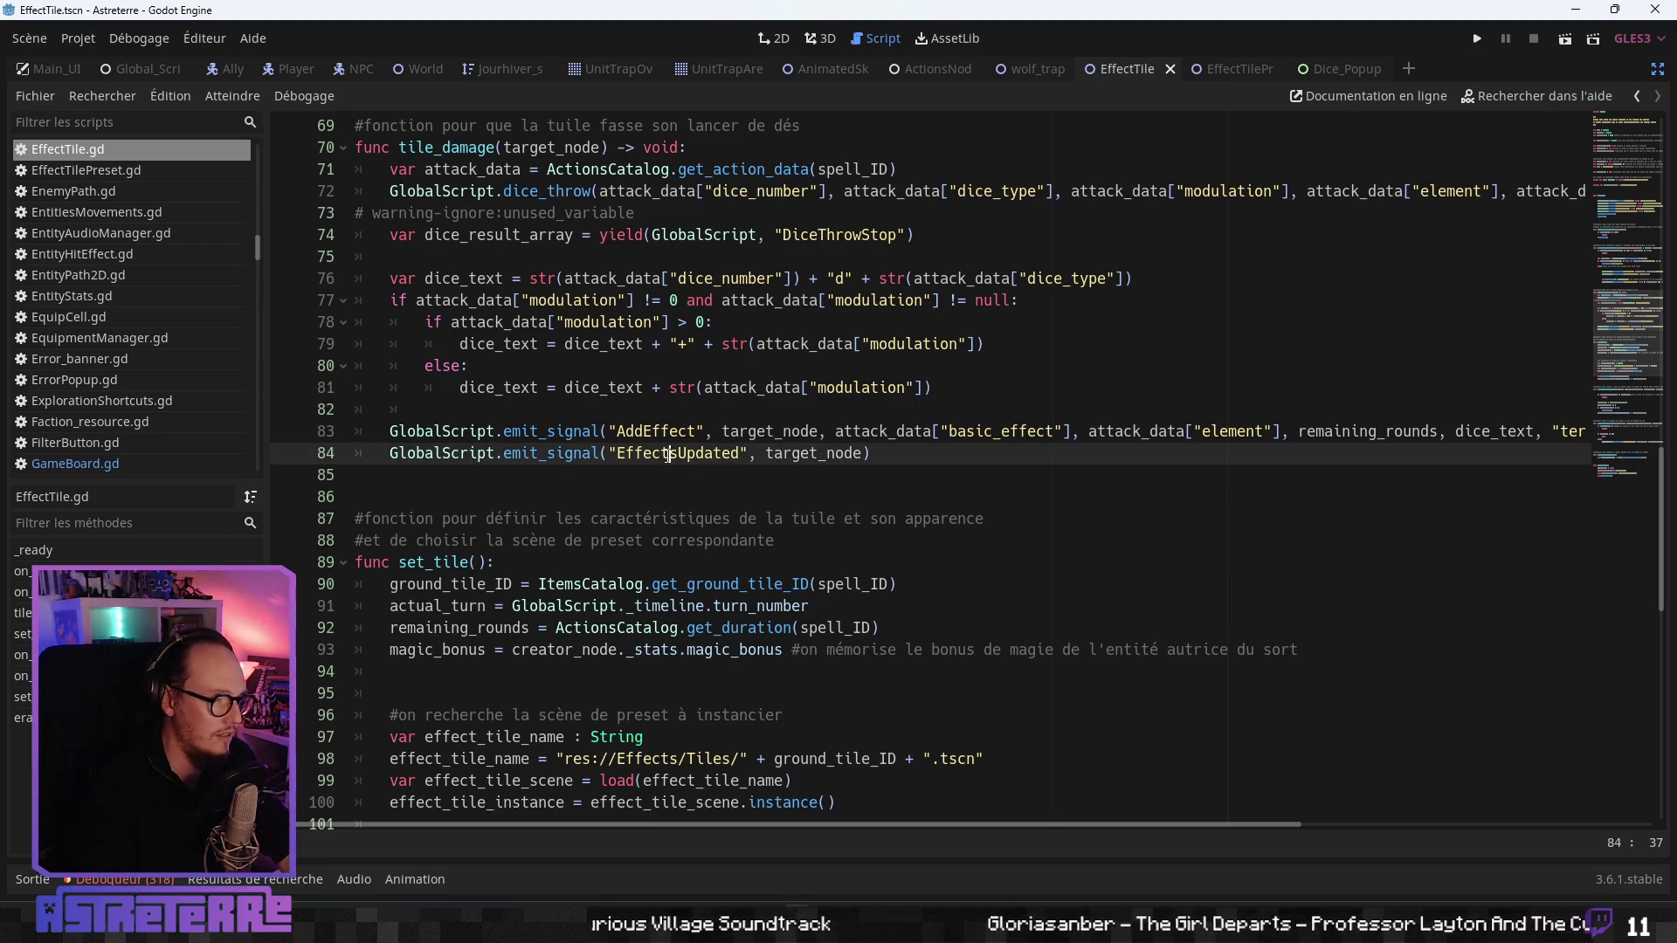
pyautogui.scroll(-4, 679, 461)
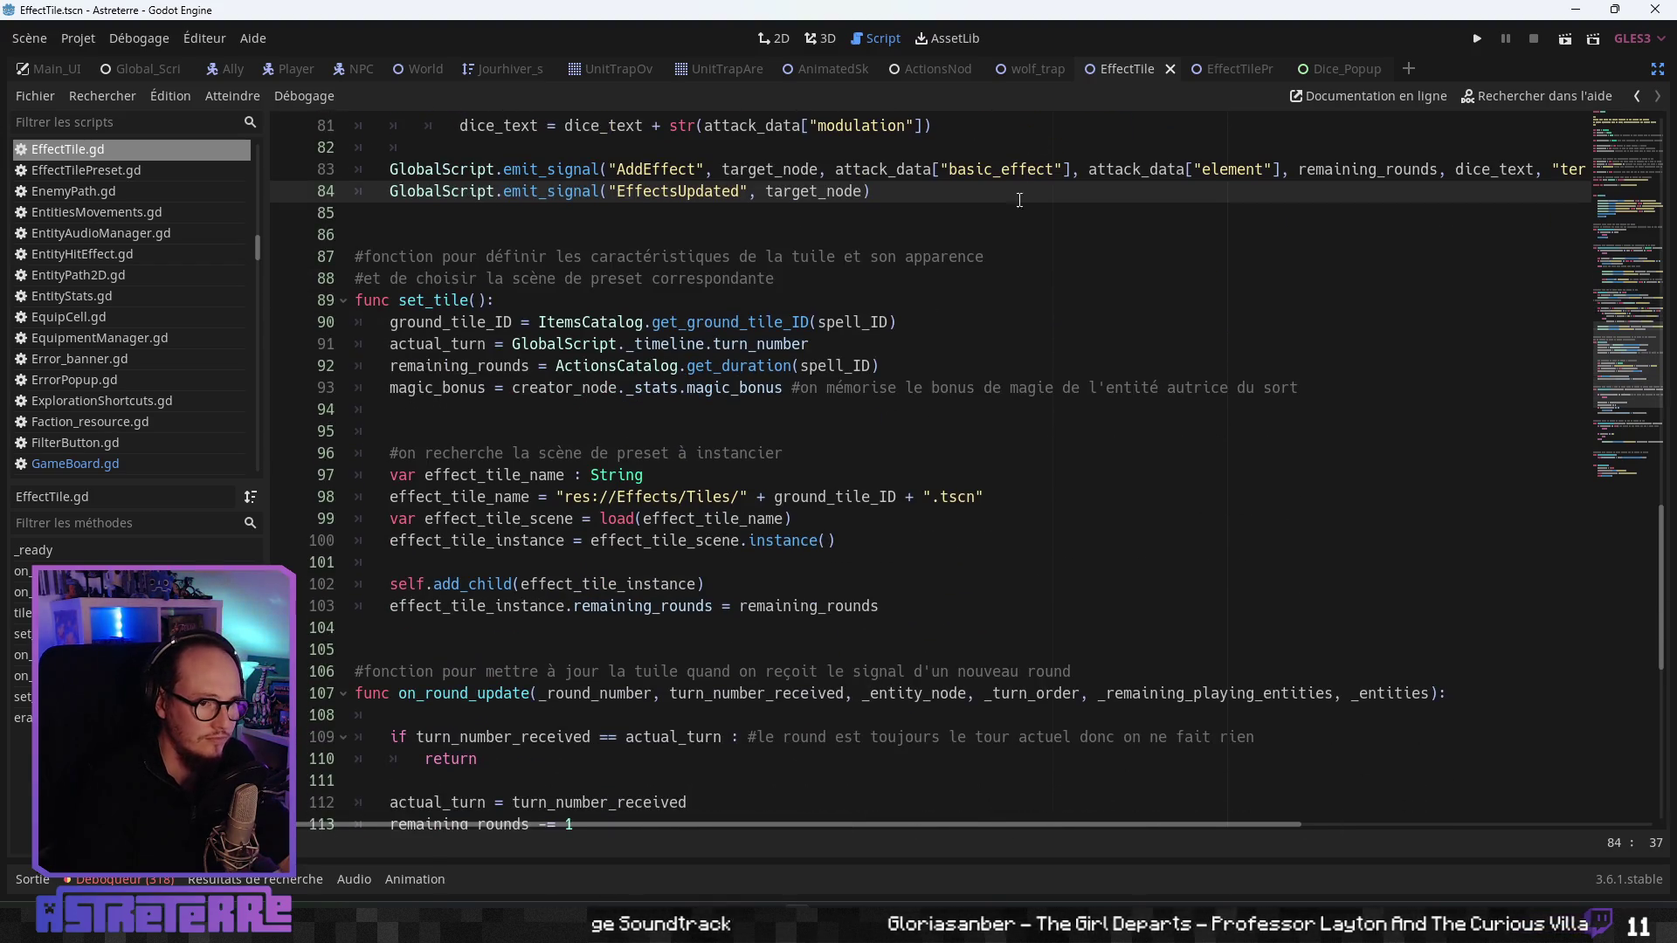
pyautogui.click(945, 69)
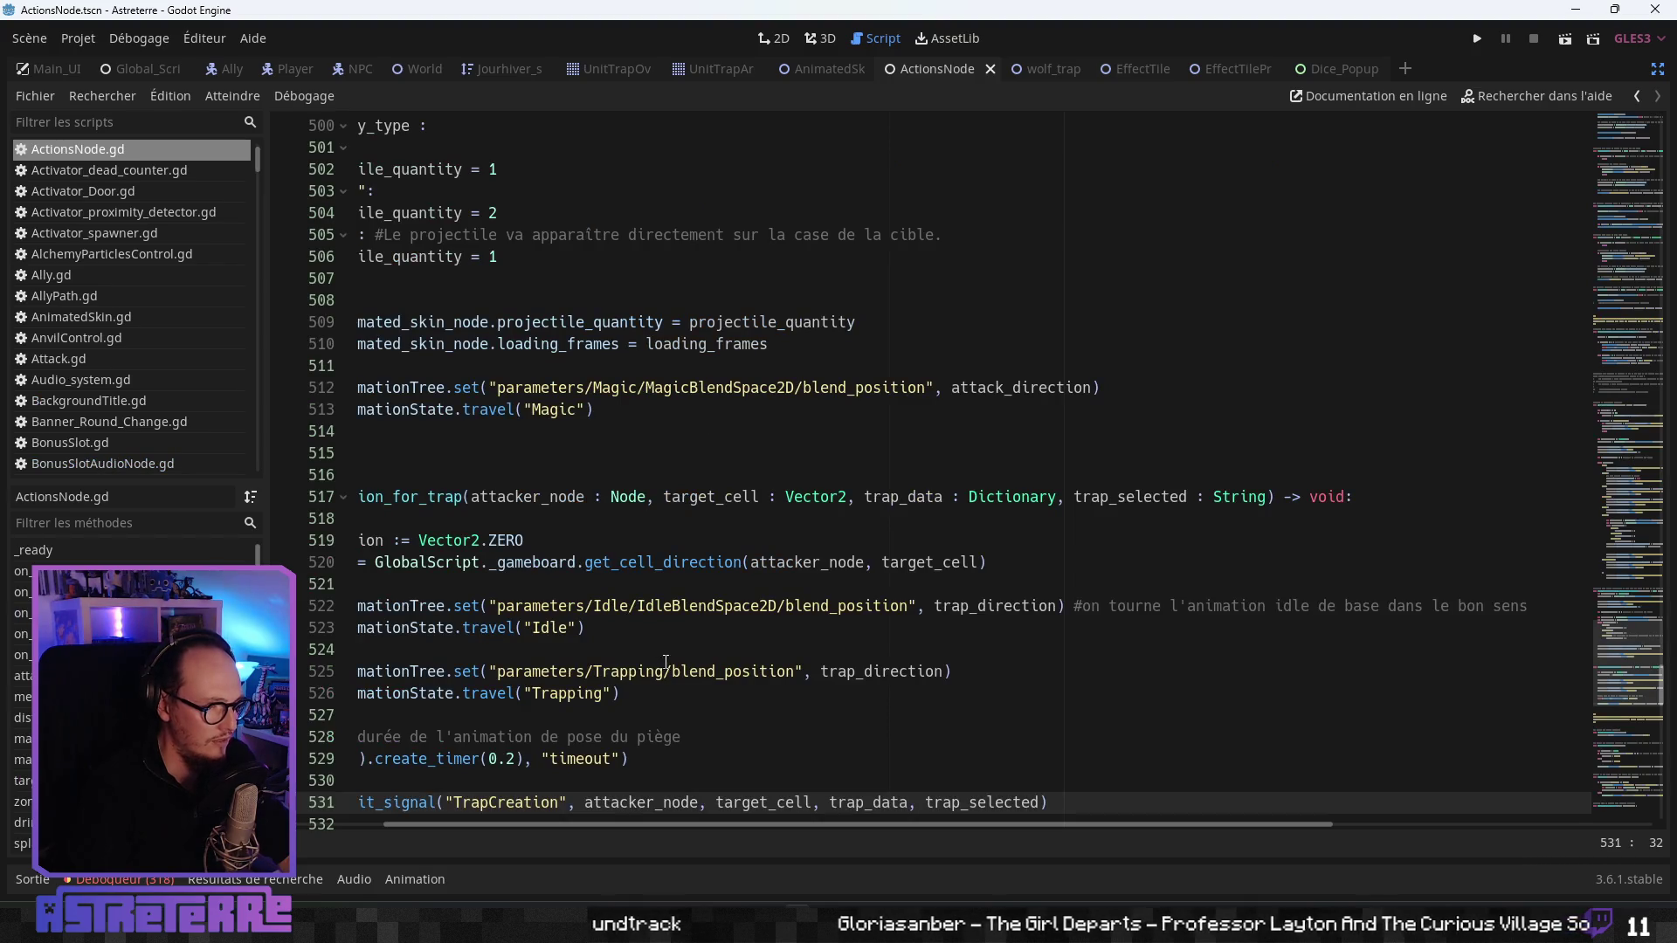
# - Scroll ActionsNode.gd past display_animation_for_trap and dice_throw, then return to EffectTile.gd
pyautogui.hscroll(-3, 611, 698)
pyautogui.click(538, 736)
pyautogui.scroll(-4, 547, 731)
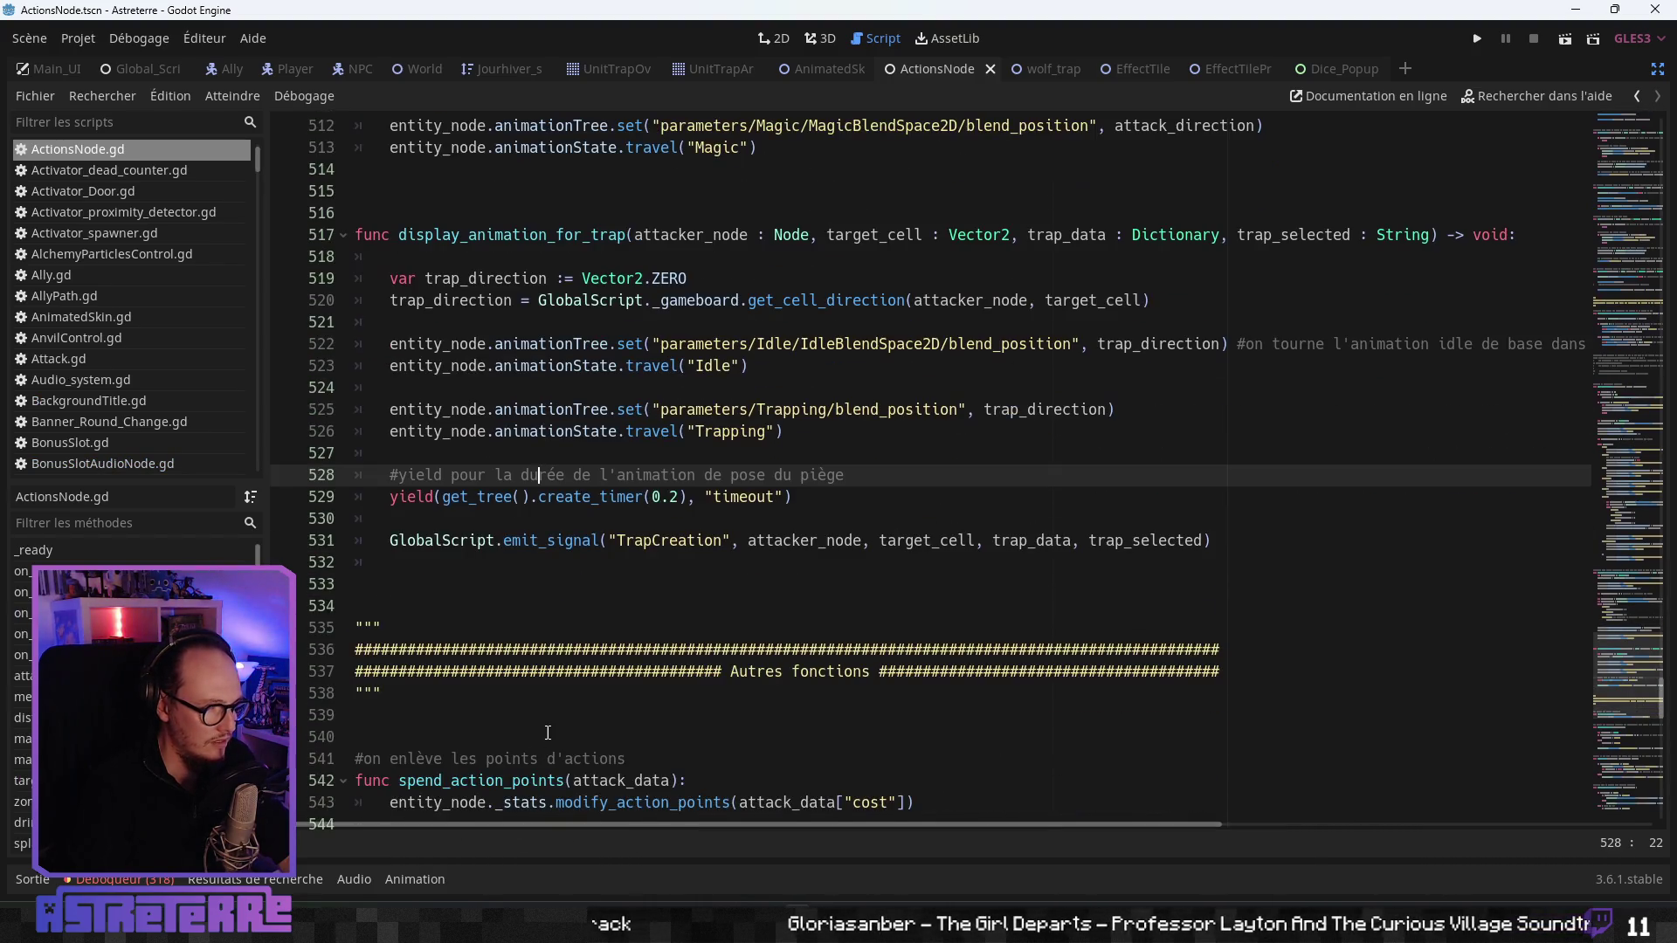
pyautogui.scroll(-4, 592, 590)
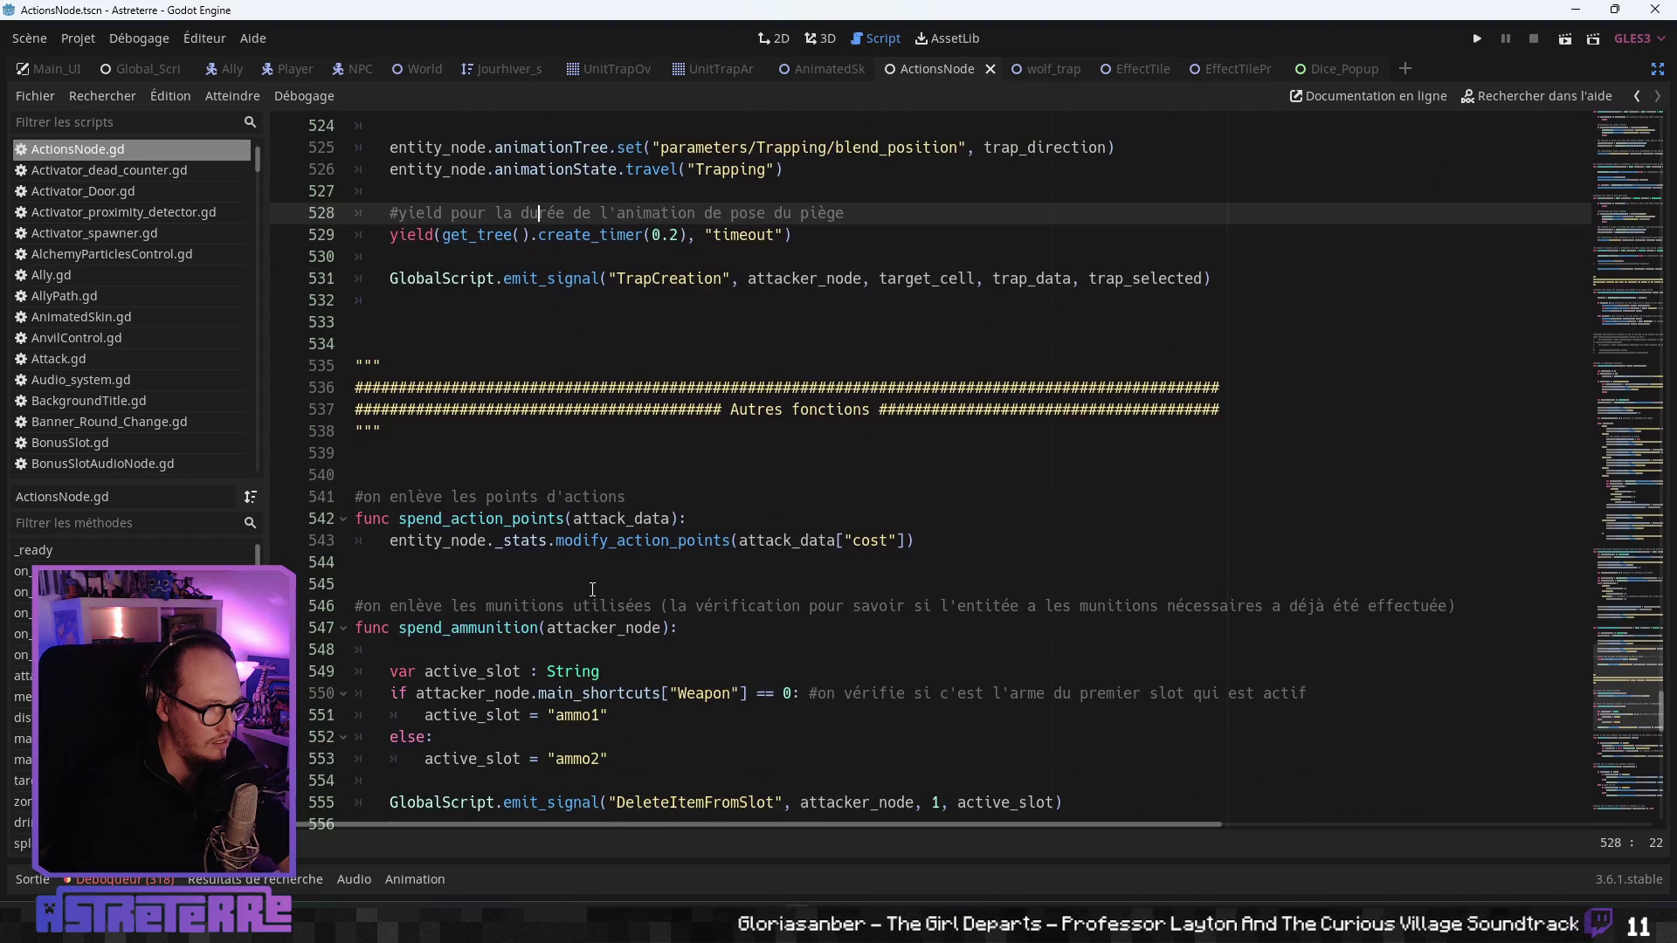
pyautogui.scroll(-7, 592, 590)
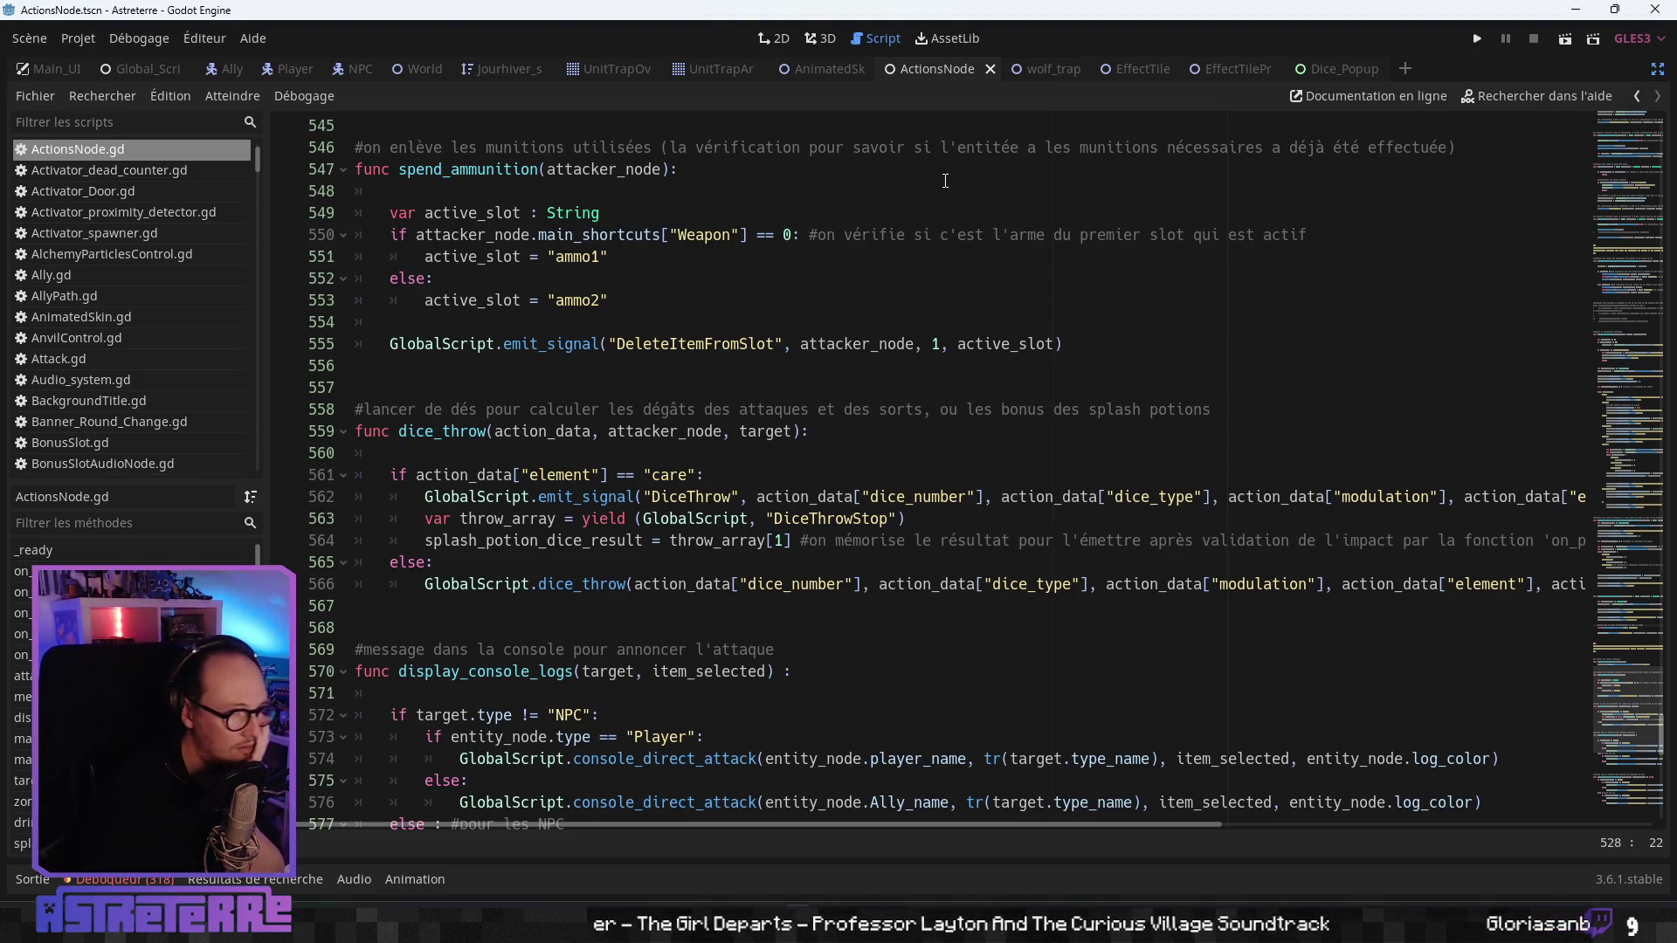
pyautogui.click(1229, 70)
pyautogui.click(1105, 68)
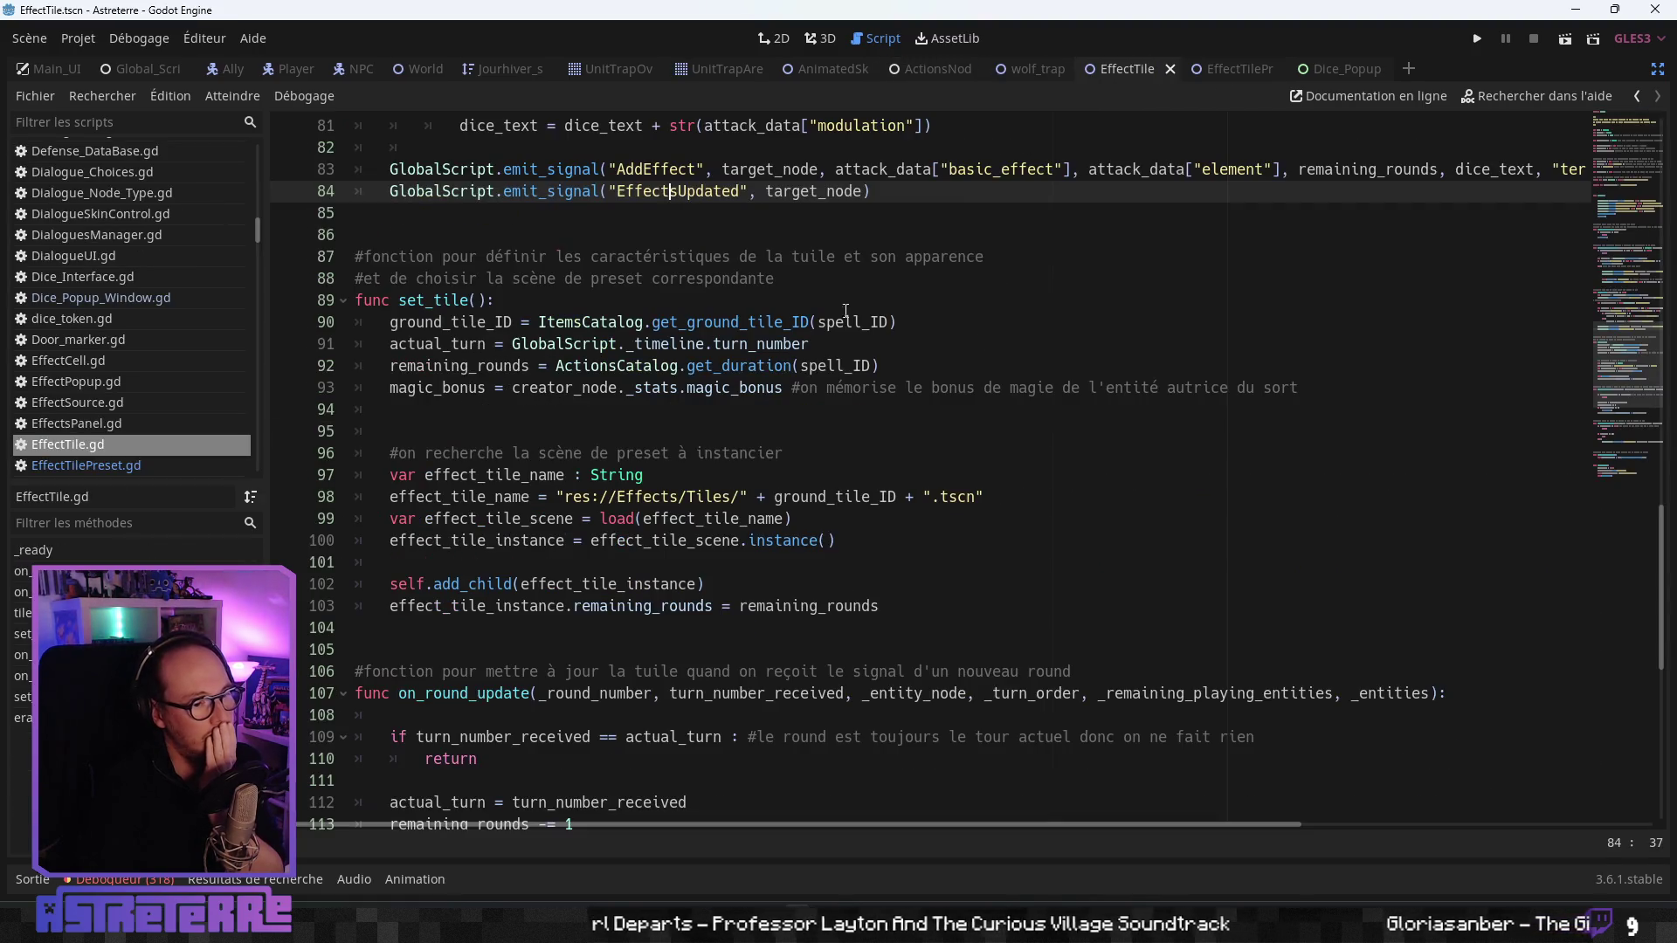
# - Filter the script list by 'game', leaving ControlGameover.gd and GameBoard.gd listed
pyautogui.click(660, 496)
pyautogui.scroll(9, 738, 474)
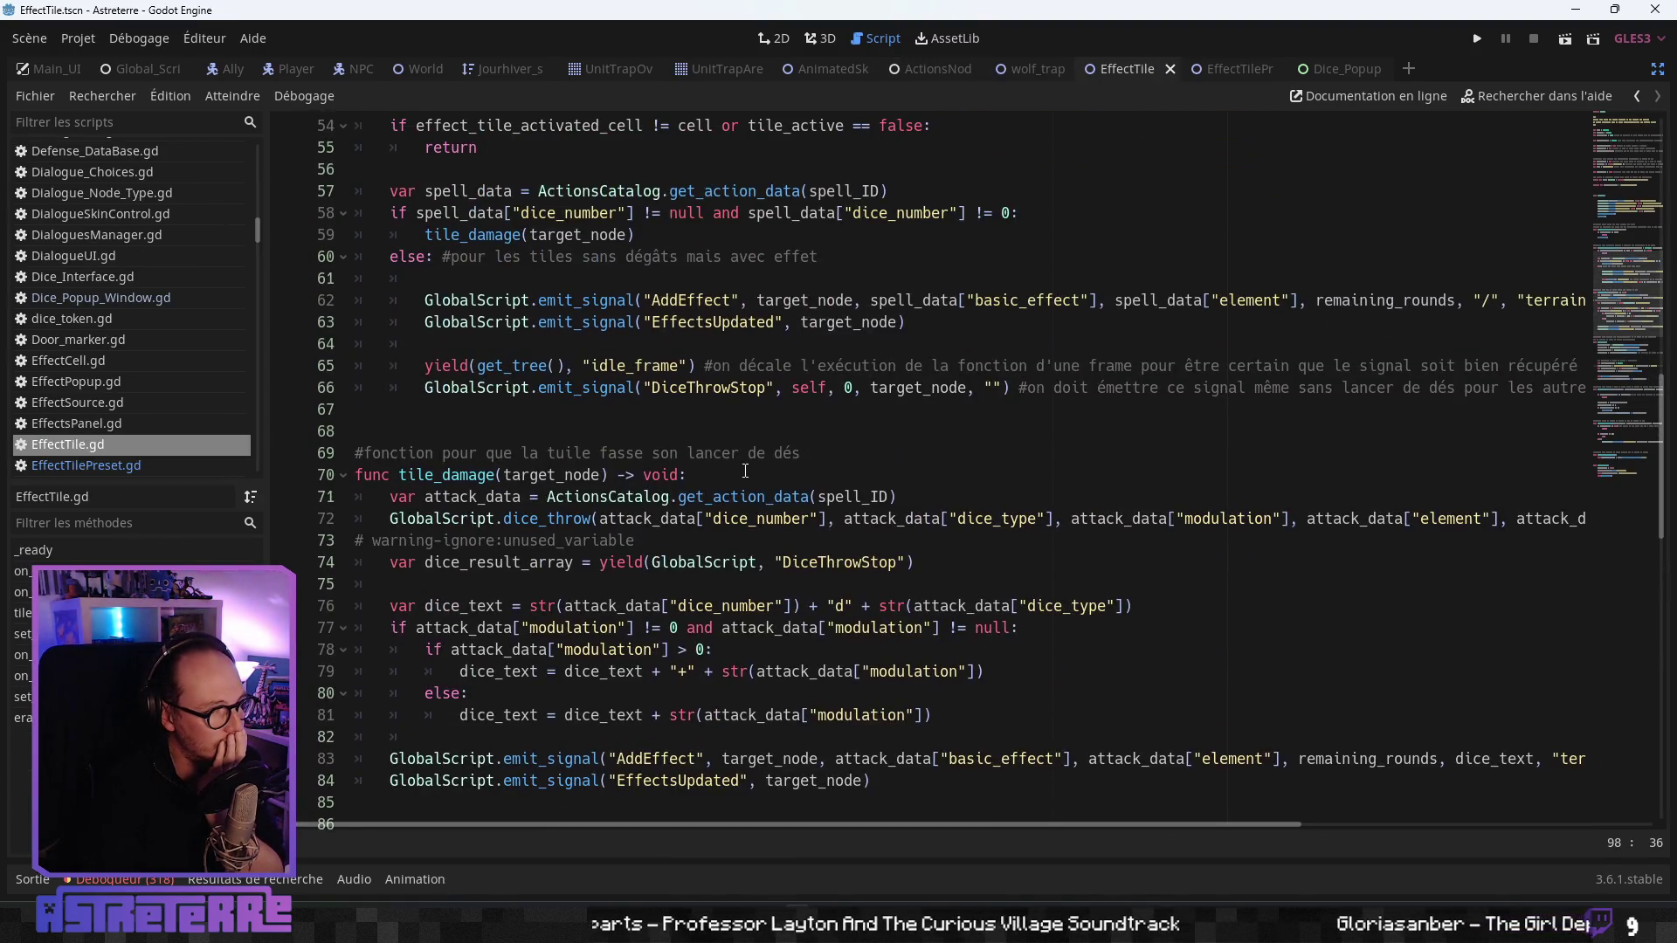
pyautogui.scroll(4, 744, 471)
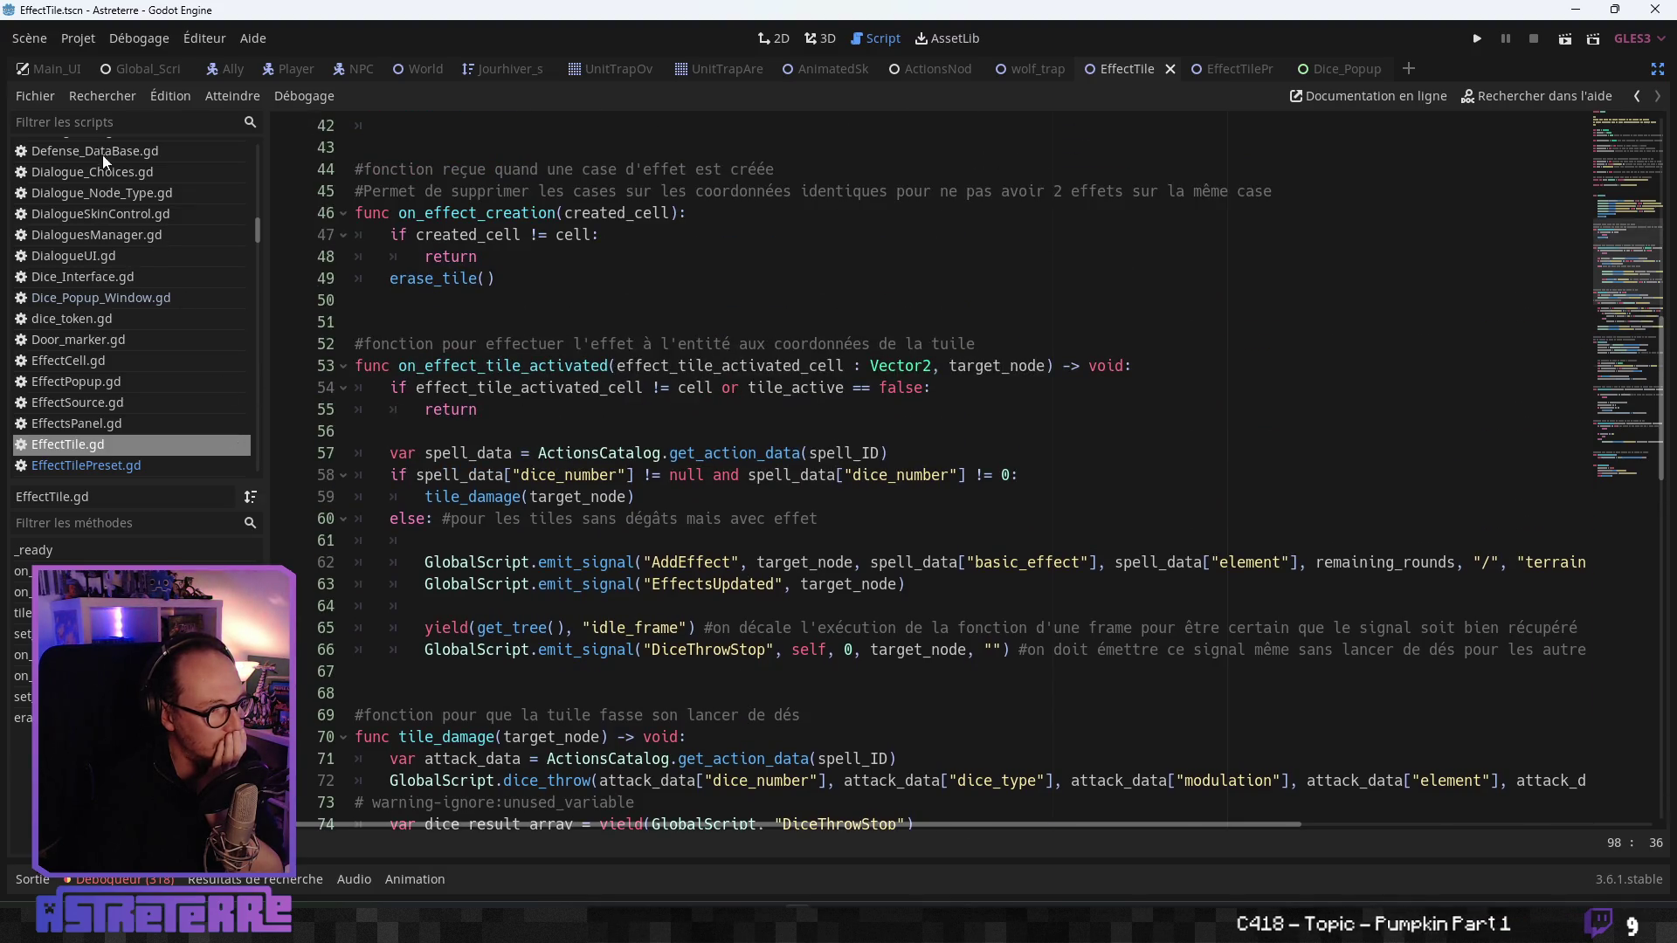
pyautogui.write('gameboard')
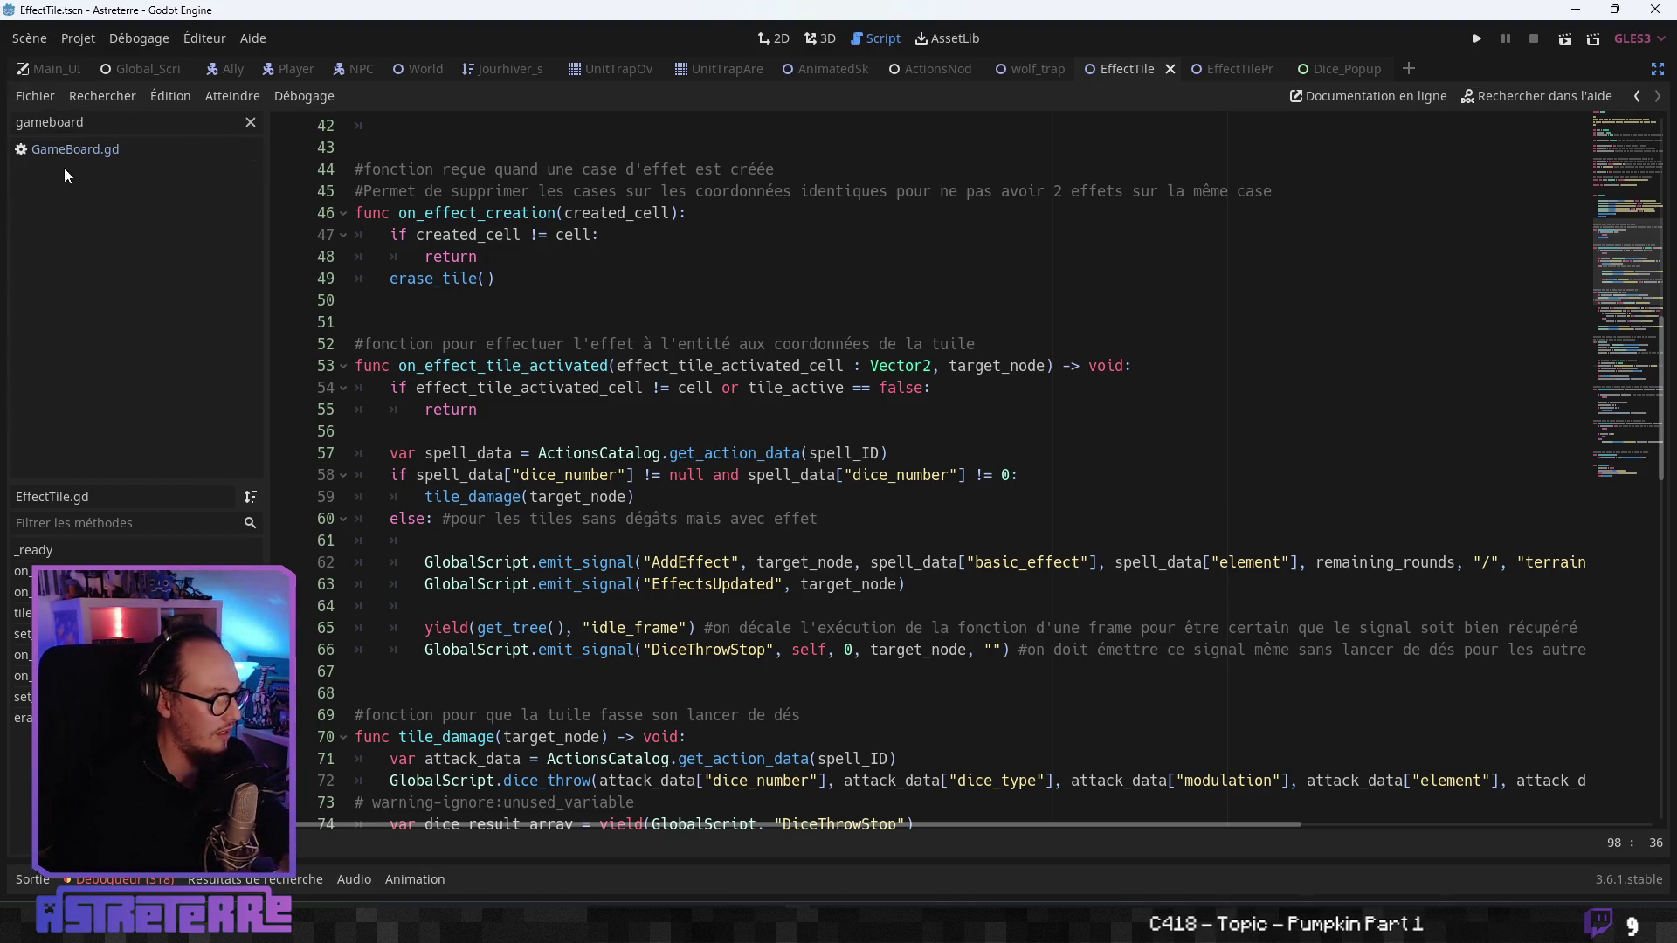
# - Open GameBoard.gd and read its signal connections down to update_entity_effects' VisualEffectsUpdated emit
pyautogui.click(103, 150)
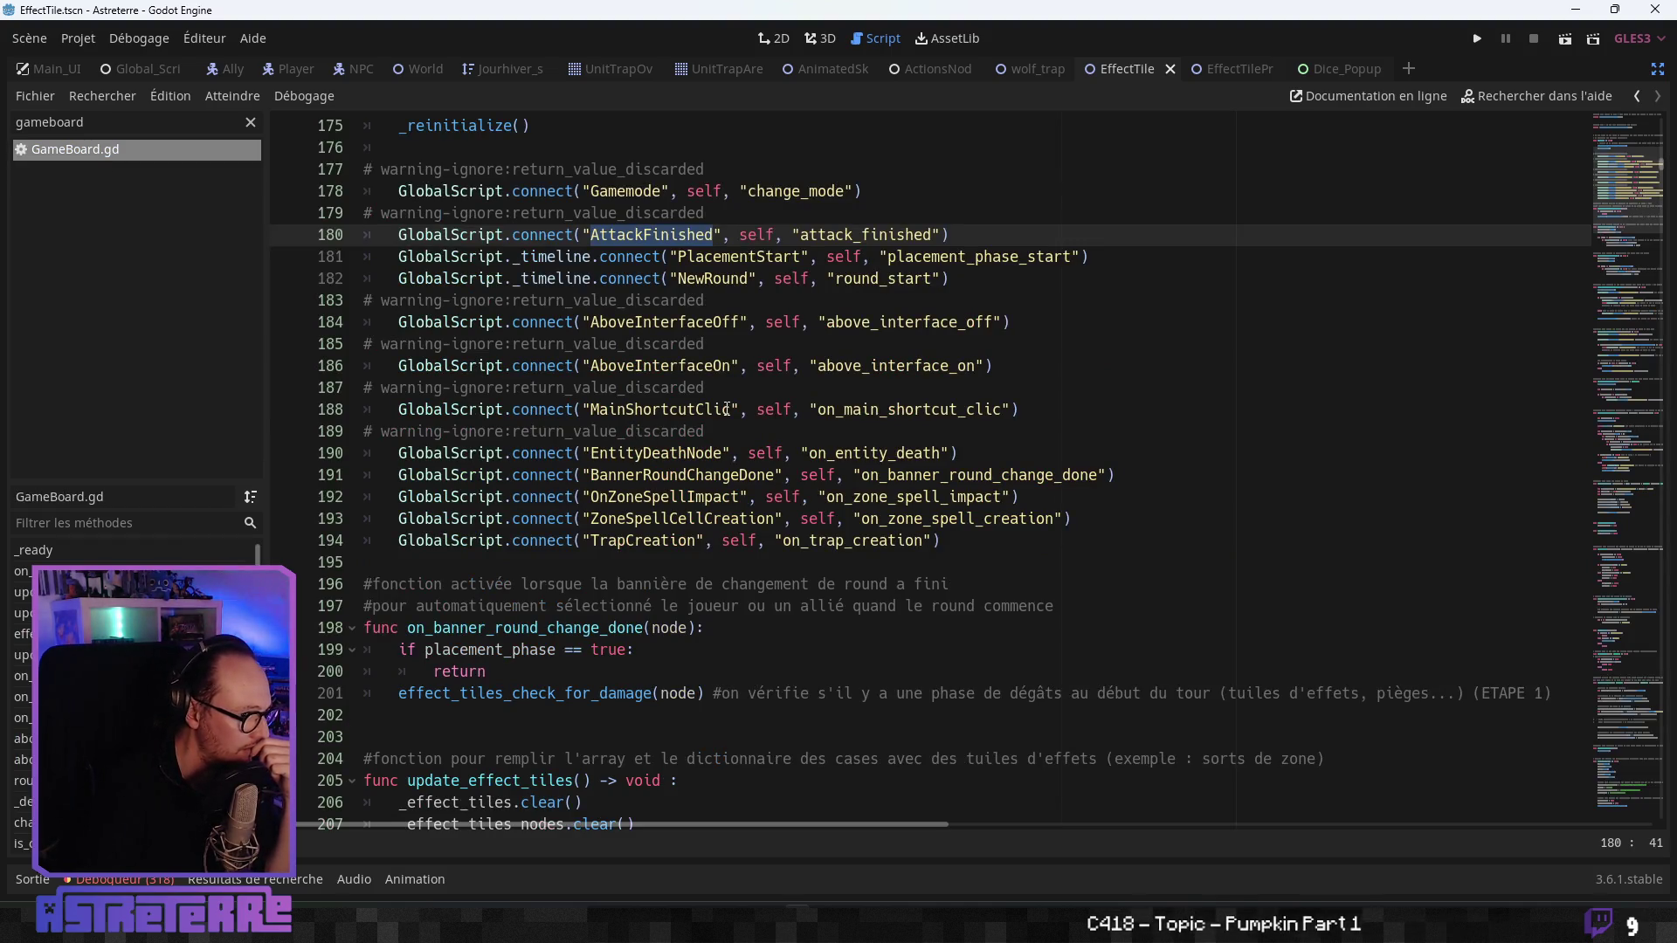
pyautogui.click(740, 408)
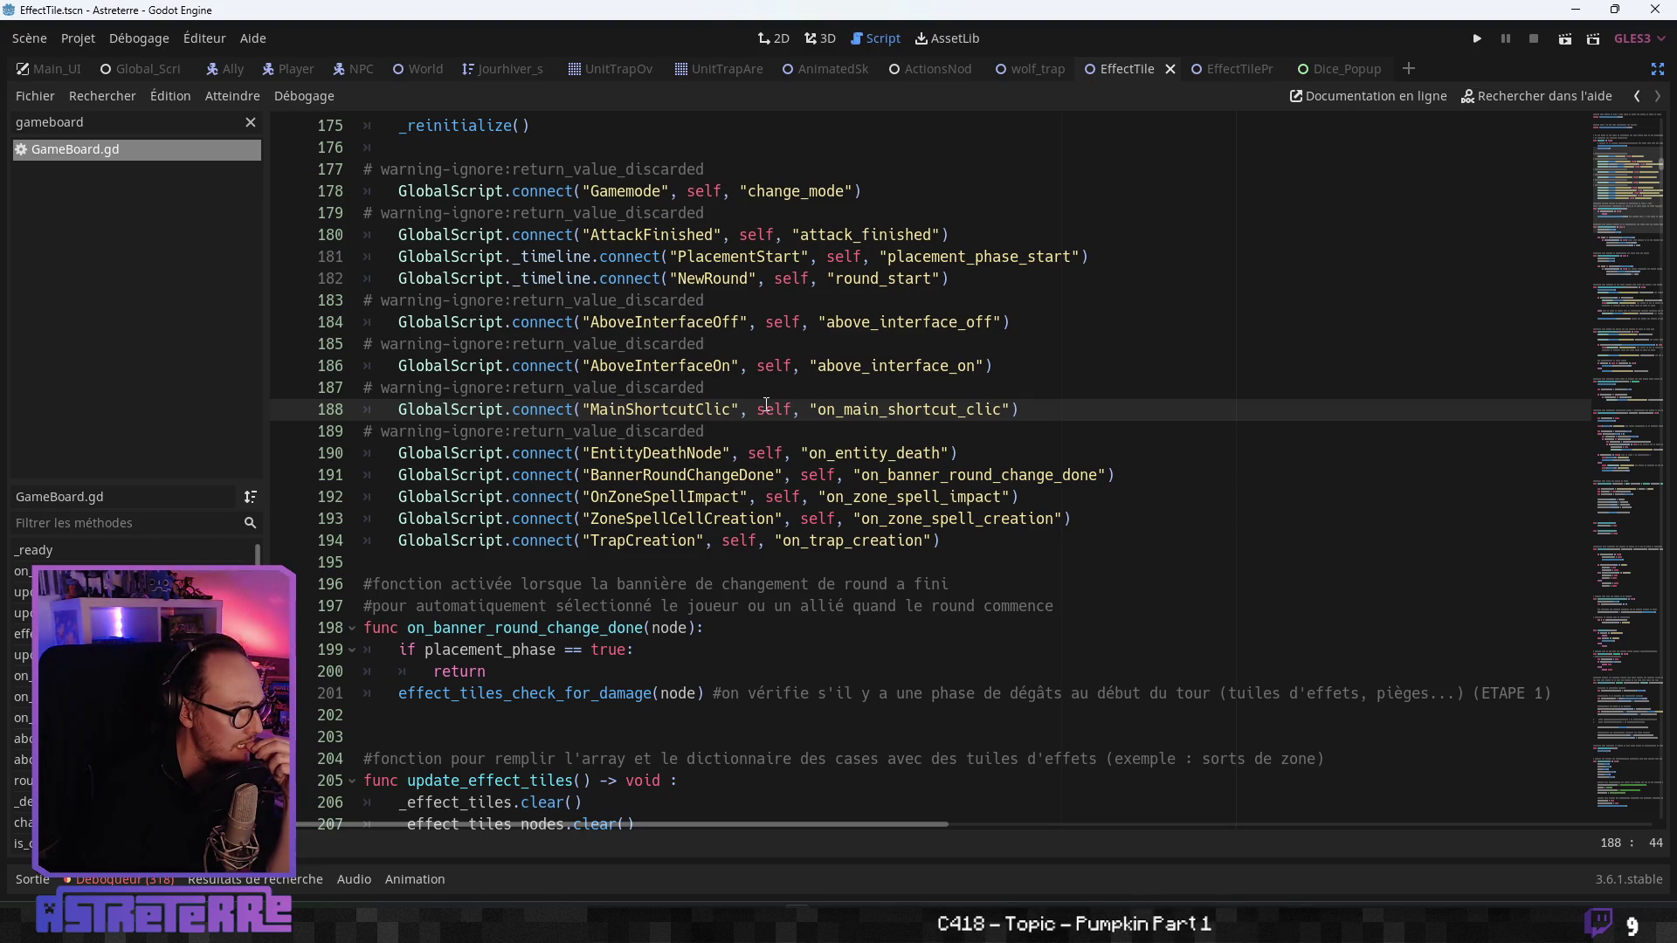
pyautogui.scroll(-4, 766, 404)
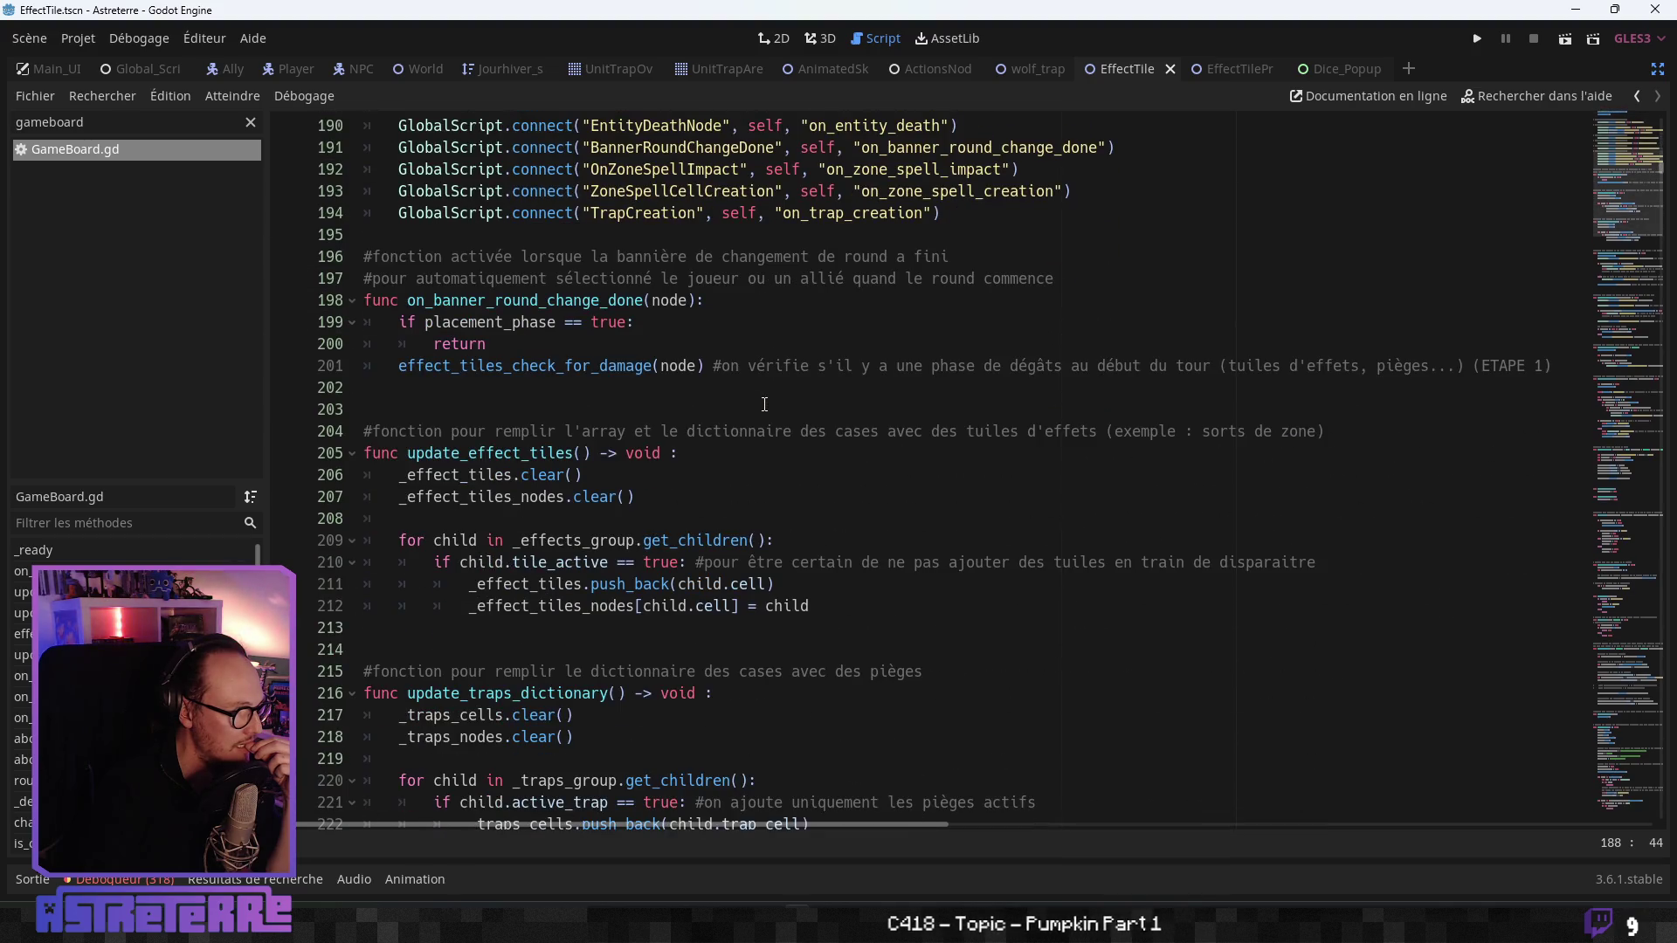
pyautogui.scroll(-4, 764, 404)
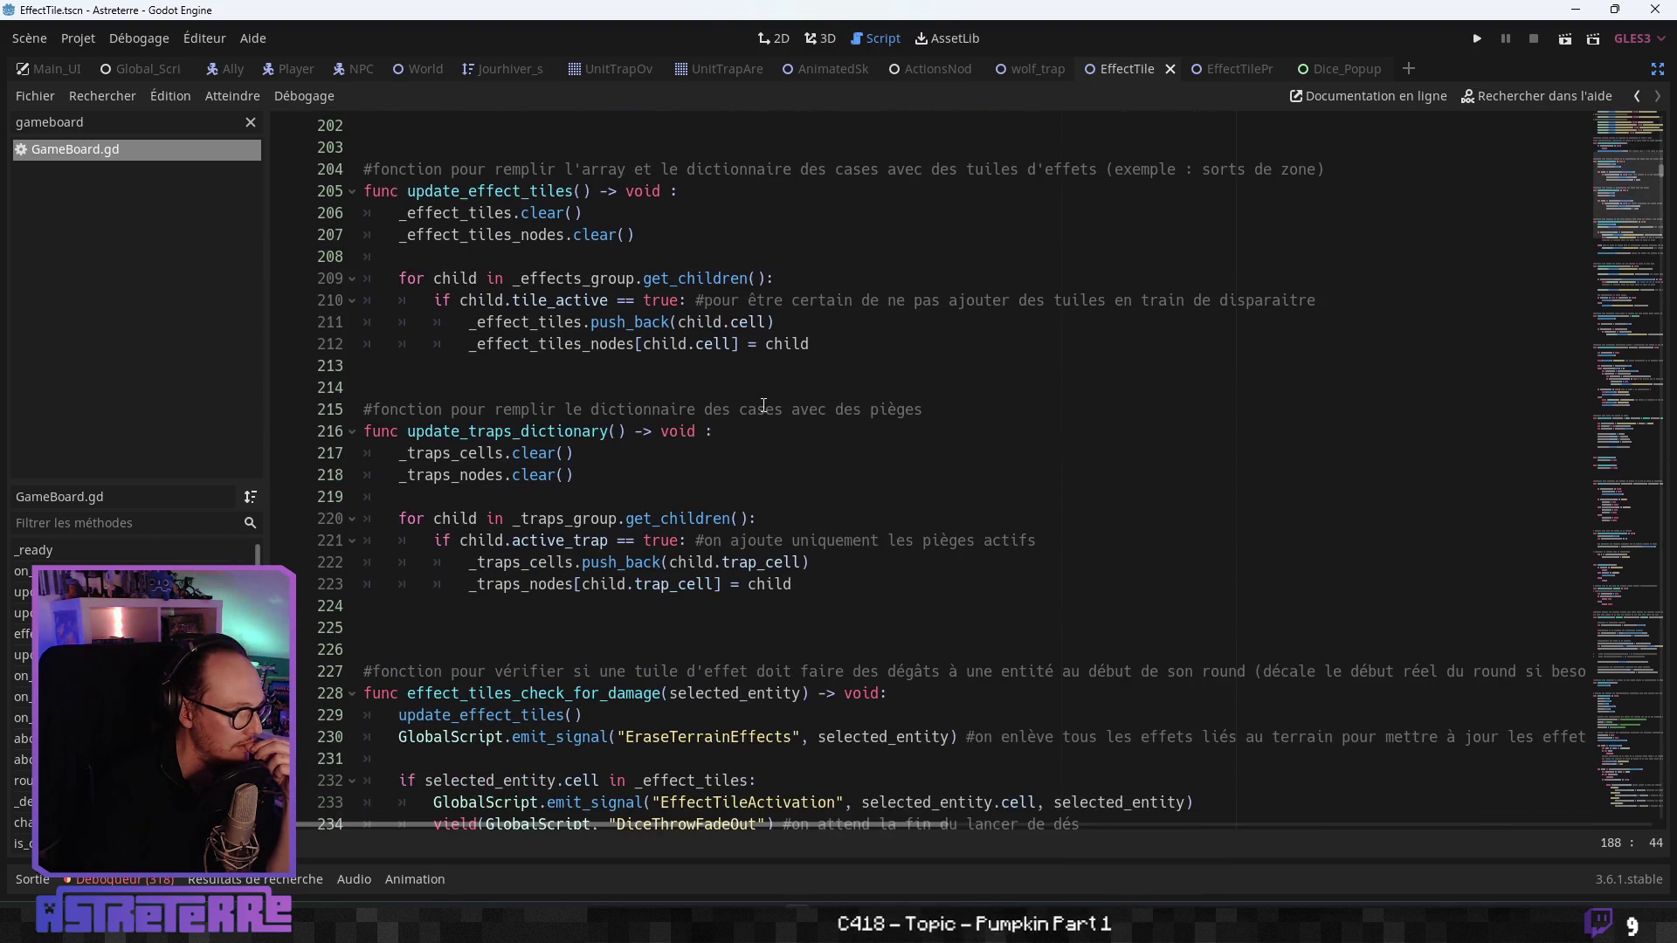
pyautogui.scroll(-2, 764, 404)
pyautogui.scroll(-4, 569, 577)
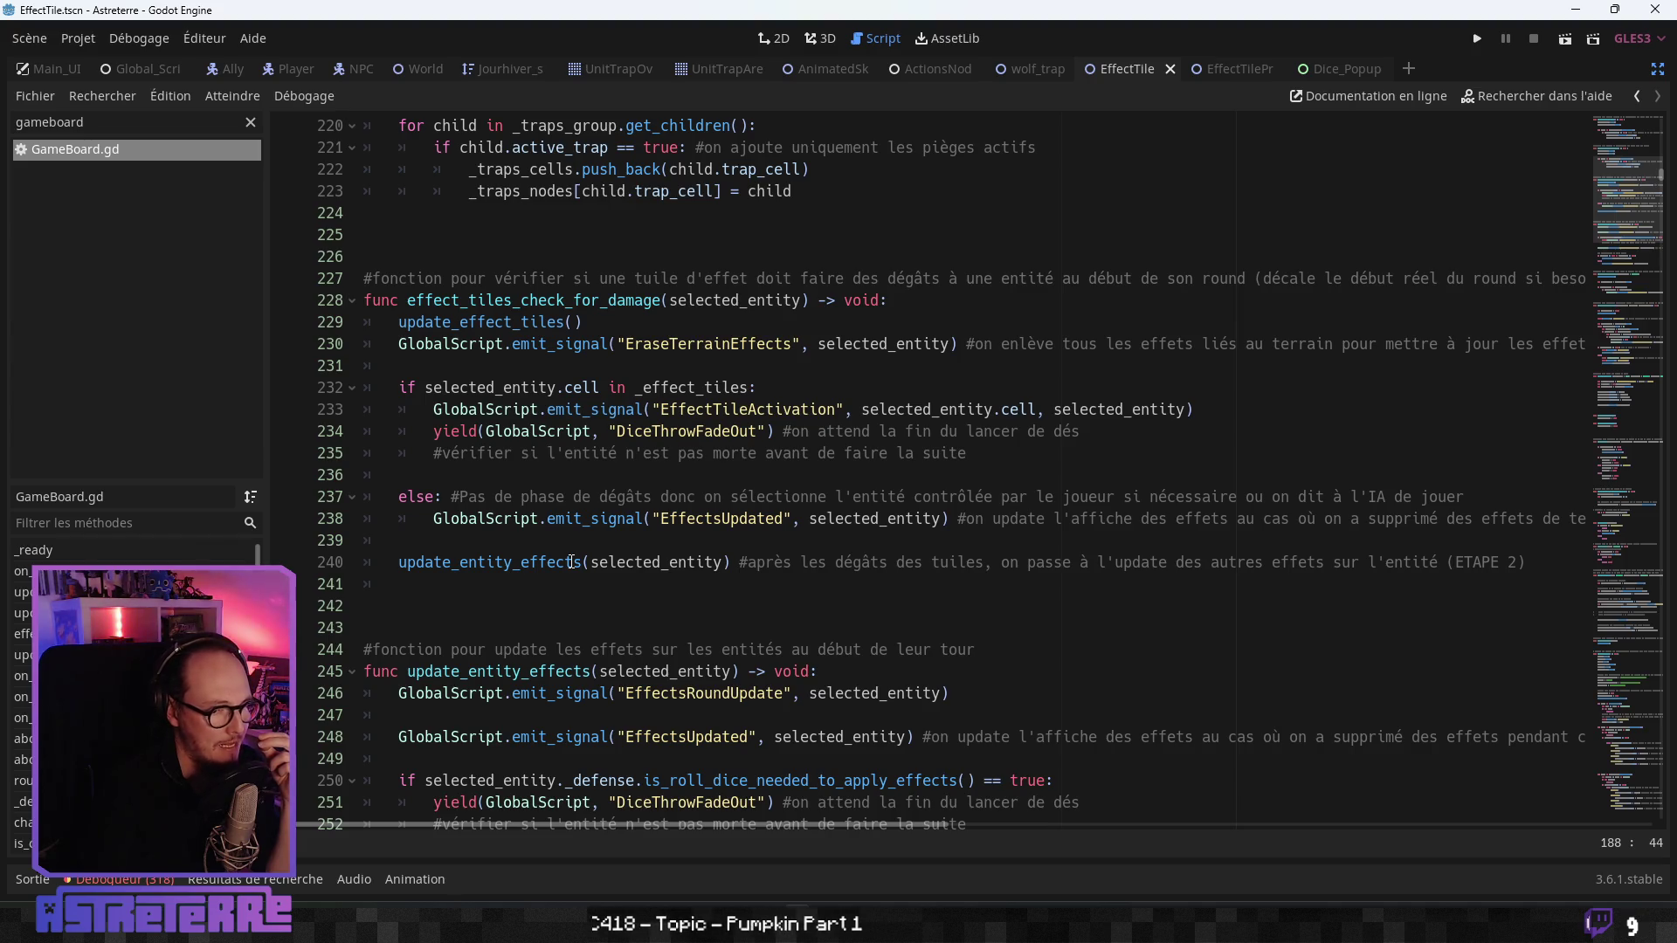
pyautogui.scroll(-3, 571, 561)
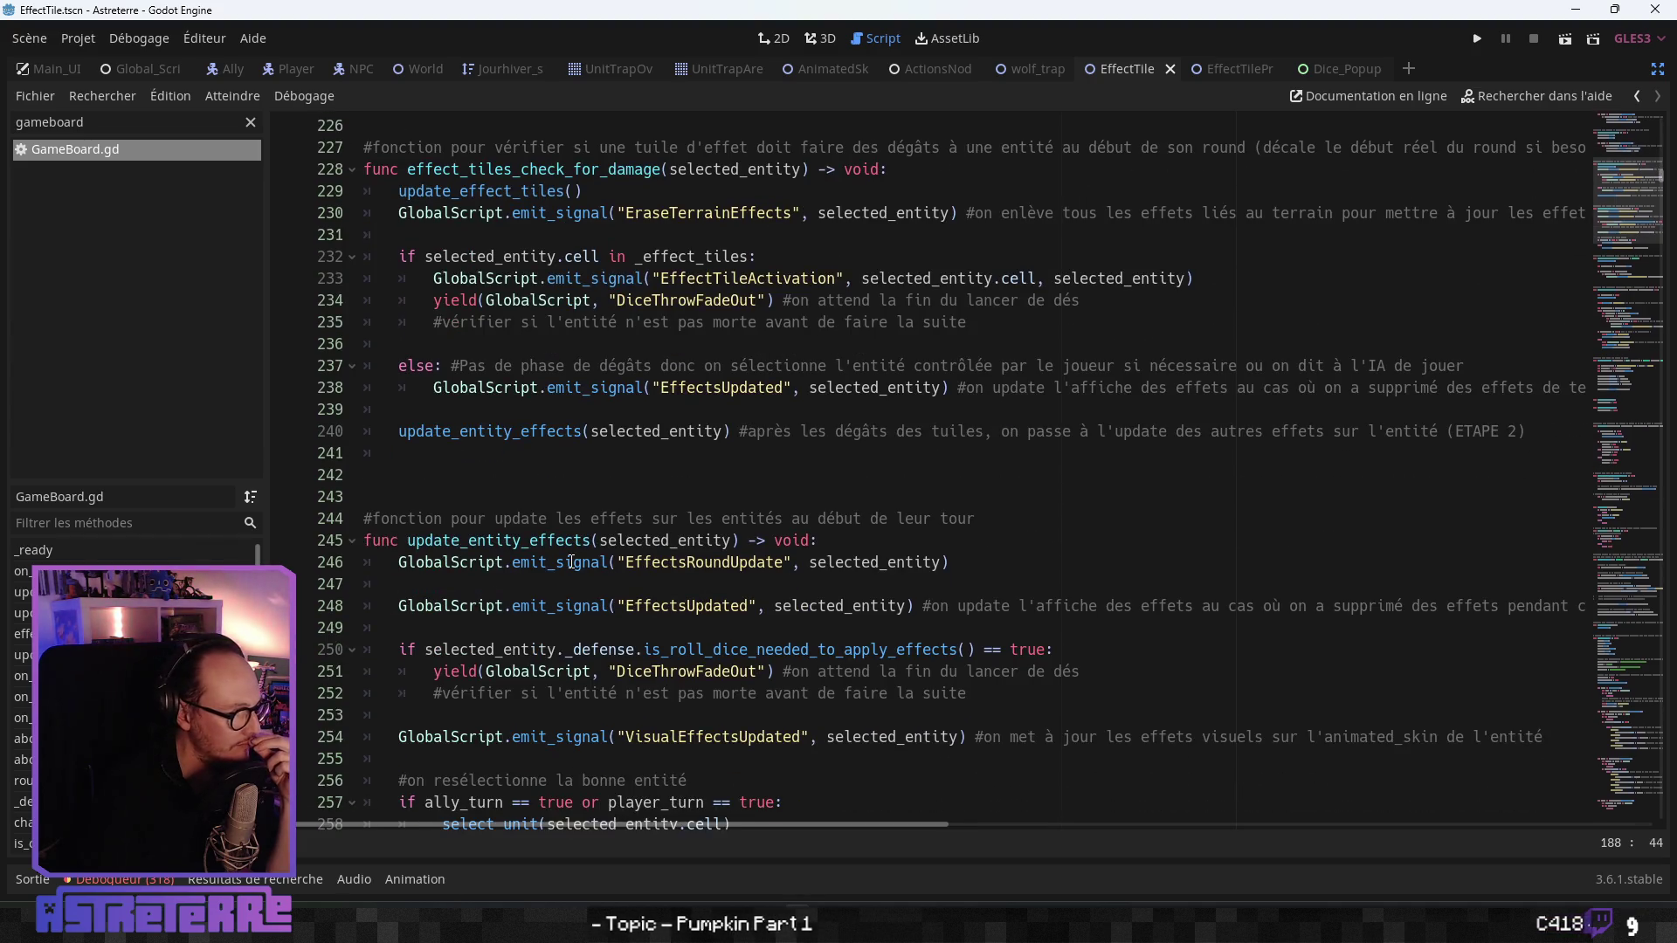
pyautogui.scroll(-3, 571, 561)
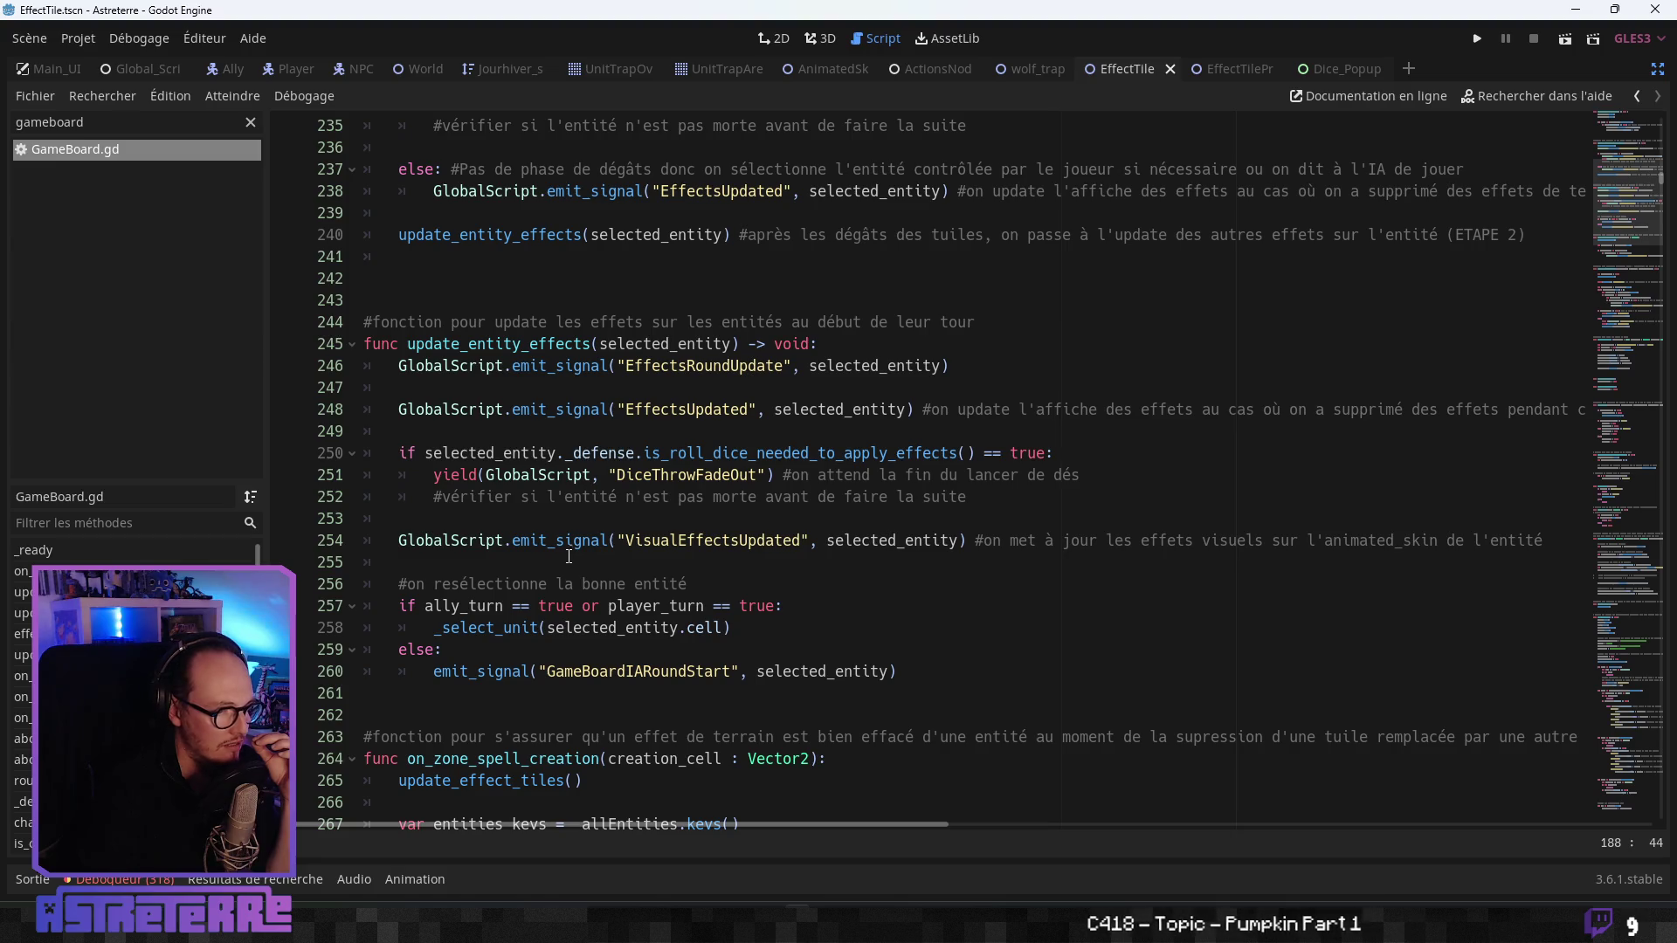
pyautogui.click(565, 540)
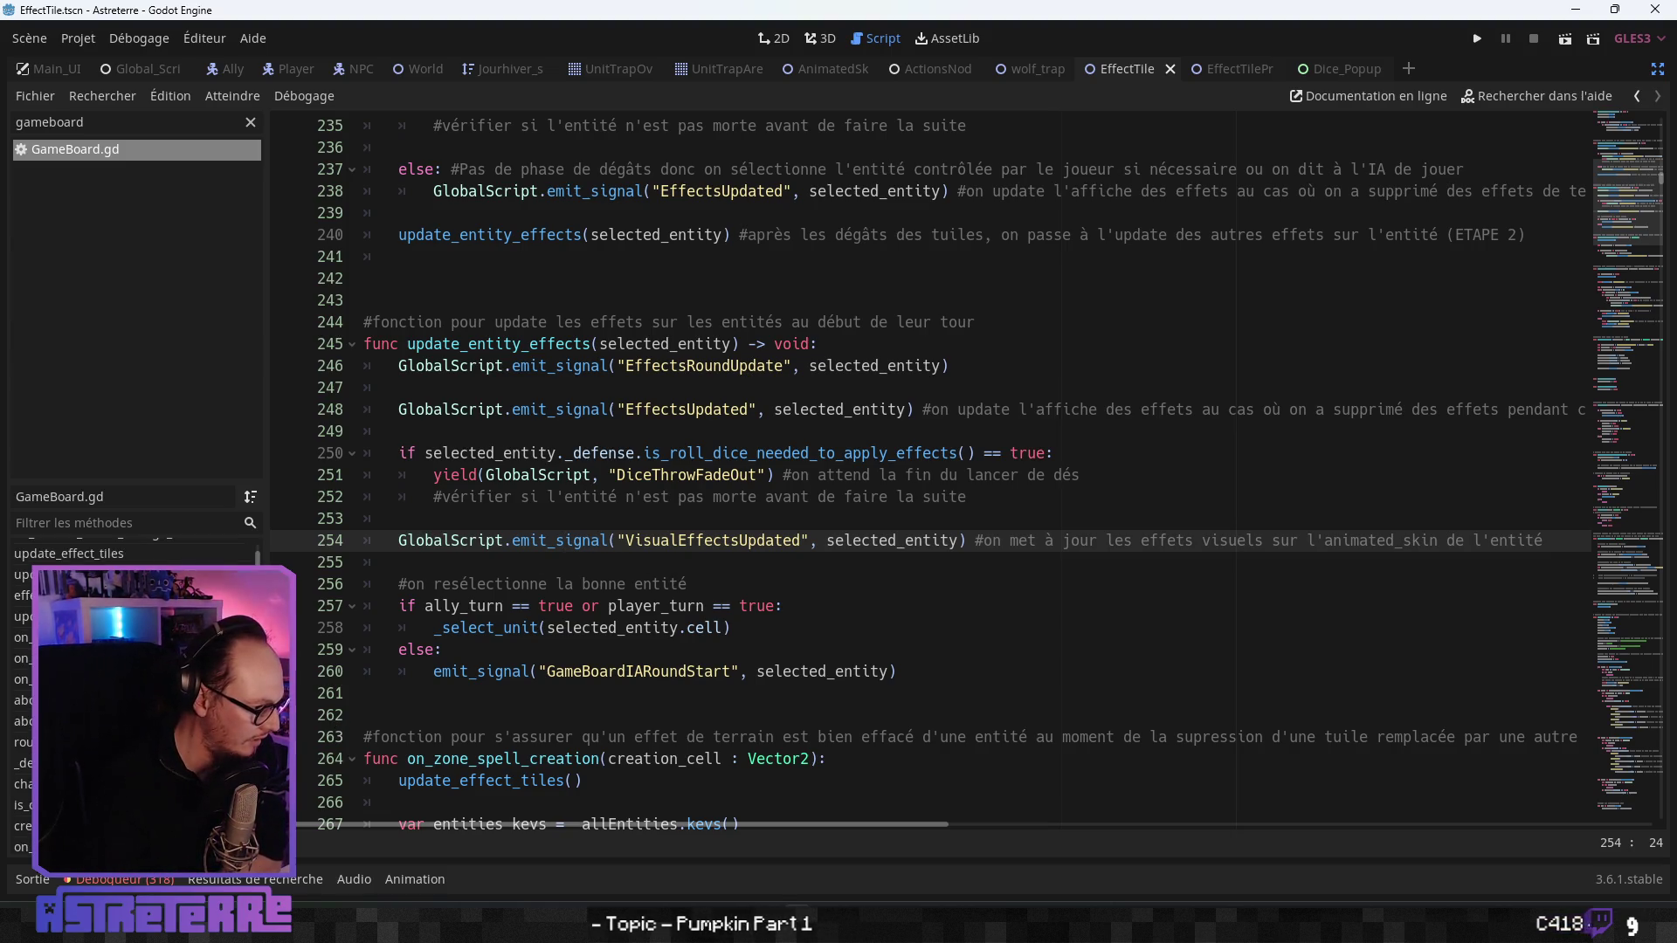
pyautogui.scroll(-5, 131, 699)
# - Jump to _move_active_unit and inspect its loop_for_moving_entity call
pyautogui.click(131, 741)
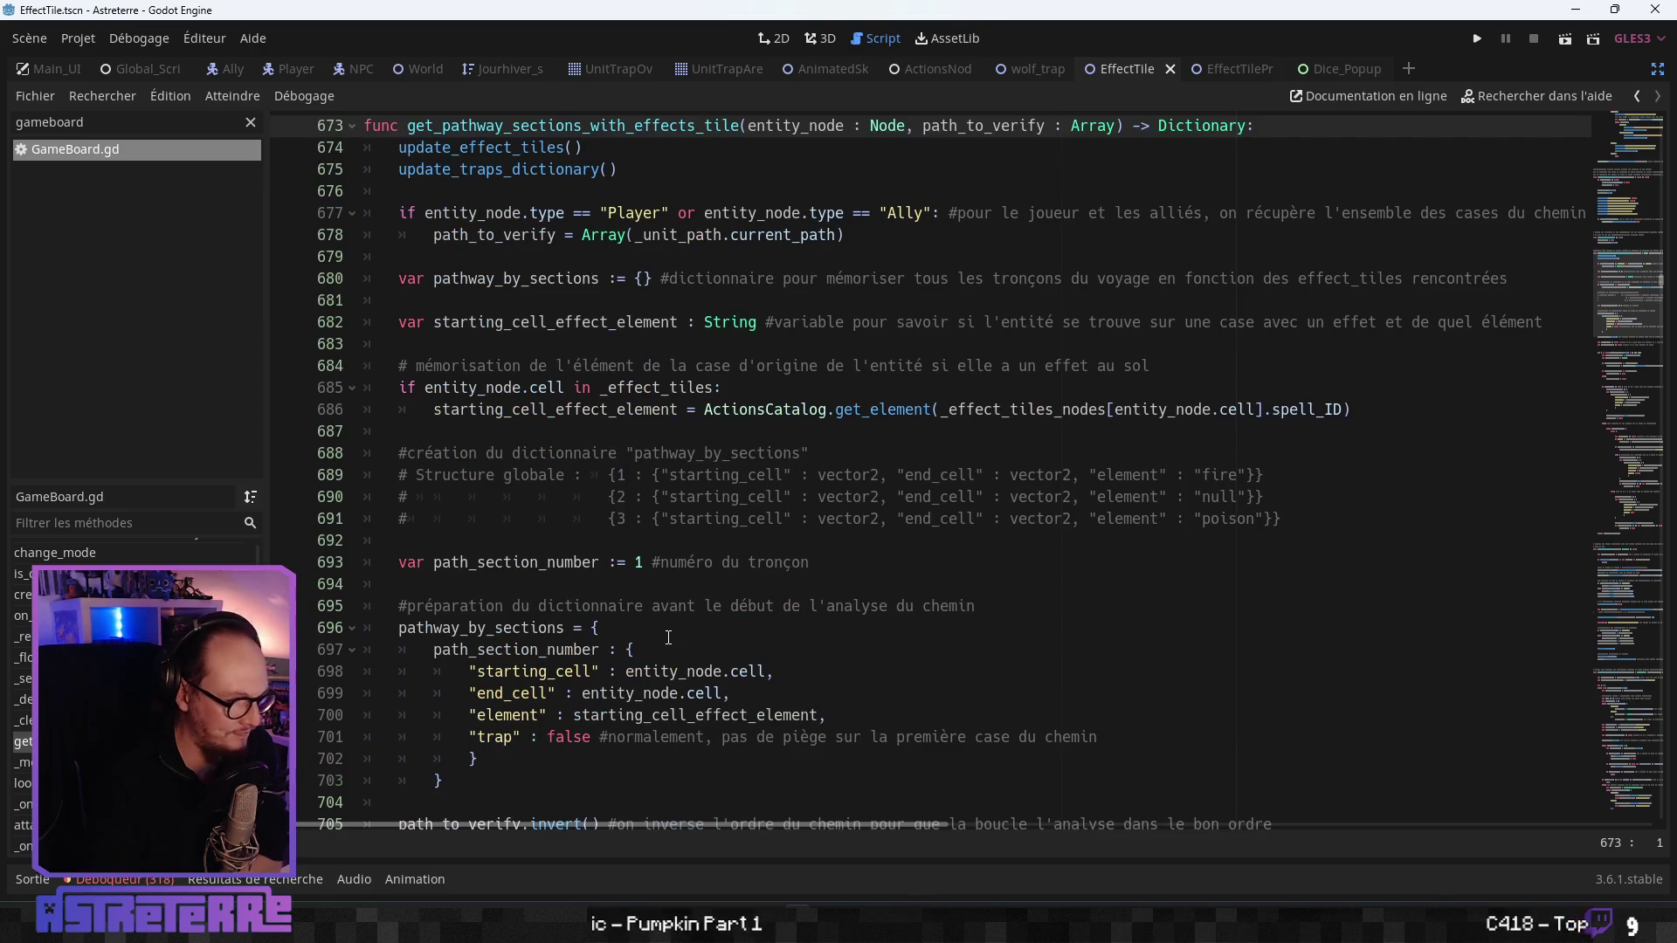
pyautogui.scroll(-7, 656, 641)
pyautogui.scroll(2, 657, 642)
pyautogui.scroll(8, 657, 642)
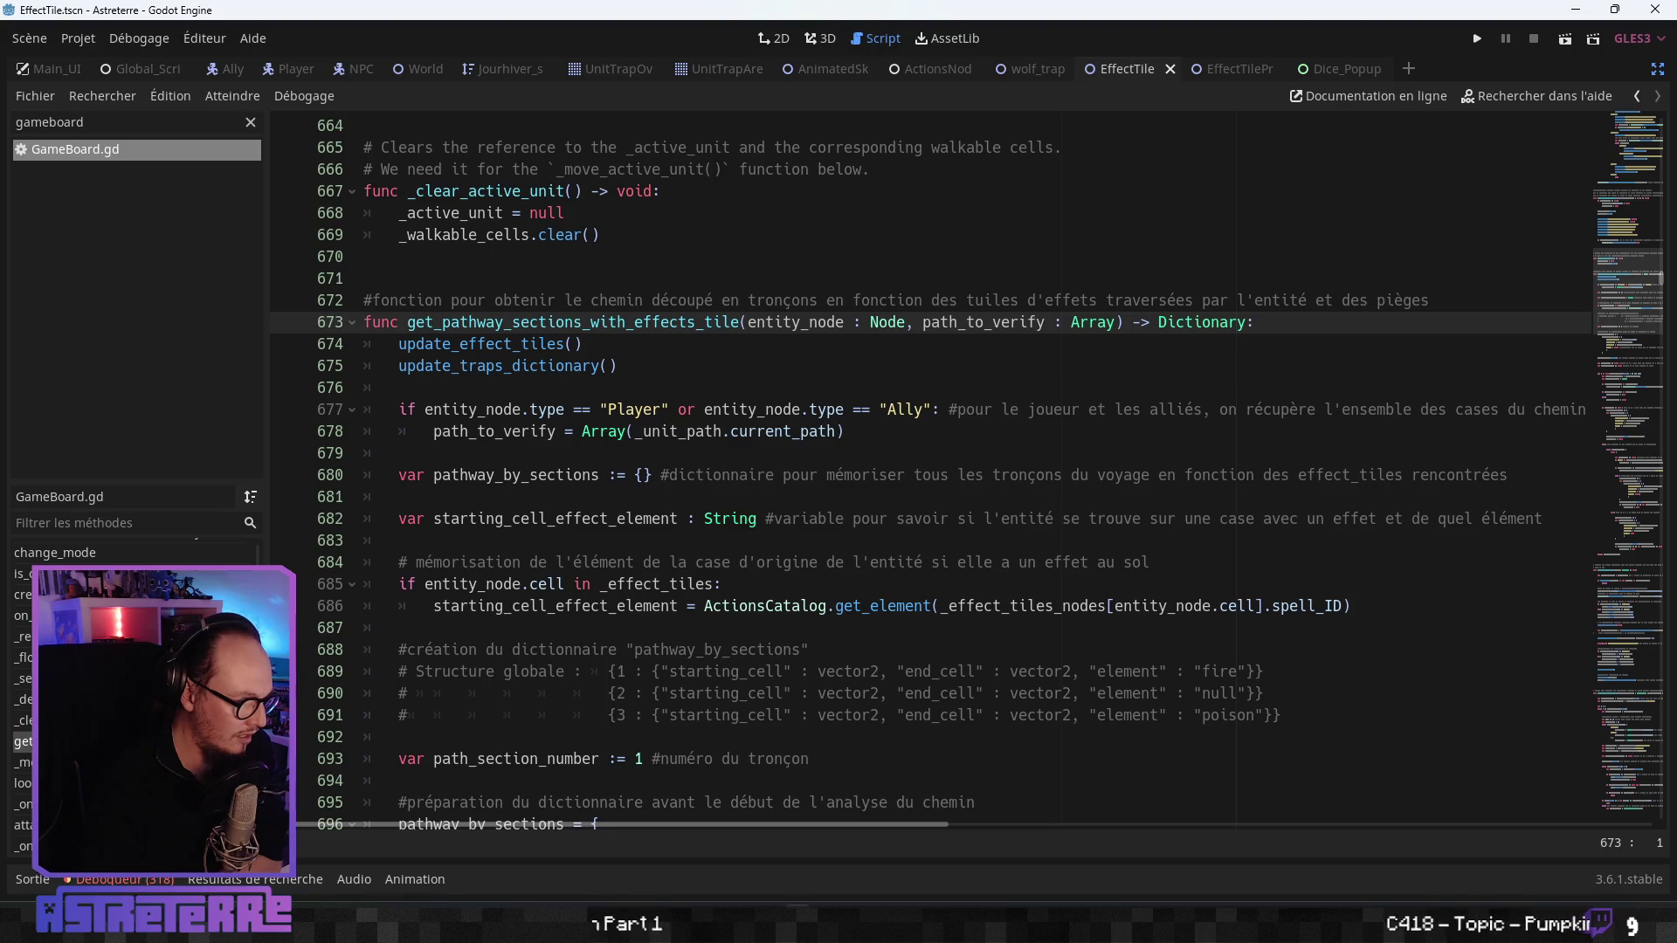
pyautogui.click(22, 762)
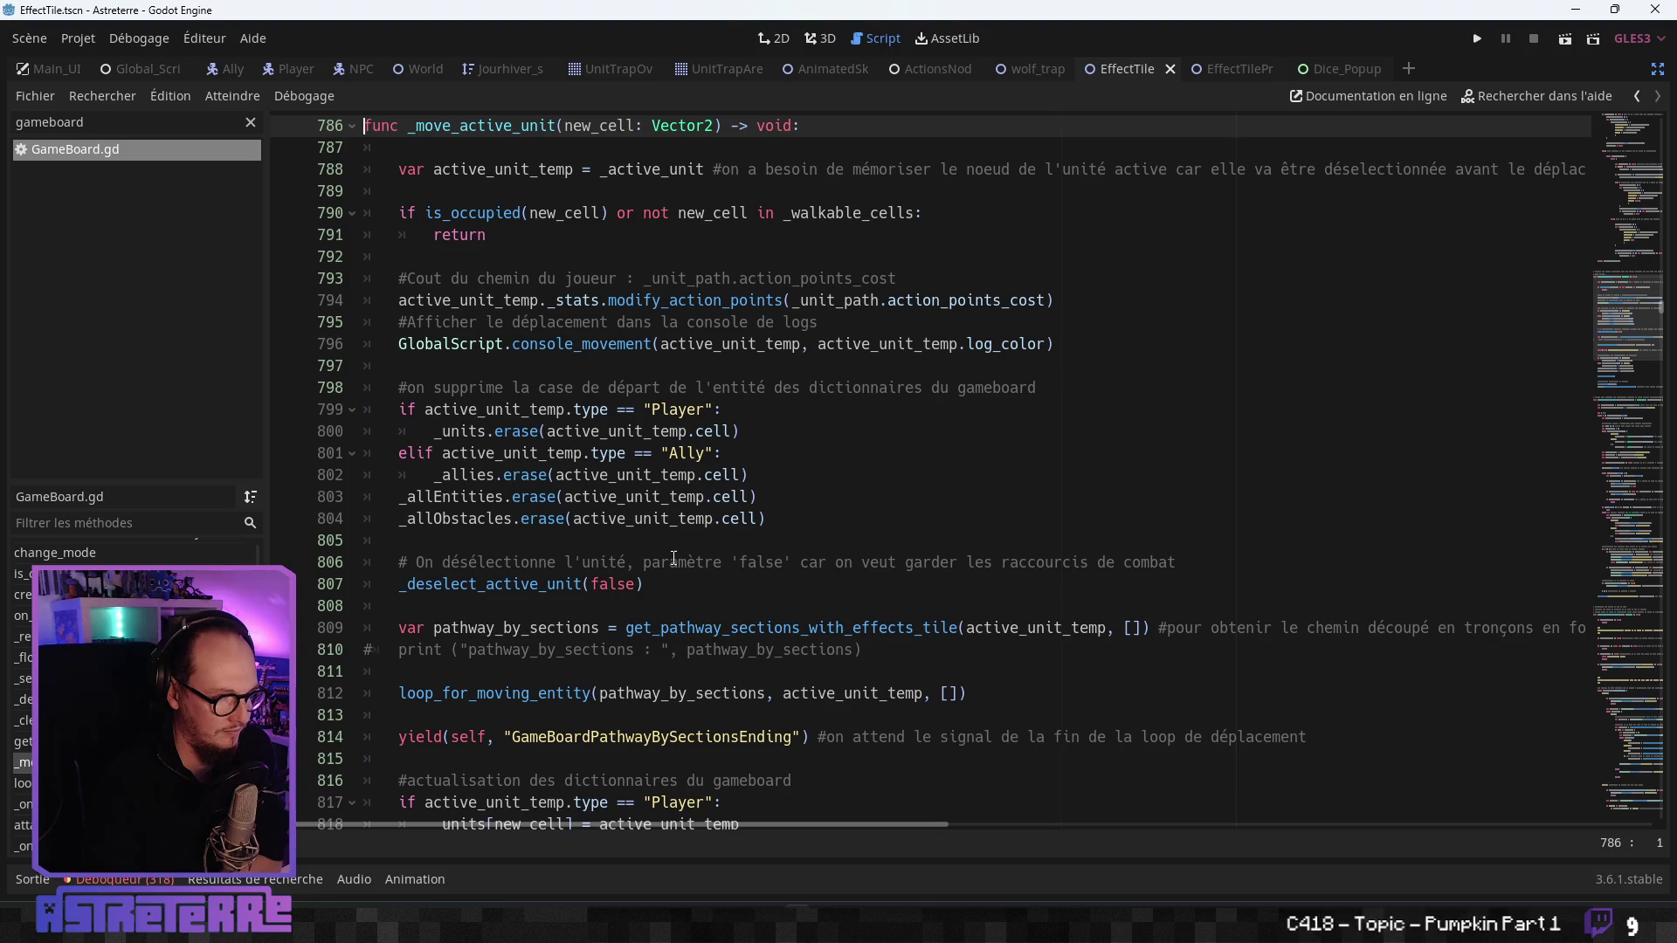
pyautogui.scroll(-2, 673, 557)
pyautogui.click(644, 563)
pyautogui.scroll(-2, 645, 568)
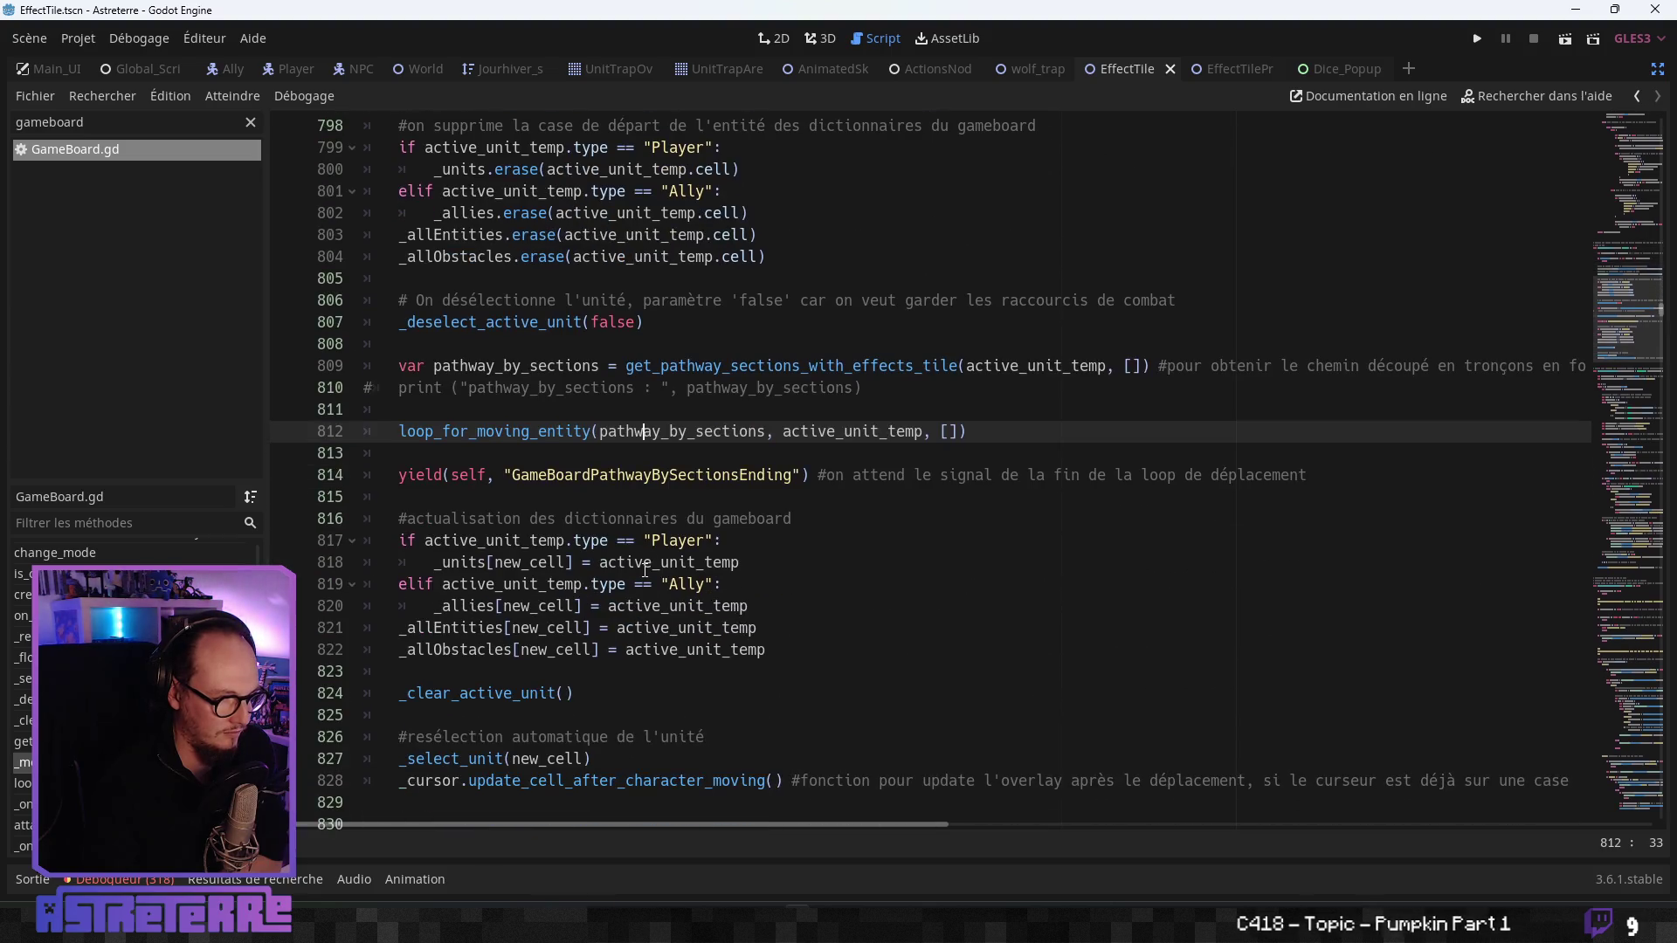
pyautogui.click(641, 566)
pyautogui.scroll(-1, 641, 569)
pyautogui.scroll(-1, 641, 569)
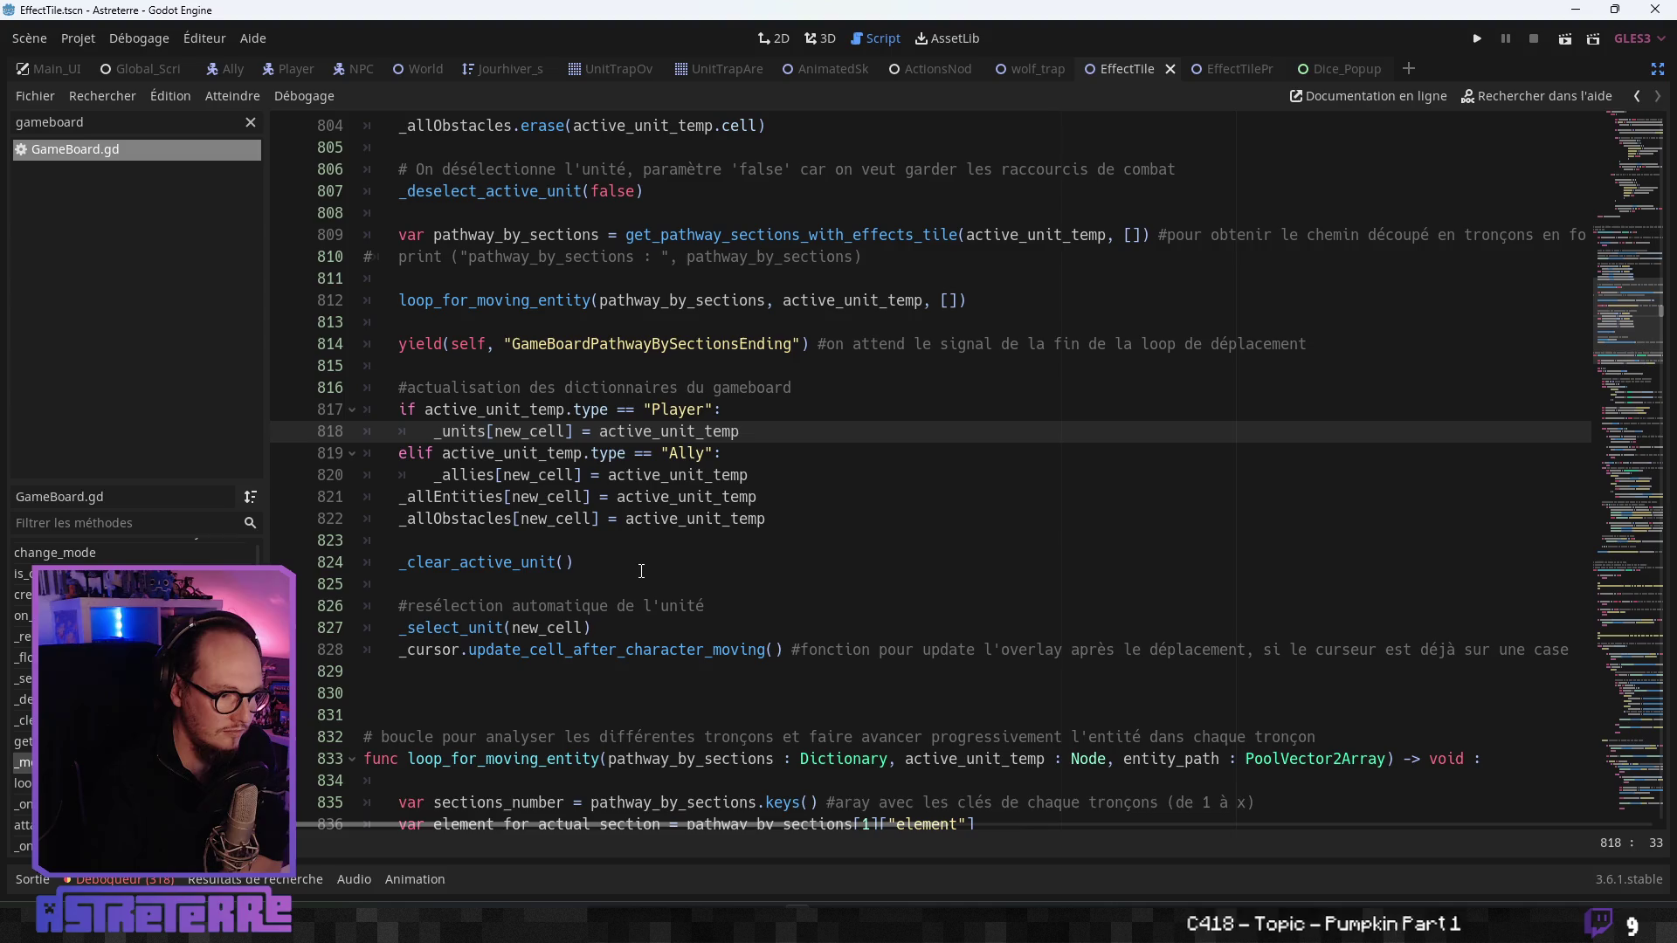
pyautogui.scroll(1, 562, 436)
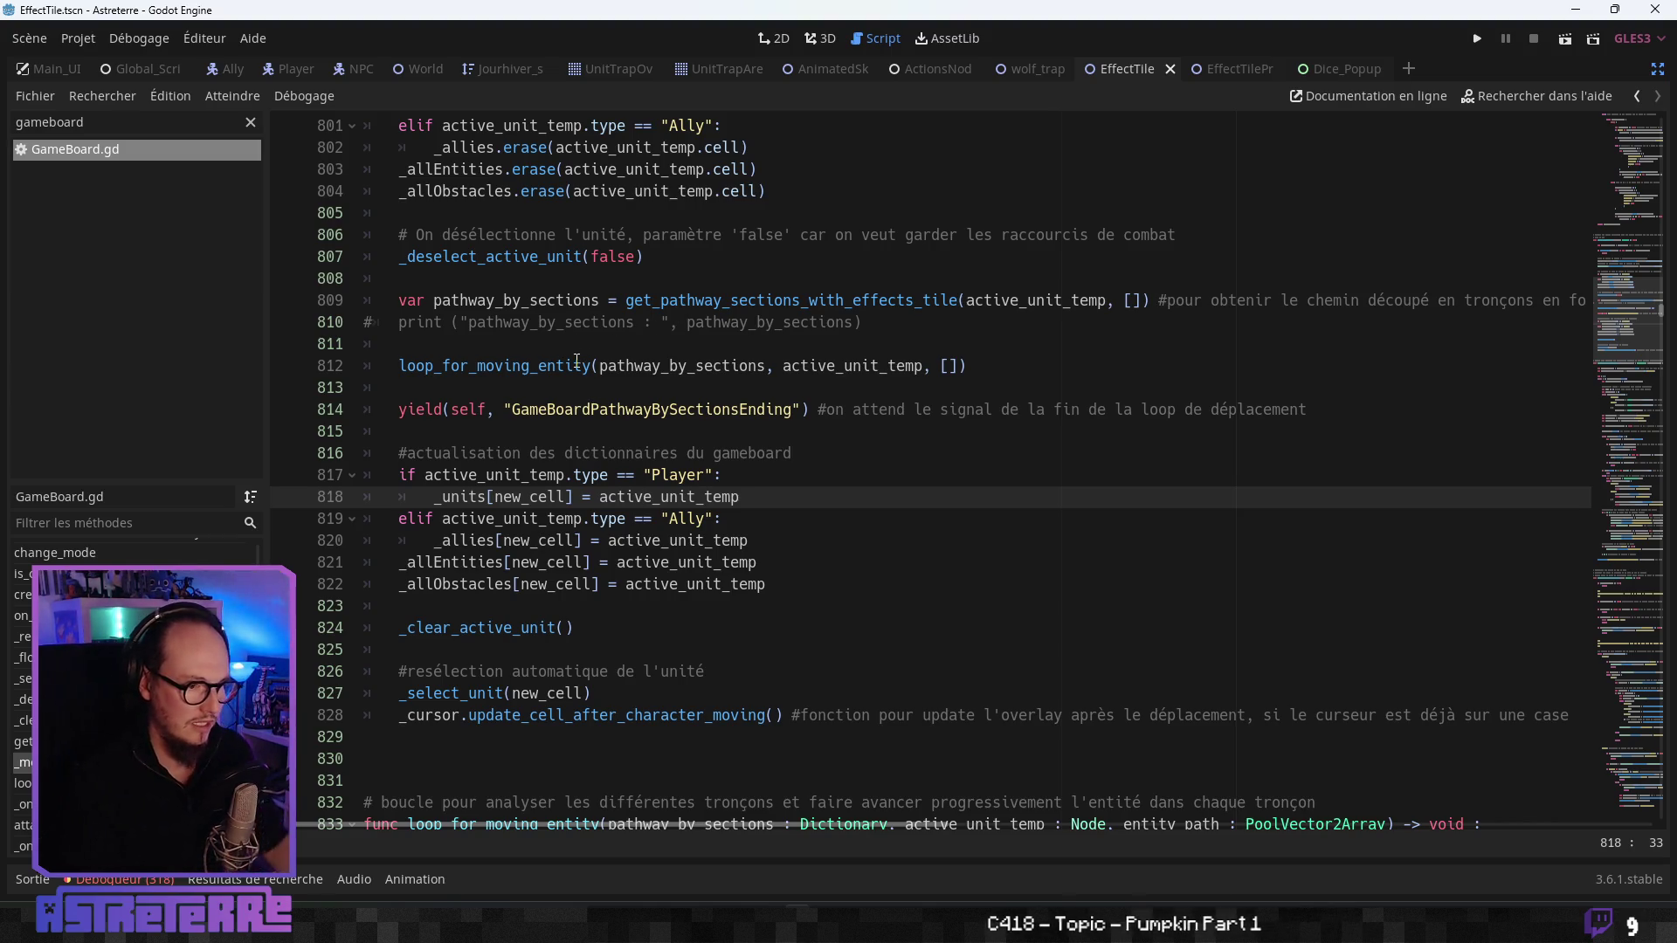
# - Go to the loop_for_moving_entity definition and select the DiceThrowStop yield line 895
pyautogui.doubleClick(632, 410)
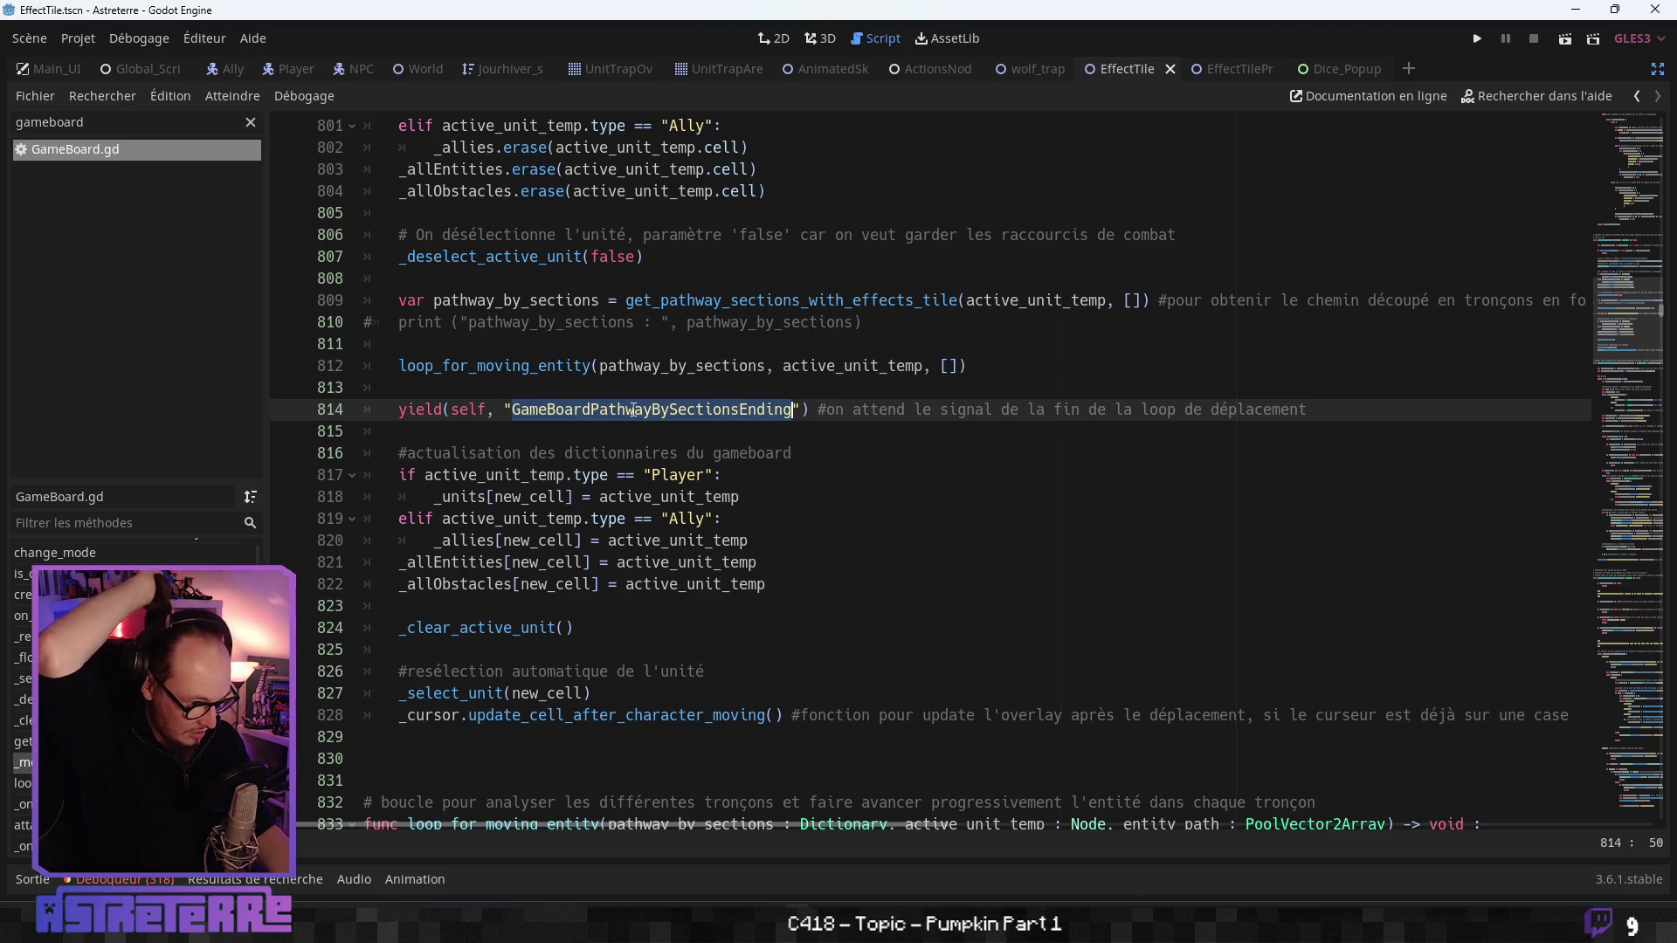
pyautogui.keyDown('ctrl'); pyautogui.click(542, 366); pyautogui.keyUp('ctrl')
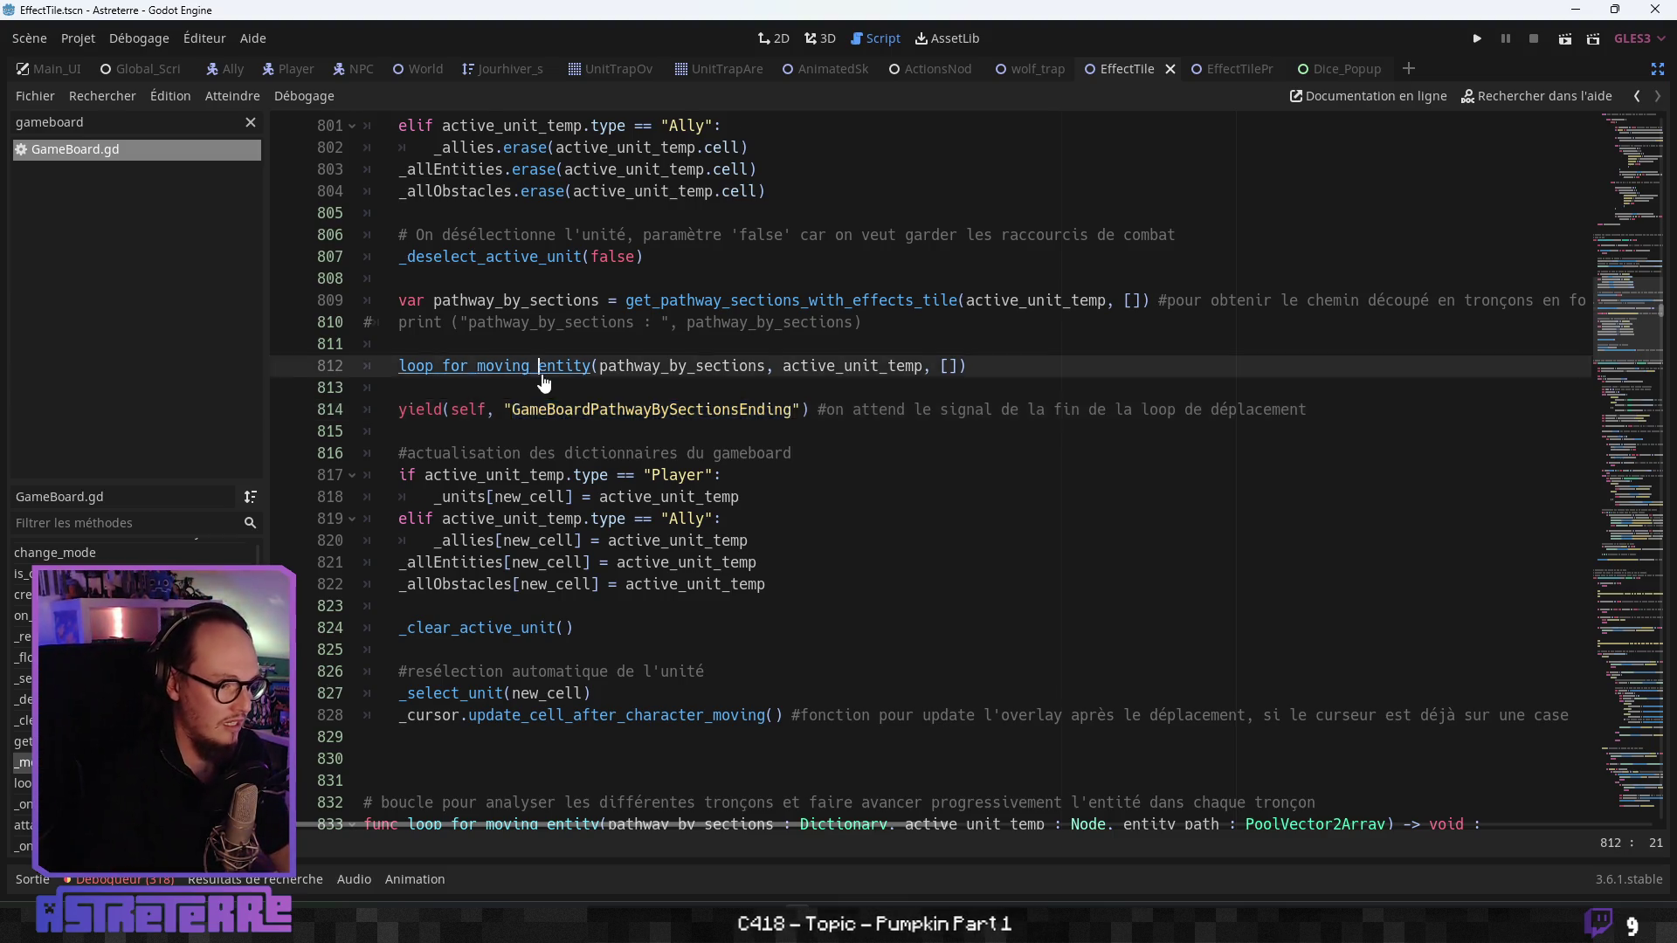
pyautogui.scroll(-14, 658, 535)
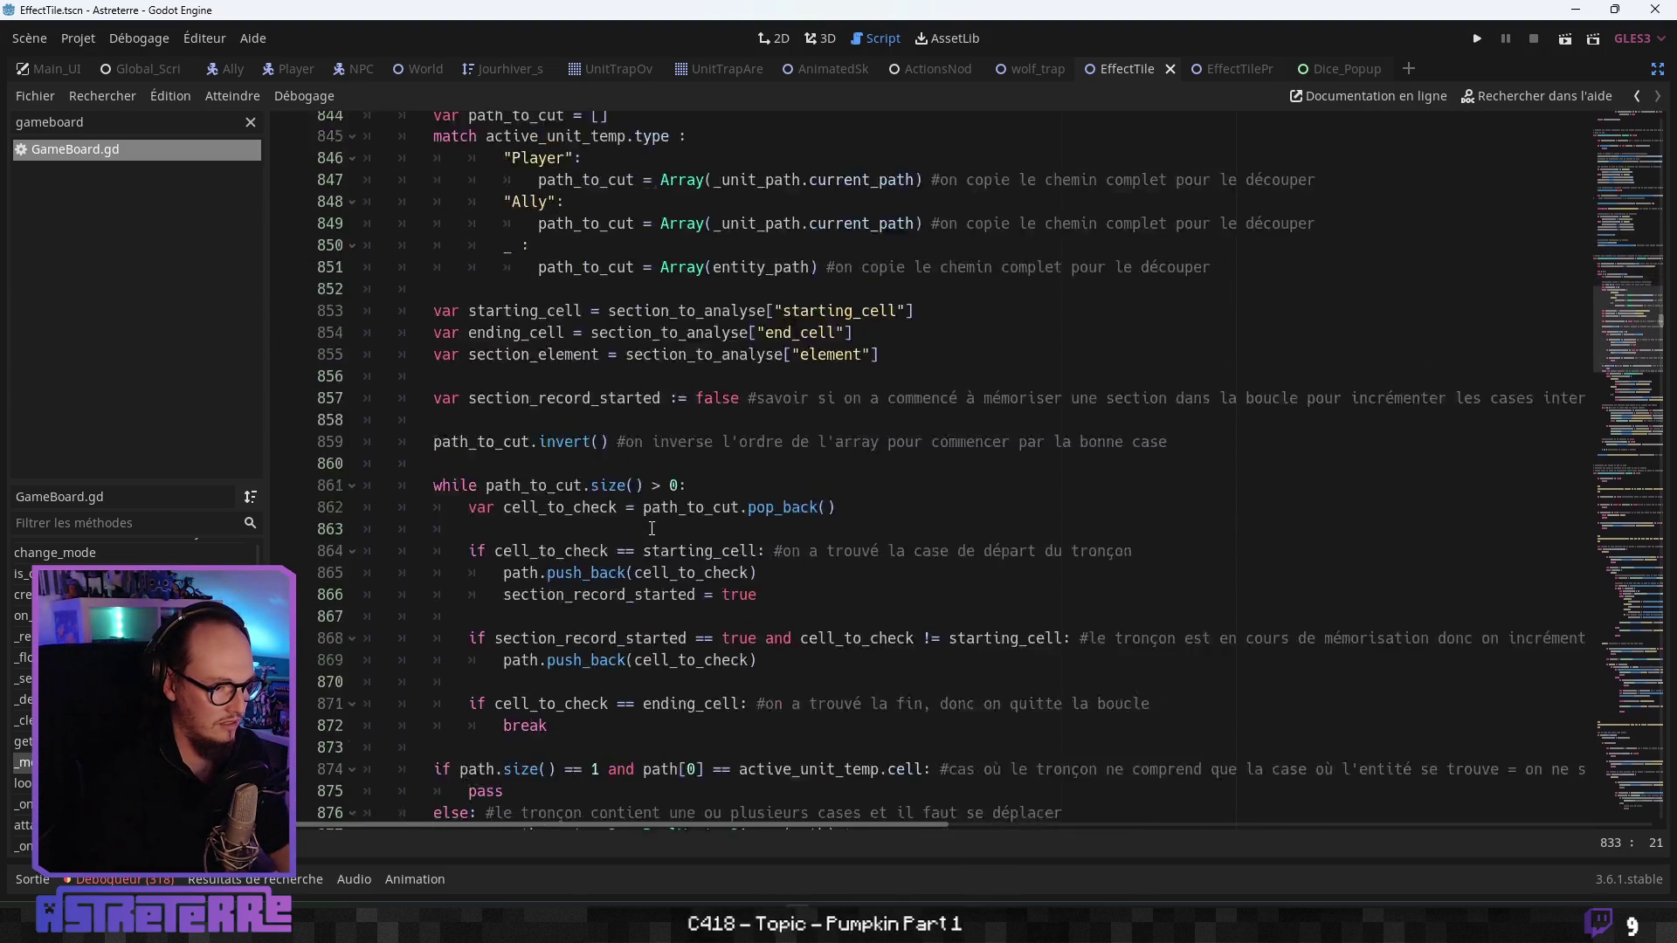
pyautogui.scroll(-3, 651, 527)
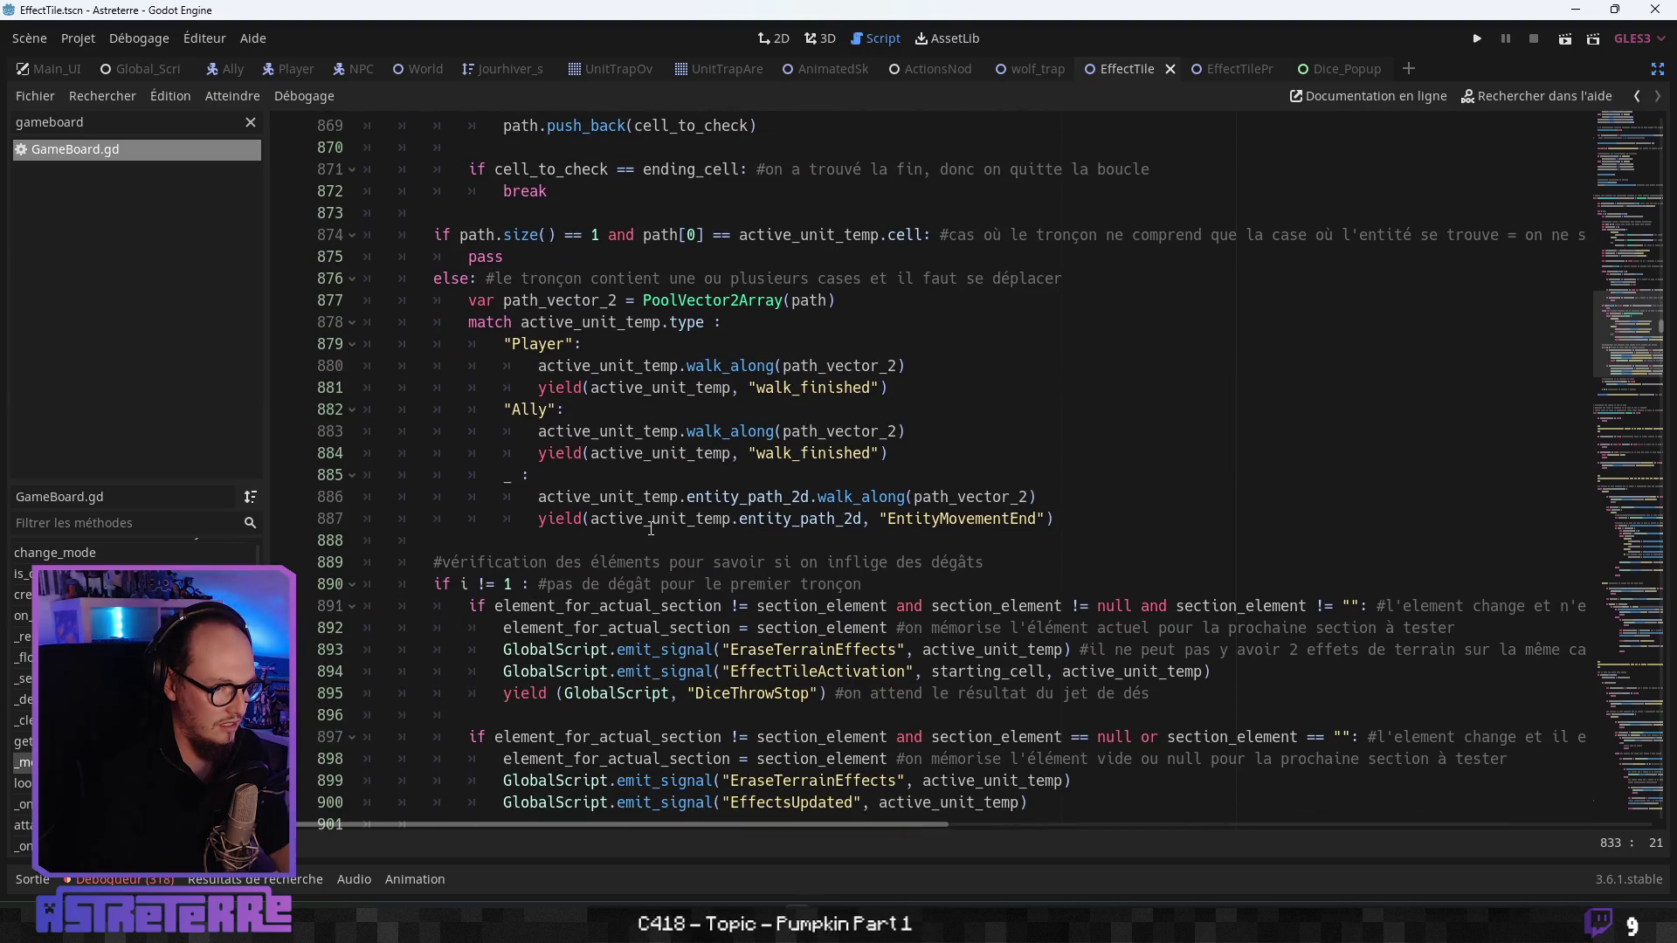
pyautogui.scroll(-6, 624, 525)
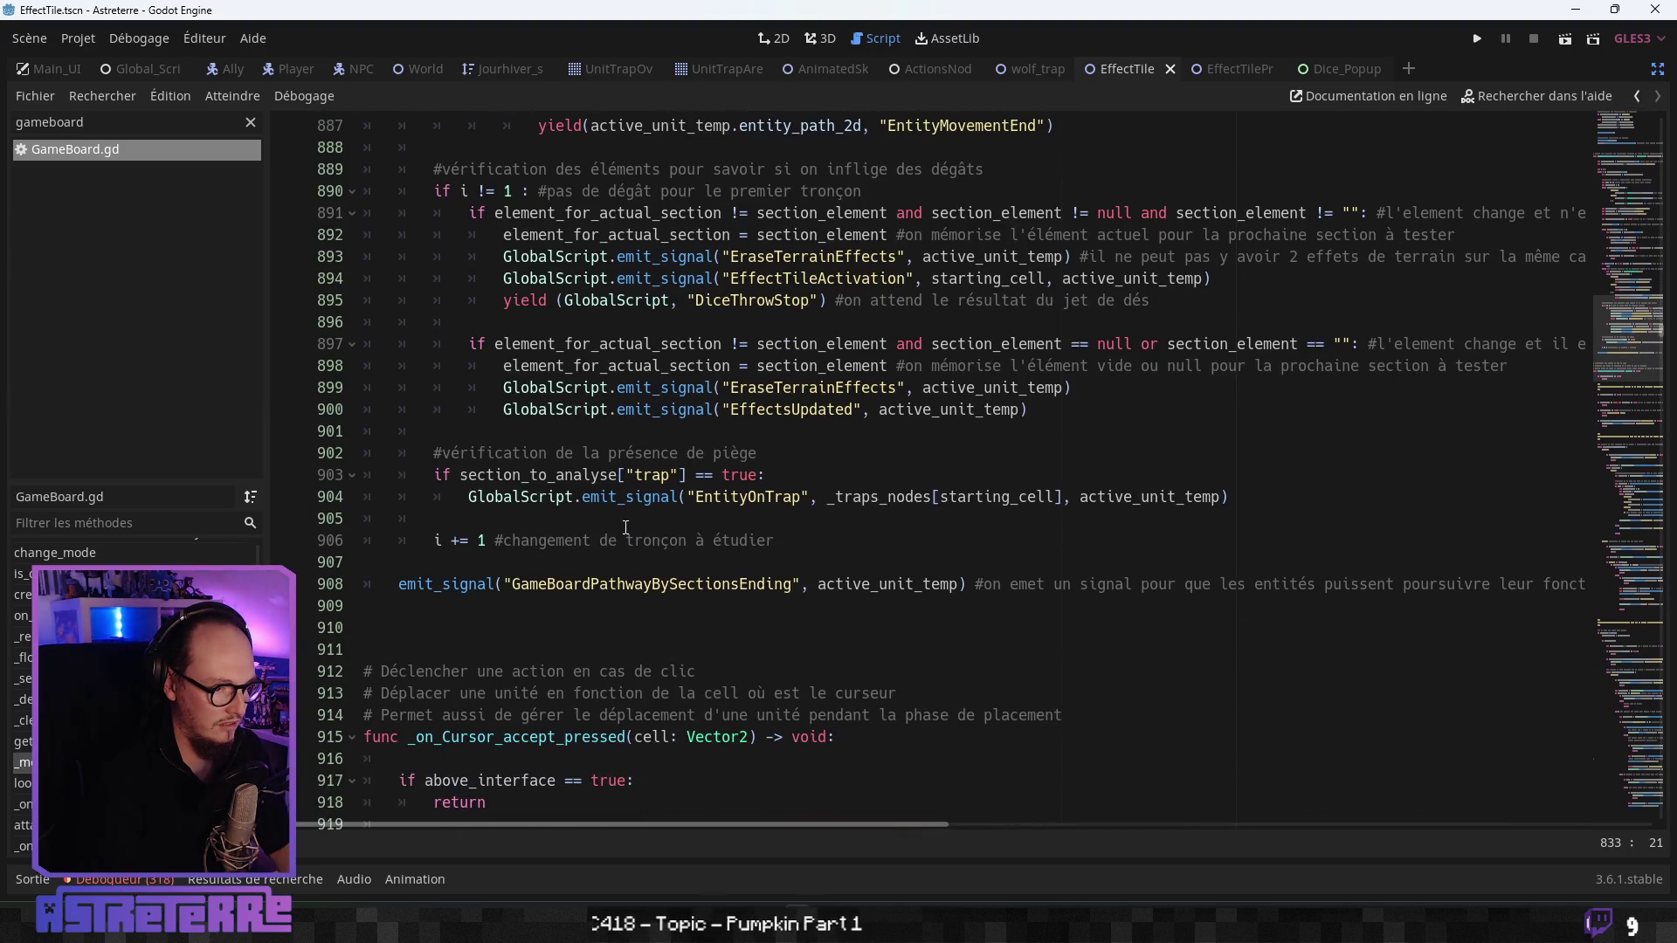
pyautogui.click(593, 582)
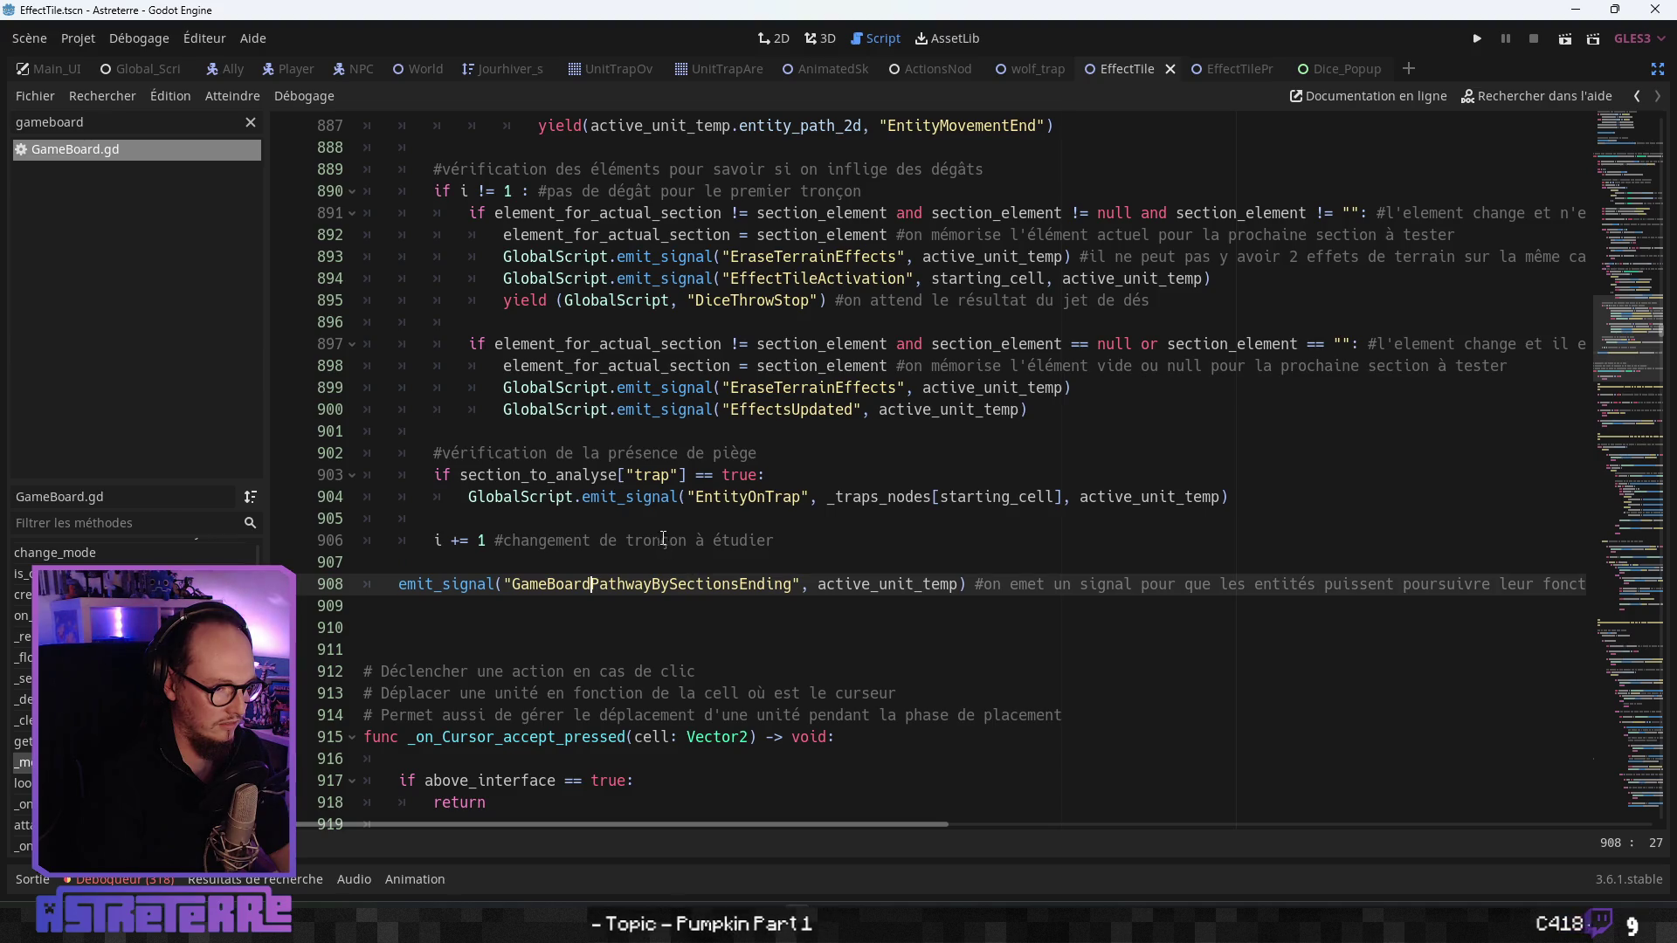
pyautogui.click(670, 494)
pyautogui.scroll(1, 739, 505)
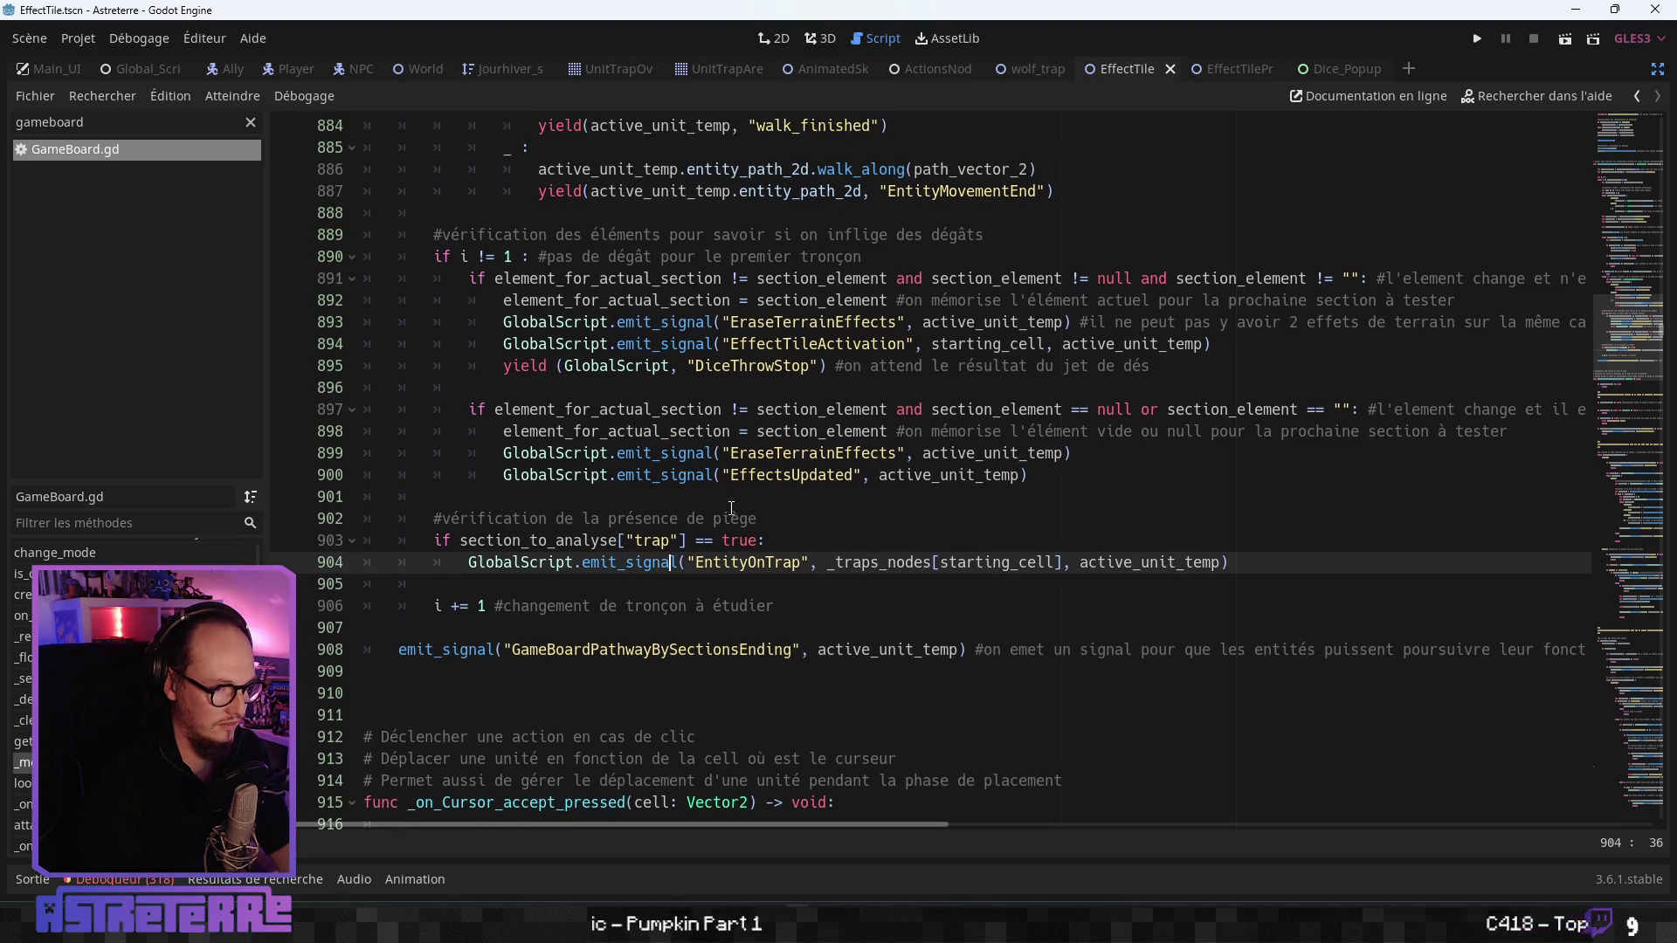
pyautogui.click(785, 367)
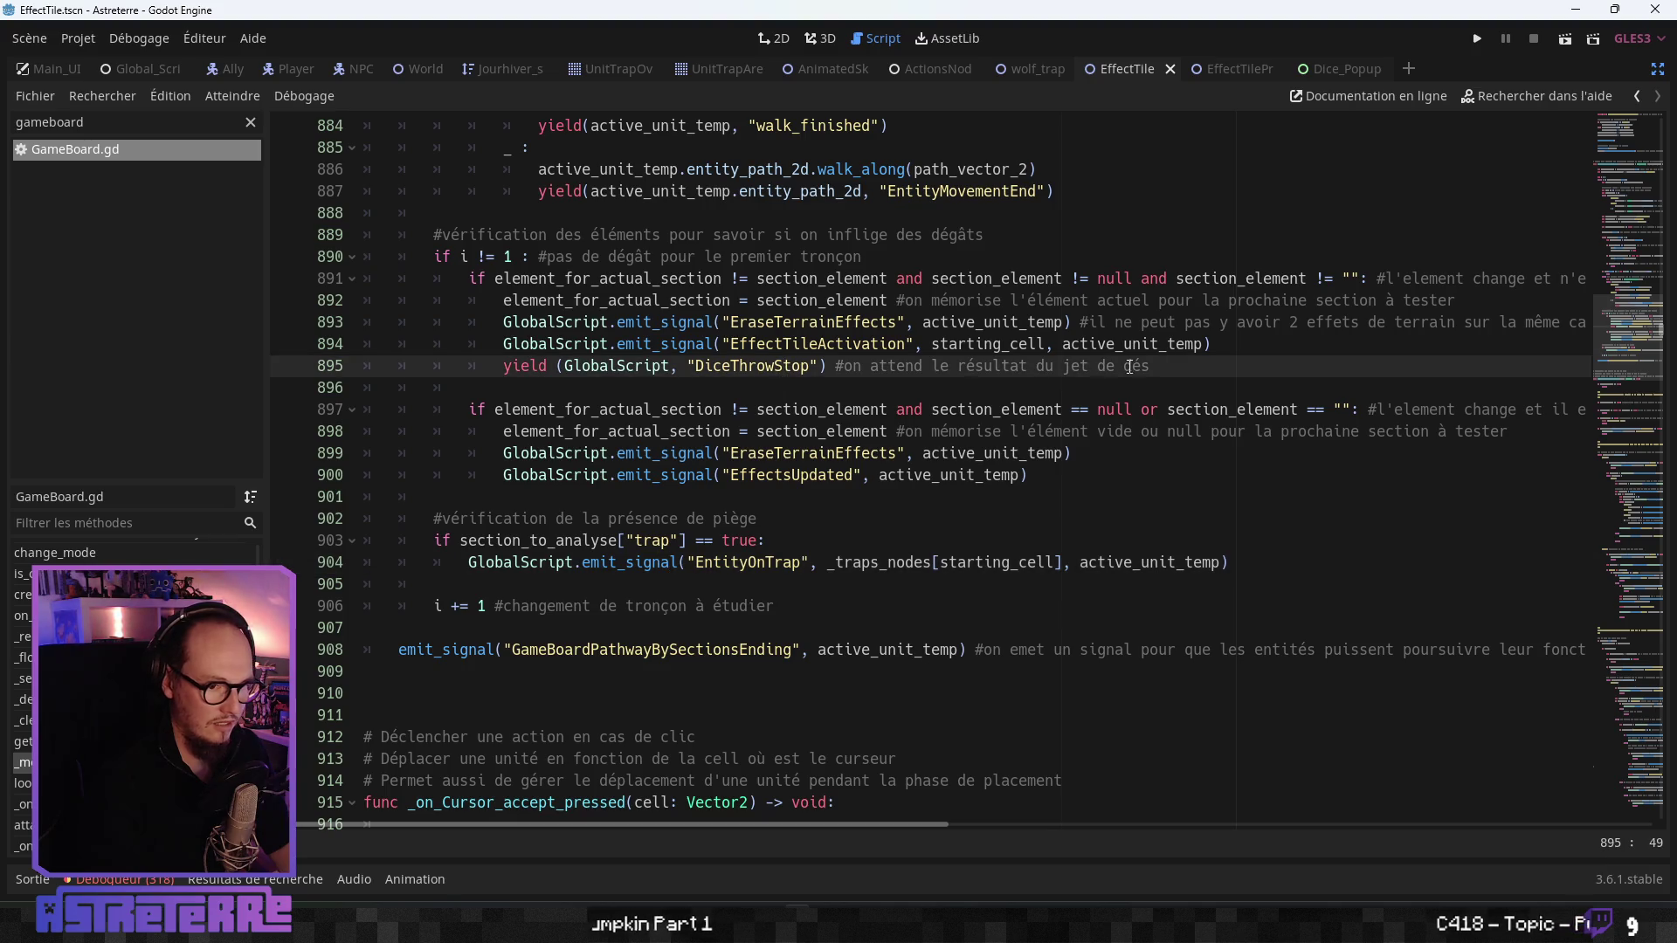
pyautogui.moveTo(1149, 367); pyautogui.dragTo(503, 365)
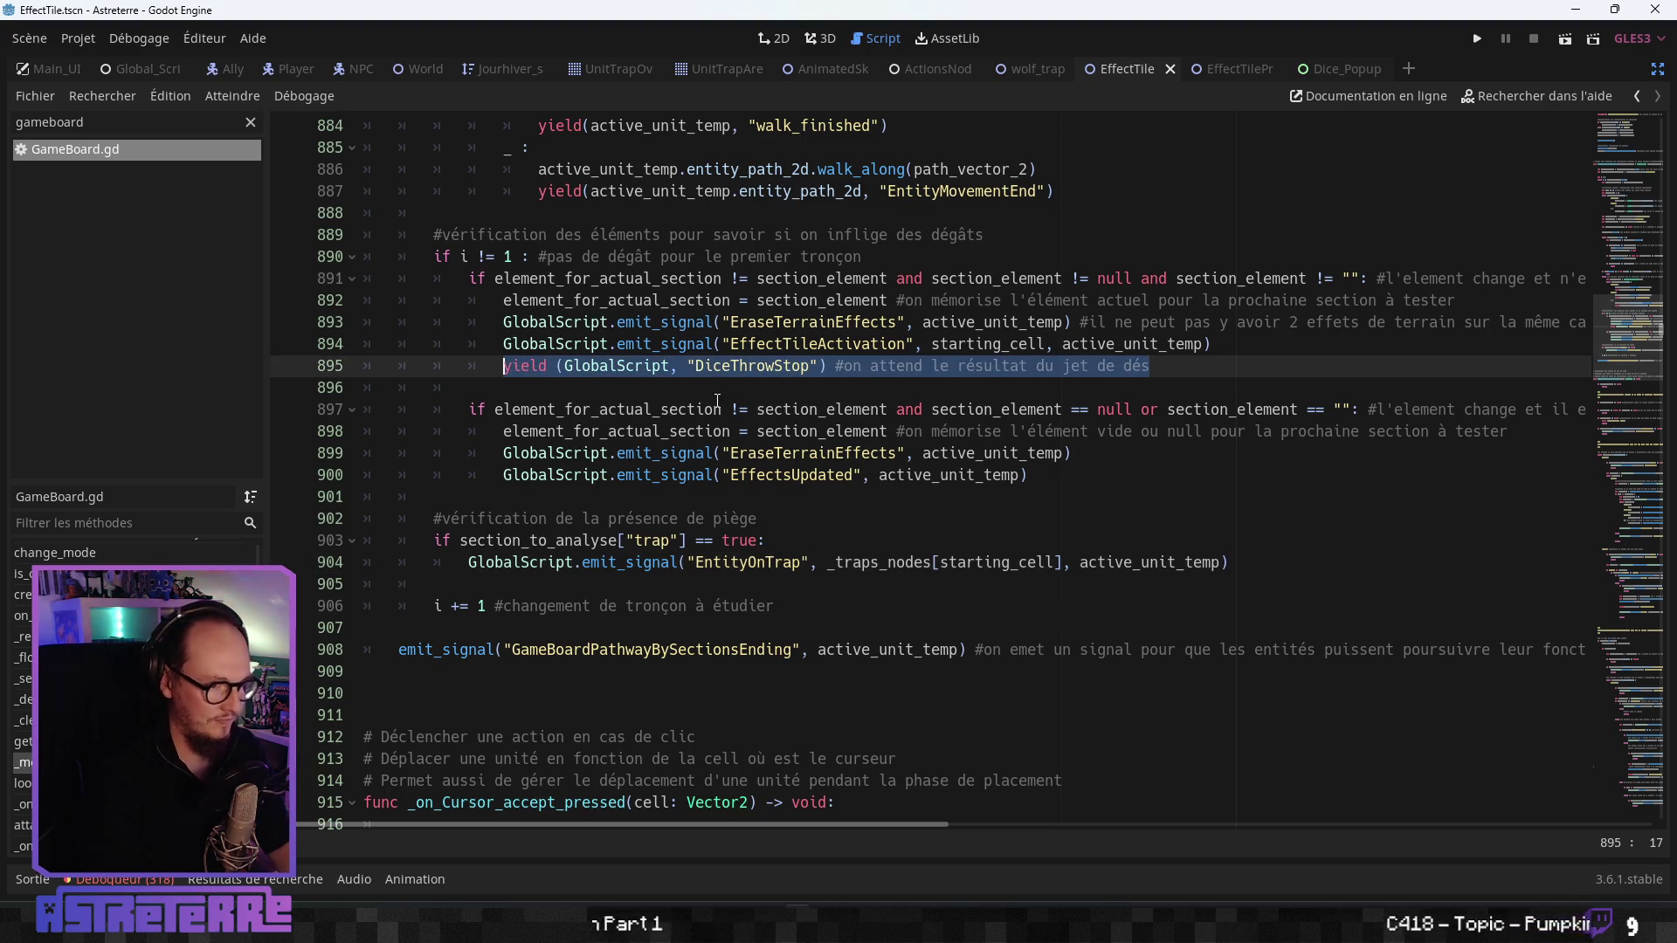
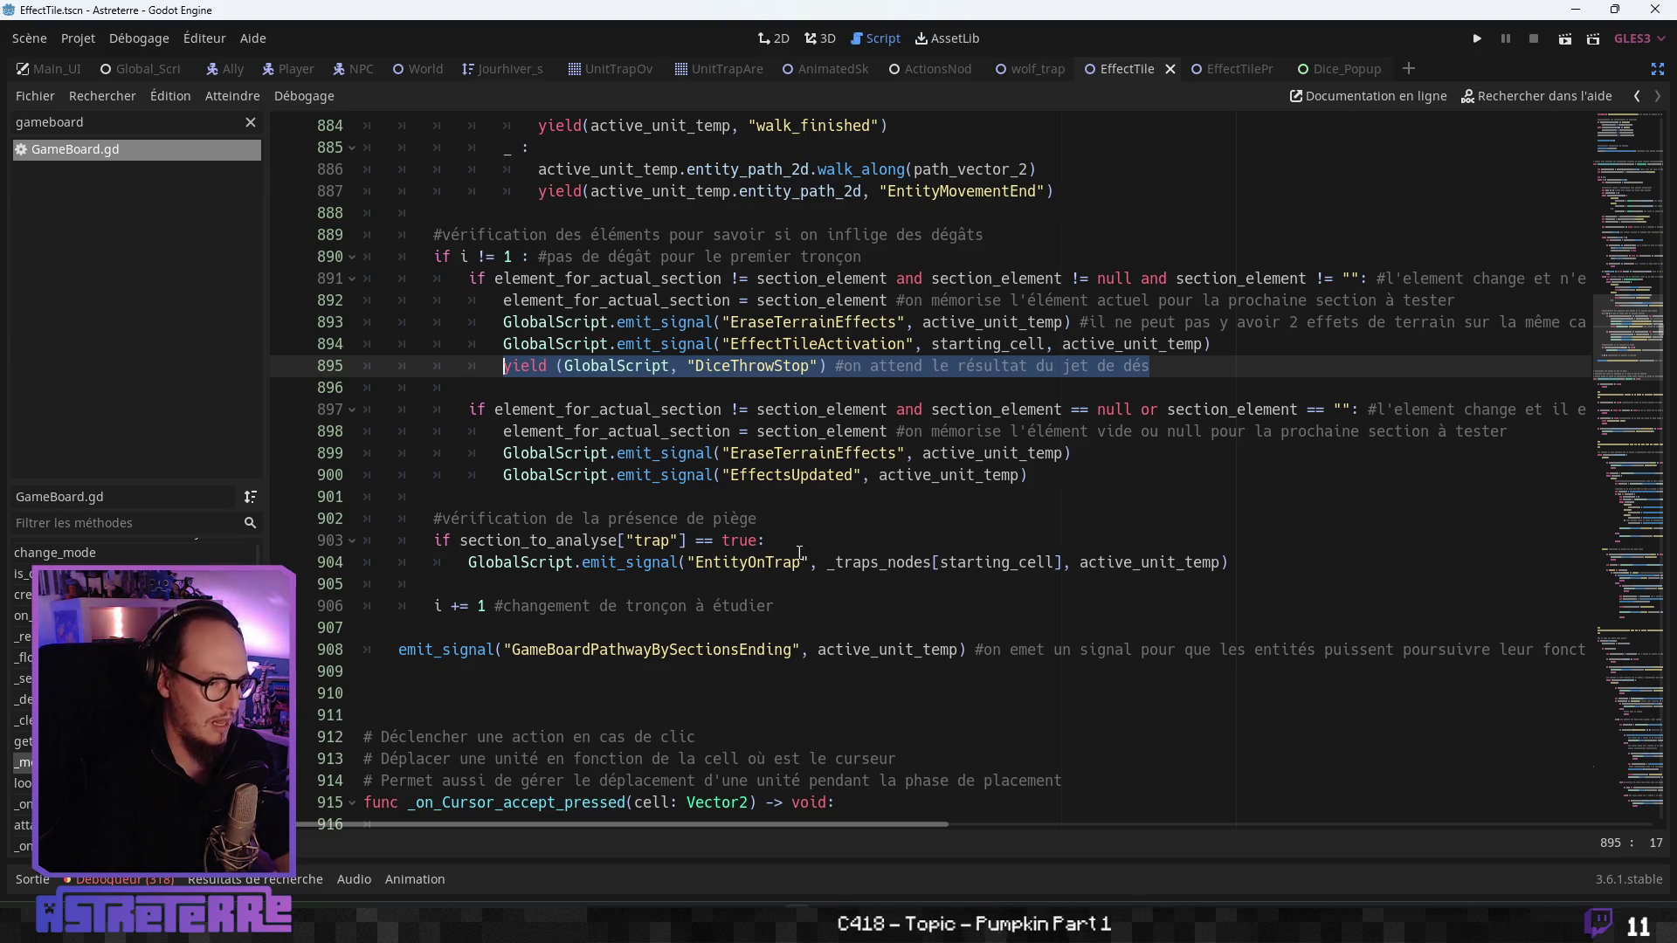
# - Add a blank indented line after the EntityOnTrap emit_signal line in GameBoard.gd
pyautogui.click(750, 563)
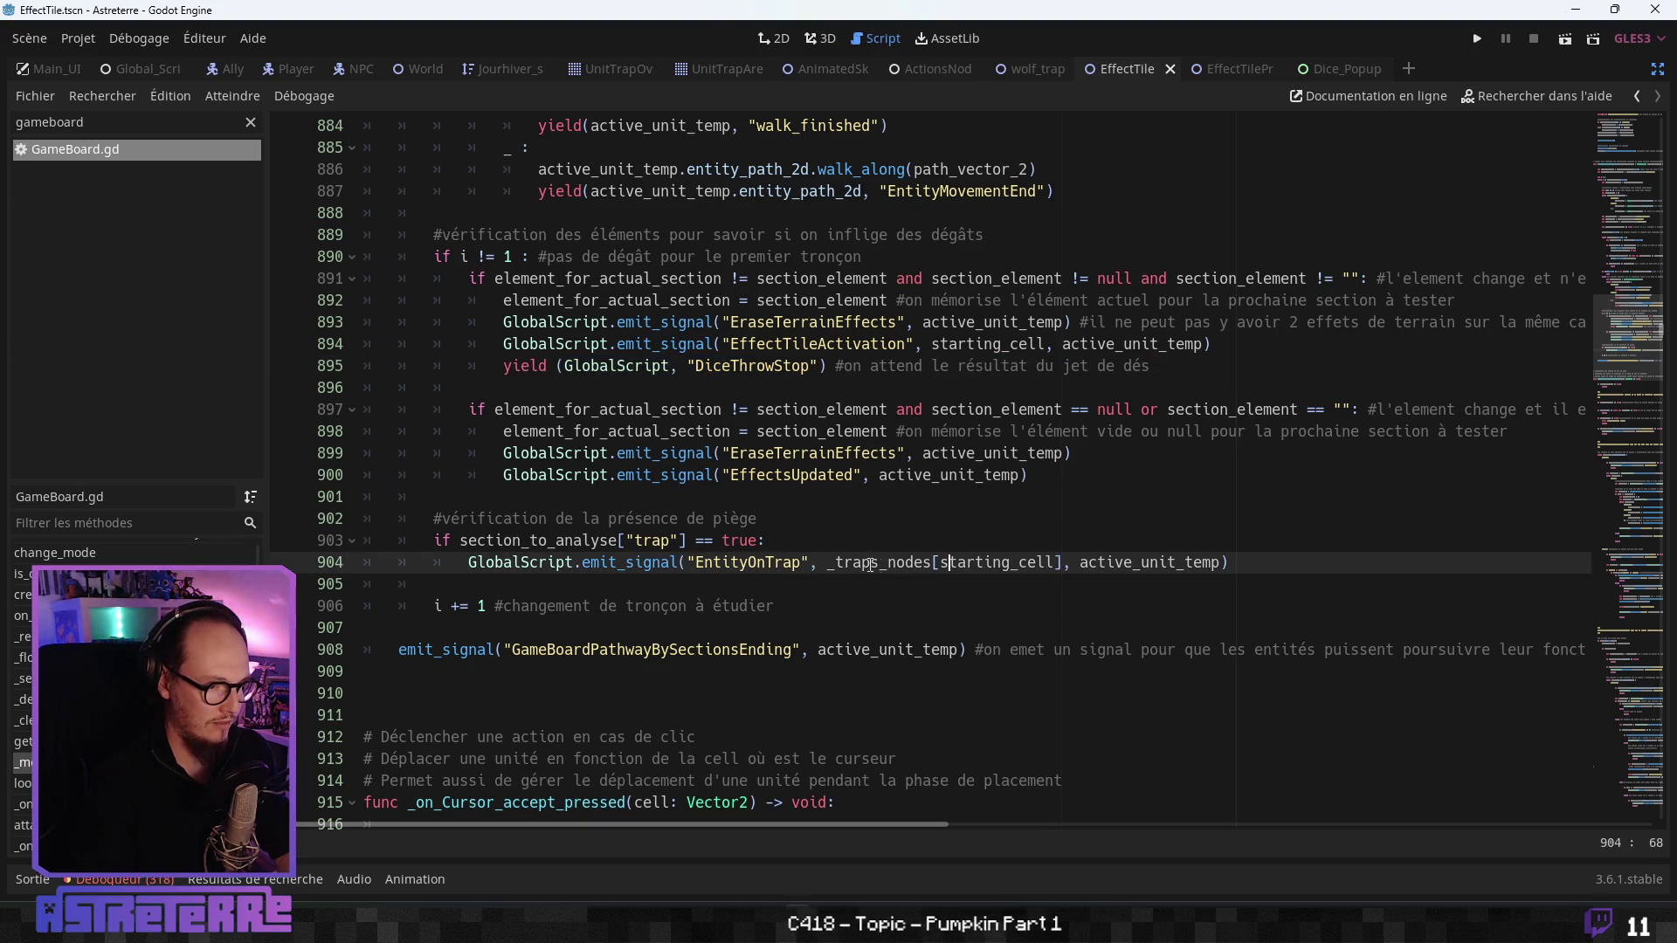
pyautogui.click(820, 366)
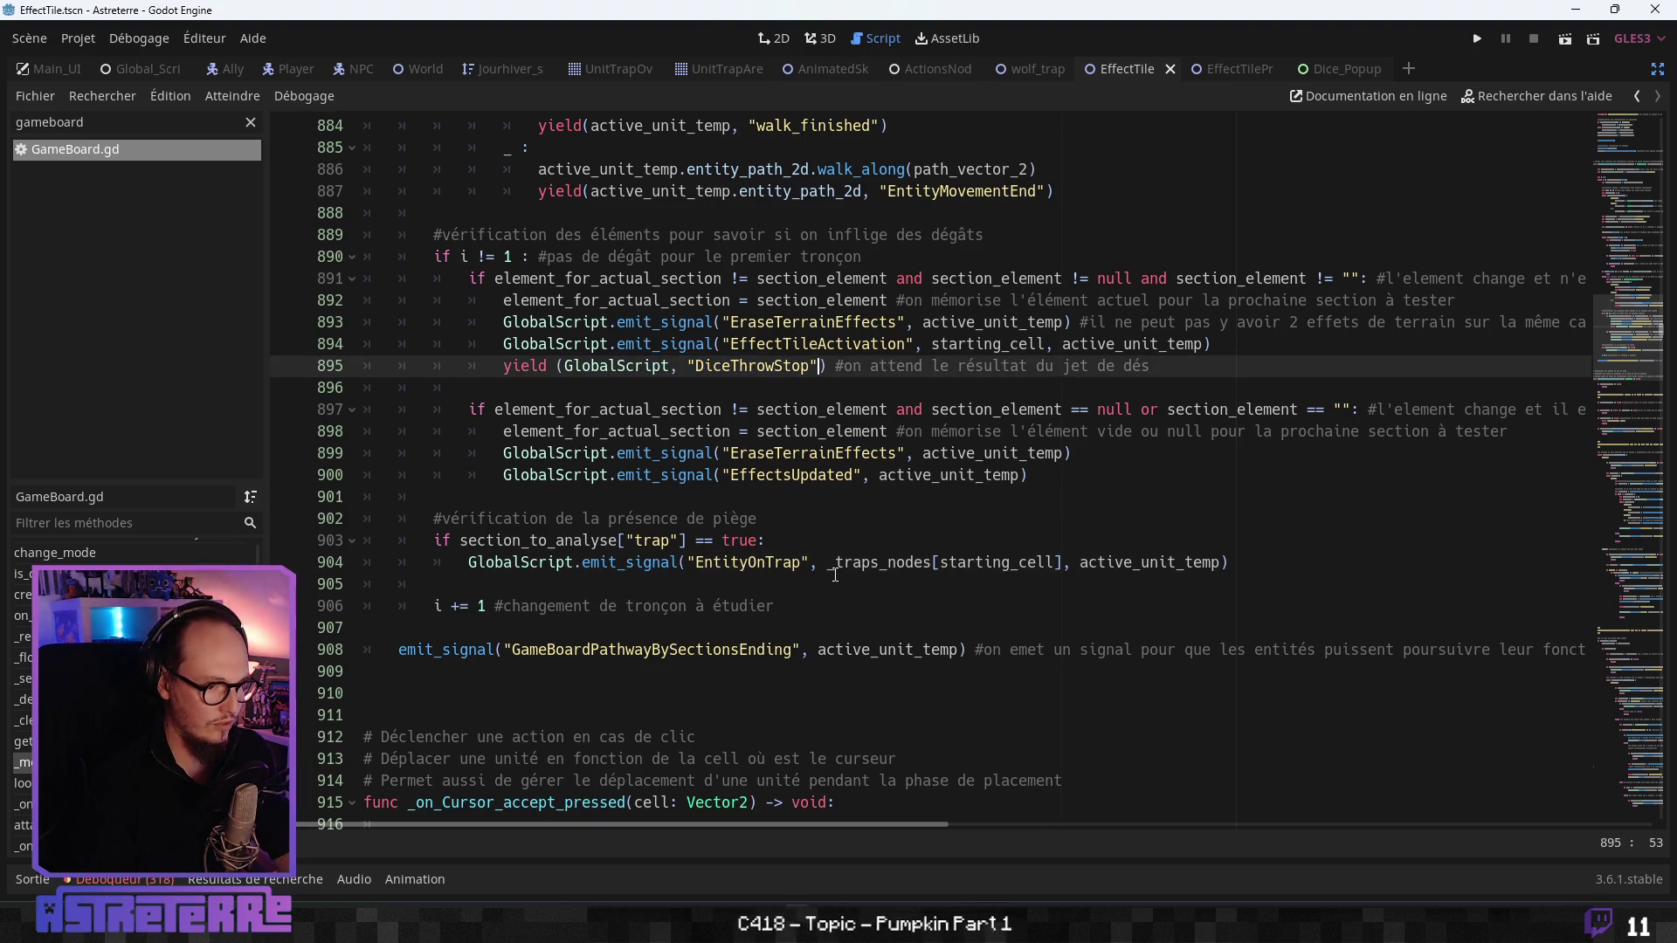
pyautogui.click(864, 562)
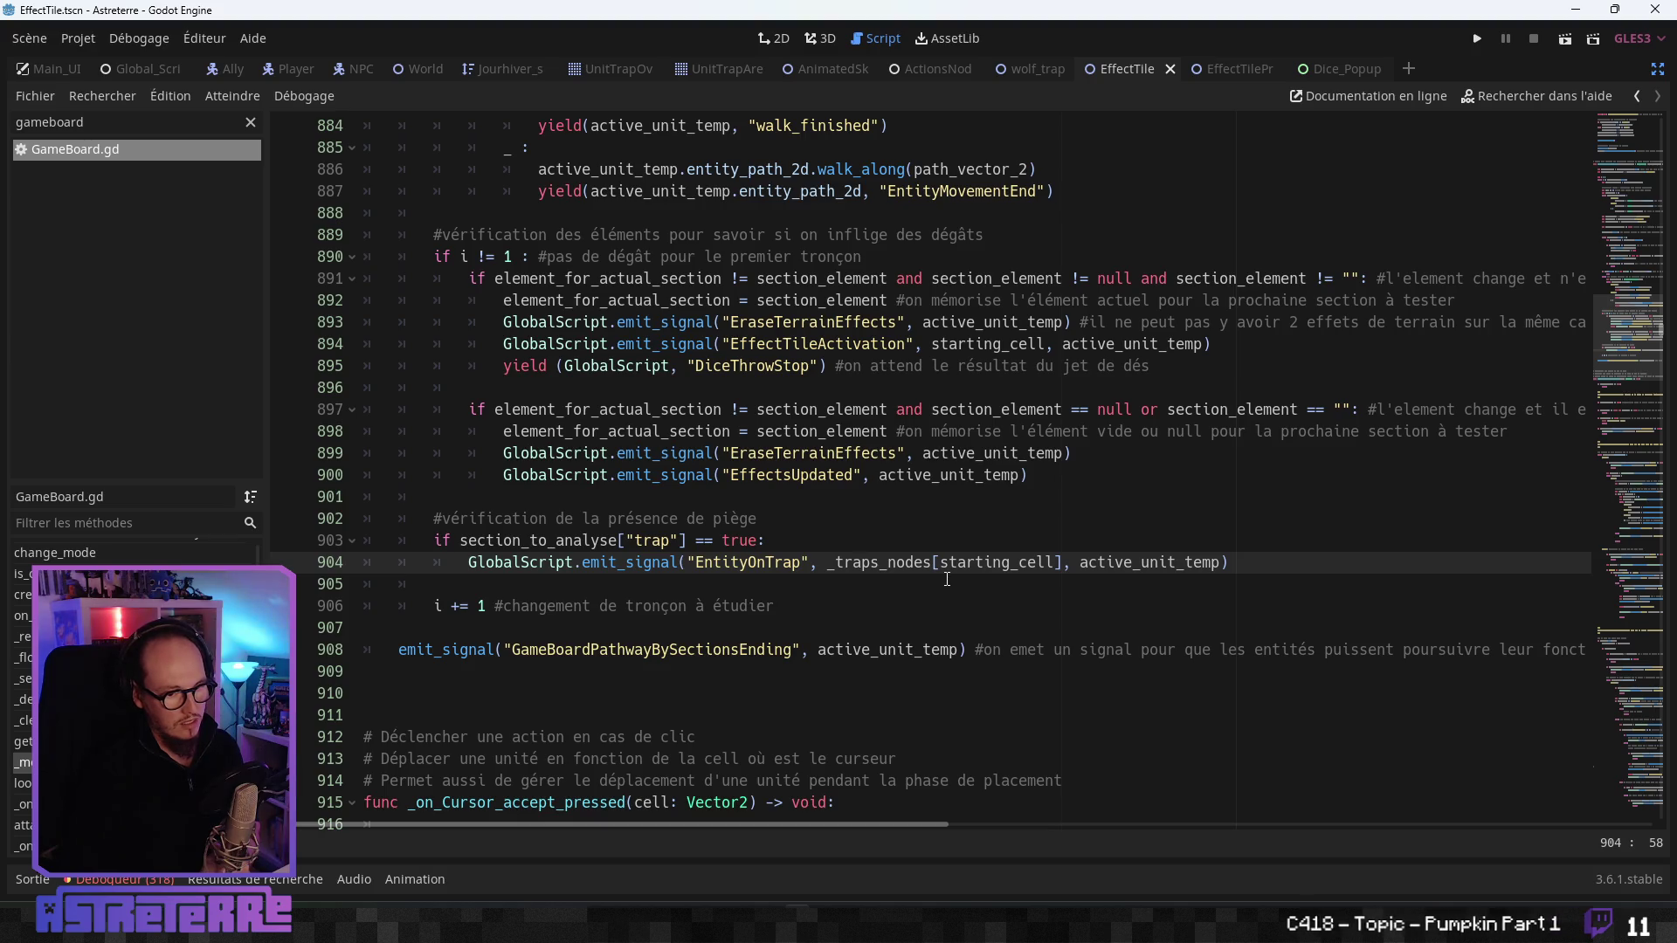
pyautogui.press('Return')
pyautogui.scroll(-1, 621, 462)
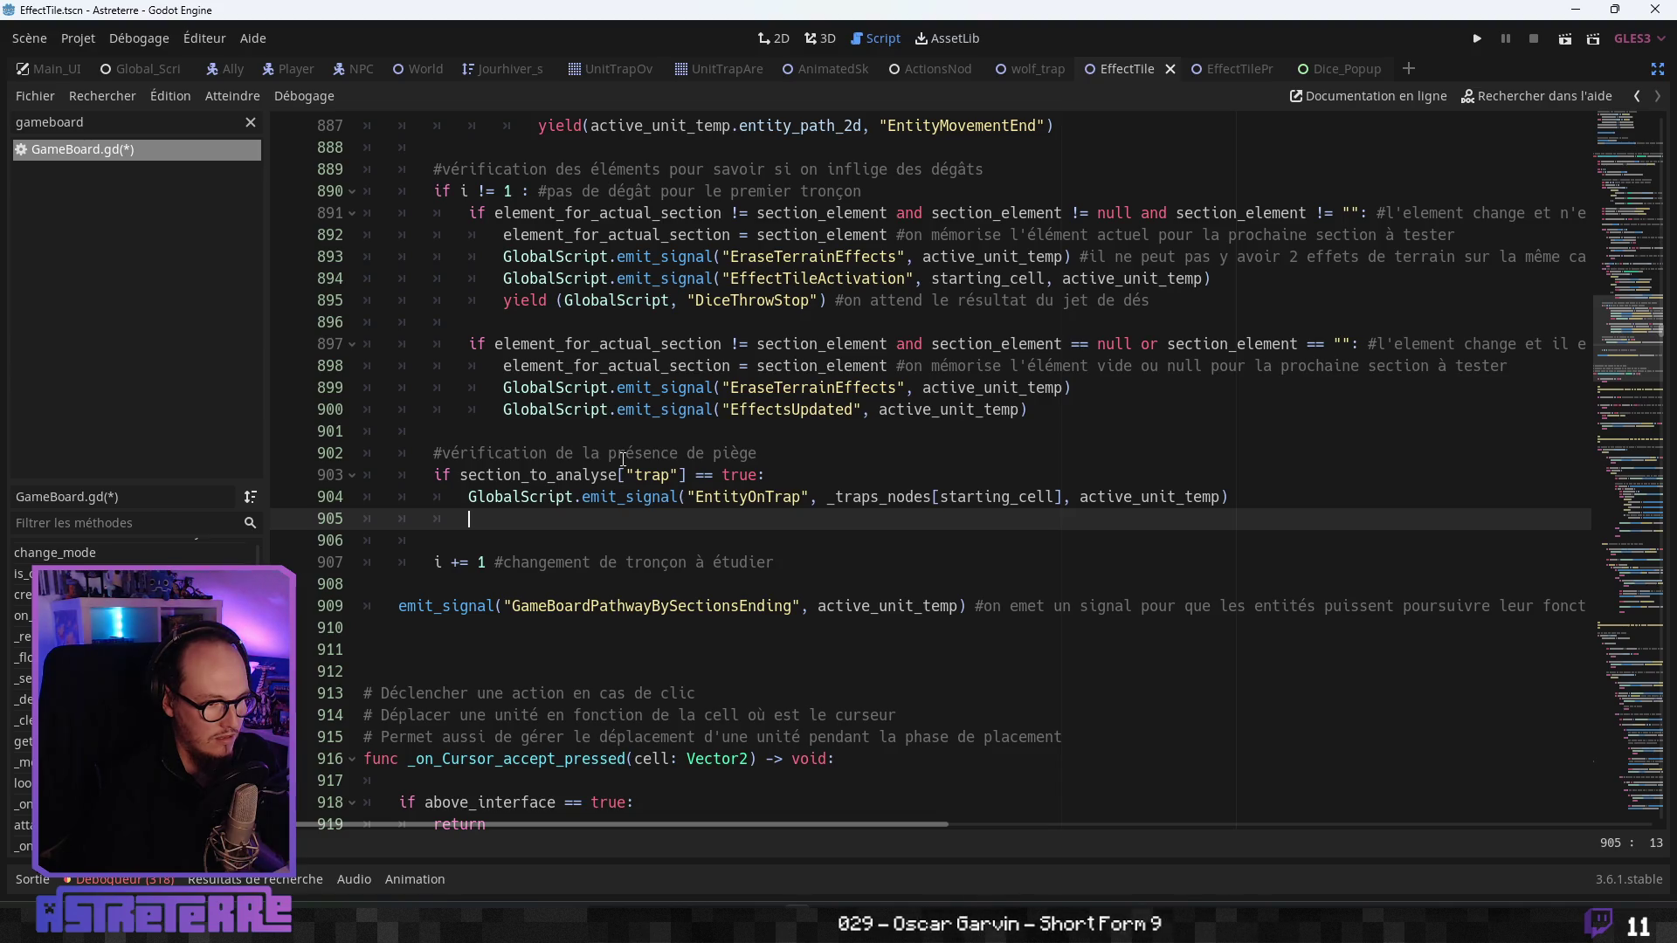
# - Save GameBoard.gd and put the caret on GlobalScript in the DiceThrowStop yield line 895
pyautogui.moveTo(1149, 300)
pyautogui.mouseDown()
pyautogui.moveTo(577, 281)
pyautogui.moveTo(503, 300)
pyautogui.mouseUp()
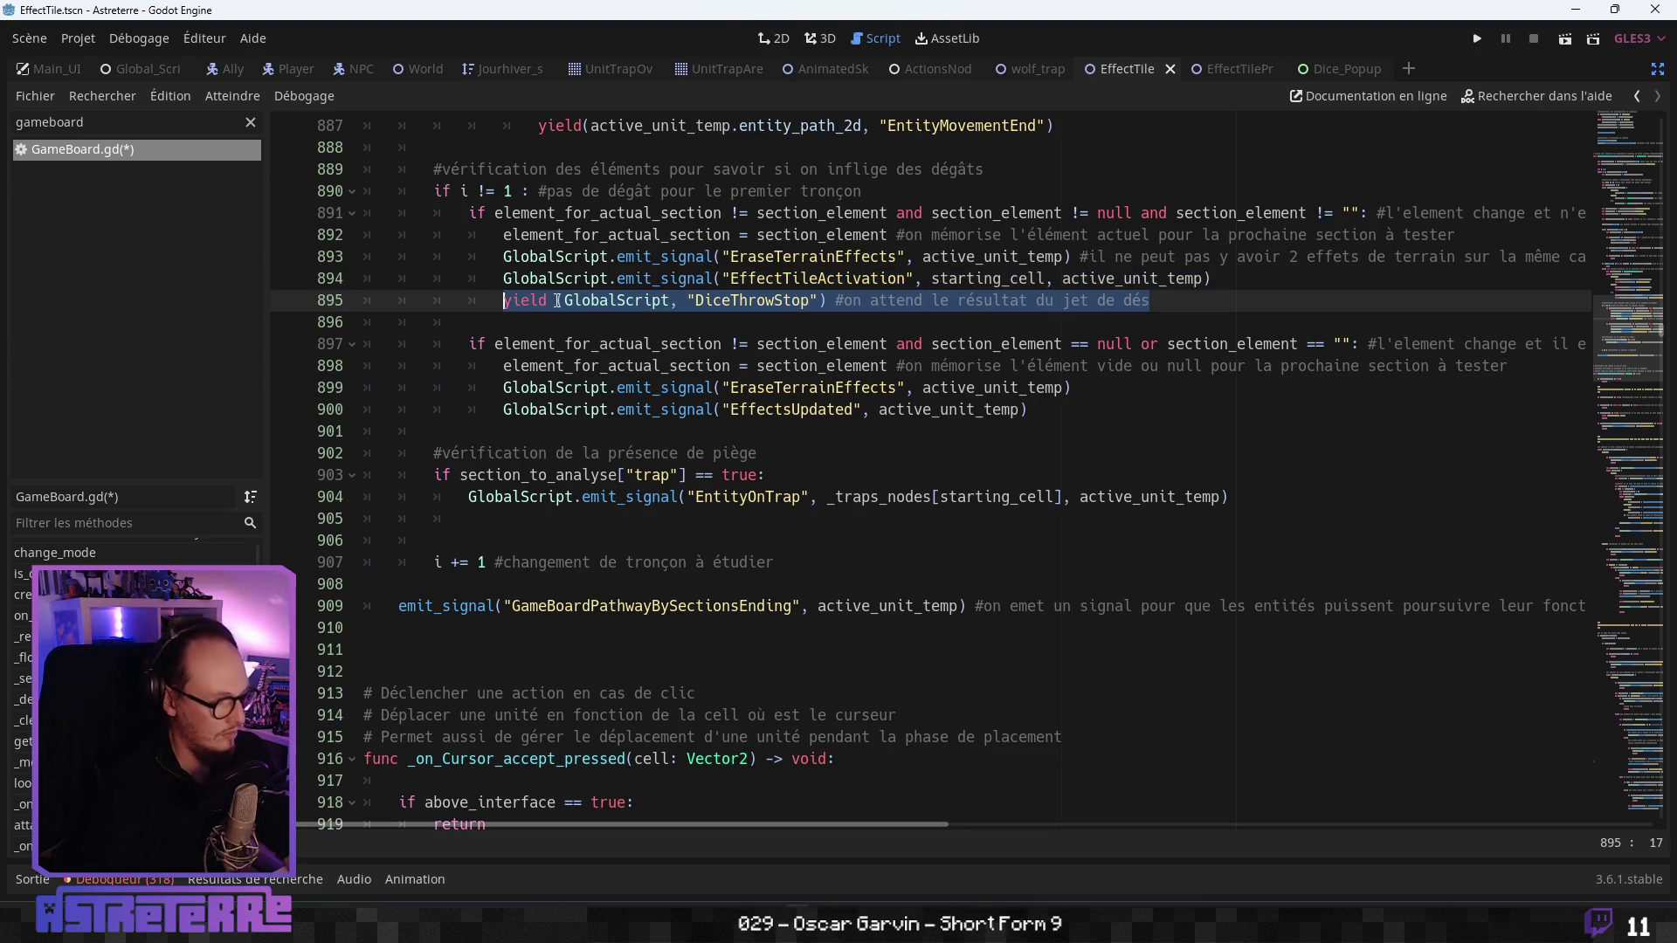
pyautogui.hotkey('ctrl', 's')
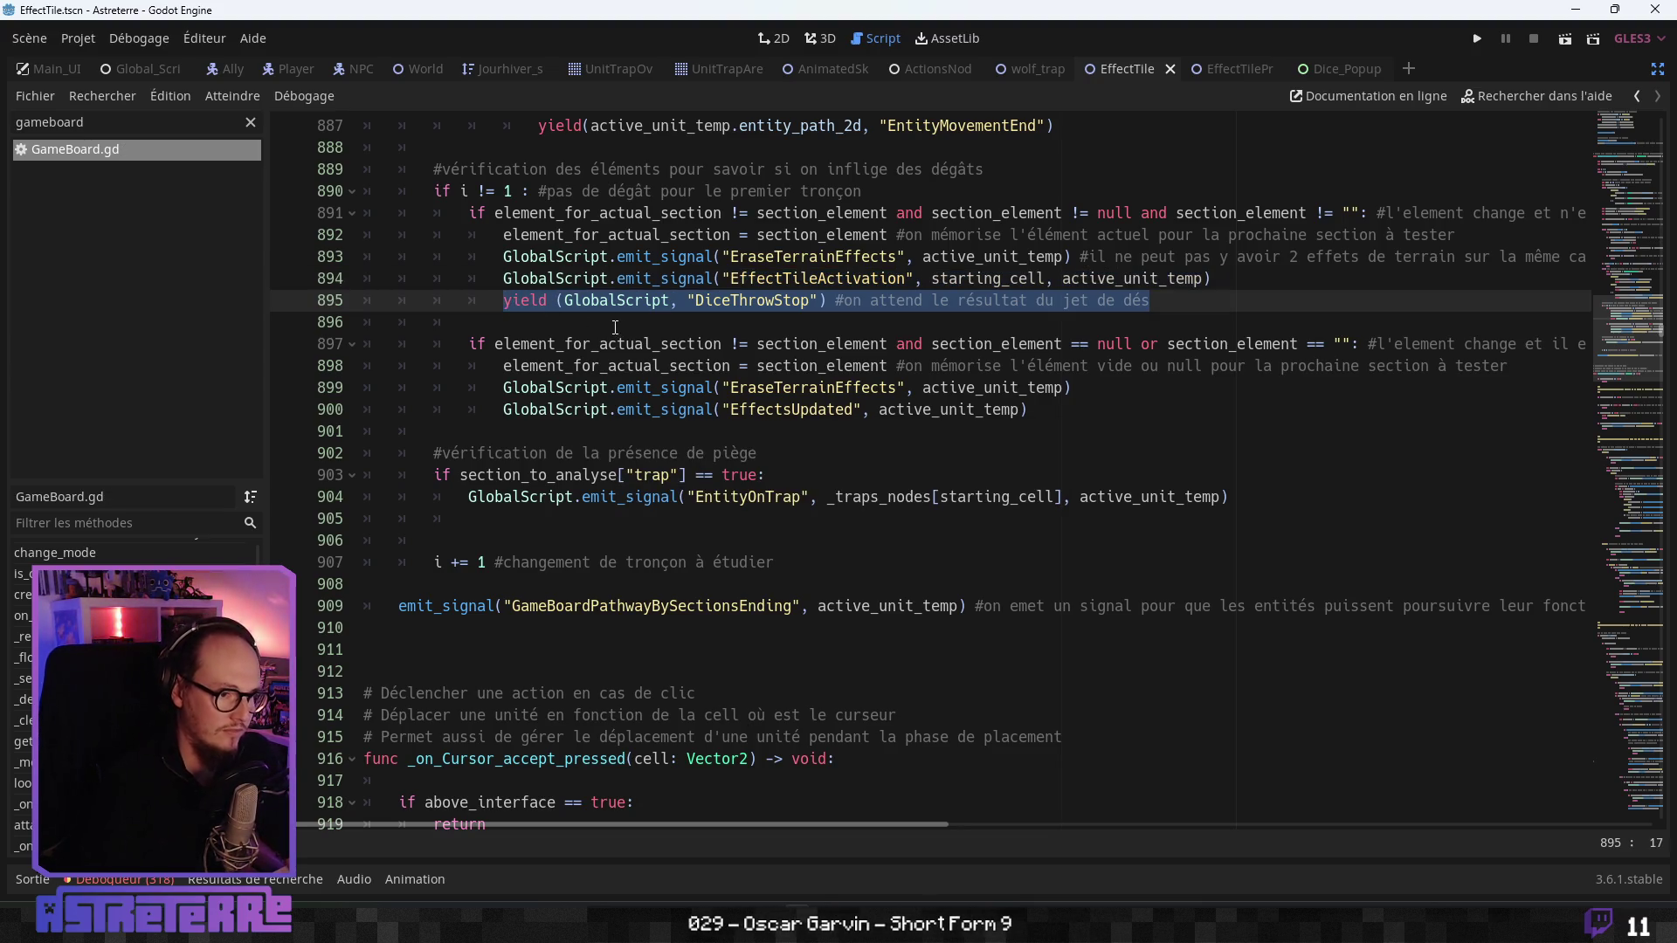
pyautogui.click(608, 323)
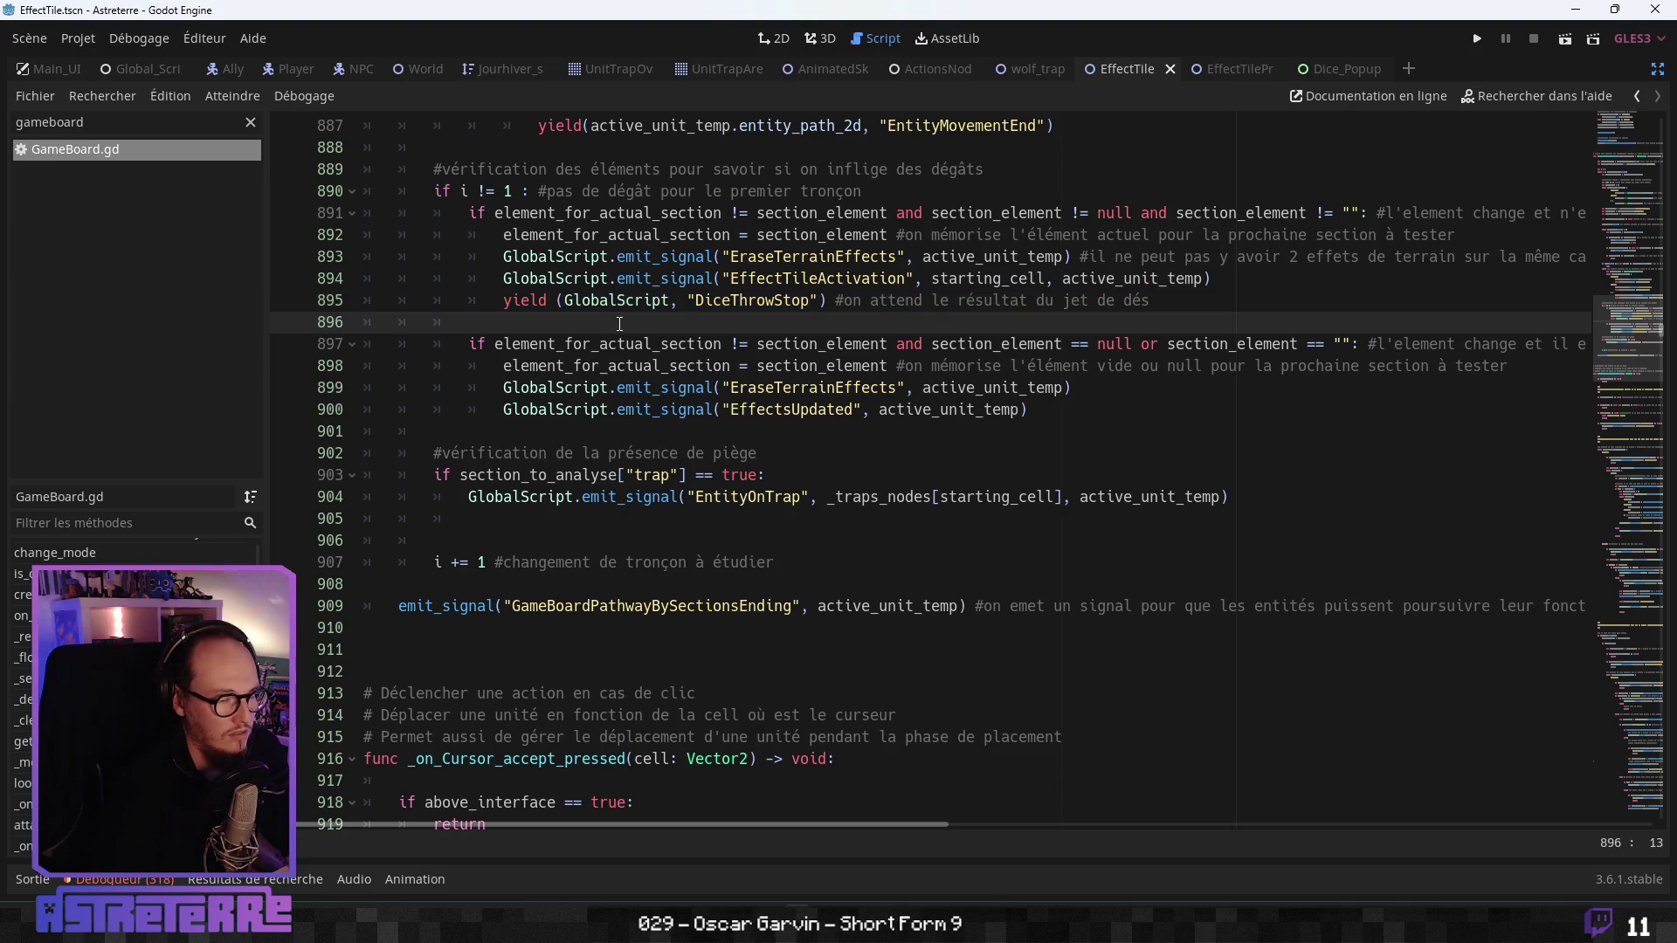
pyautogui.click(582, 300)
# - Open Global_Script.gd and scroll up to the trap signal declarations
pyautogui.click(138, 69)
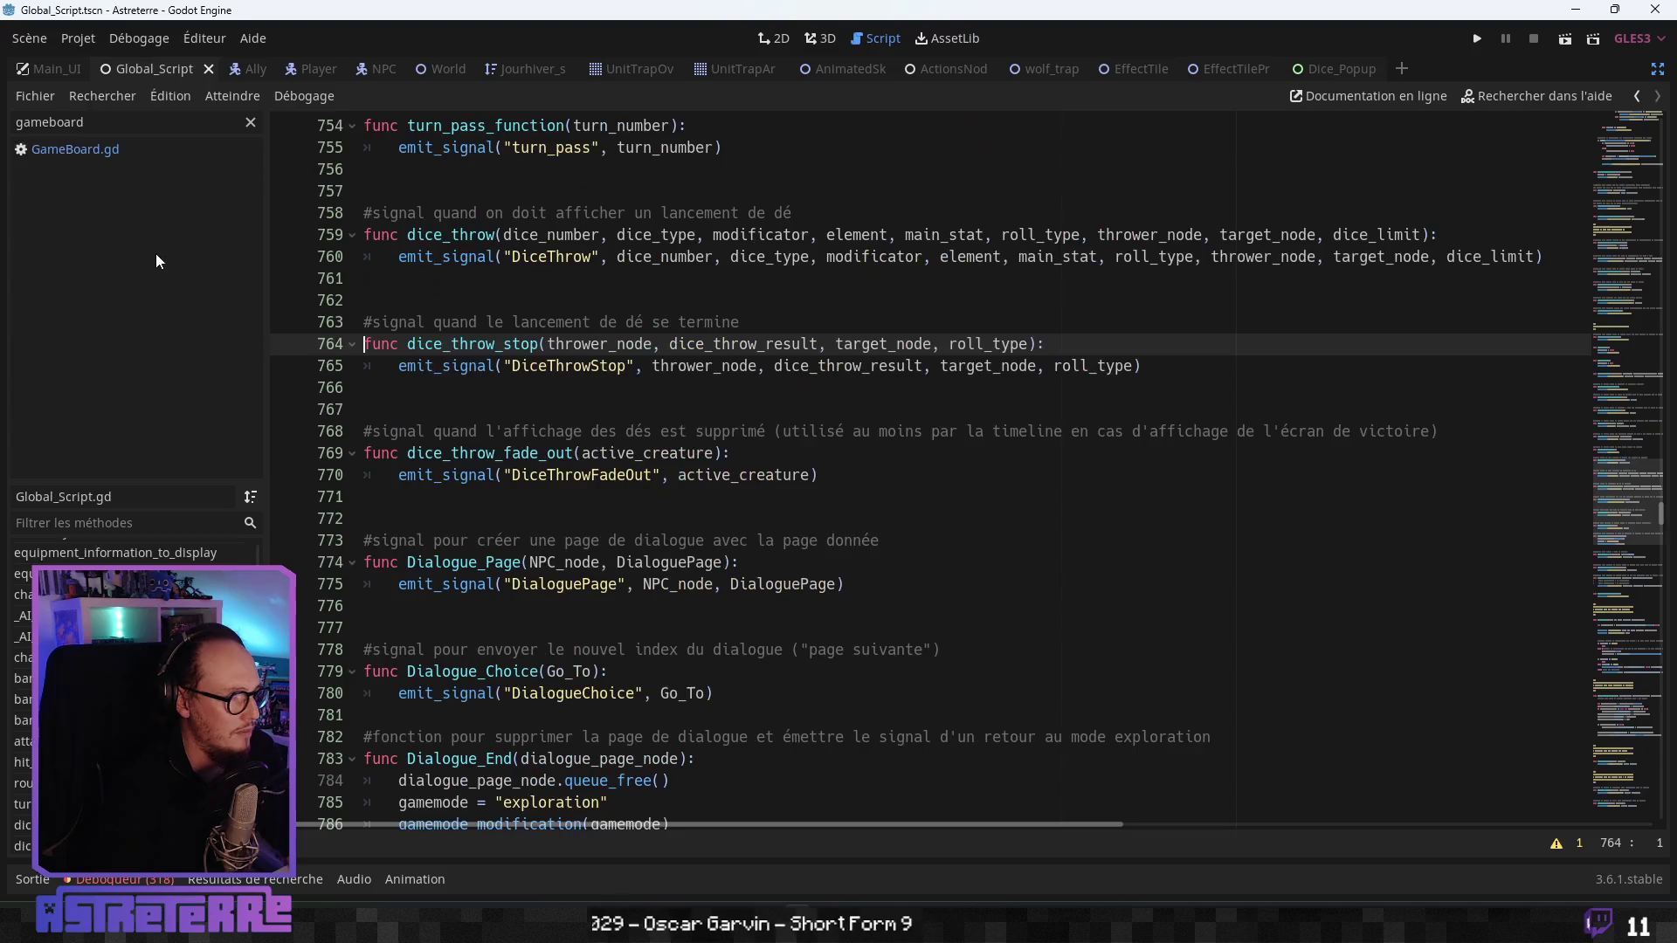
pyautogui.click(519, 409)
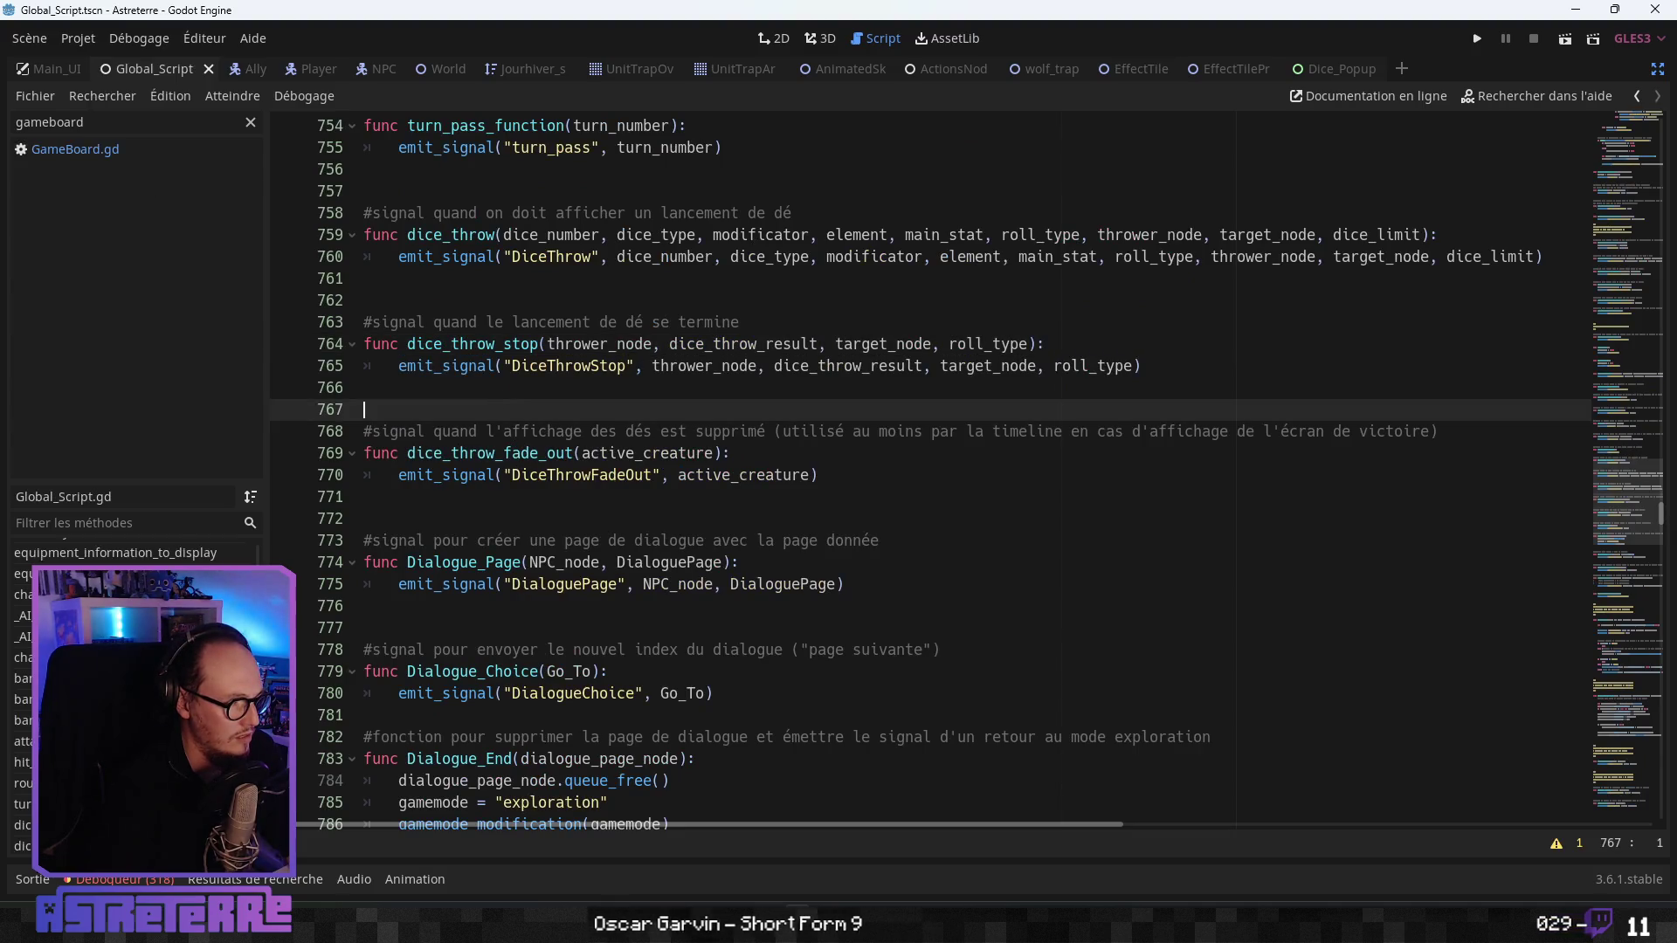
pyautogui.scroll(10, 1616, 505)
pyautogui.moveTo(1616, 505); pyautogui.dragTo(1633, 144)
pyautogui.scroll(9, 583, 523)
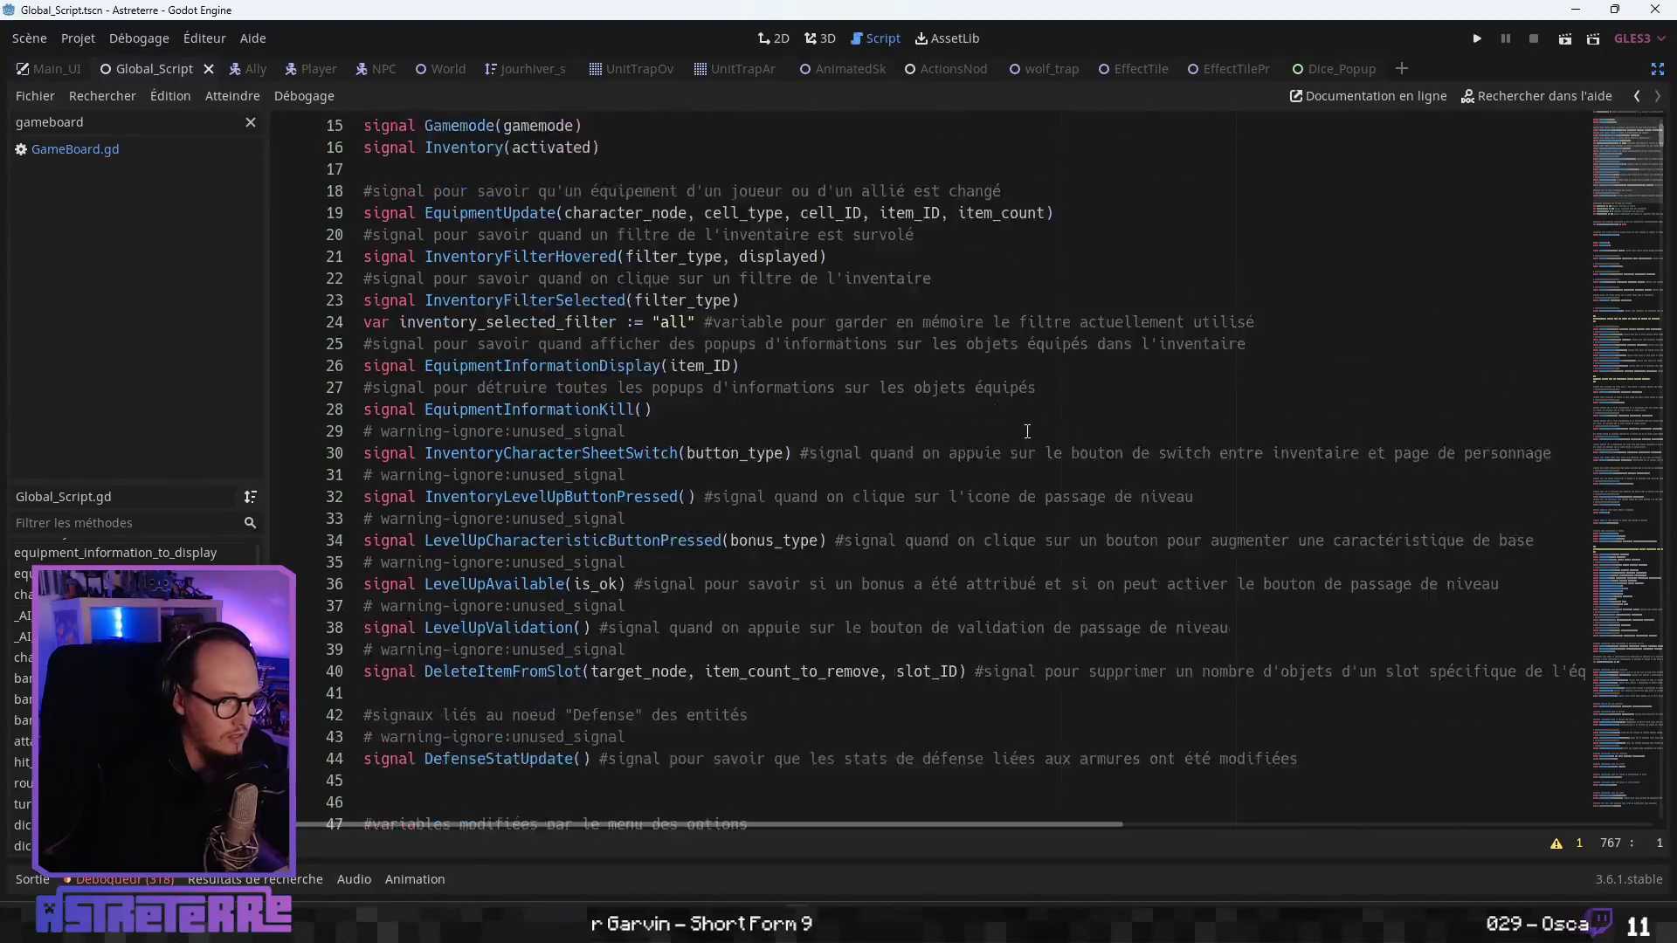
pyautogui.scroll(-3, 583, 524)
pyautogui.click(583, 539)
pyautogui.scroll(2, 558, 540)
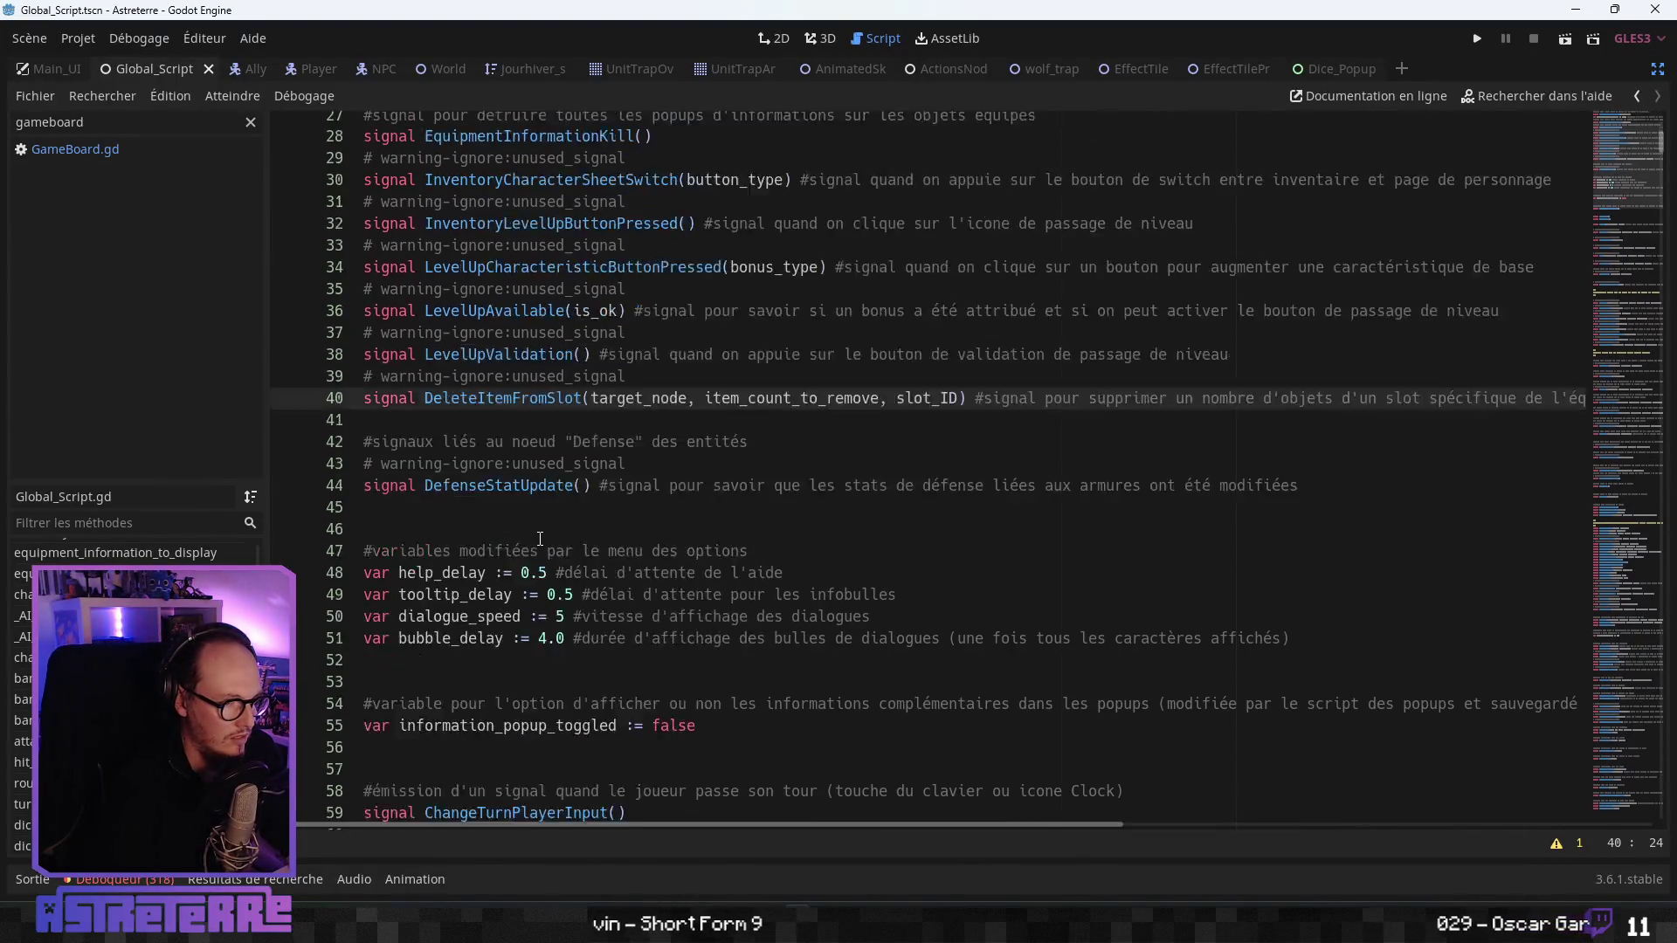
pyautogui.scroll(5, 540, 540)
pyautogui.scroll(-18, 532, 551)
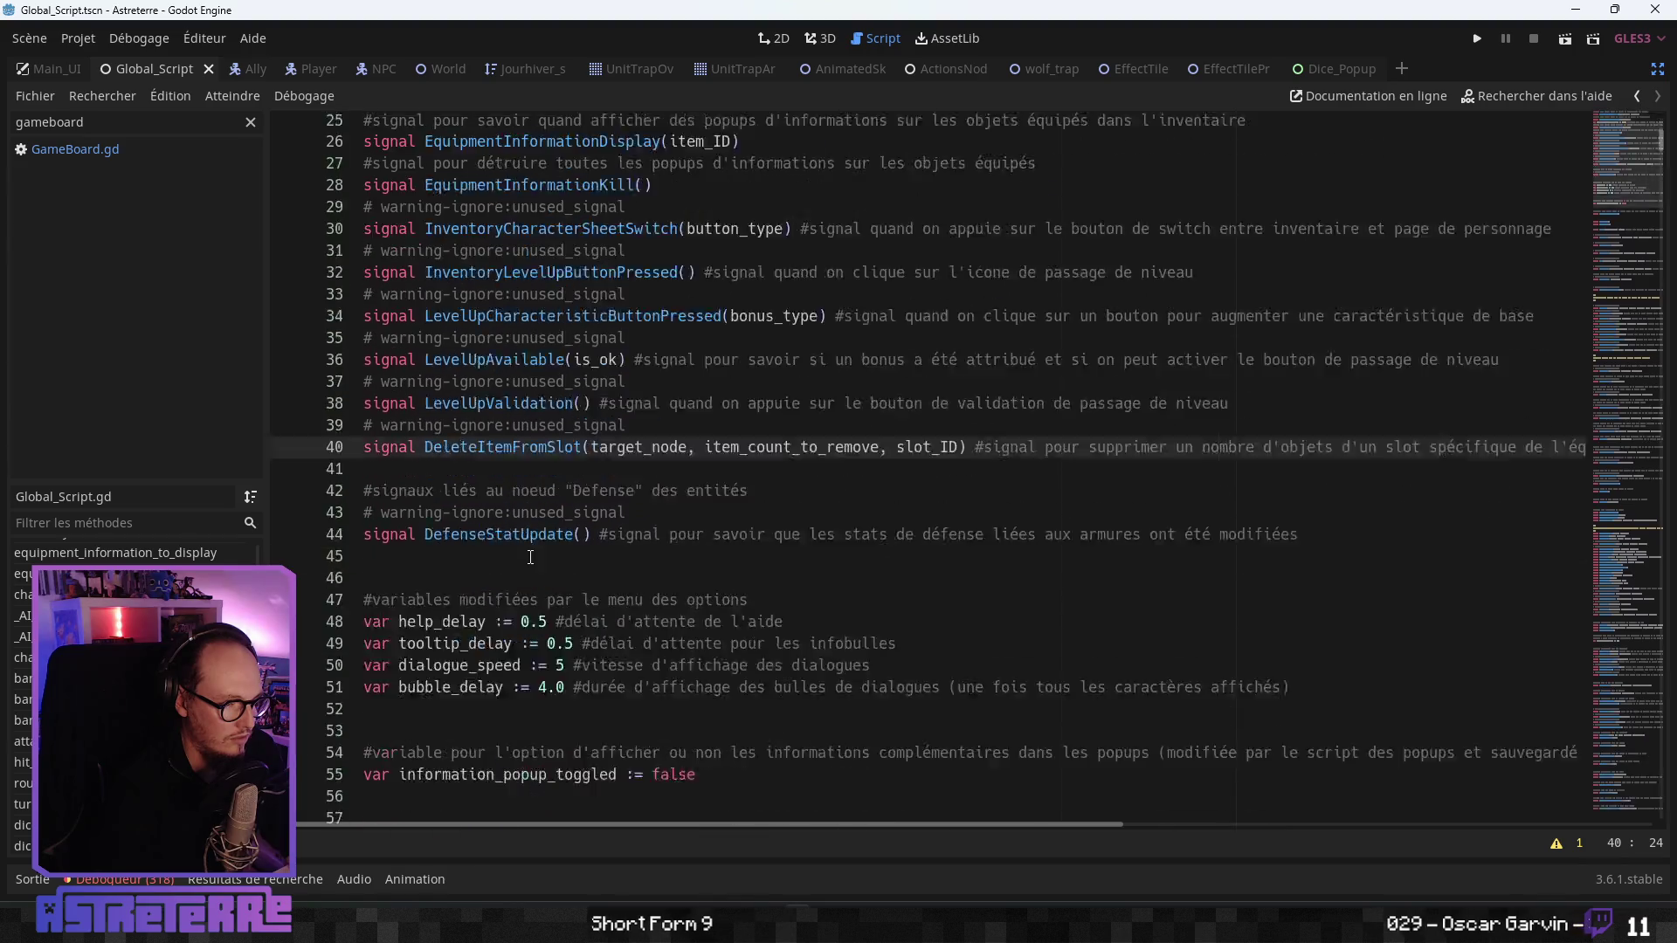
pyautogui.scroll(-2, 531, 558)
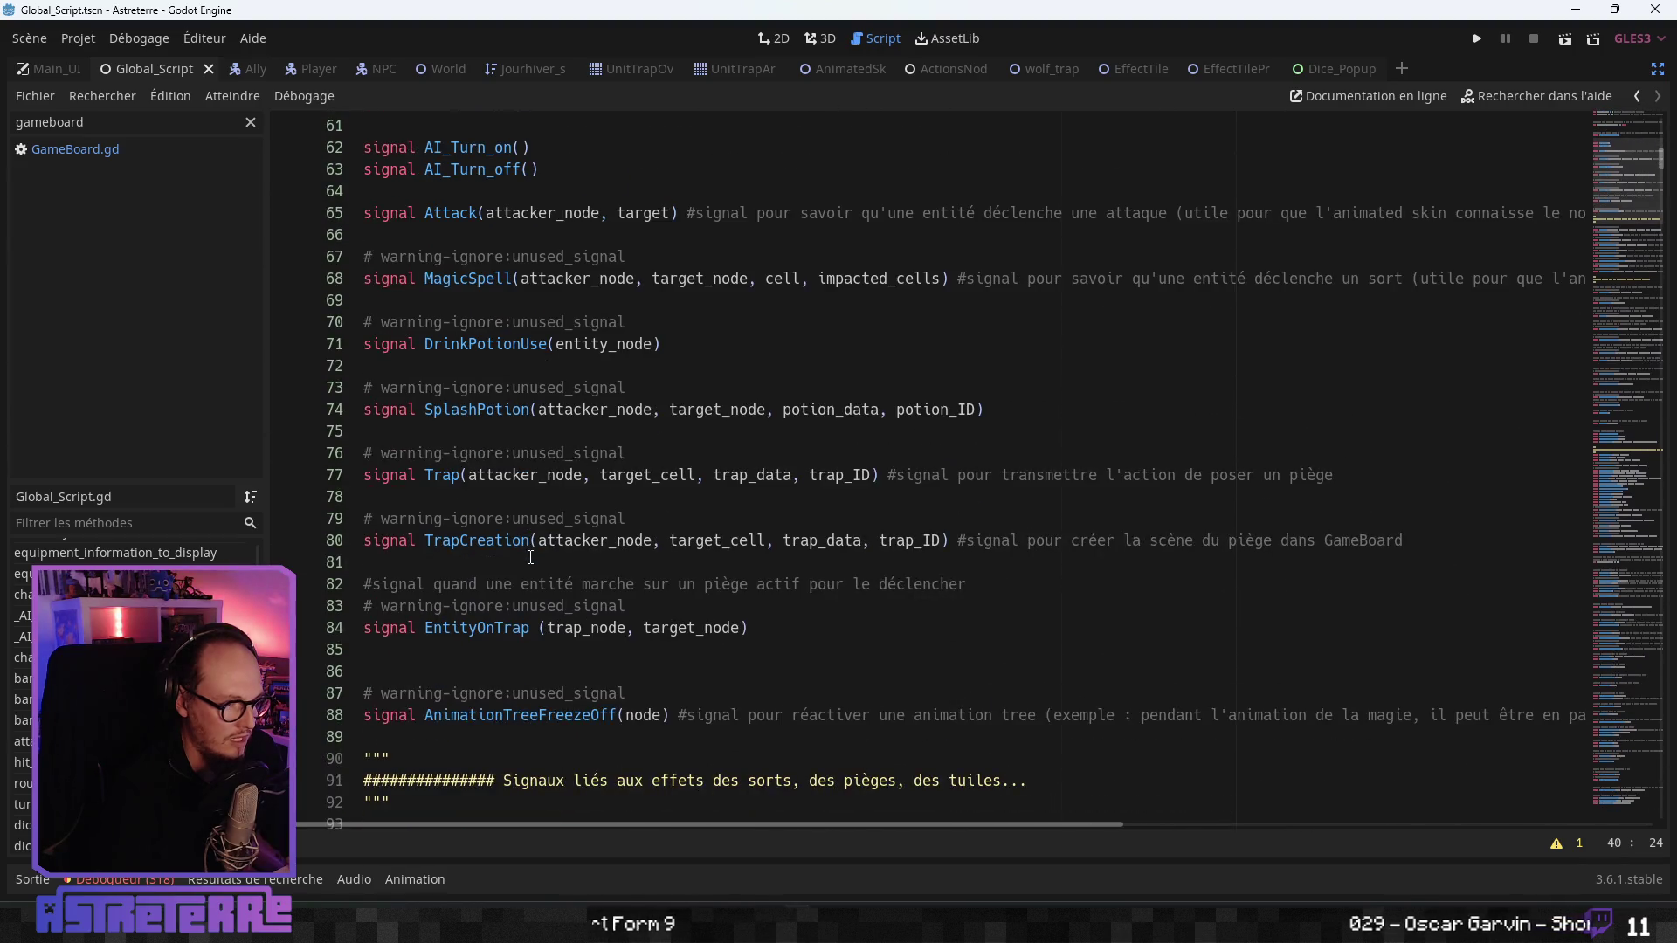
pyautogui.click(463, 563)
pyautogui.scroll(-2, 459, 529)
# - Declare signal TrapActivationEnding() below EntityOnTrap, with an empty line above it
pyautogui.click(458, 527)
pyautogui.press('Return')
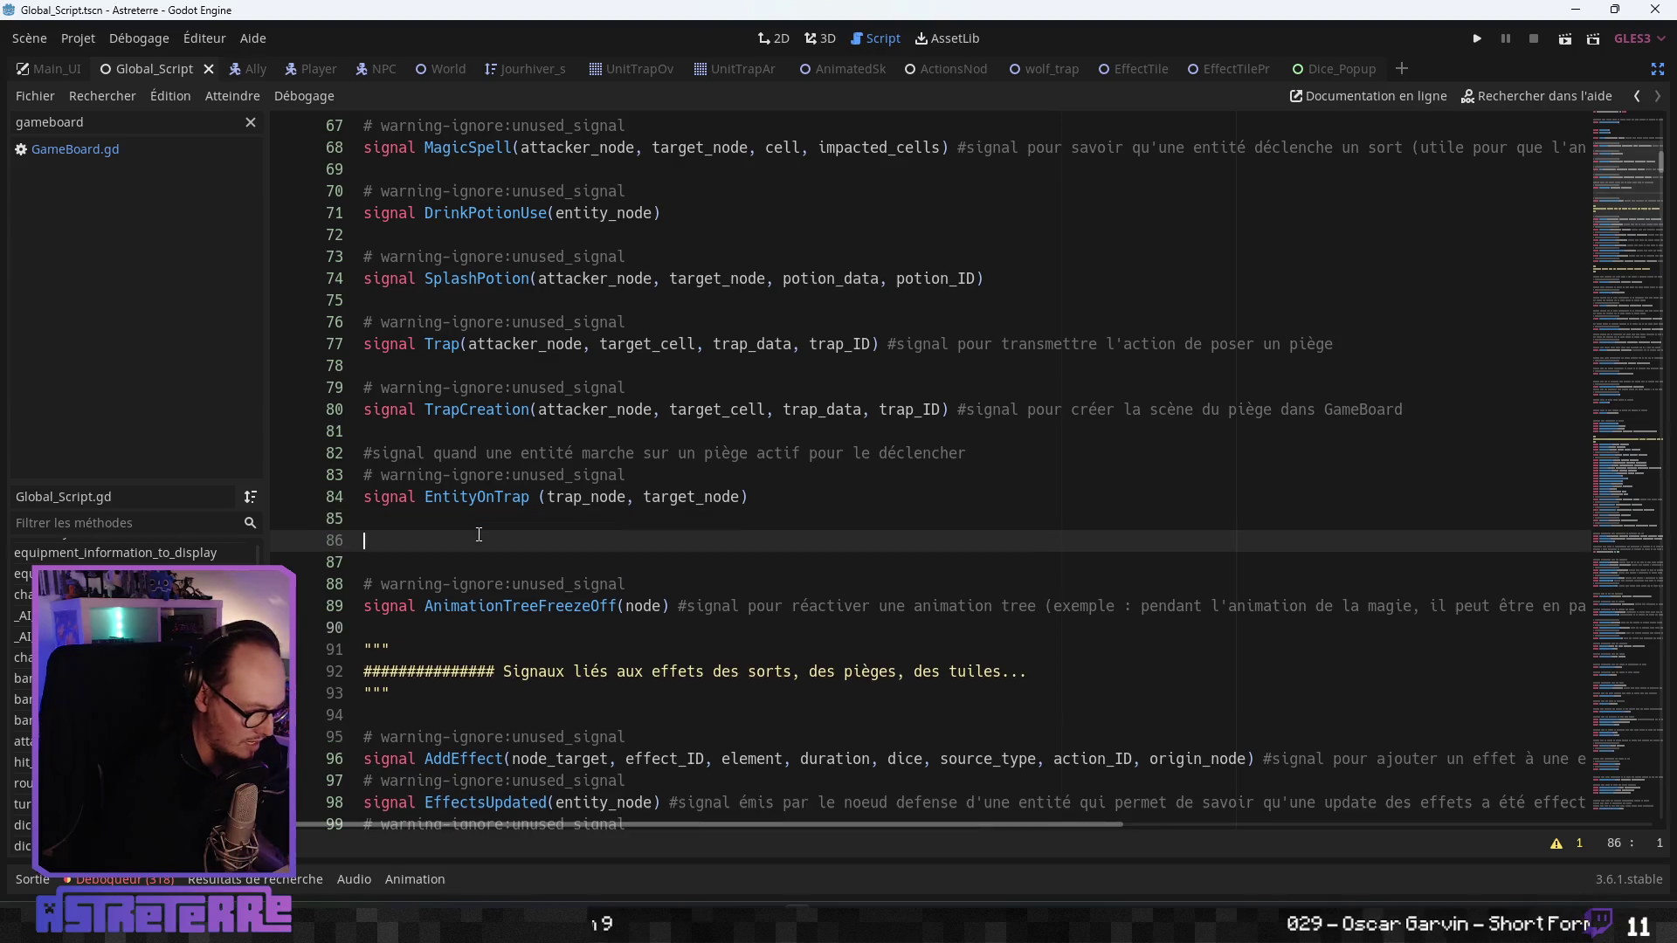
pyautogui.write('signal Trap')
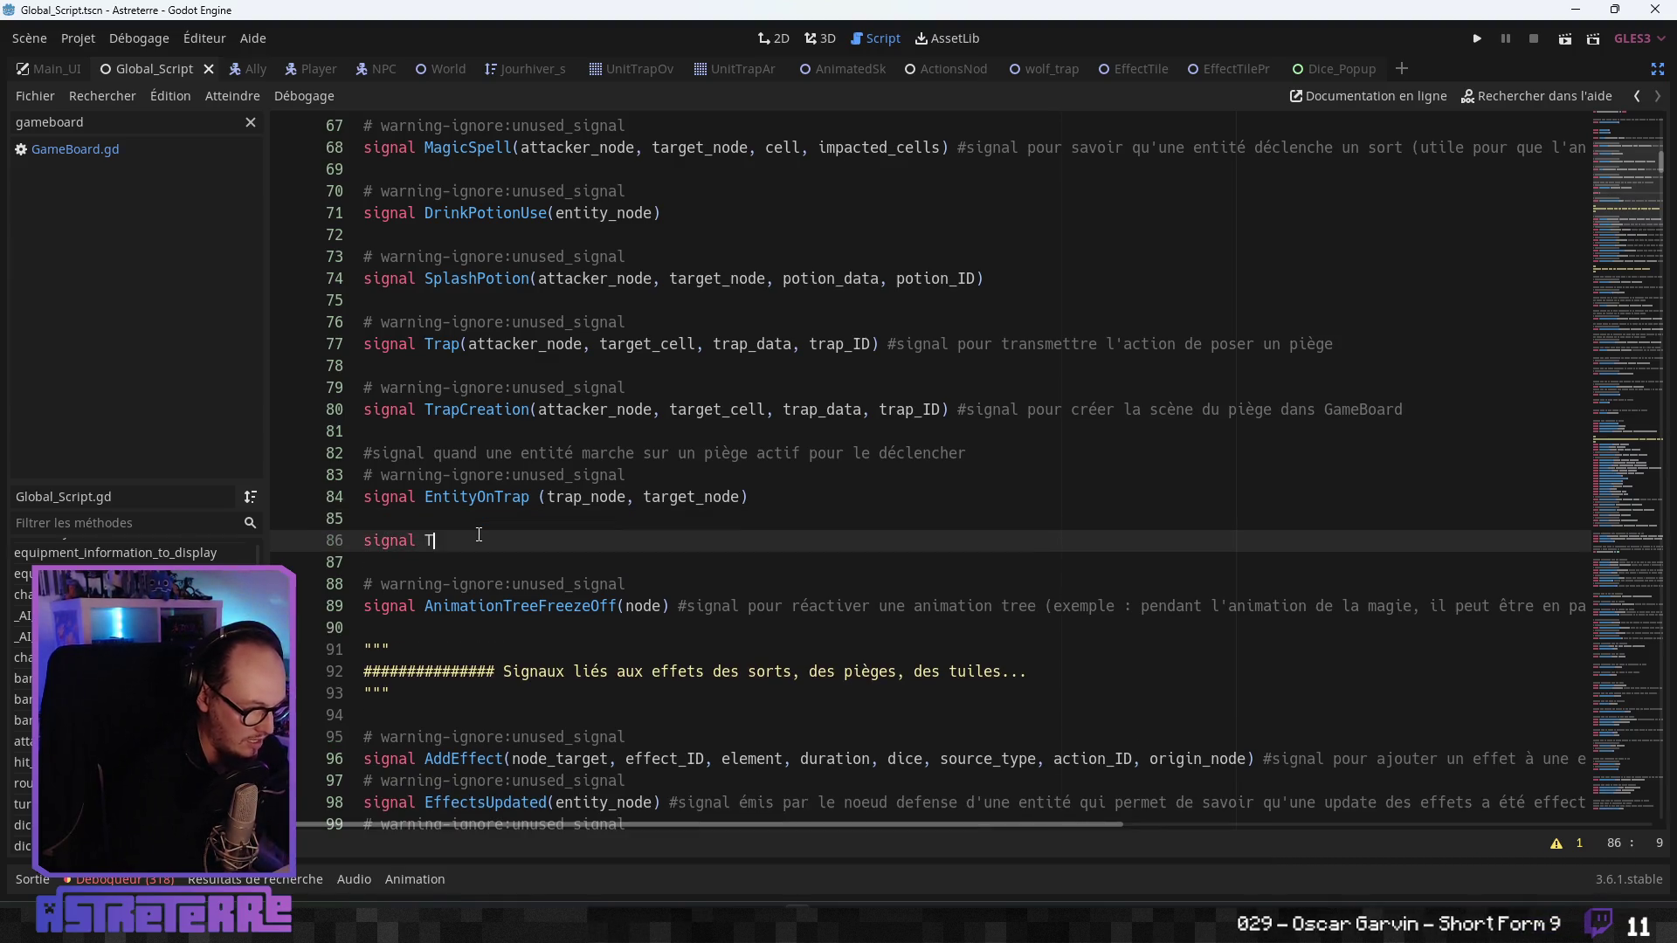
pyautogui.write('Activ')
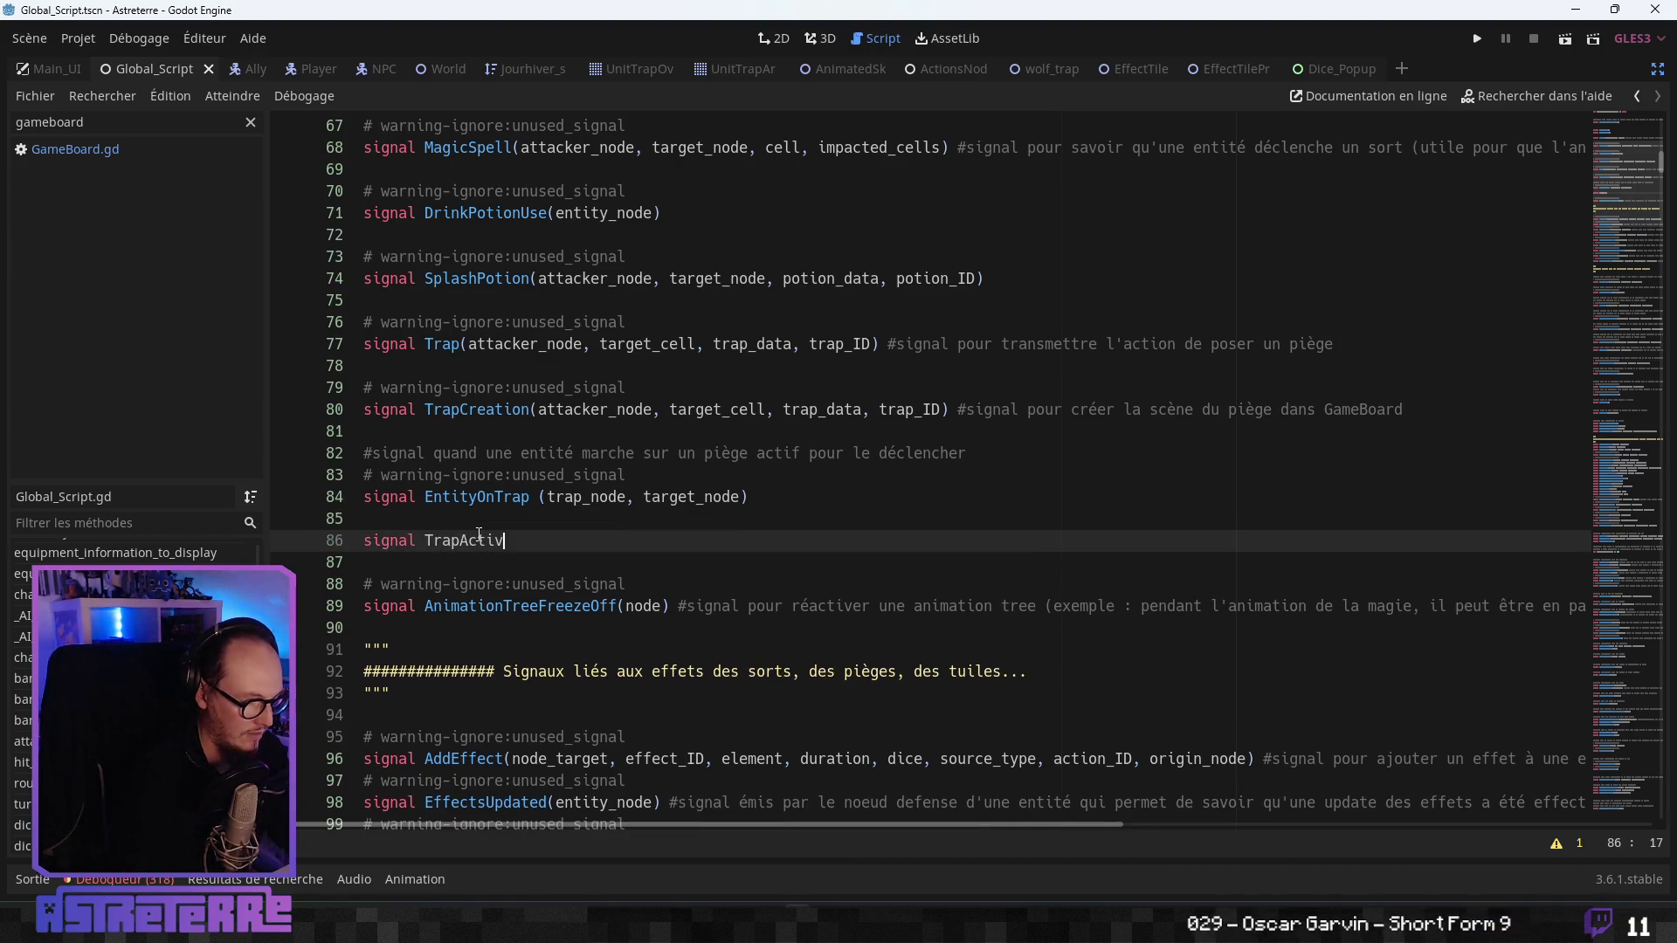
pyautogui.write('ationEnded')
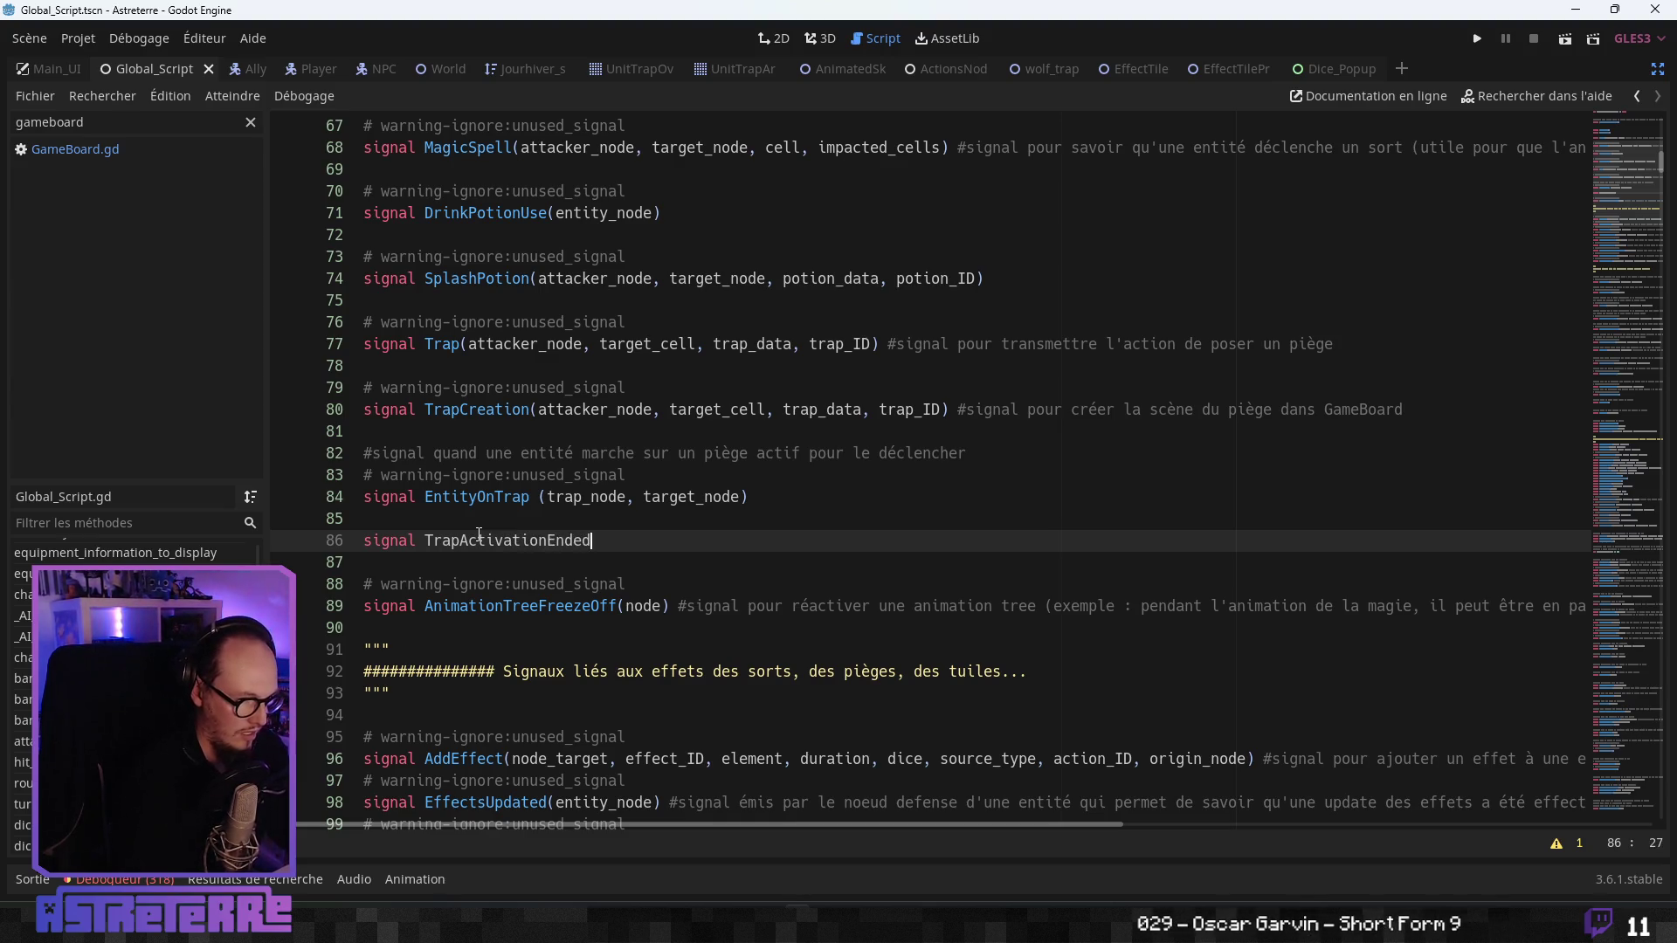
pyautogui.press('BackSpace')
pyautogui.press('BackSpace')
pyautogui.write('ing()')
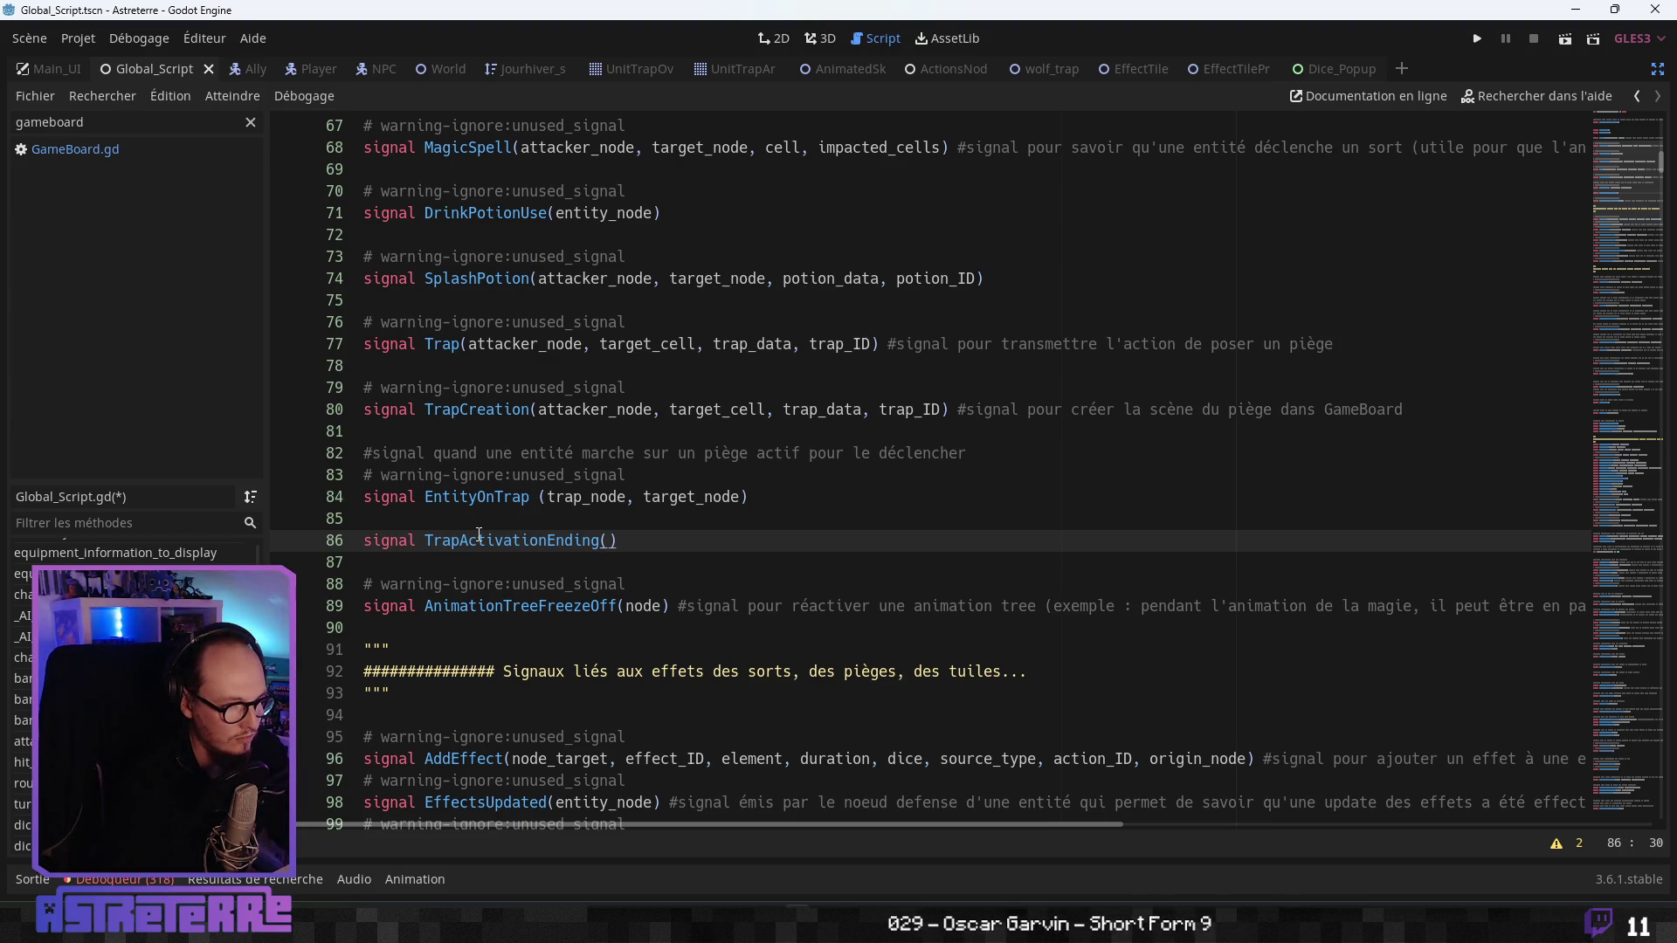
pyautogui.press('Up')
pyautogui.press('Return')
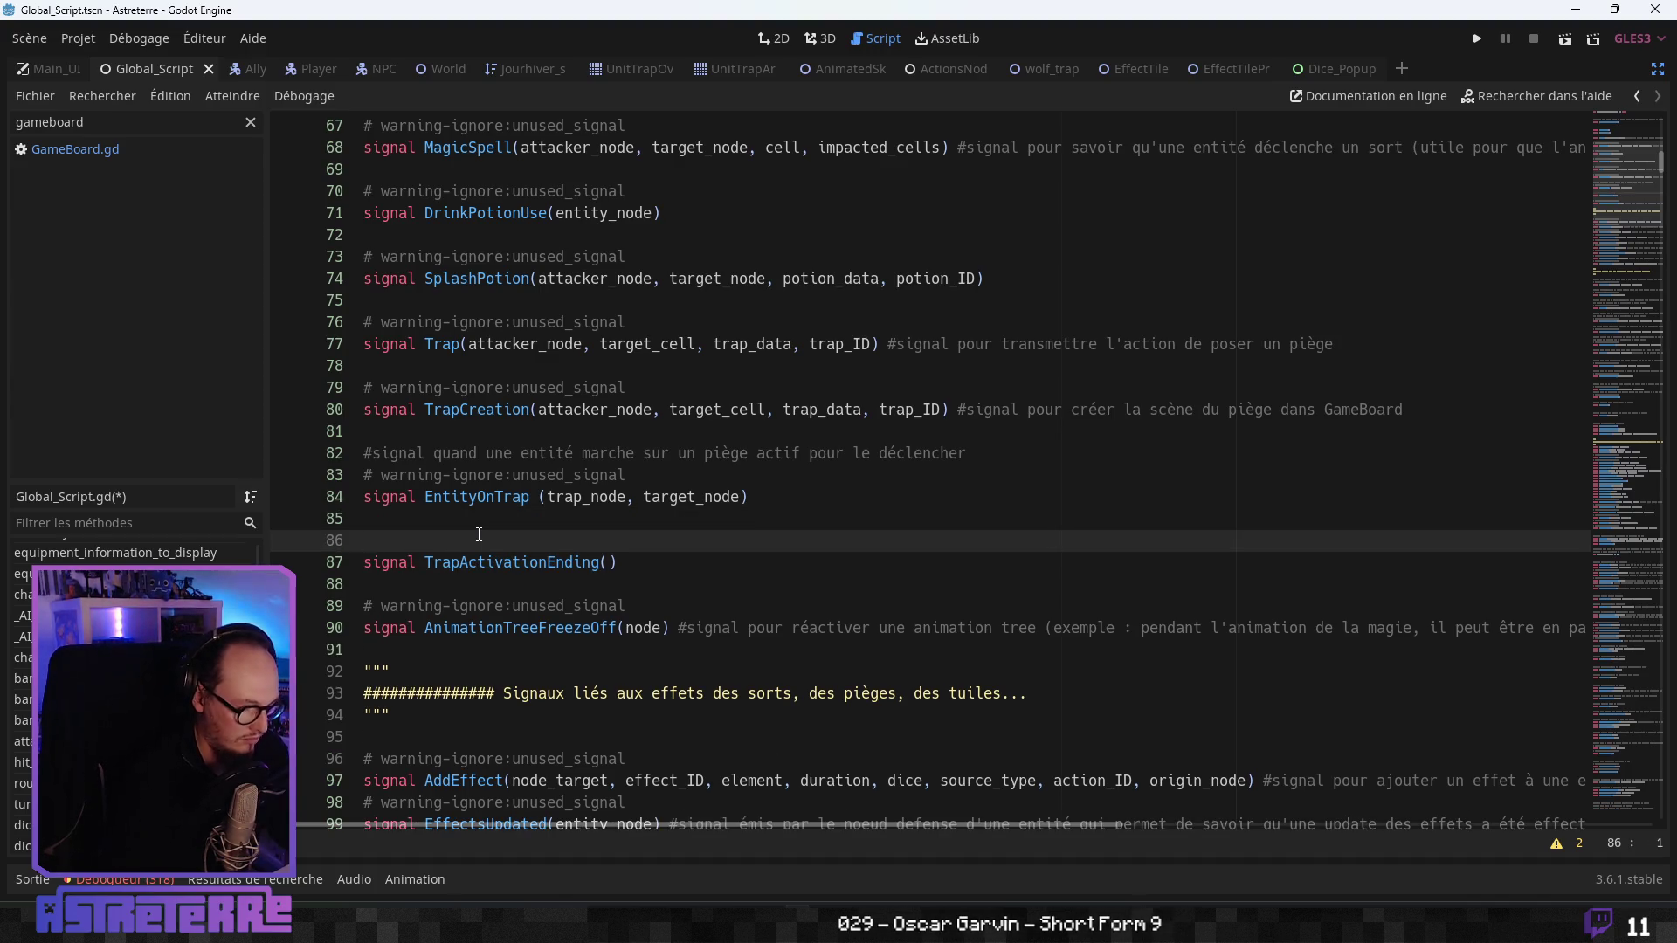
# - Write a French comment beginning '#signal émis' above TrapActivationEnding and save Global_Script.gd
pyautogui.write("#signal émis par un piège qui a fini de s'activer à la fin de l'ani")
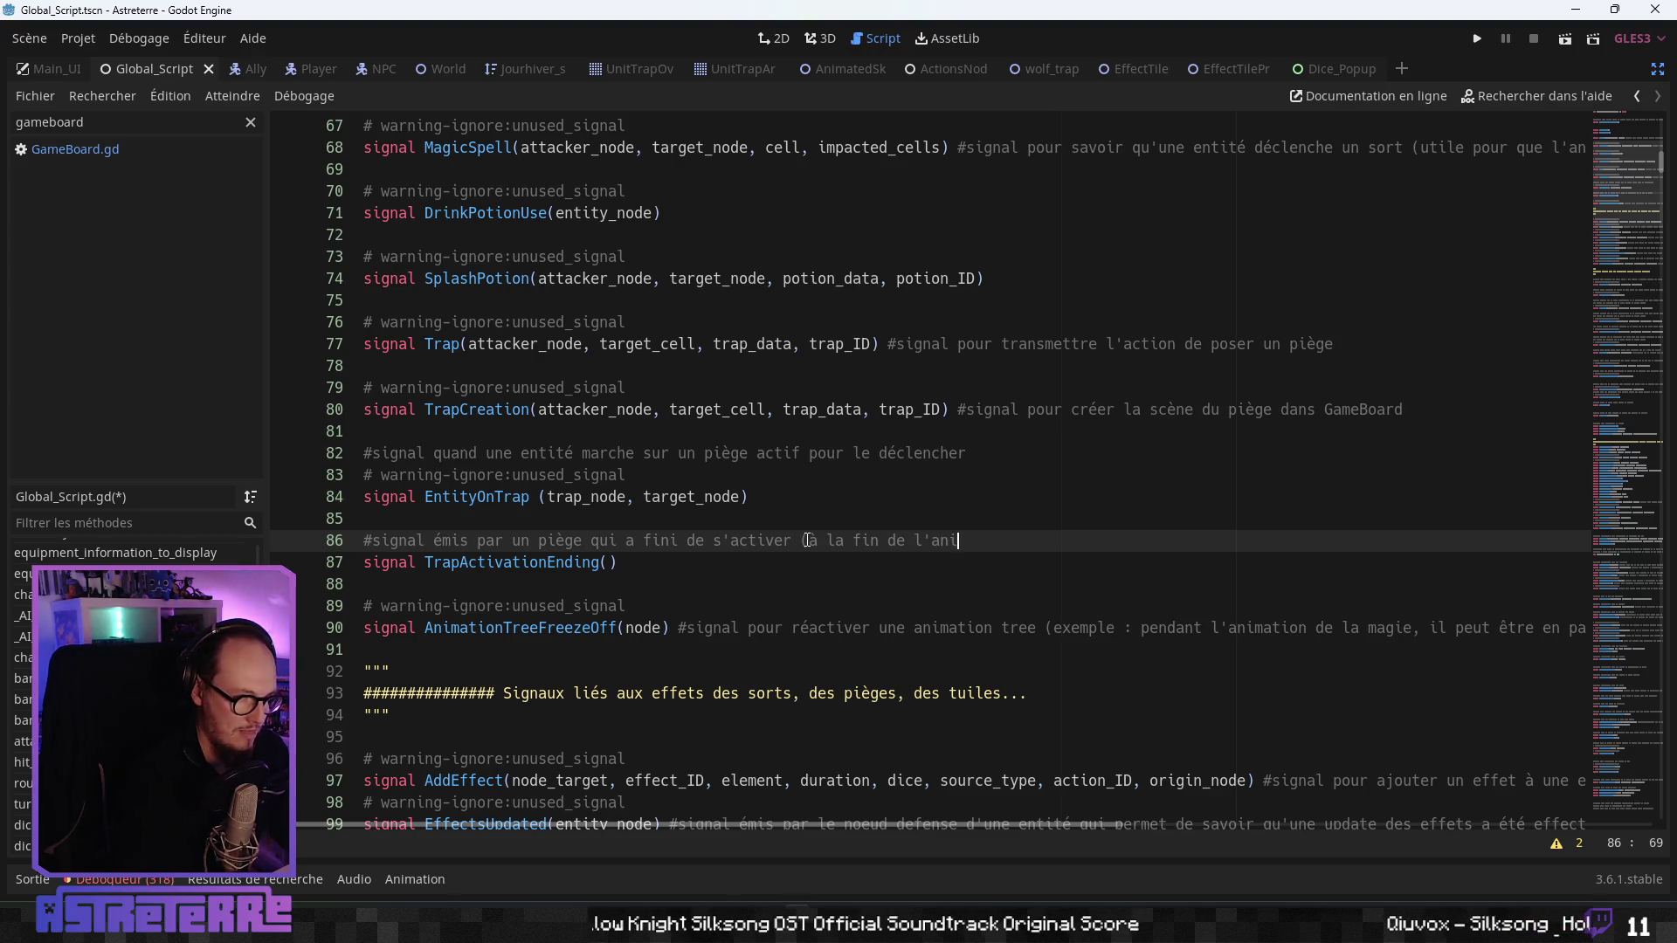
pyautogui.write('mation)')
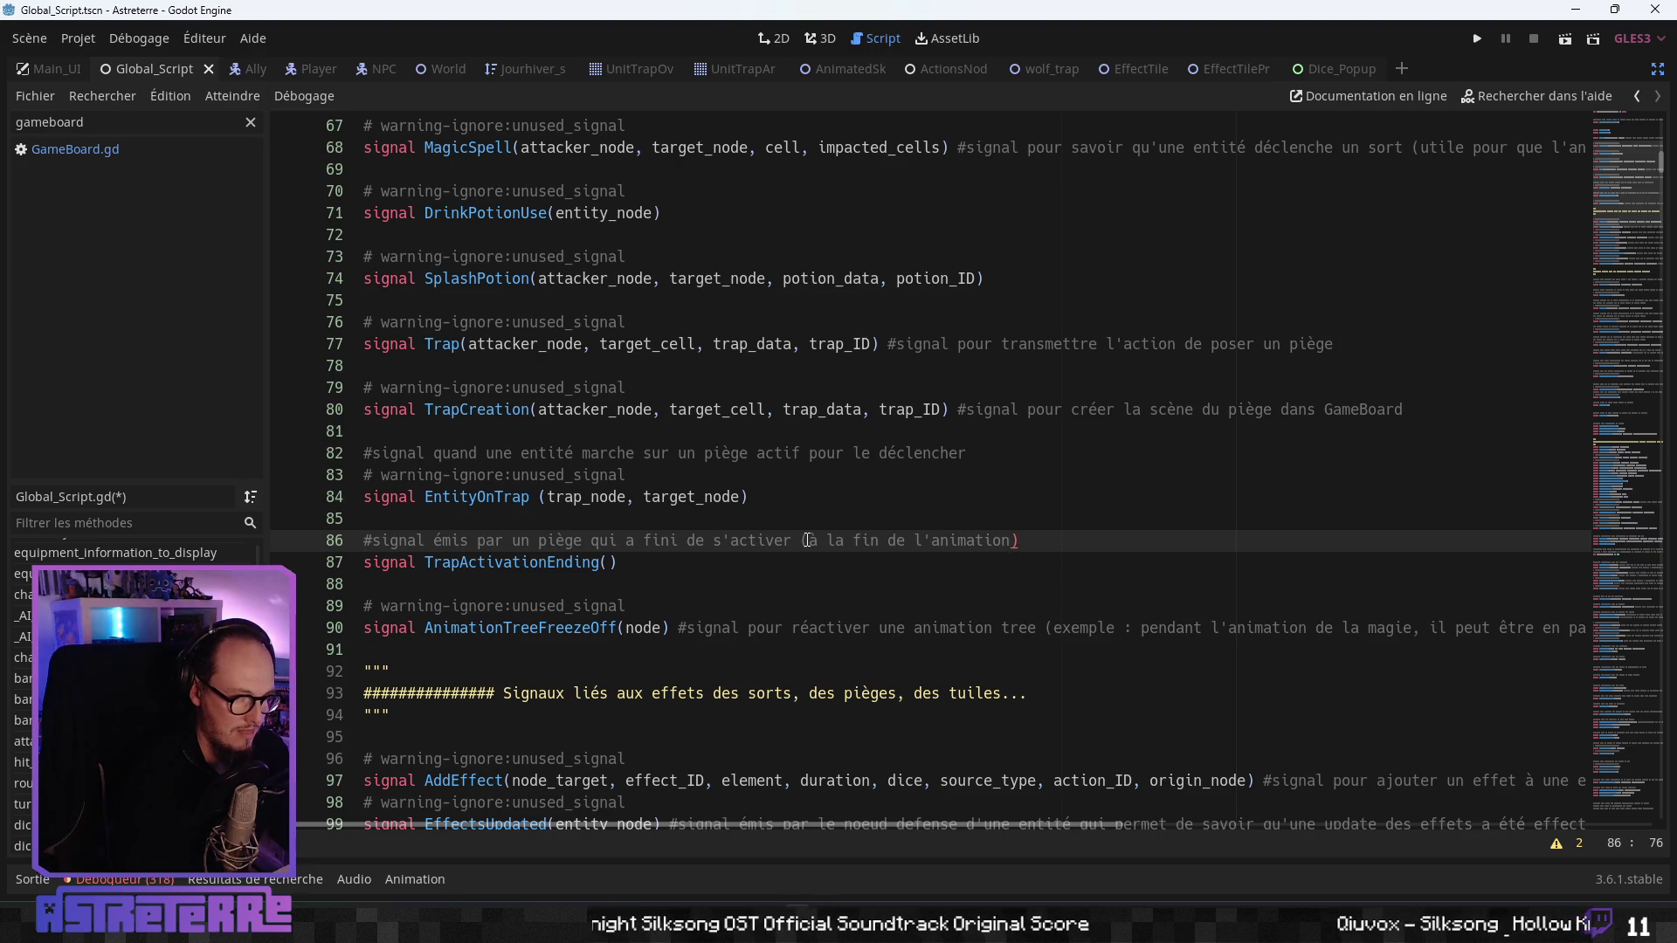
pyautogui.press('Up')
pyautogui.press('Up')
pyautogui.press('Down')
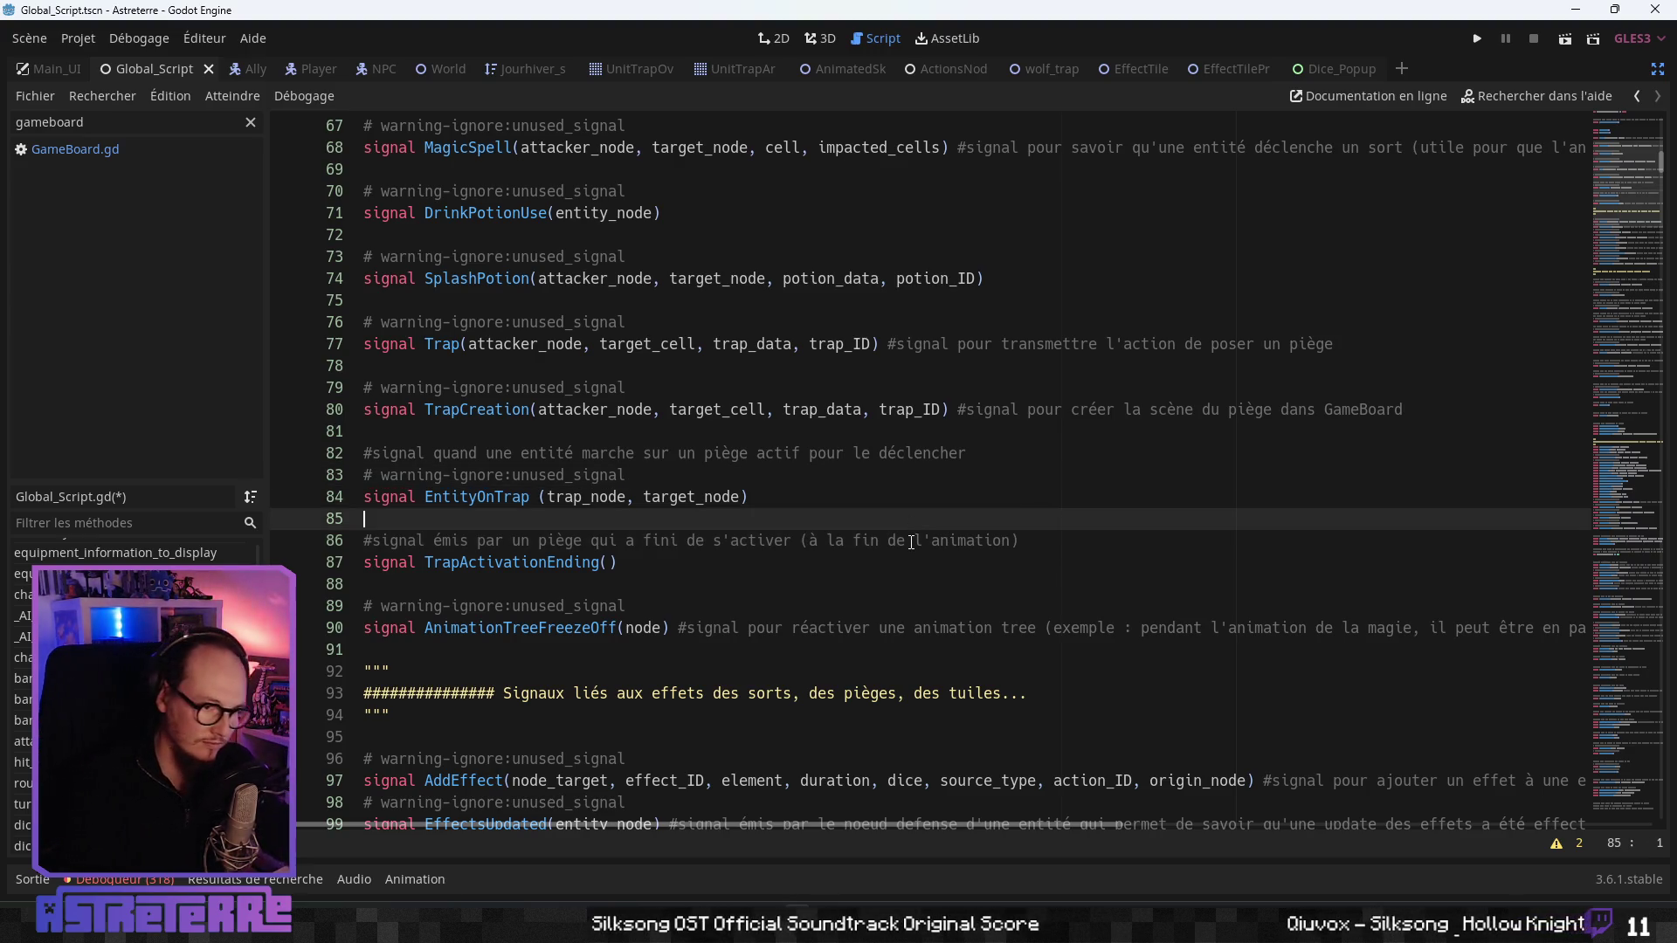
pyautogui.click(911, 542)
pyautogui.hotkey('ctrl', 's')
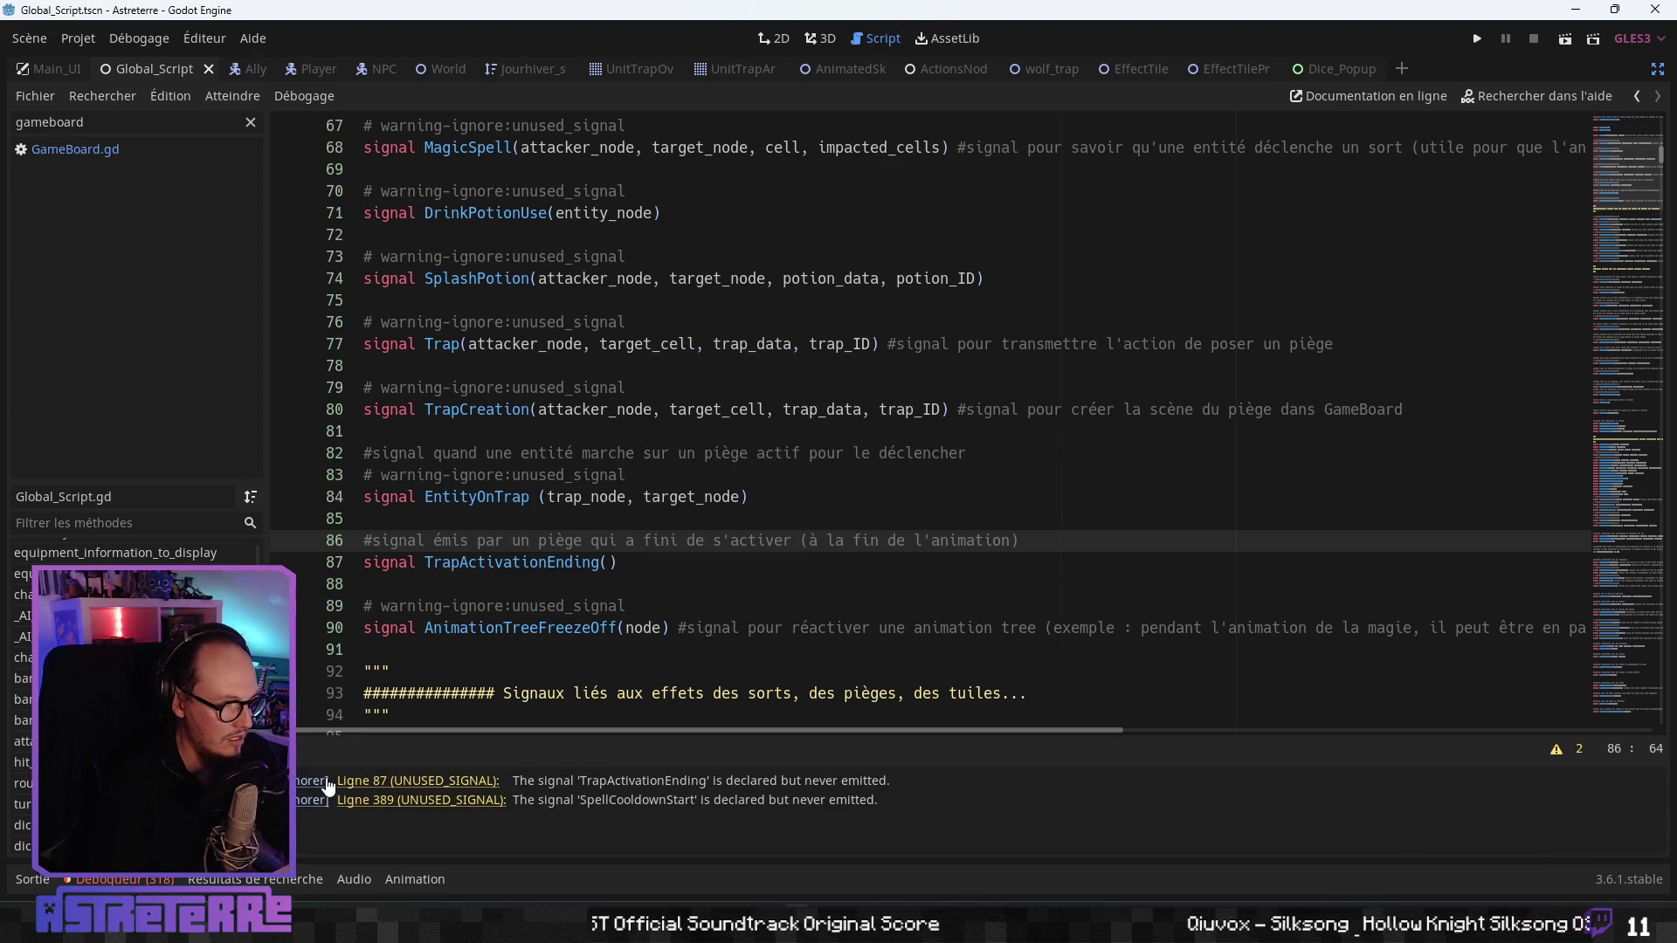
# - Ignore the unused-signal warning, give TrapActivationEnding a trap_node parameter, and save
pyautogui.click(310, 780)
pyautogui.click(674, 618)
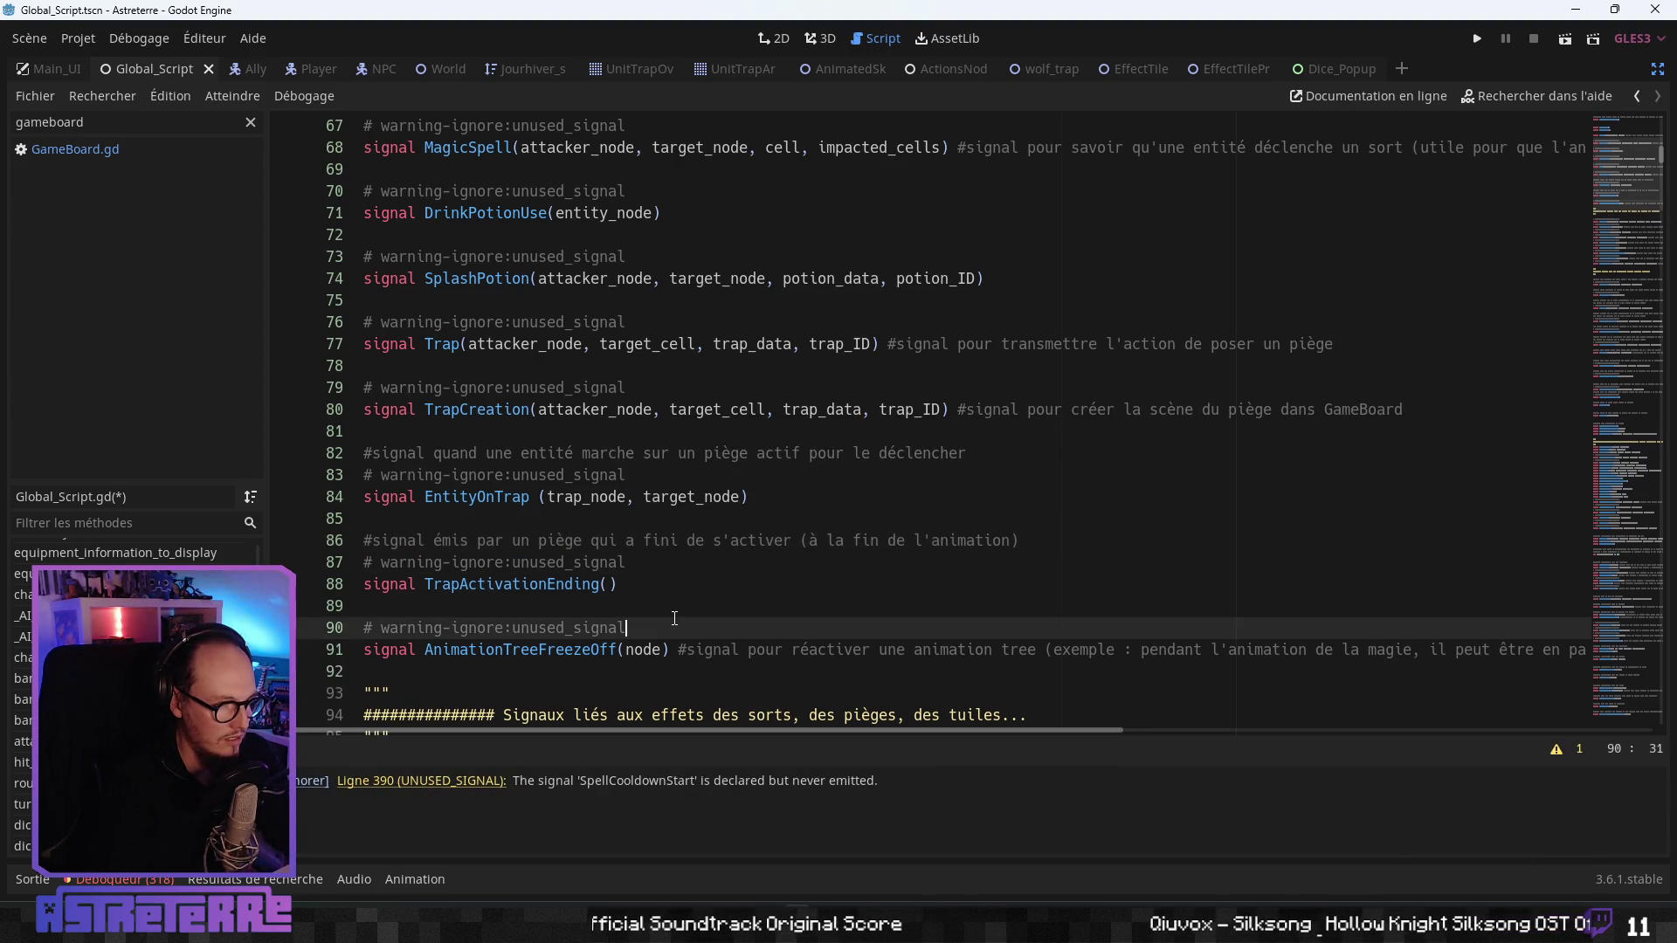
pyautogui.click(508, 609)
pyautogui.click(556, 543)
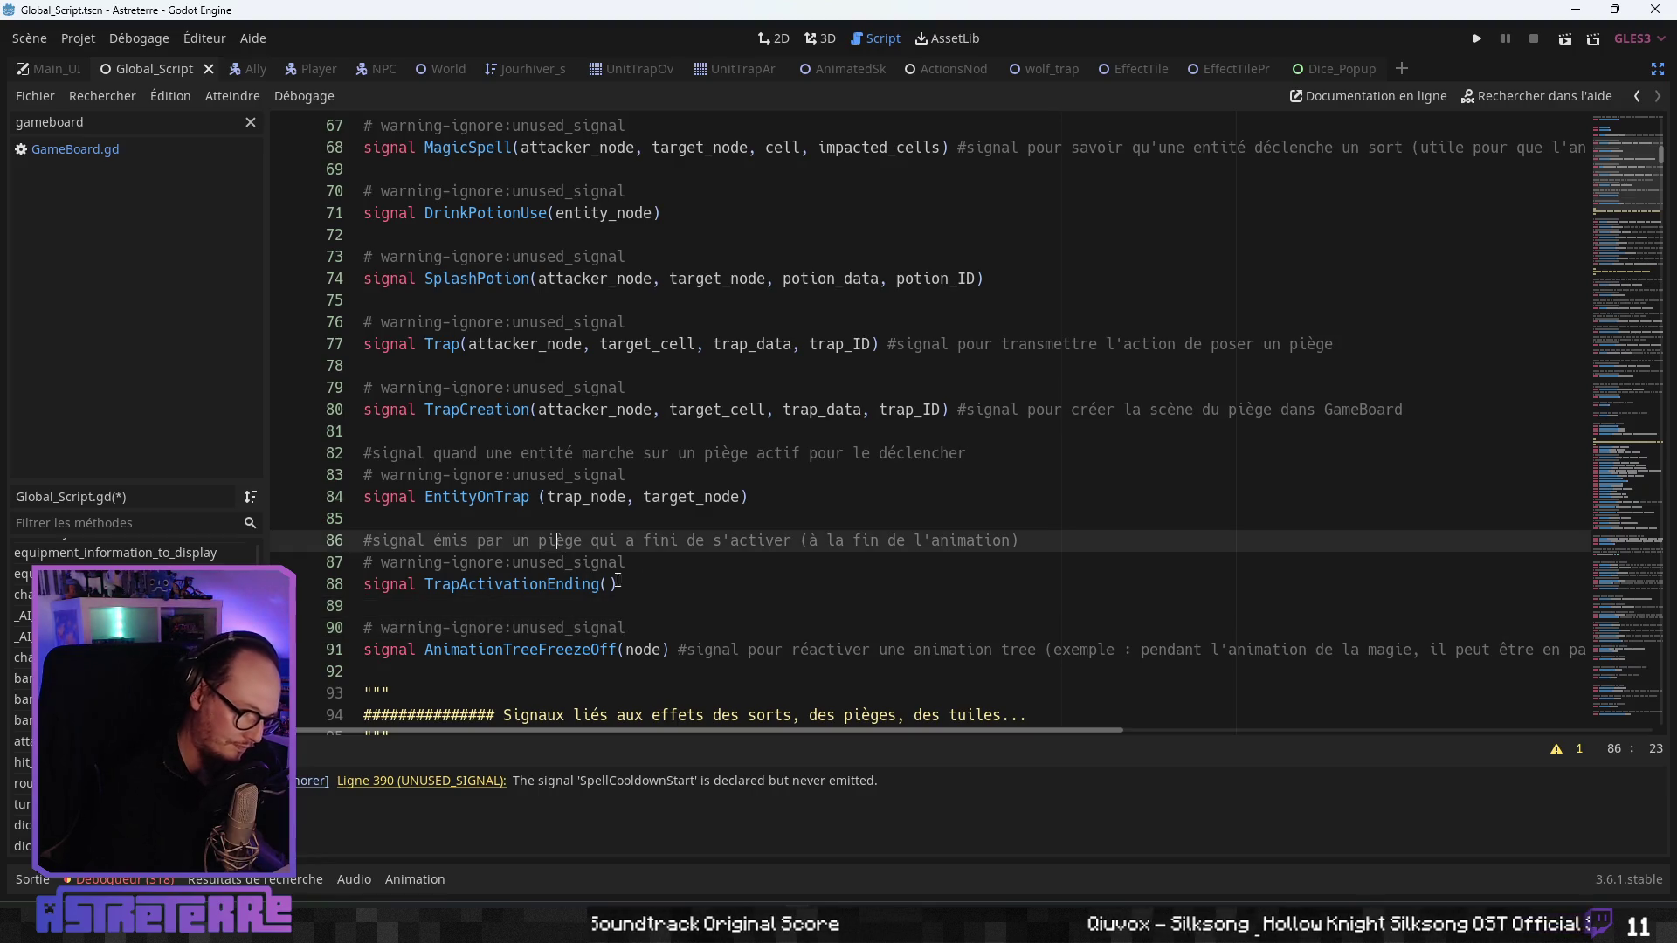
pyautogui.click(610, 584)
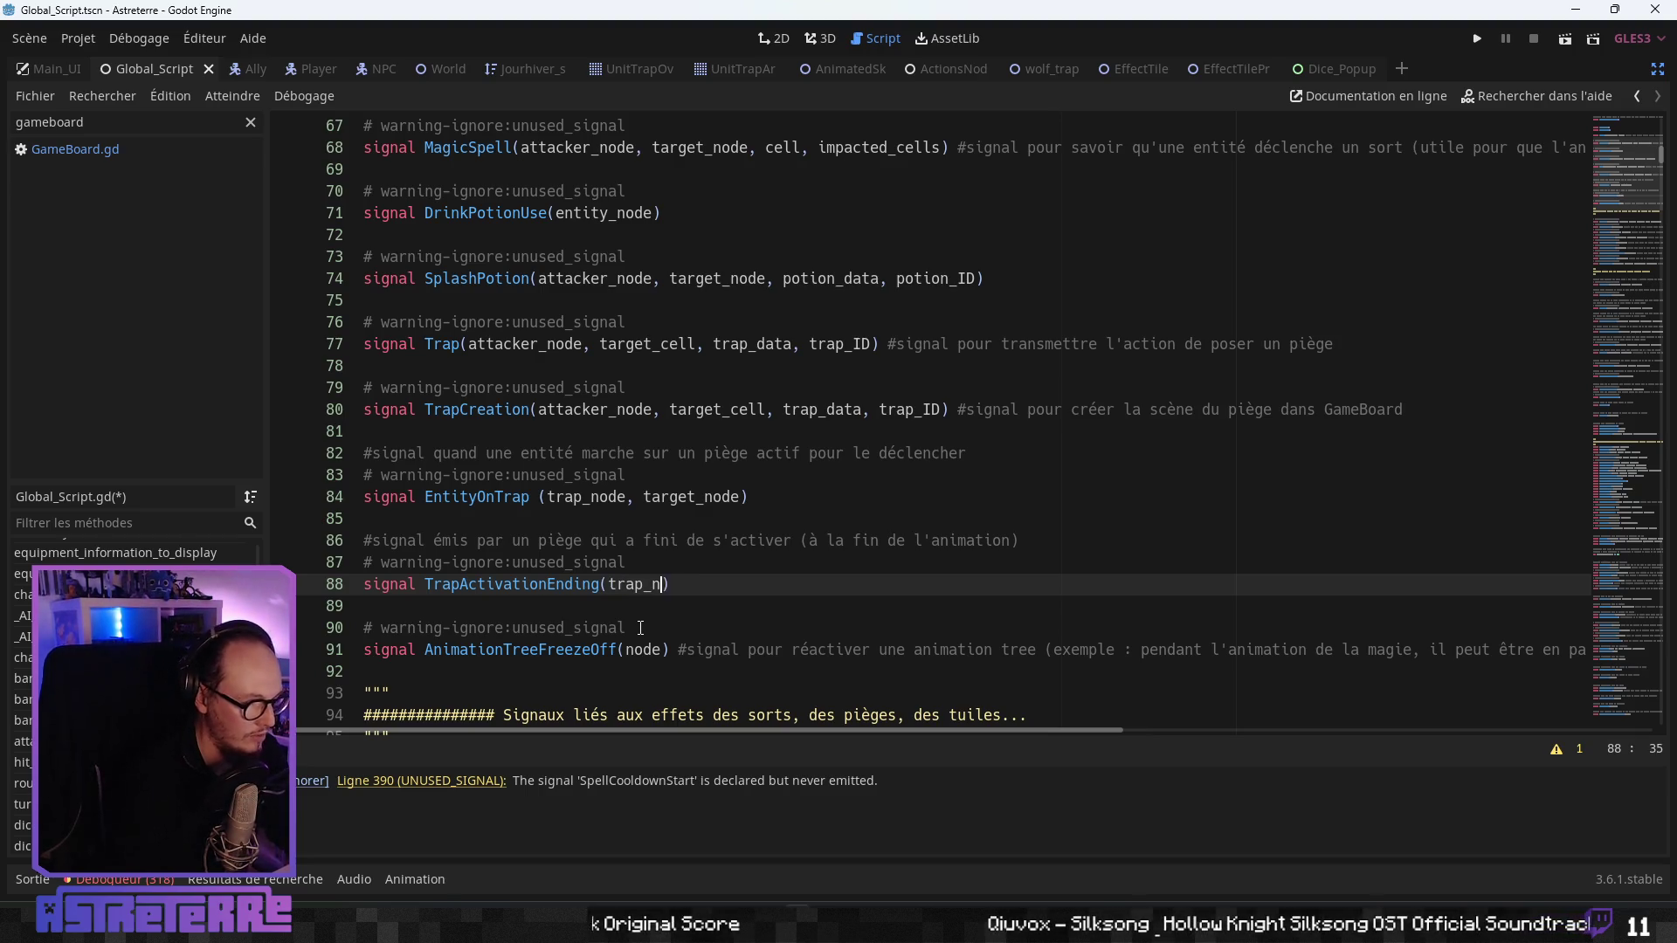
pyautogui.write('ode')
pyautogui.click(620, 540)
pyautogui.hotkey('ctrl', 's')
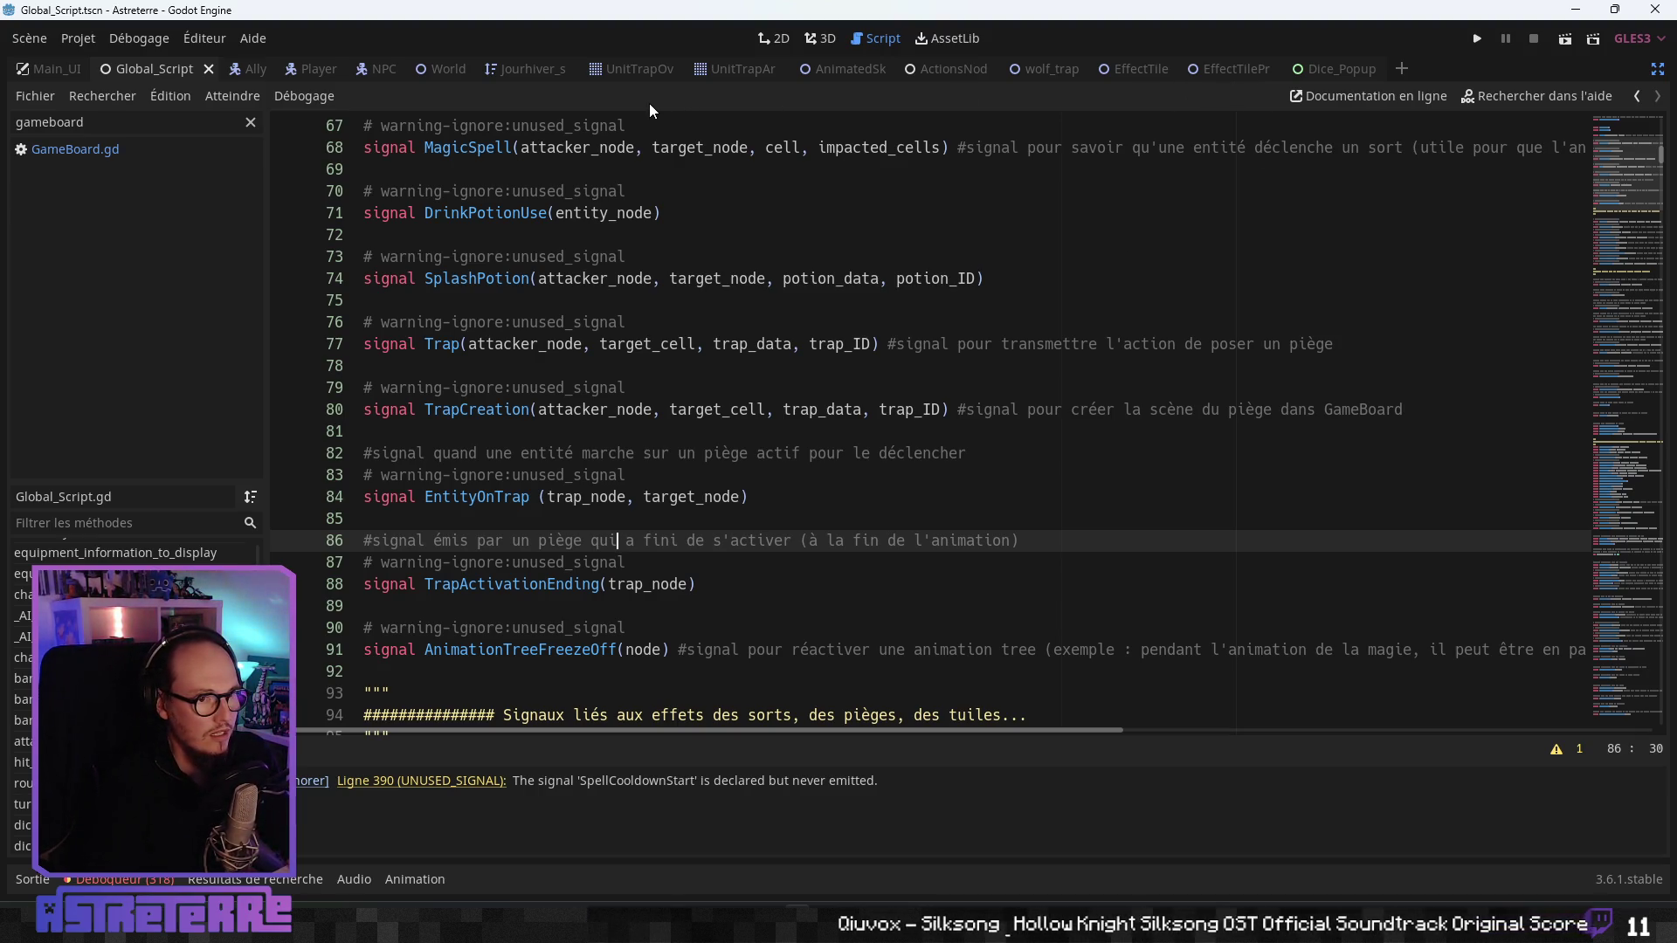
pyautogui.click(89, 151)
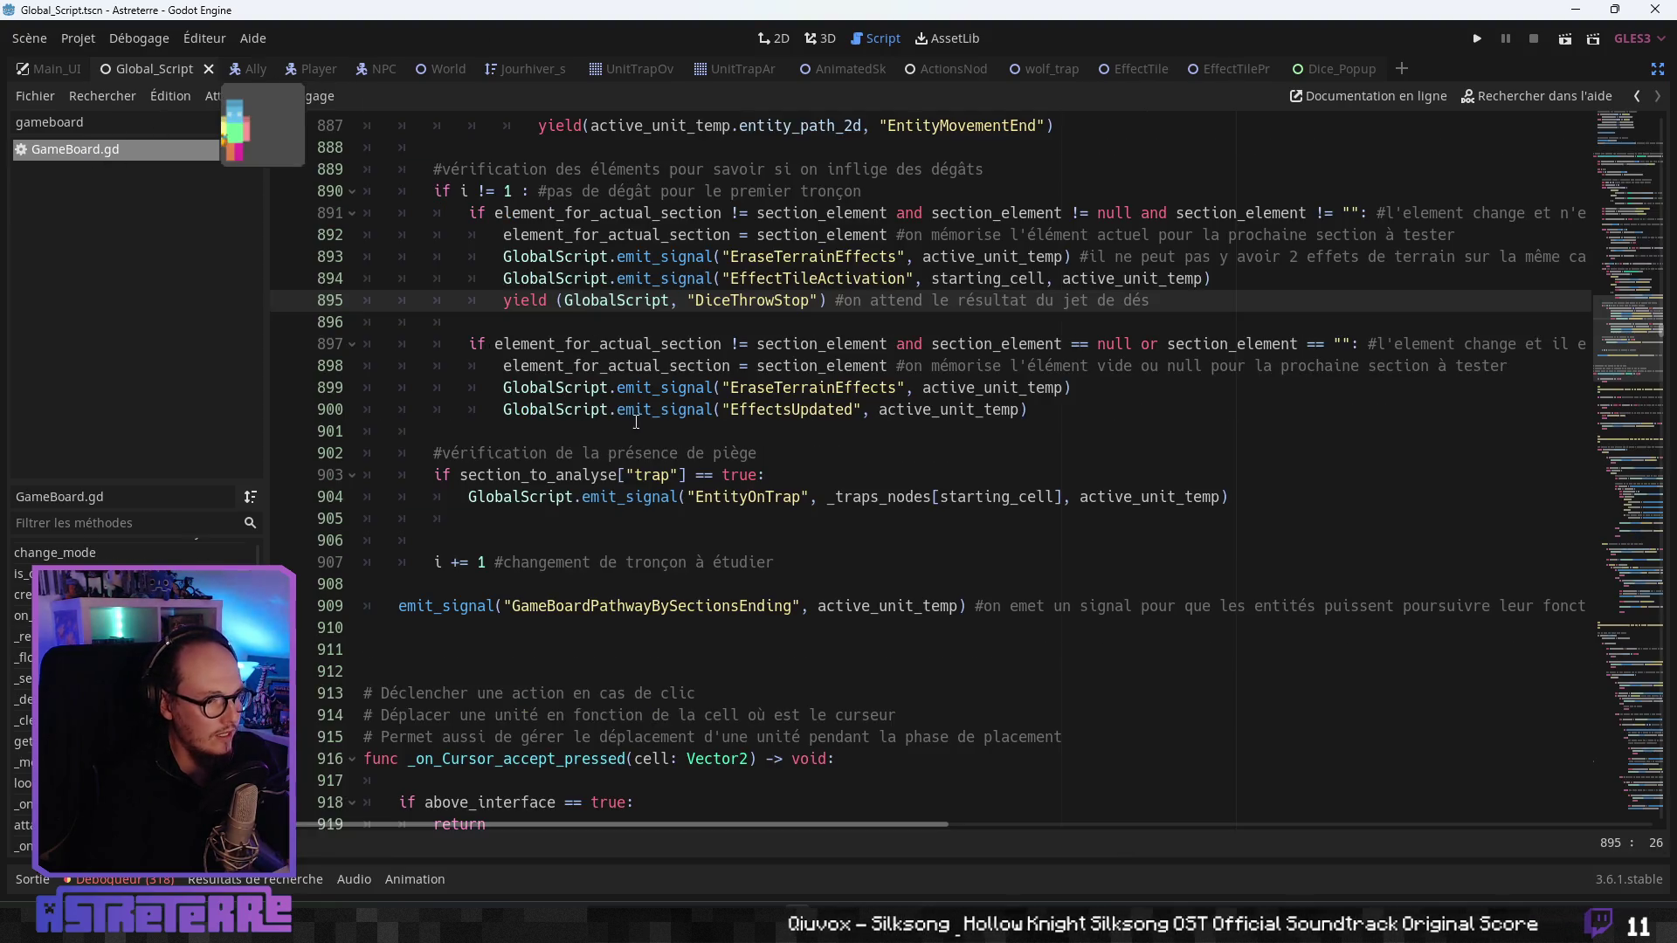
# - Copy the DiceThrowStop yield onto line 905 and change its signal to TrapActivationEnding
pyautogui.click(598, 526)
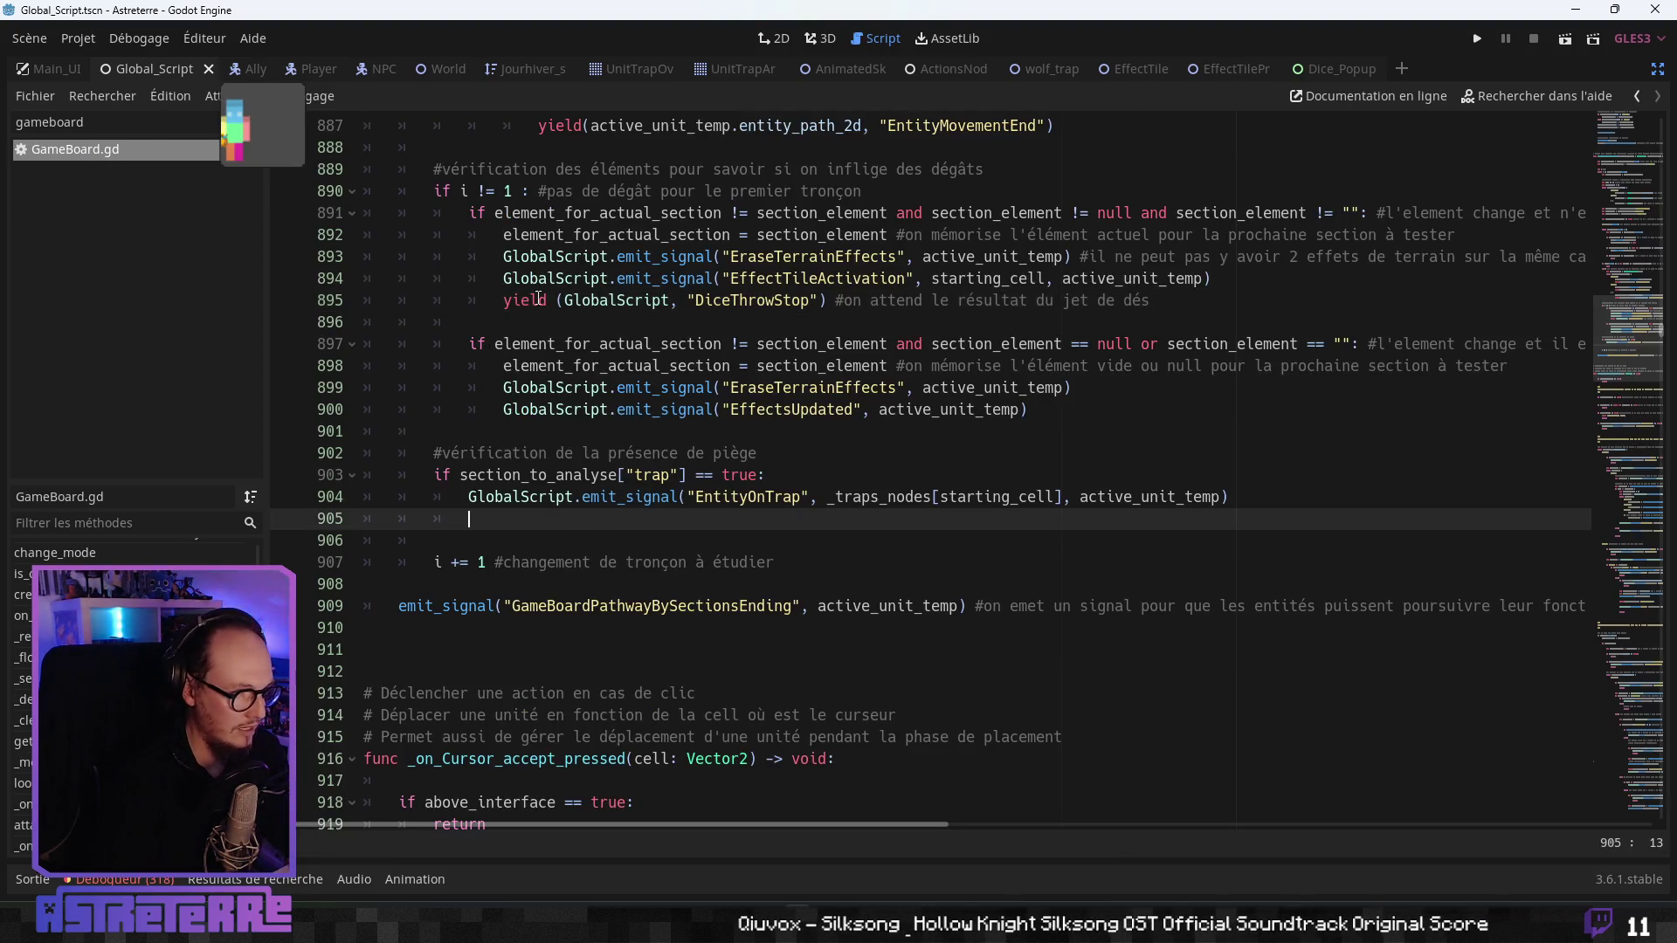
pyautogui.moveTo(504, 300); pyautogui.dragTo(1184, 303)
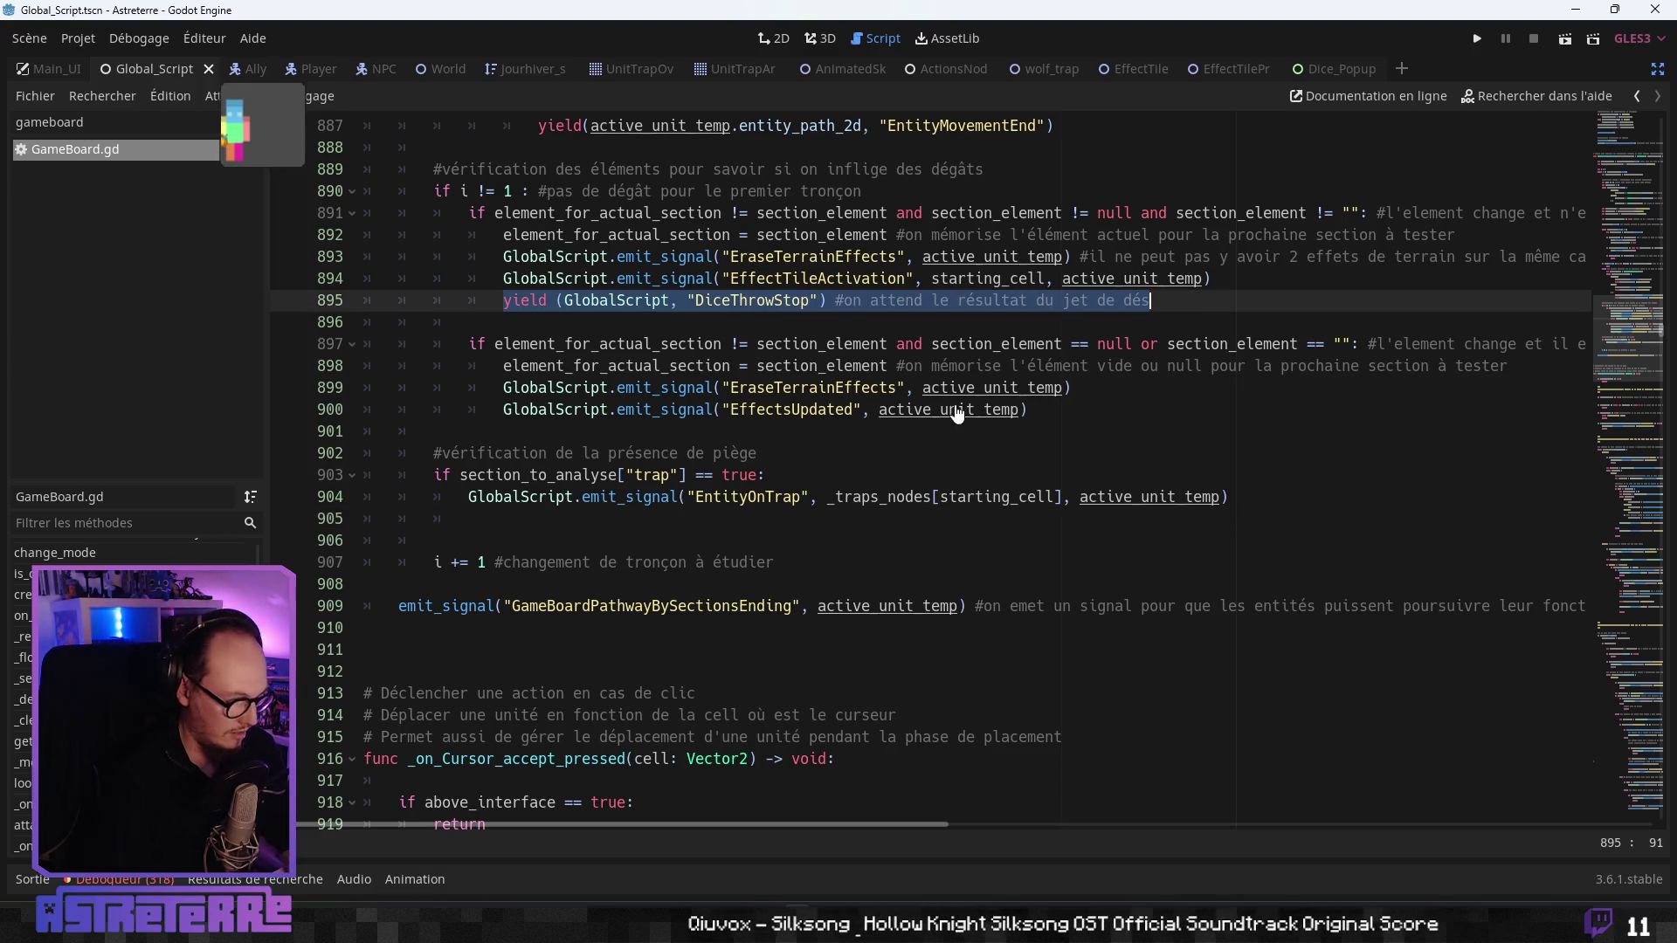
pyautogui.hotkey('ctrl', 'c')
pyautogui.click(604, 518)
pyautogui.hotkey('ctrl', 'v')
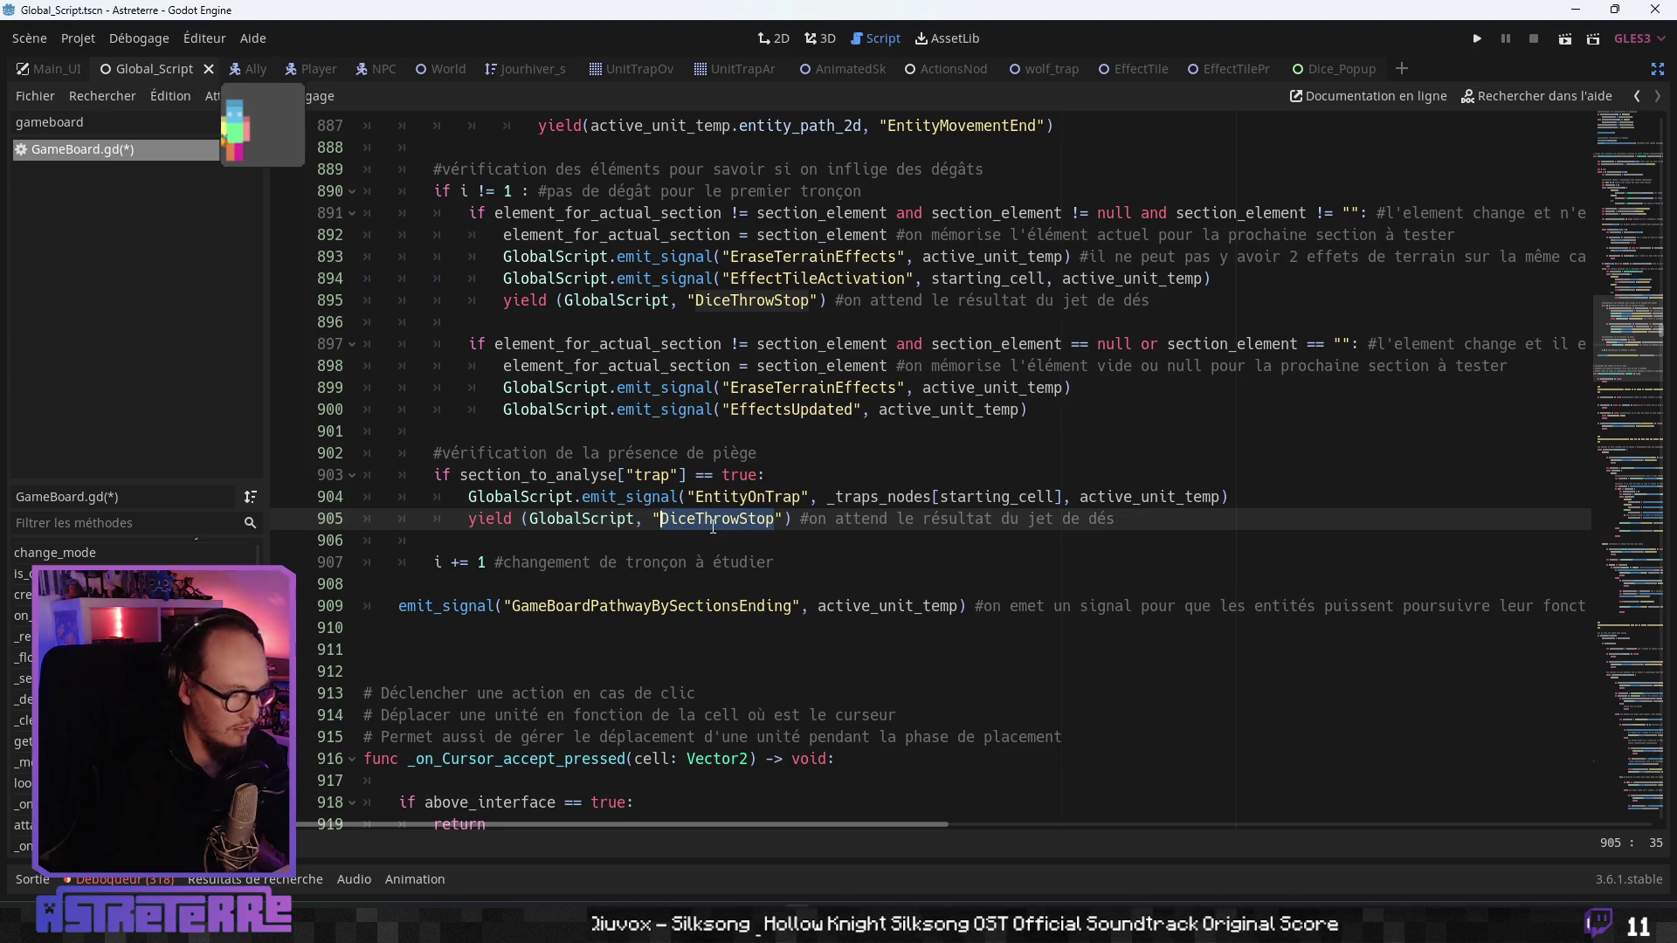
pyautogui.write('Tra')
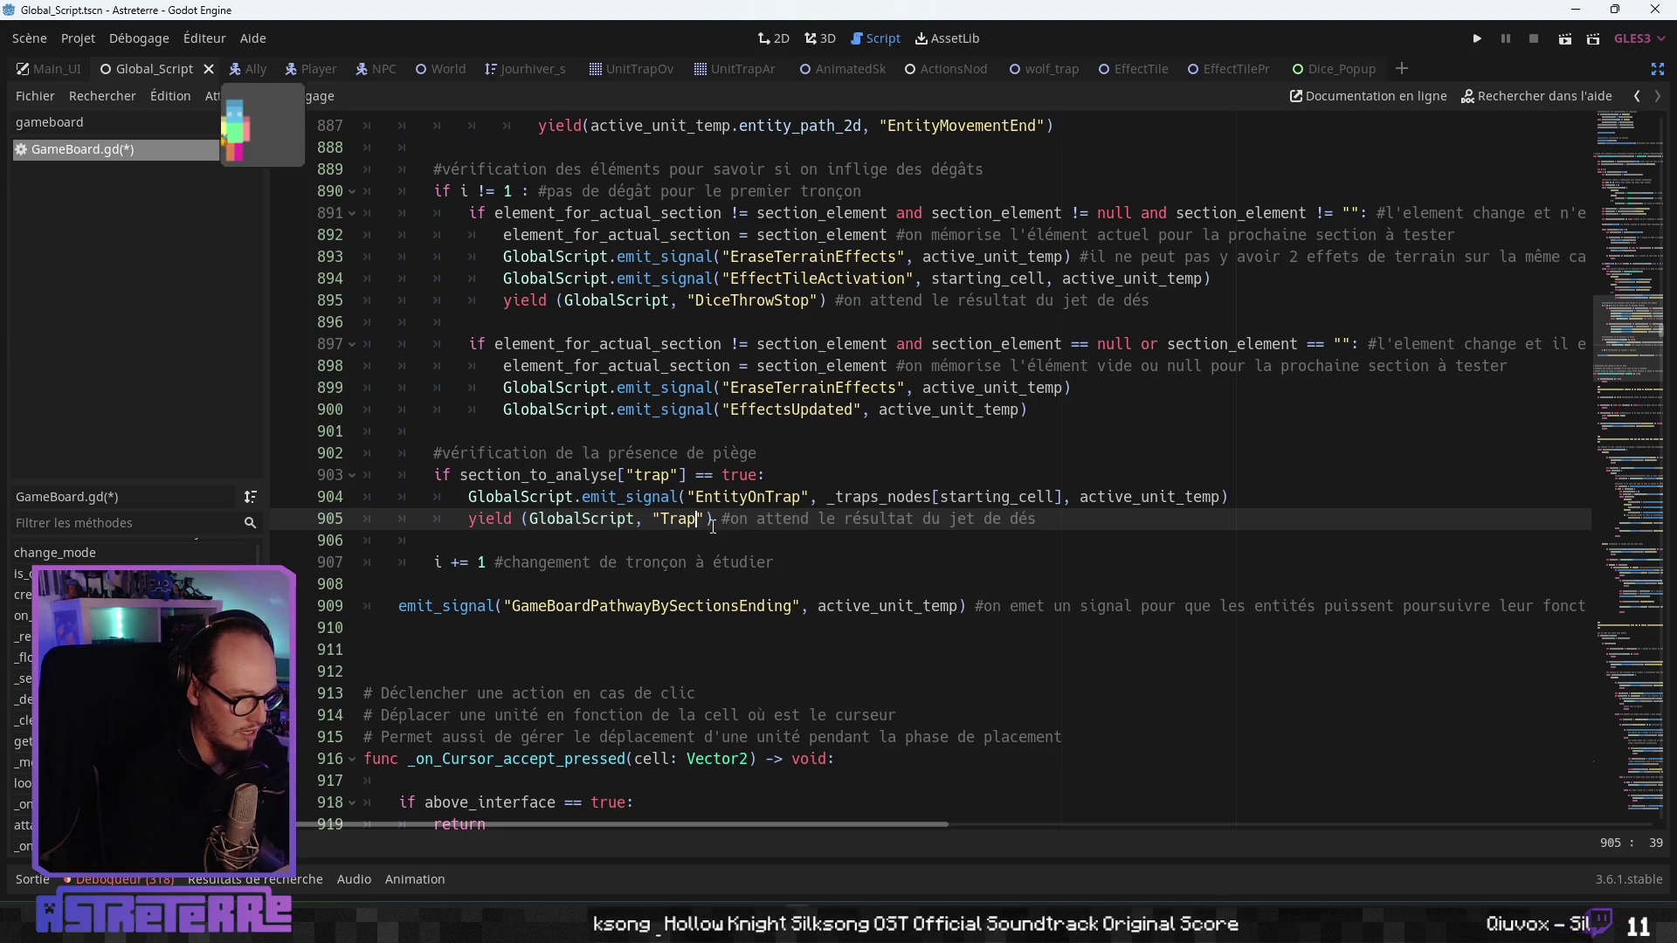
pyautogui.write('ivationEn')
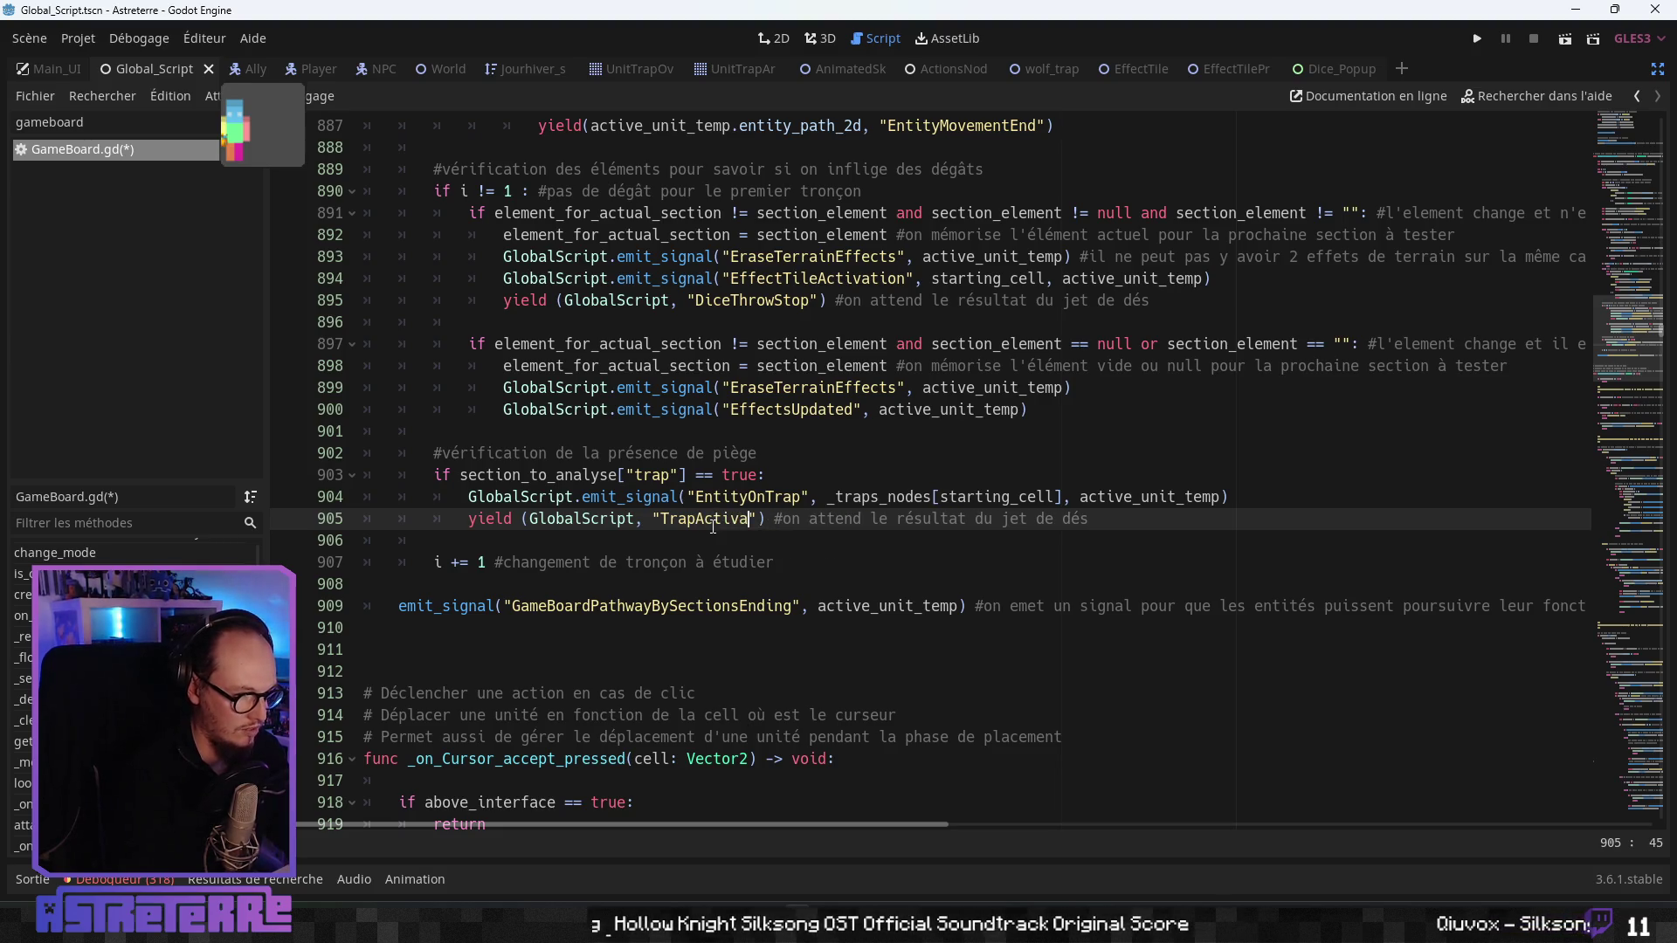
pyautogui.write('ding')
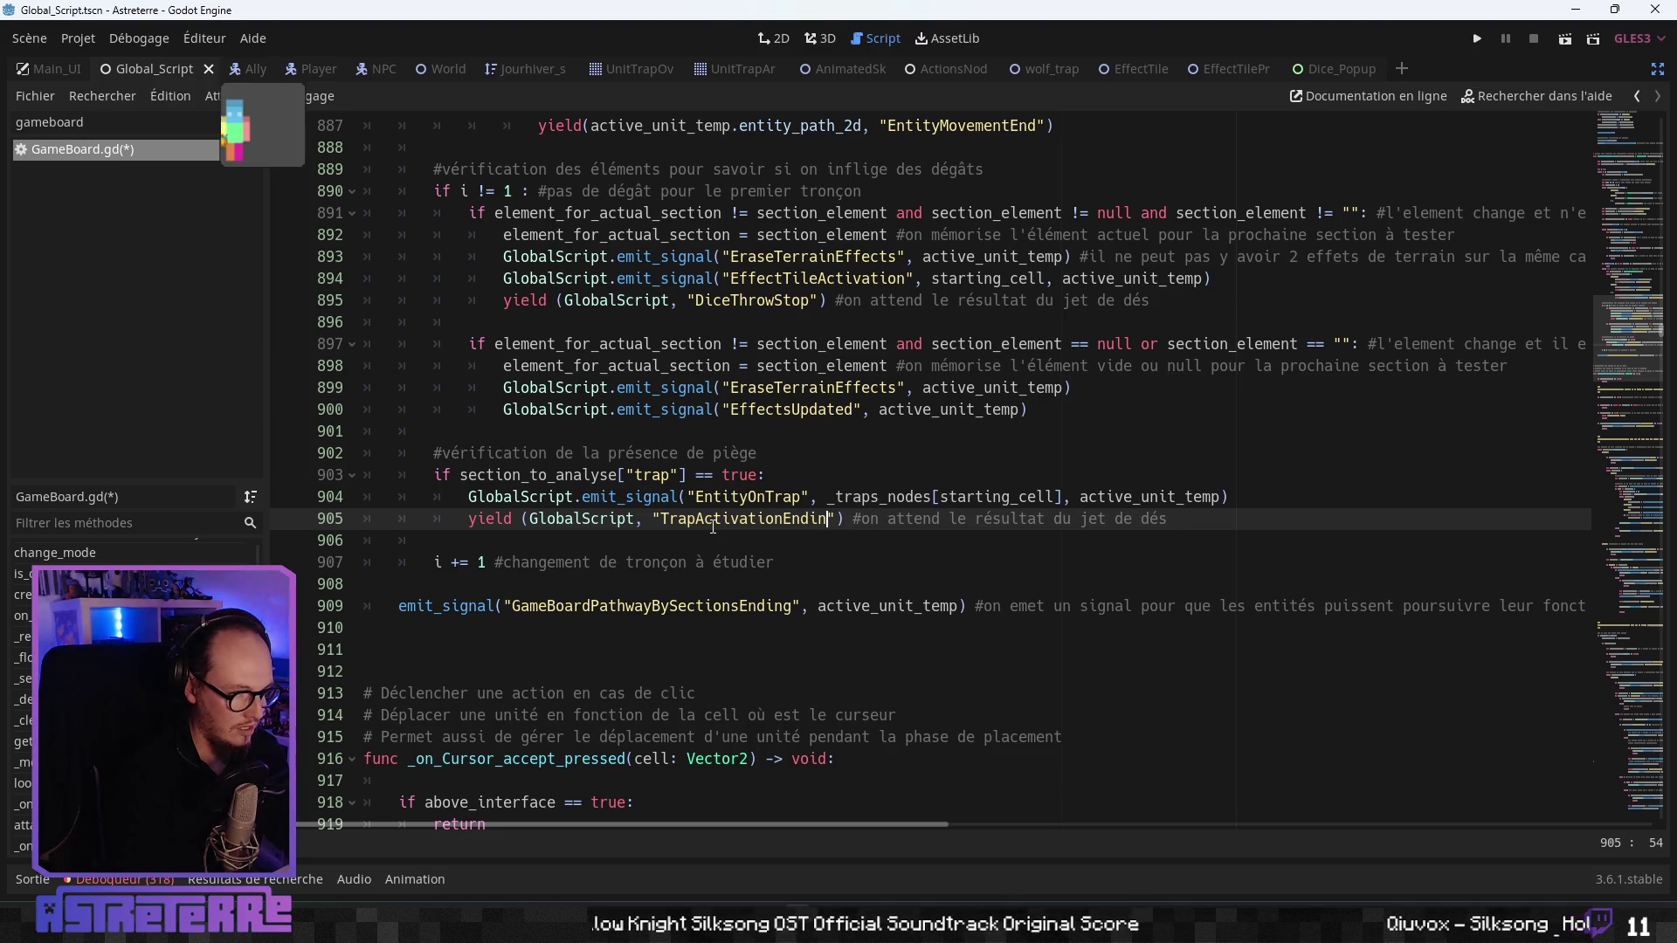
pyautogui.click(773, 365)
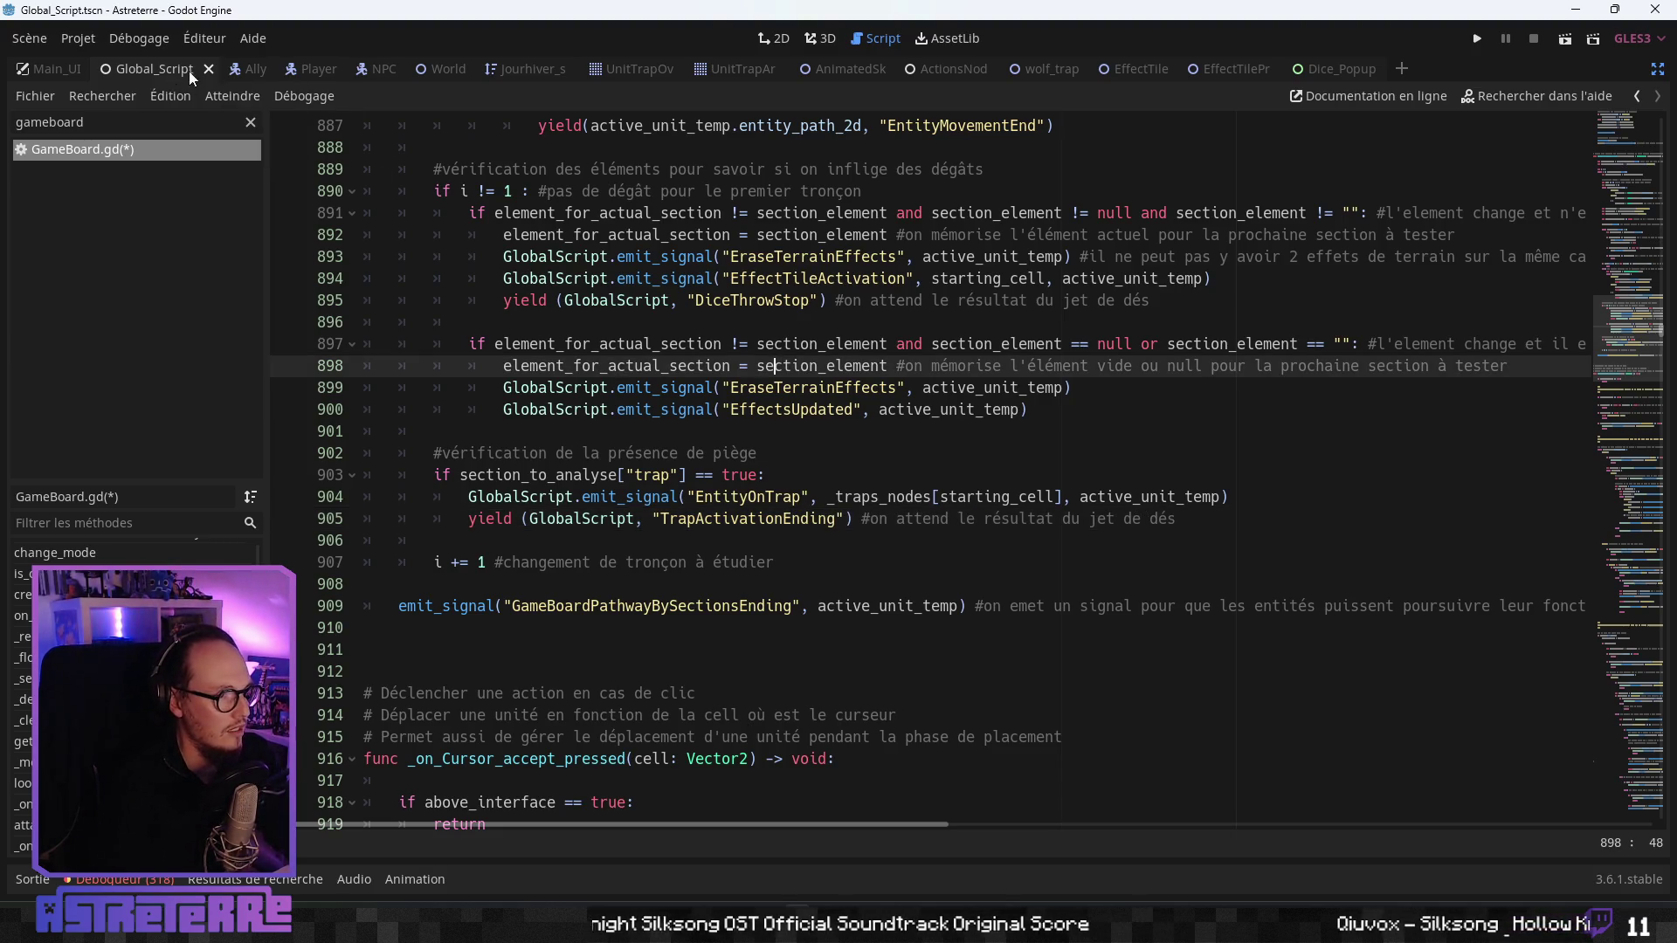
# - Check the signal name in Global_Script, reword line 905's comment for the trap activation, and save
pyautogui.click(159, 78)
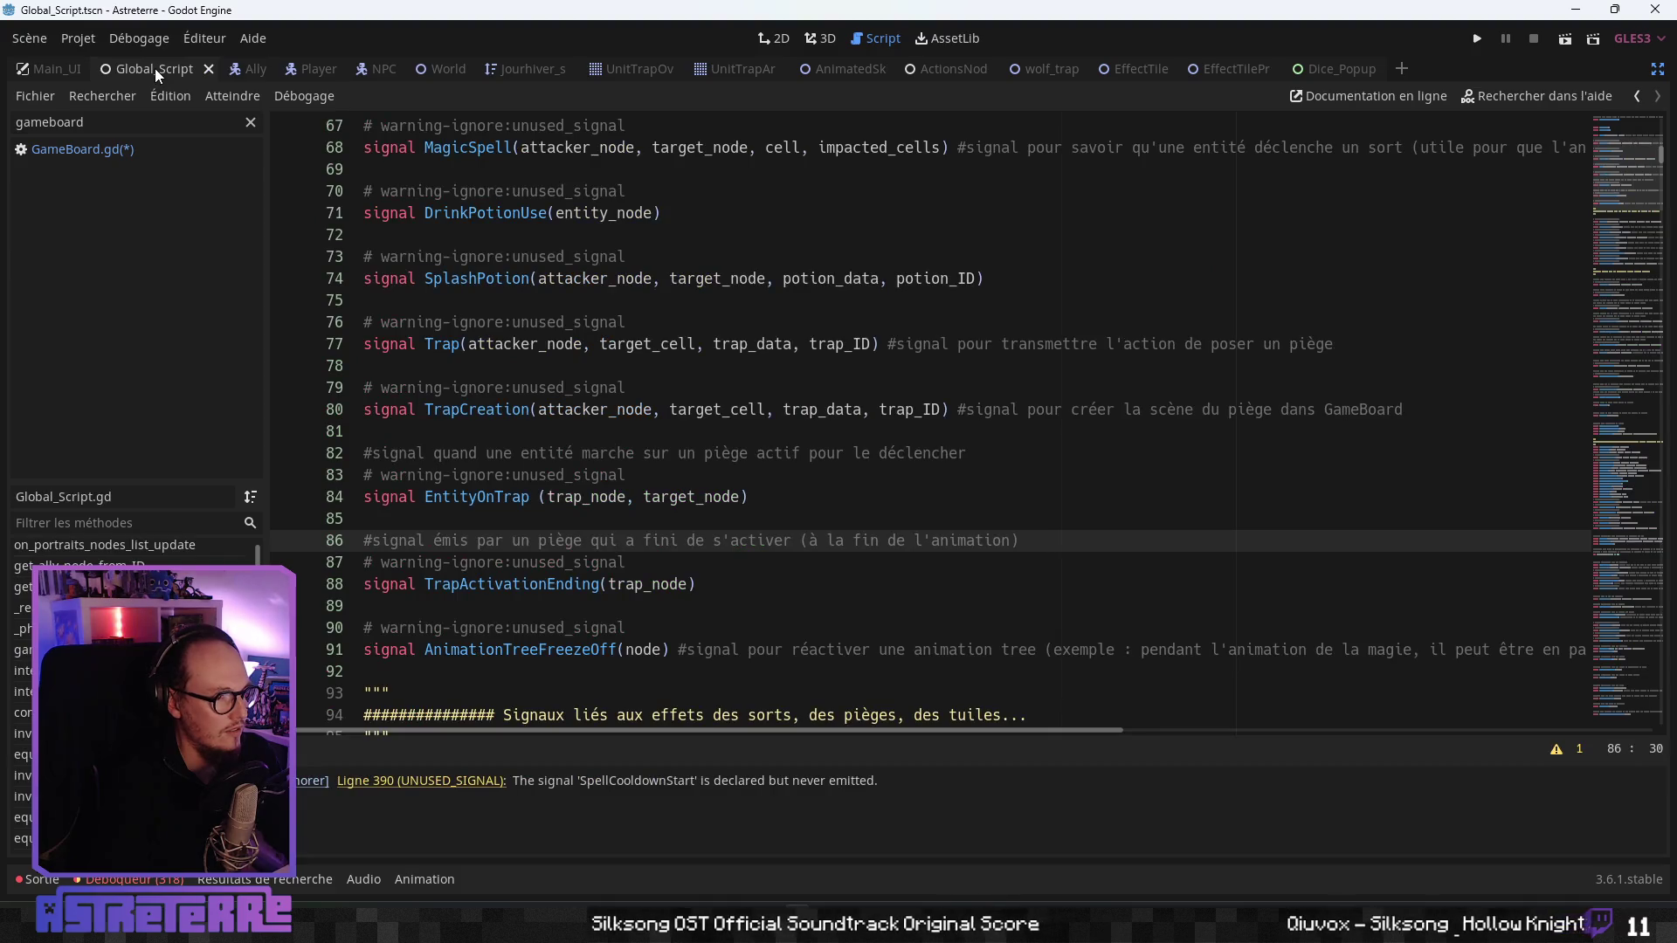
pyautogui.doubleClick(522, 583)
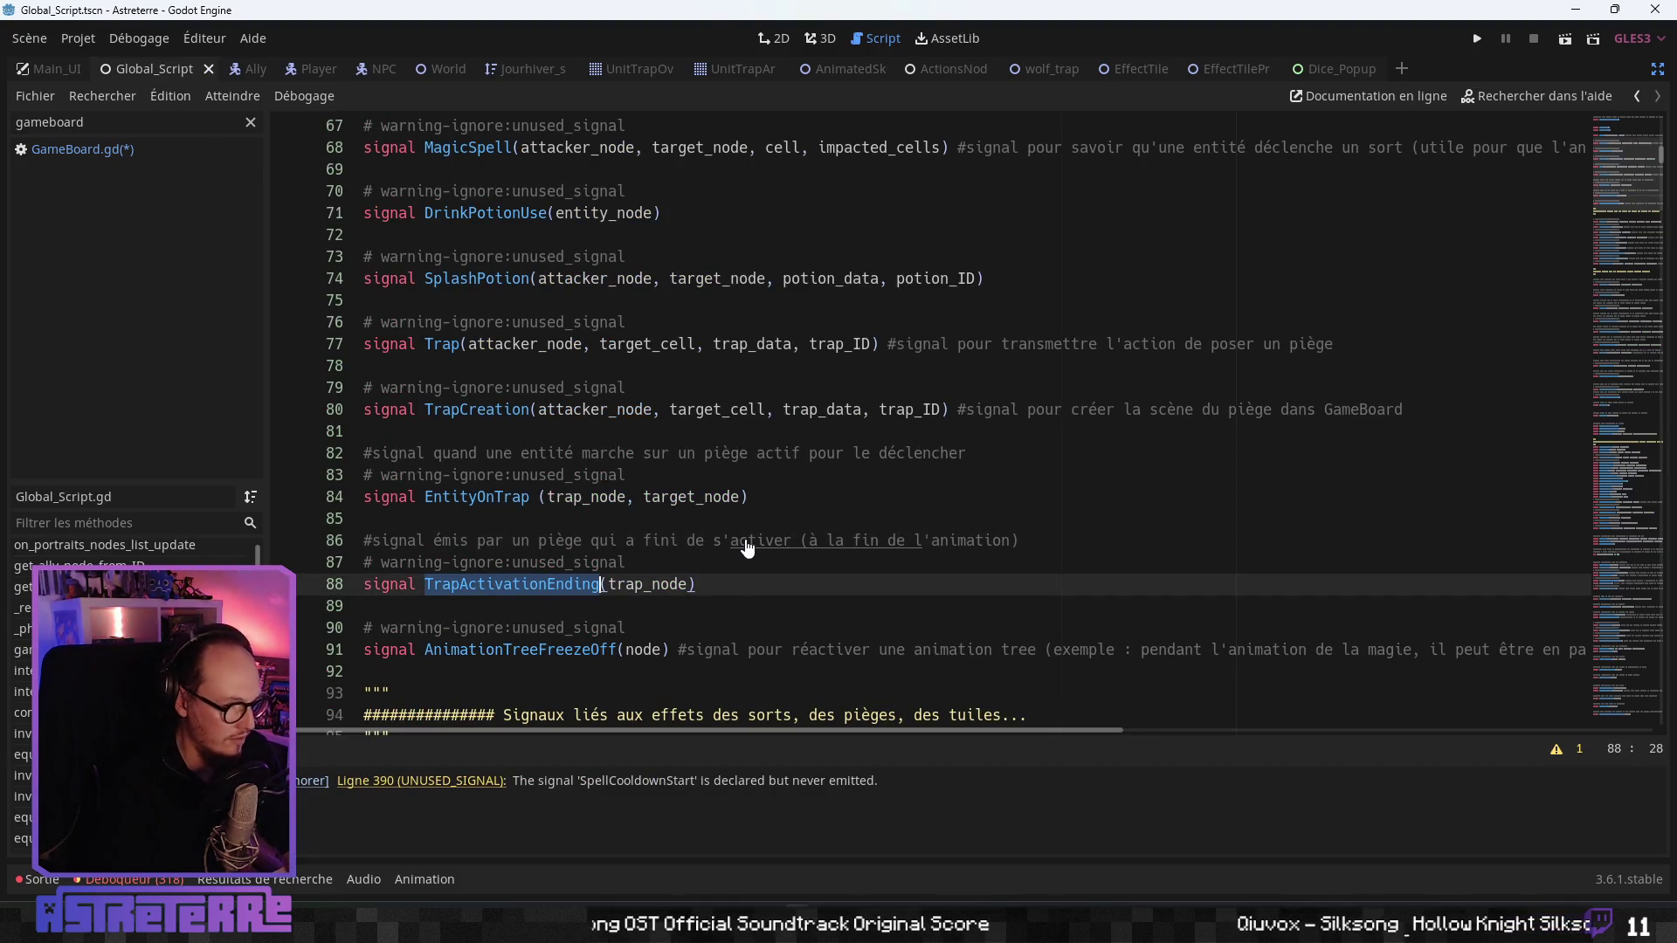
pyautogui.click(110, 153)
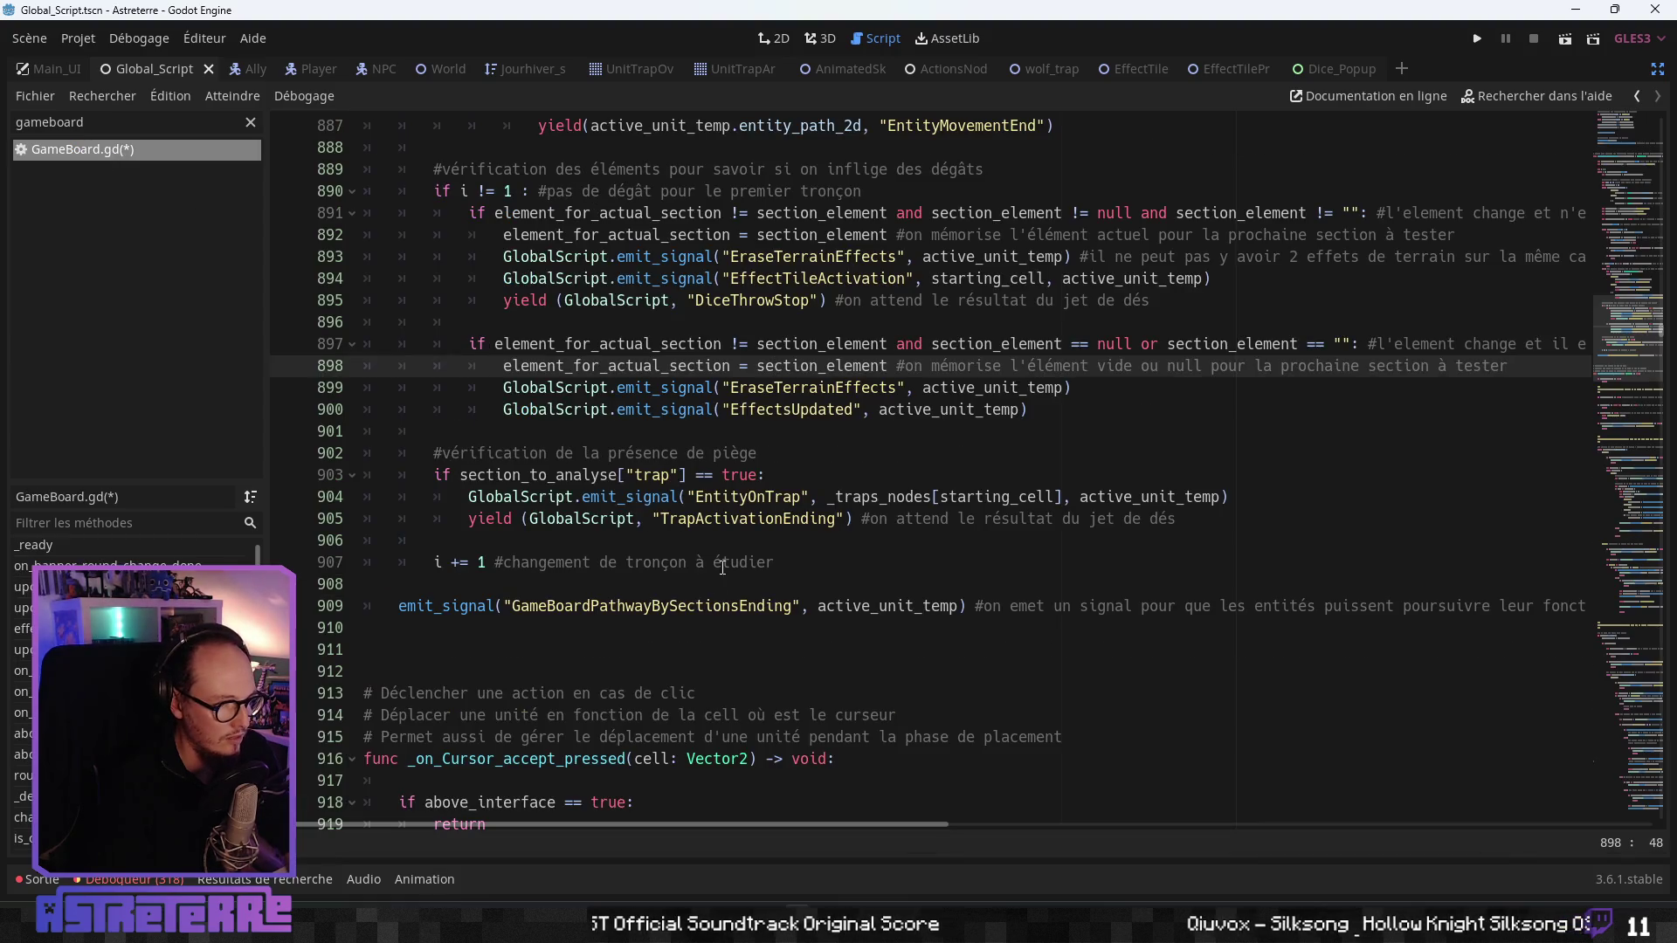
pyautogui.doubleClick(748, 518)
pyautogui.click(722, 562)
pyautogui.click(1202, 520)
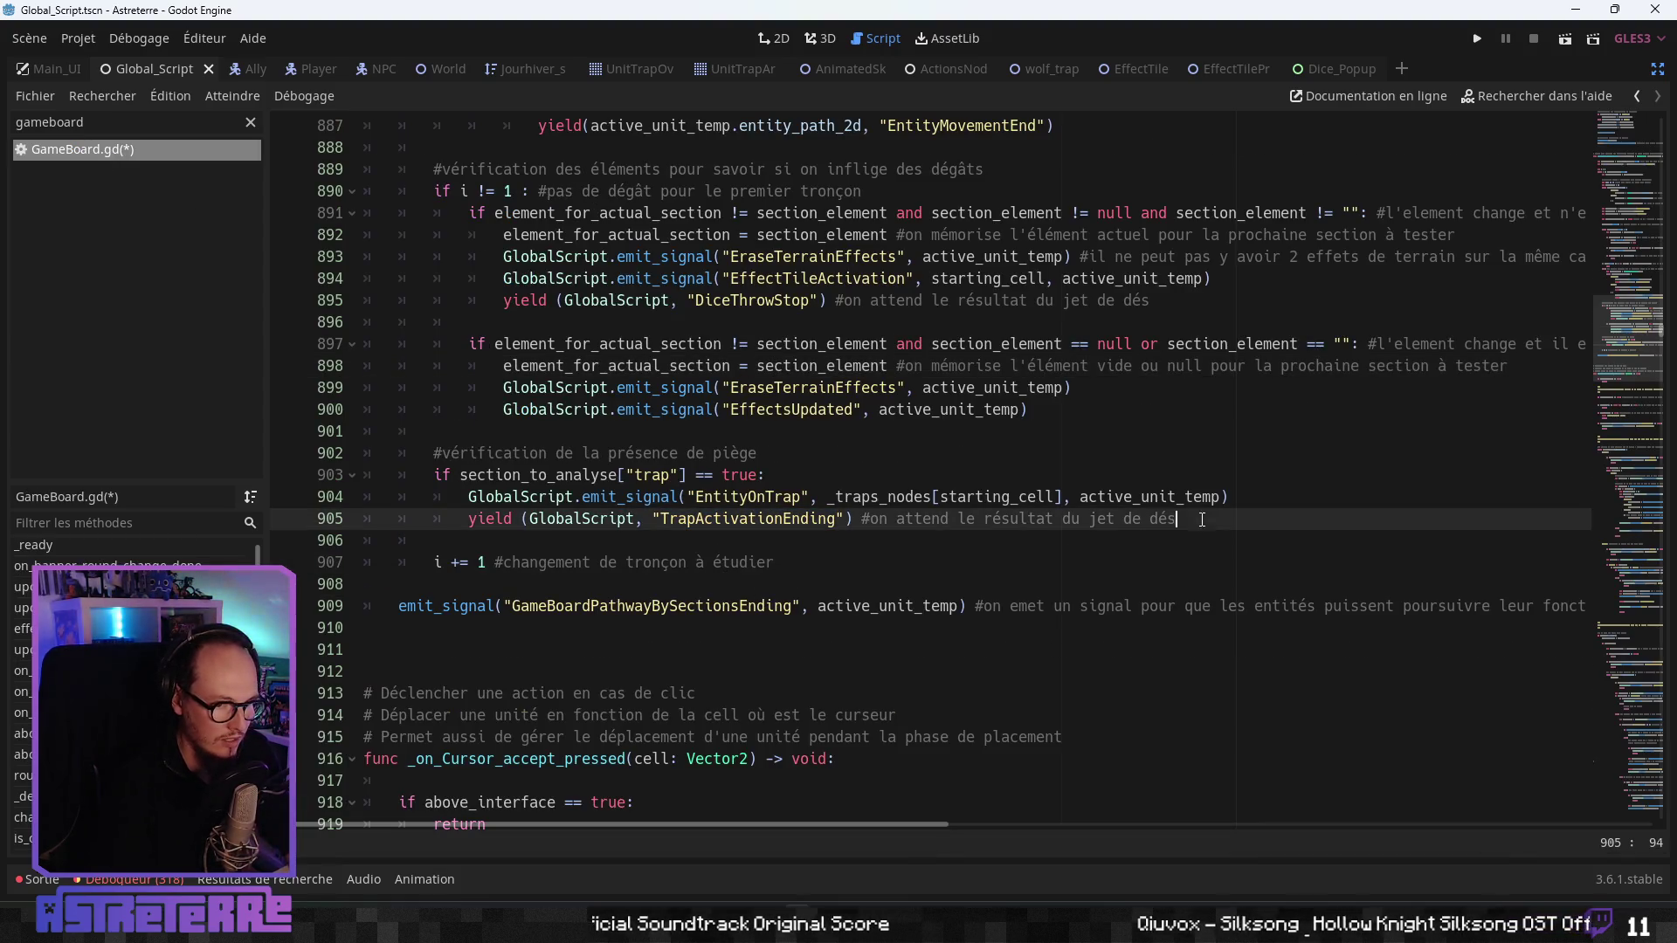
pyautogui.press('BackSpace')
pyautogui.press('BackSpace')
pyautogui.press('BackSpace')
pyautogui.write('a')
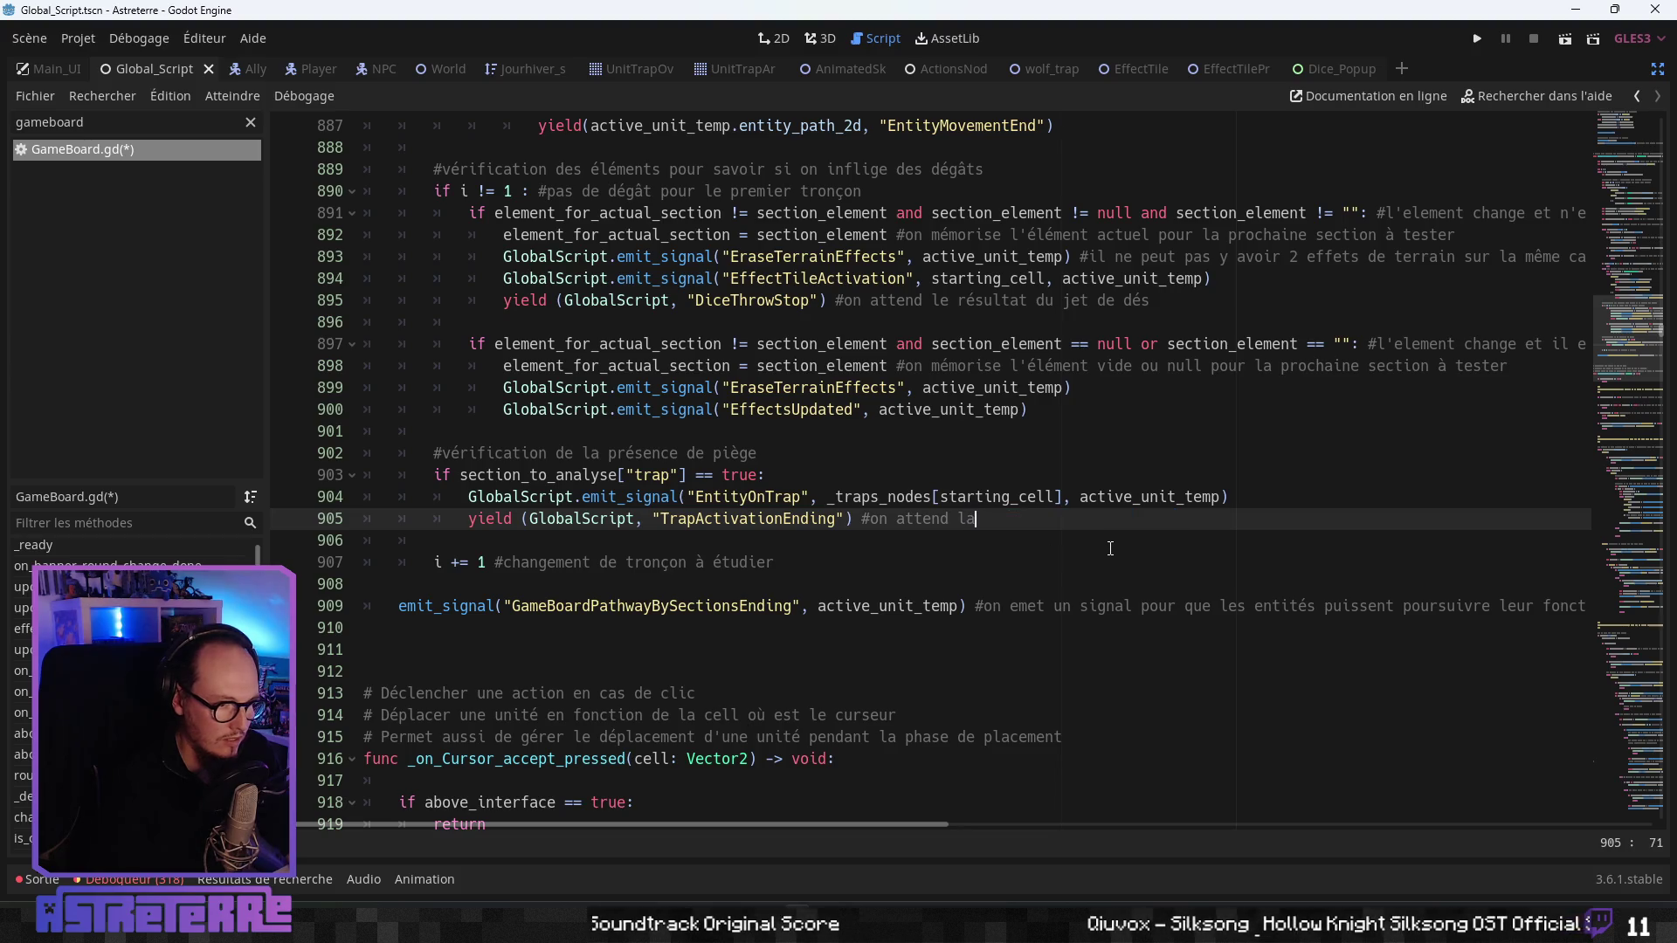
pyautogui.write(" fin de l'activ")
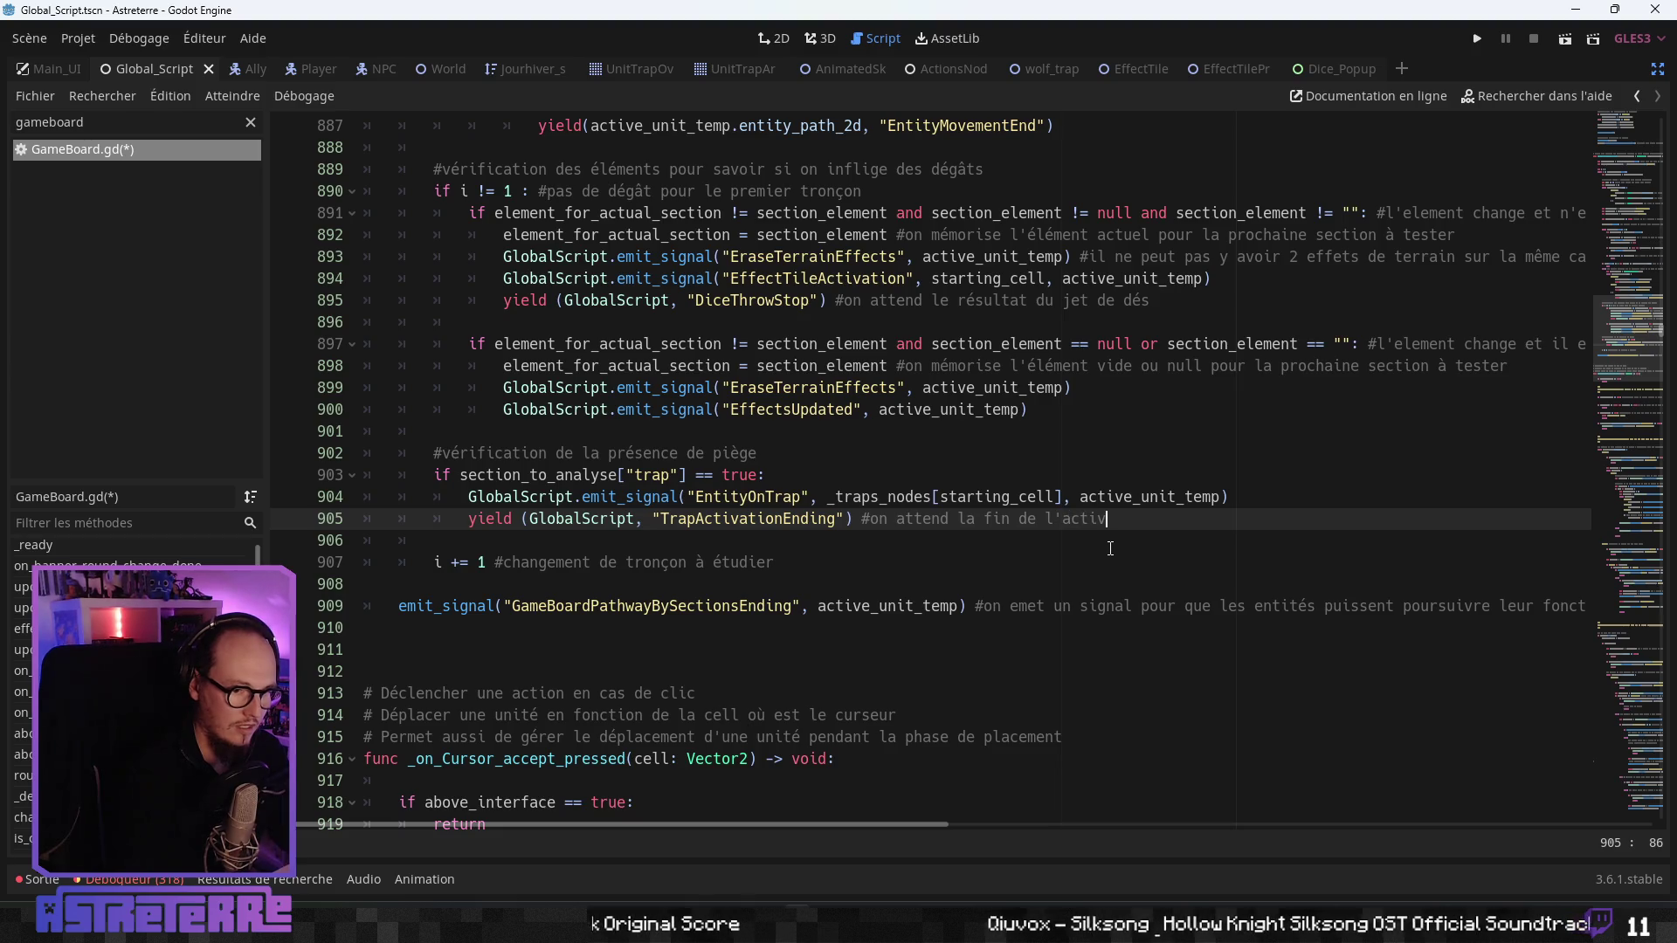
pyautogui.write('ation du p')
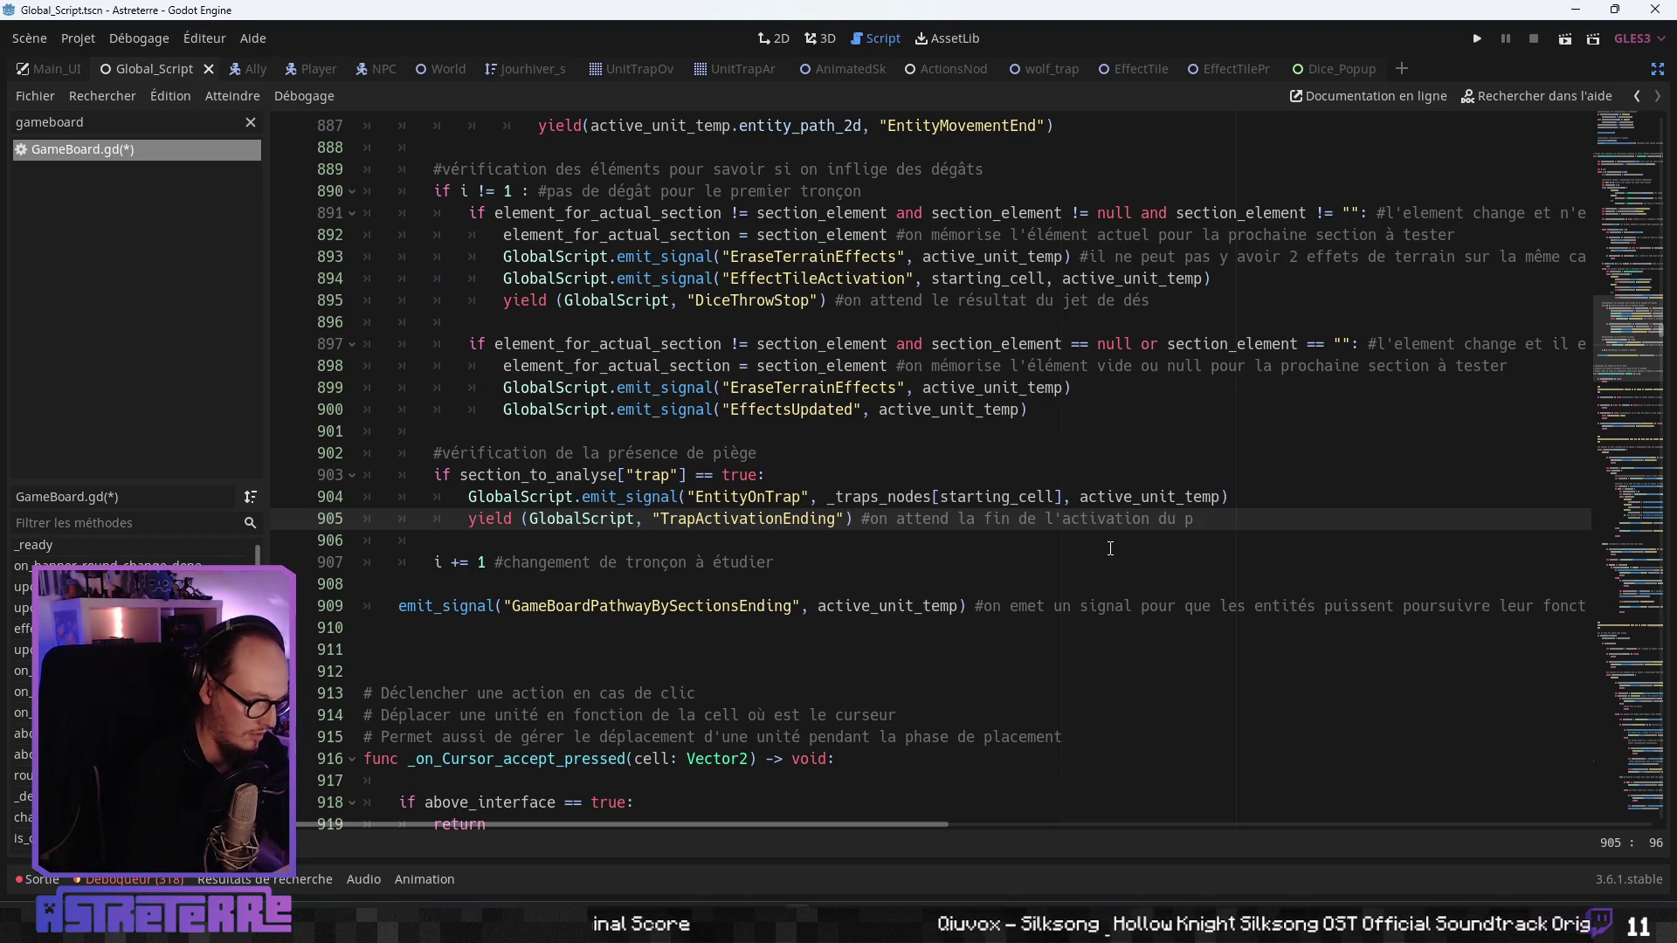
pyautogui.press('Up')
pyautogui.press('Up')
pyautogui.press('Up')
pyautogui.hotkey('ctrl', 's')
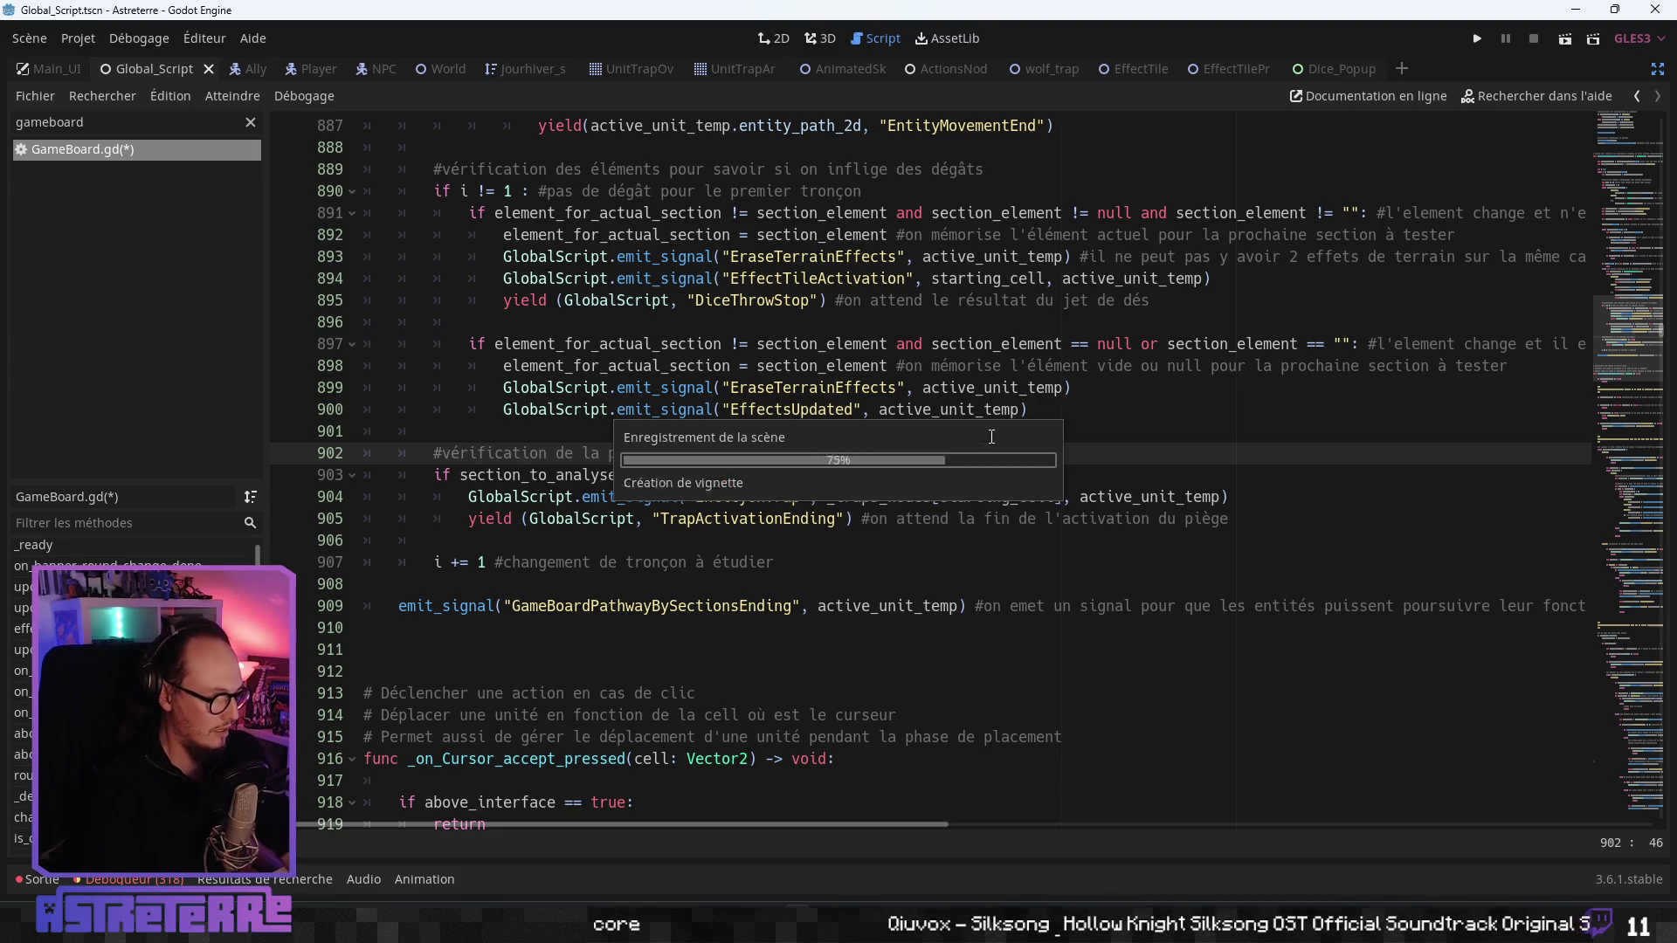
# - Open the wolf_trap scene's GenericTrapScene.gd script and find on_activation_end
pyautogui.click(1066, 68)
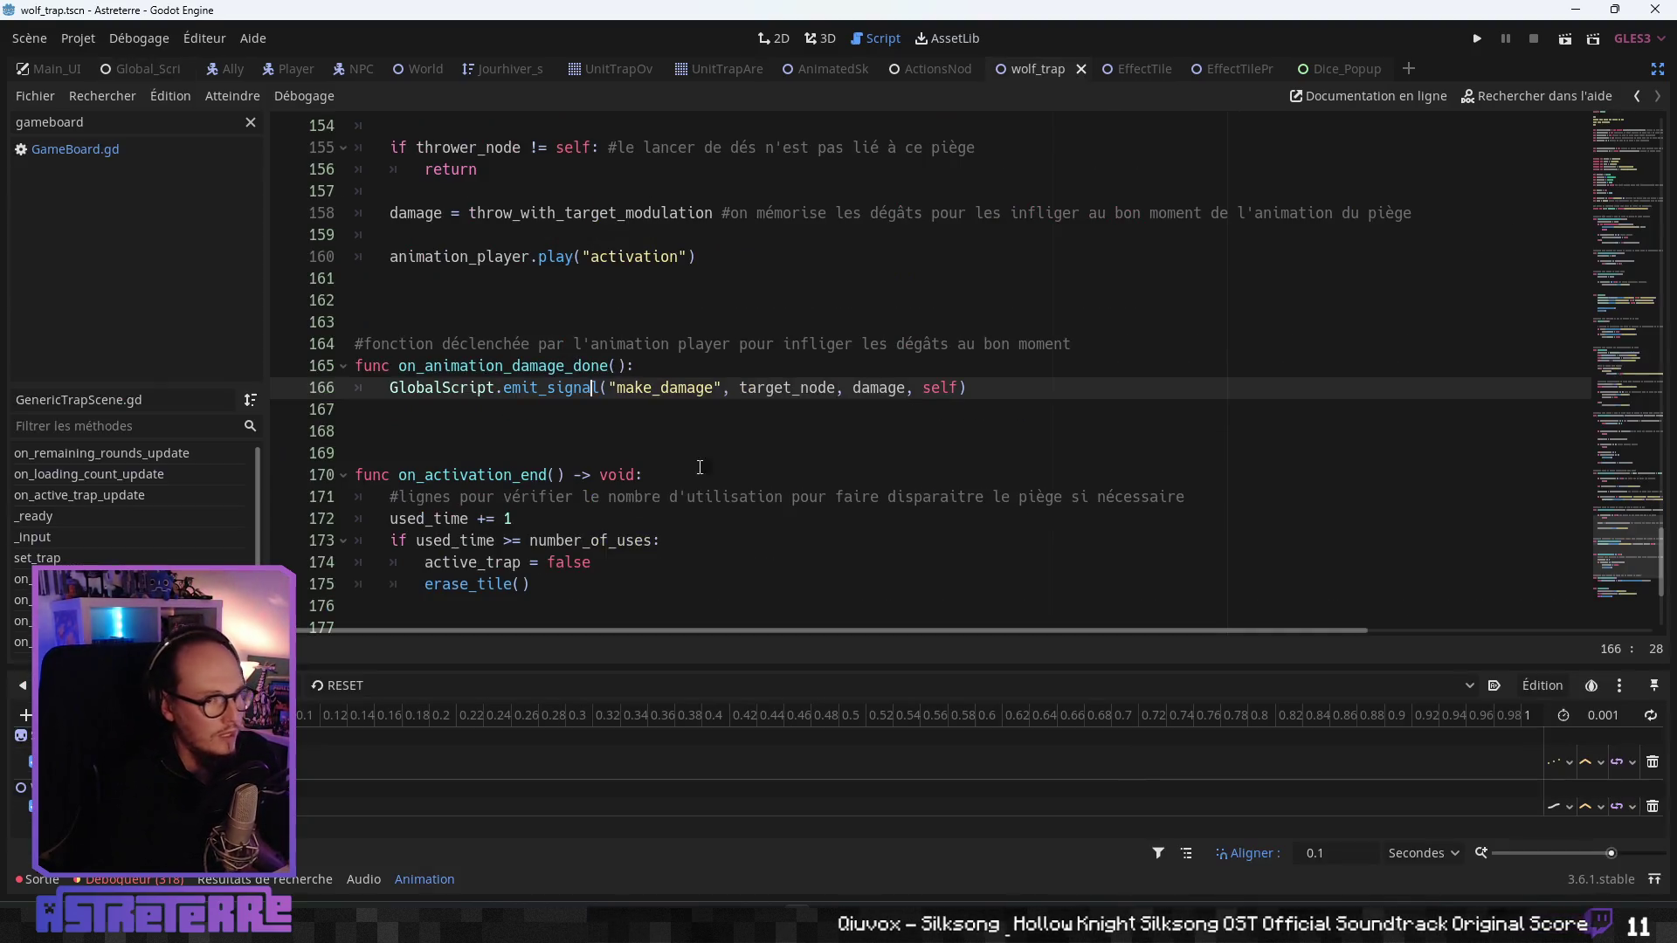
pyautogui.click(535, 540)
pyautogui.scroll(-3, 536, 533)
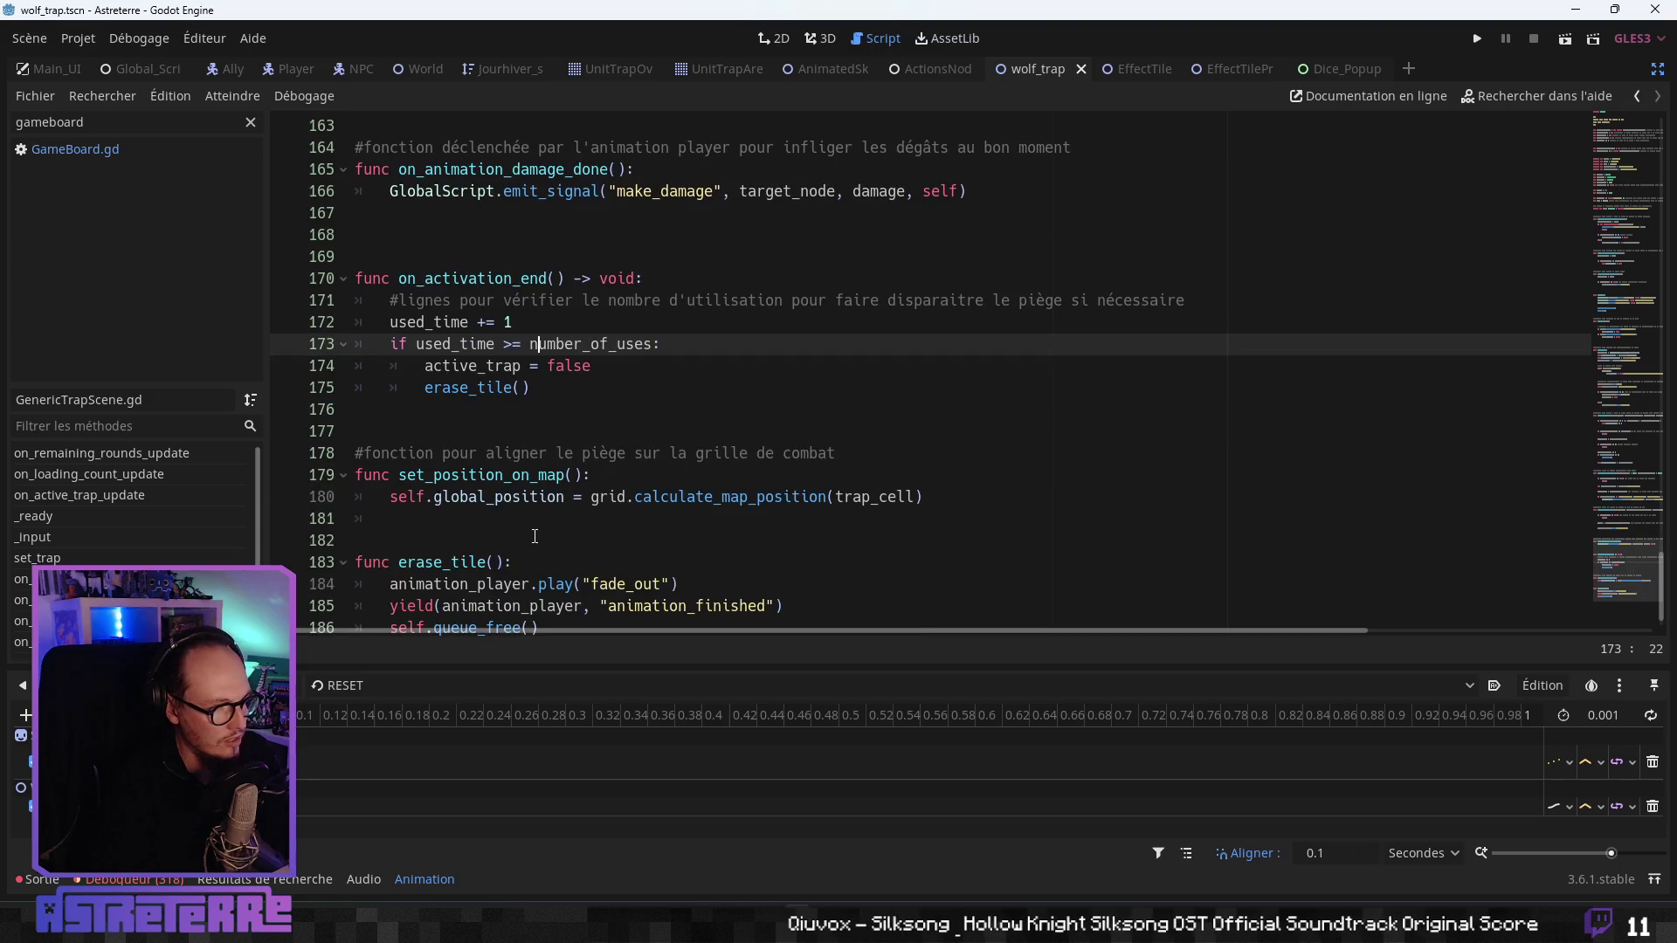
pyautogui.scroll(1, 529, 457)
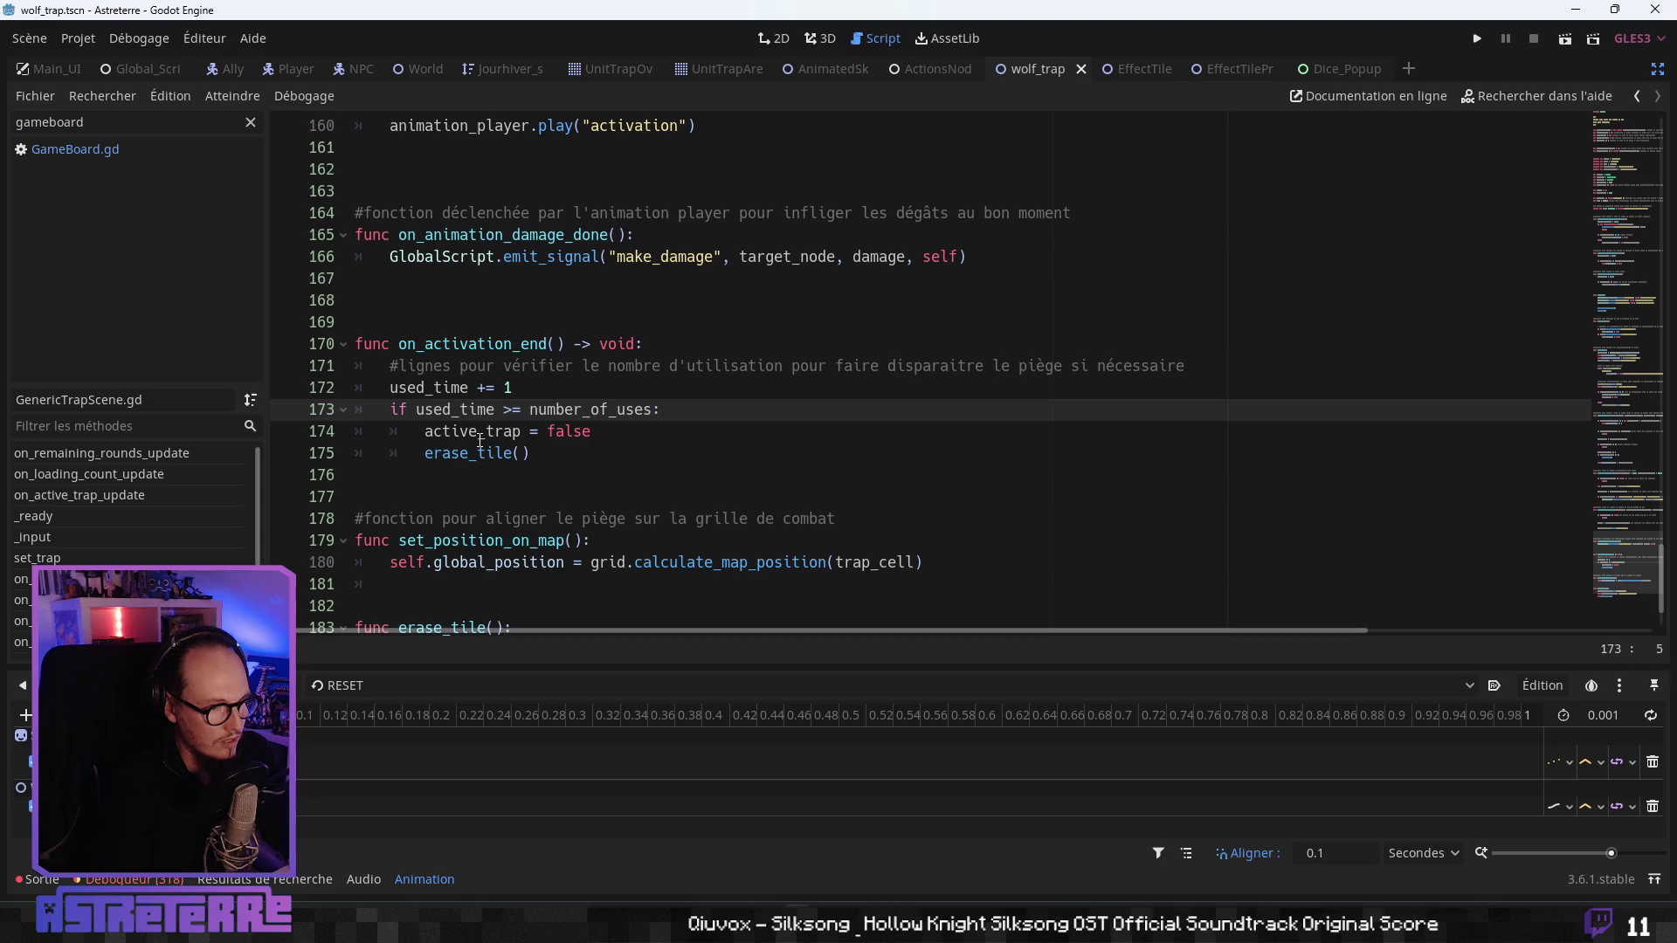
pyautogui.scroll(-2, 503, 480)
pyautogui.scroll(2, 493, 472)
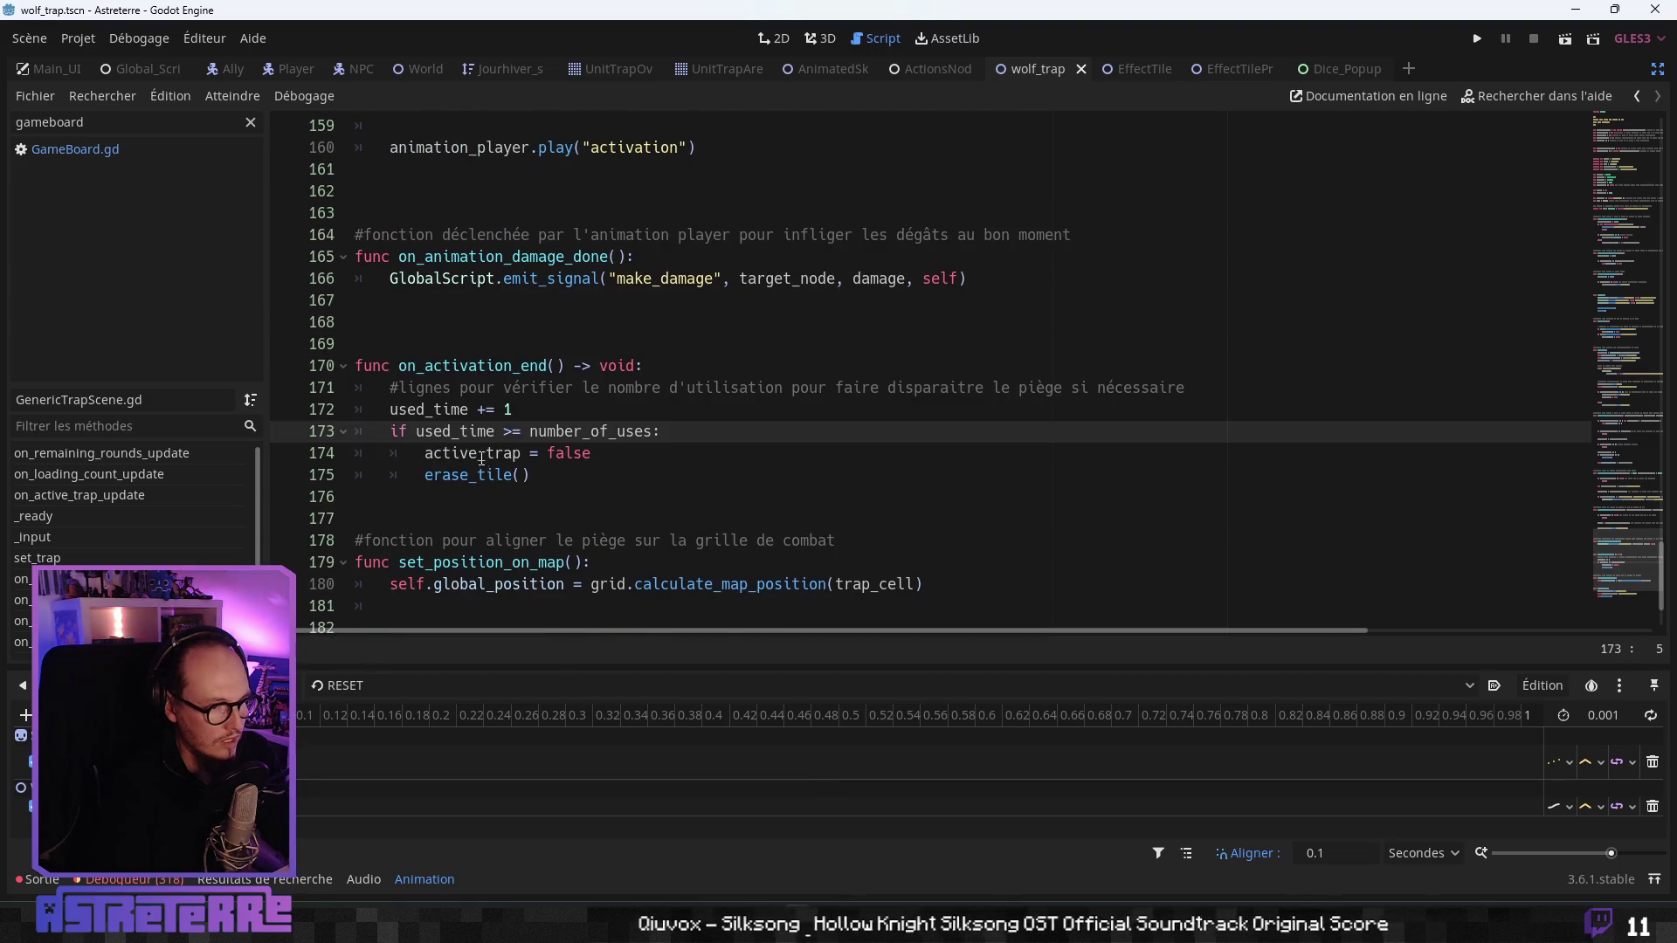
# - Add GlobalScript.emit_signal for TrapActivationEnding, passing self, after the used_time increment
pyautogui.press('Return')
pyautogui.press('Return')
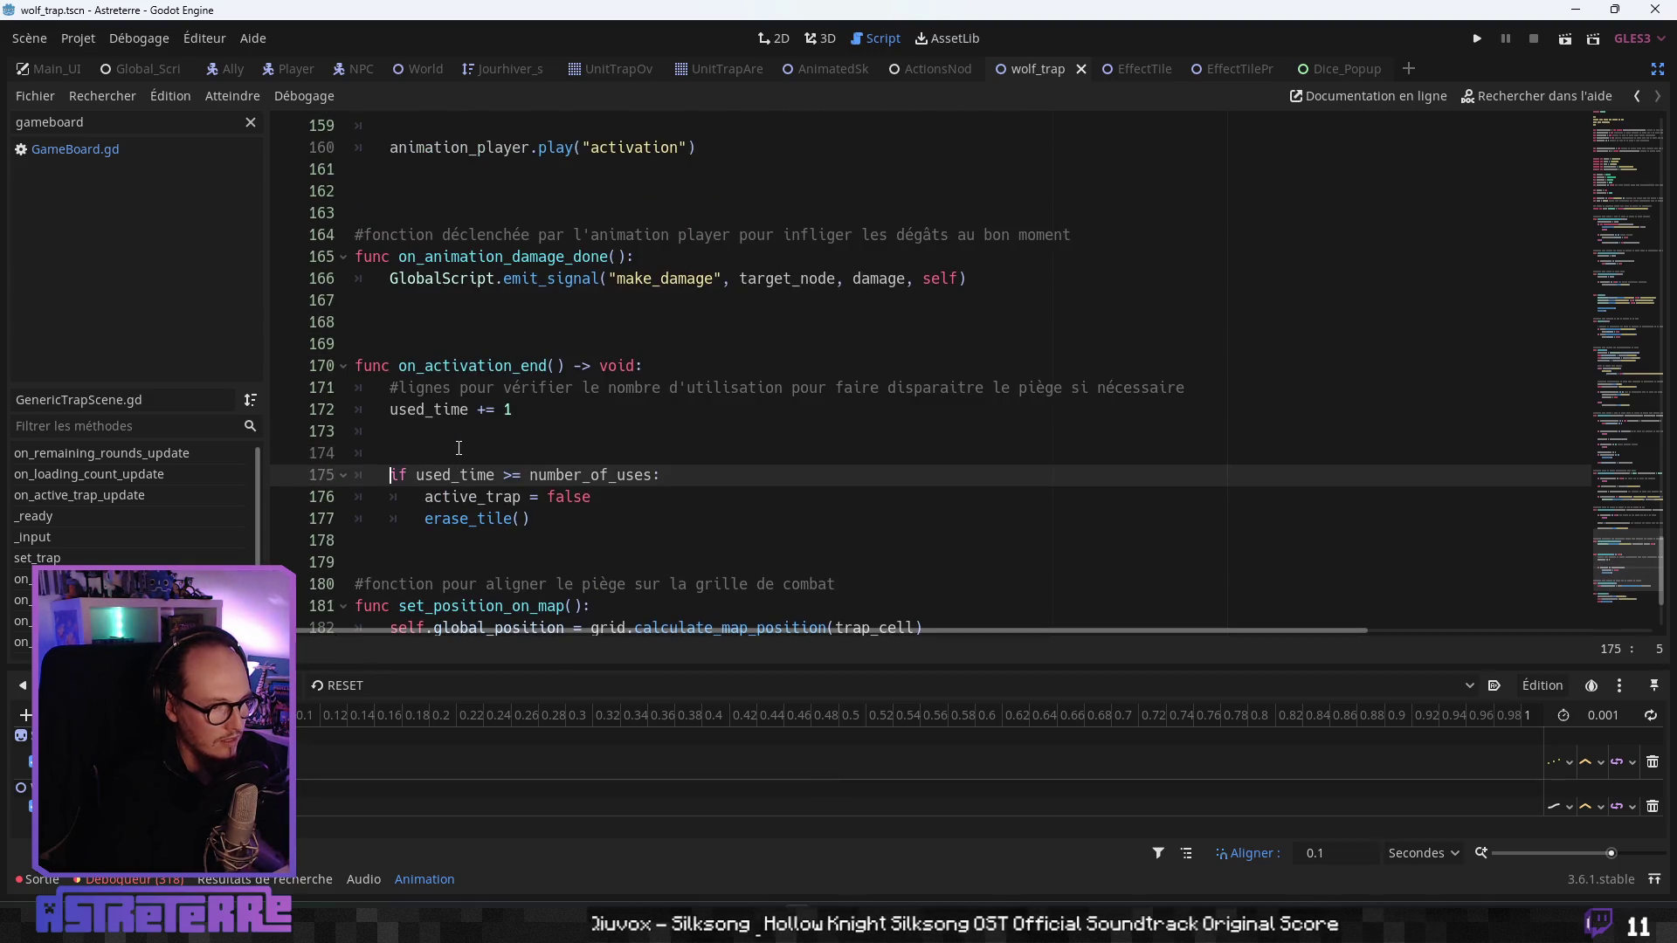
pyautogui.press('Up')
pyautogui.press('Up')
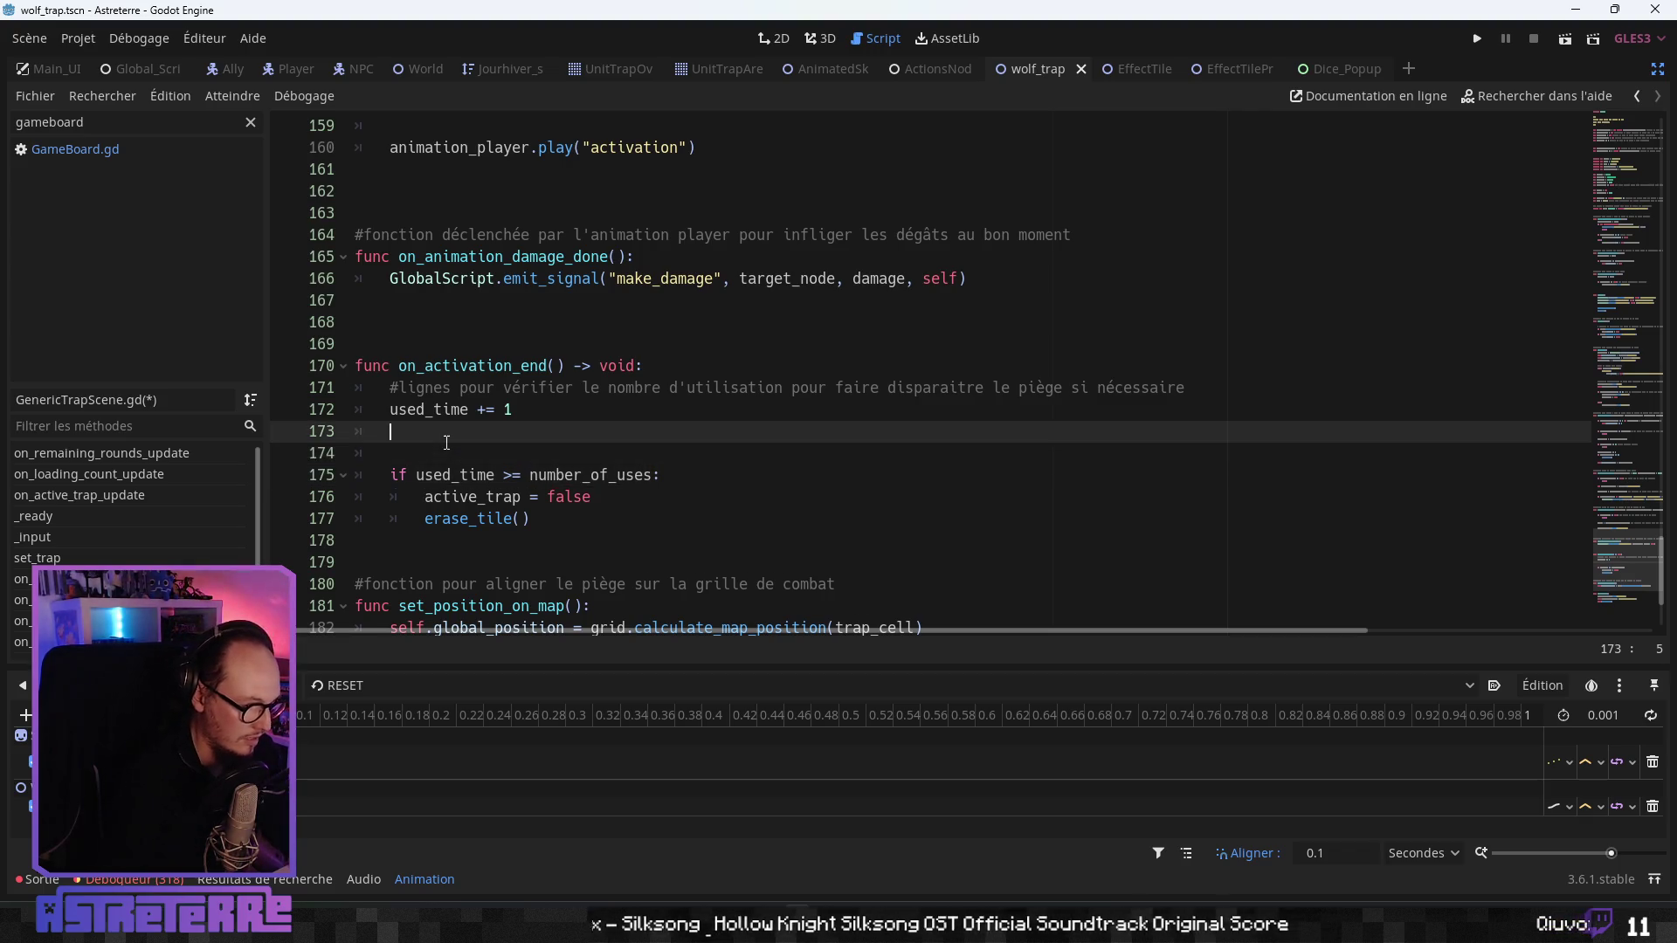
pyautogui.press('Return')
pyautogui.write('Globa')
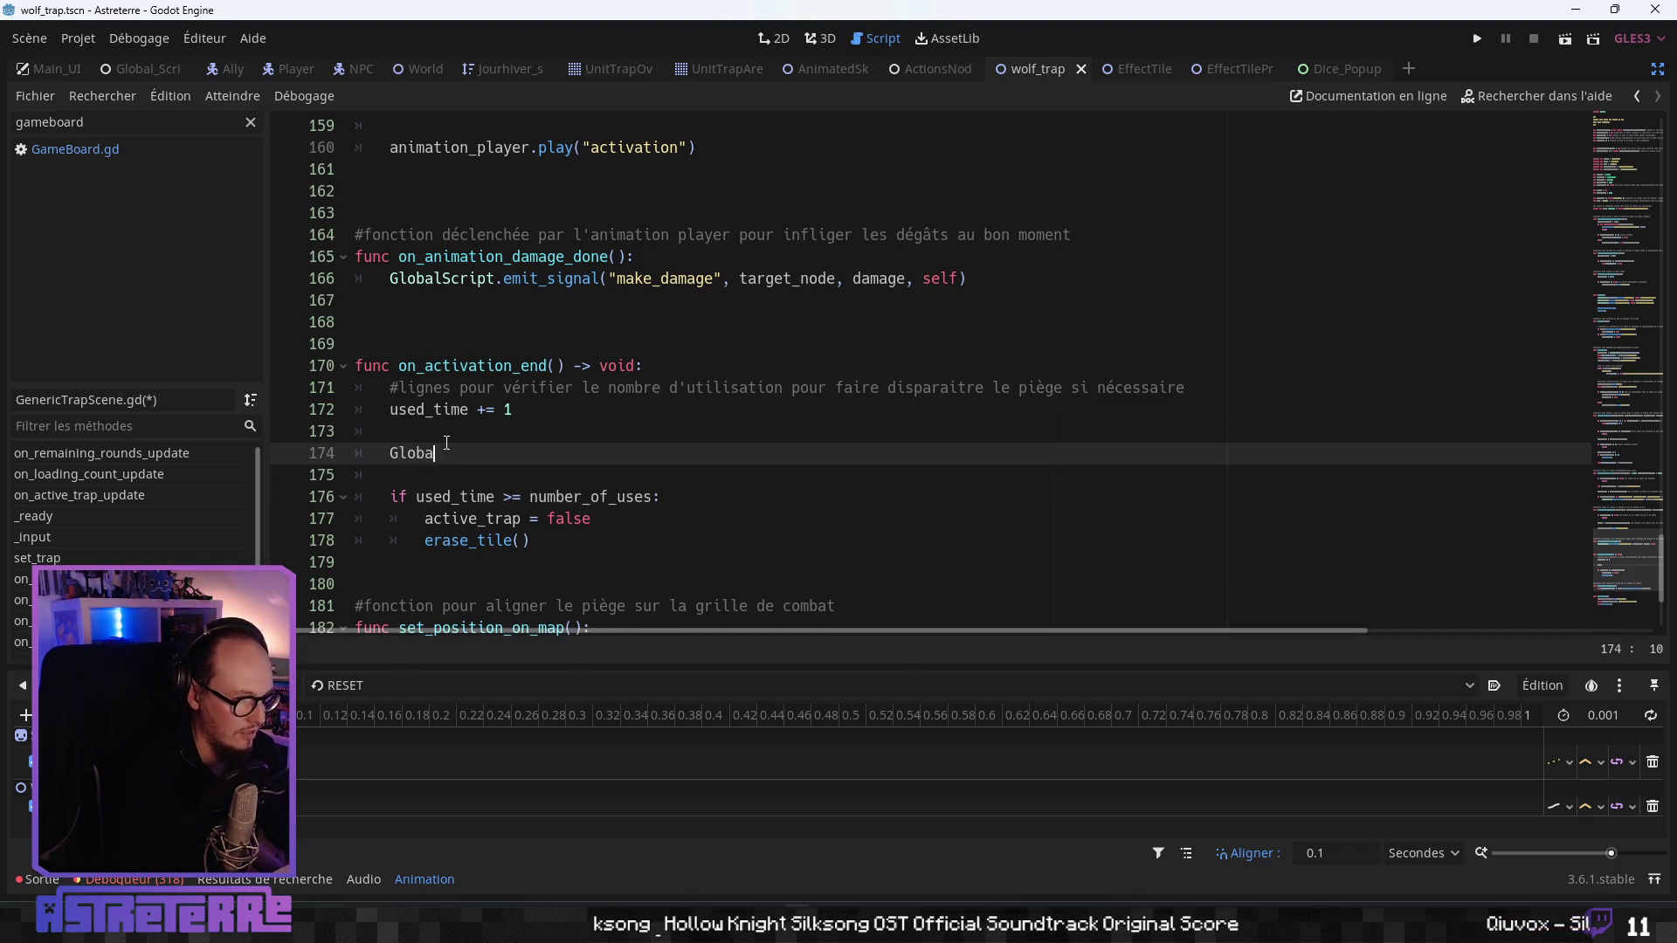
pyautogui.write('l')
pyautogui.press('Return')
pyautogui.write('.emi')
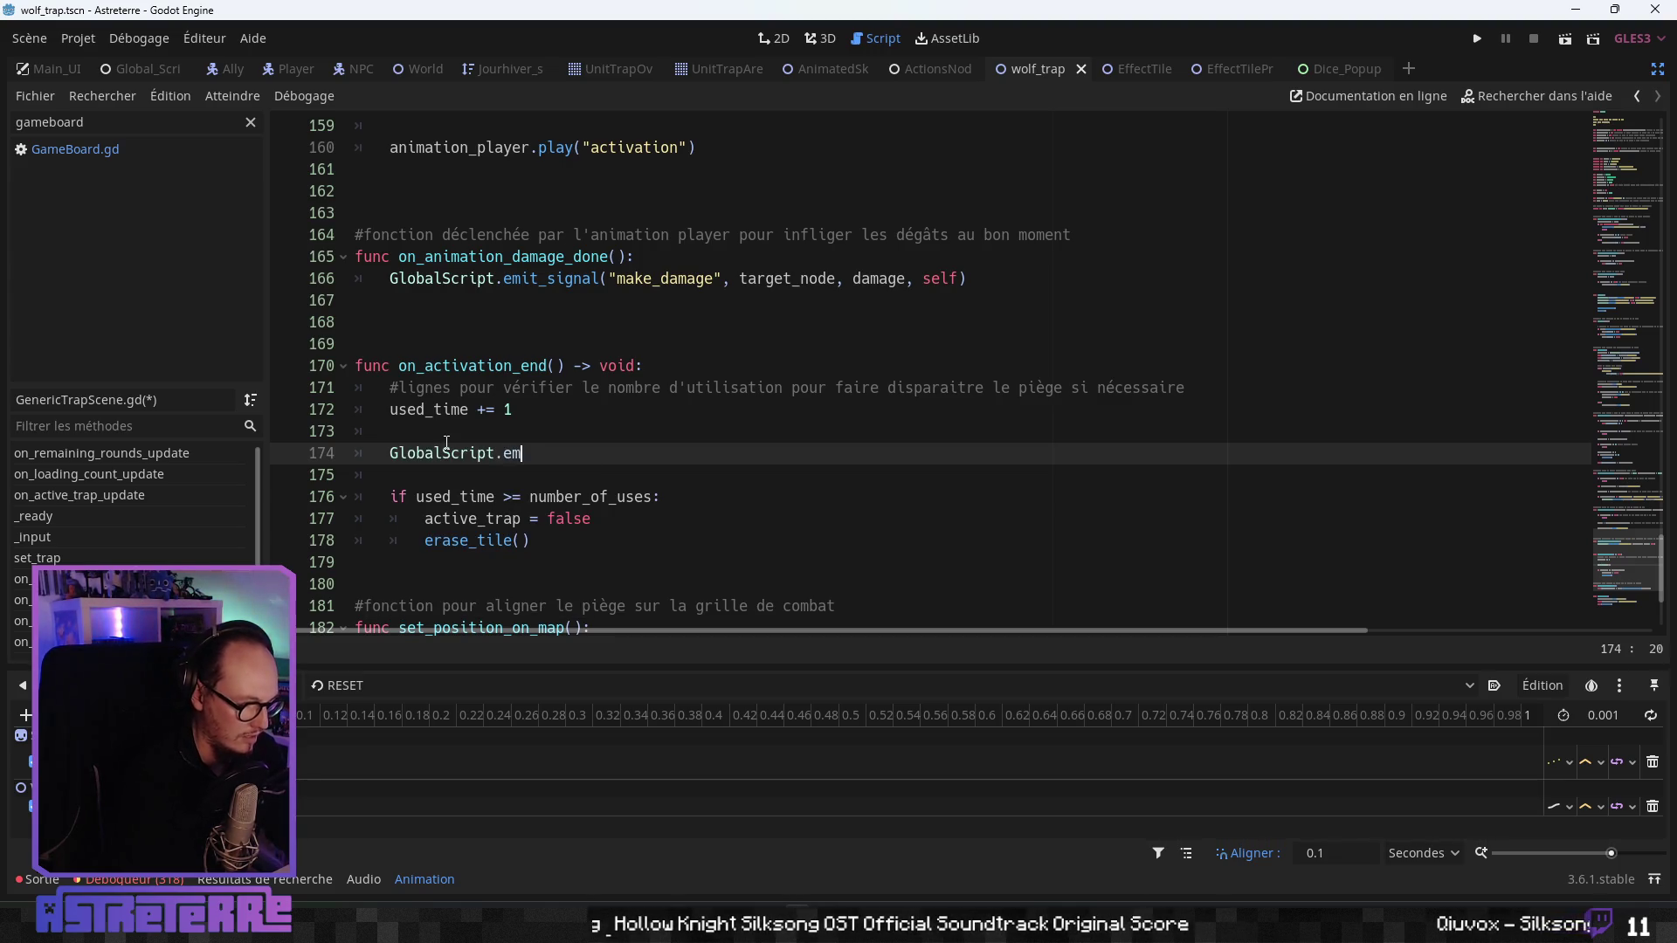
pyautogui.press('Return')
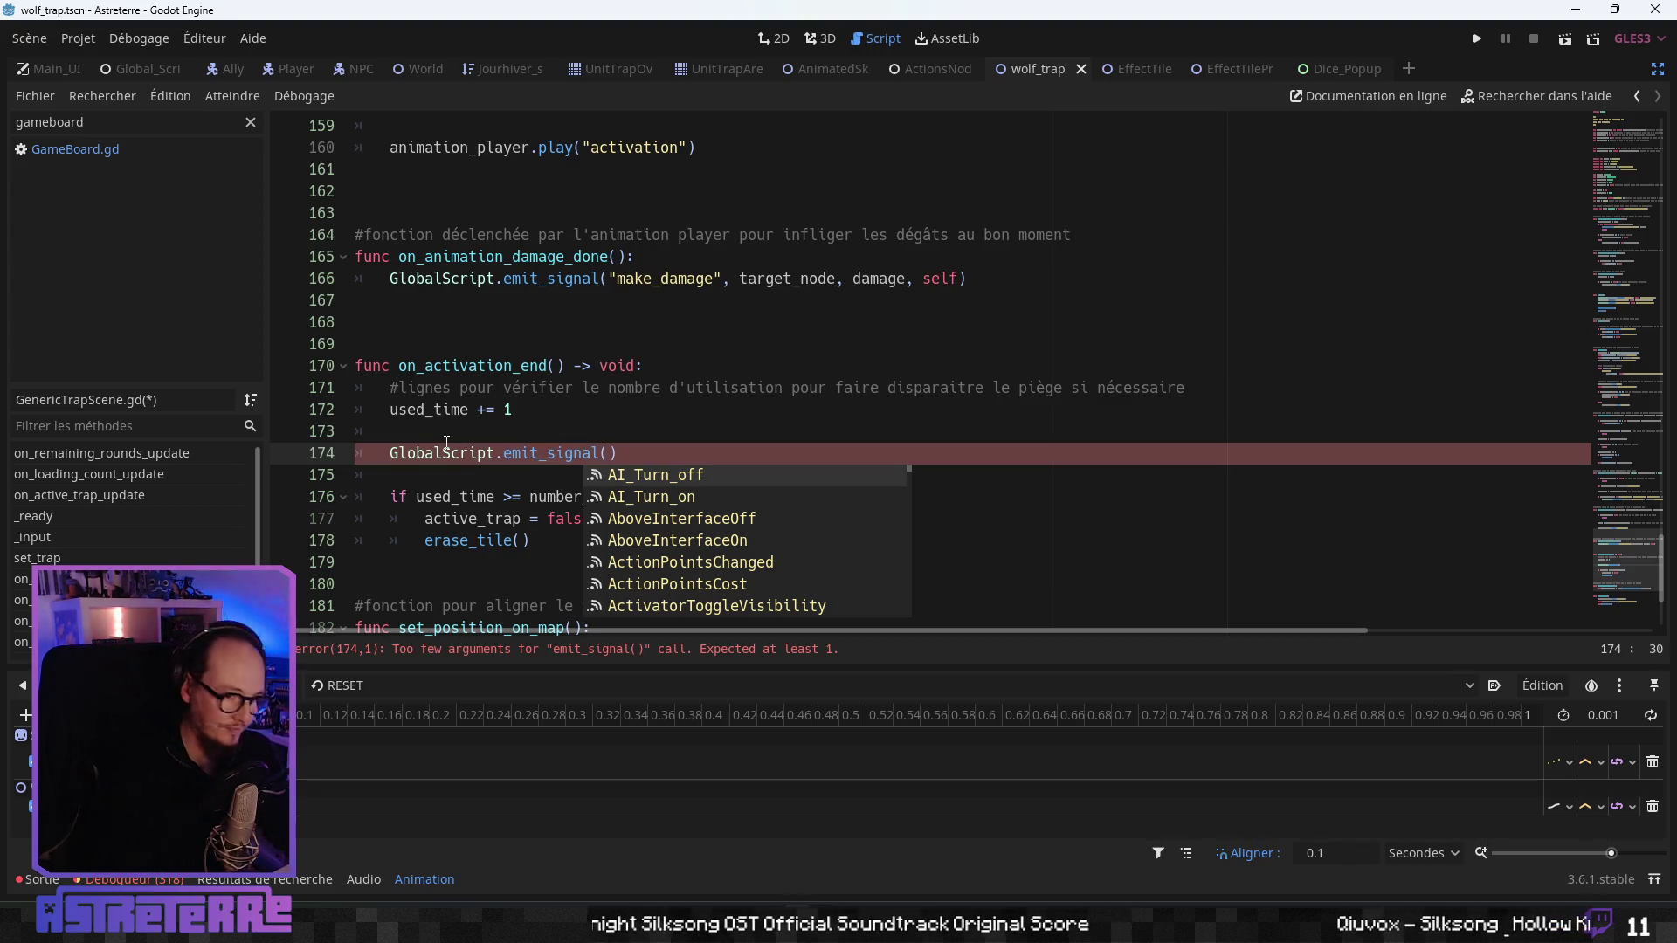
pyautogui.write('Trap')
pyautogui.press('Down')
pyautogui.press('Return')
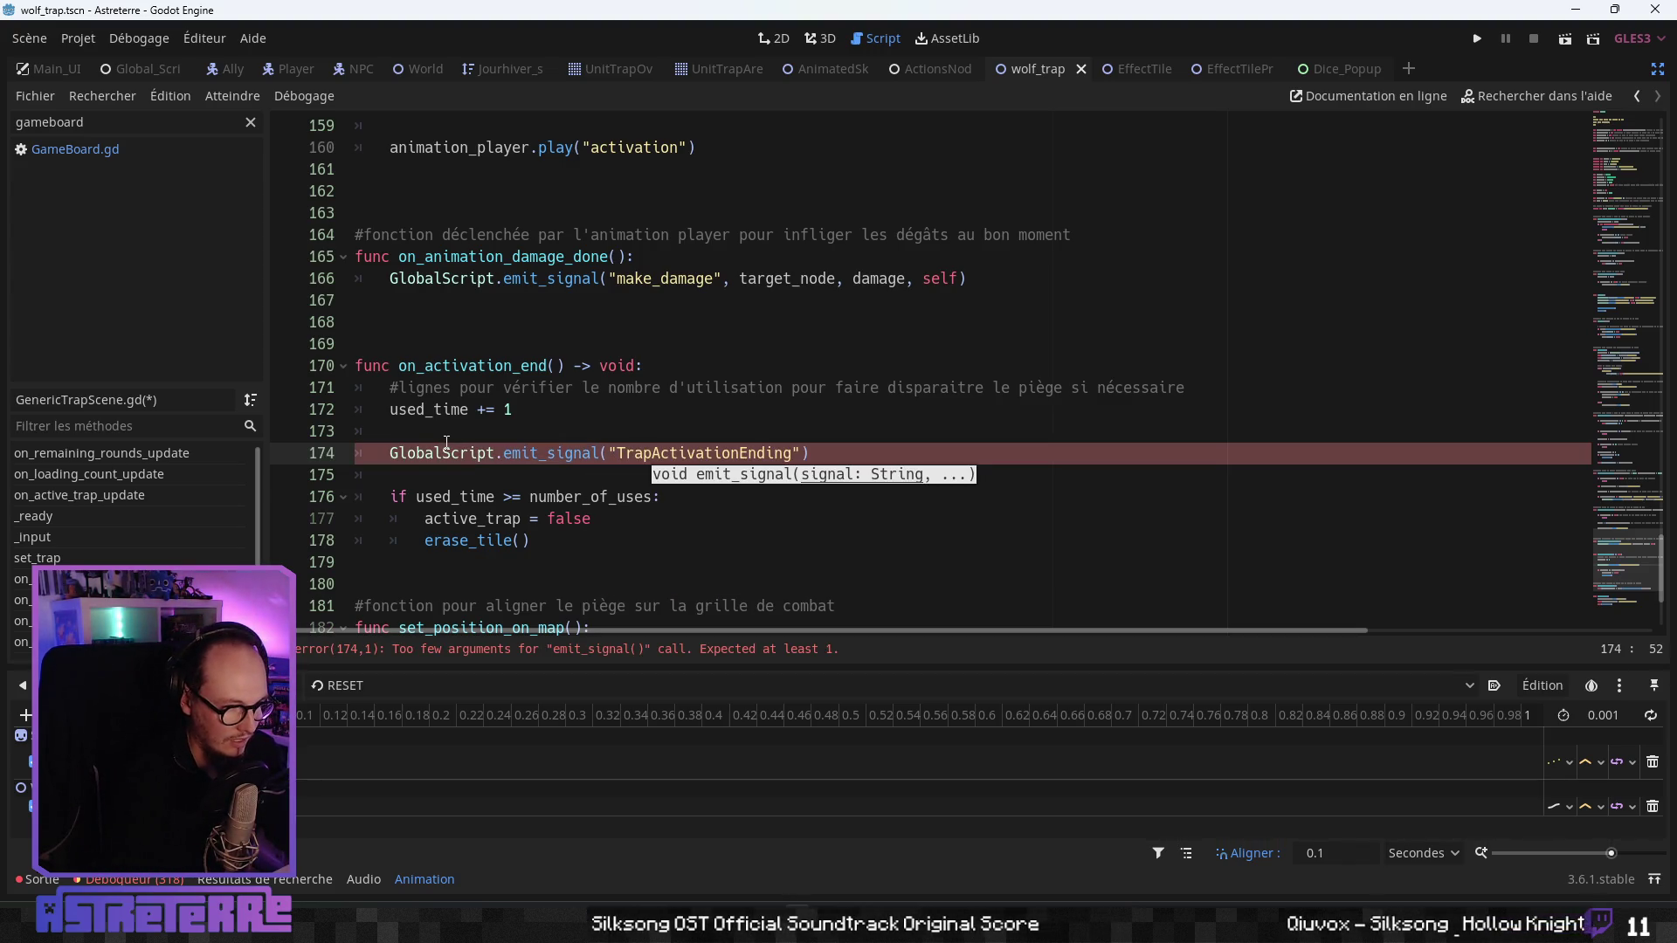
pyautogui.write(', self')
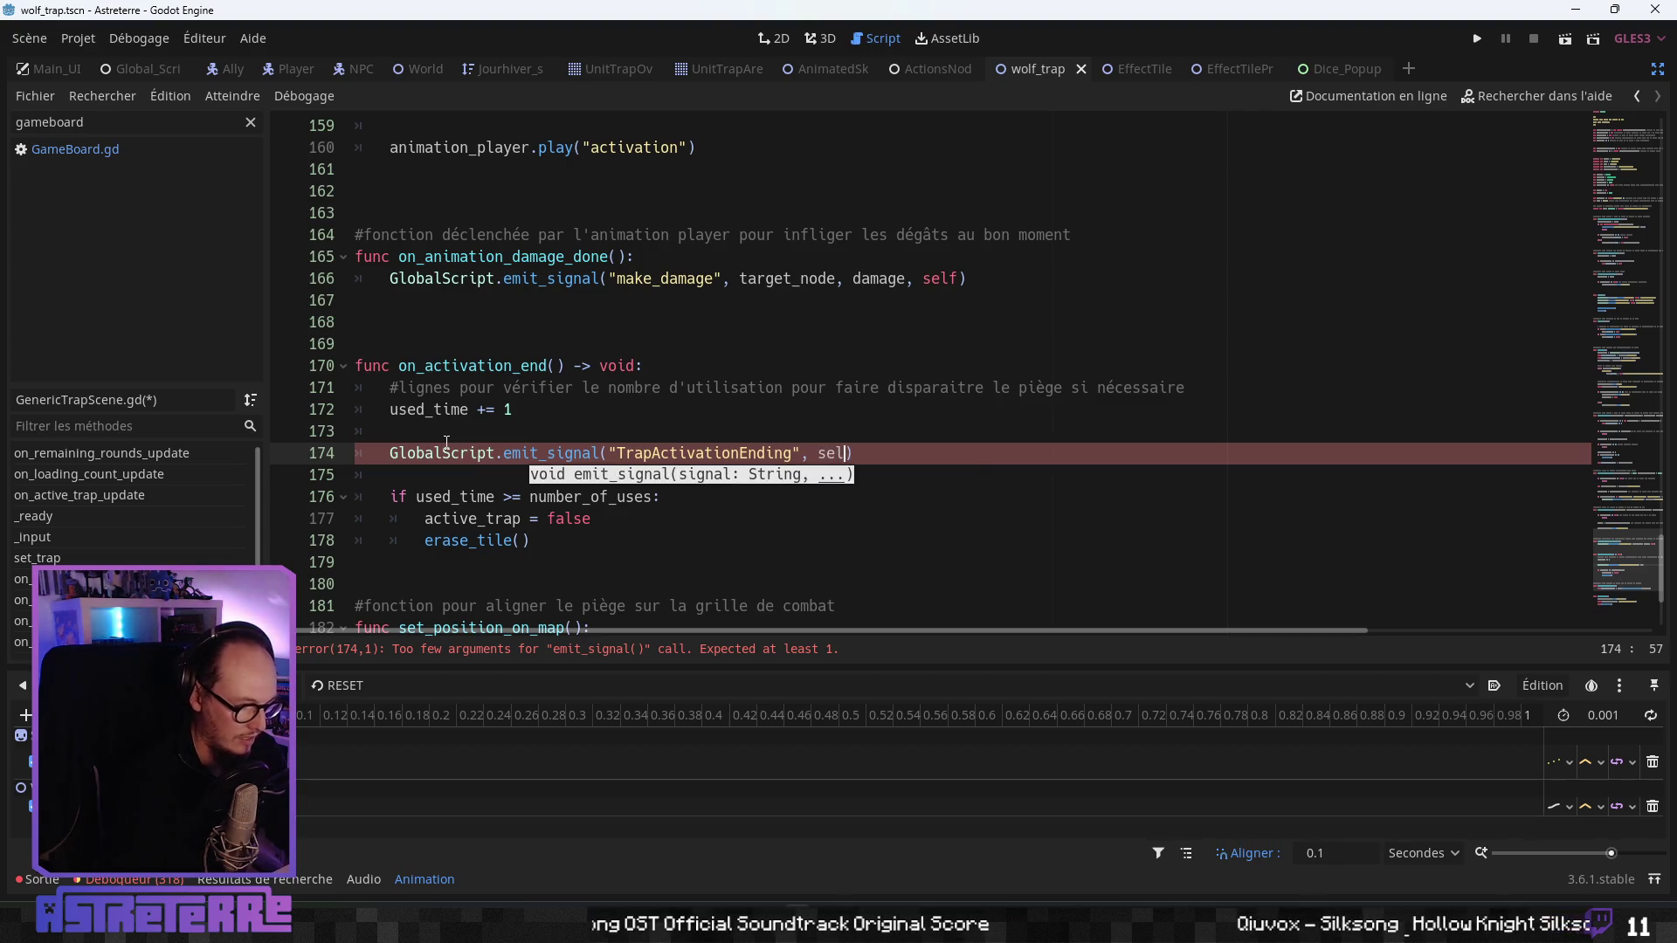
# - Move off the new line to clear the error and save GenericTrapScene.gd
pyautogui.click(468, 365)
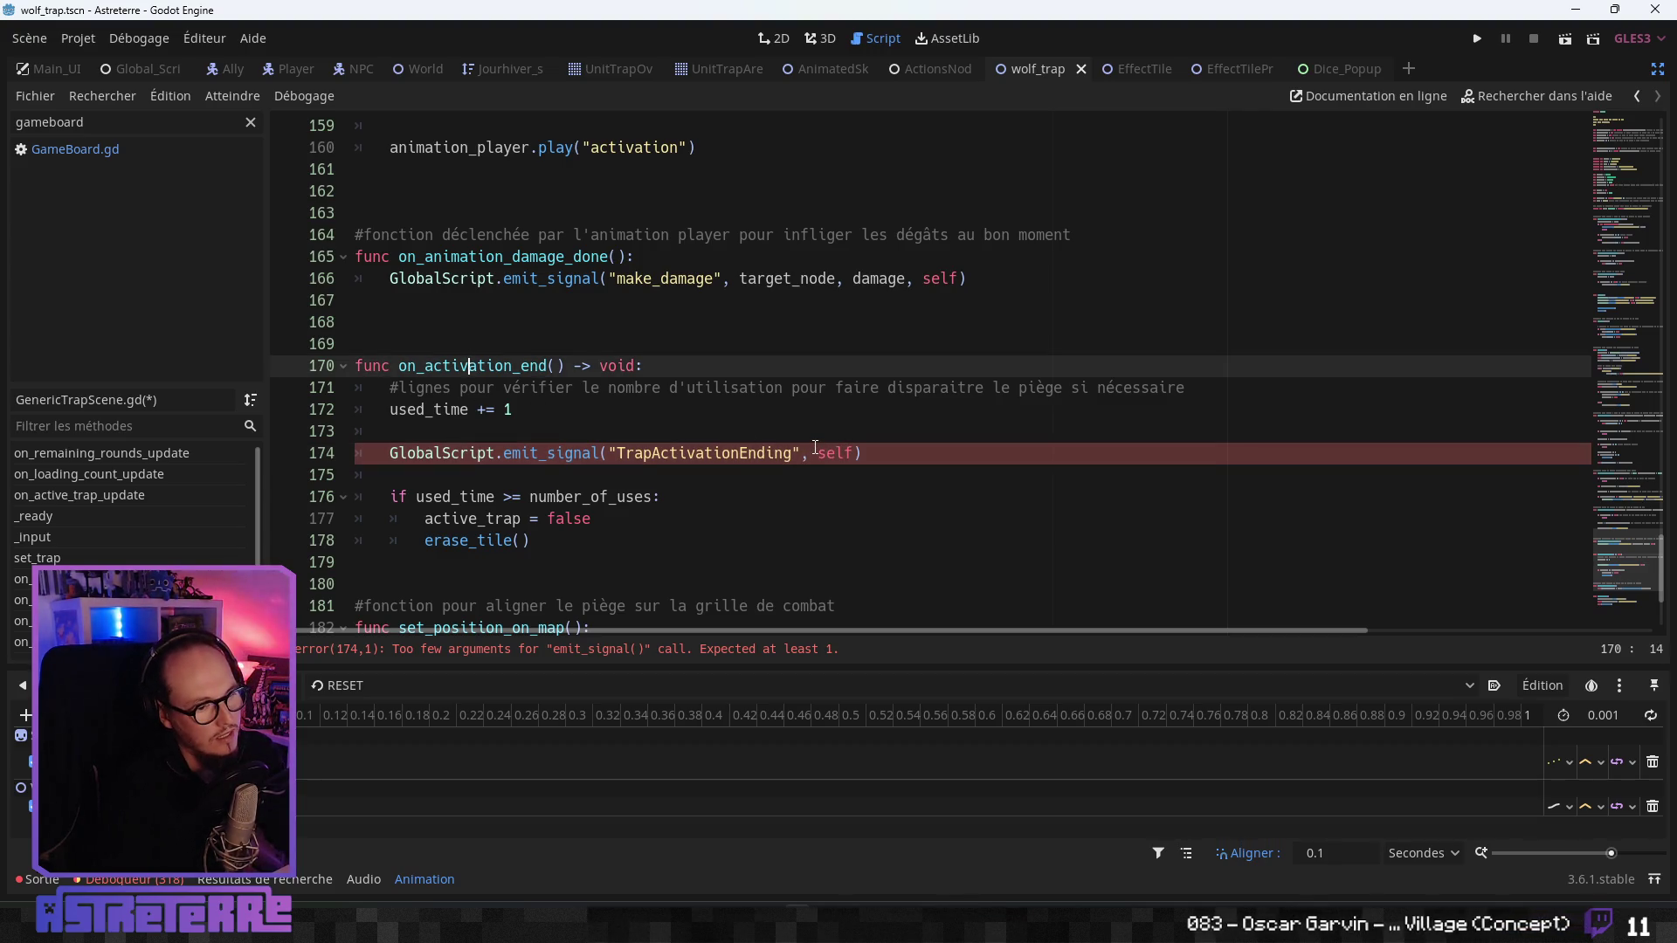
pyautogui.click(873, 518)
pyautogui.scroll(-3, 1399, 197)
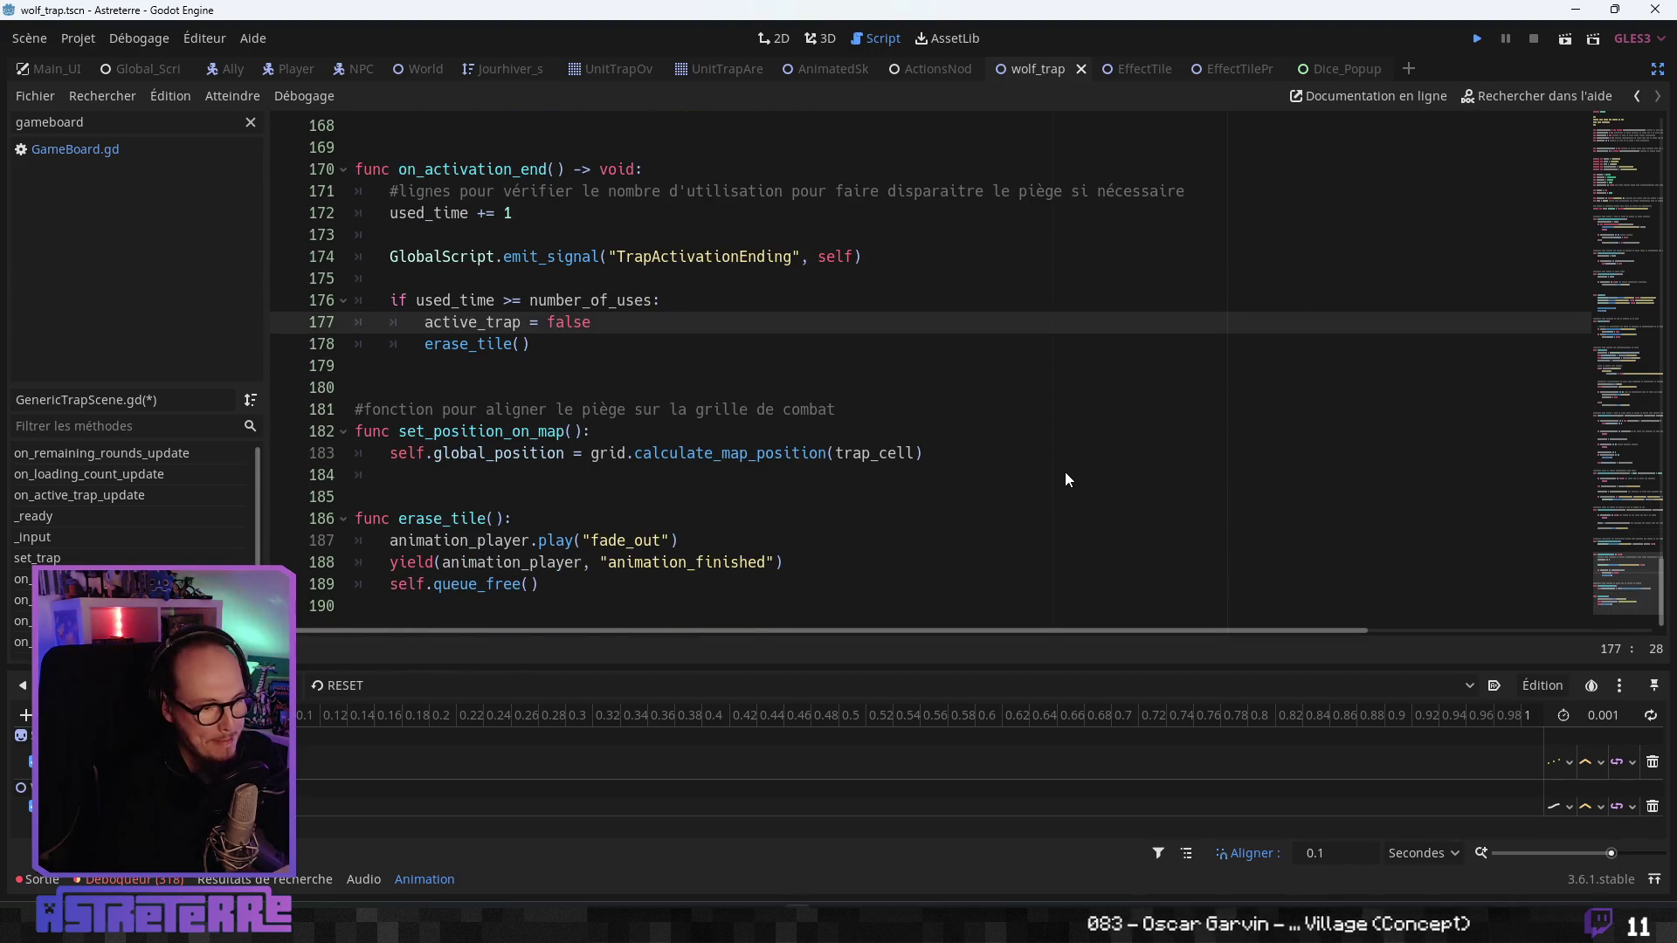
pyautogui.hotkey('ctrl', 's')
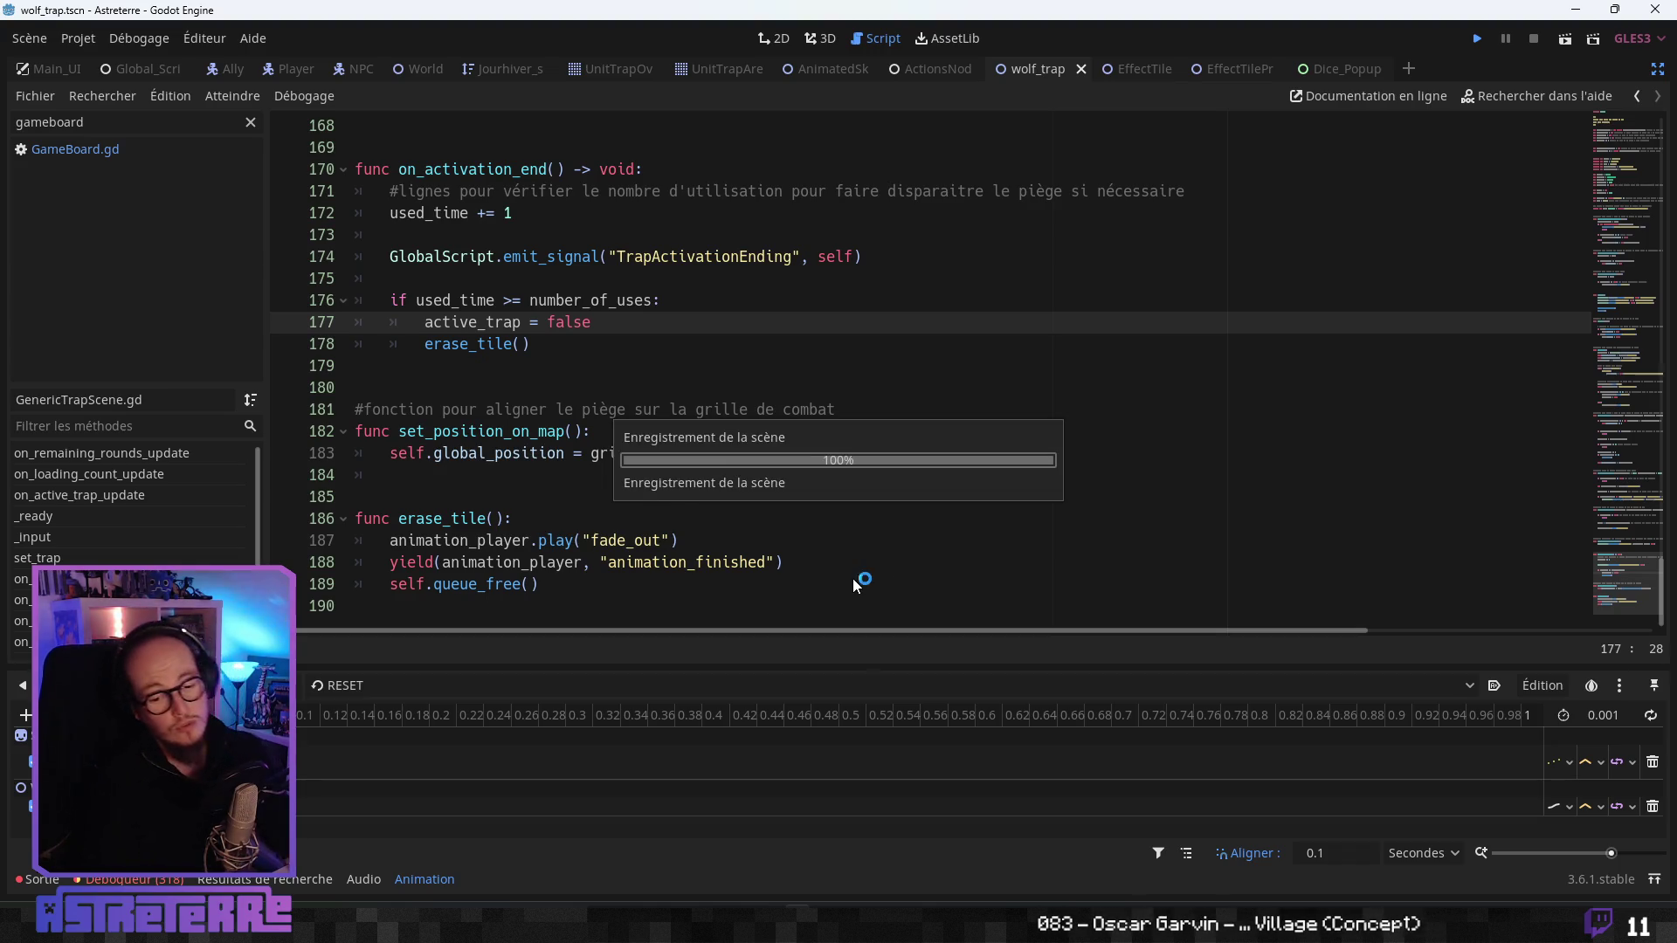
# - Run the game and unequip the gold leggings and chestplate
pyautogui.press('F5')
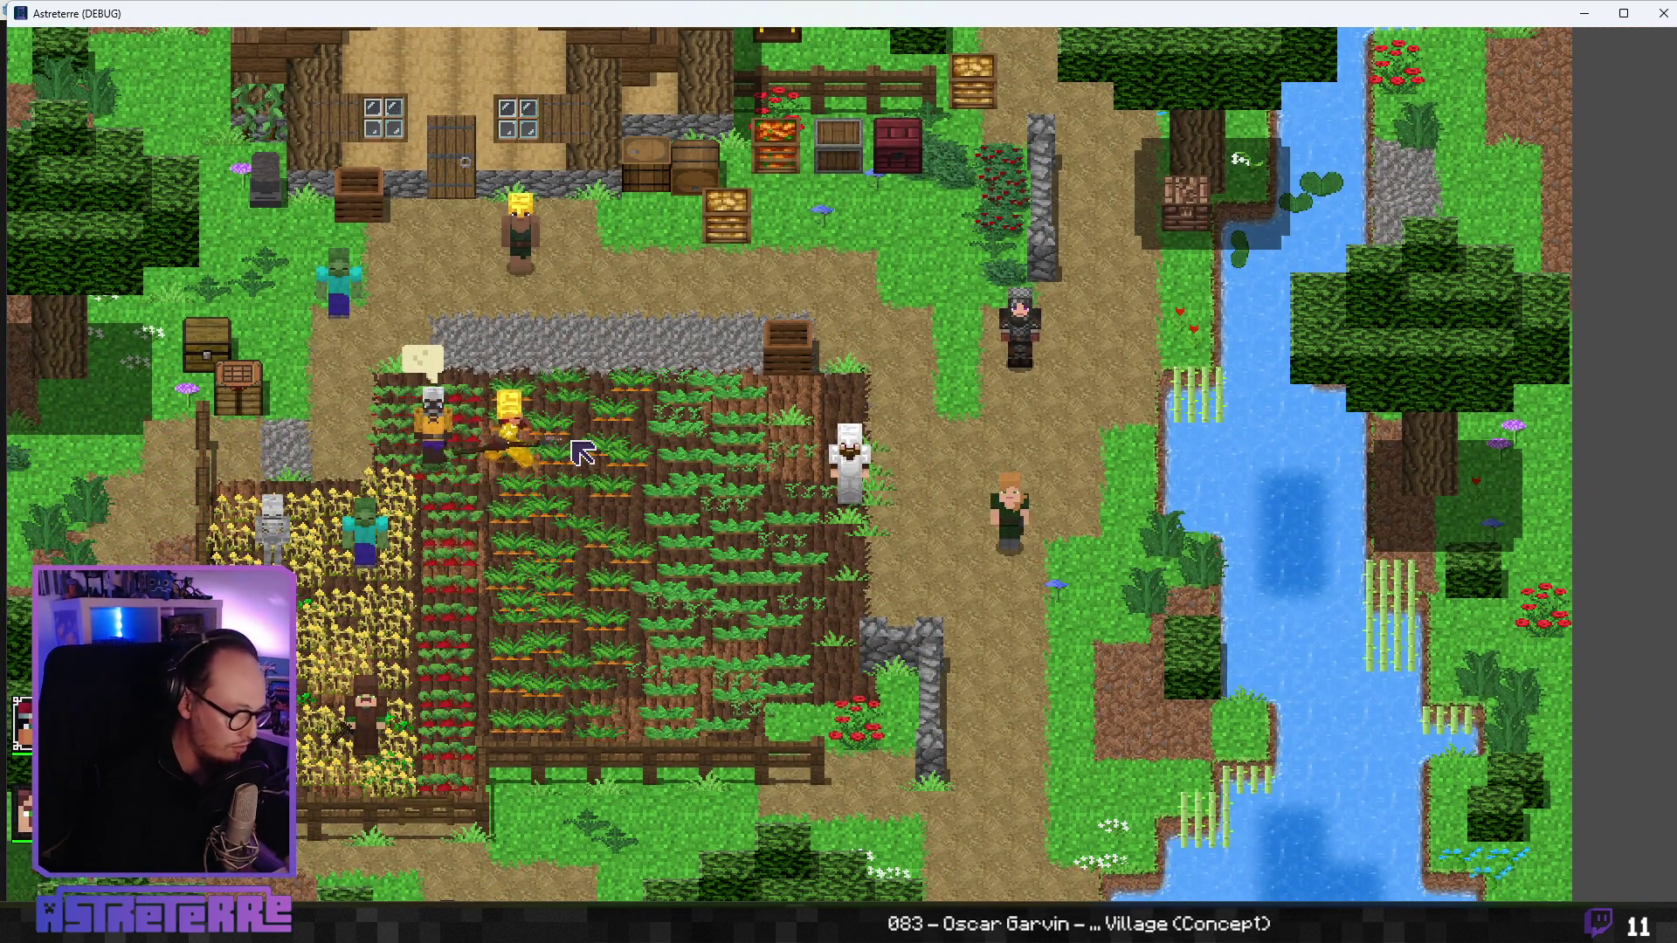
pyautogui.press('i')
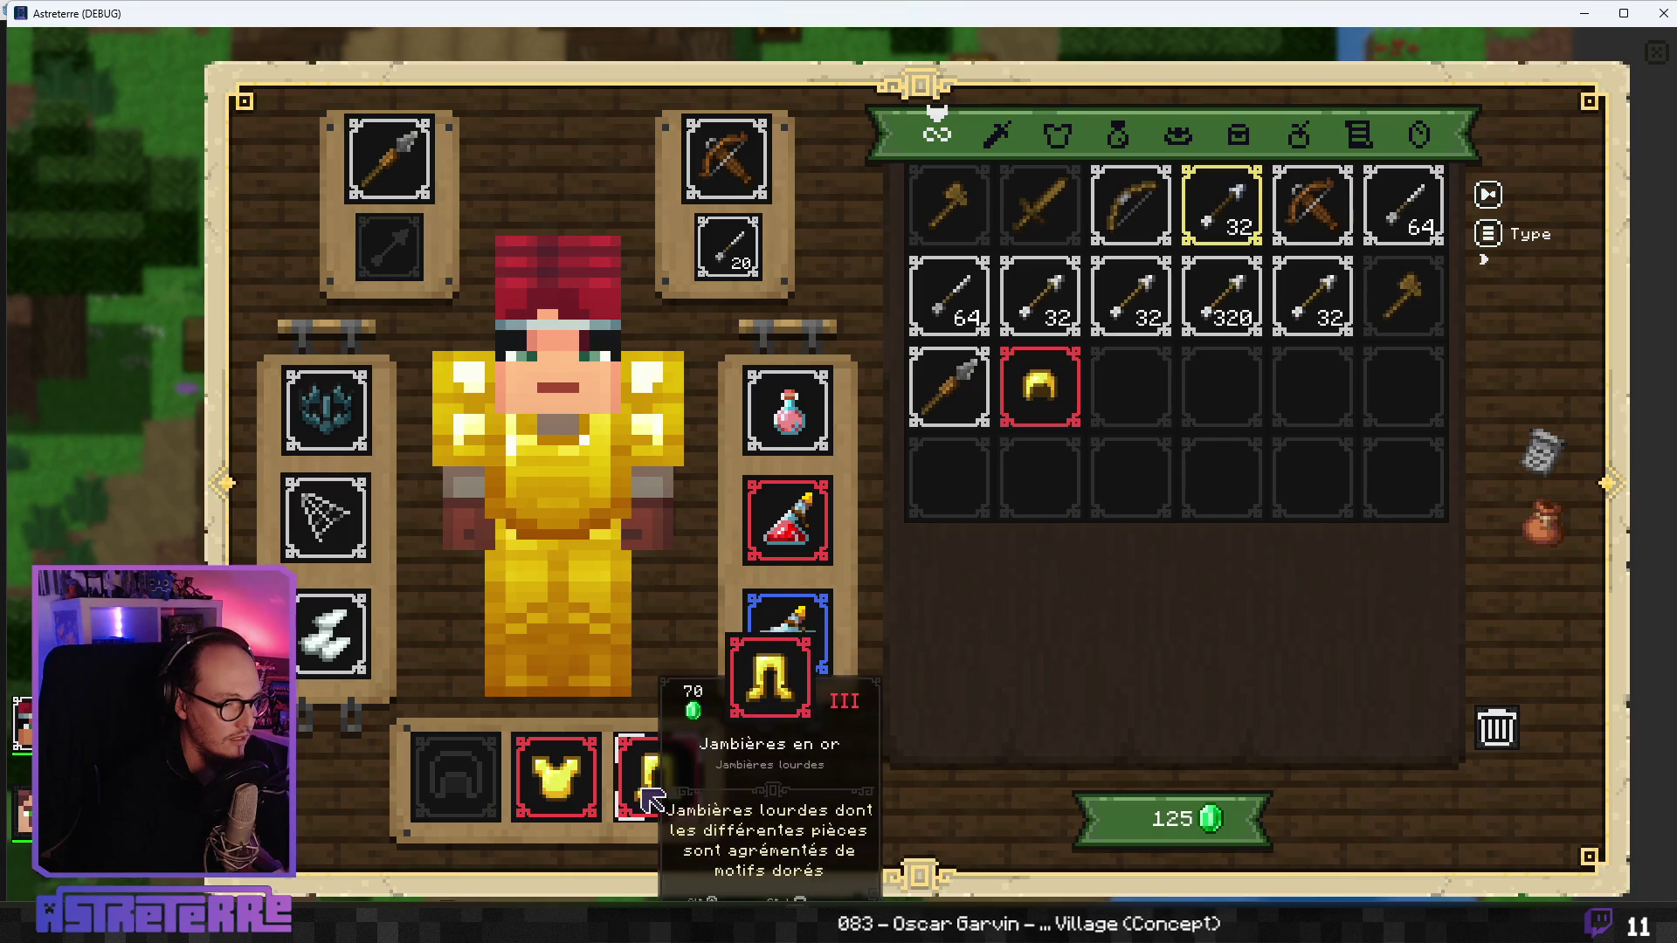
pyautogui.click(648, 786)
pyautogui.click(563, 786)
pyautogui.press('i')
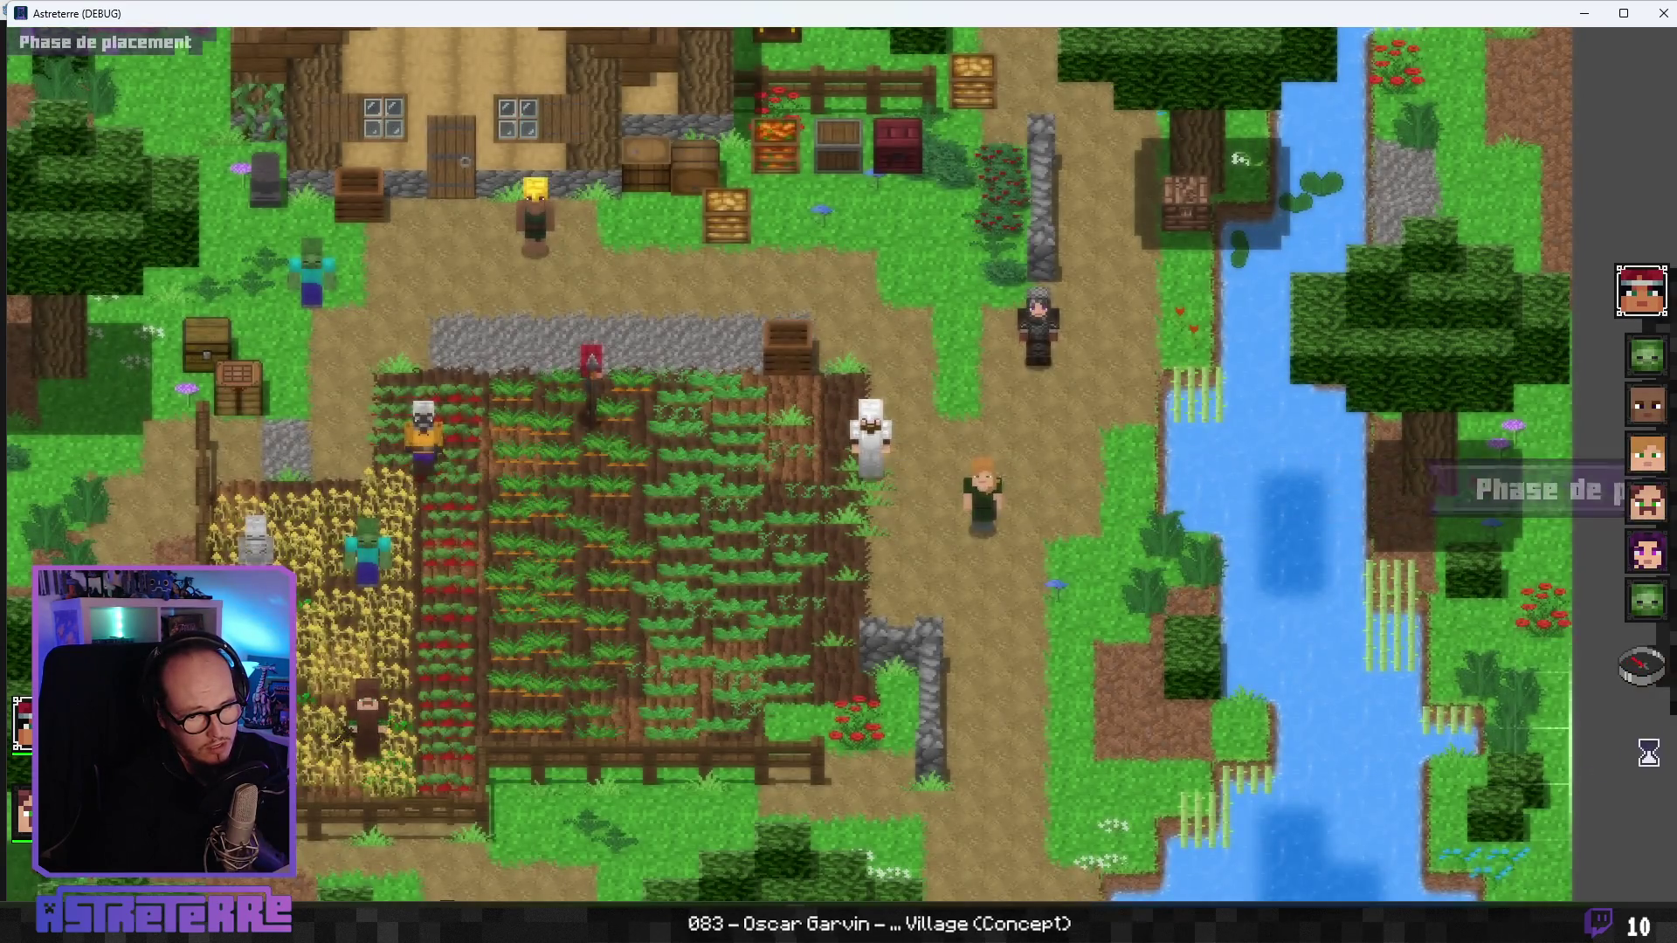
# - Move the character to a new tile and place a wolf trap on a nearby field tile
pyautogui.click(646, 430)
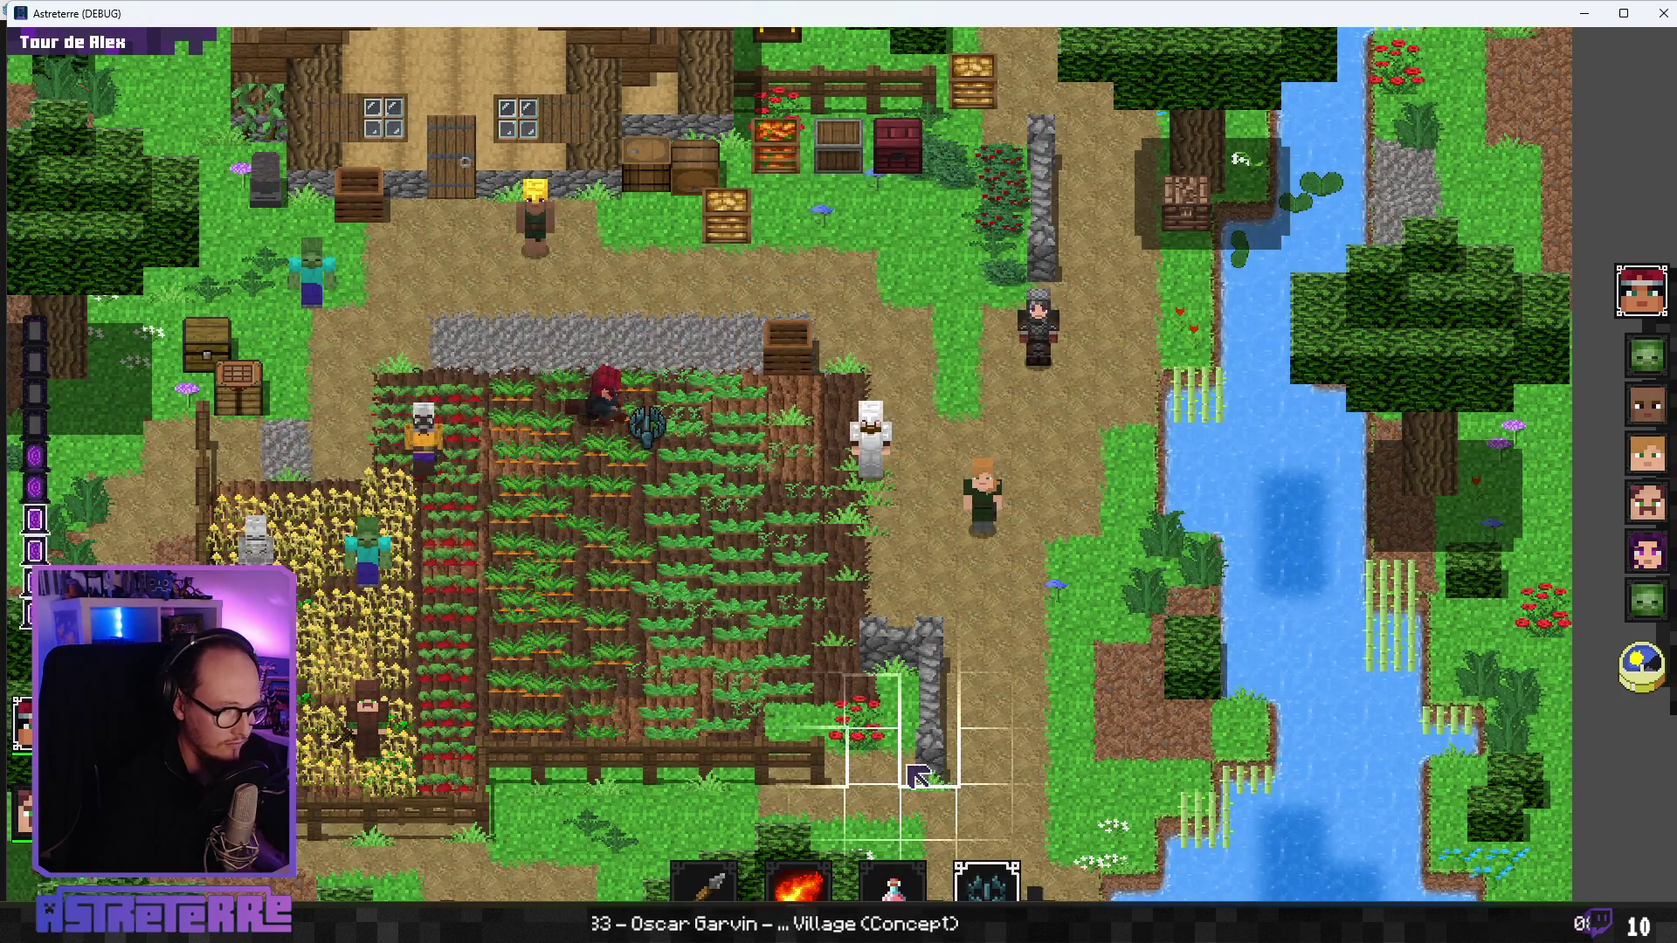
pyautogui.click(769, 434)
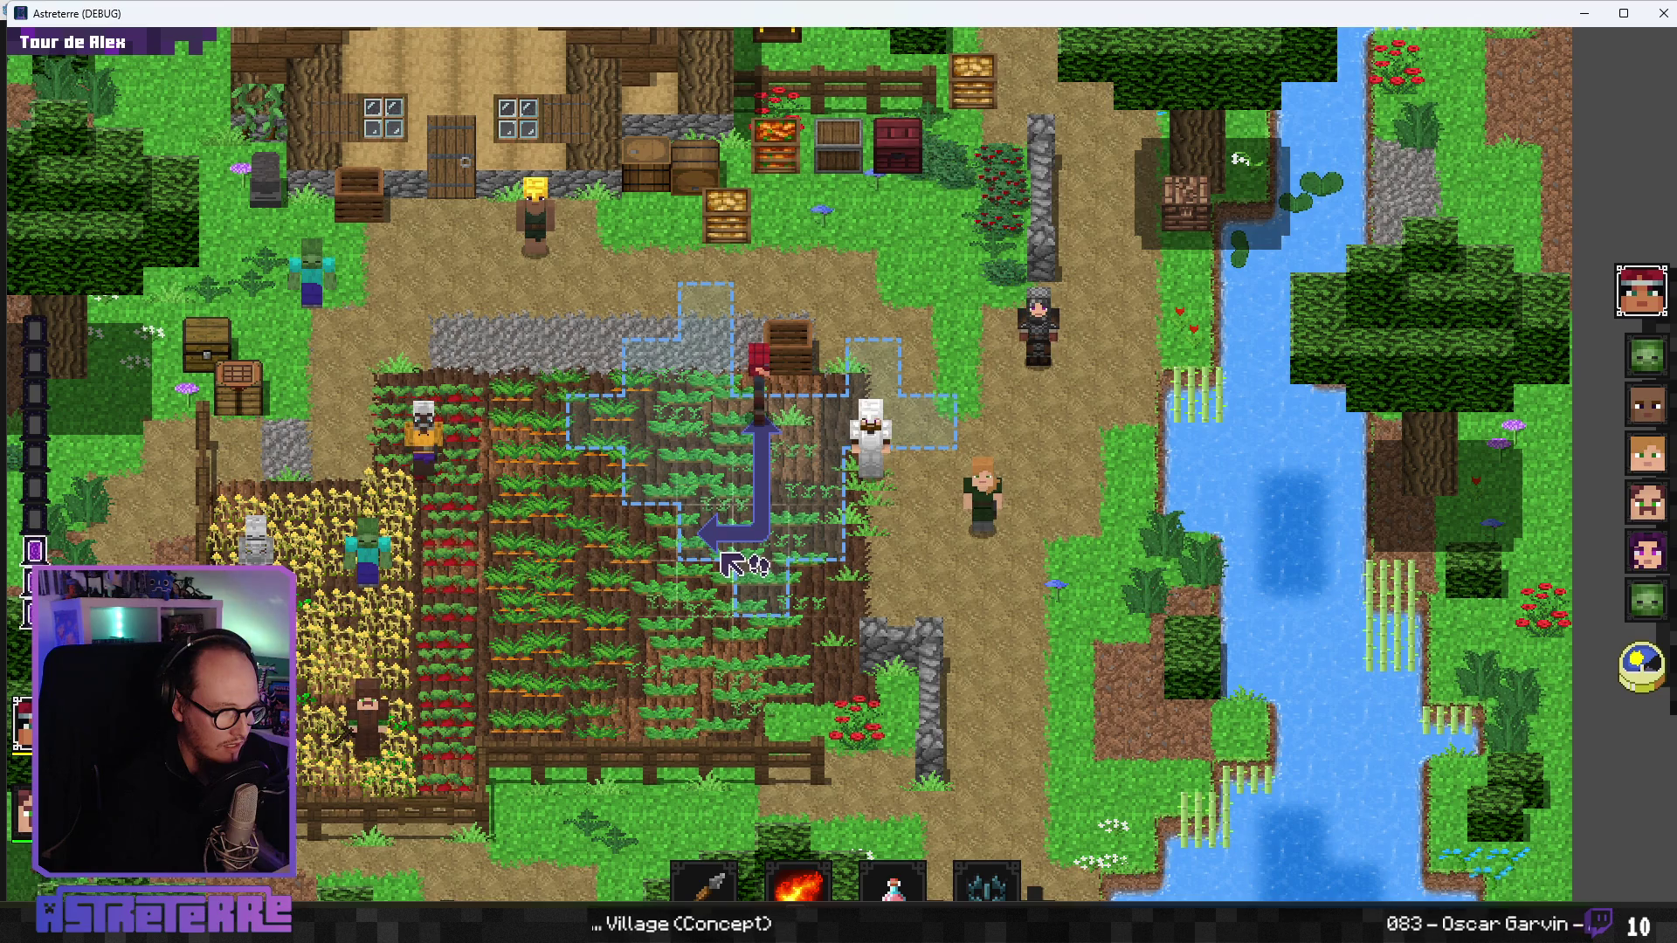
pyautogui.click(989, 895)
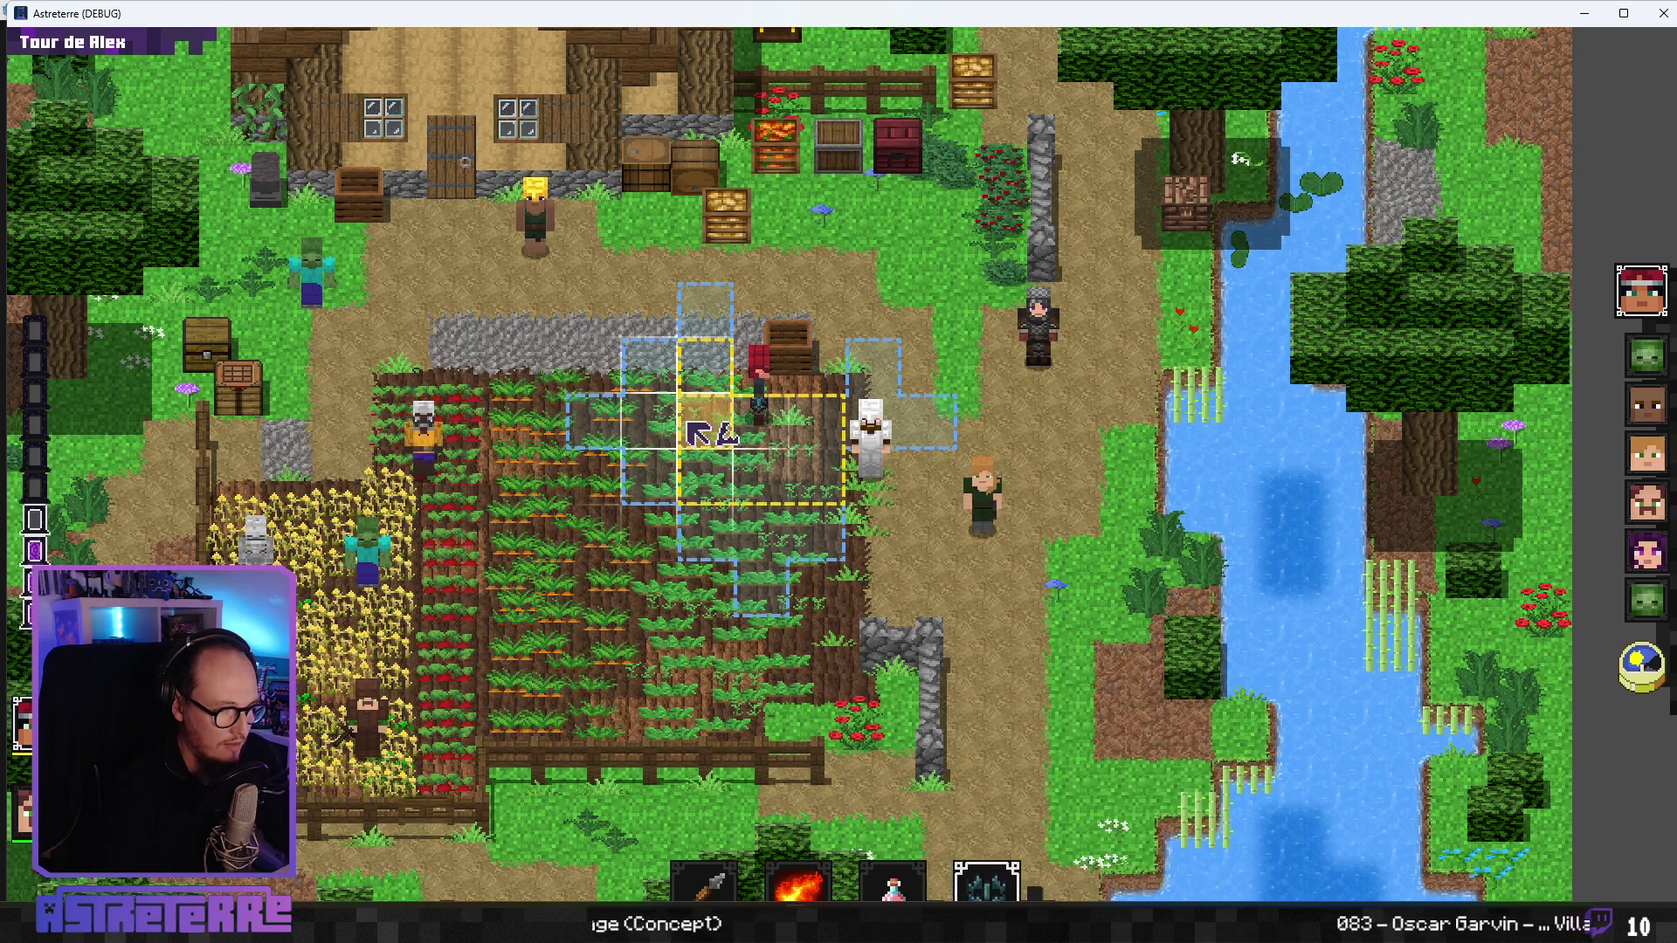
pyautogui.click(689, 423)
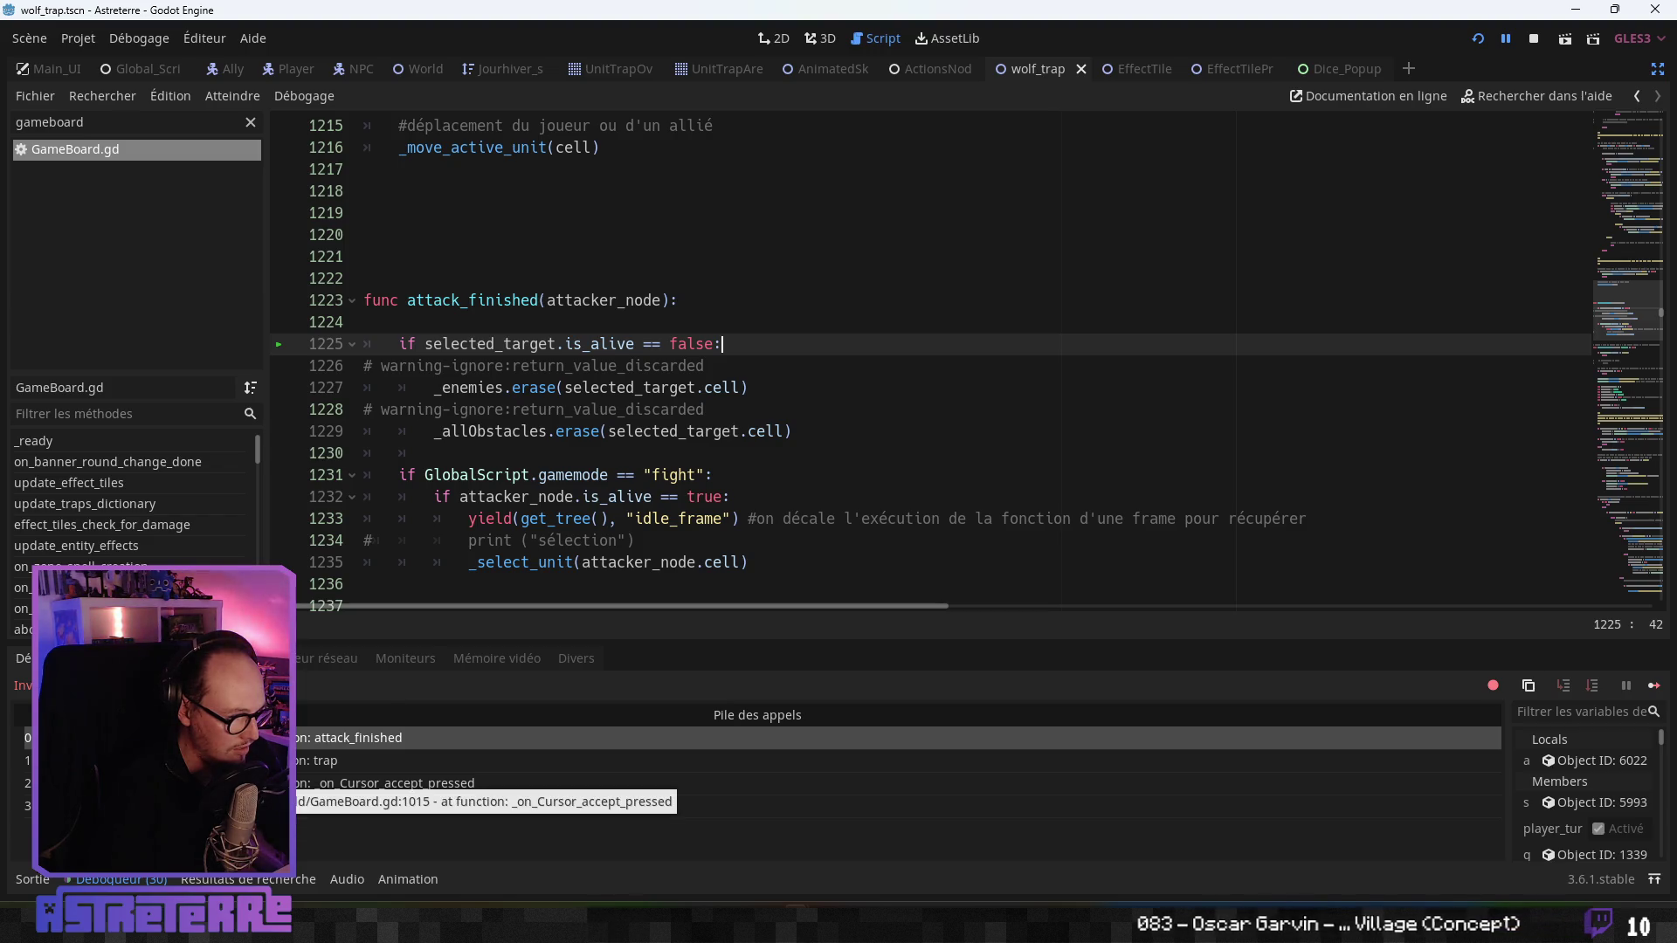
pyautogui.click(262, 783)
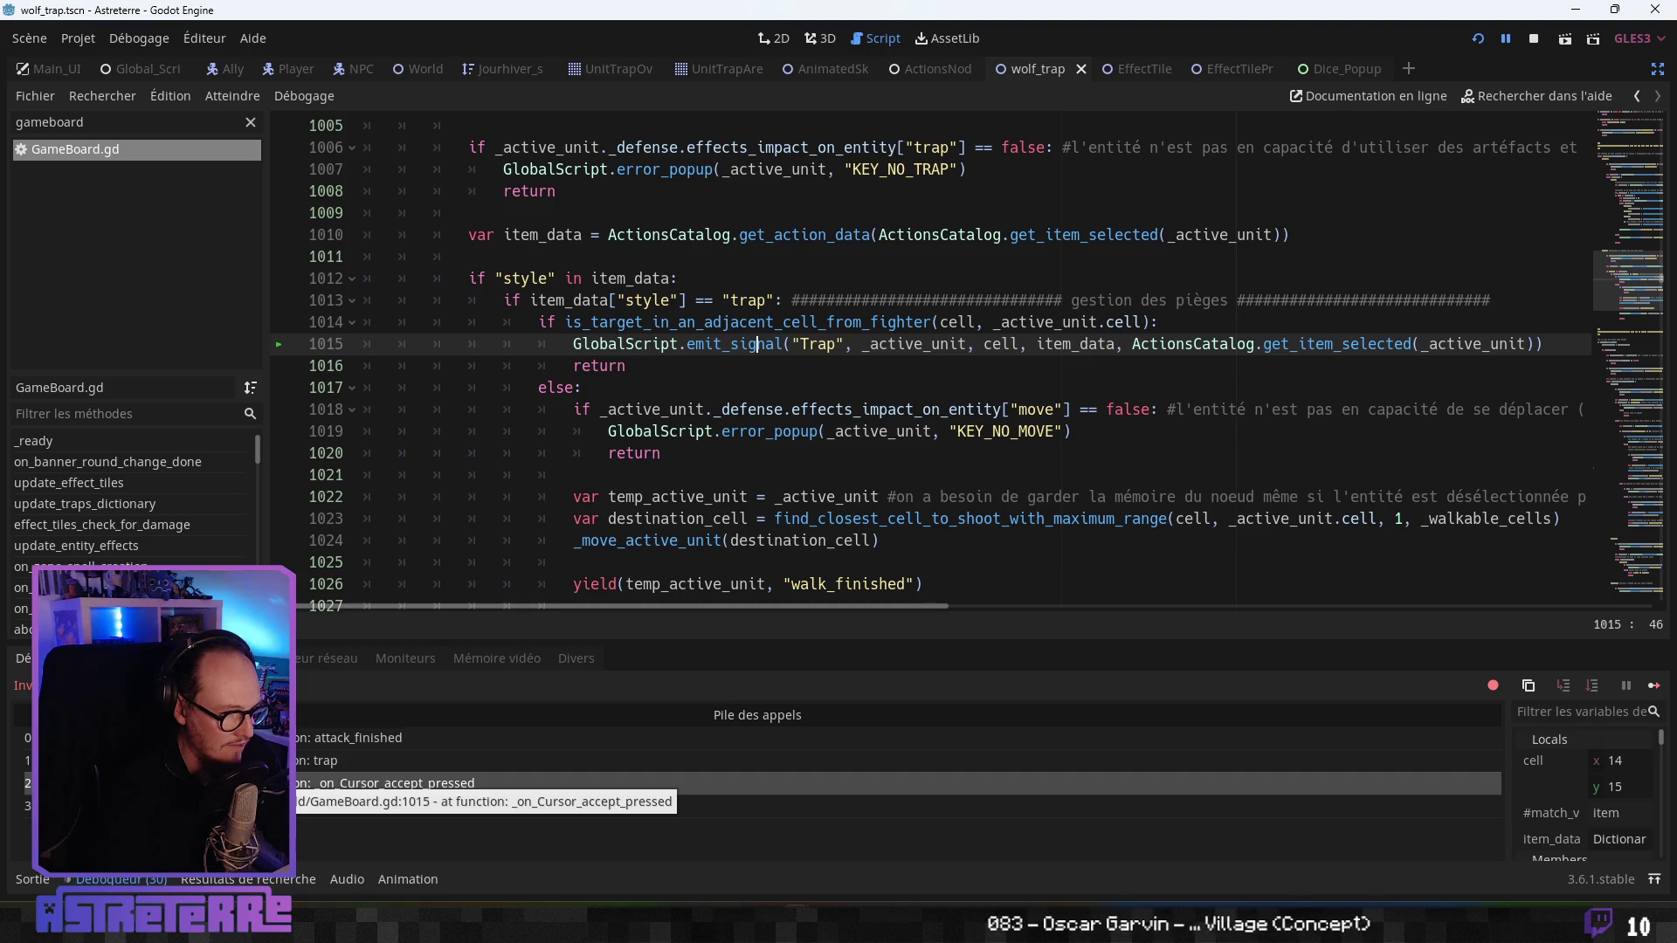
pyautogui.click(302, 760)
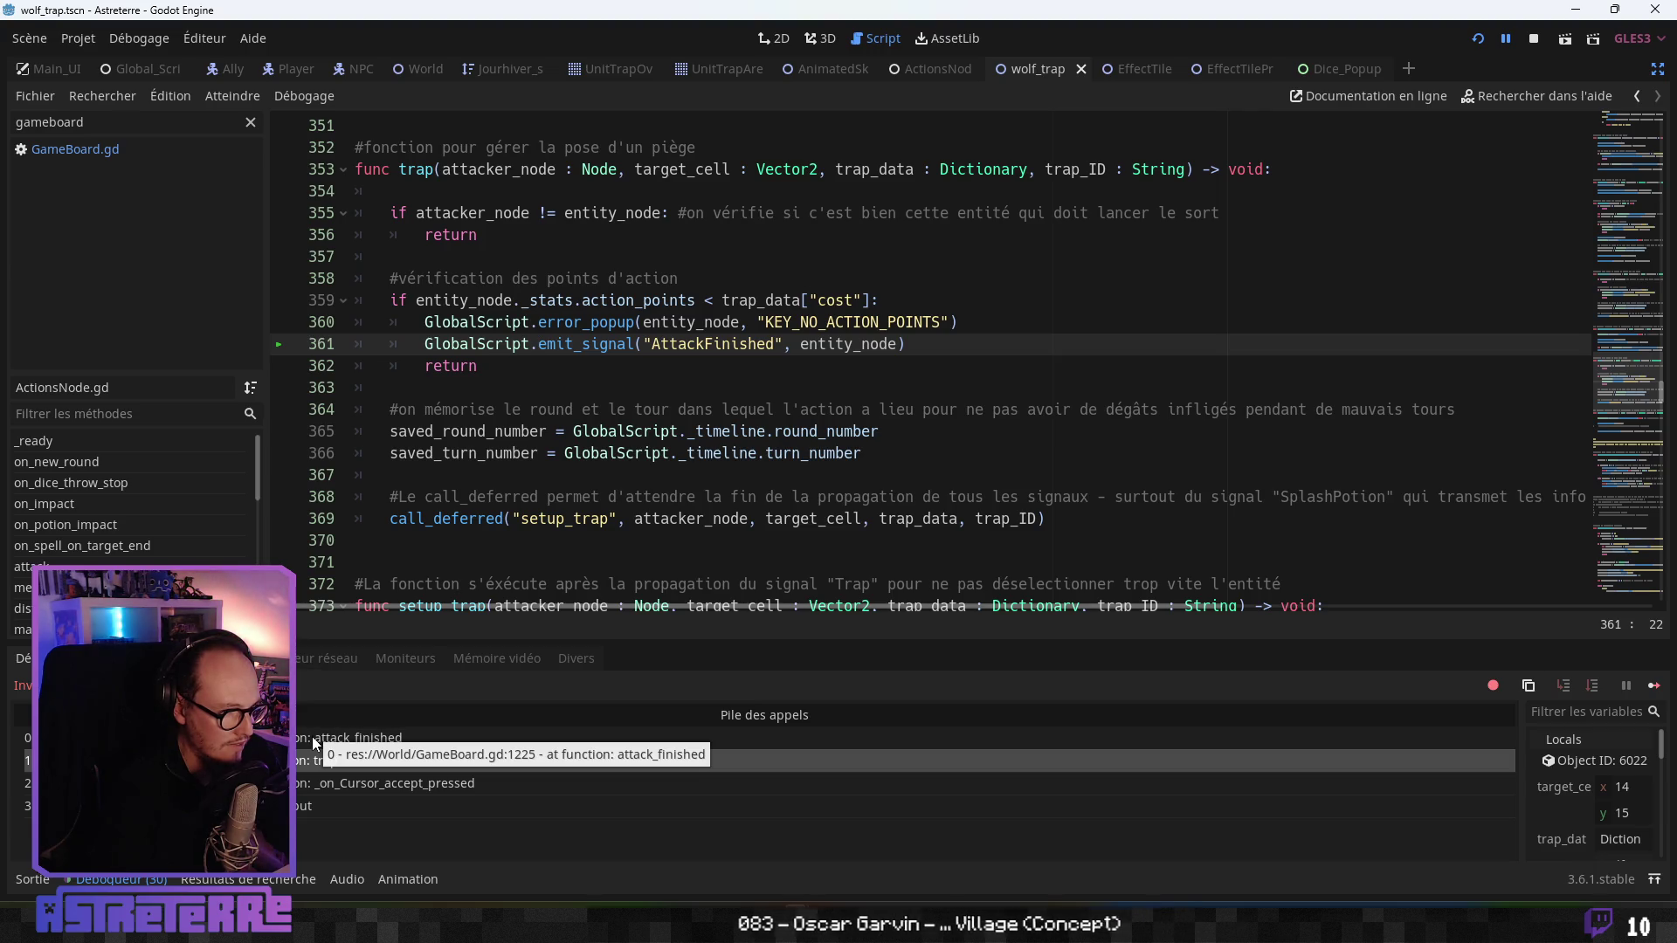
pyautogui.click(313, 739)
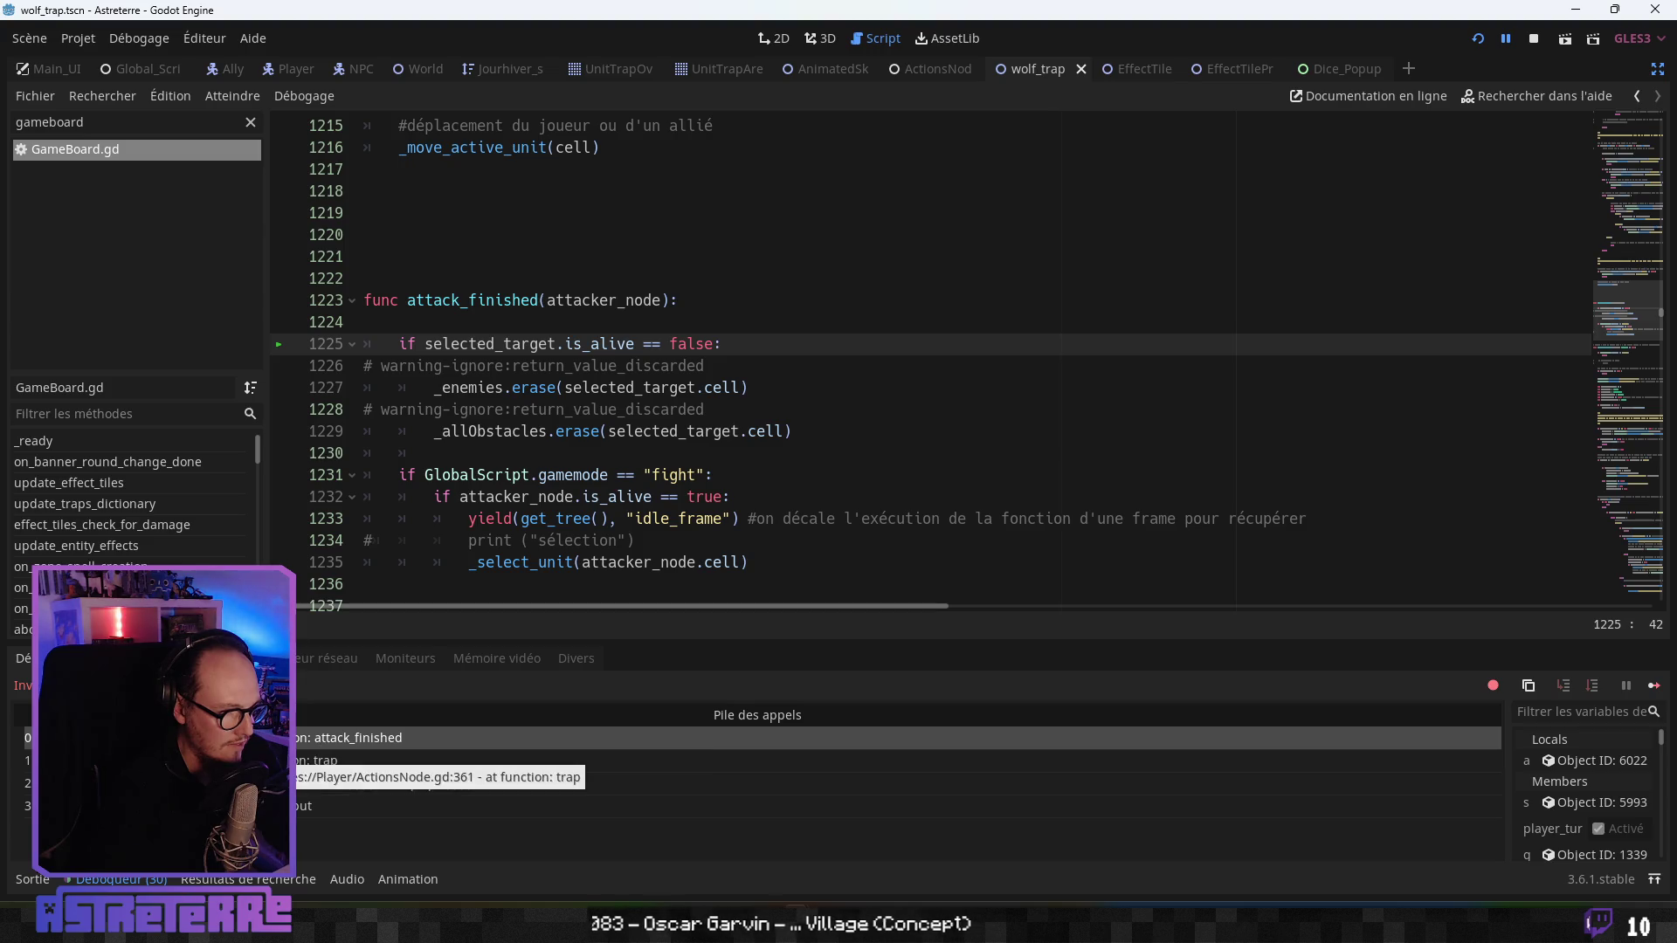
pyautogui.click(311, 761)
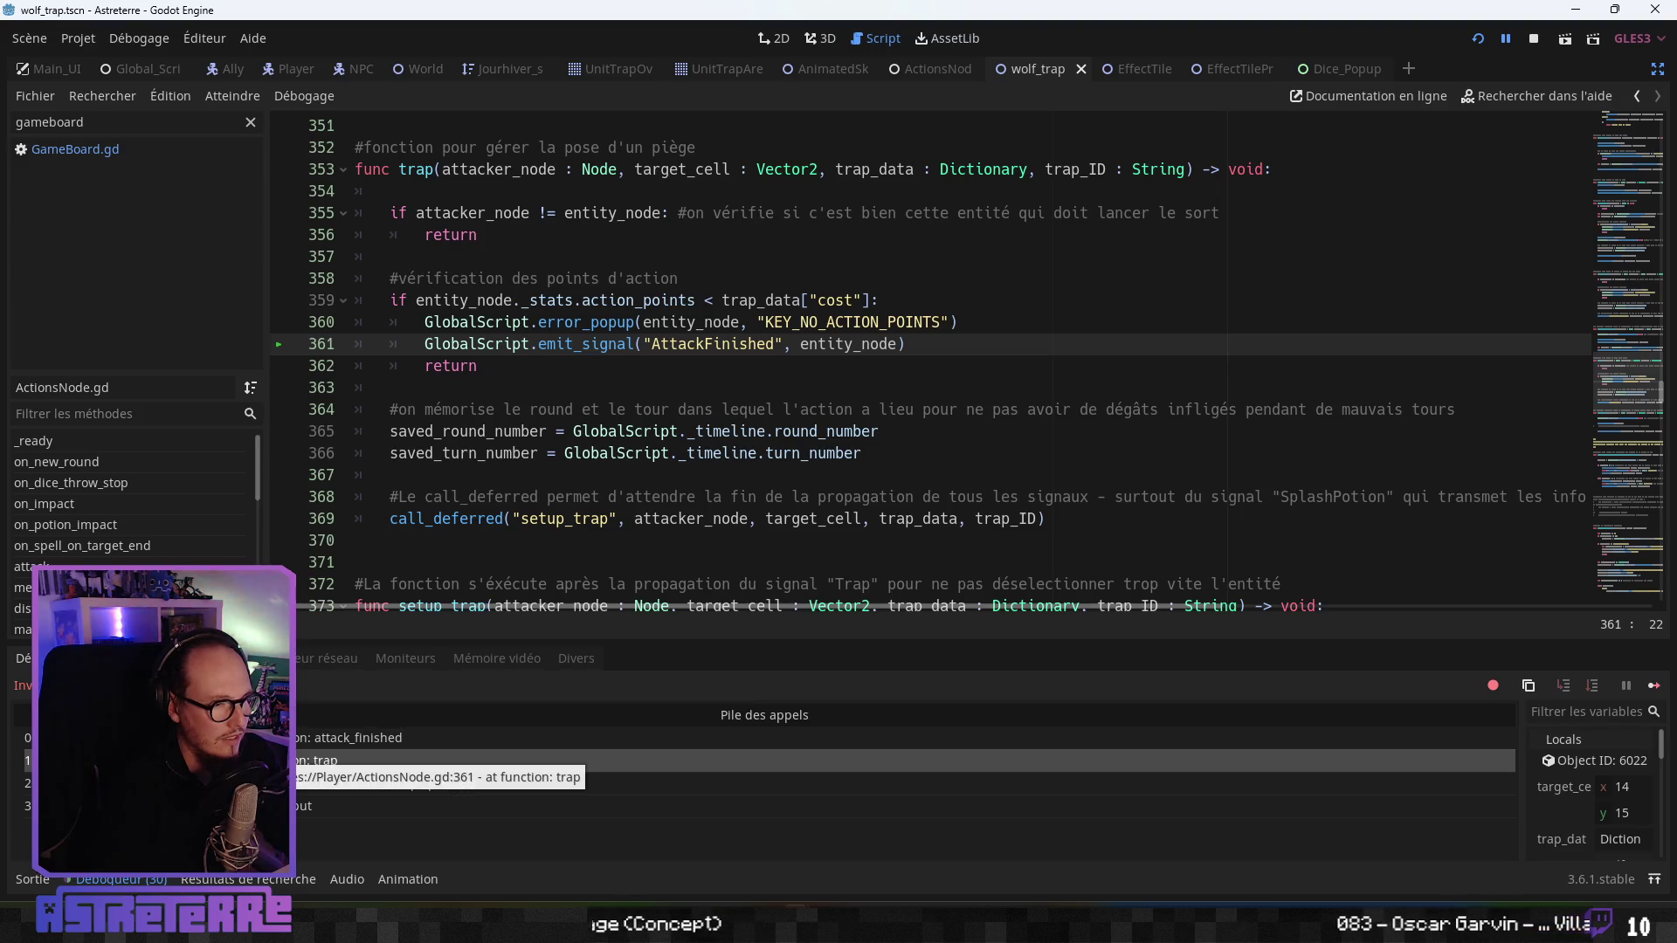
pyautogui.press('F12')
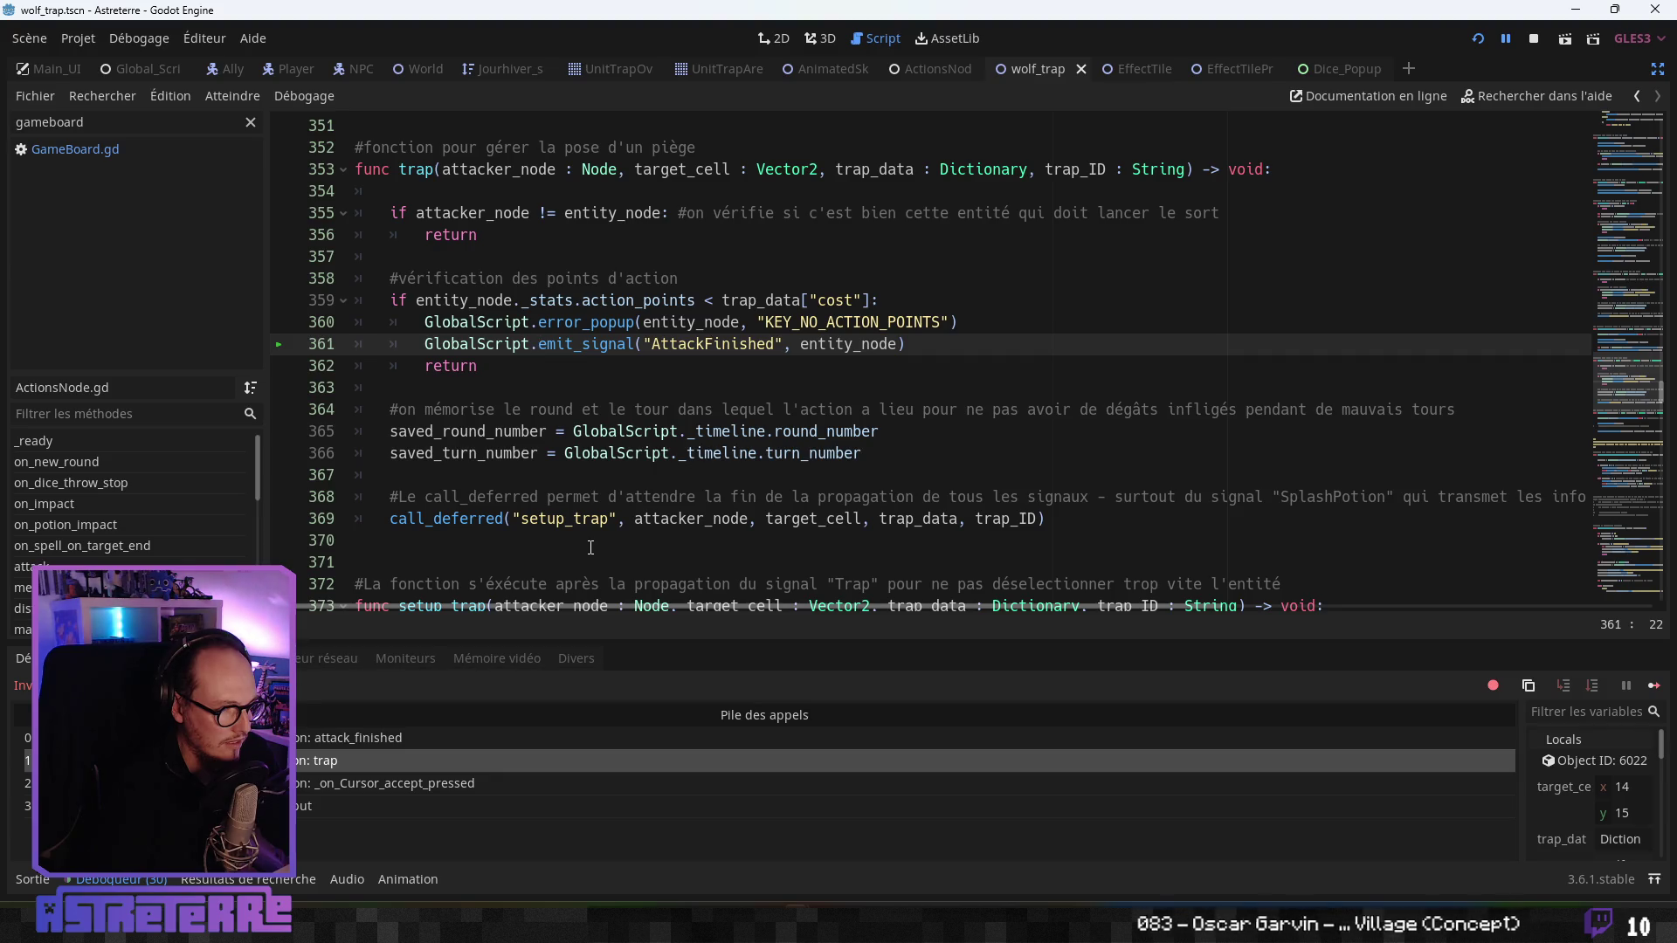
pyautogui.press('F12')
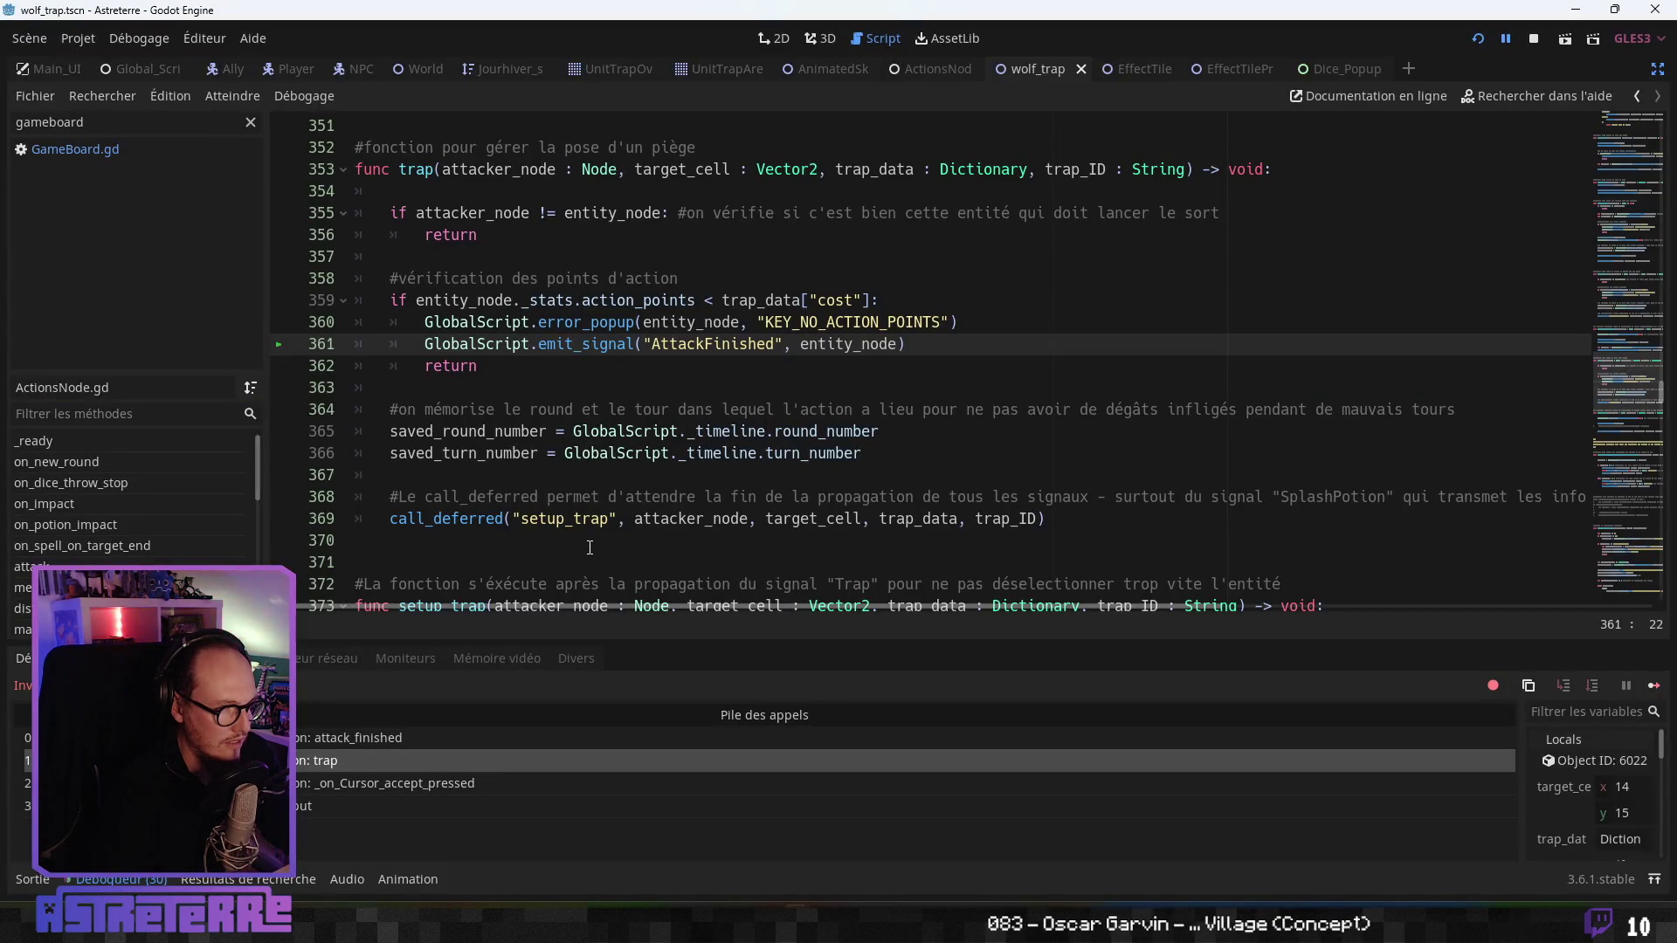
pyautogui.click(349, 735)
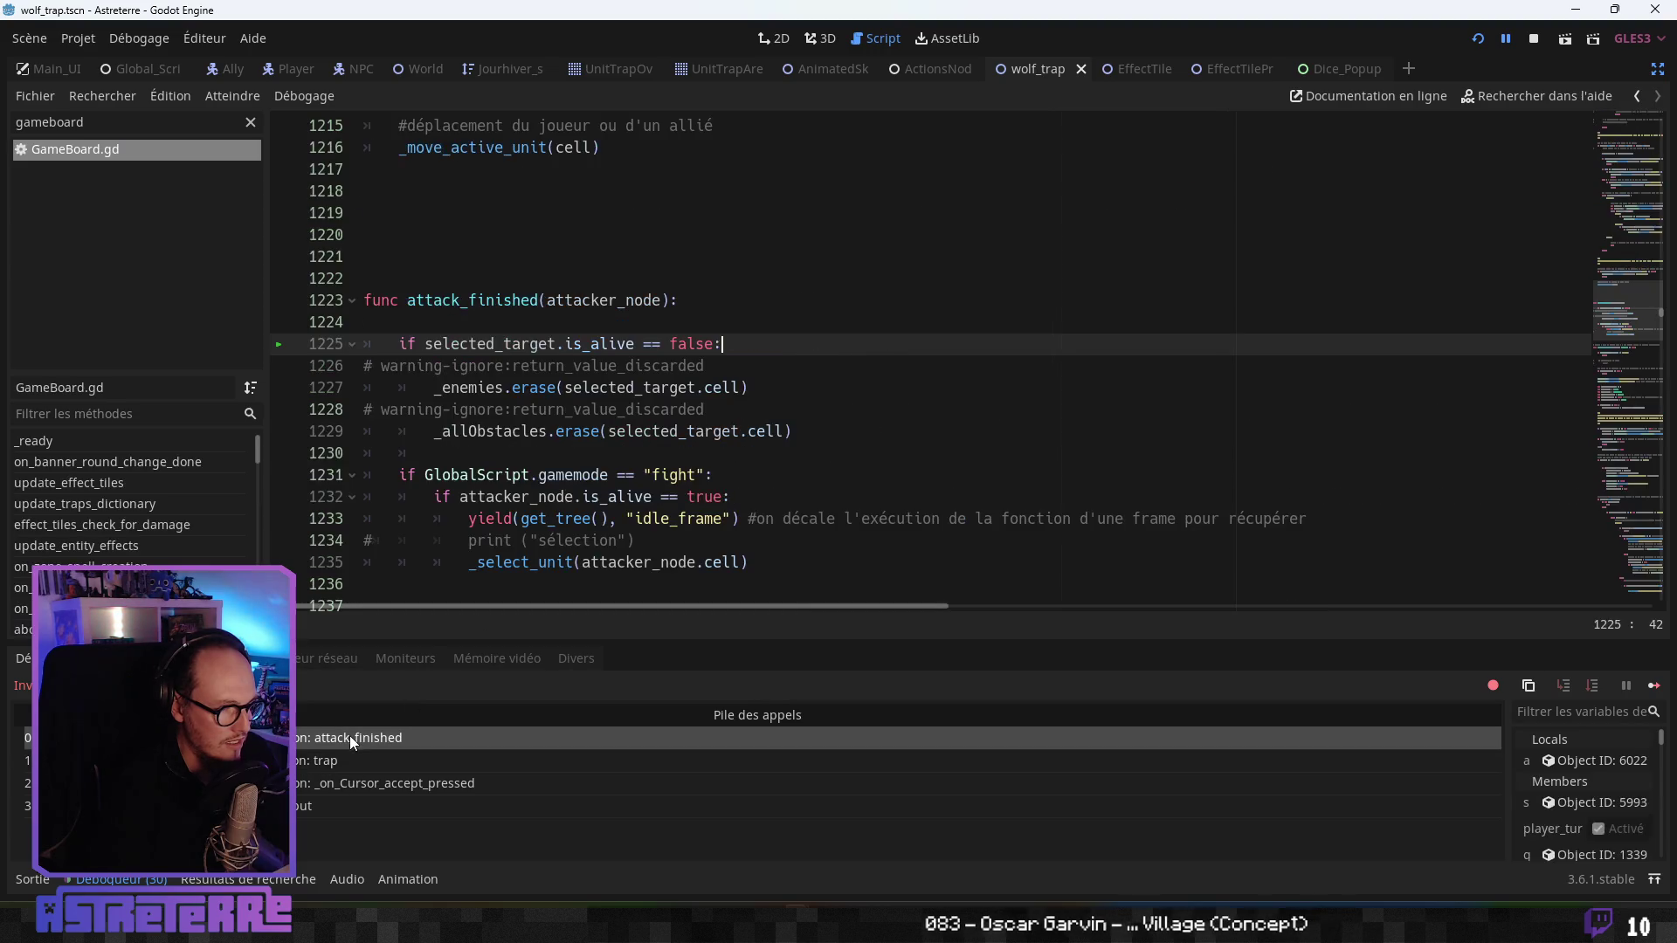
# - Inspect the Cursor.gd call-stack frames and GameBoard.gd's item/trap match block, then rerun the game
pyautogui.click(301, 806)
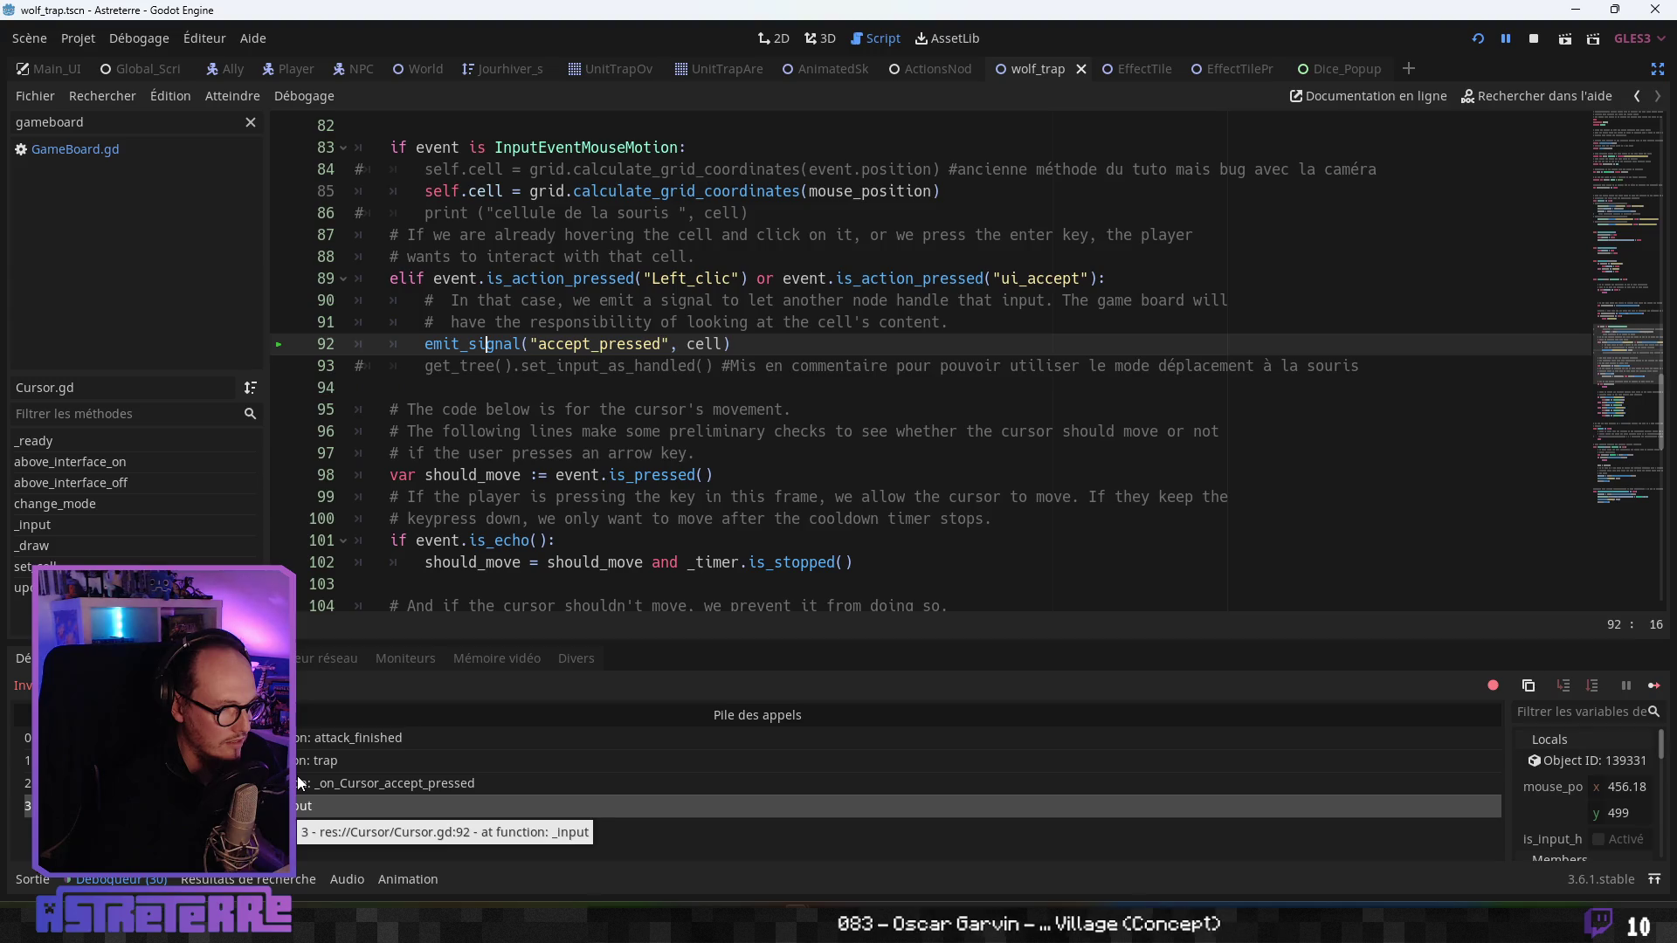
pyautogui.click(301, 783)
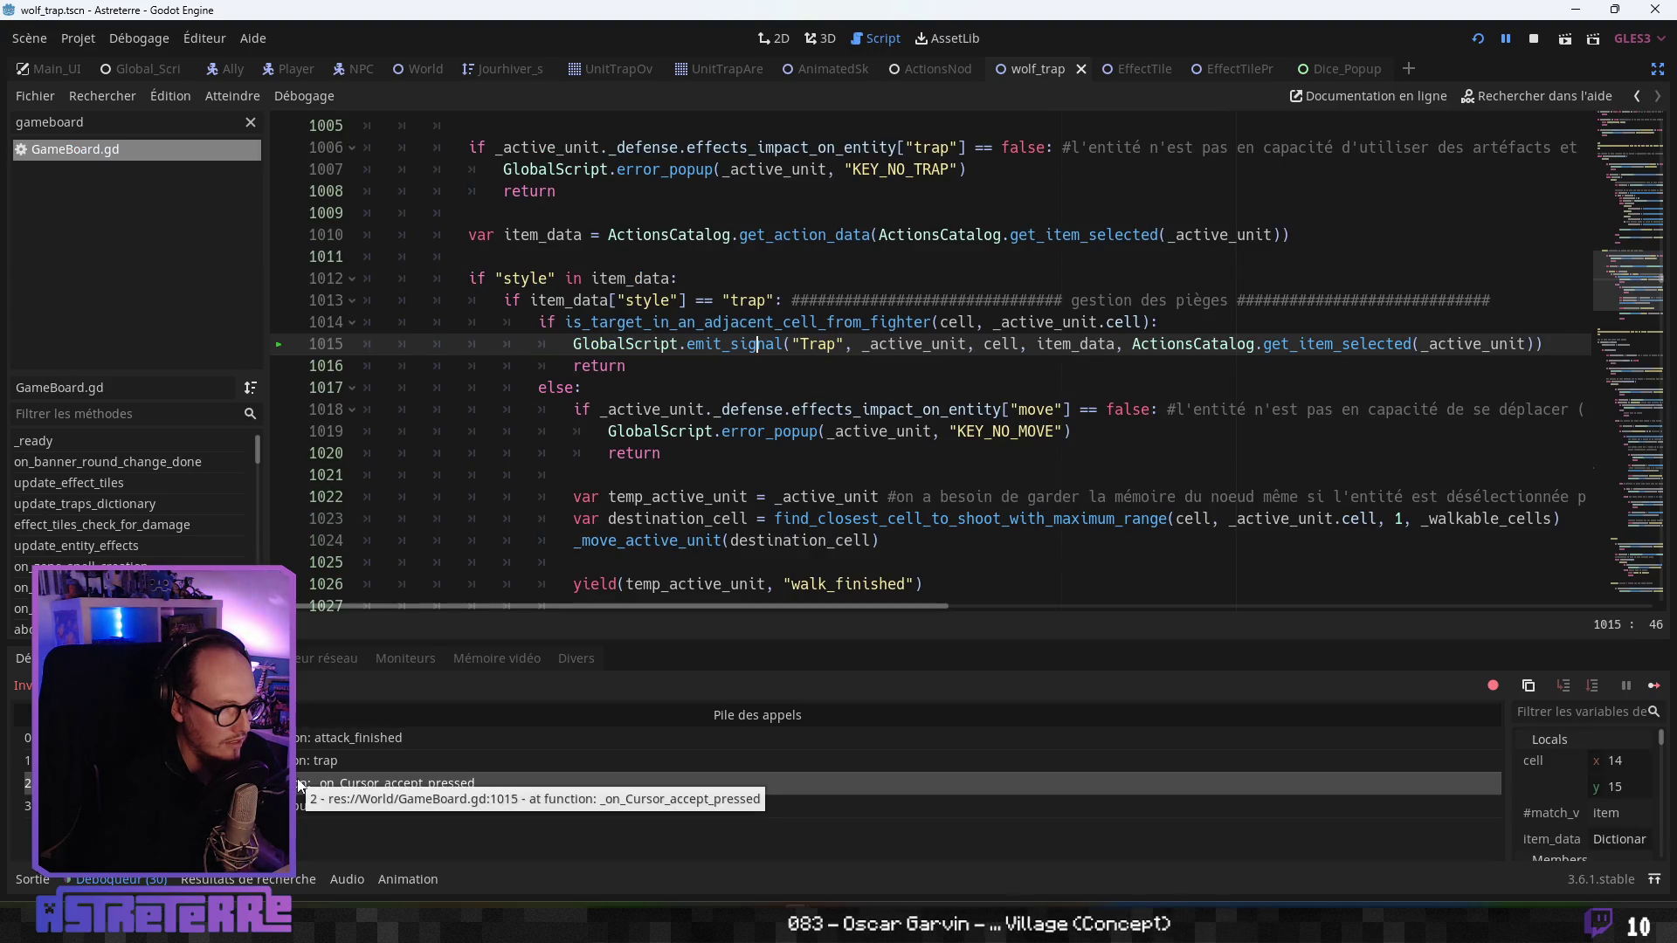
pyautogui.scroll(1, 776, 578)
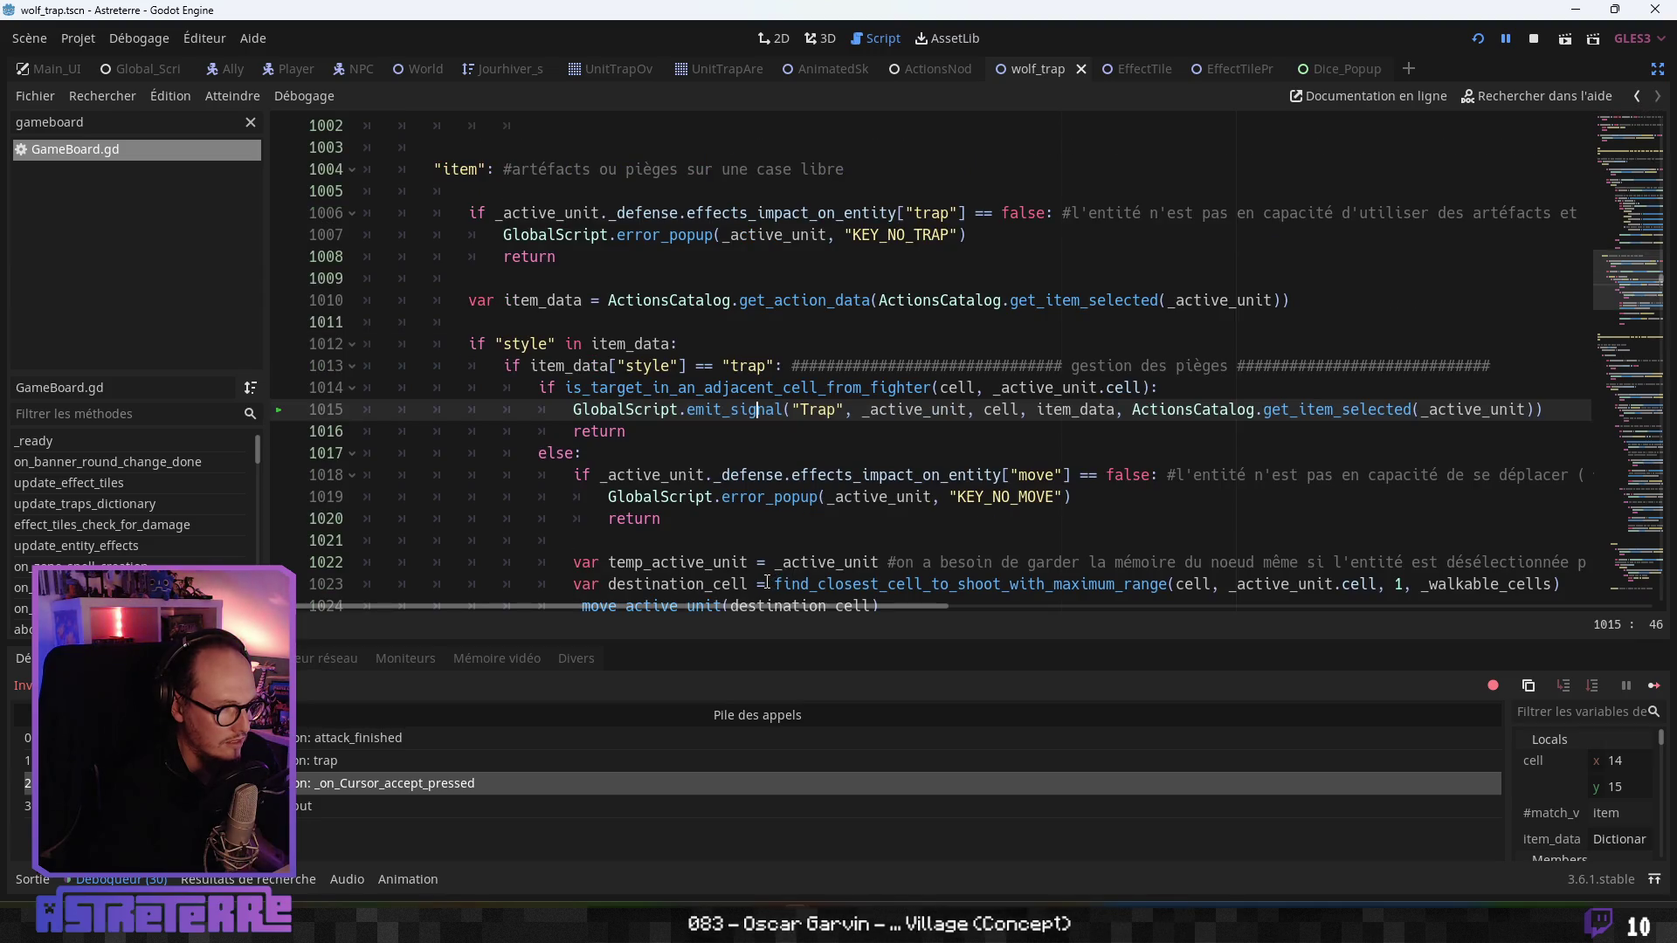
pyautogui.scroll(3, 744, 537)
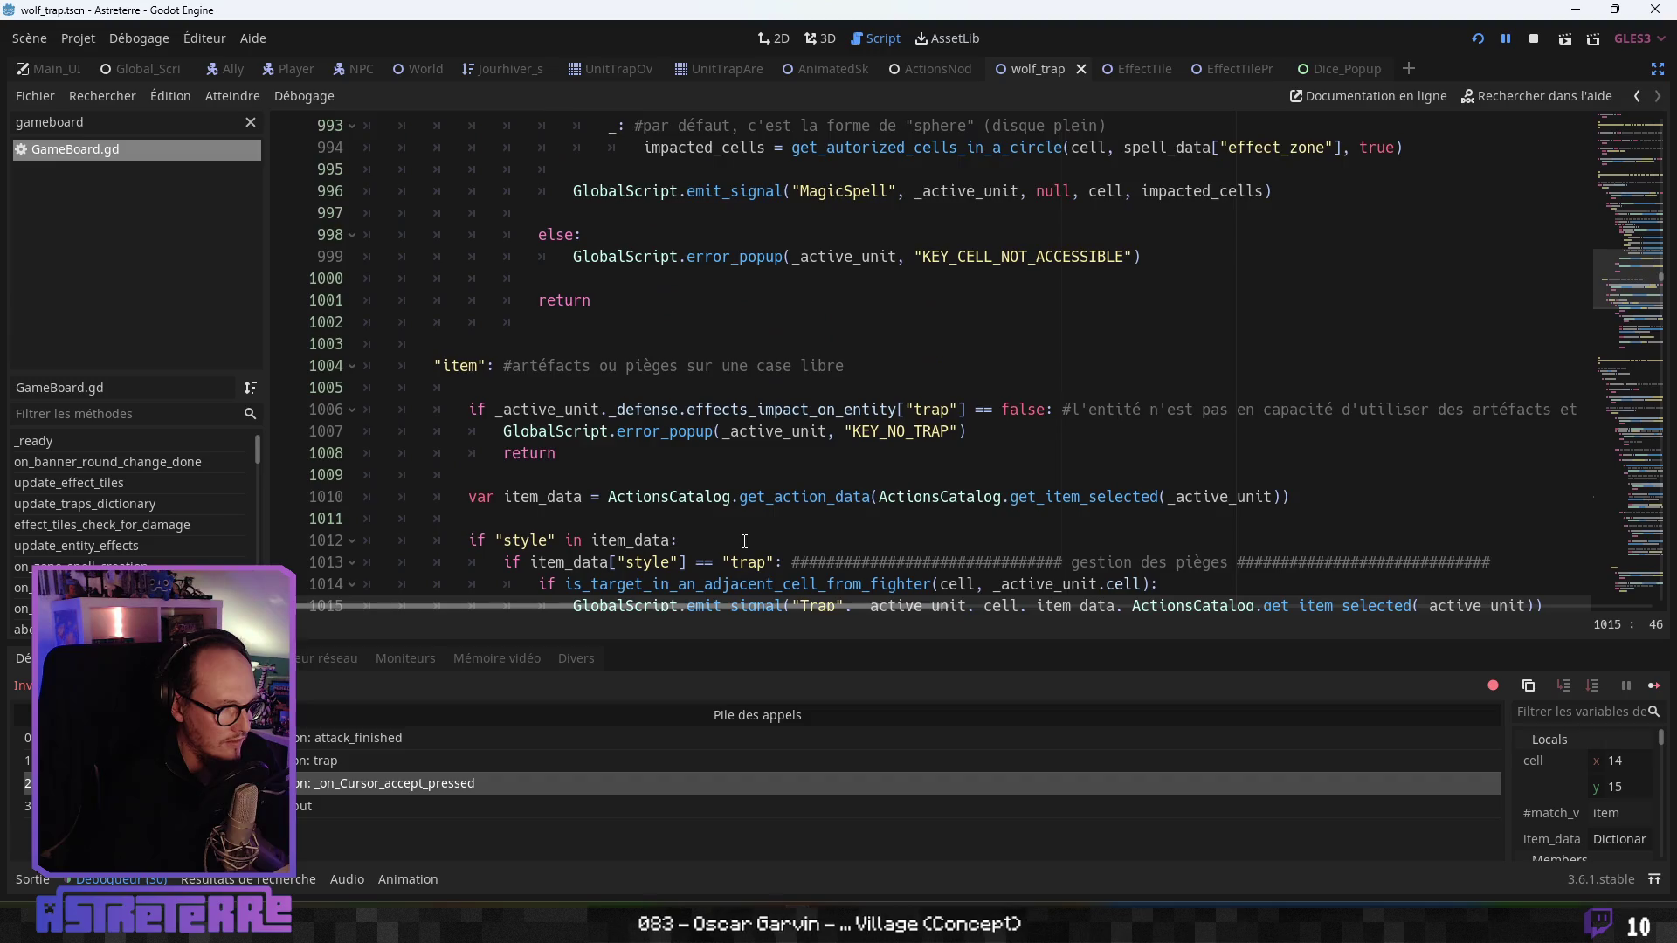
pyautogui.scroll(-2, 742, 542)
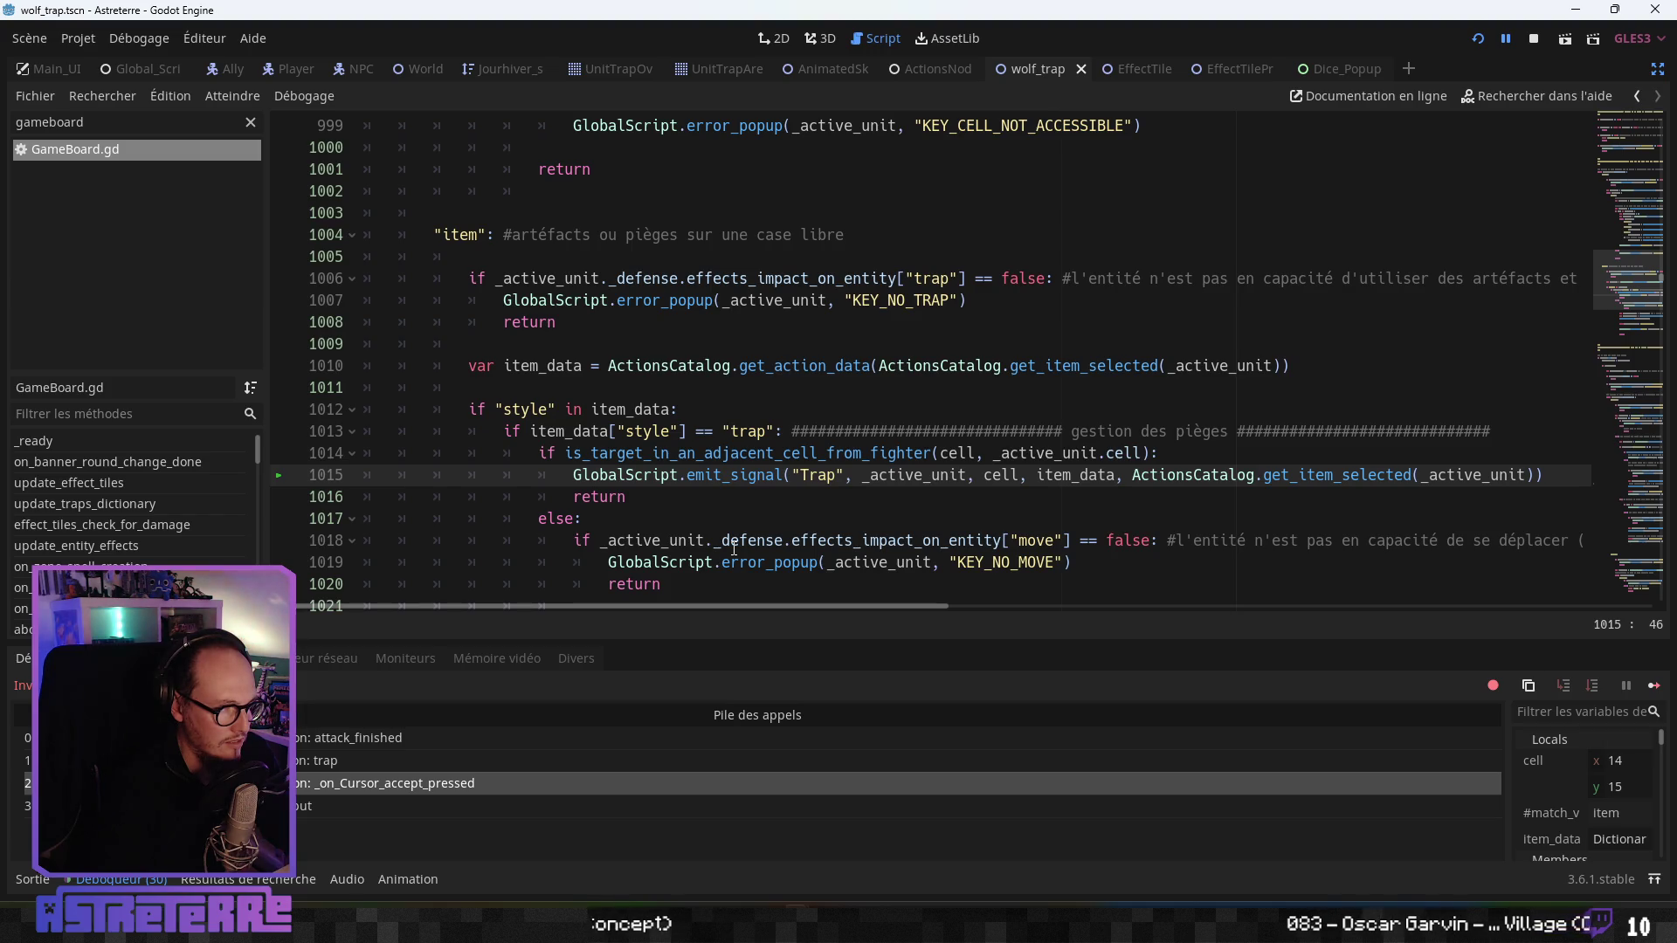
pyautogui.scroll(6, 1102, 464)
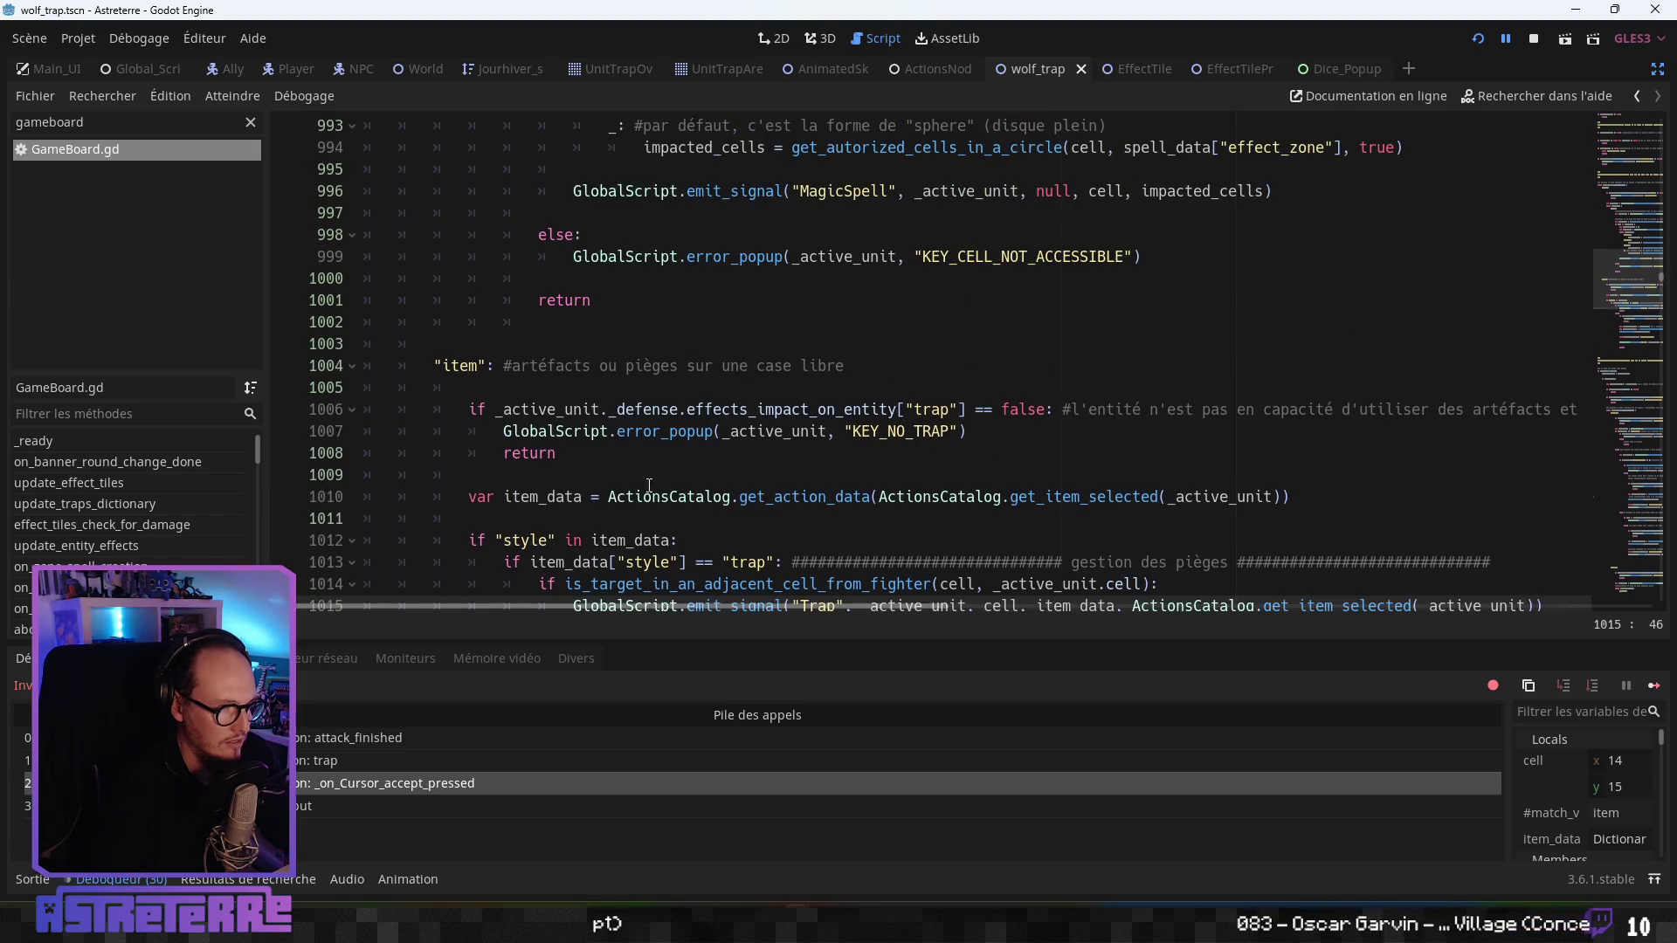
pyautogui.scroll(-3, 596, 502)
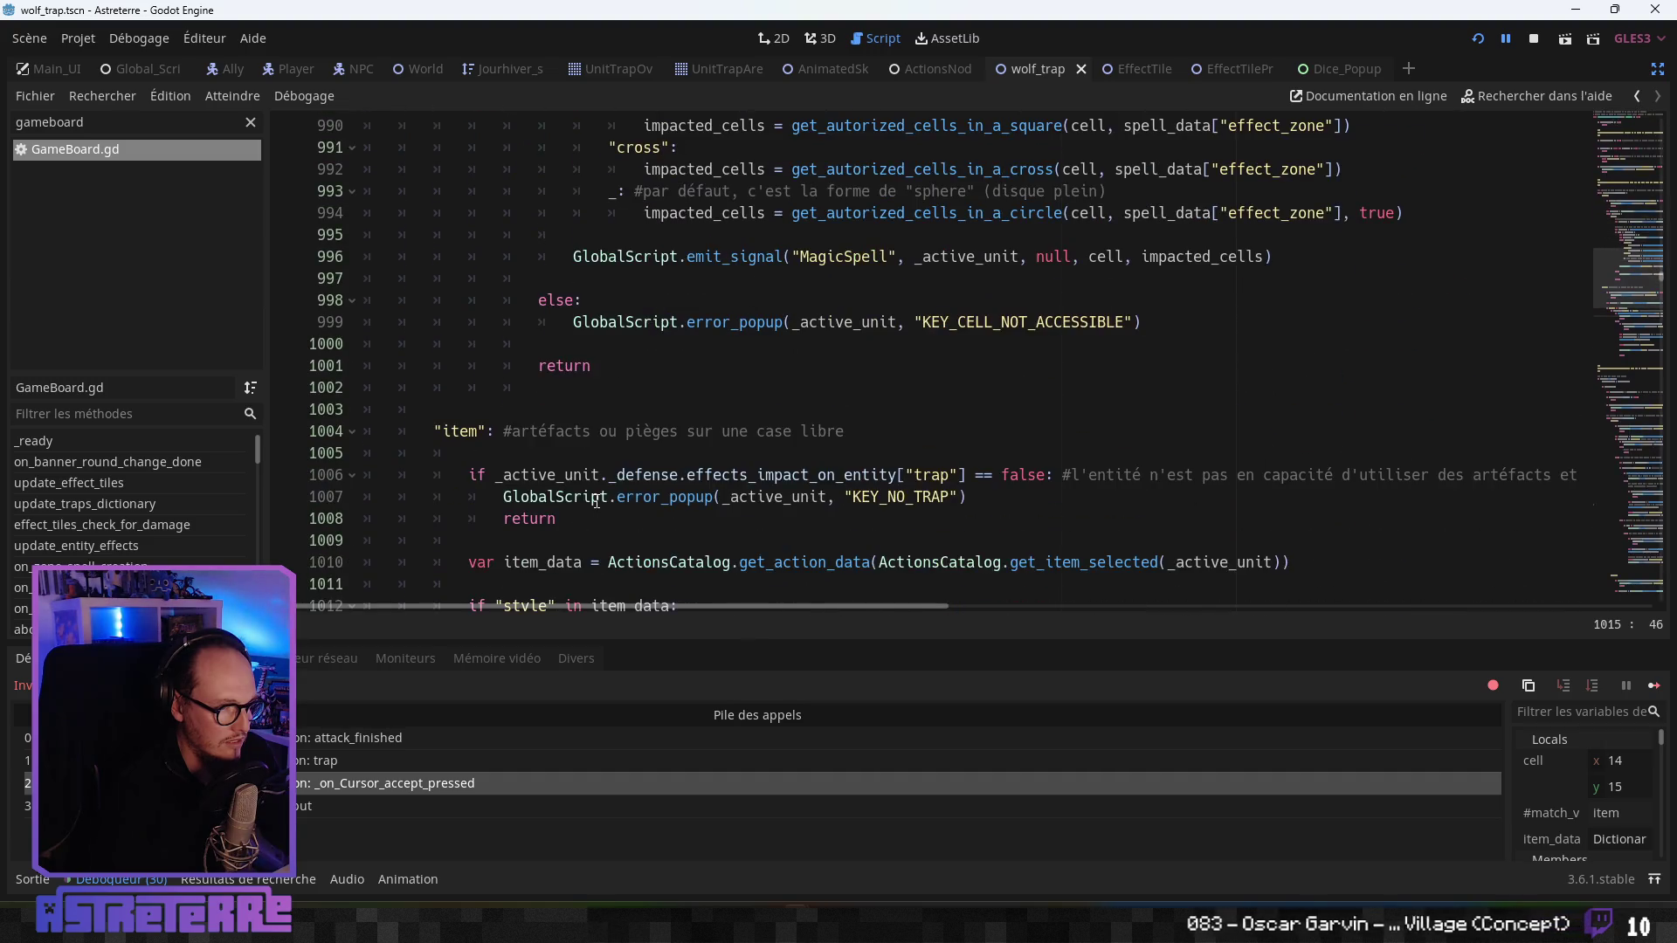
pyautogui.scroll(10, 597, 501)
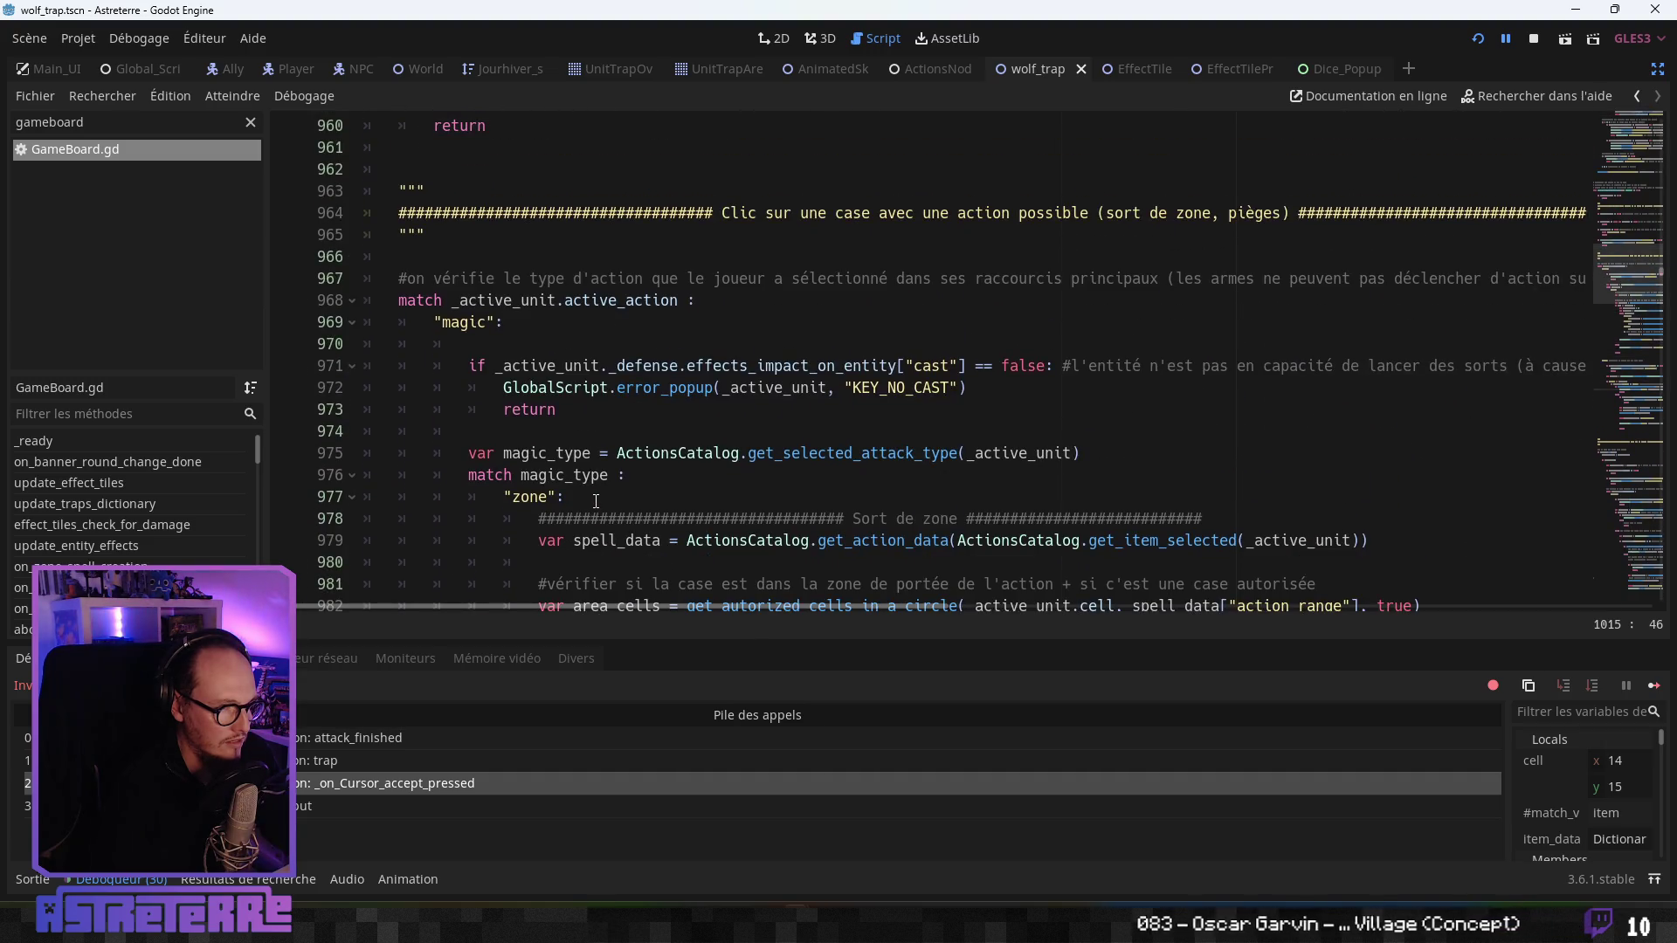
pyautogui.scroll(-14, 596, 501)
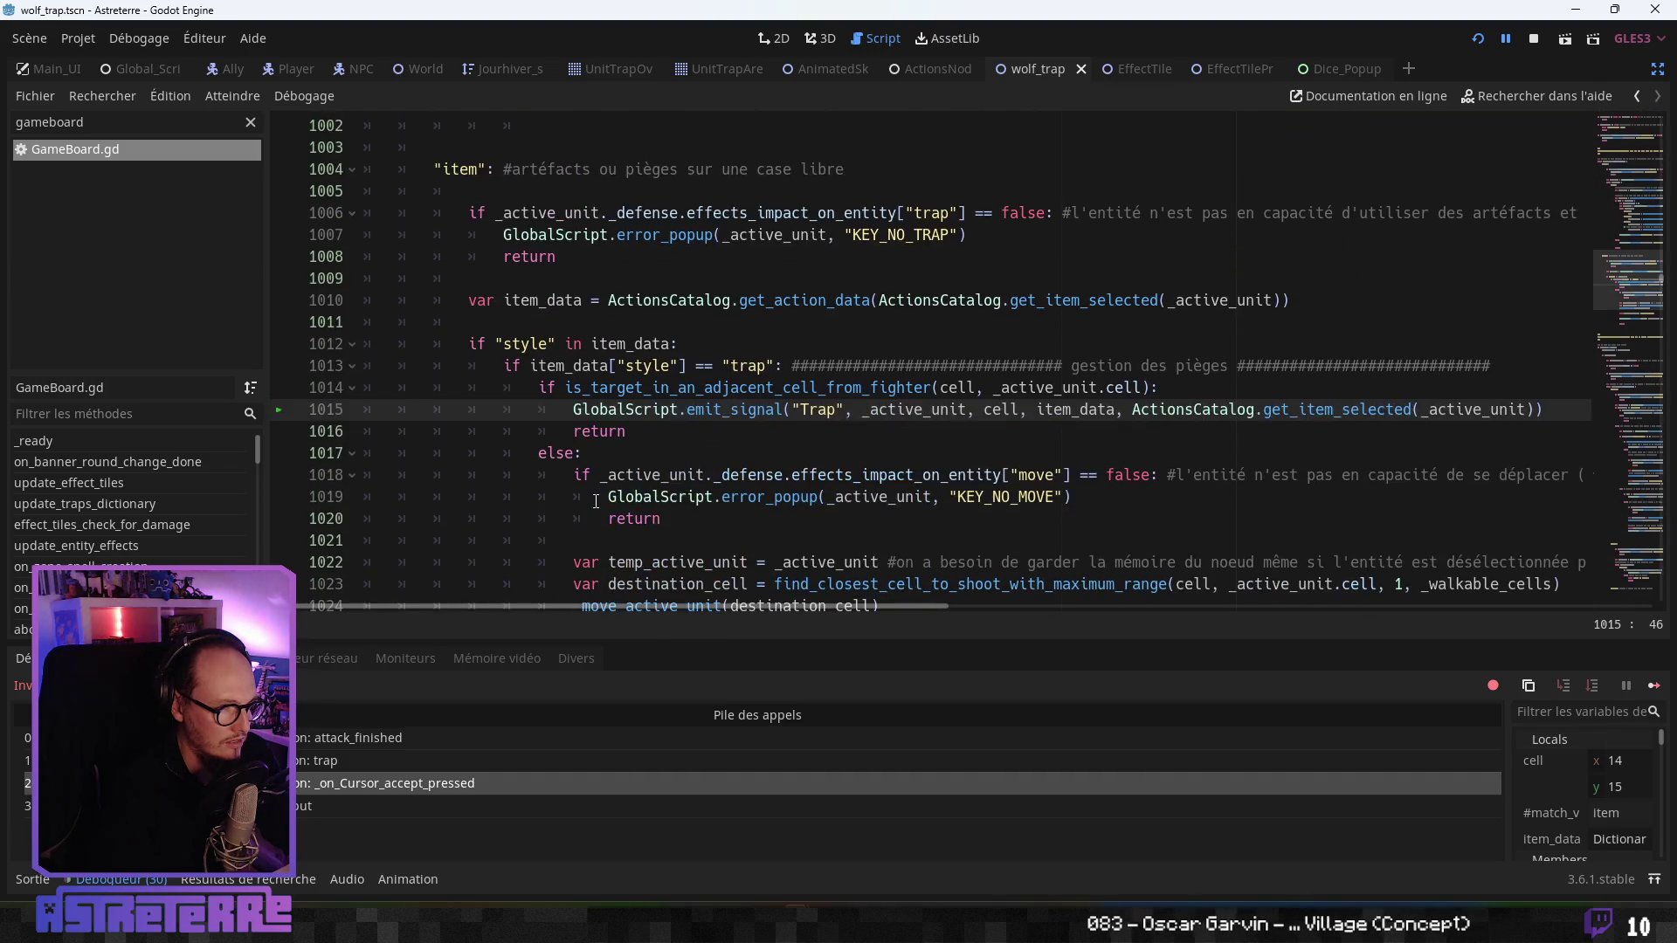
pyautogui.scroll(1, 596, 501)
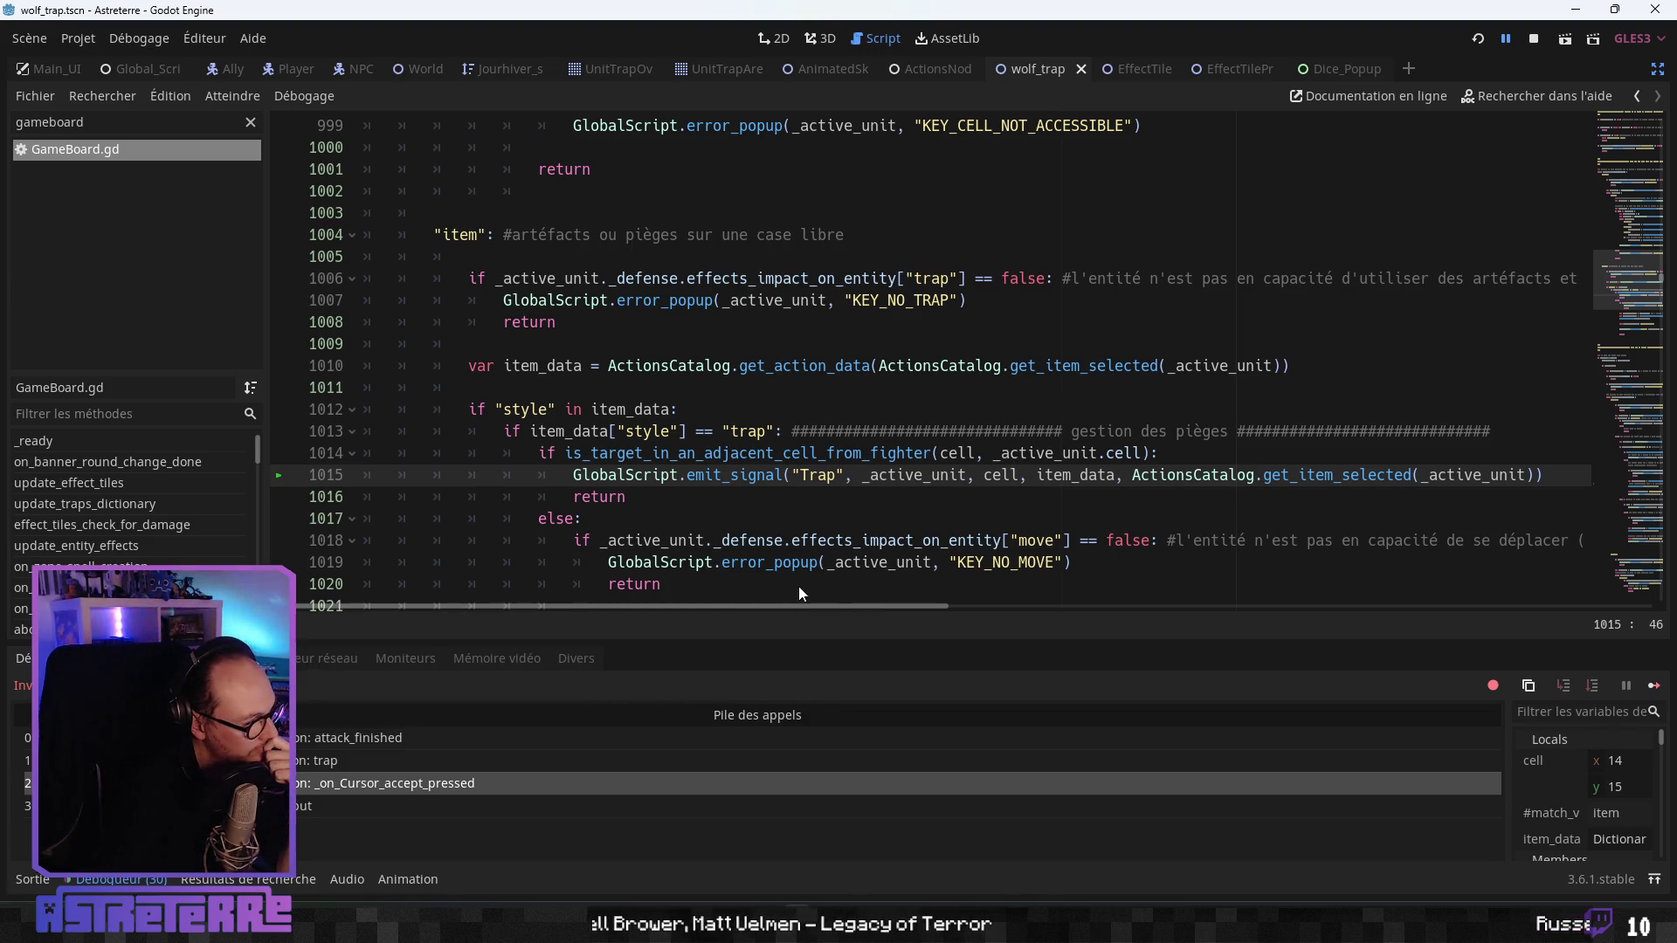
pyautogui.press('F5')
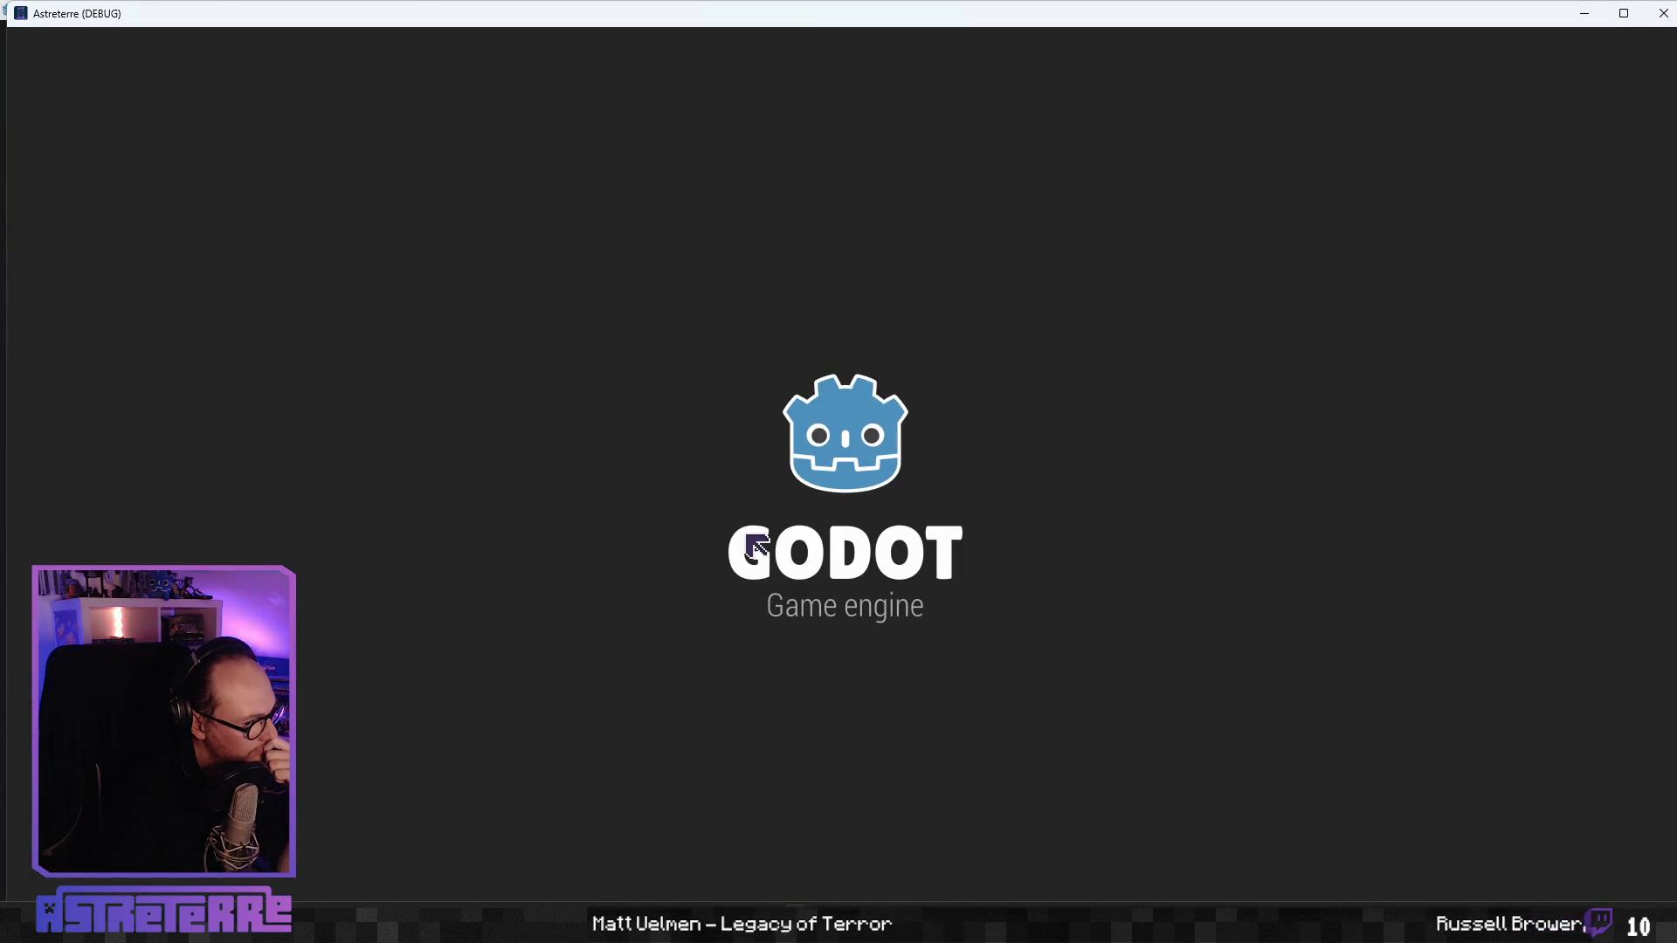
# - Unequip the gold helmet, chestplate and leggings, end placement, and pick the wolf trap
pyautogui.press('d')
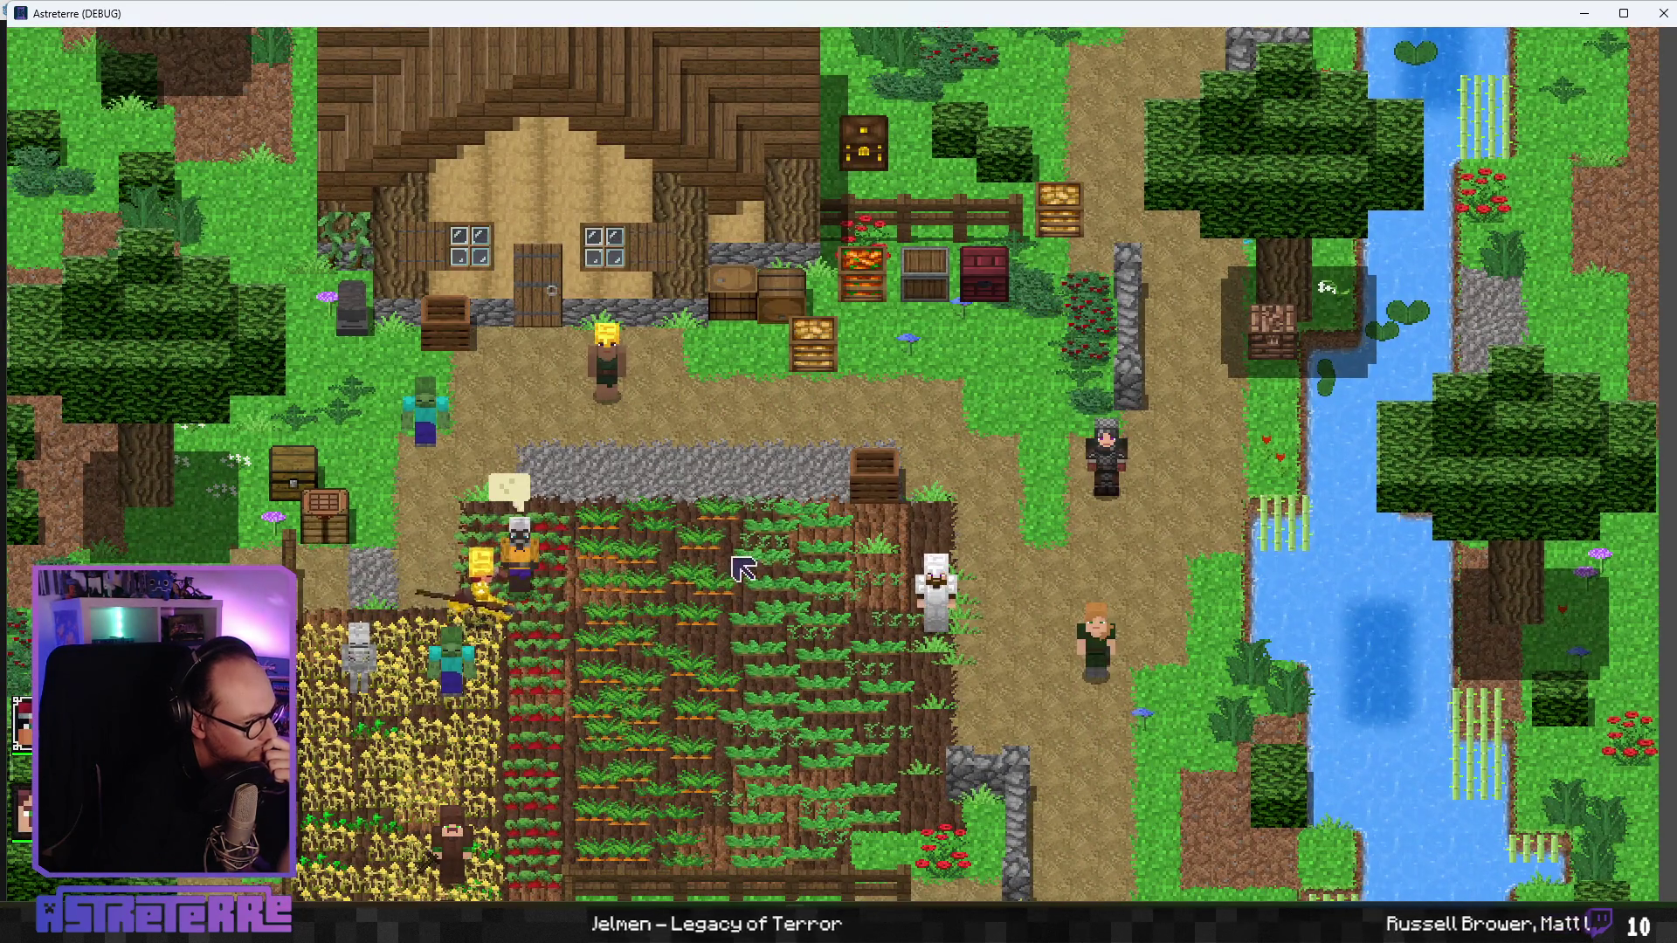
pyautogui.press('e')
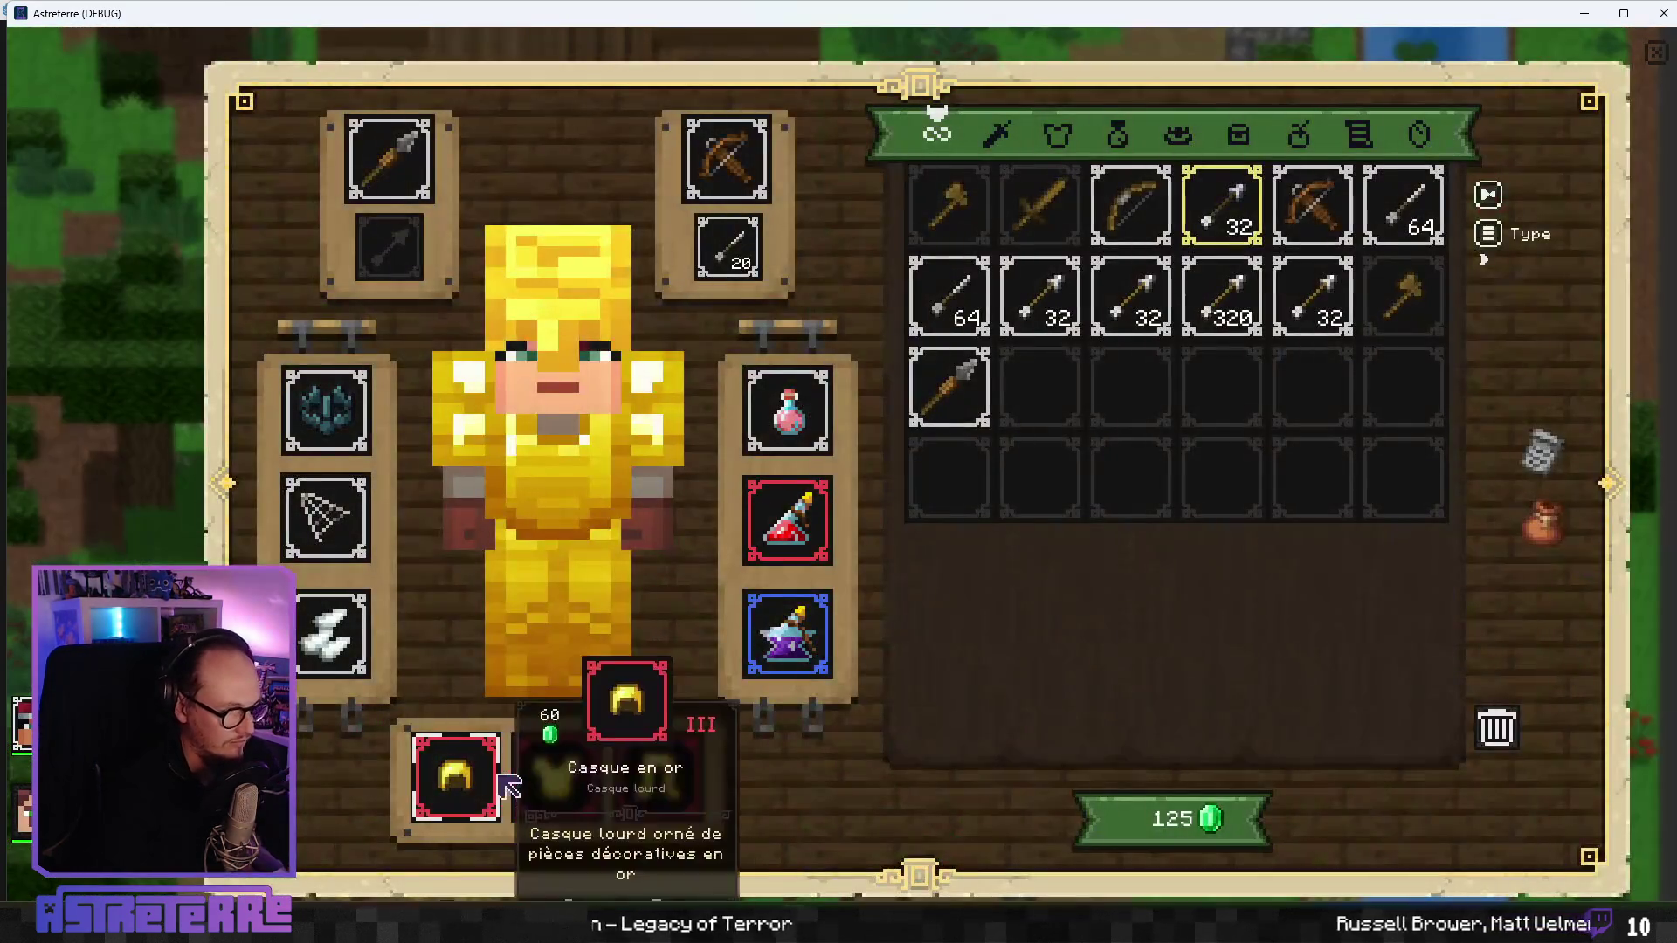
pyautogui.click(454, 777)
pyautogui.click(579, 796)
pyautogui.click(657, 776)
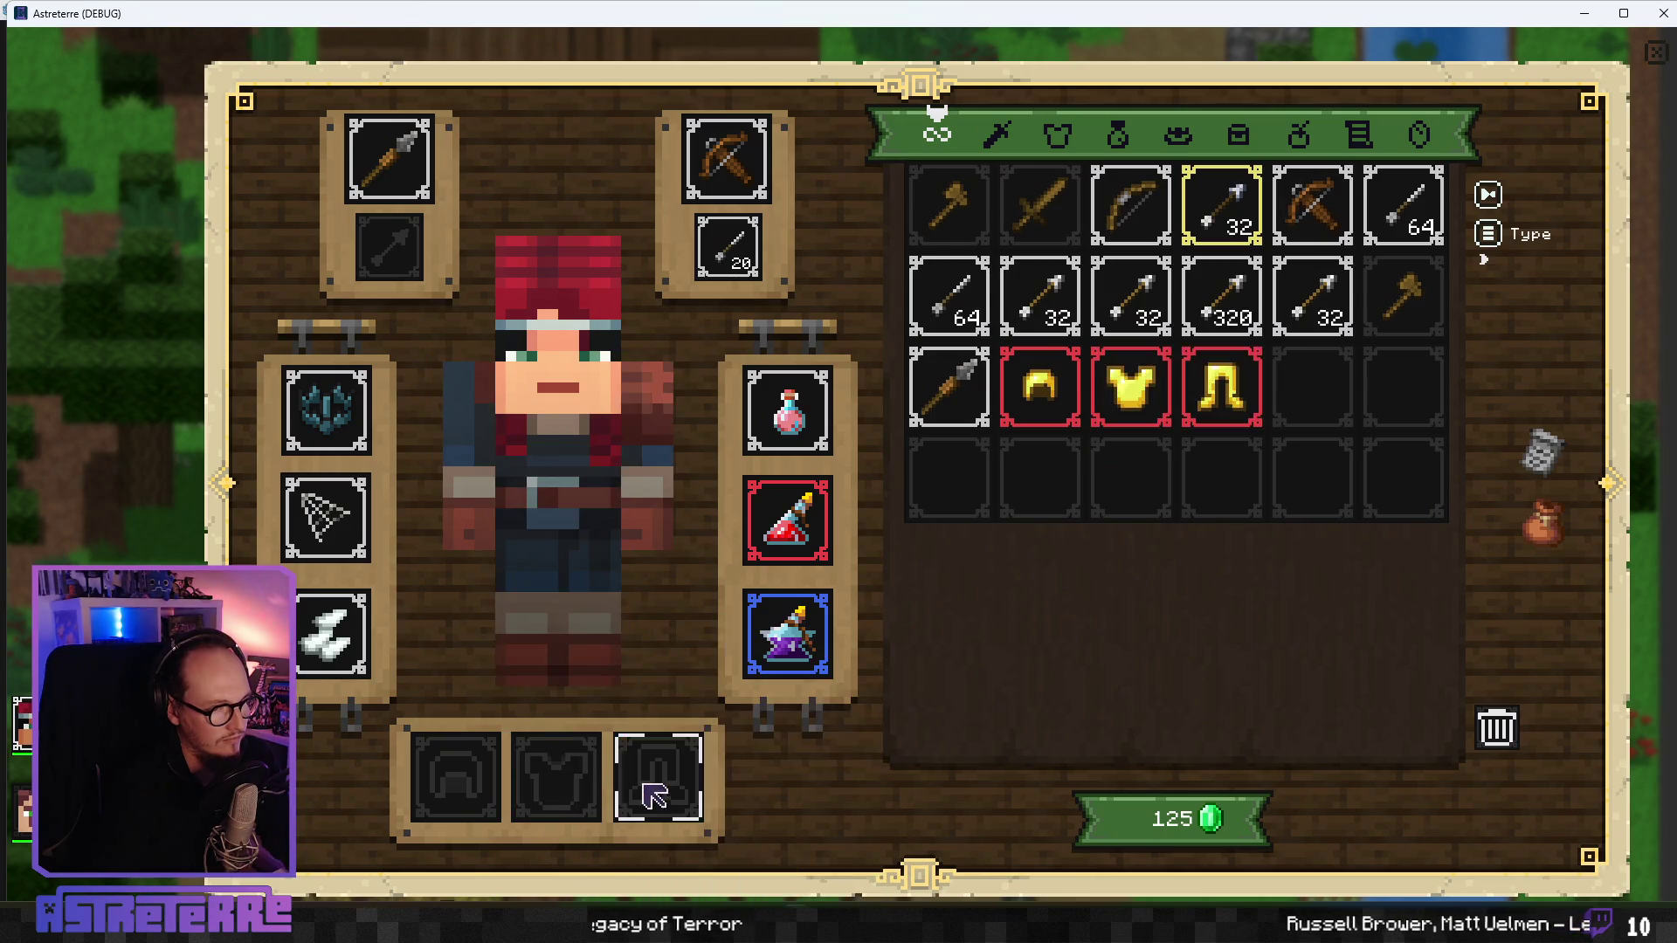
pyautogui.press('e')
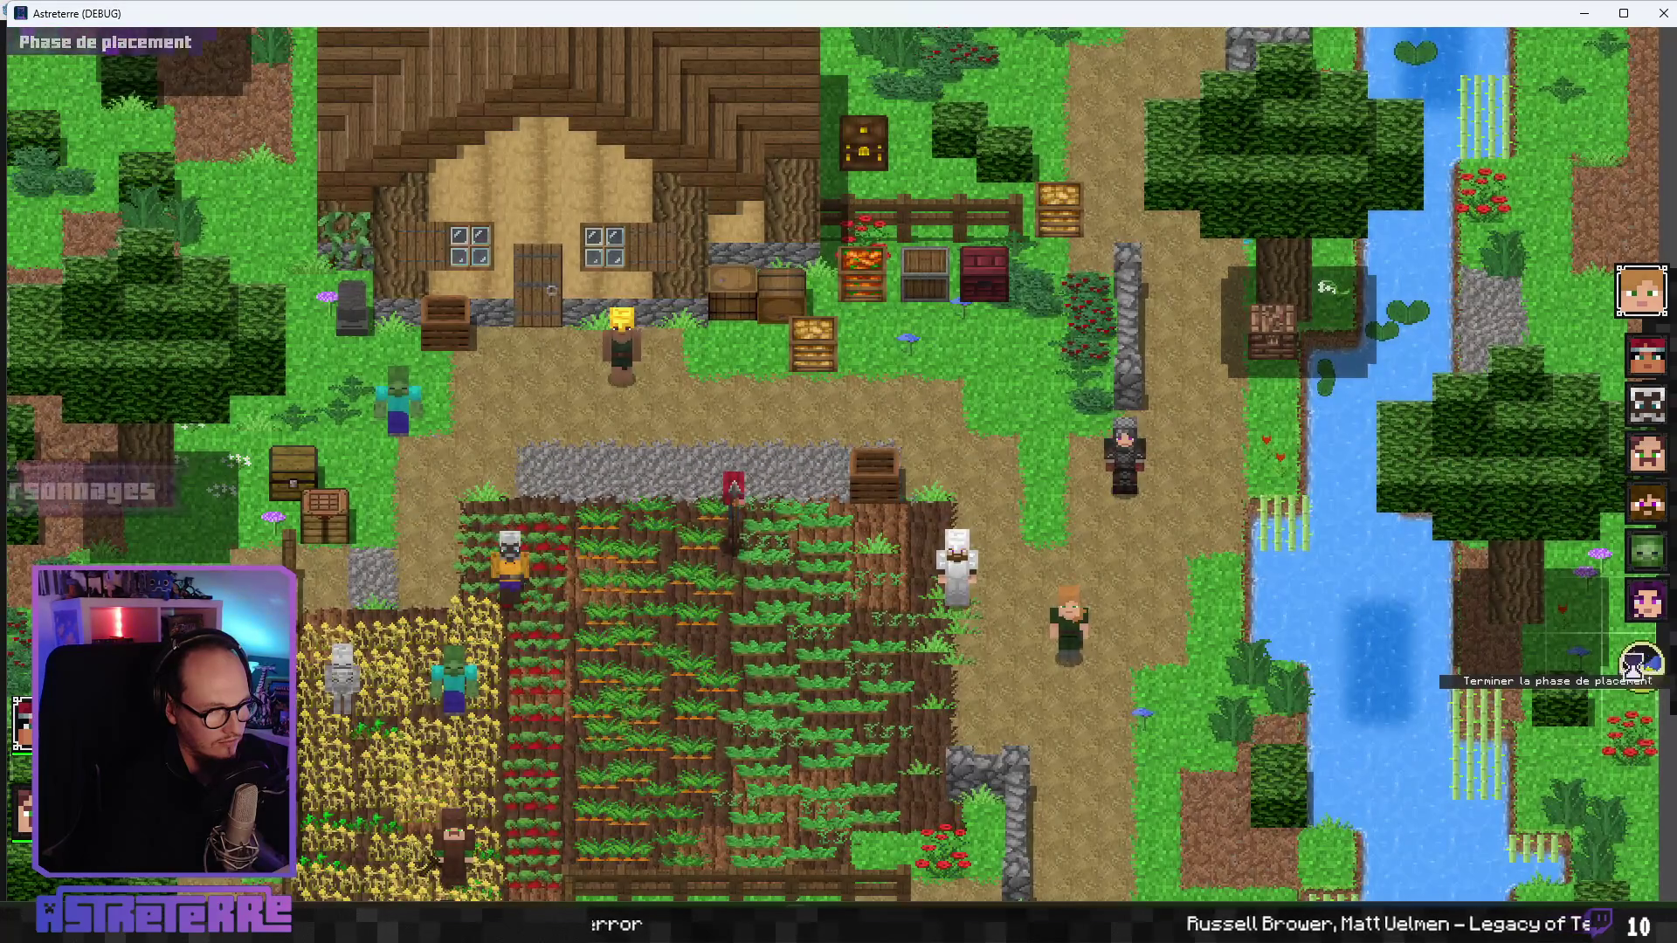
pyautogui.click(1642, 670)
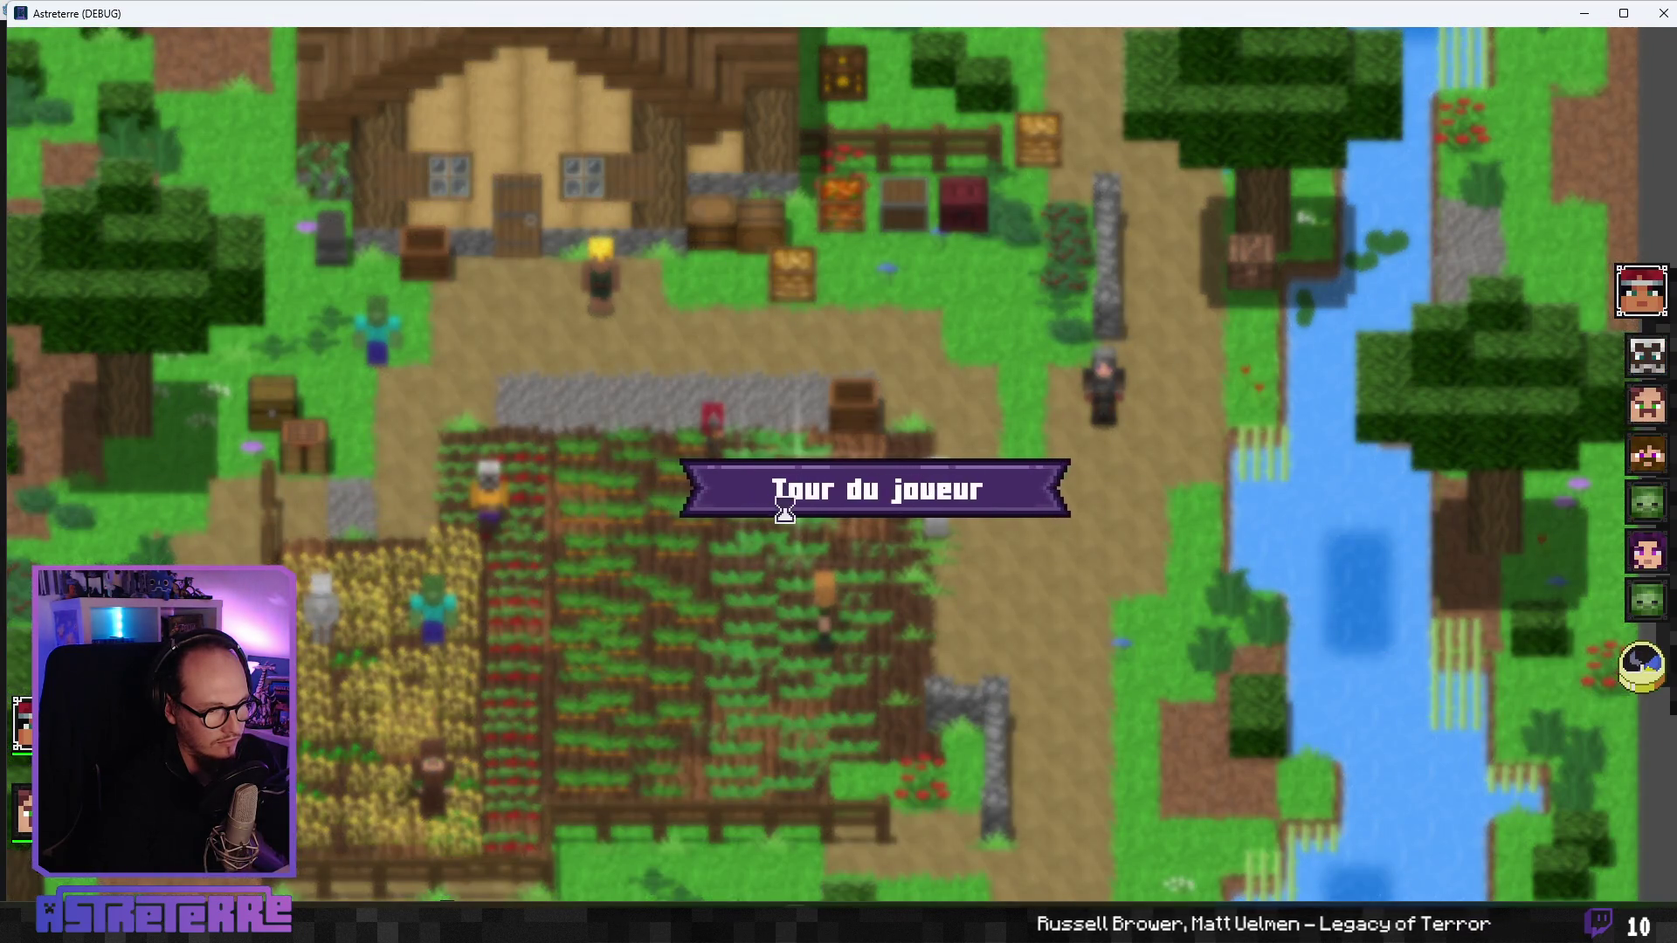
pyautogui.click(985, 886)
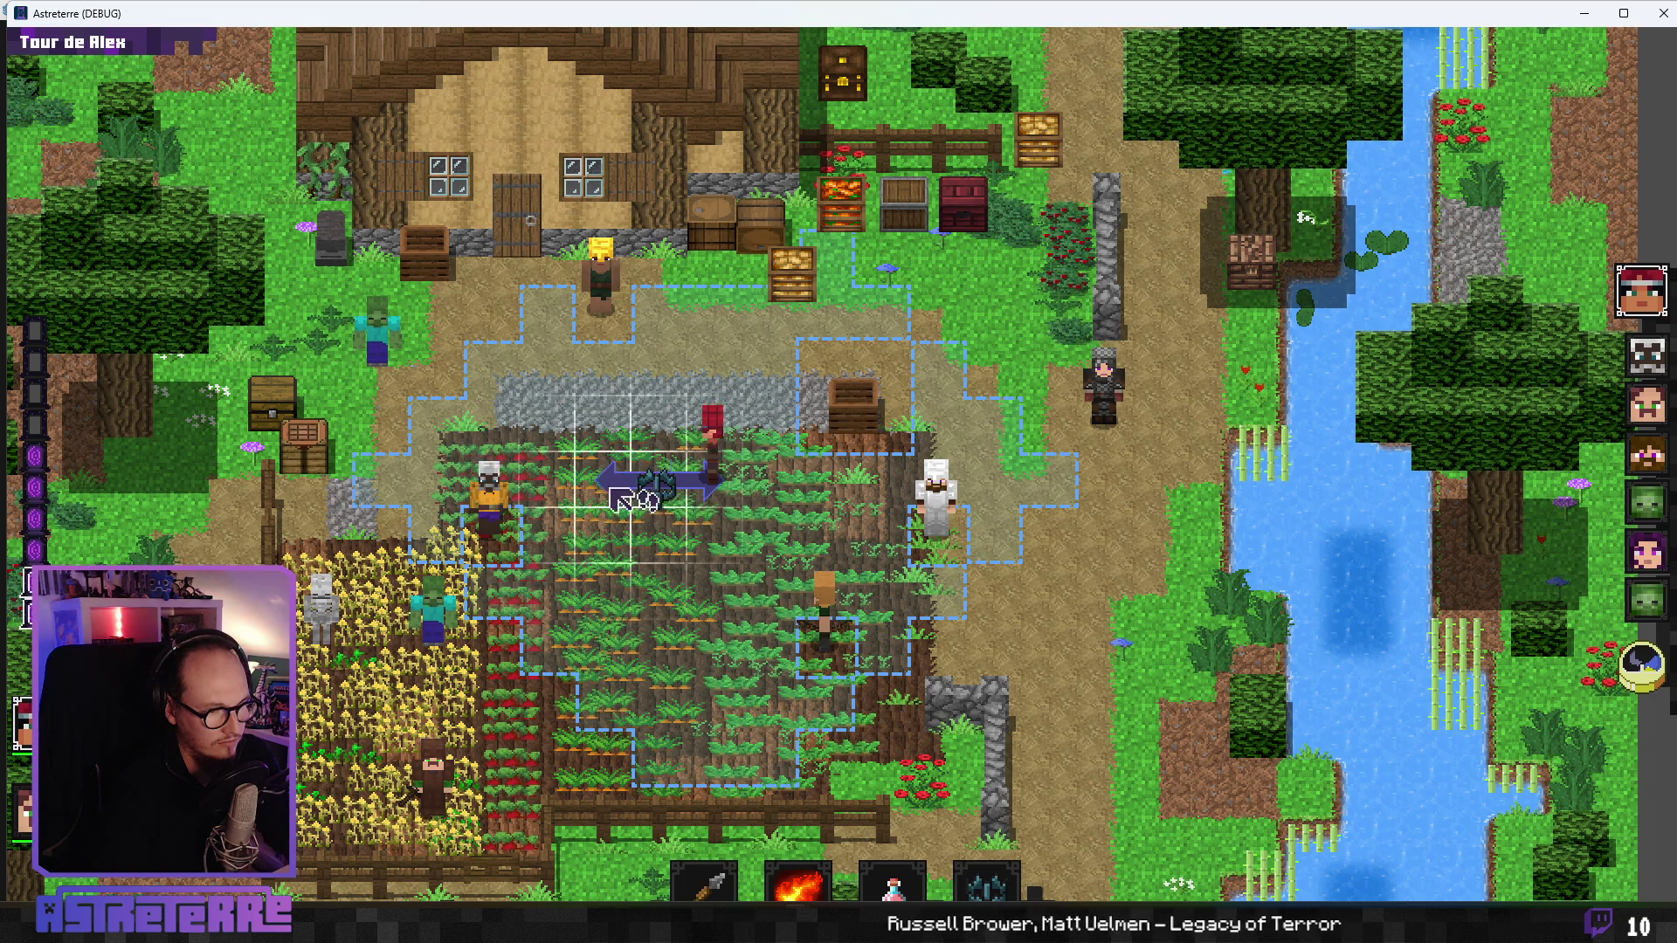
# - Place a wolf trap, add 10 action points via the console, and walk Alex onto it
pyautogui.click(662, 496)
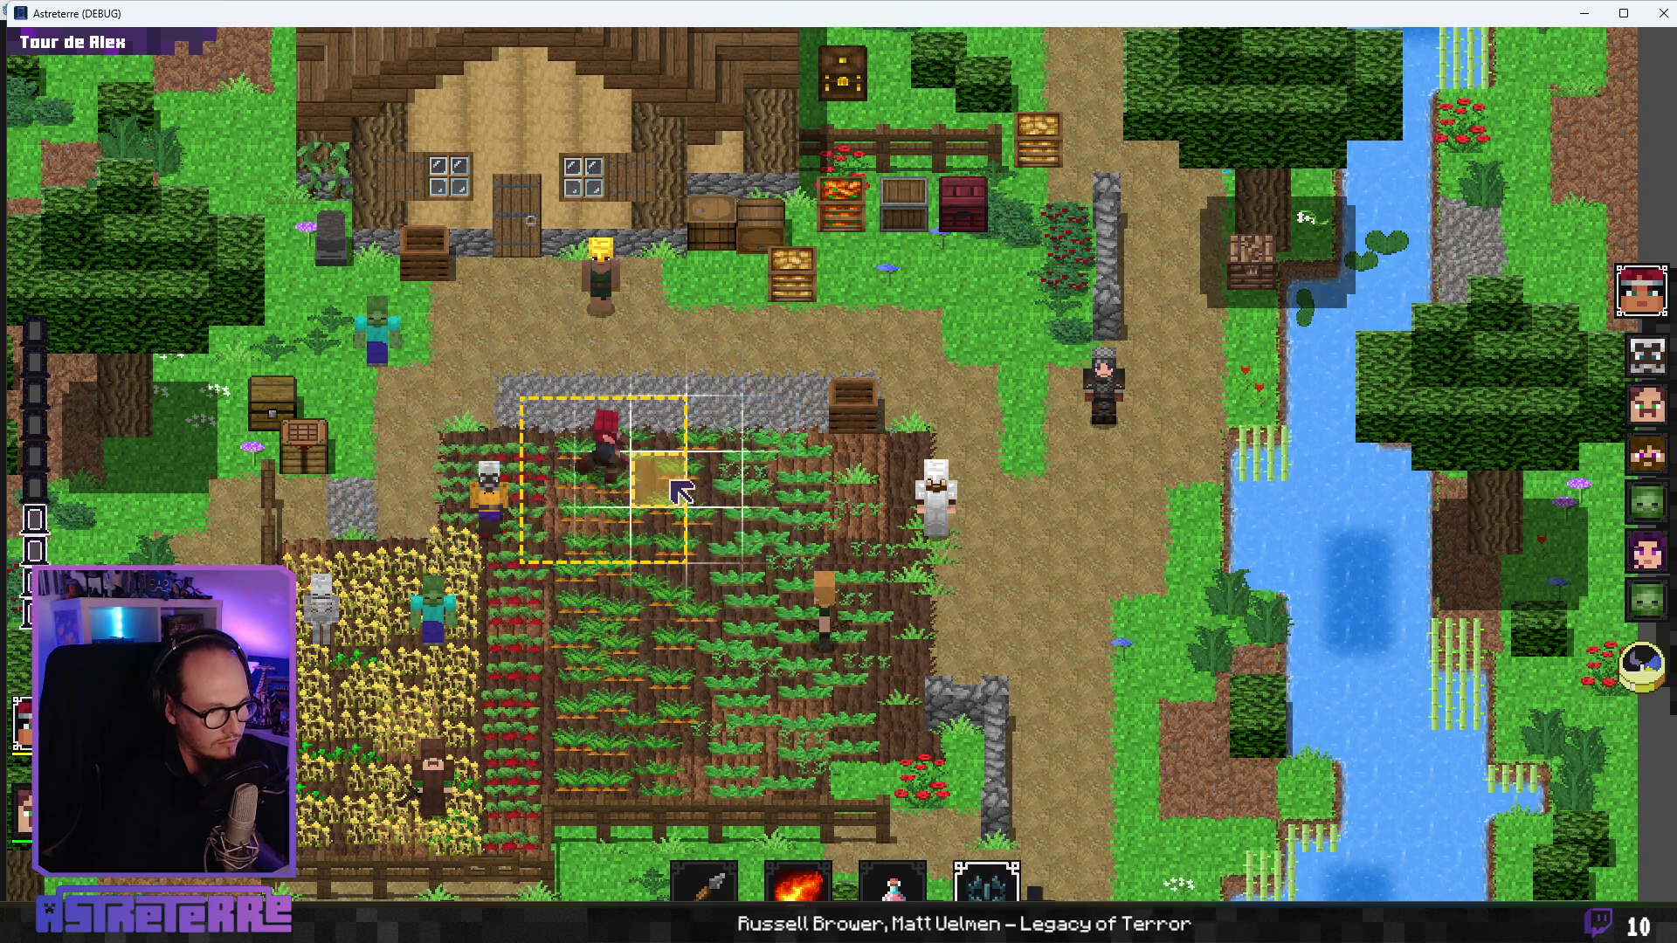
pyautogui.click(986, 878)
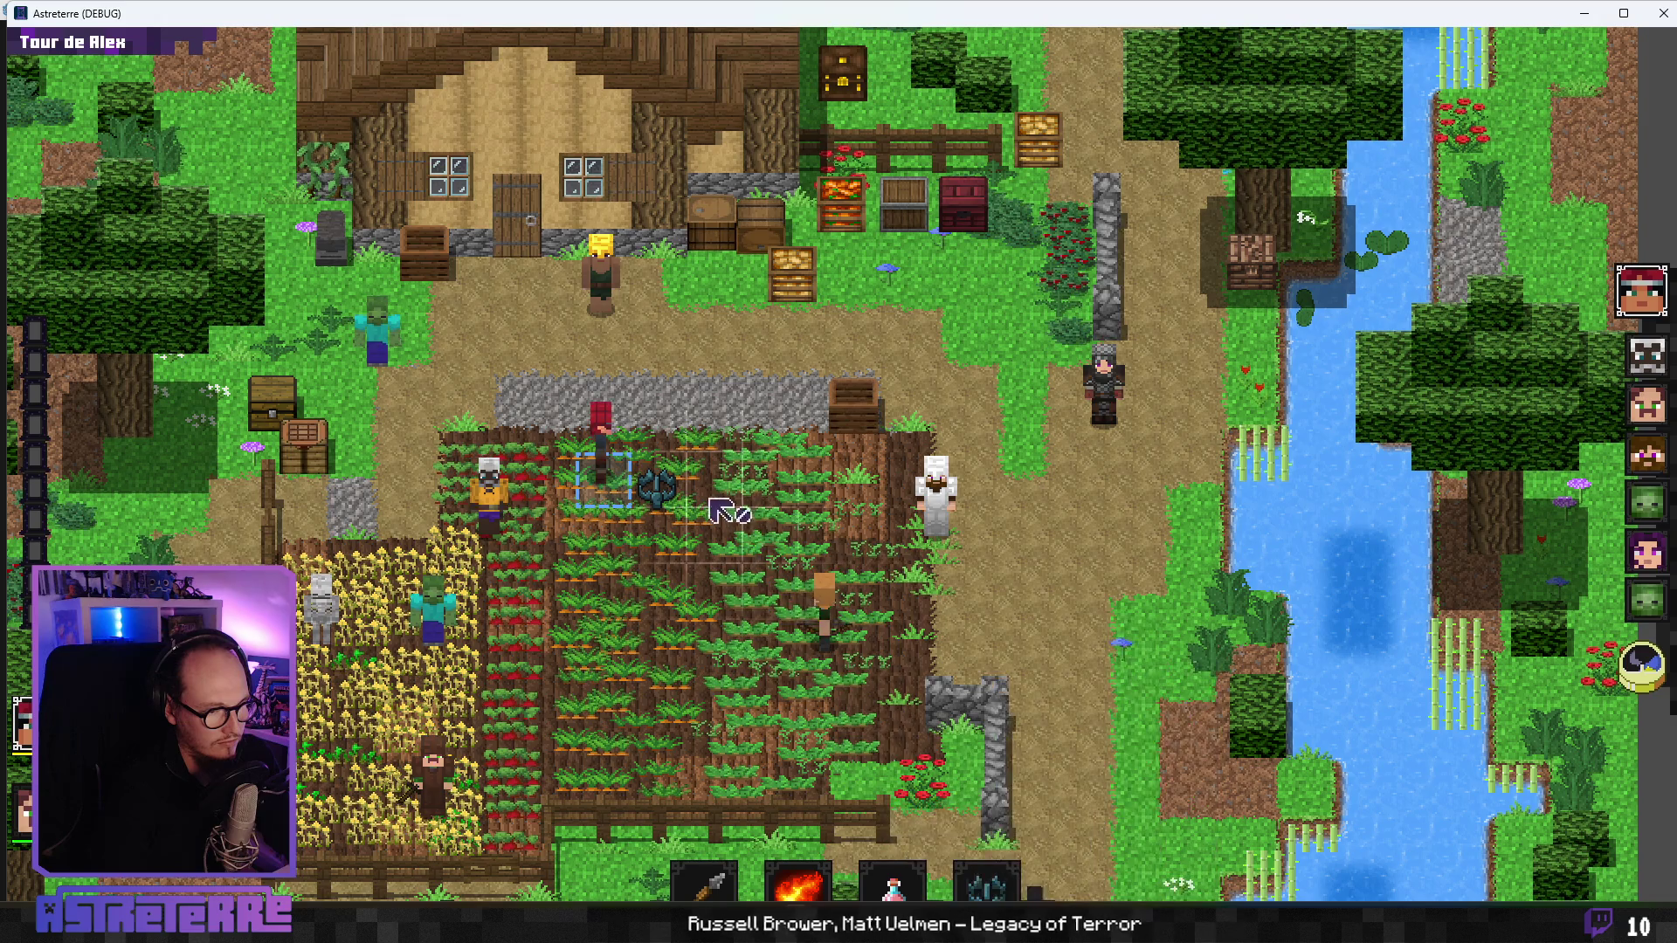
pyautogui.press('`')
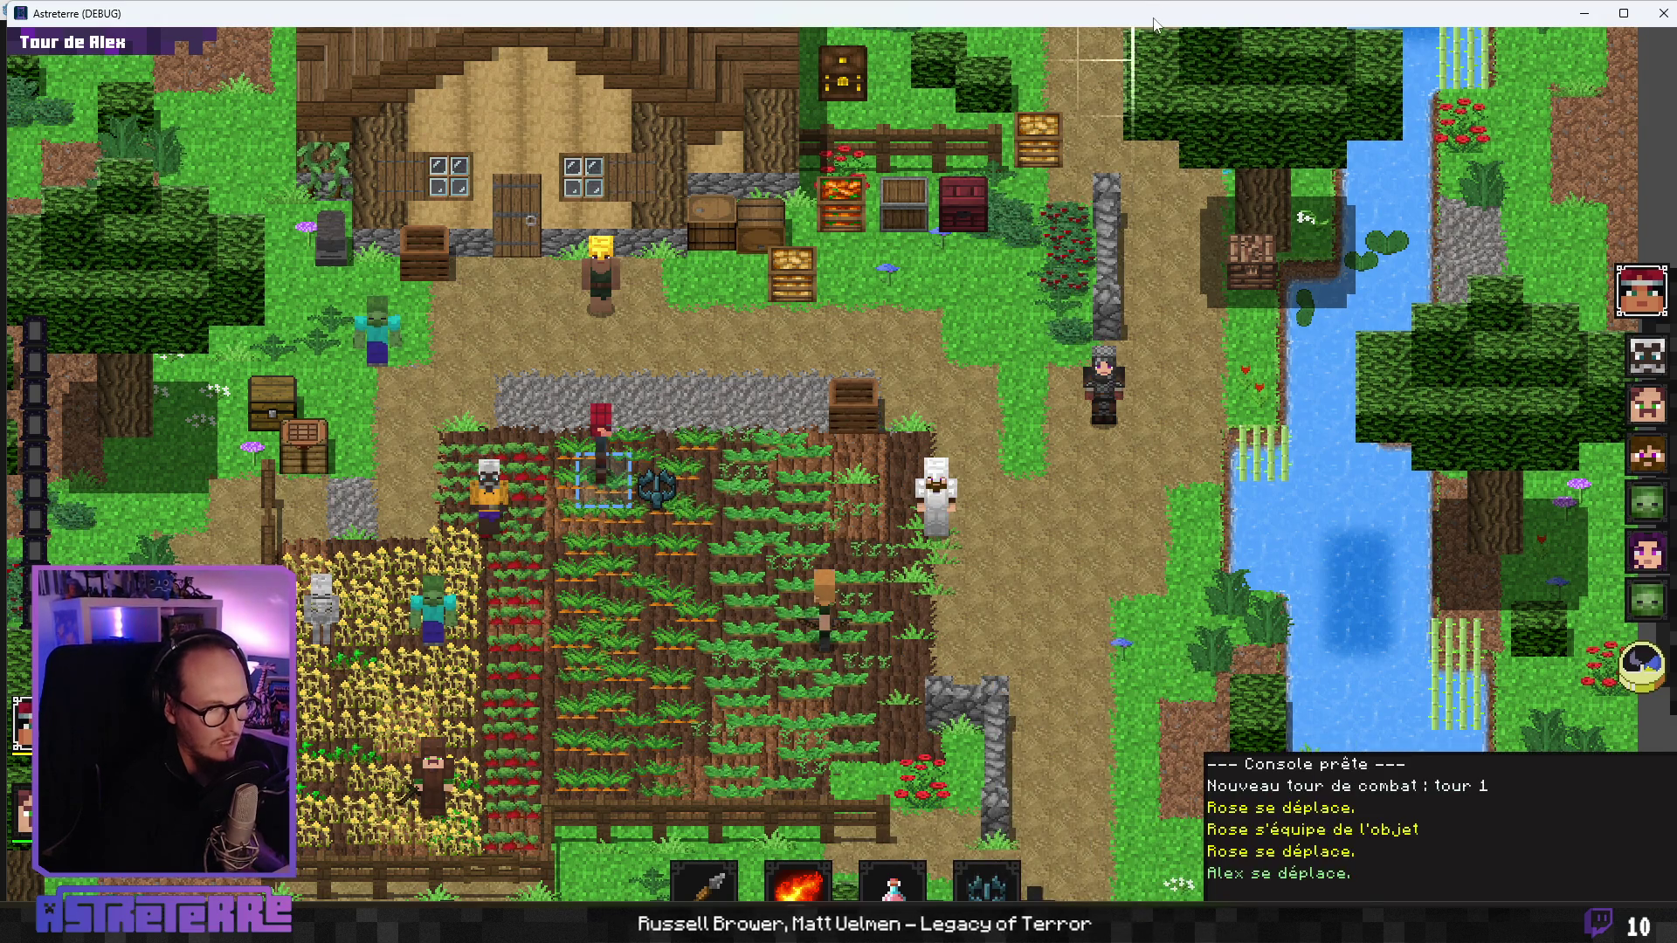
pyautogui.press('super+Up')
pyautogui.write('ad')
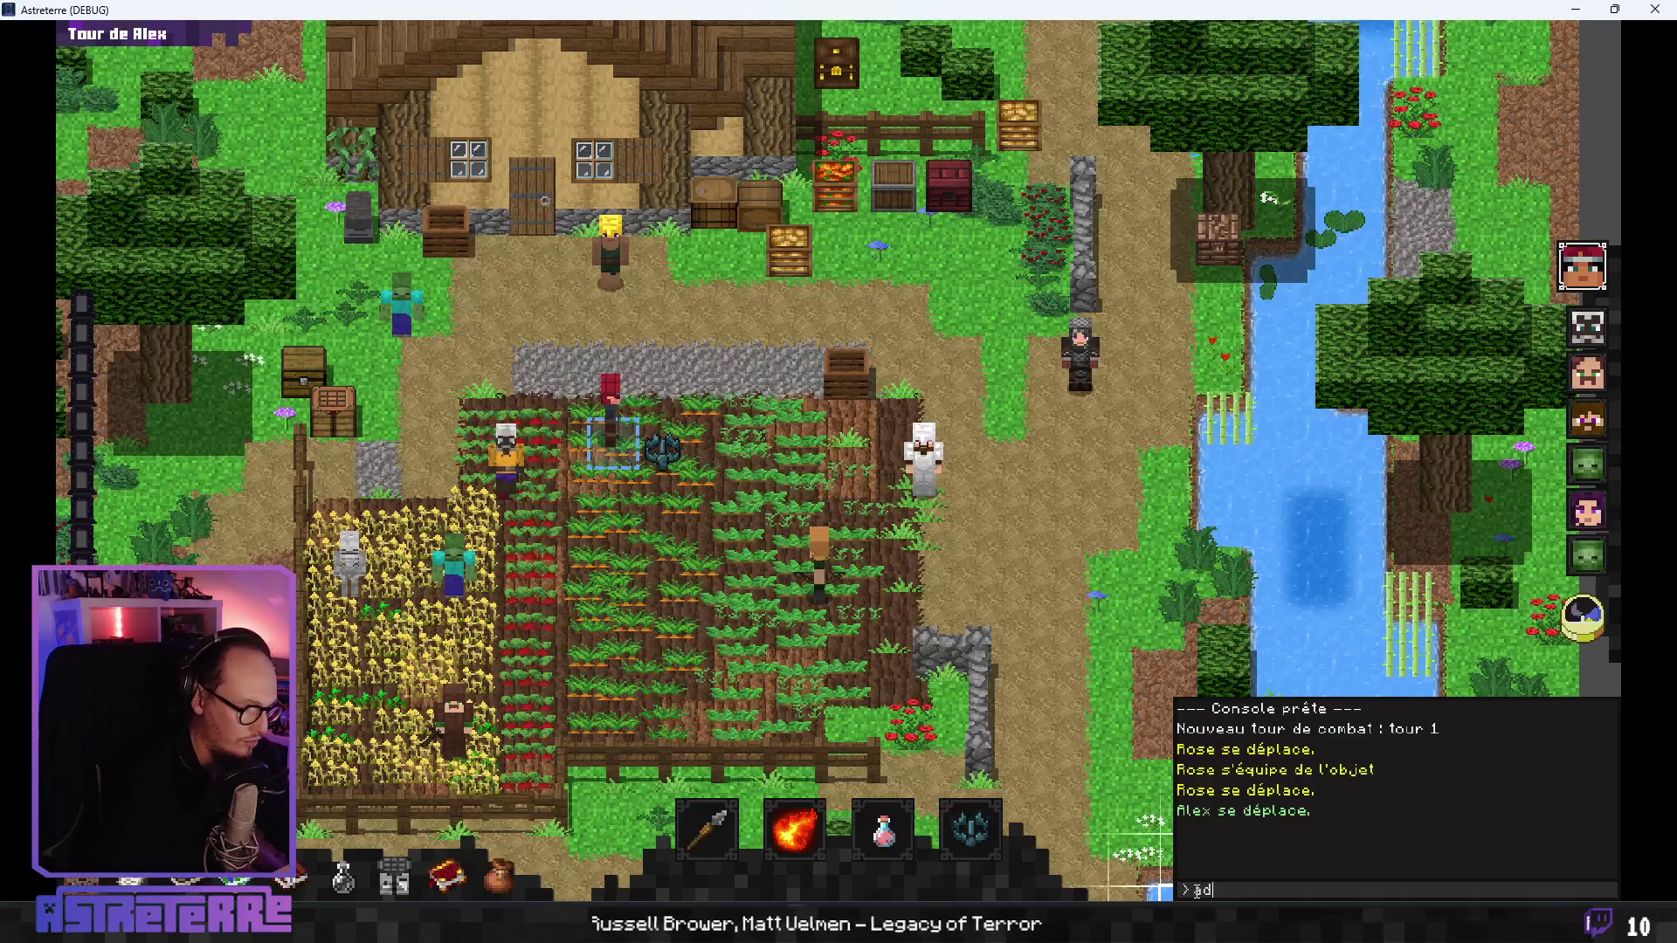
pyautogui.write('daction_')
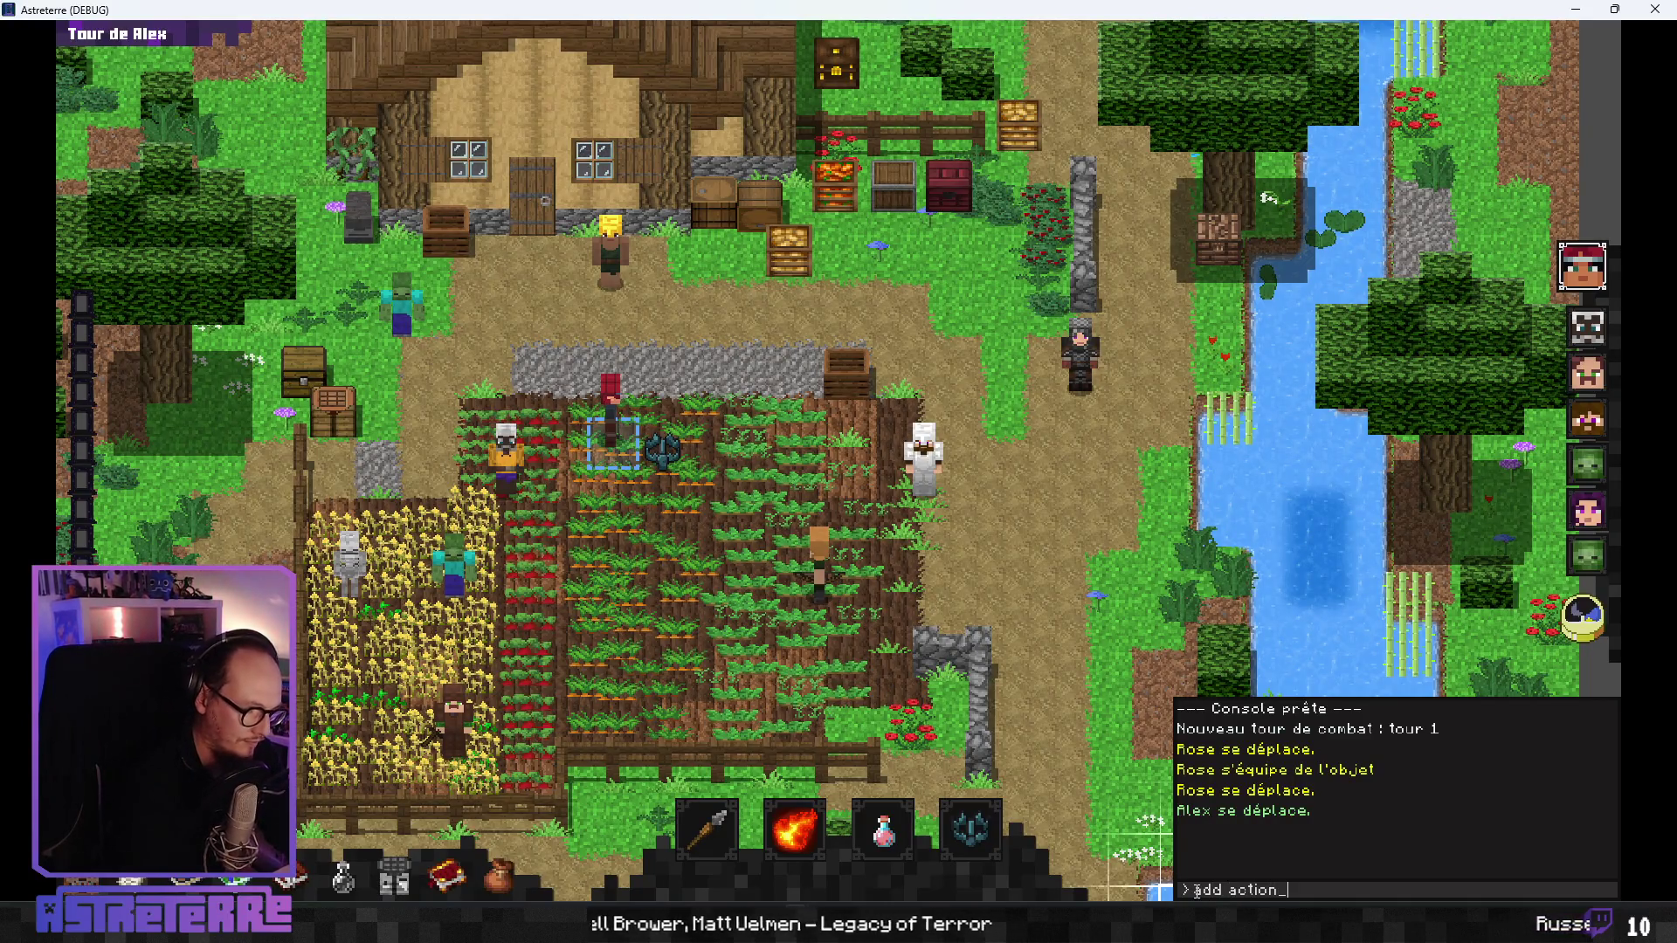
pyautogui.write('points 10')
pyautogui.press('Return')
pyautogui.press('`')
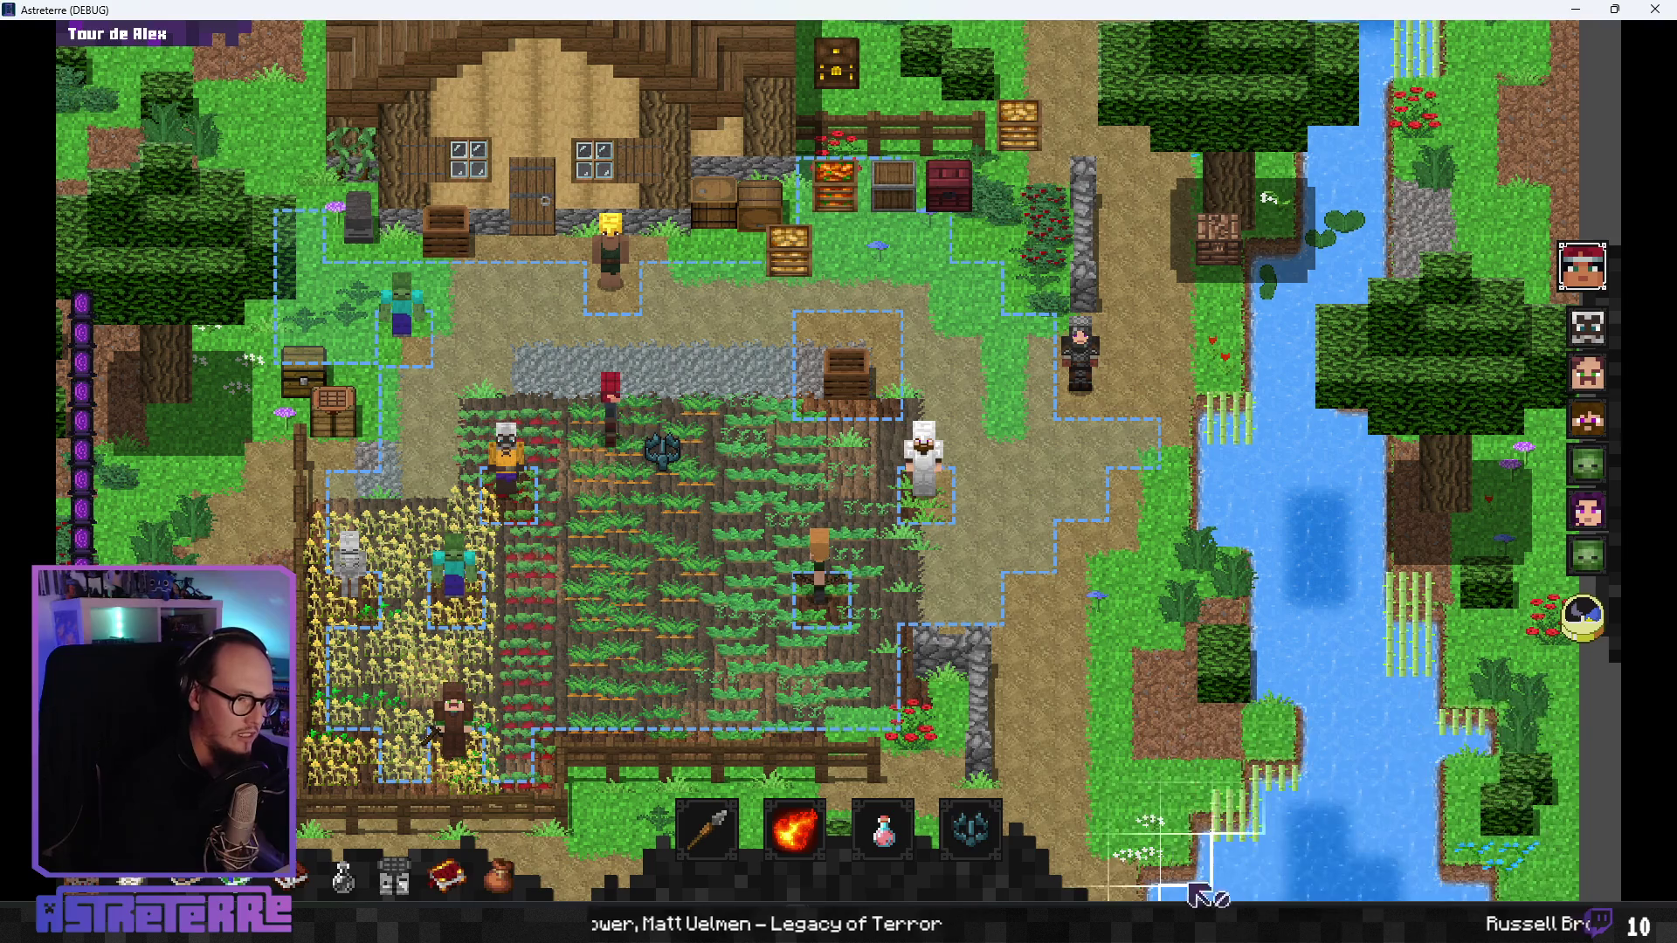
pyautogui.click(775, 499)
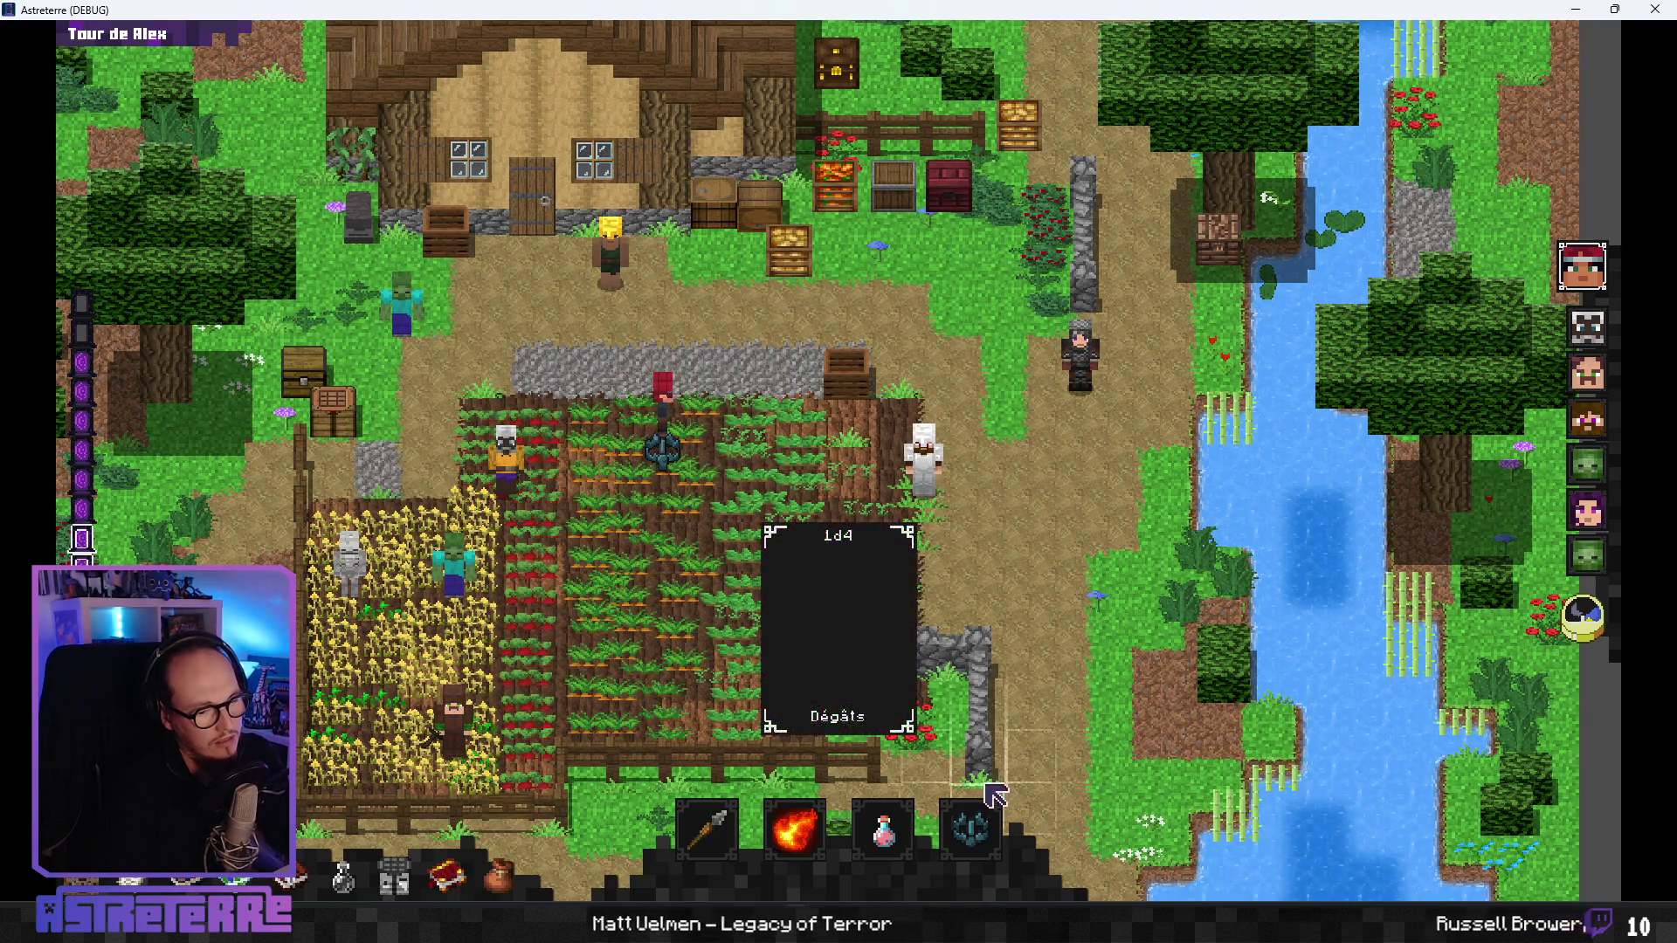
# - Place another wolf trap, move Alex one tile left, and lay a further trap beside him
pyautogui.click(978, 836)
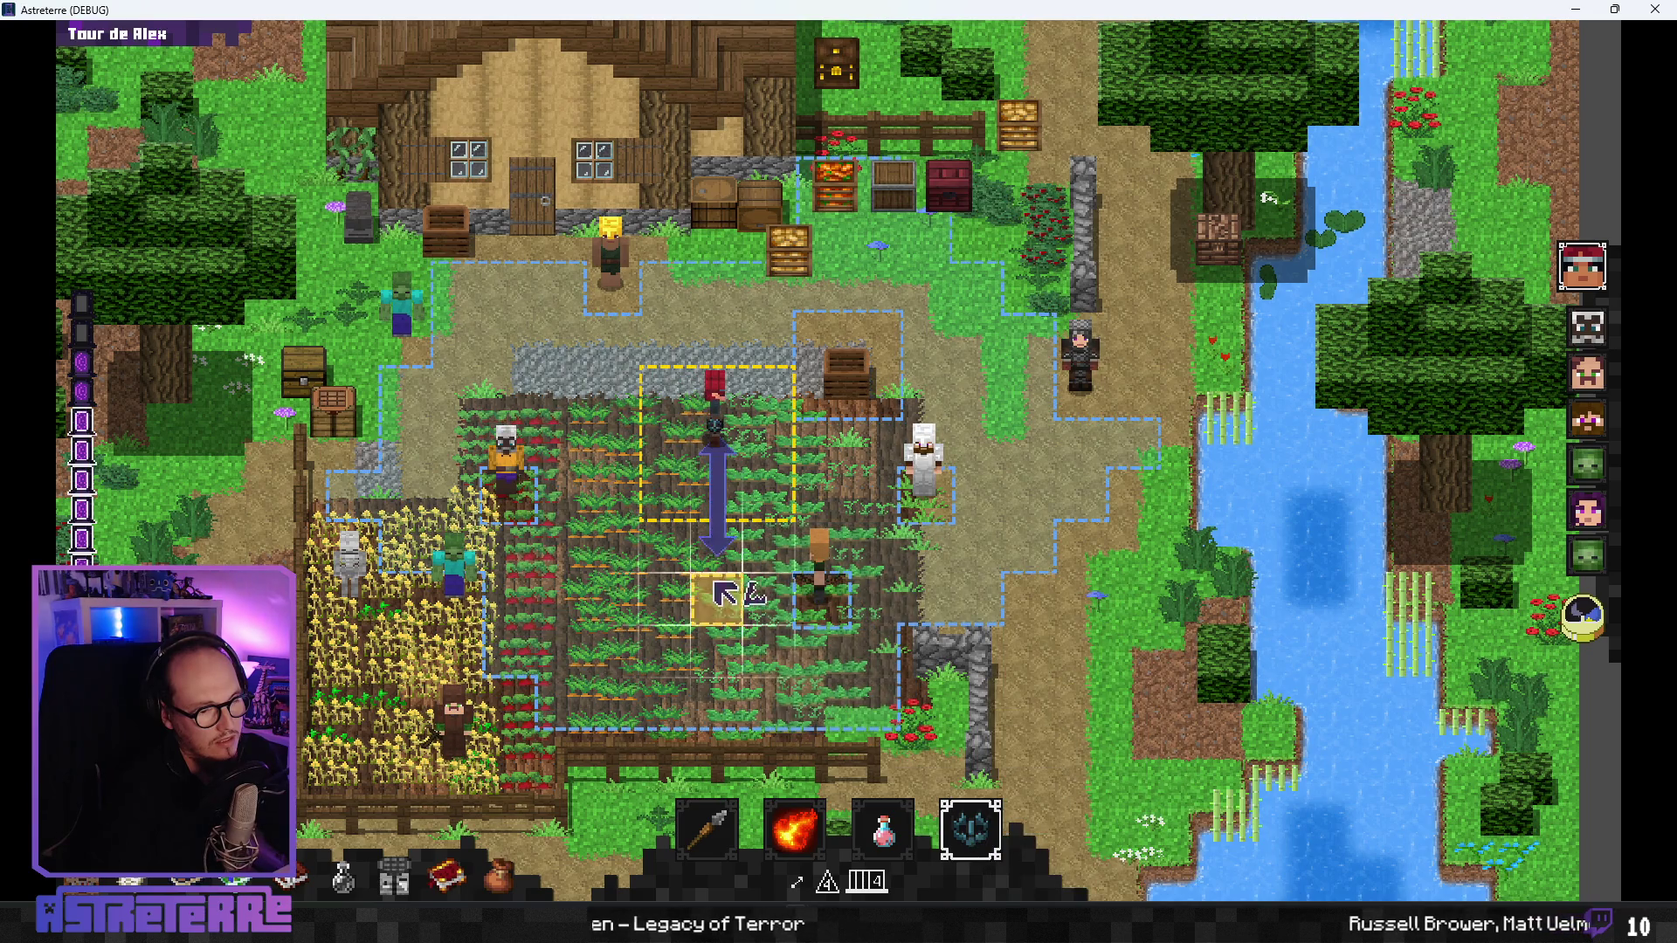
pyautogui.click(712, 502)
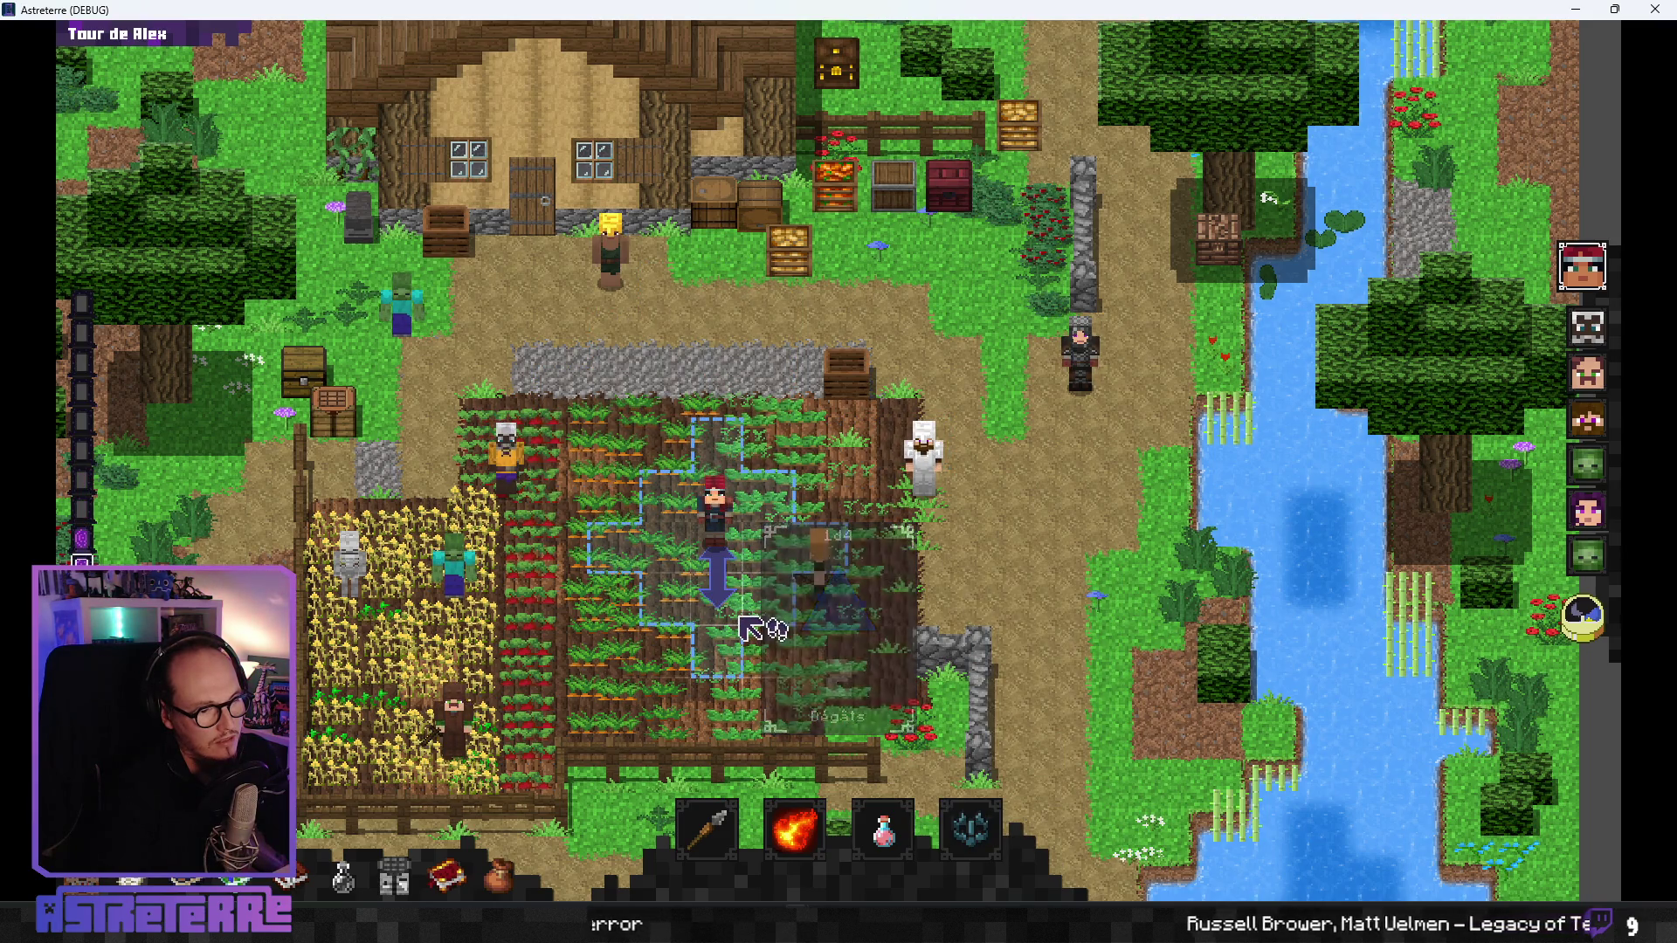
pyautogui.click(688, 562)
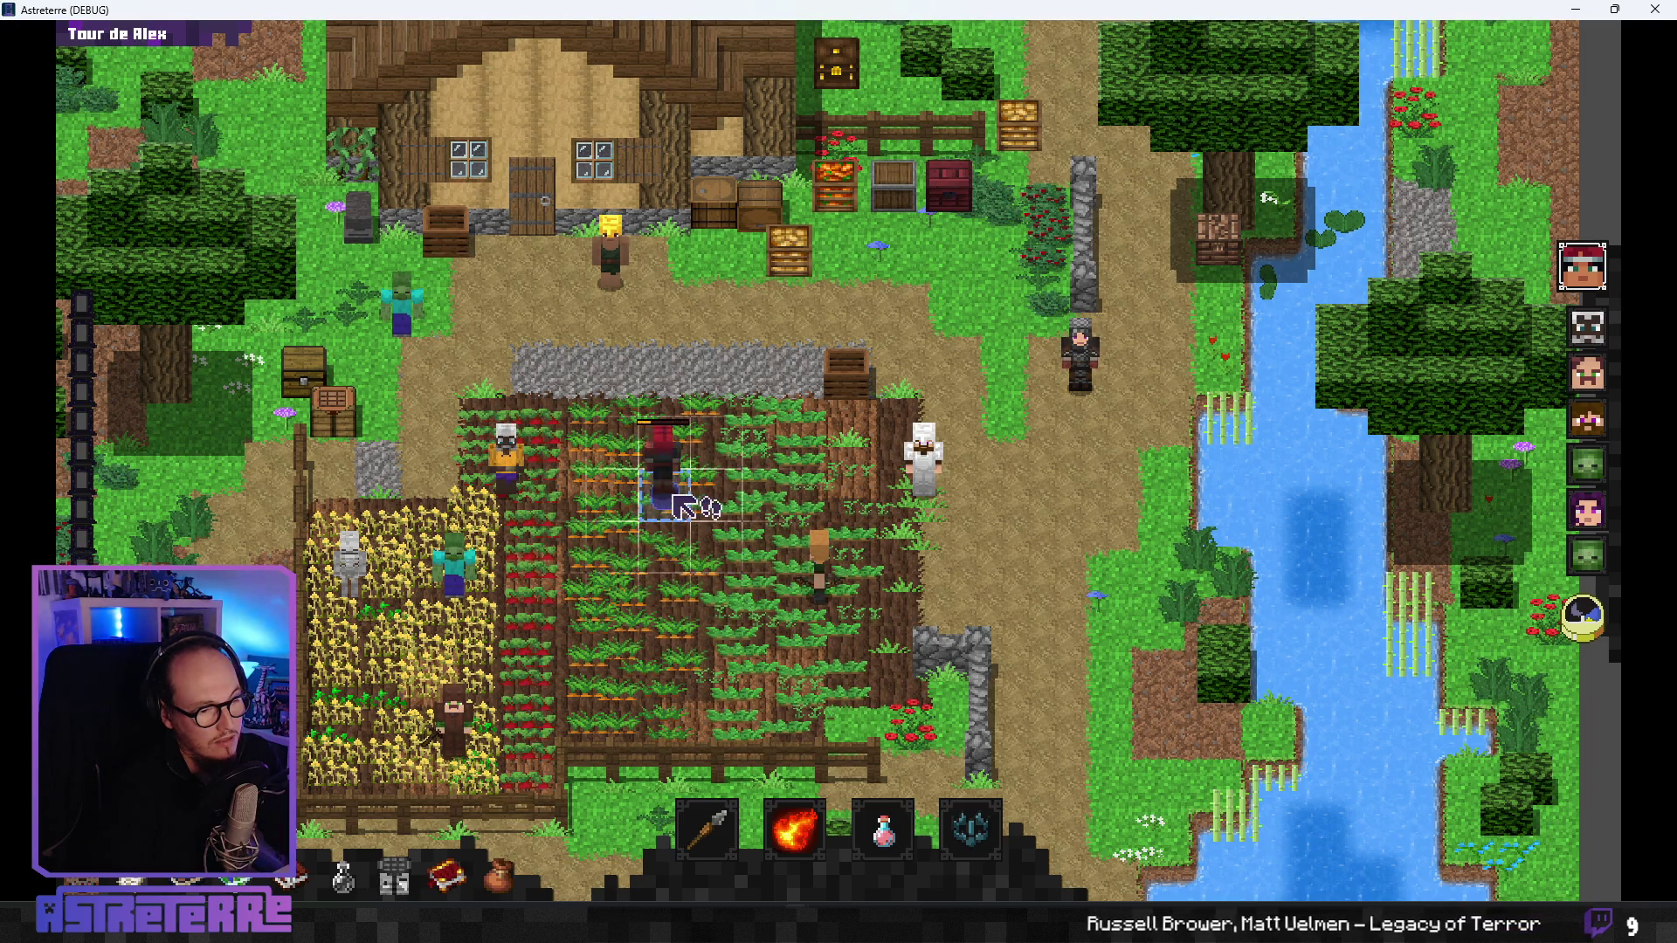
pyautogui.press('`')
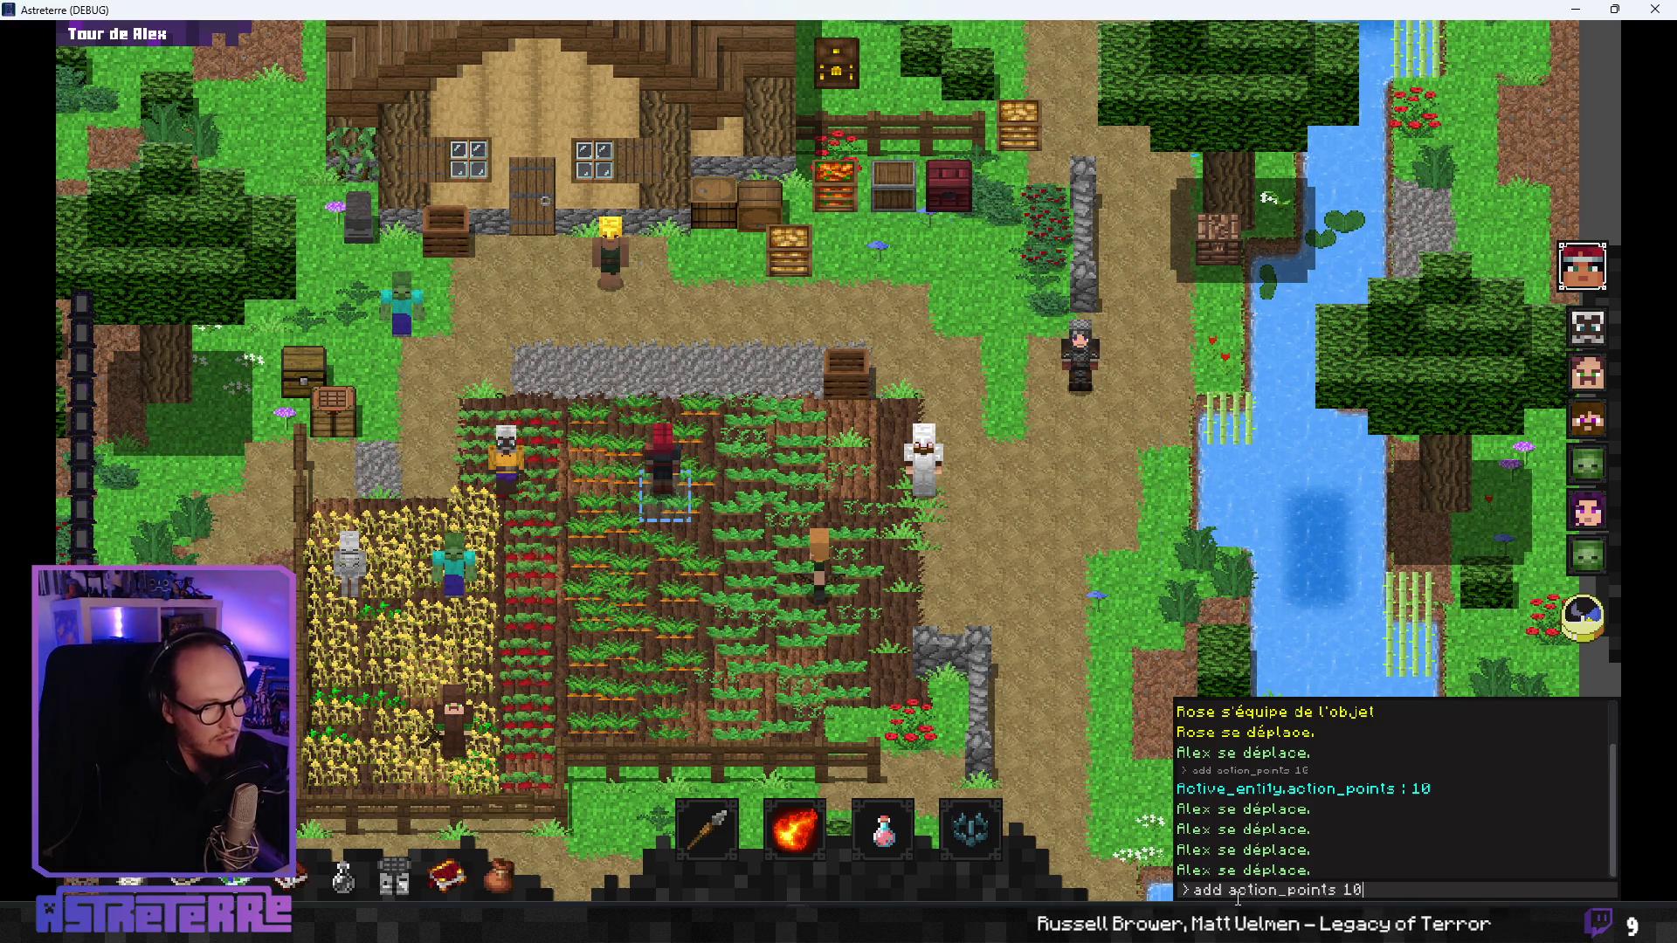
pyautogui.press('`')
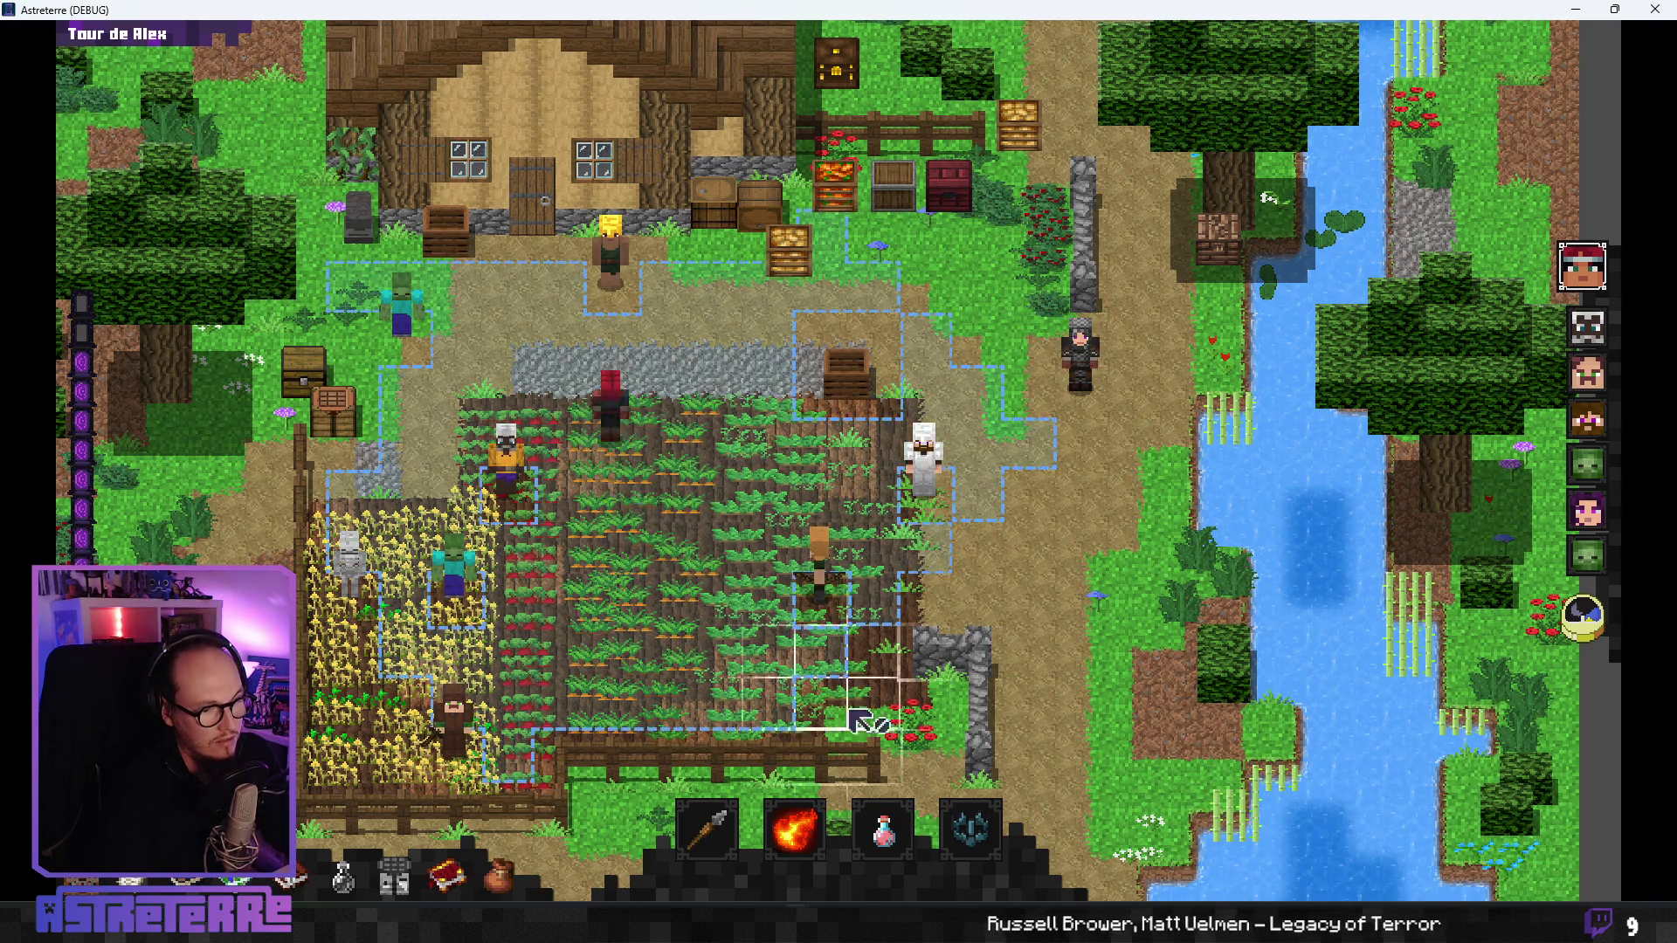
pyautogui.click(968, 829)
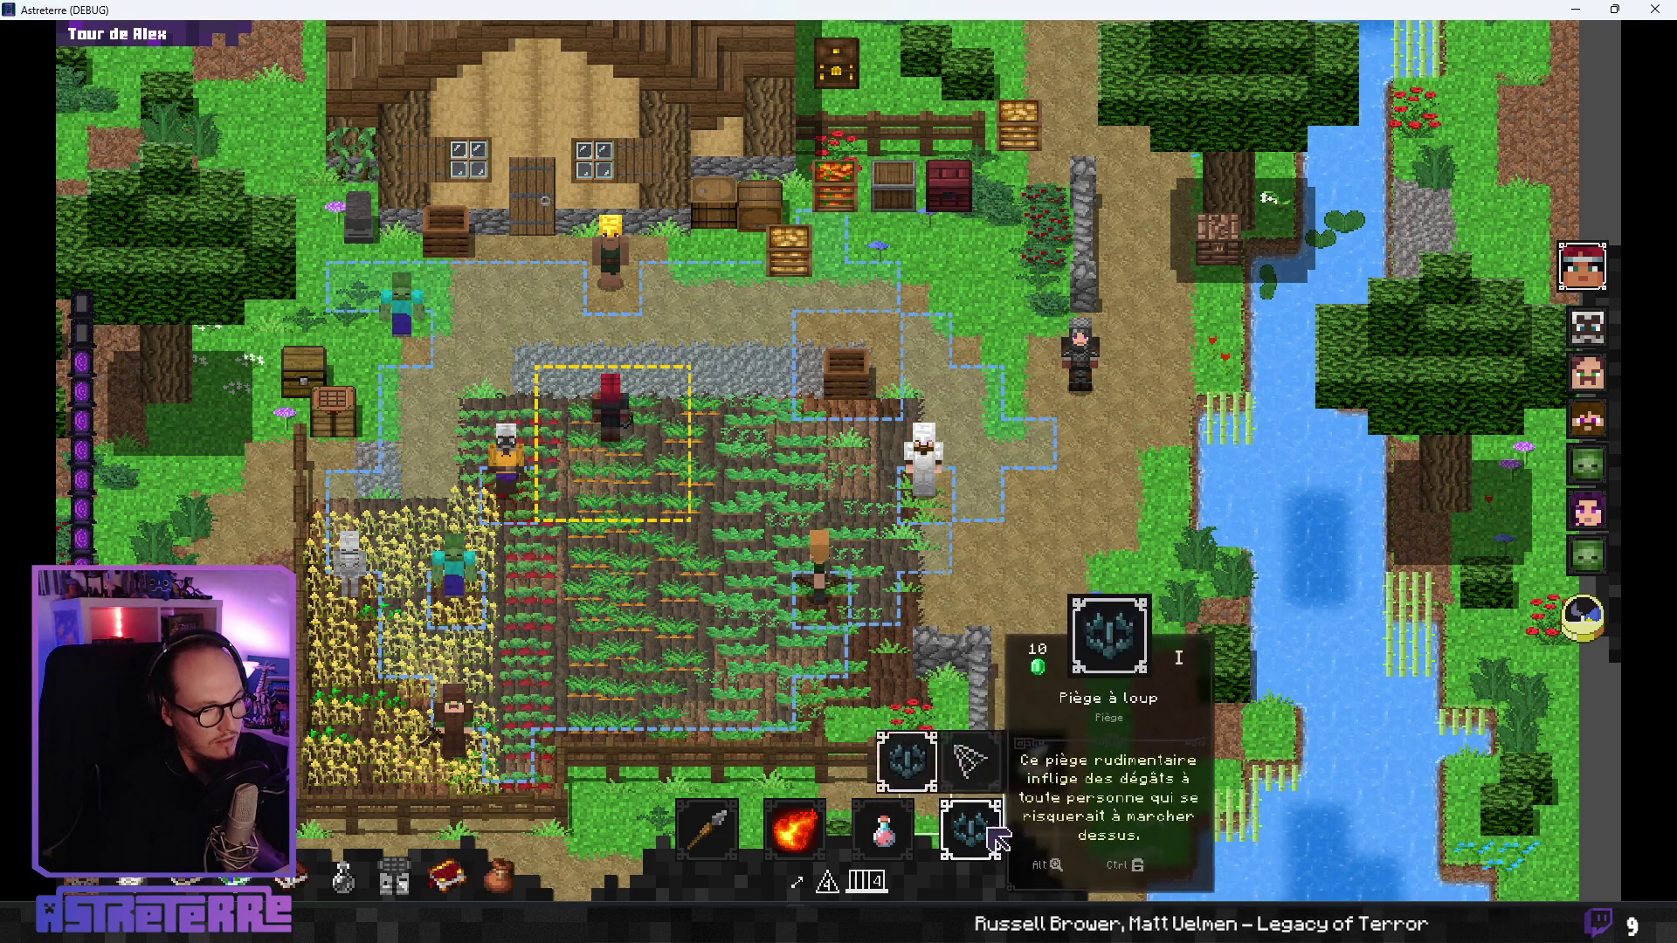
pyautogui.click(674, 469)
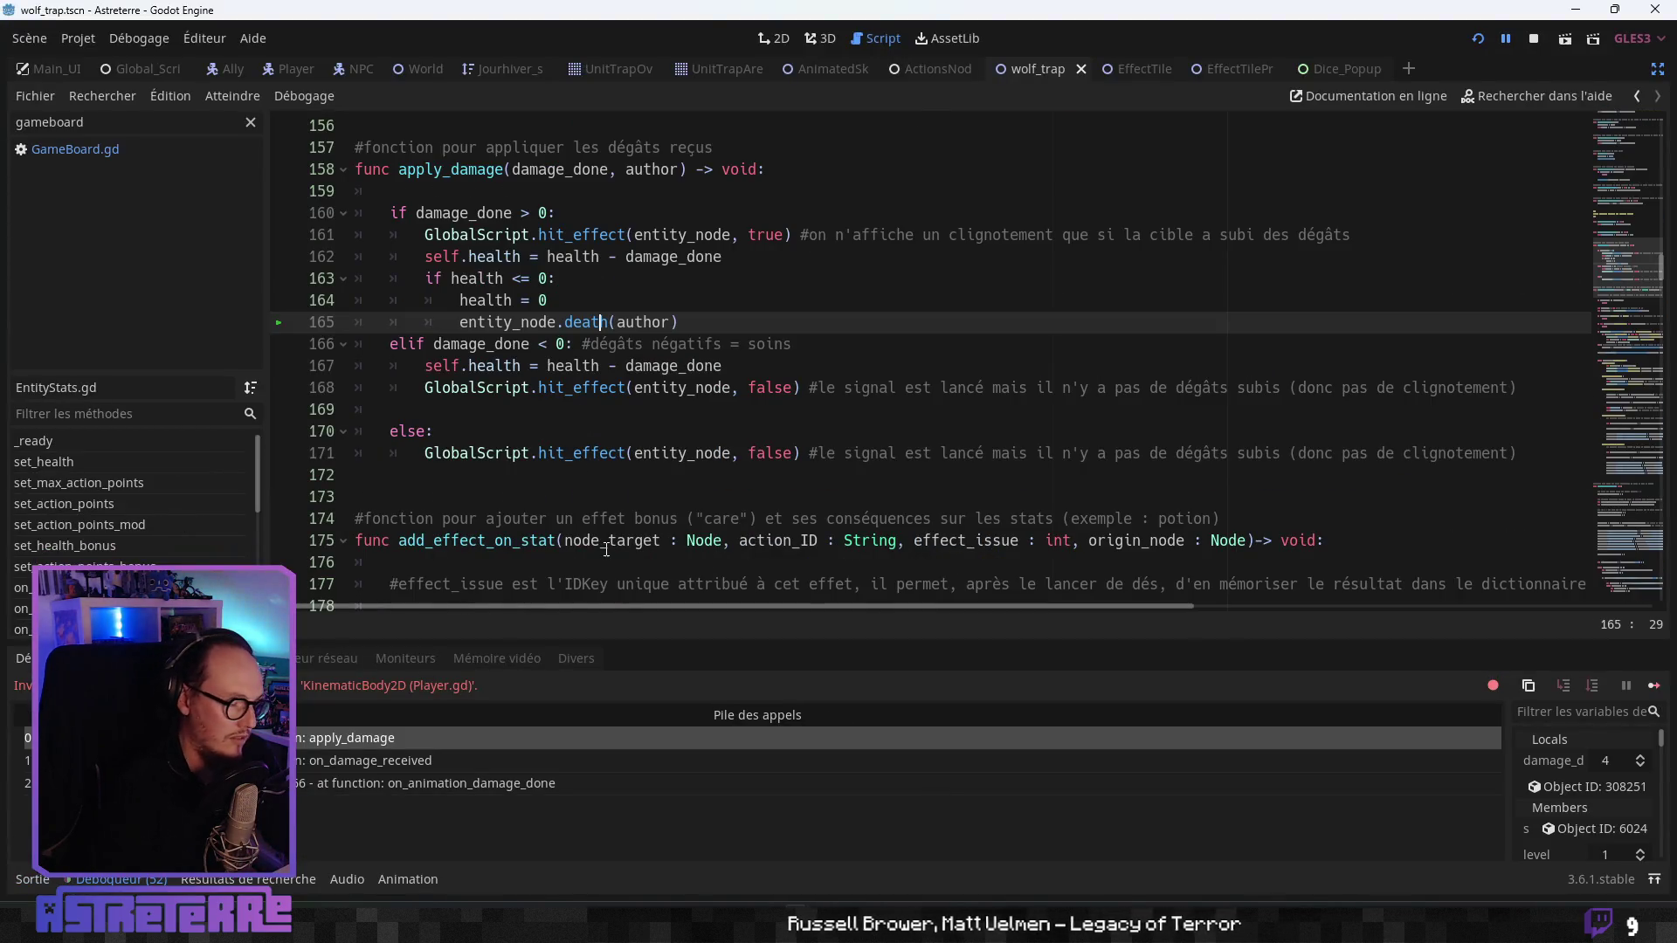
# - Stop the running test game and switch to the notes window
pyautogui.click(716, 474)
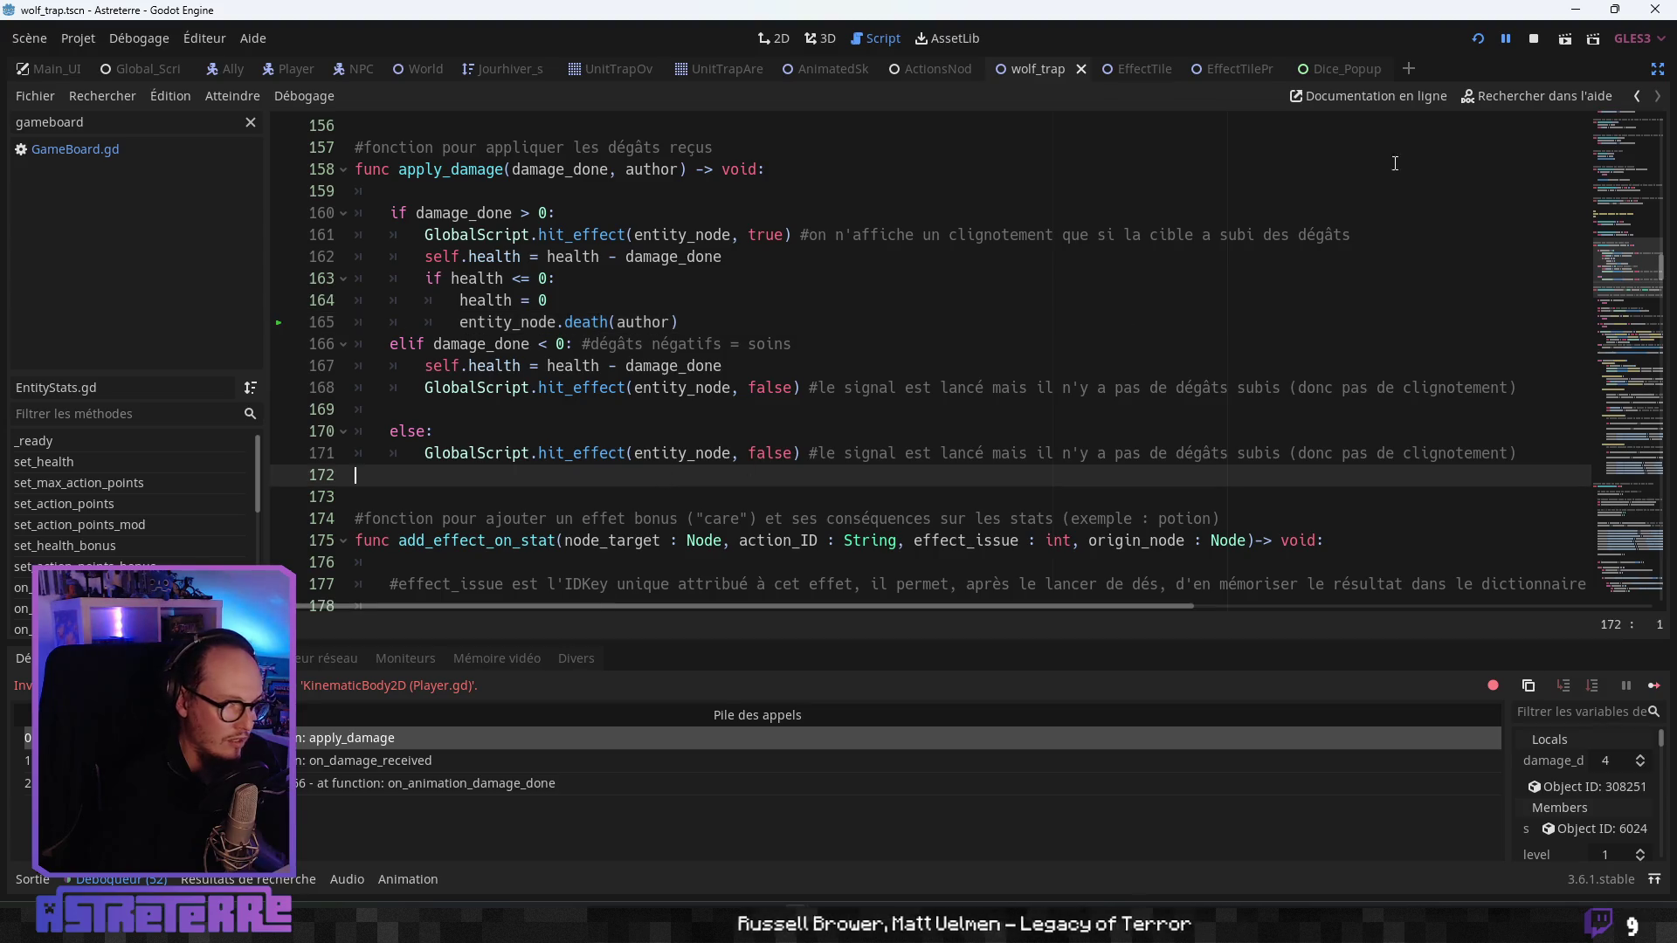
pyautogui.click(1535, 40)
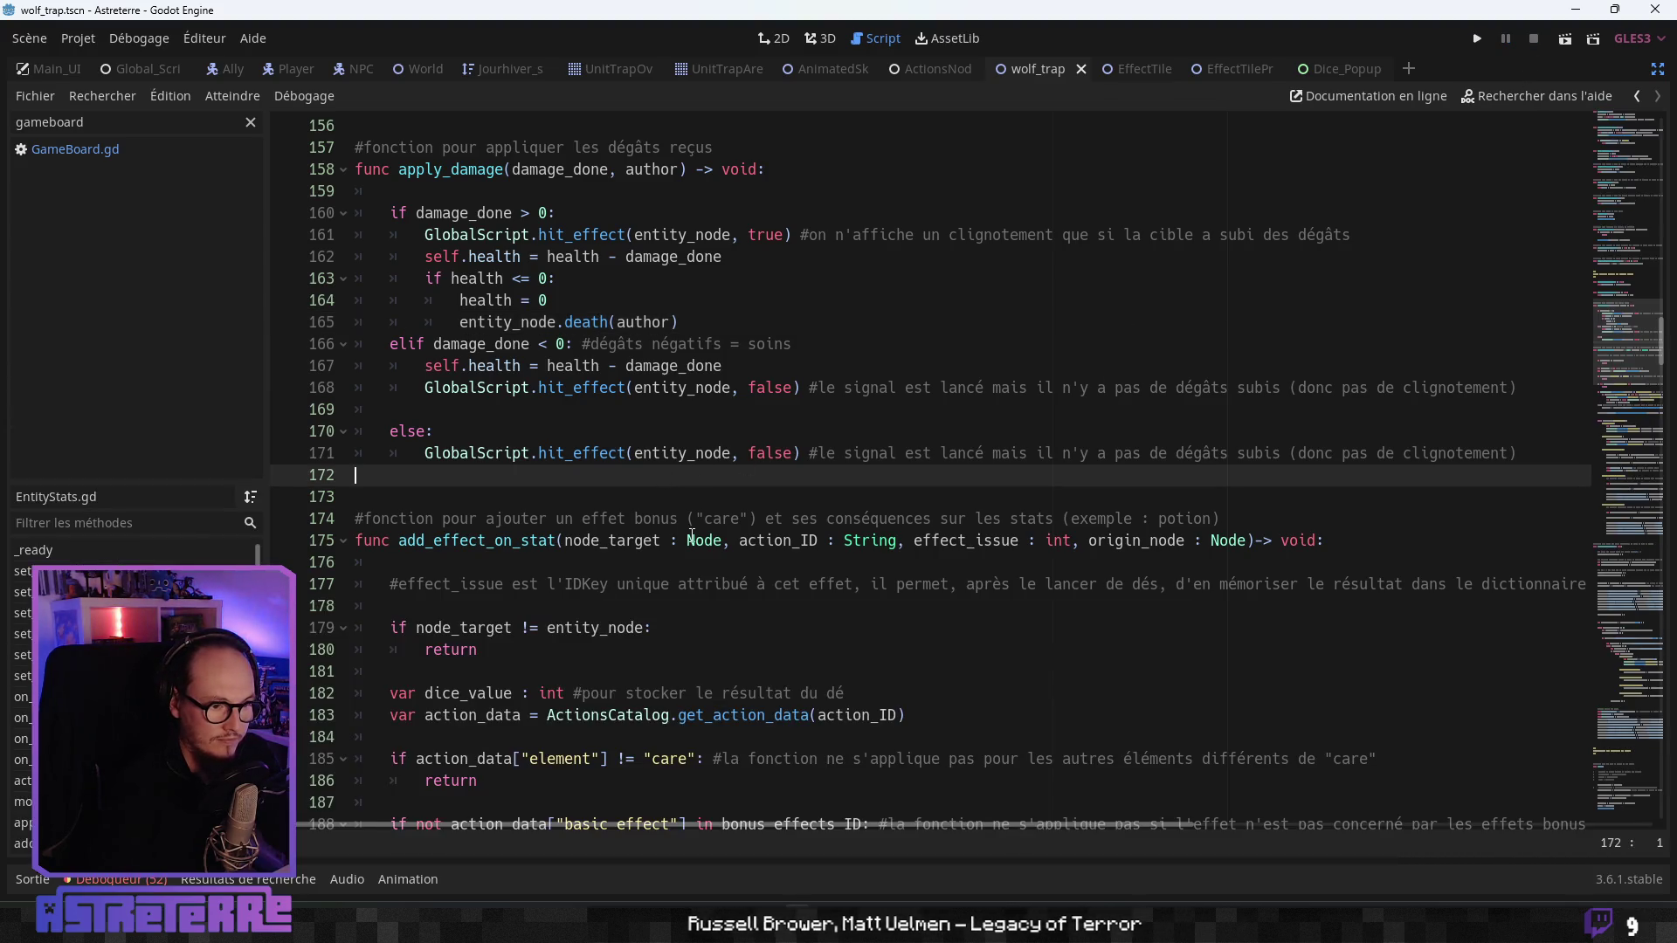
pyautogui.scroll(-2, 692, 537)
pyautogui.scroll(2, 984, 384)
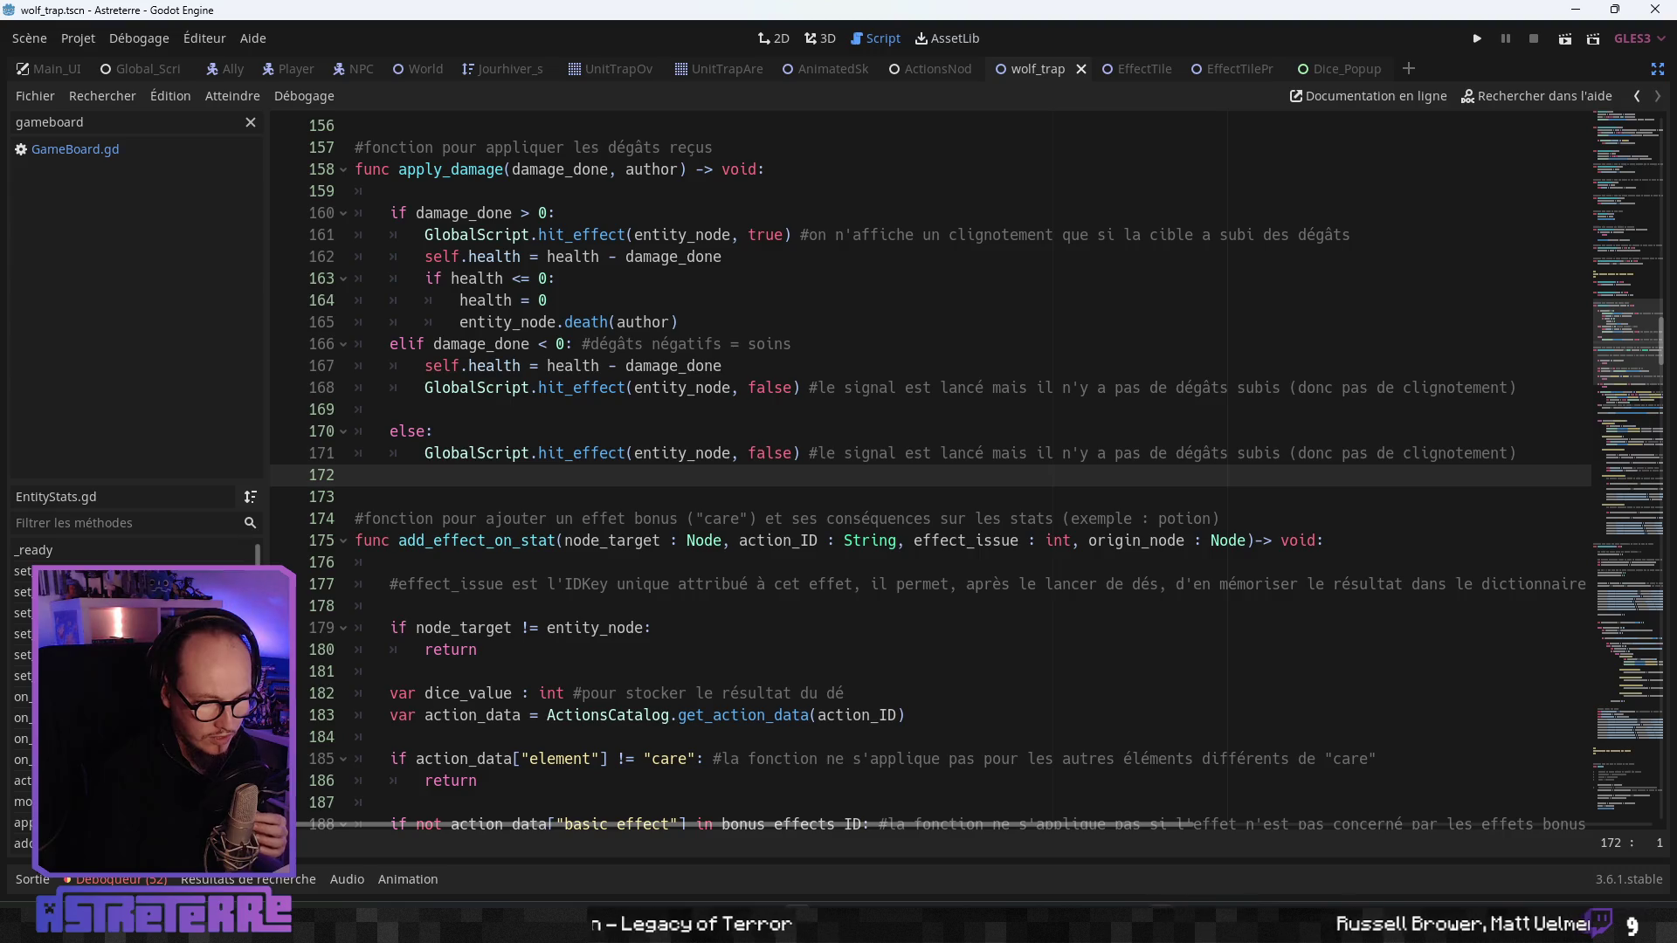
pyautogui.hotkey('alt', 'Tab')
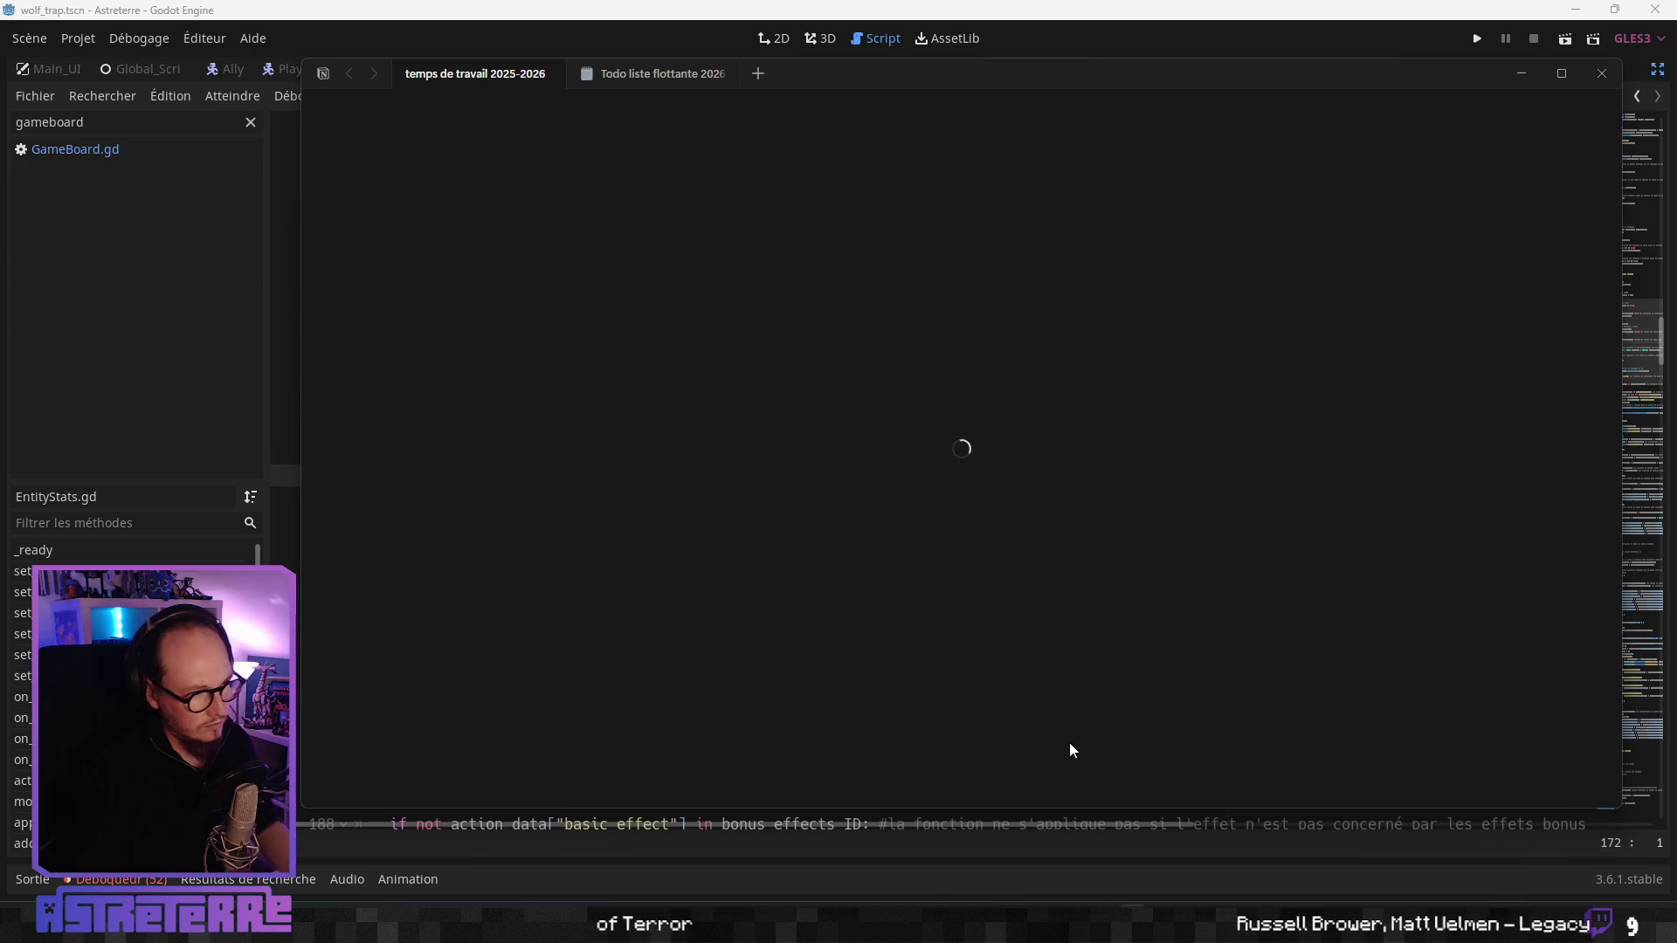
# - Switch to Notion and open the 'Changelog en cours' page as a full page
pyautogui.hotkey('alt', 'Tab')
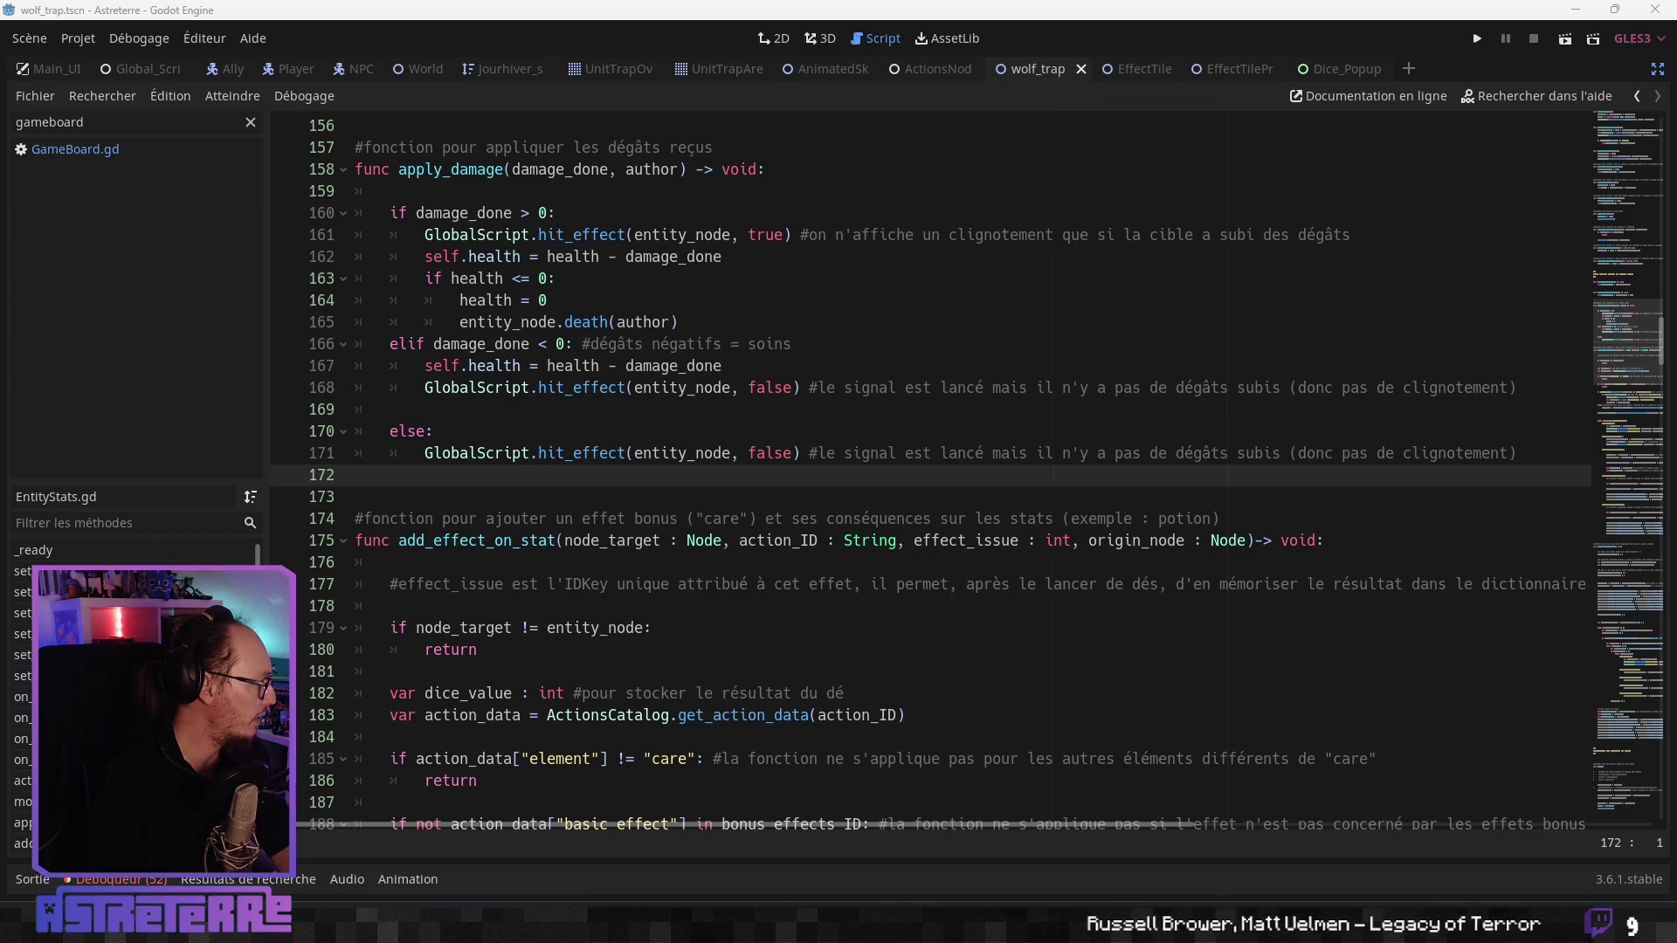
pyautogui.hotkey('alt', 'Tab')
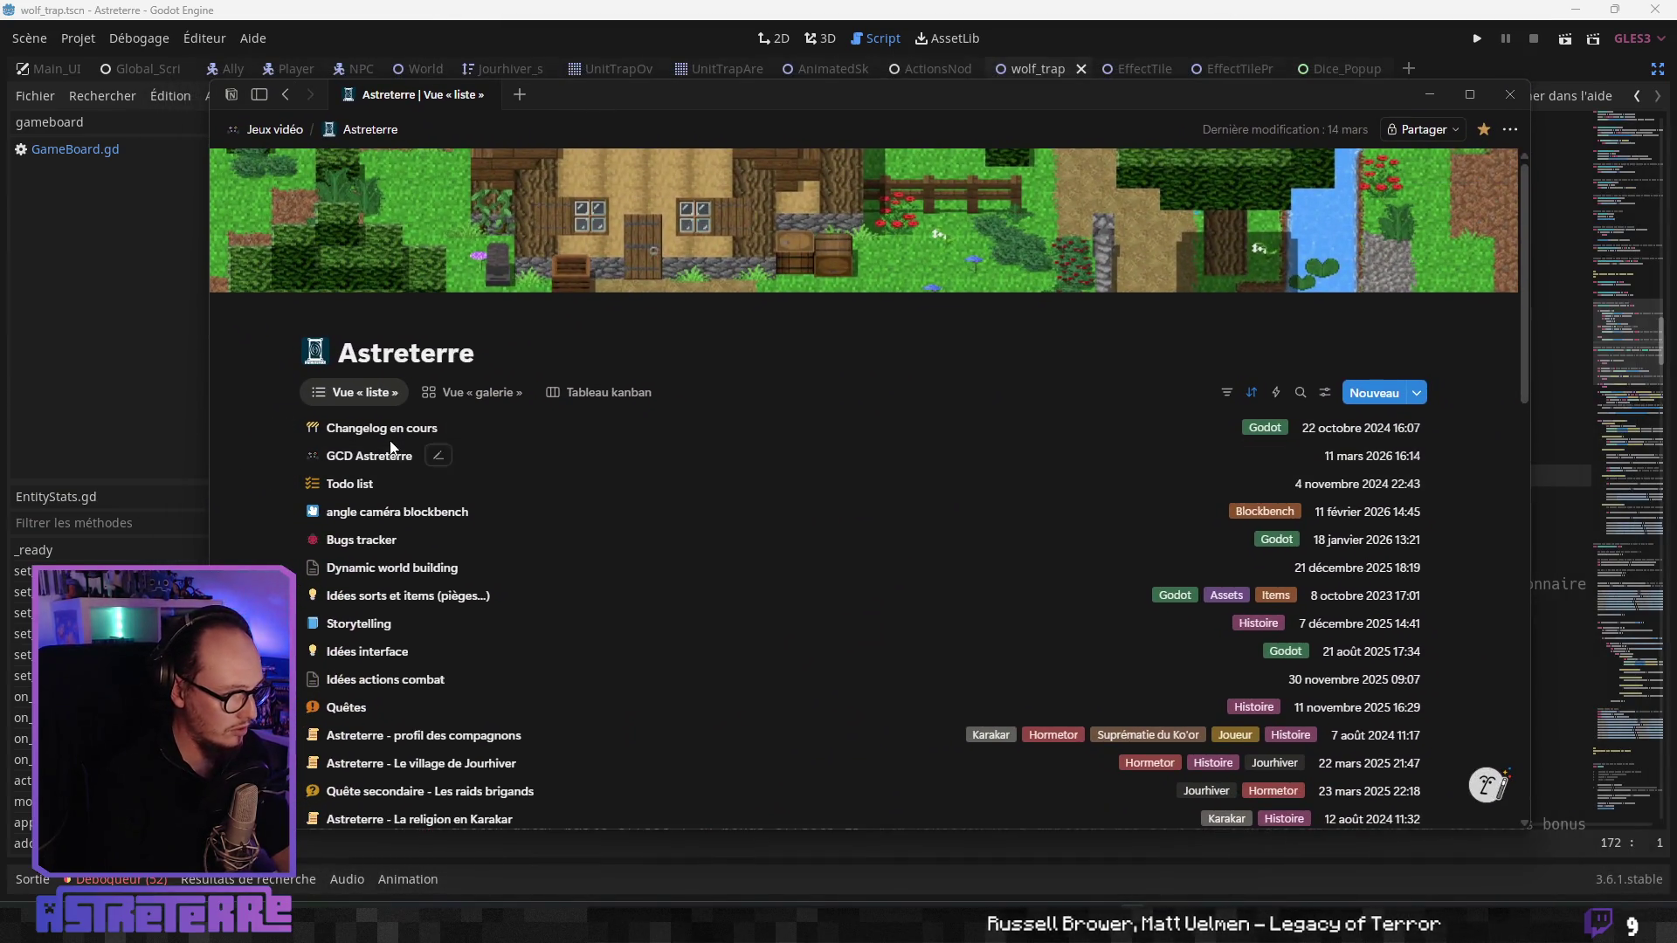
pyautogui.click(397, 434)
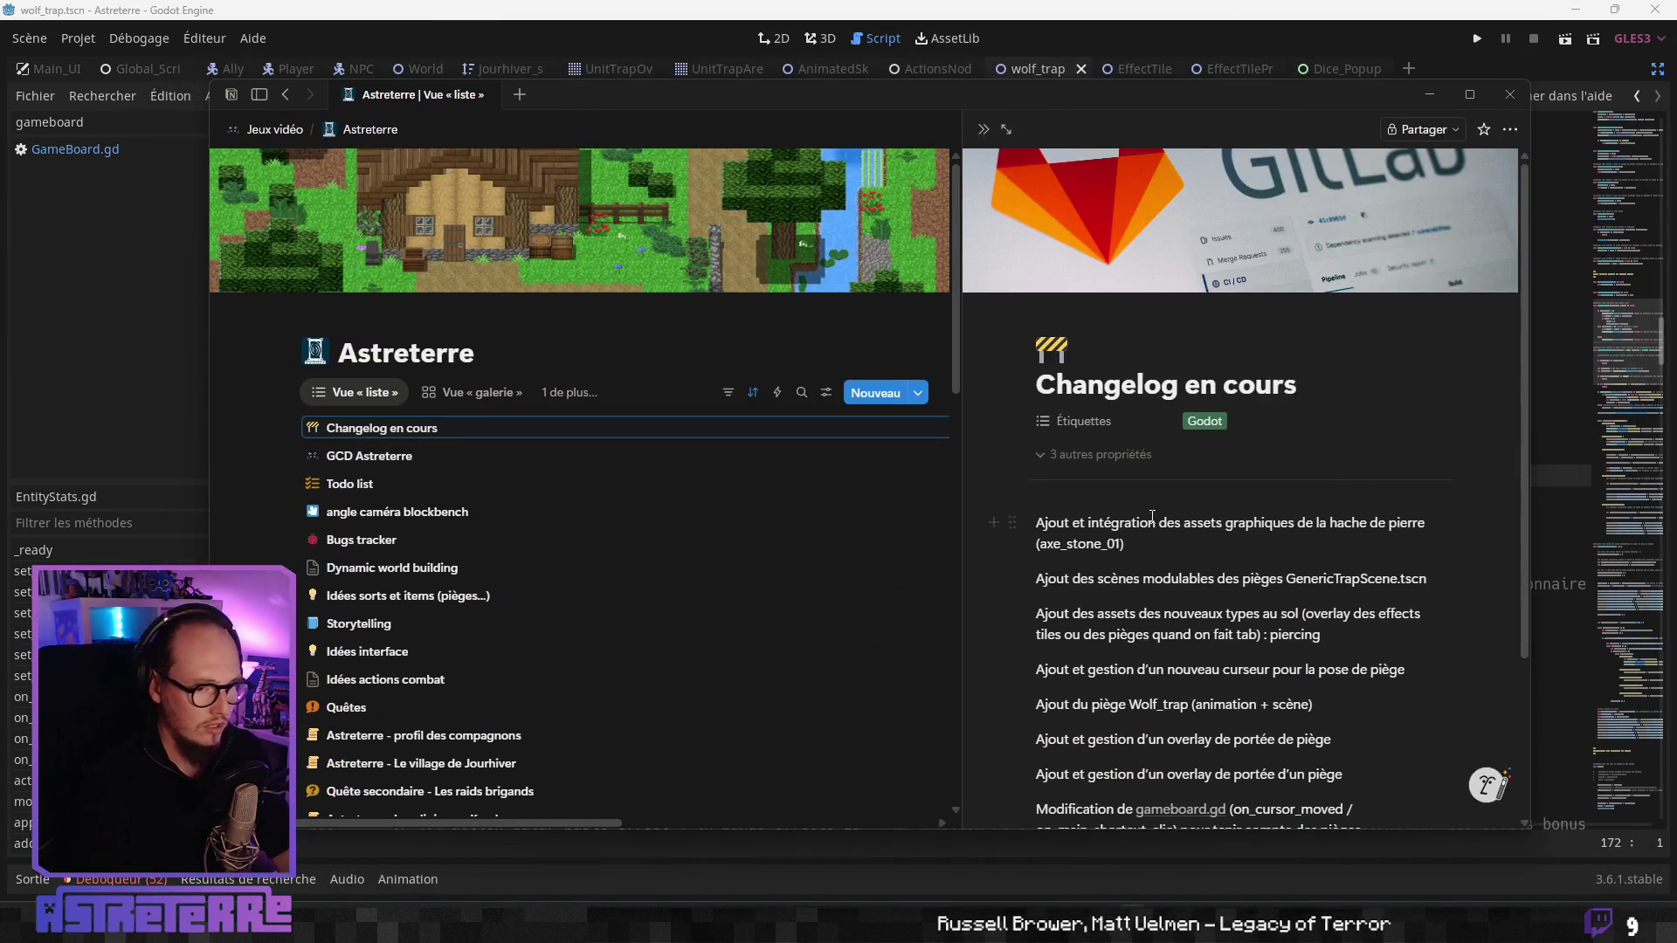
pyautogui.click(1006, 128)
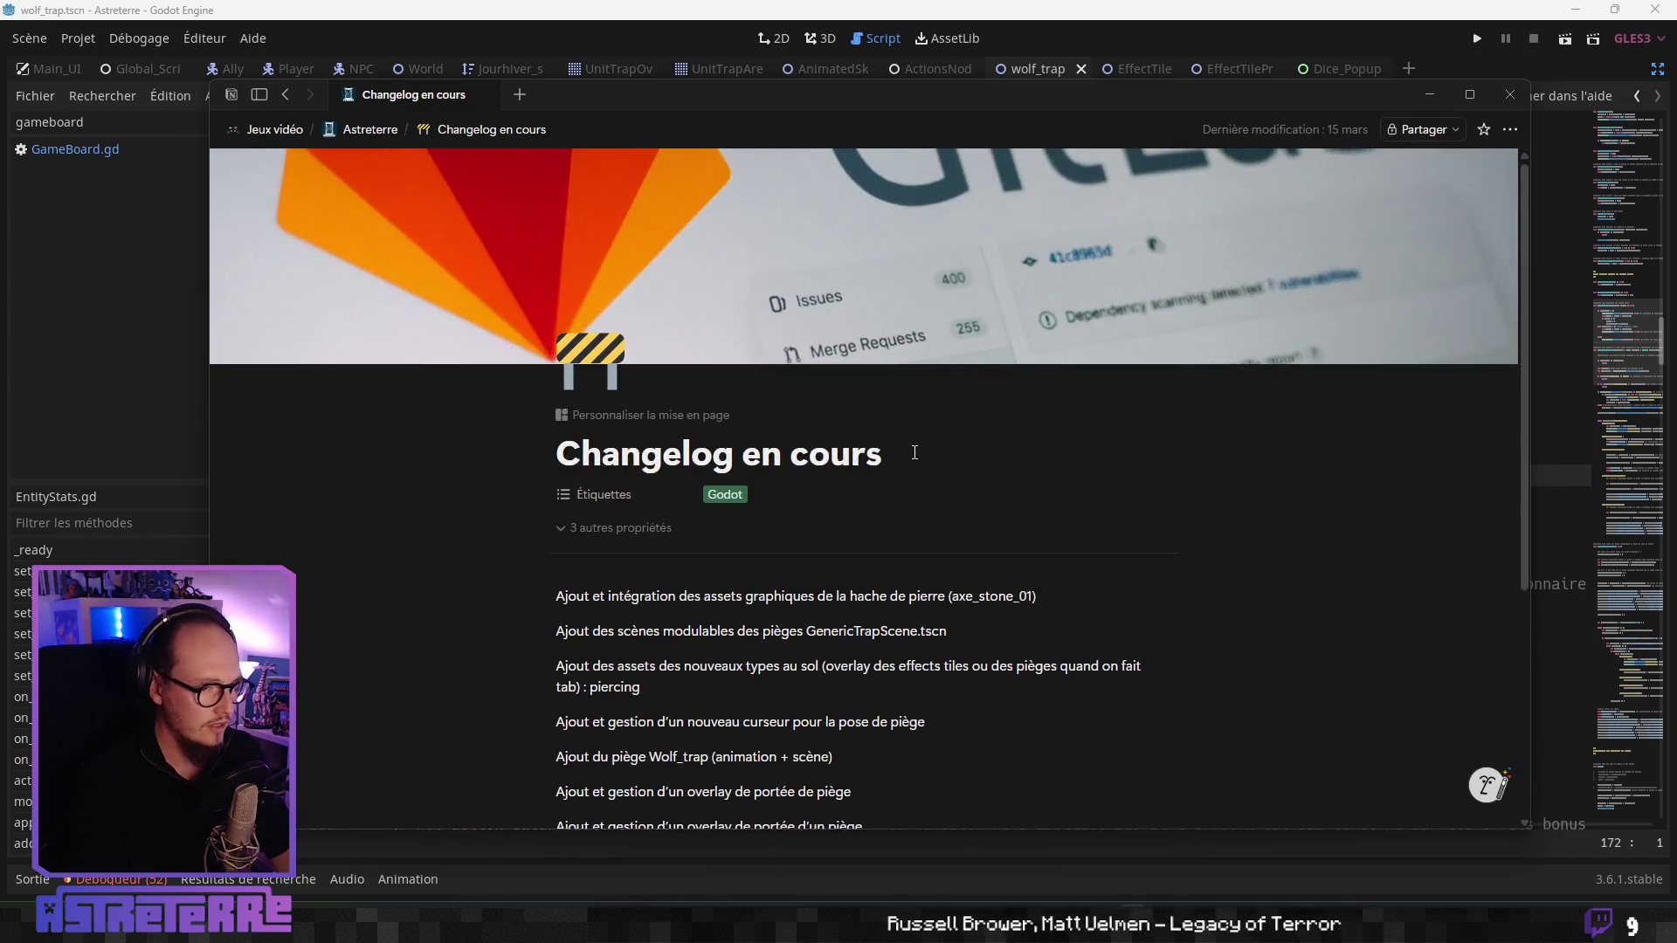
# - Skim the changelog entries, then return to the Astreterre database list view
pyautogui.scroll(-4, 873, 430)
pyautogui.scroll(2, 873, 429)
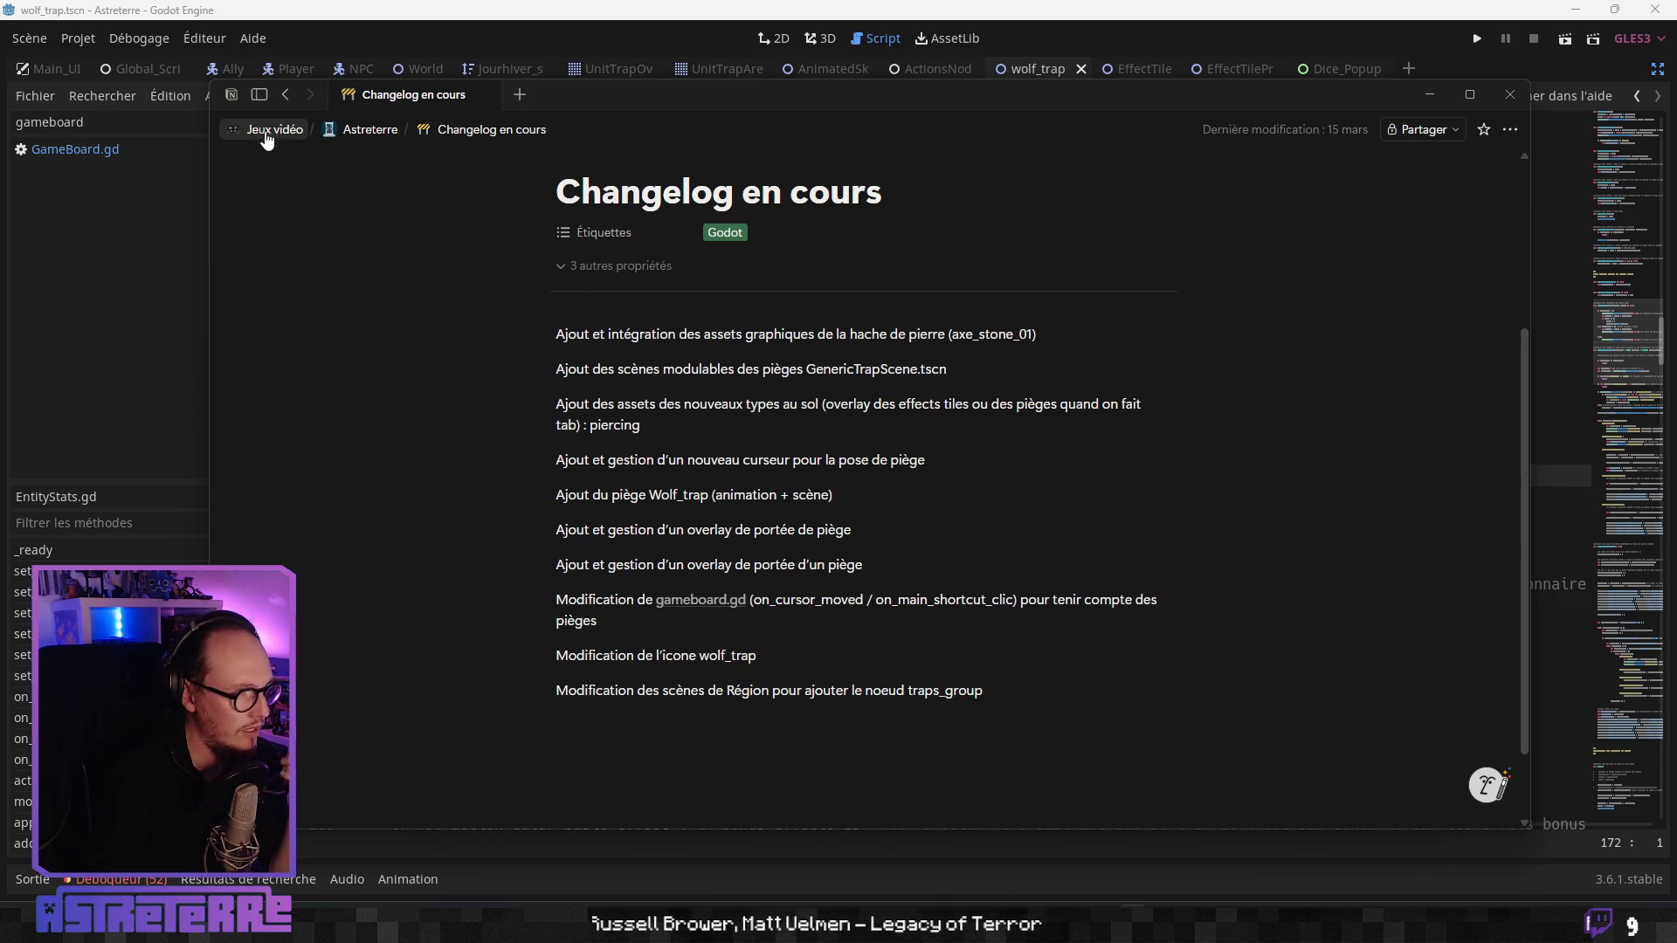
pyautogui.click(369, 129)
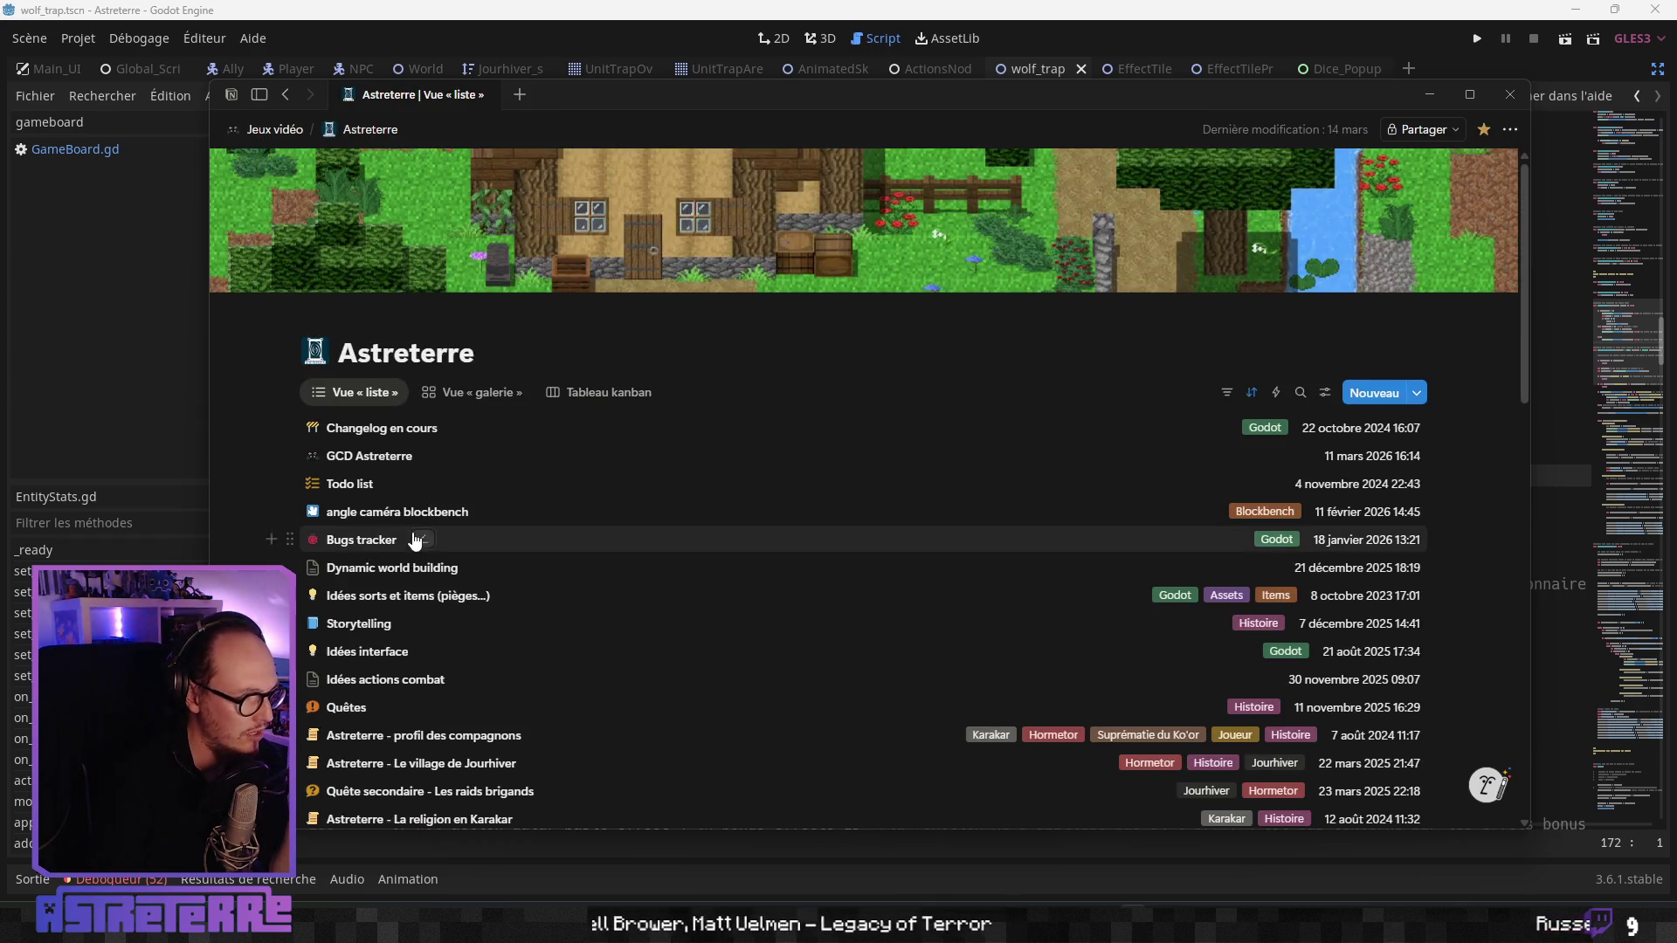
# - In the Todo list side peek, add 'bug : problème de _select_unit qui null parfois' below the zone-shape paragraph
pyautogui.click(367, 483)
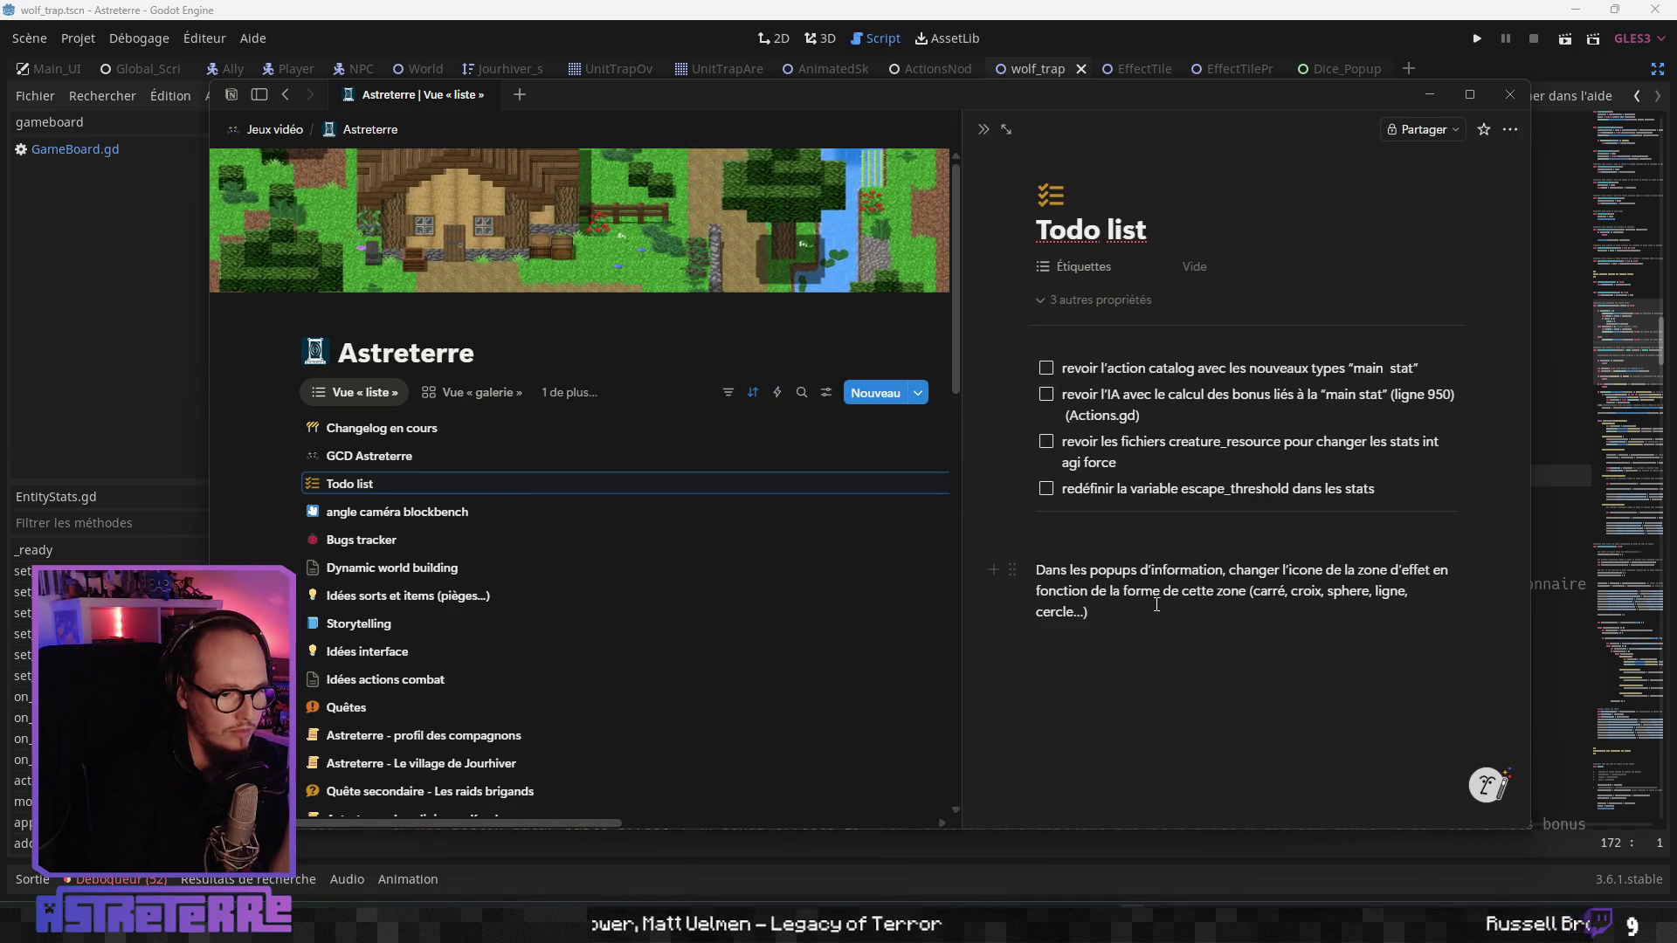
pyautogui.click(1150, 609)
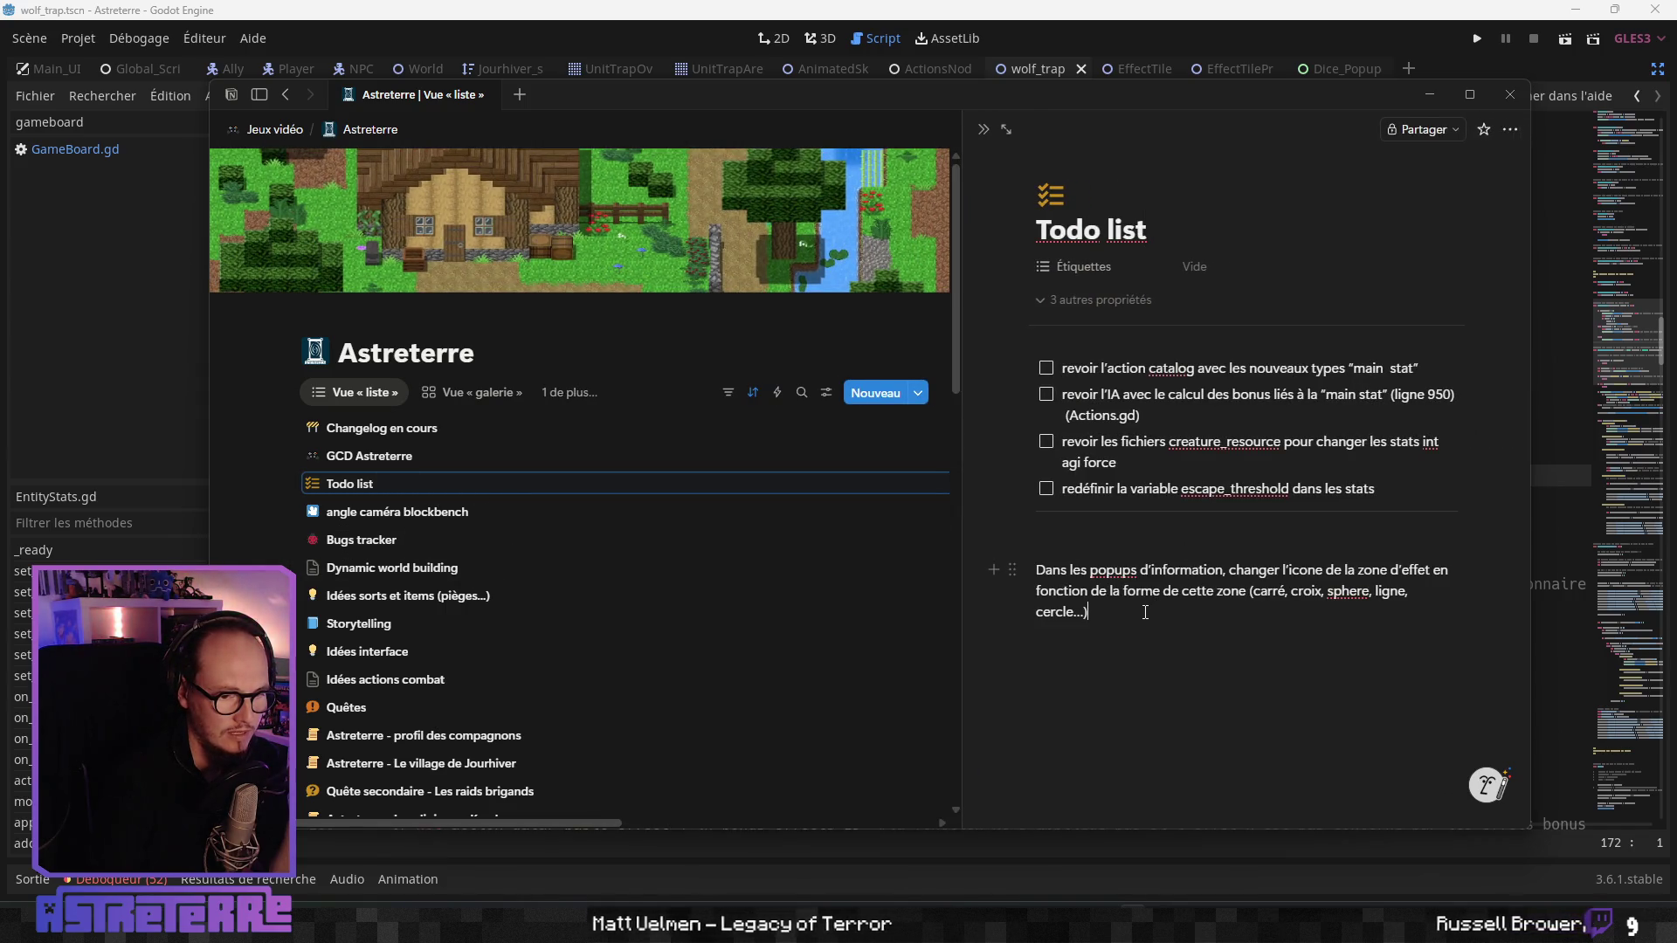
pyautogui.press('Return')
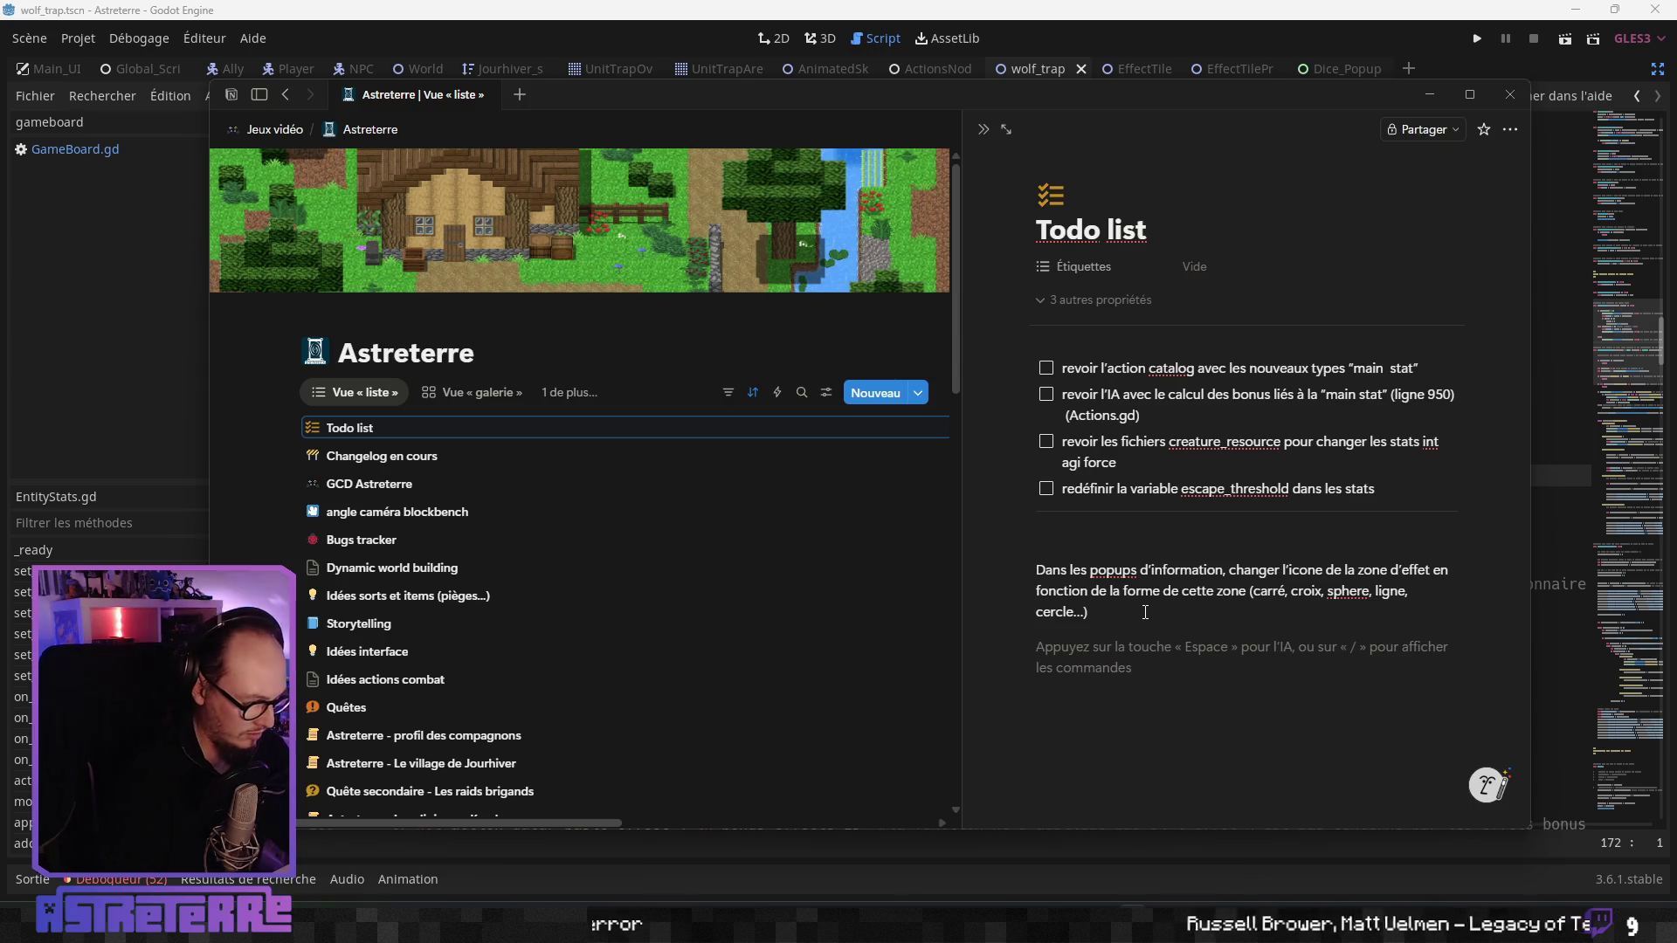
pyautogui.write('bug : problème de select')
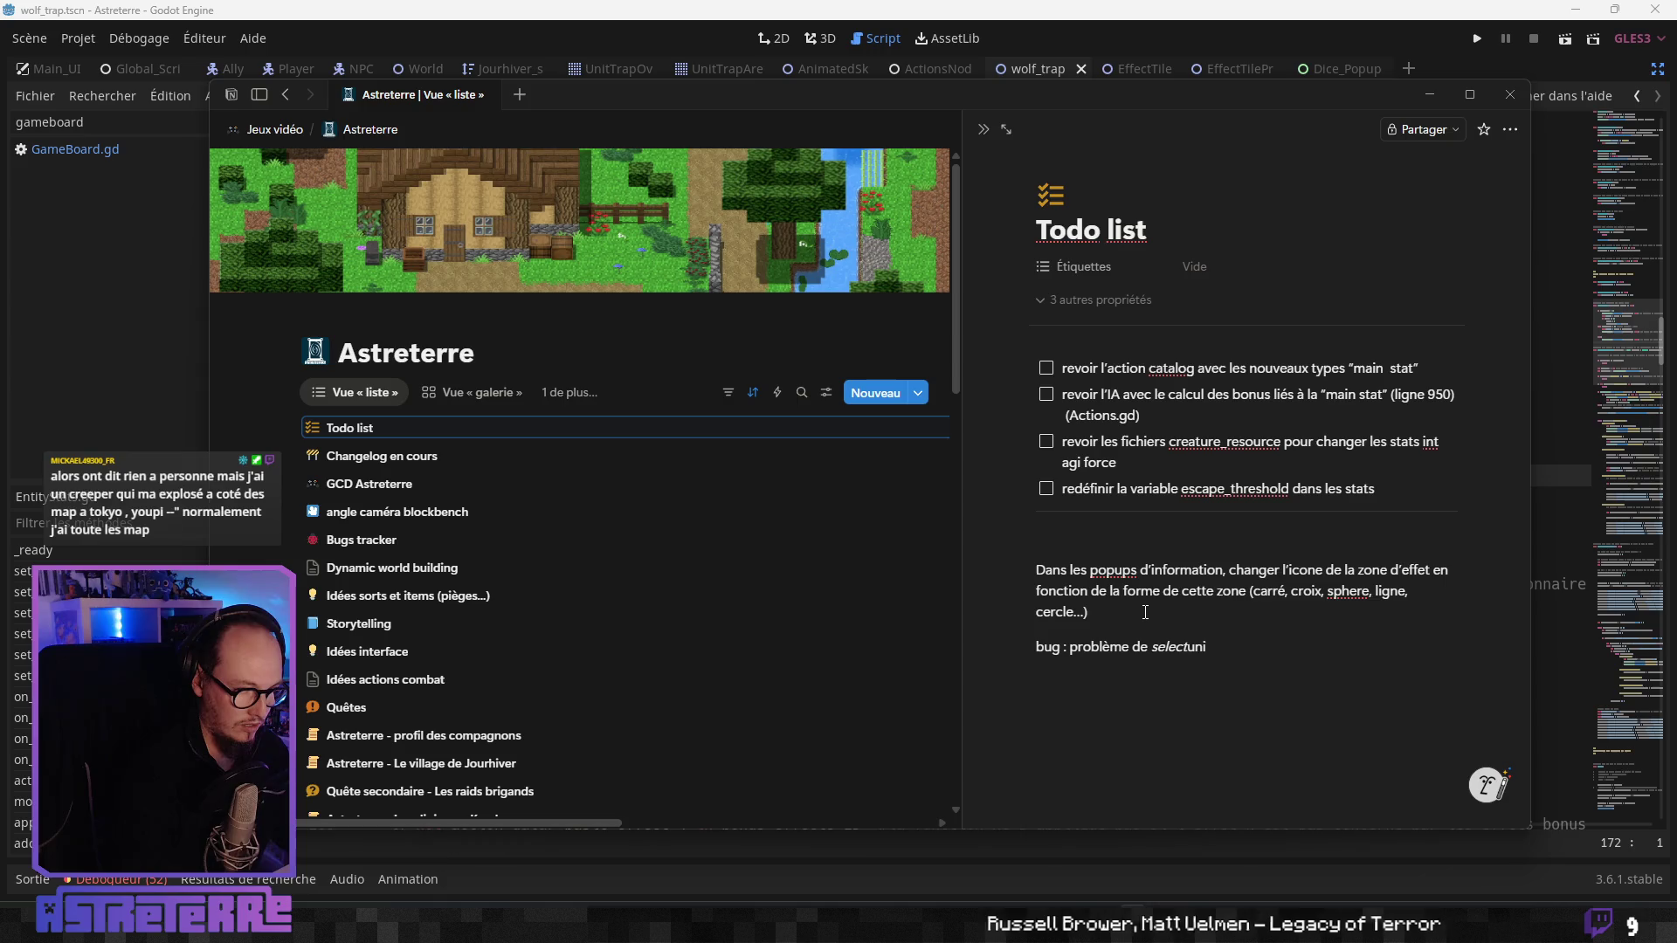
pyautogui.write('uni')
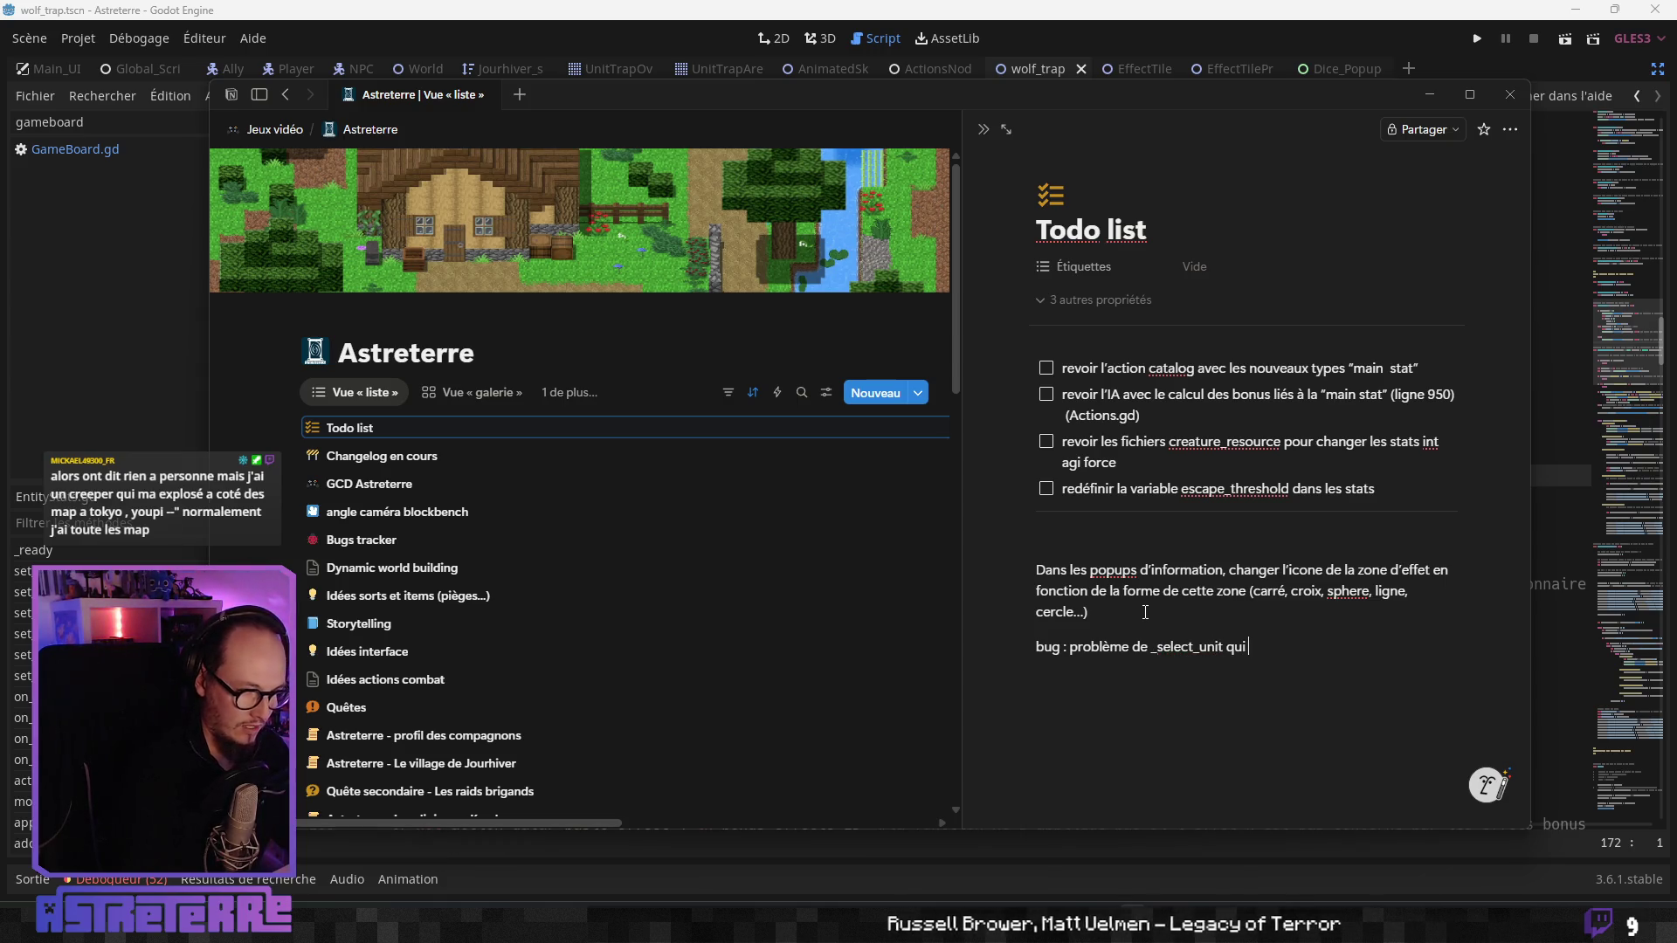
pyautogui.write('fois')
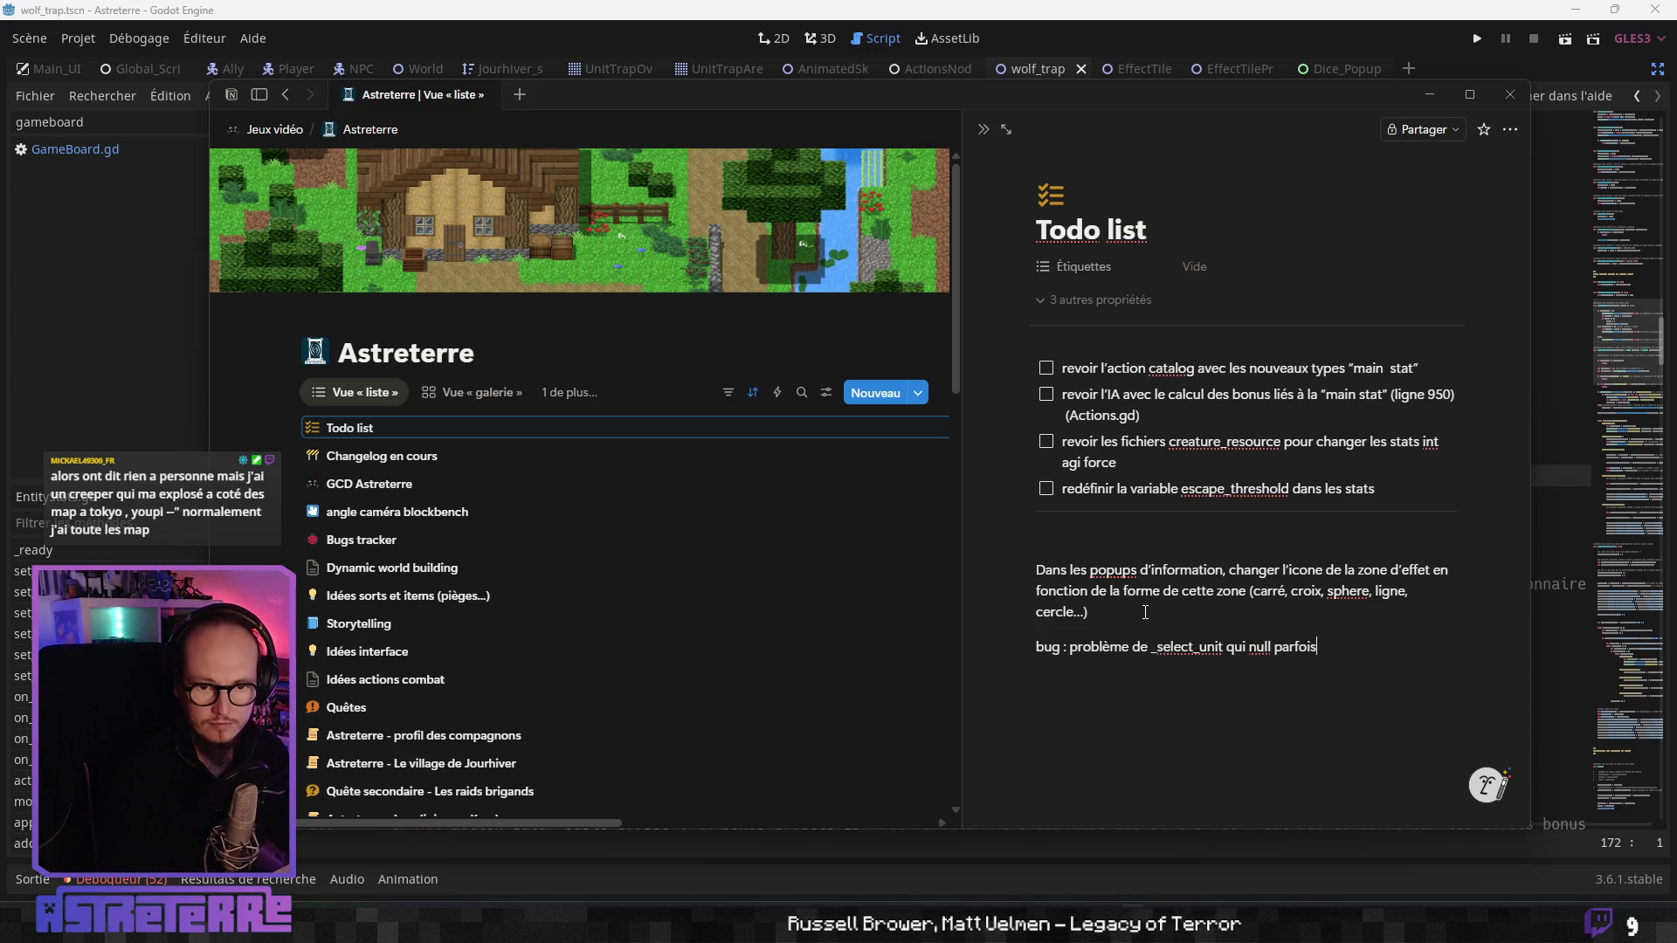
pyautogui.press('Return')
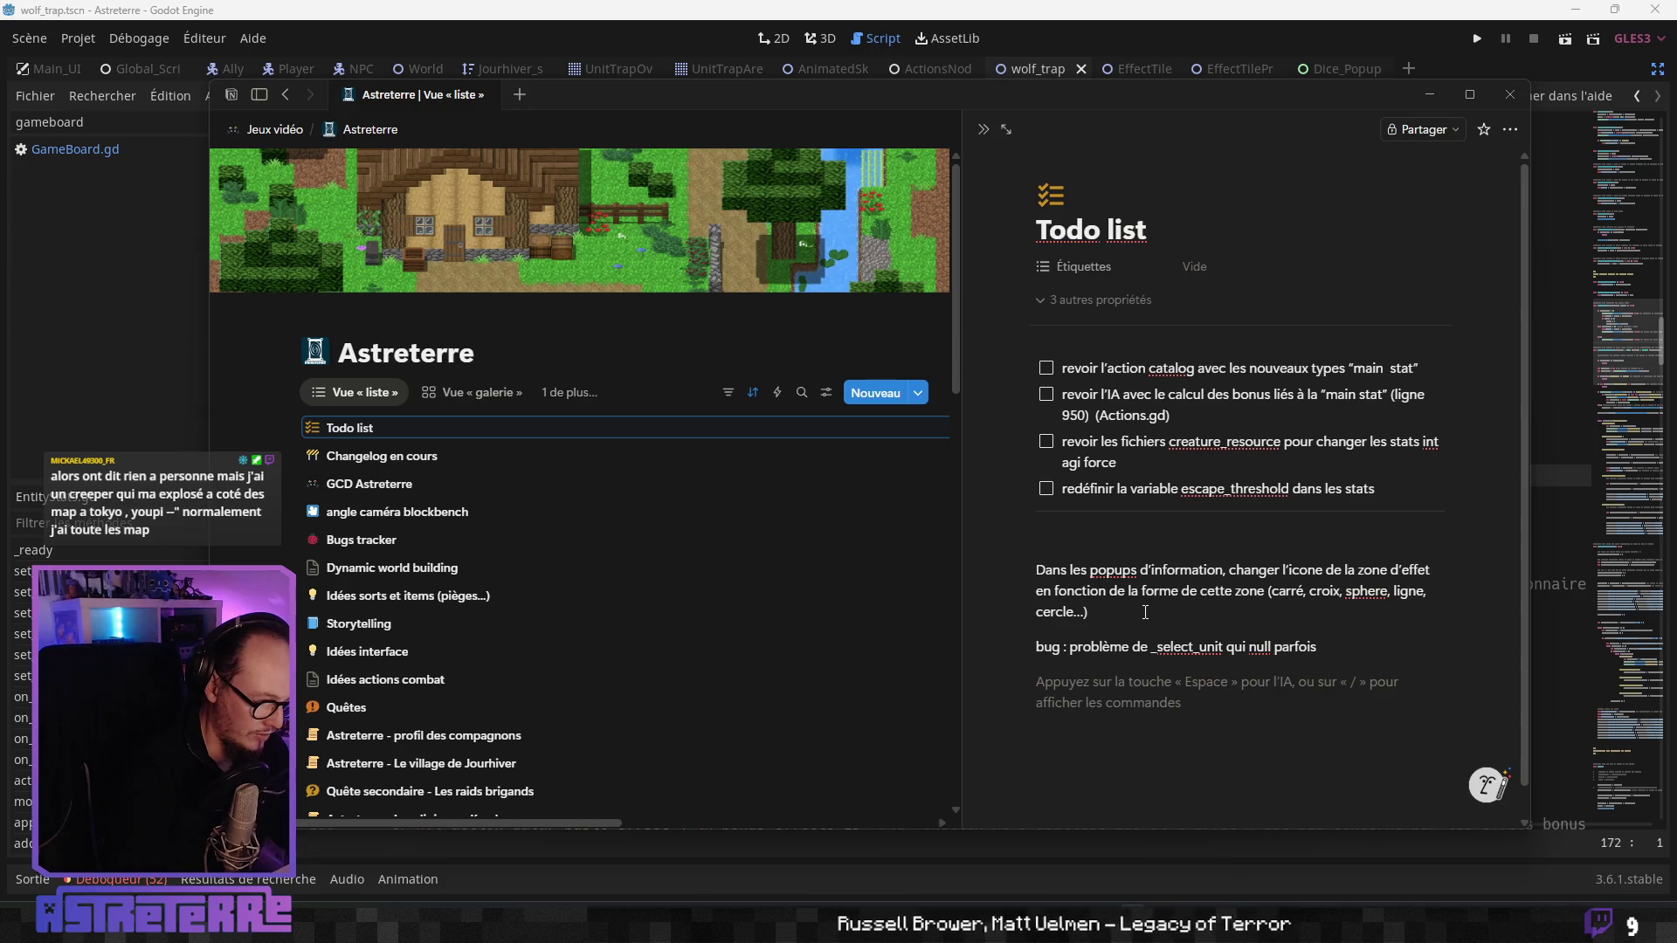
# - Add the note 'empêcher de poser un piège sous ses pieds' and begin the diagonal-trap note
pyautogui.write('emp')
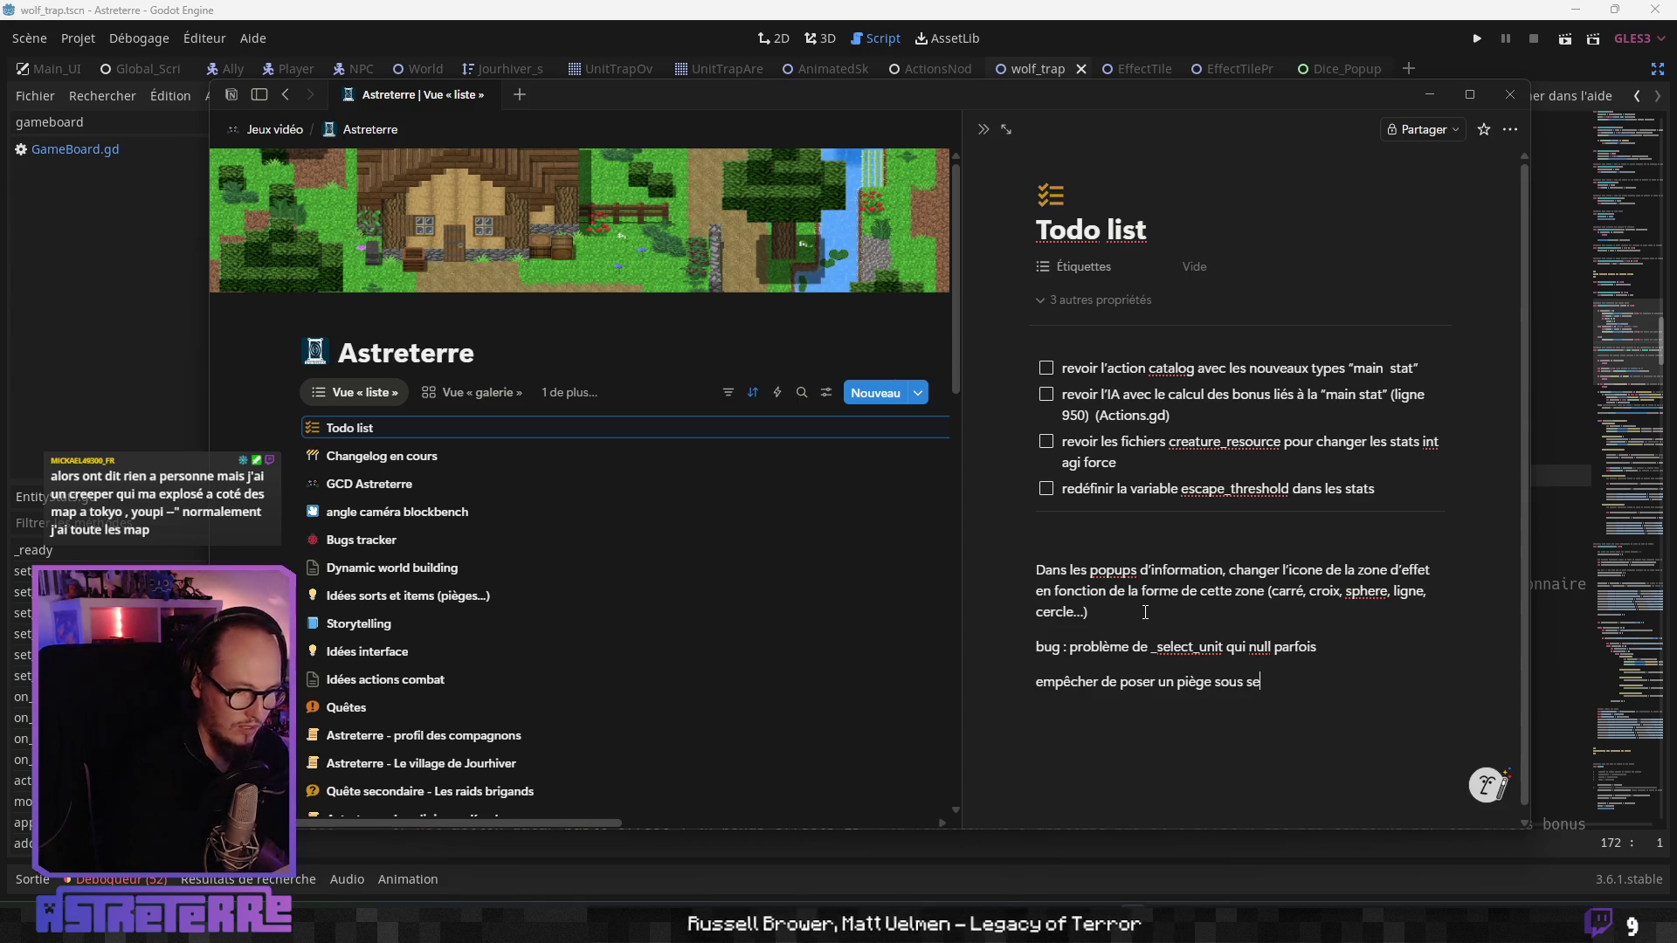
pyautogui.write('s pieds')
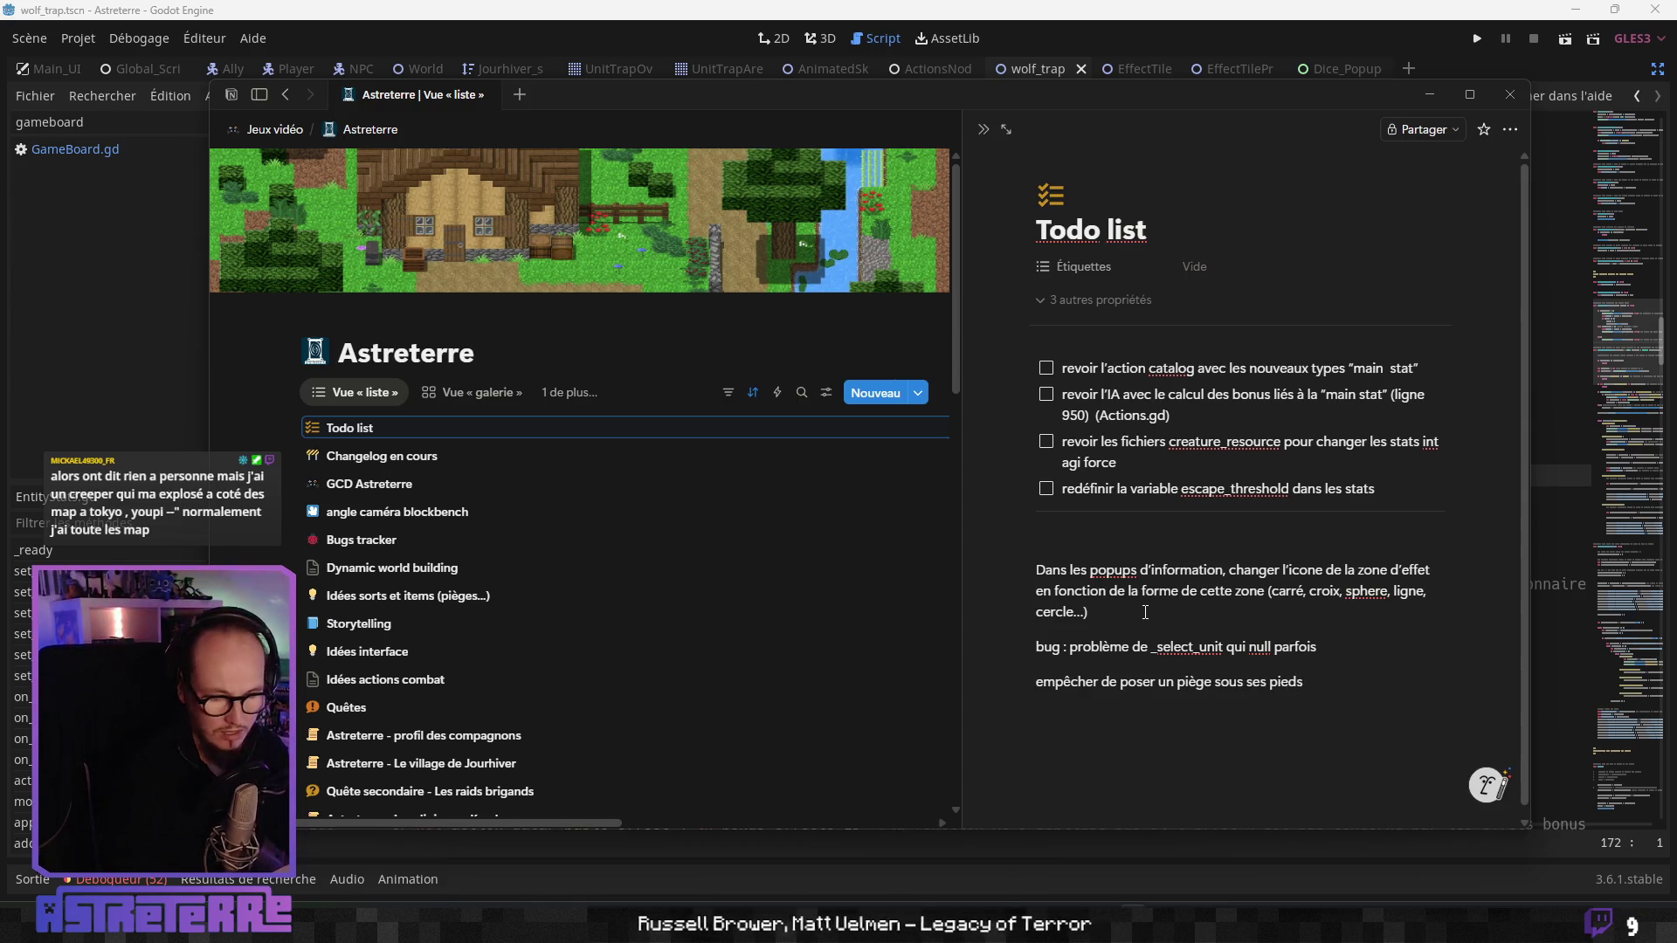
pyautogui.press('Return')
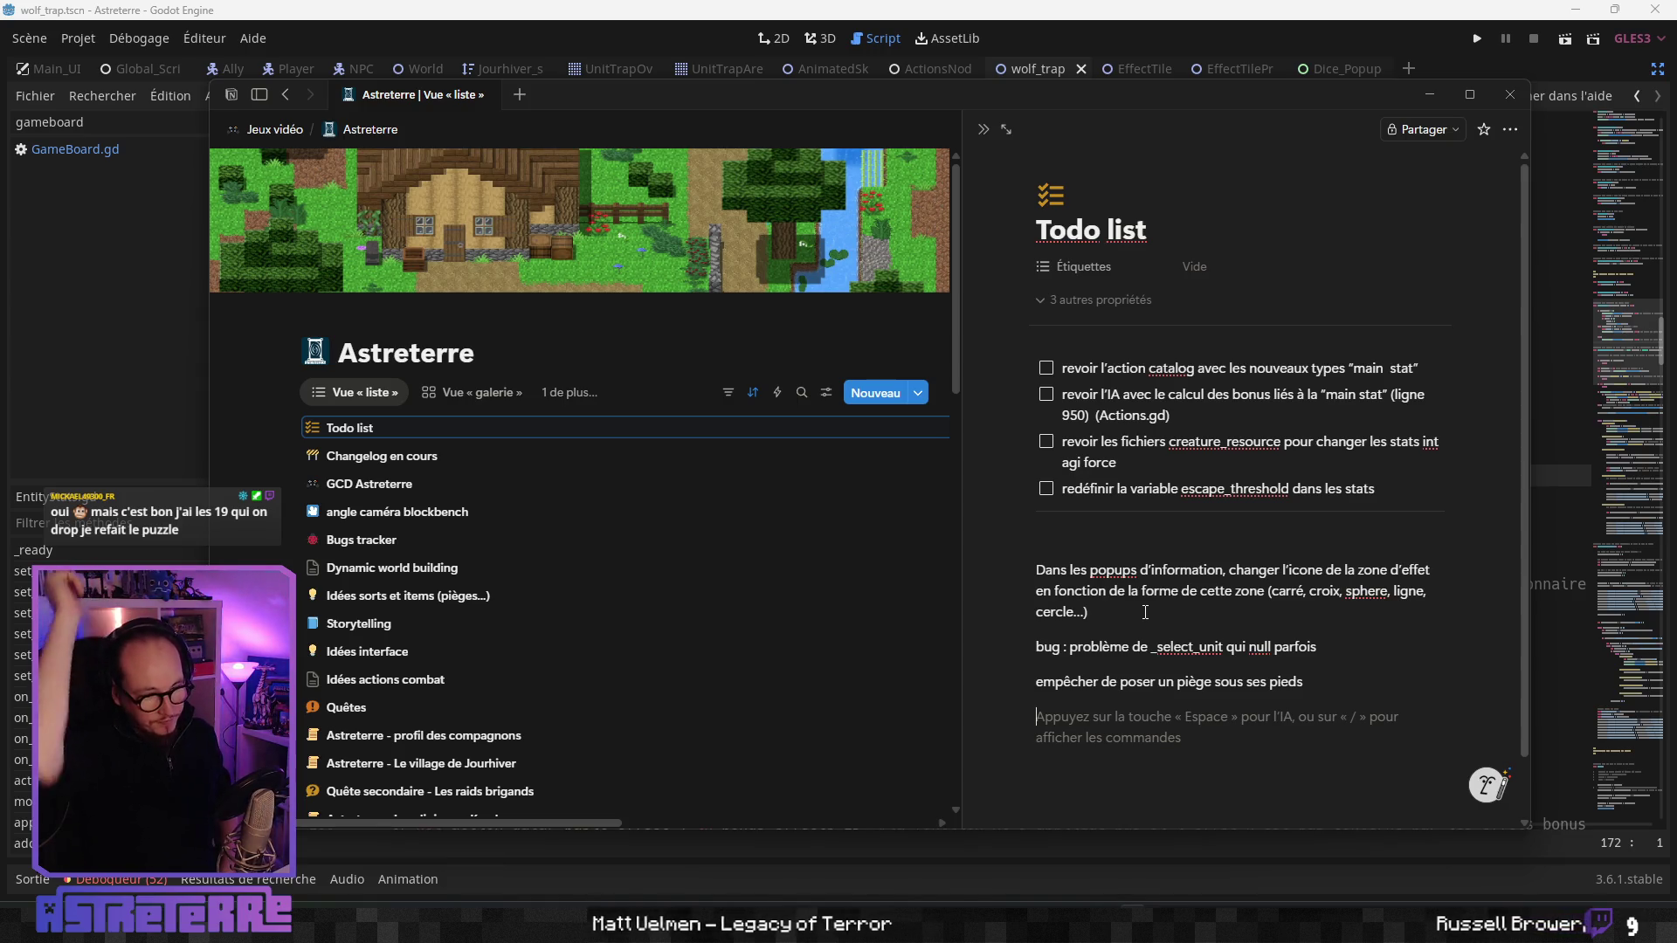
pyautogui.moveTo(1082, 651); pyautogui.dragTo(1314, 651)
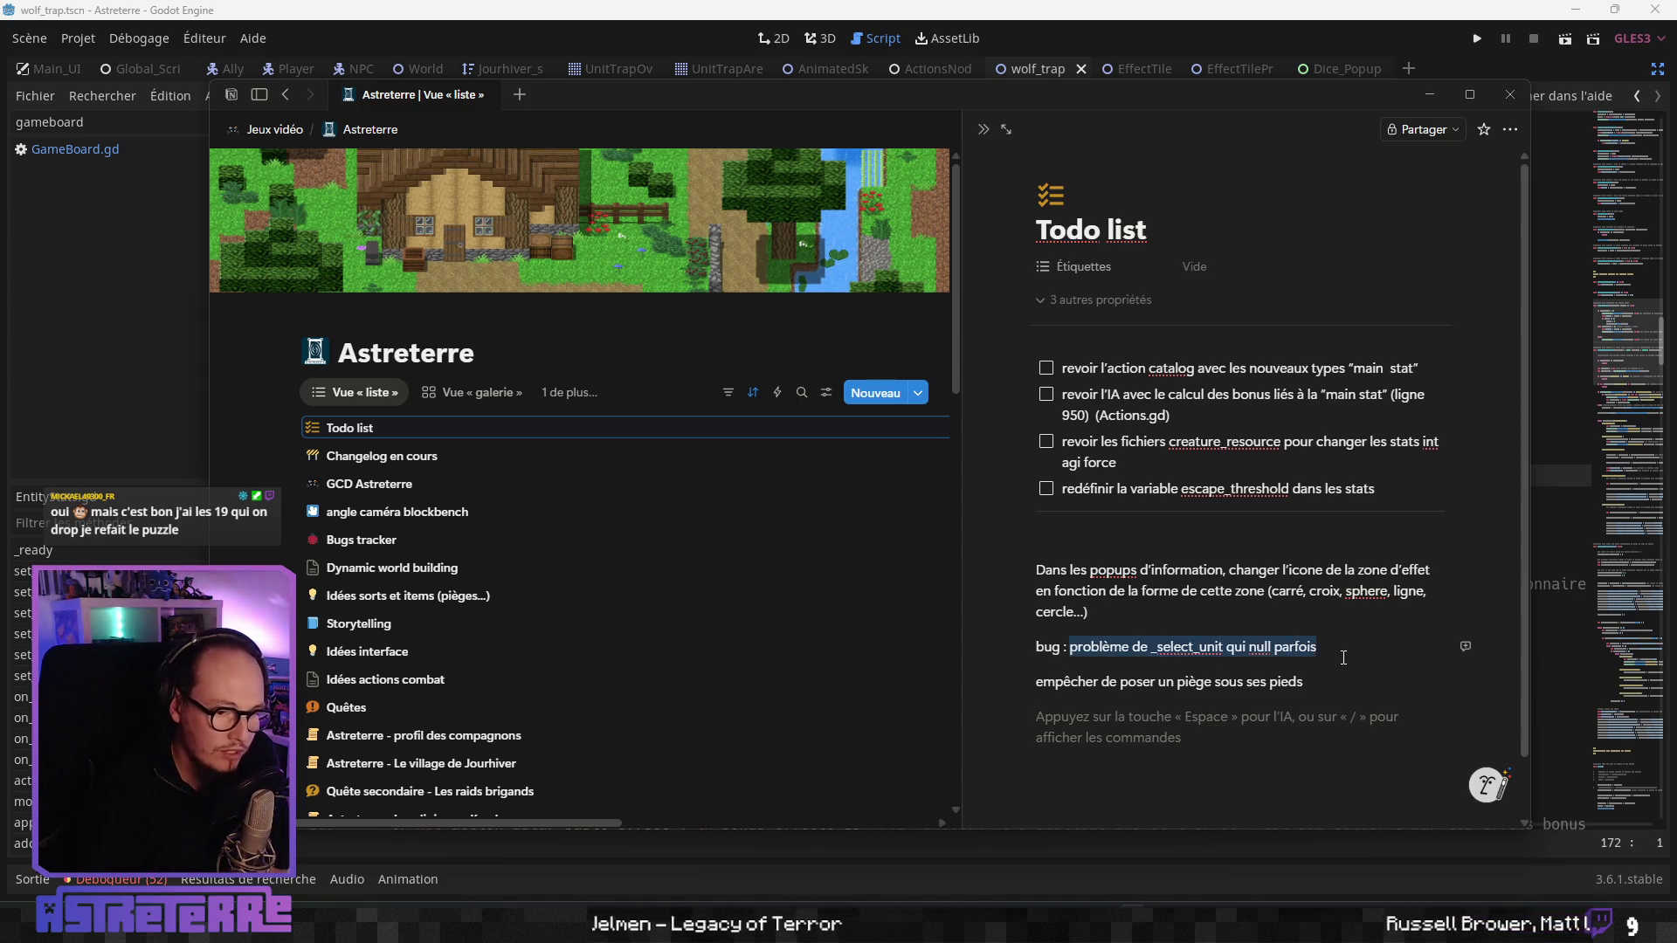
pyautogui.click(1305, 679)
pyautogui.moveTo(1152, 679); pyautogui.dragTo(1029, 652)
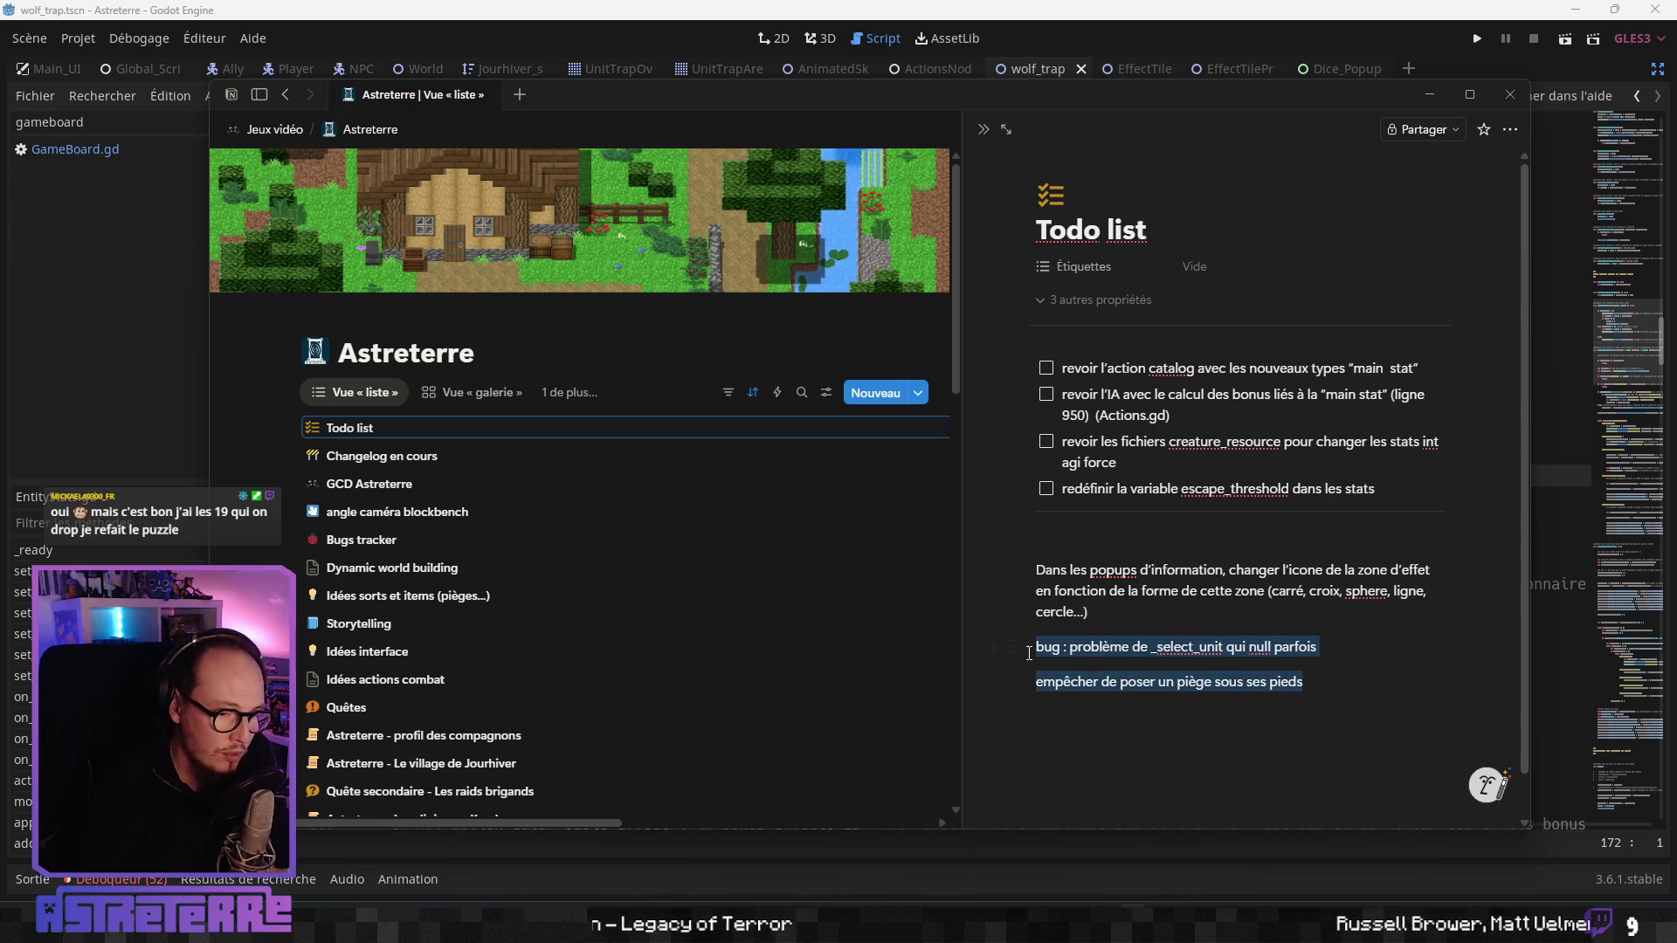
pyautogui.click(1267, 721)
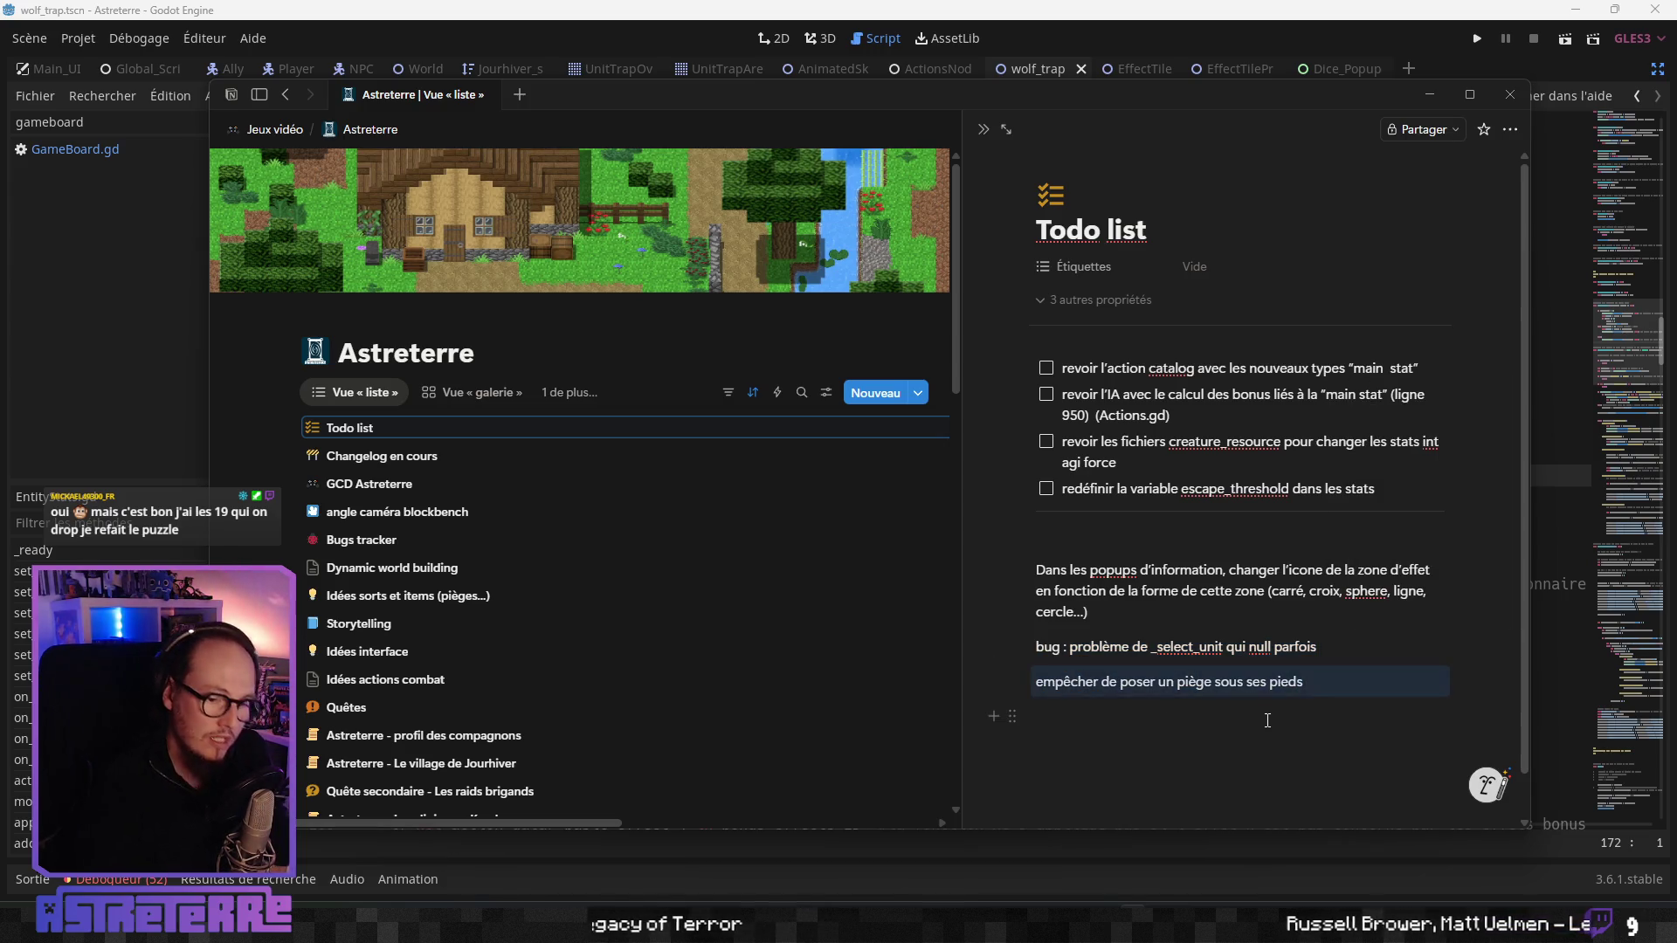
pyautogui.press('Return')
pyautogui.write('p')
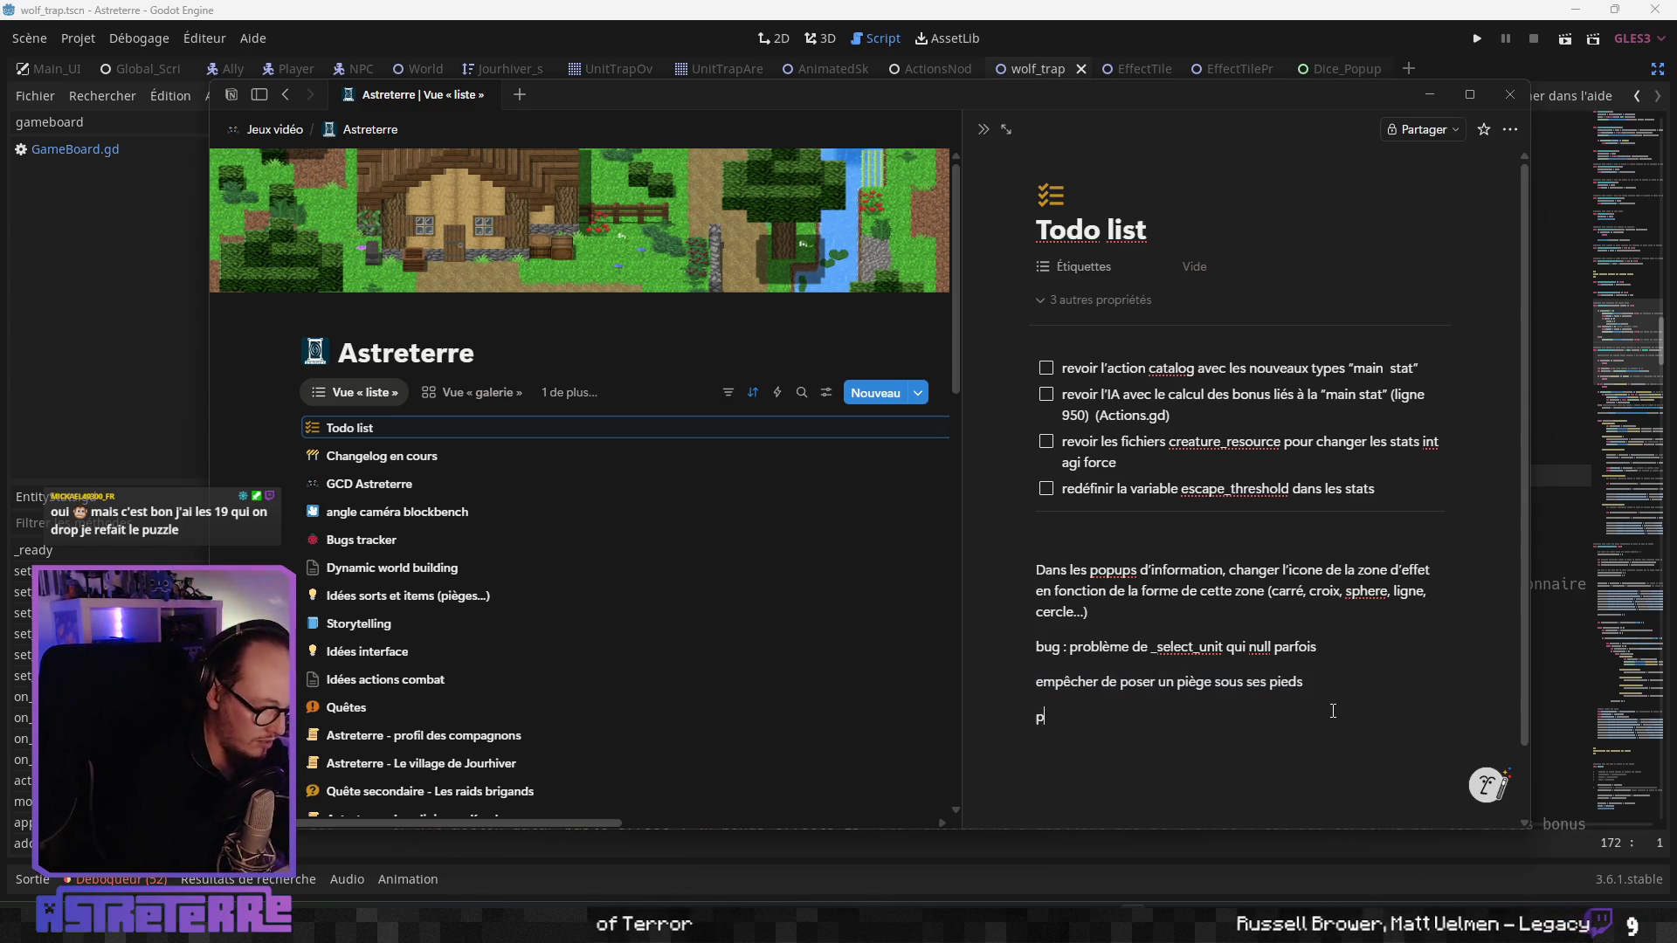
pyautogui.write('oser un piège en diagonal')
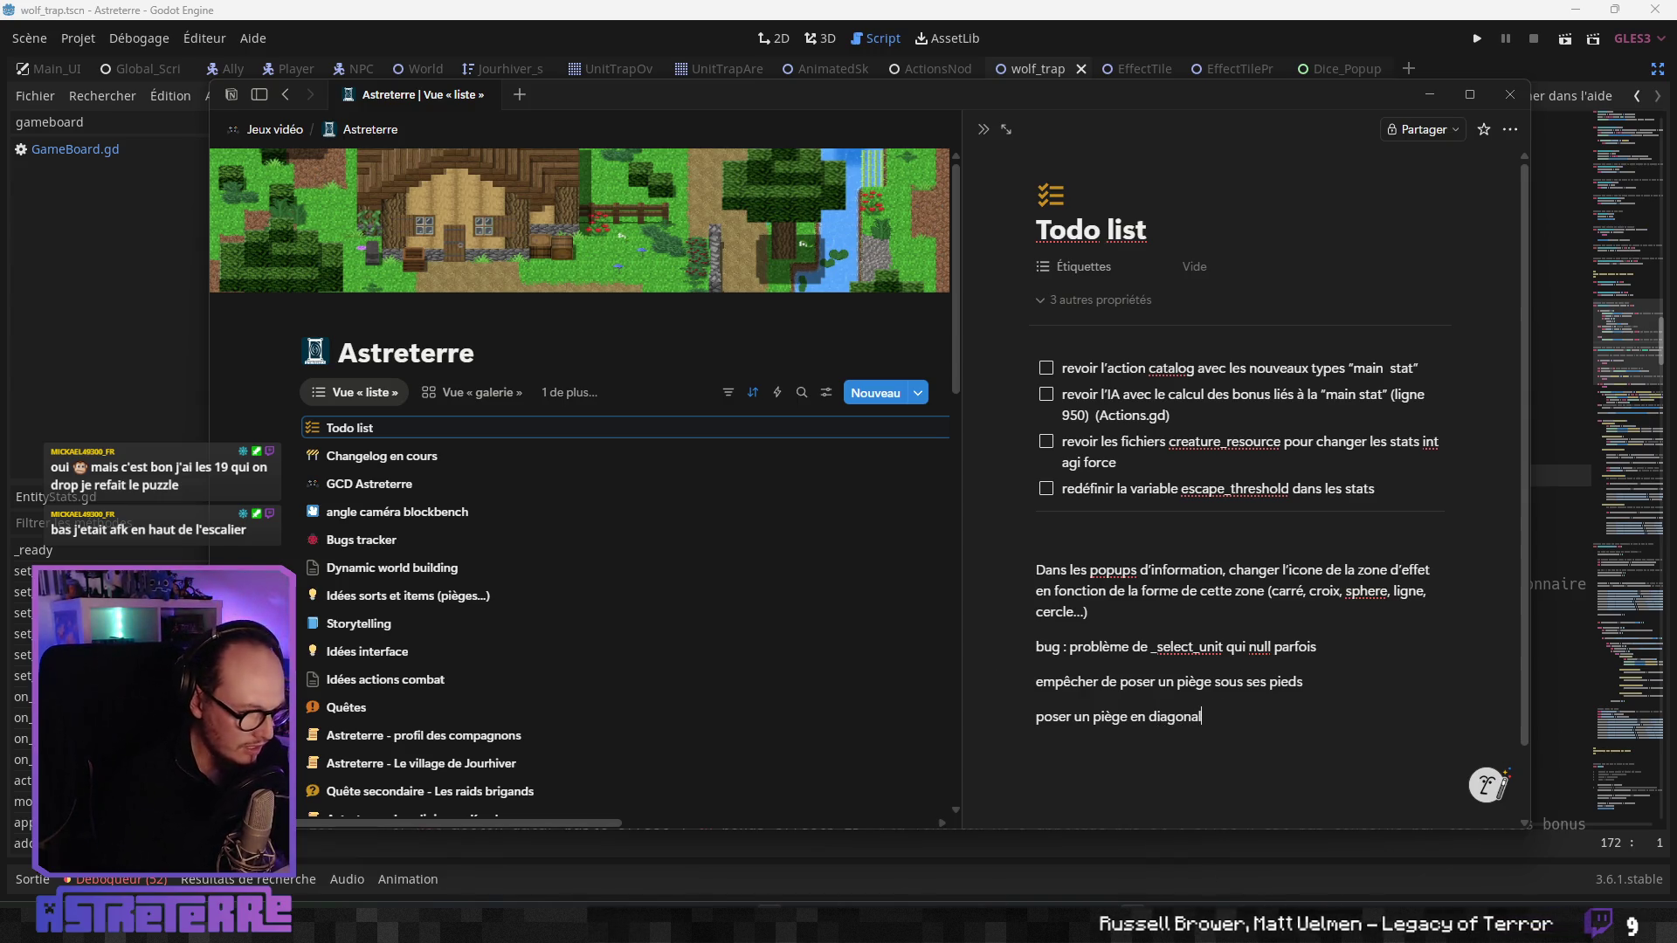
# - Launch the game with F5 and unequip the gold helmet, chestplate and leggings
pyautogui.click(793, 878)
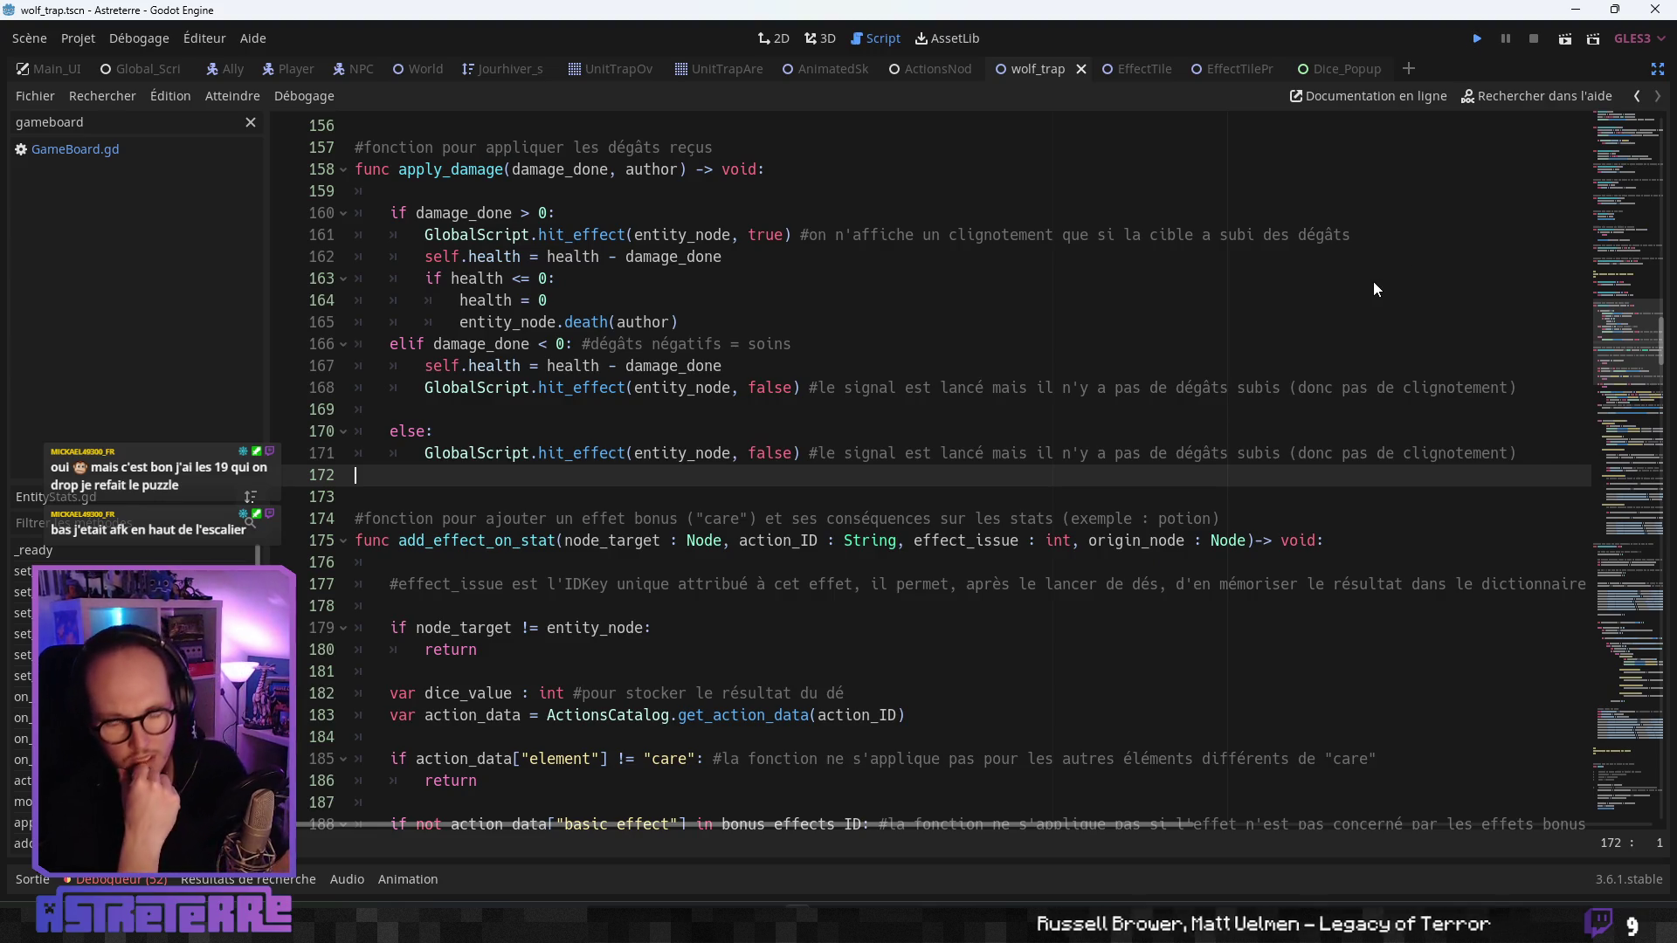
pyautogui.press('F5')
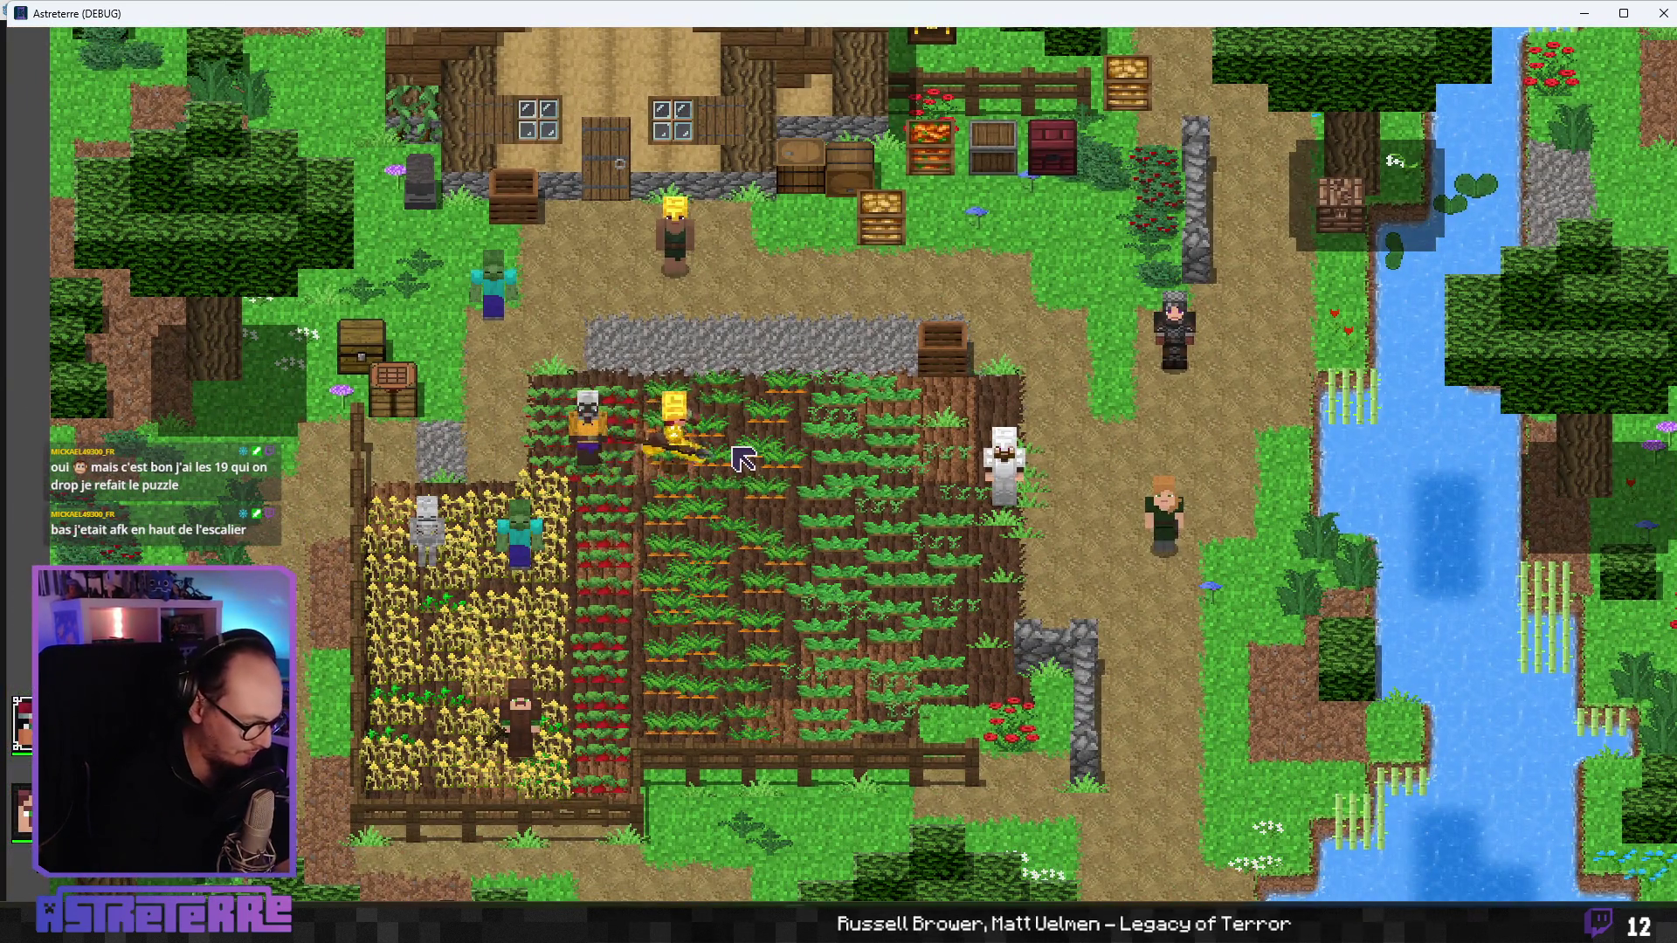
pyautogui.press('i')
pyautogui.click(452, 777)
pyautogui.click(556, 777)
pyautogui.click(642, 797)
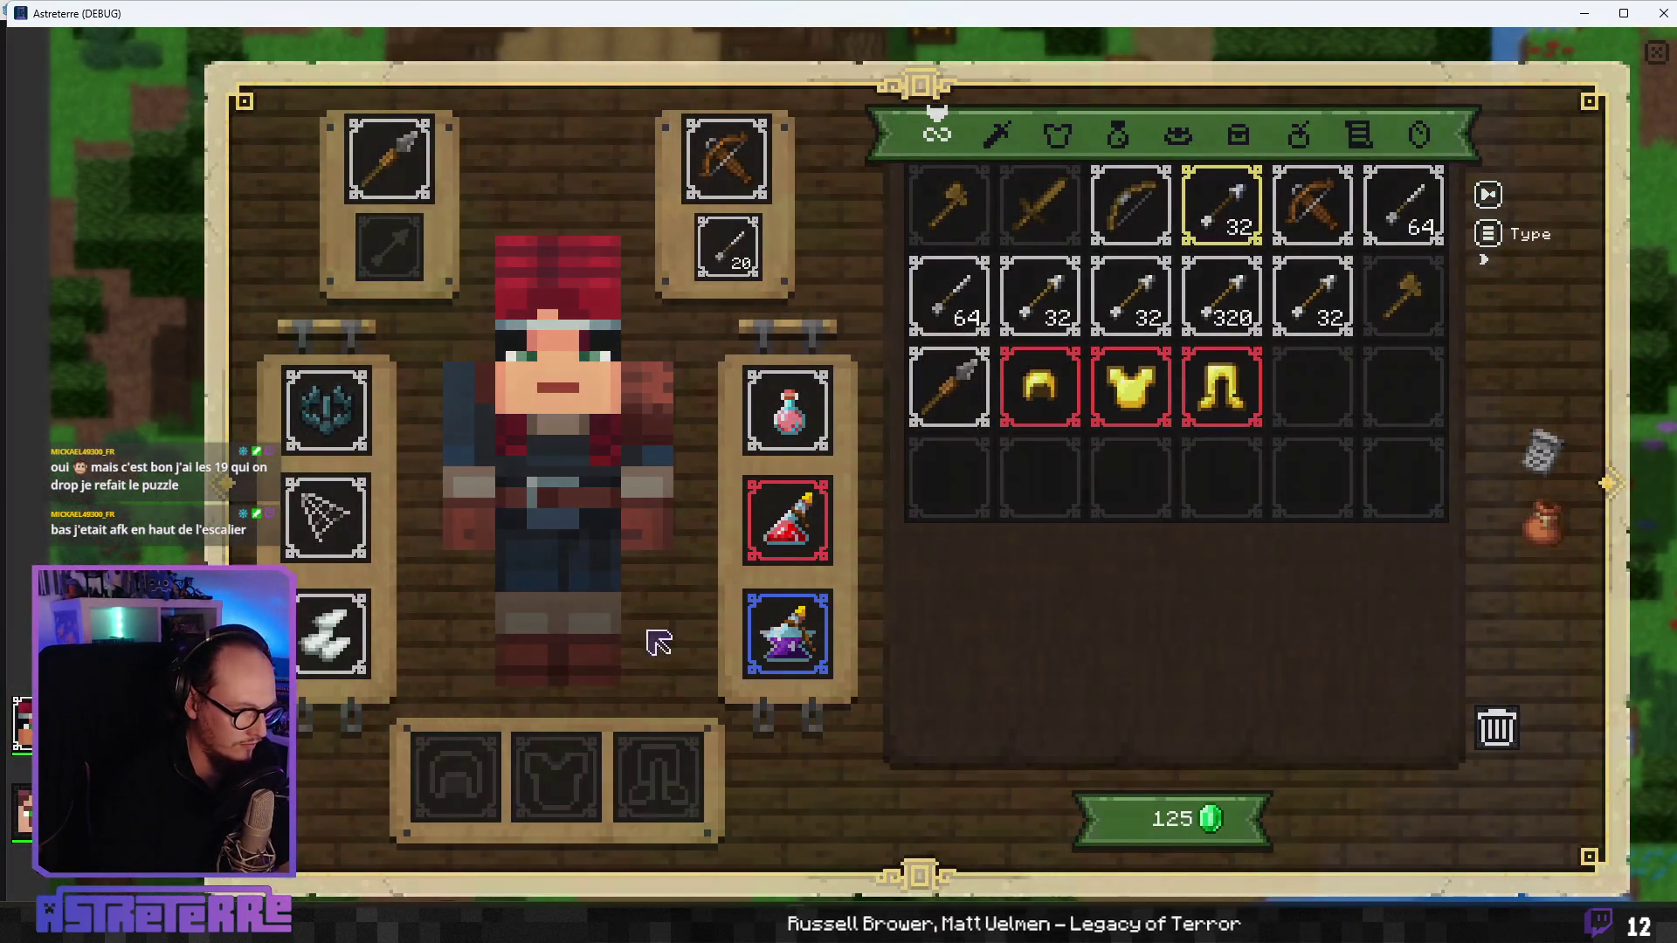
pyautogui.press('i')
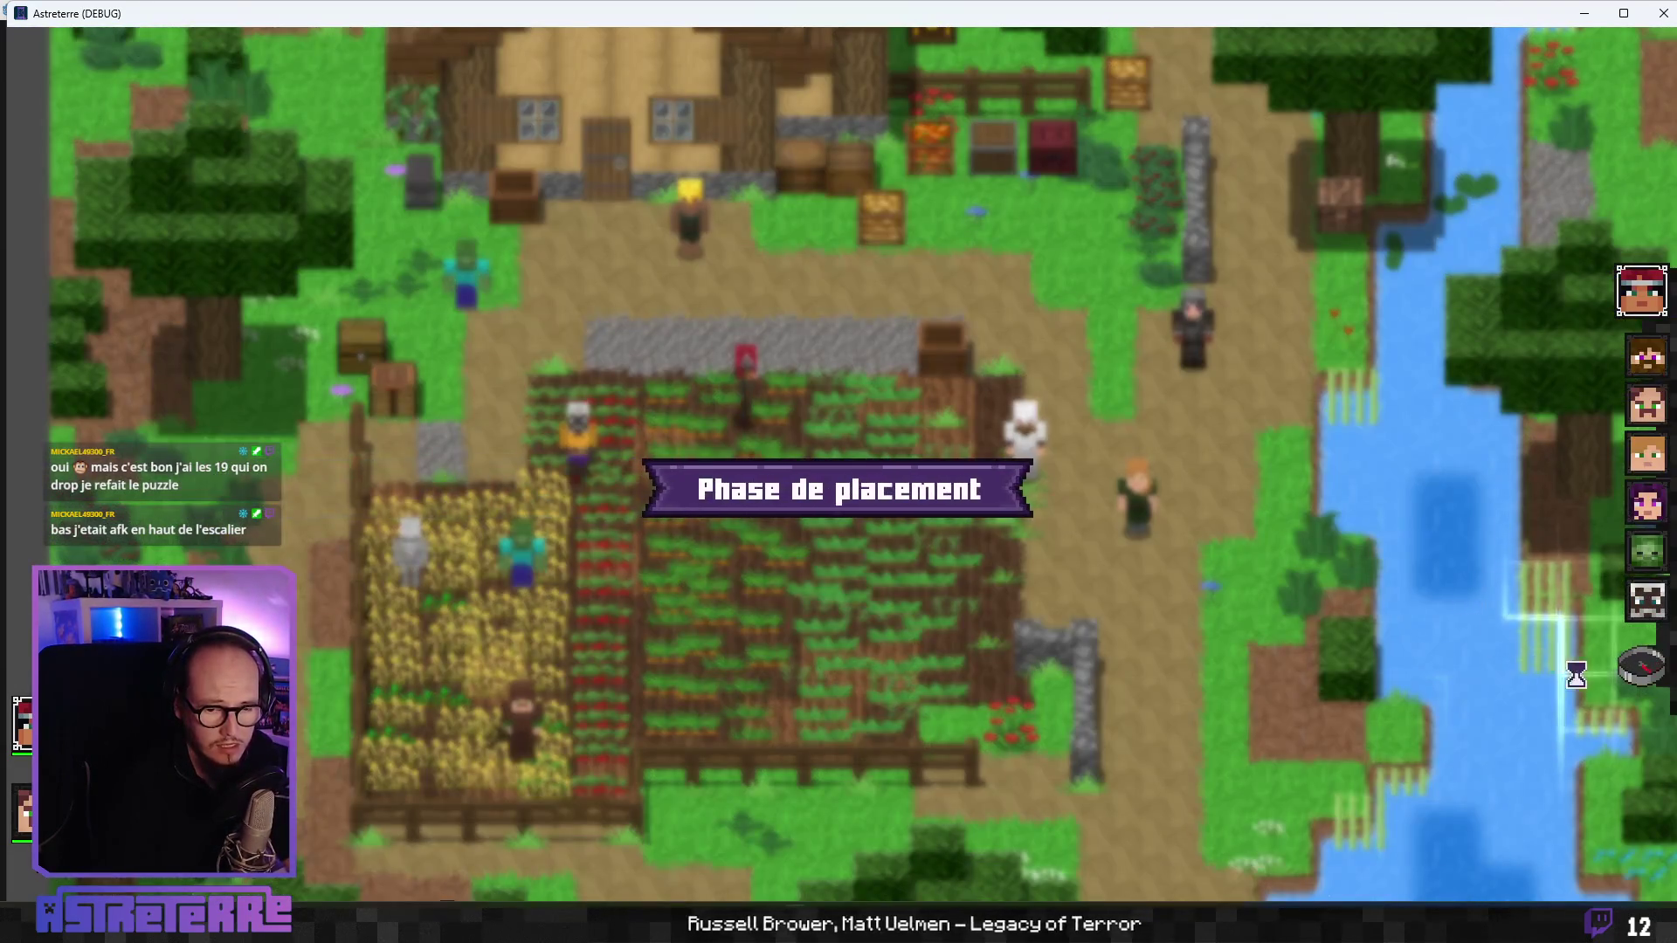
# - Start combat, place Alex's wolf trap on a nearby tile, then close the game
pyautogui.click(1649, 671)
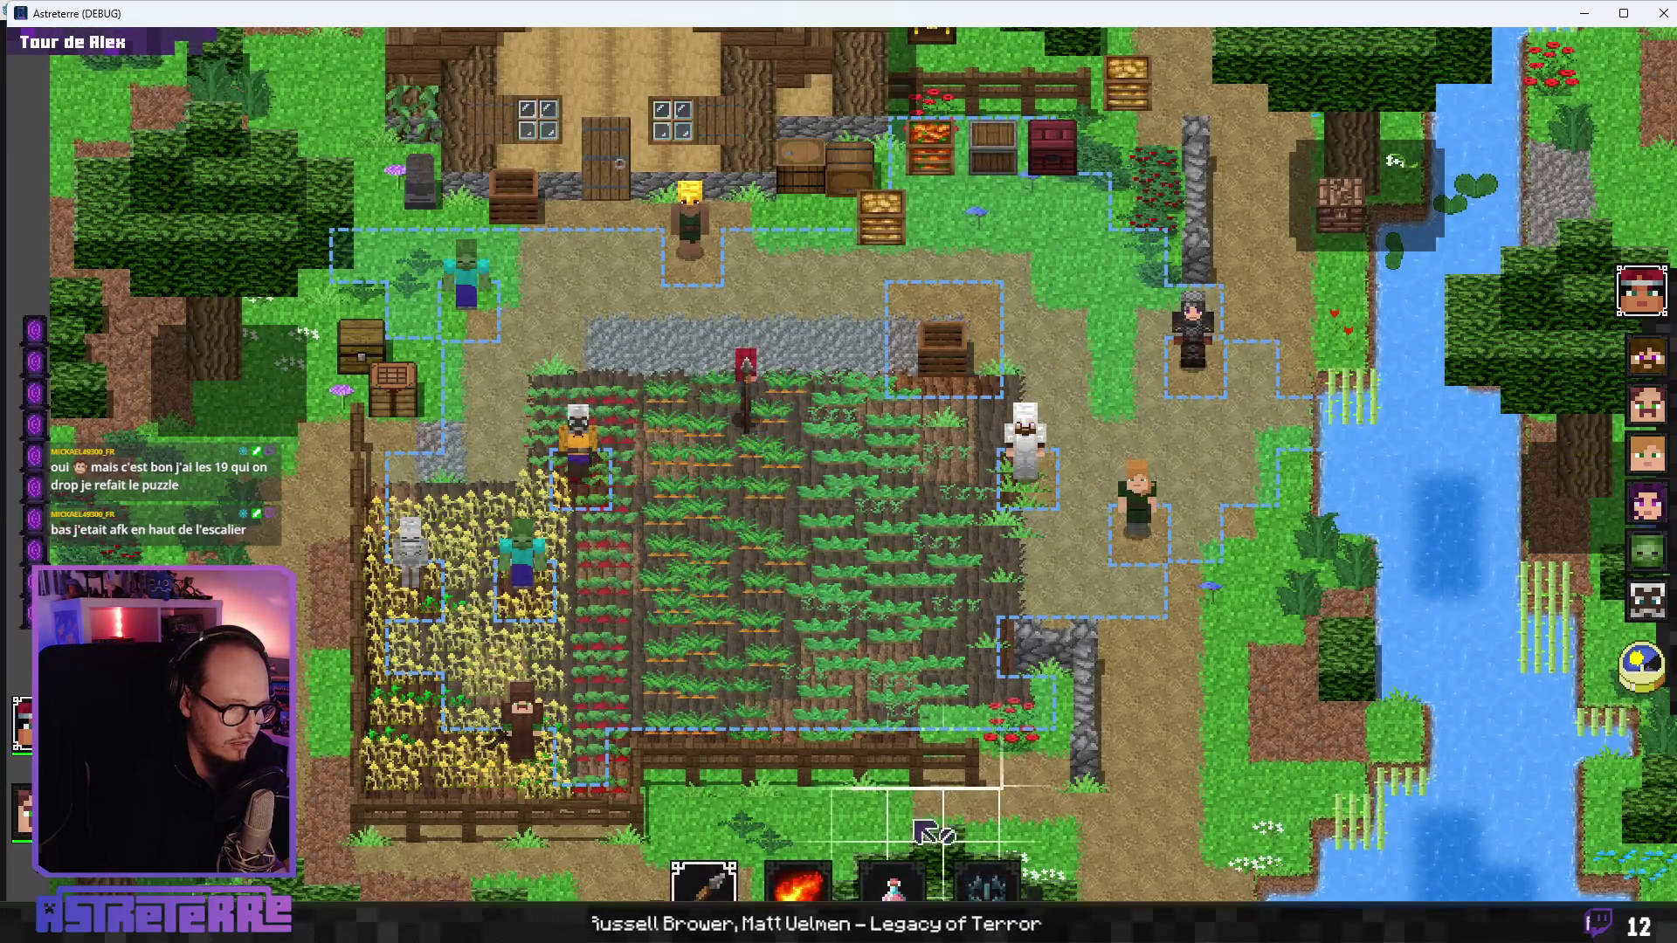
pyautogui.click(808, 410)
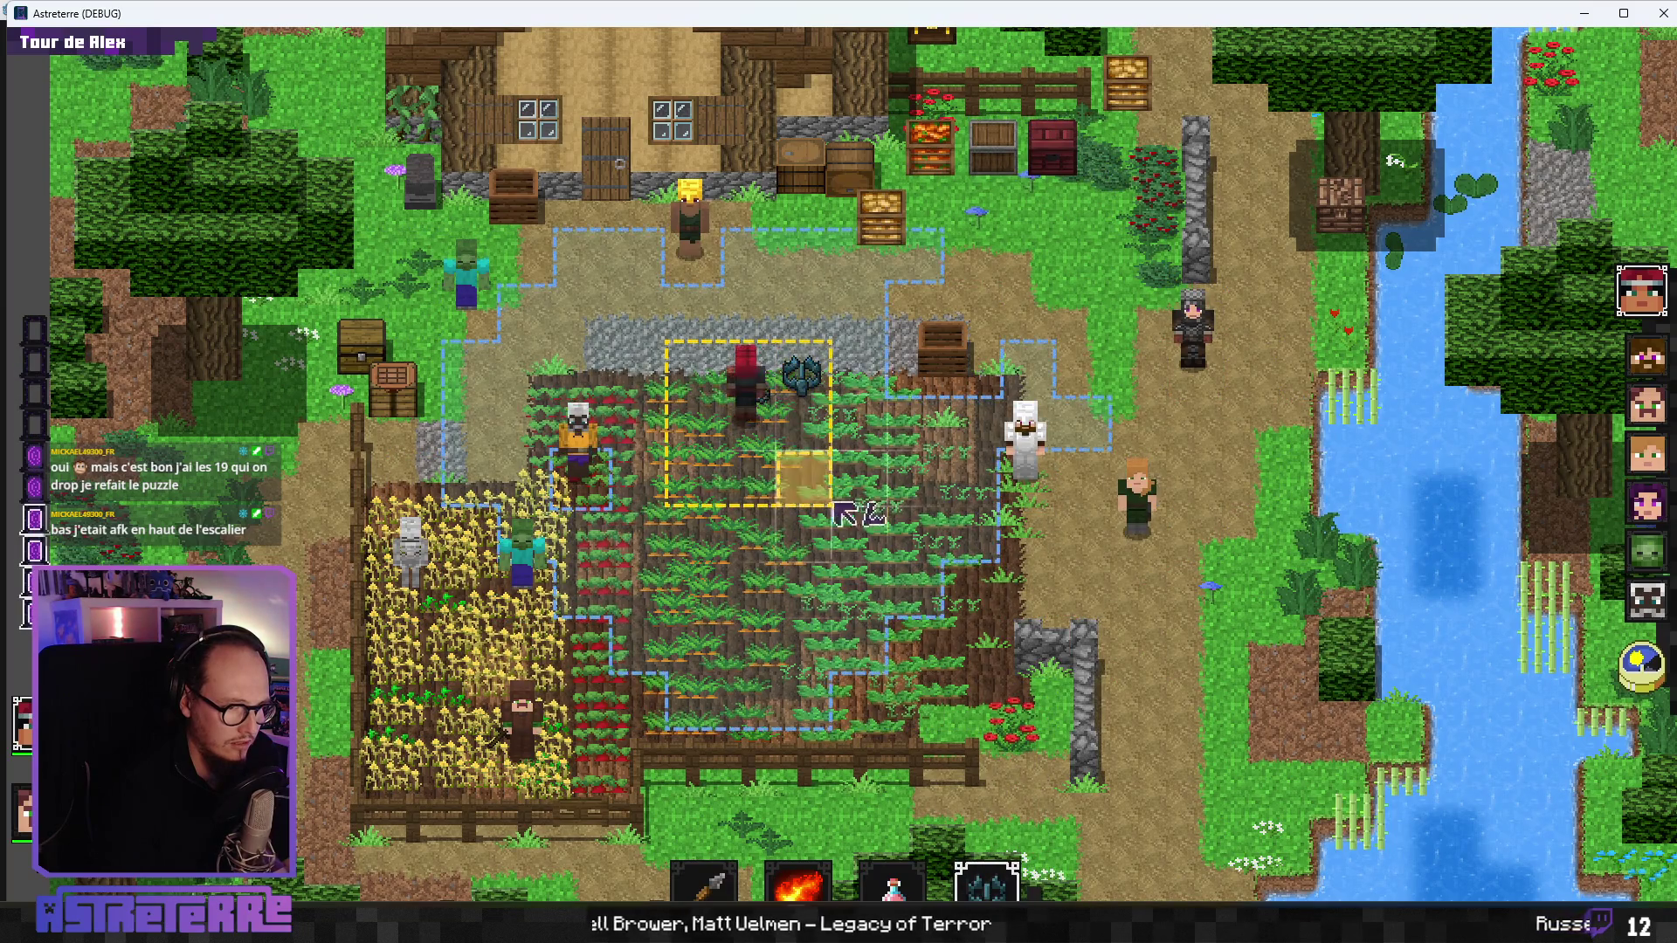
pyautogui.click(998, 905)
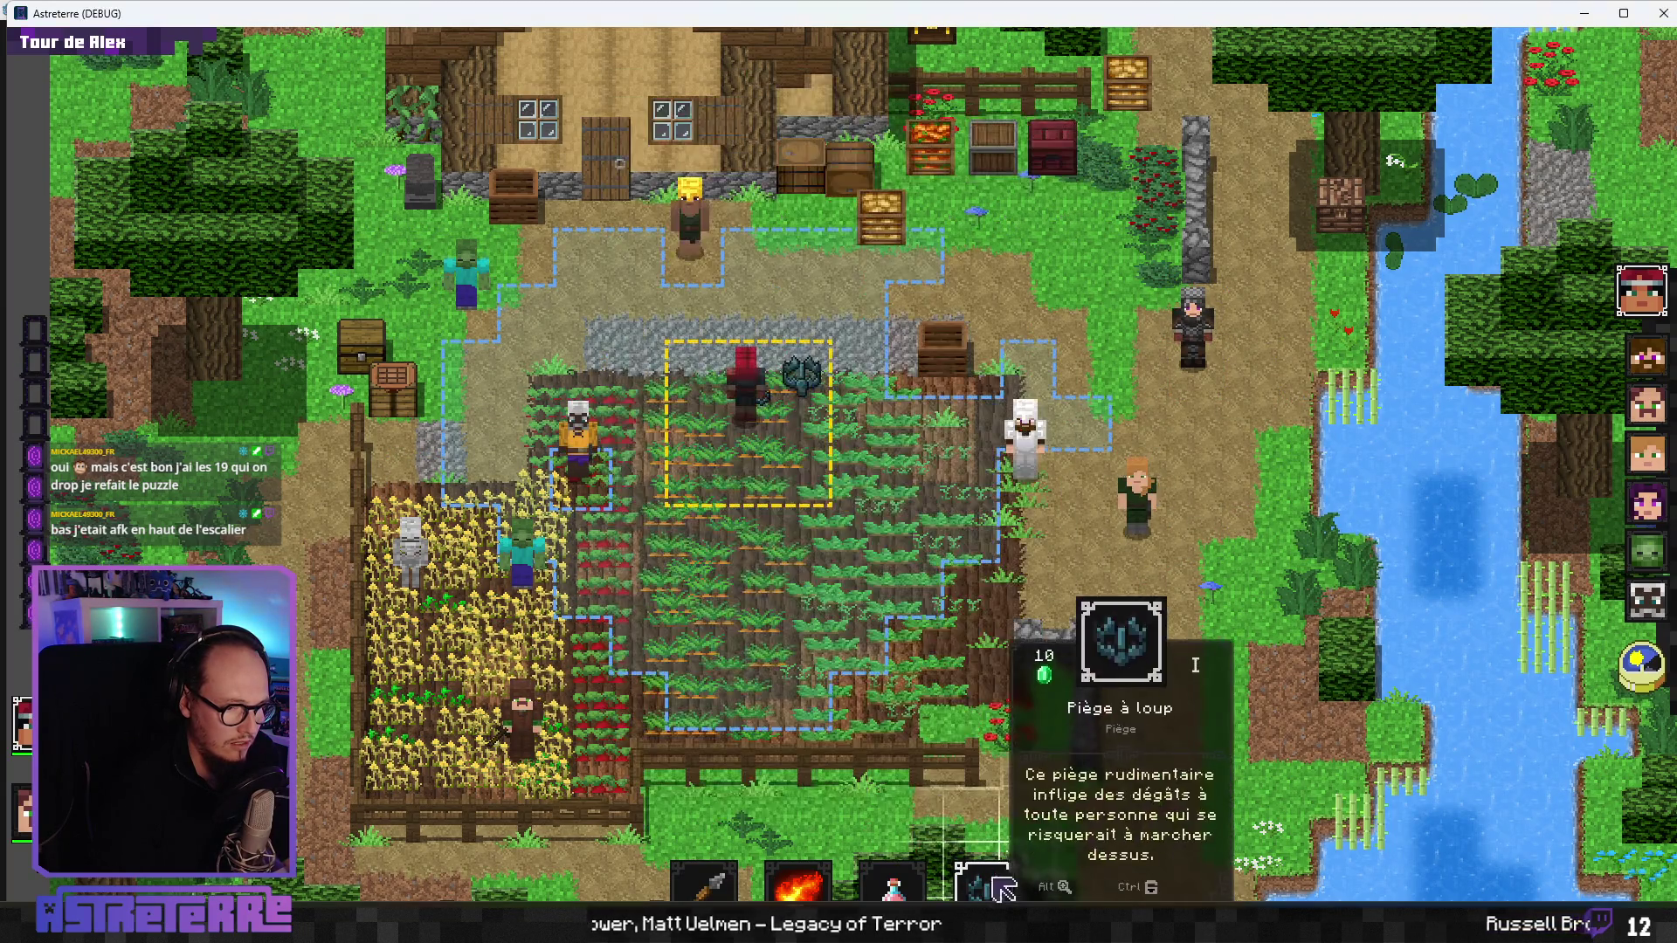
pyautogui.click(802, 375)
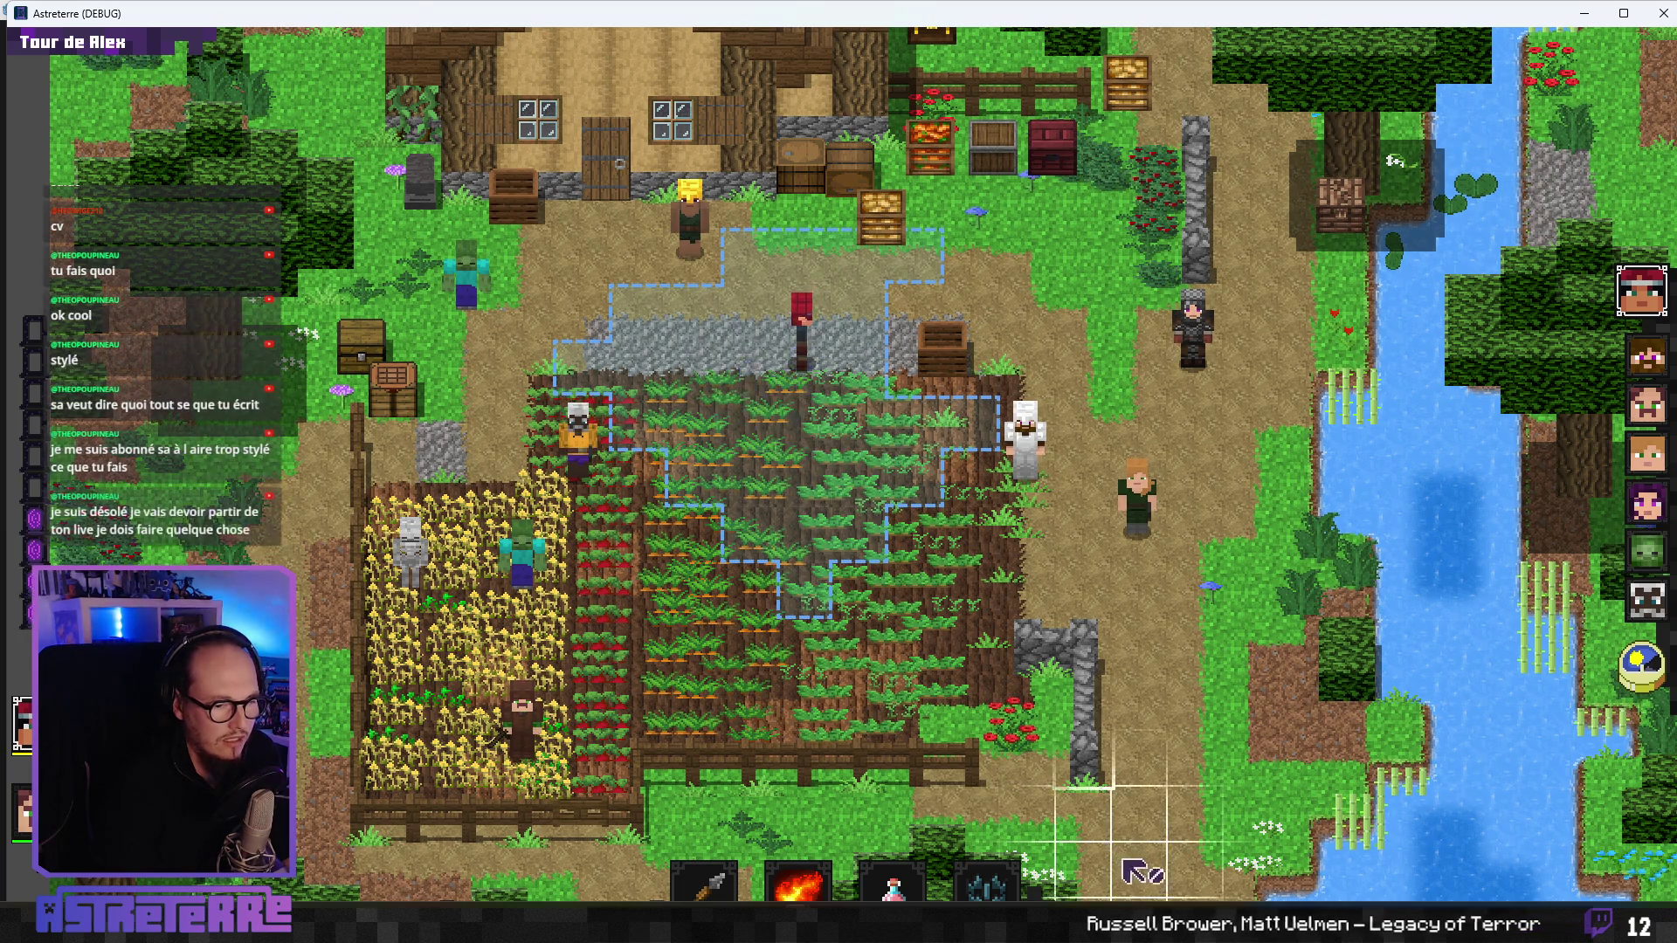
pyautogui.click(987, 883)
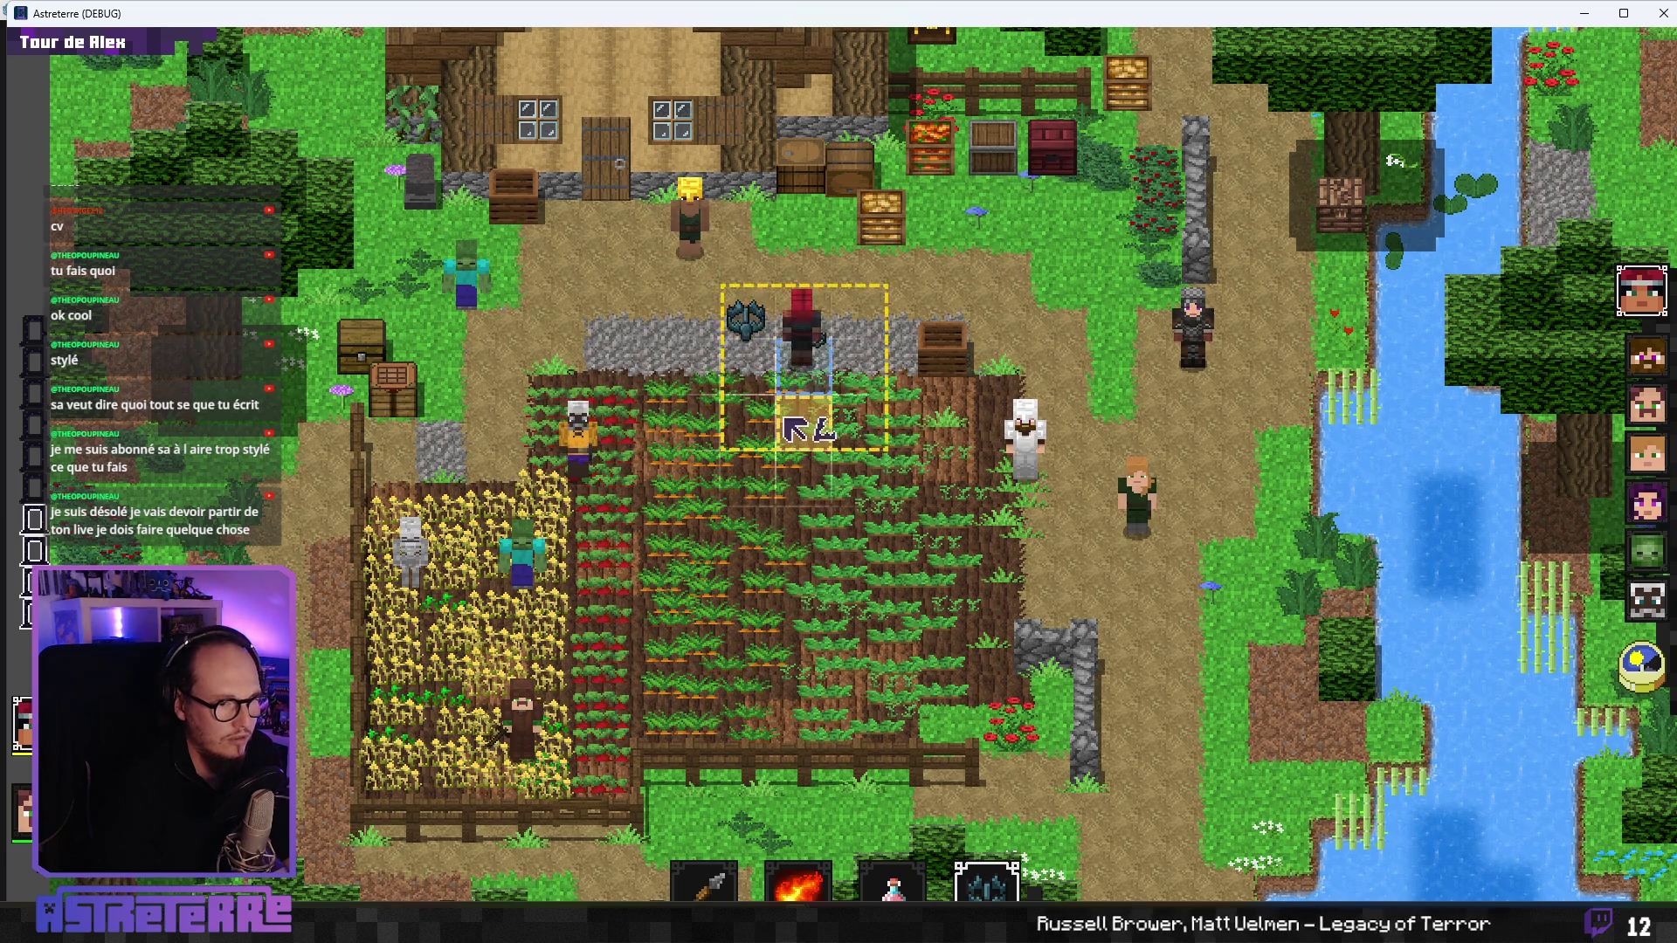
pyautogui.click(987, 884)
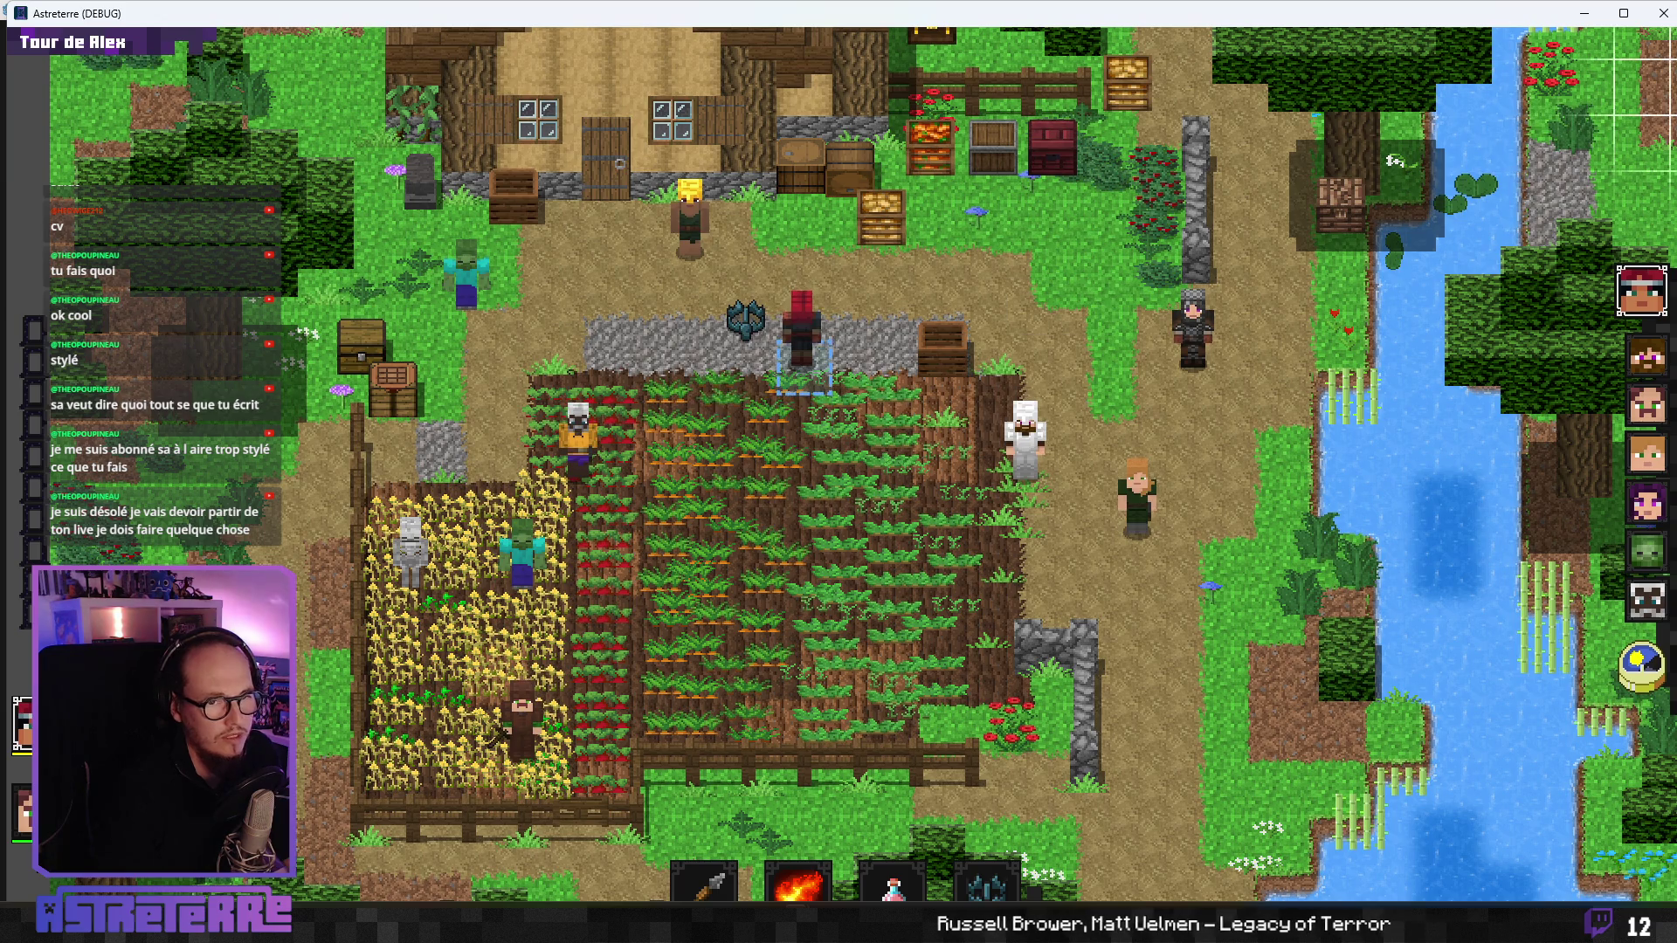
pyautogui.click(1662, 24)
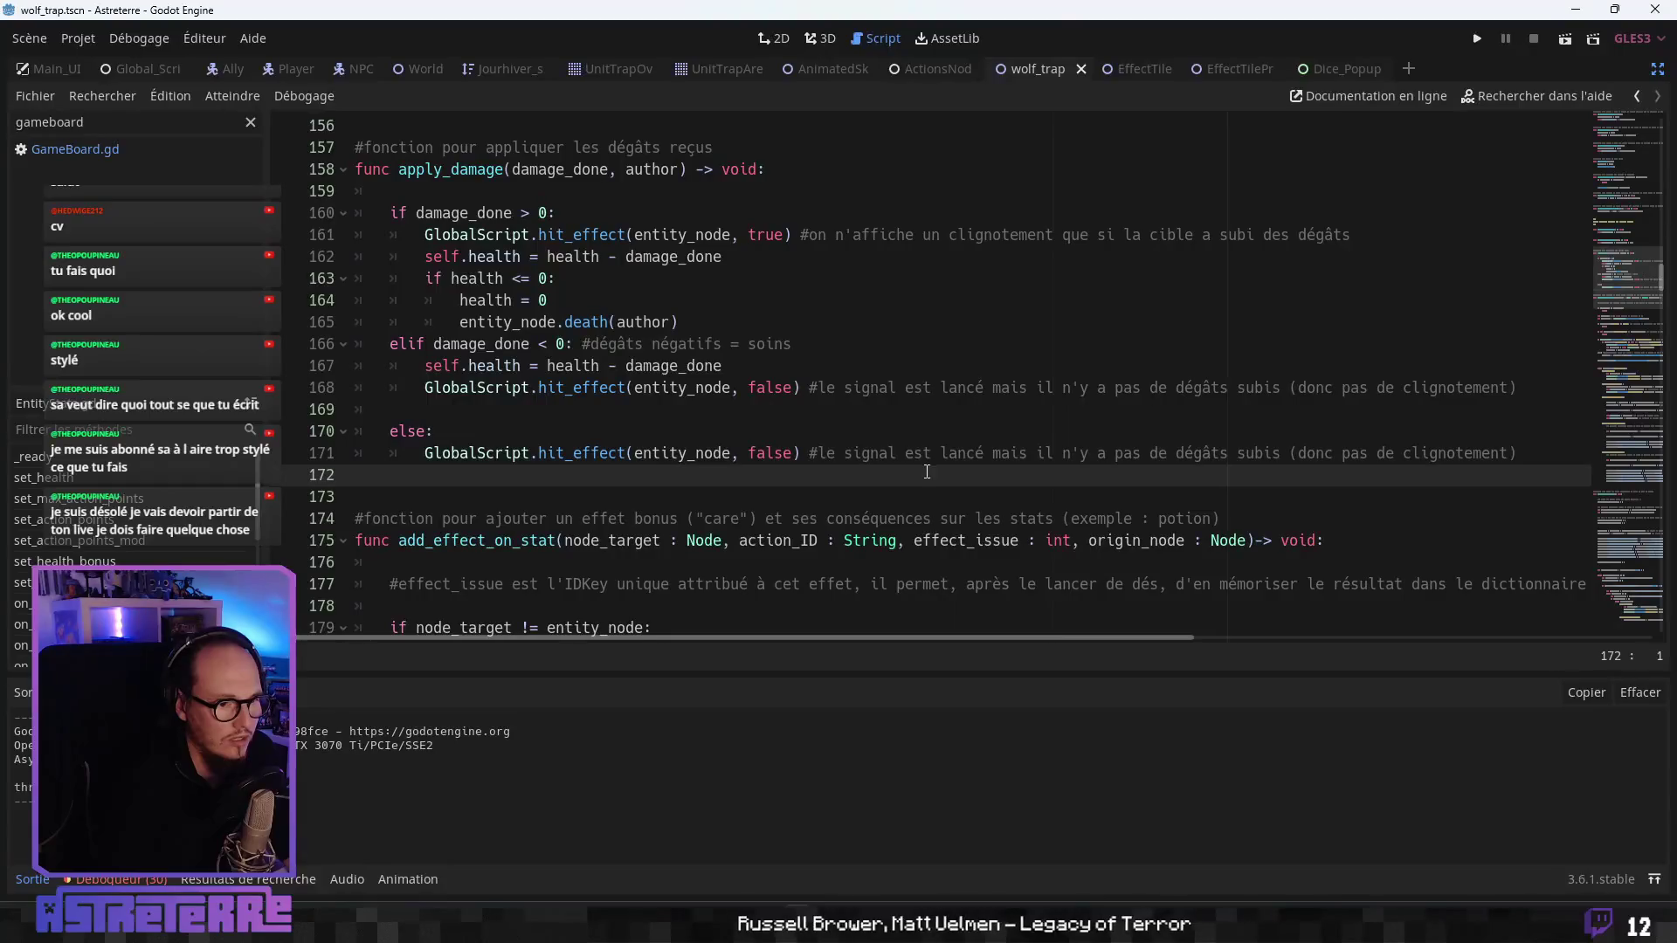
# - Open the Dice_Popup_Window script in the script editor
pyautogui.click(785, 517)
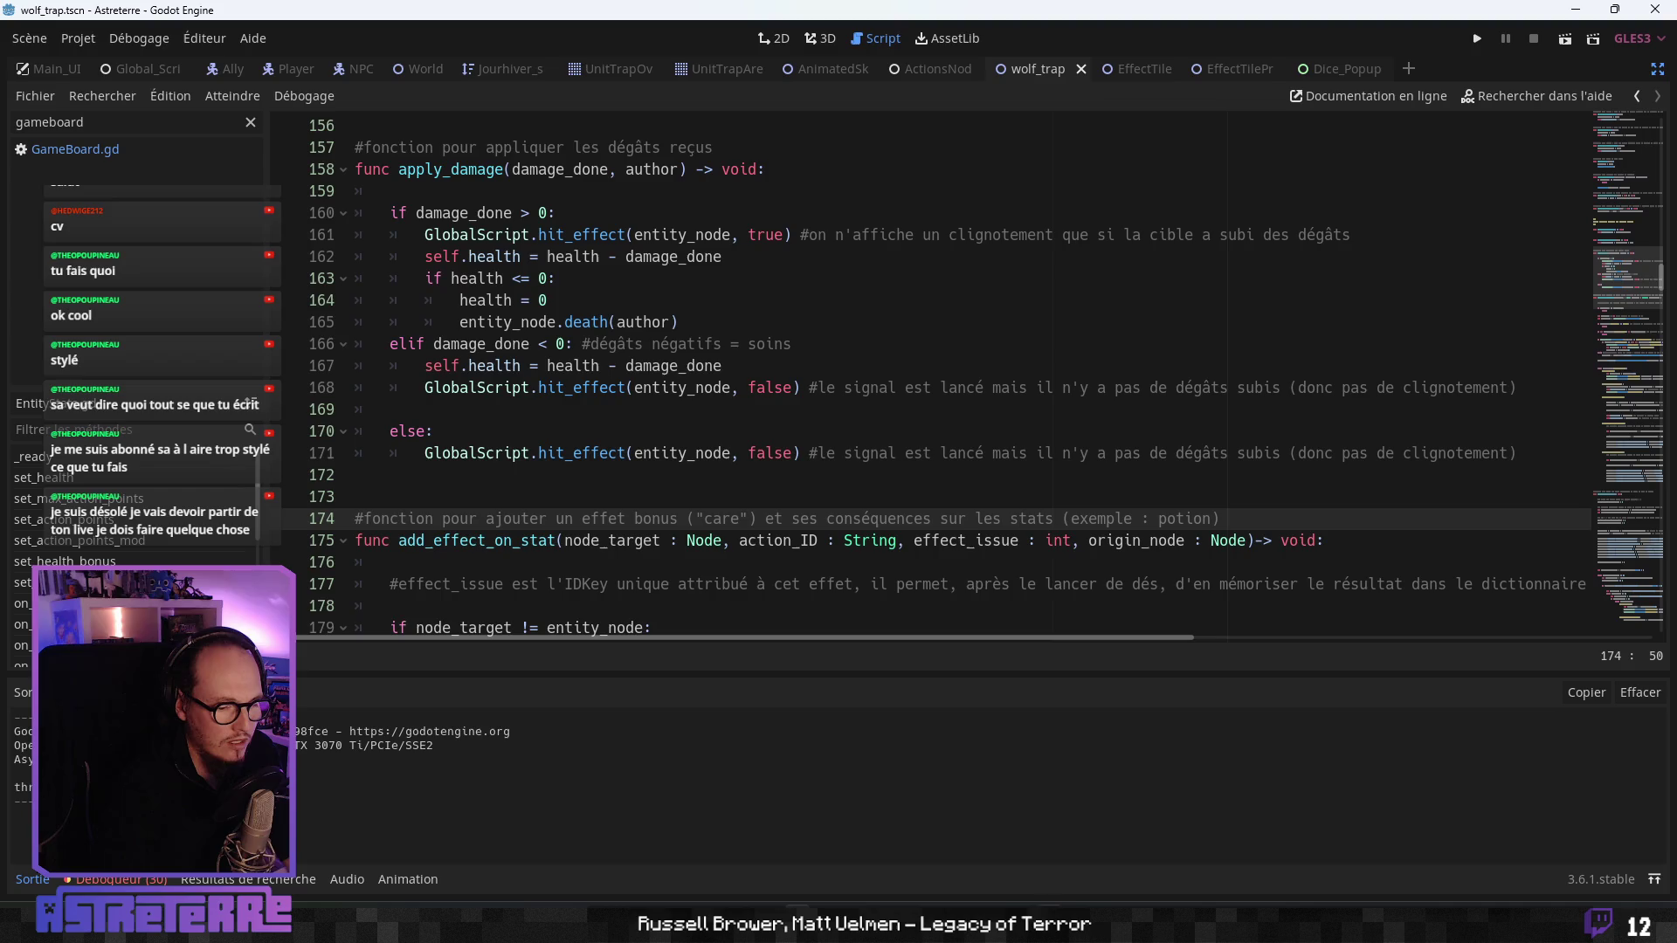
pyautogui.hotkey('alt', 'Tab')
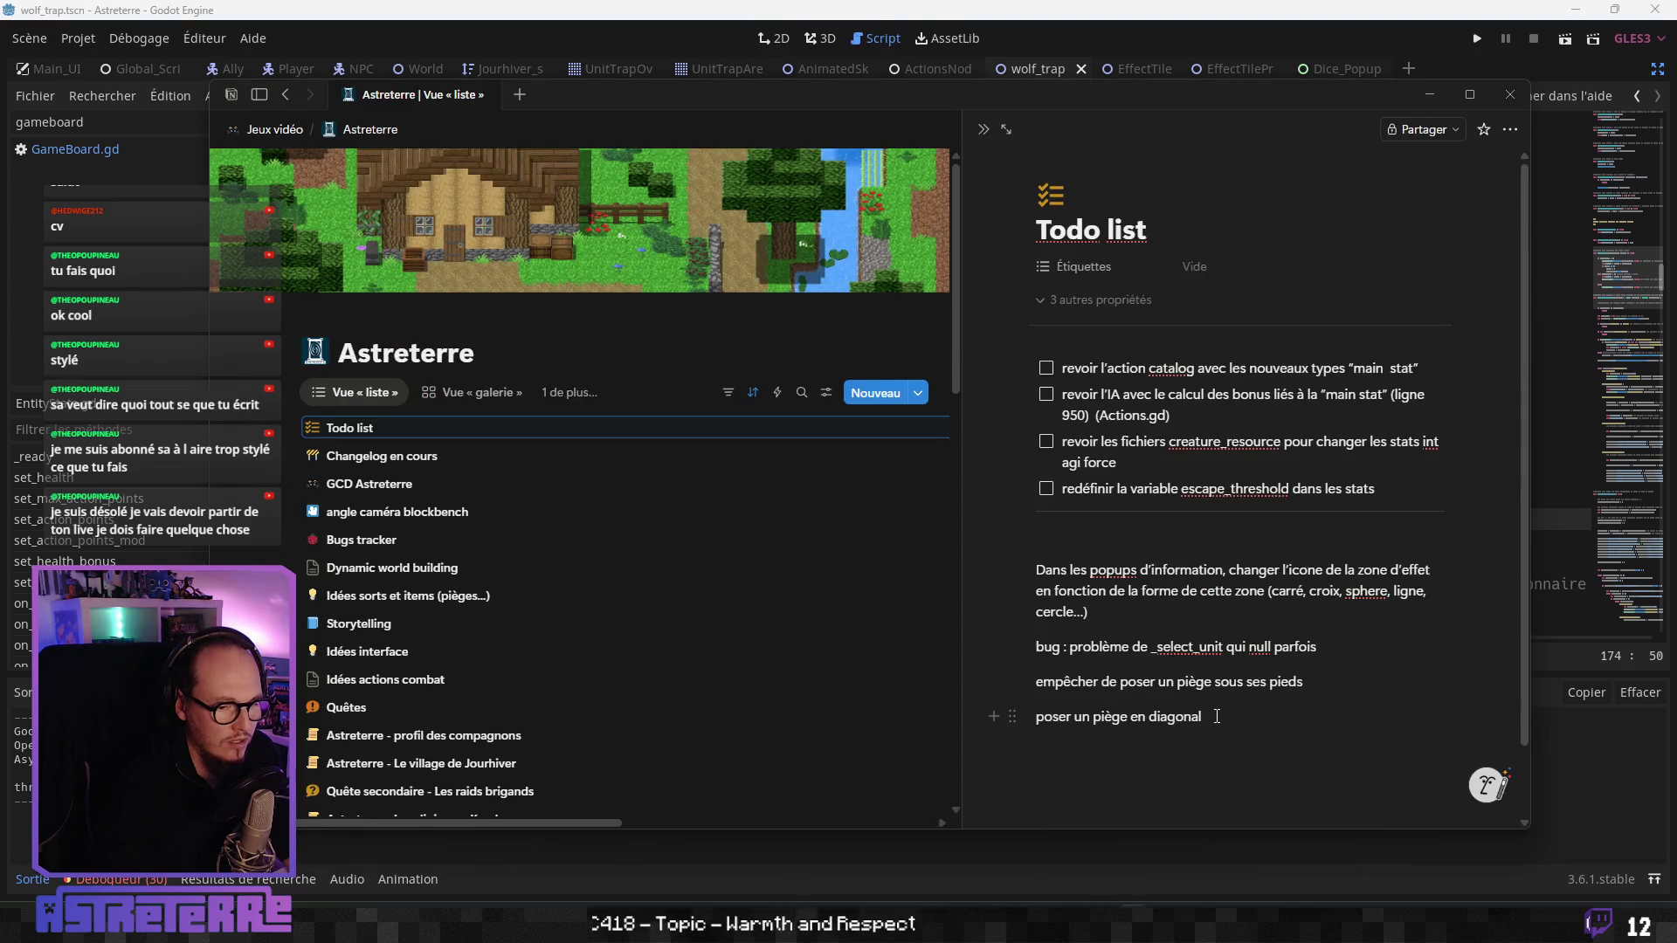
pyautogui.hotkey('alt', 'Tab')
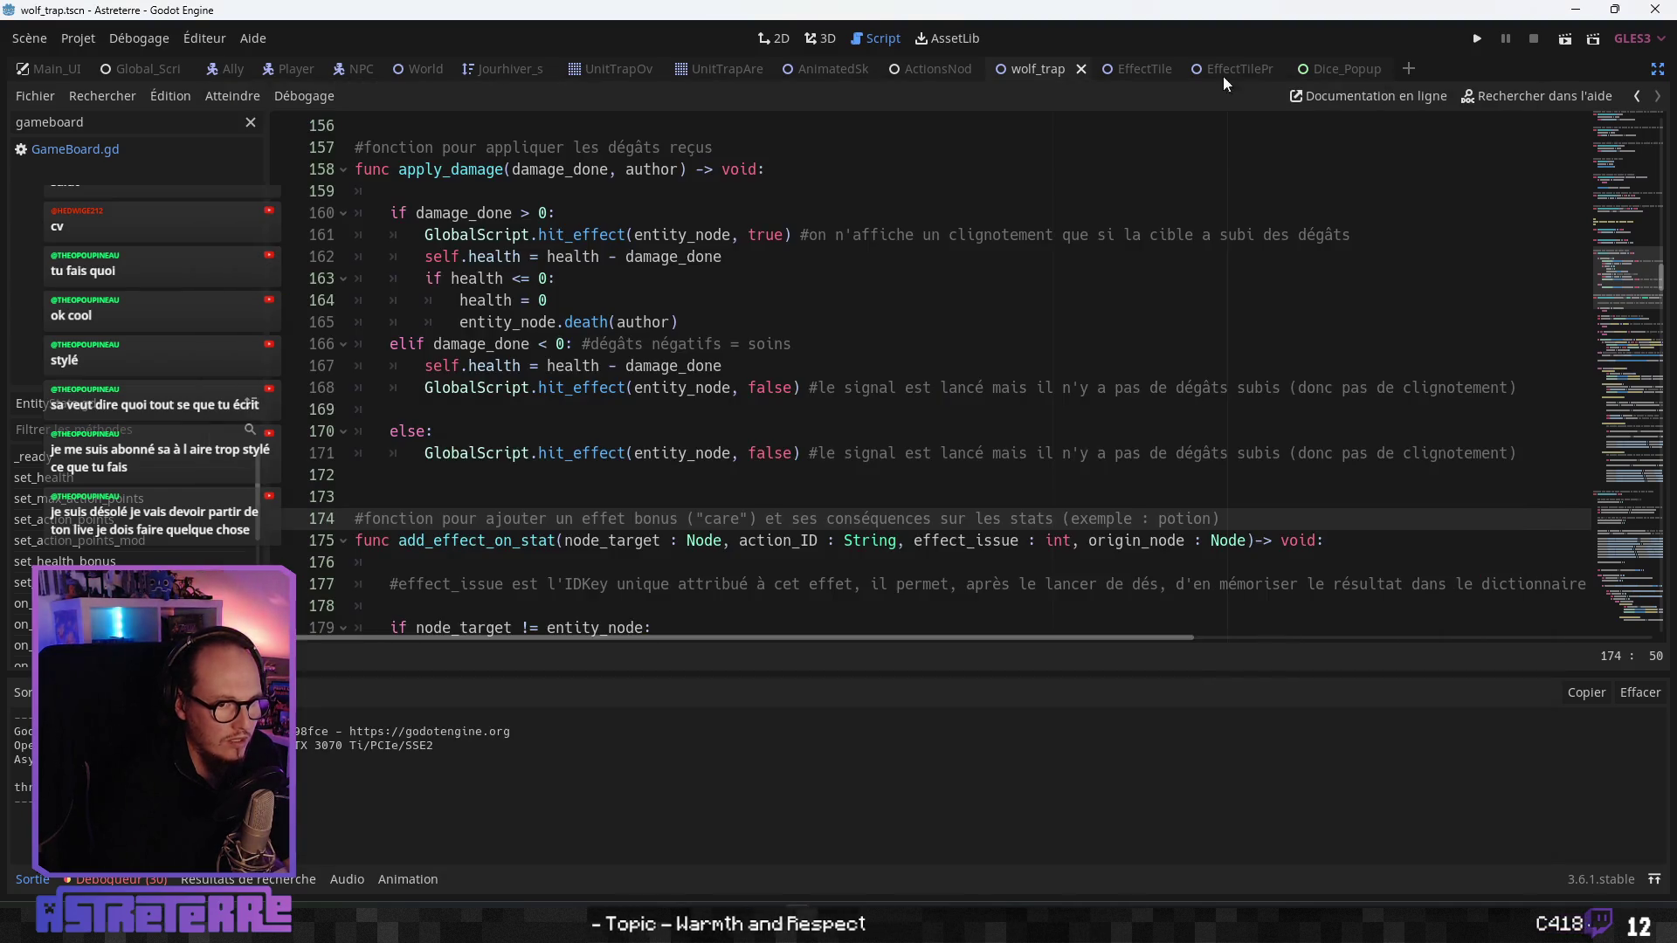
pyautogui.click(1345, 68)
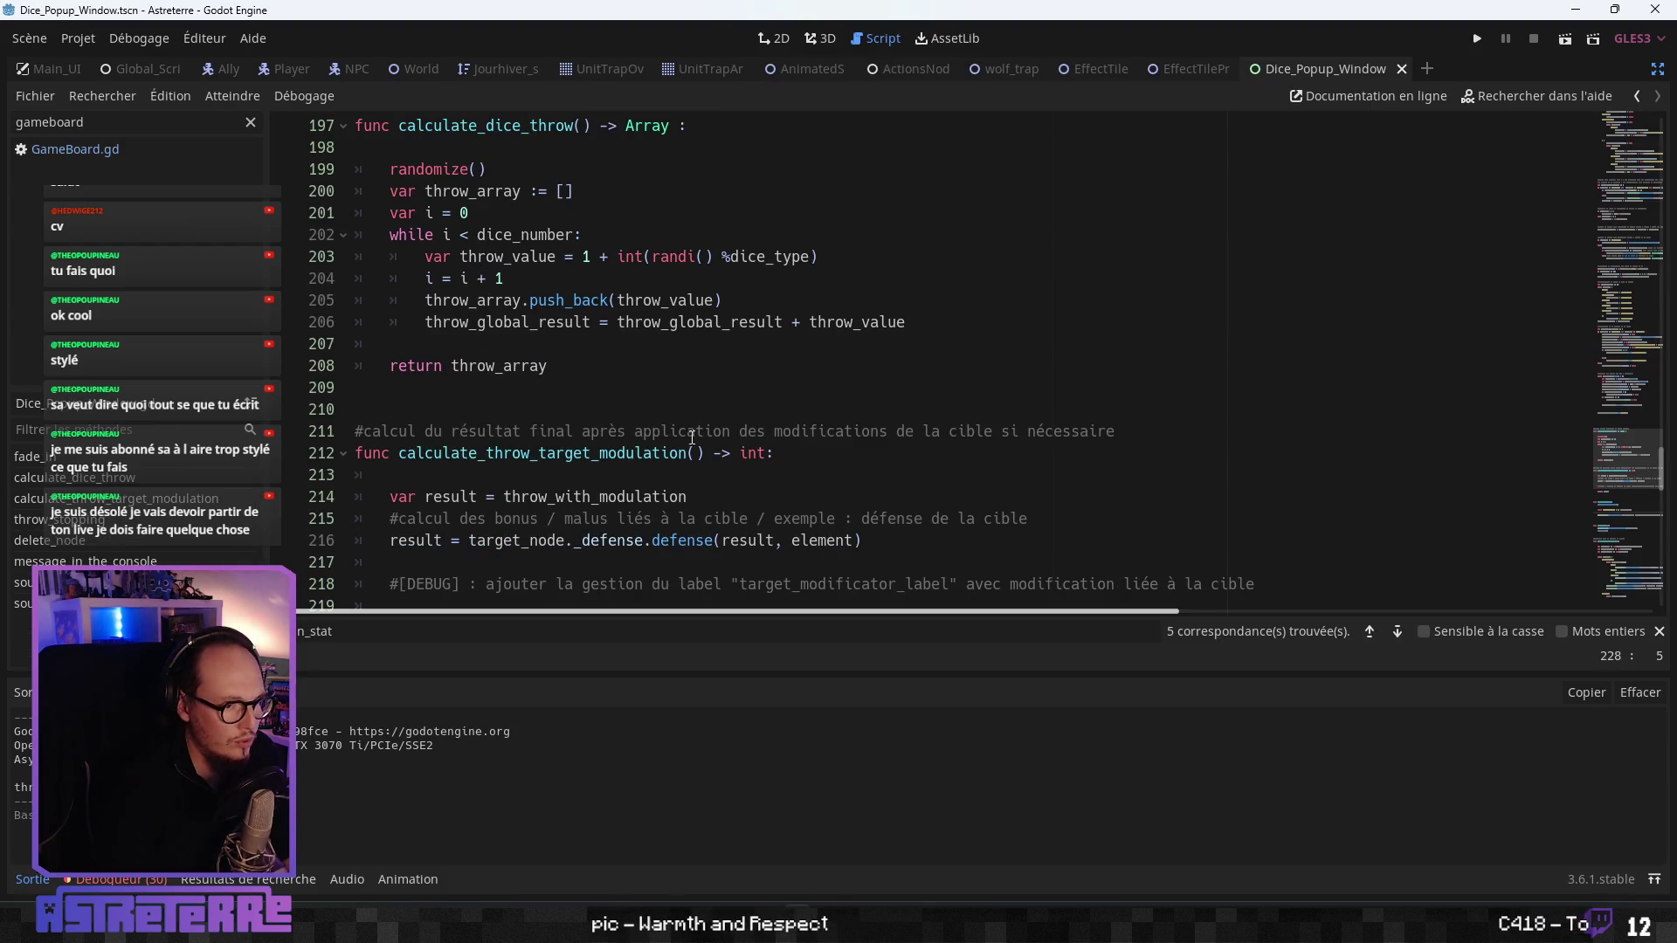
# - Review Dice_Popup_Window.gd from the dice creation code and fade_in to the magic stat icon loading lines
pyautogui.click(556, 455)
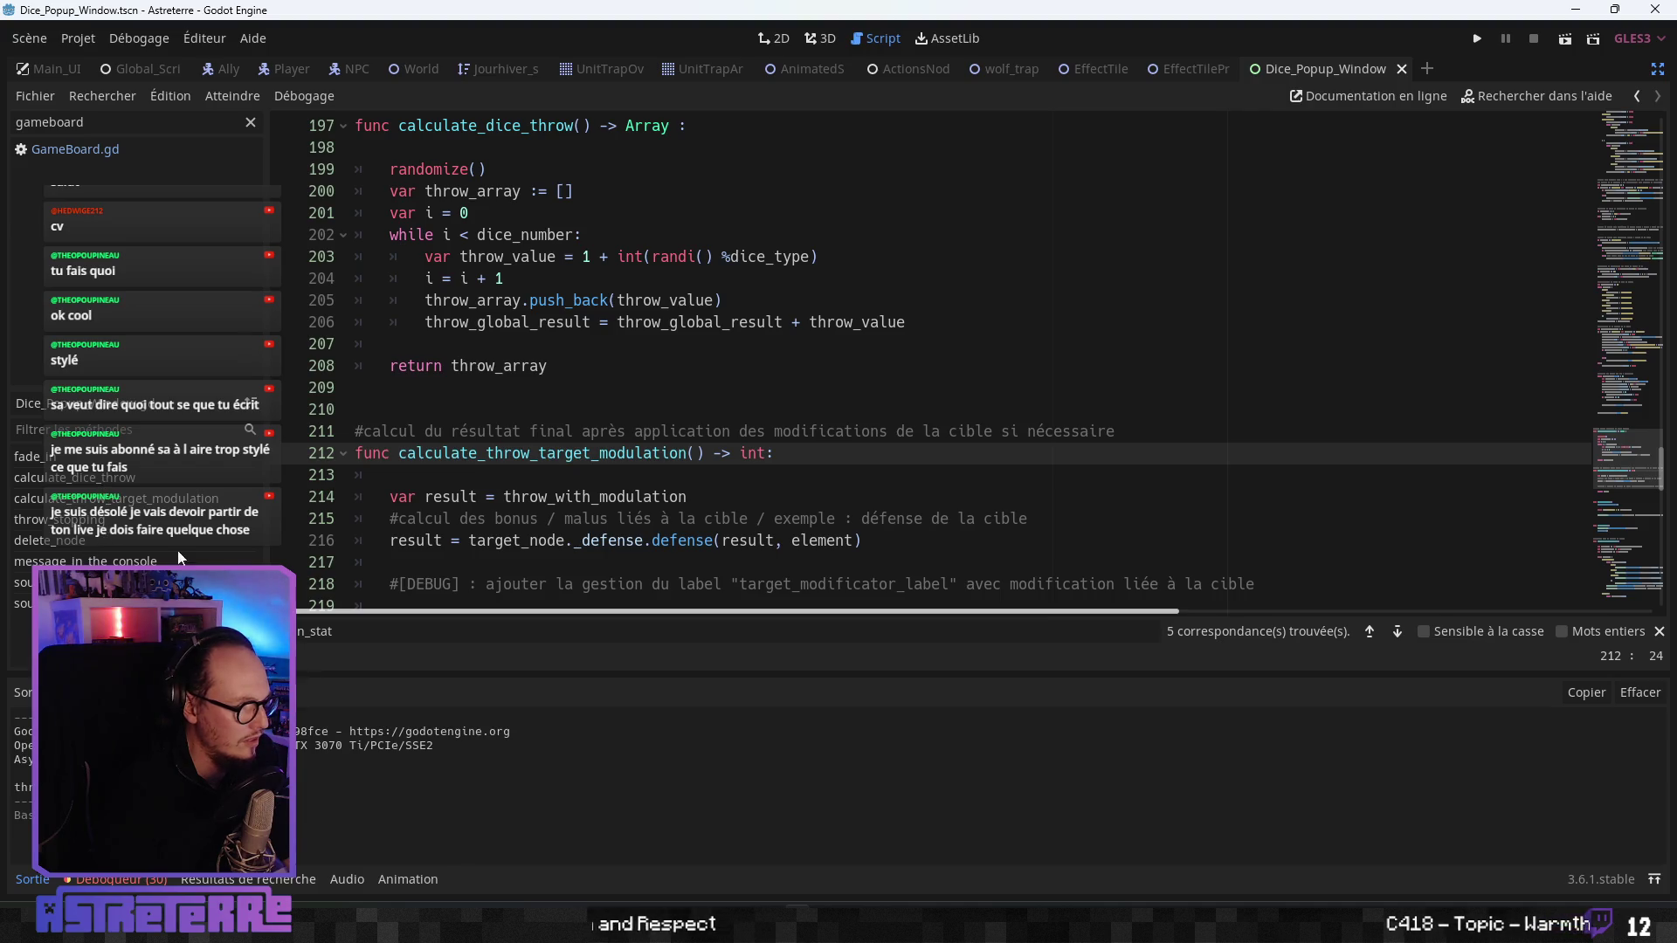
pyautogui.press('Up')
pyautogui.press('Up')
pyautogui.scroll(7, 873, 367)
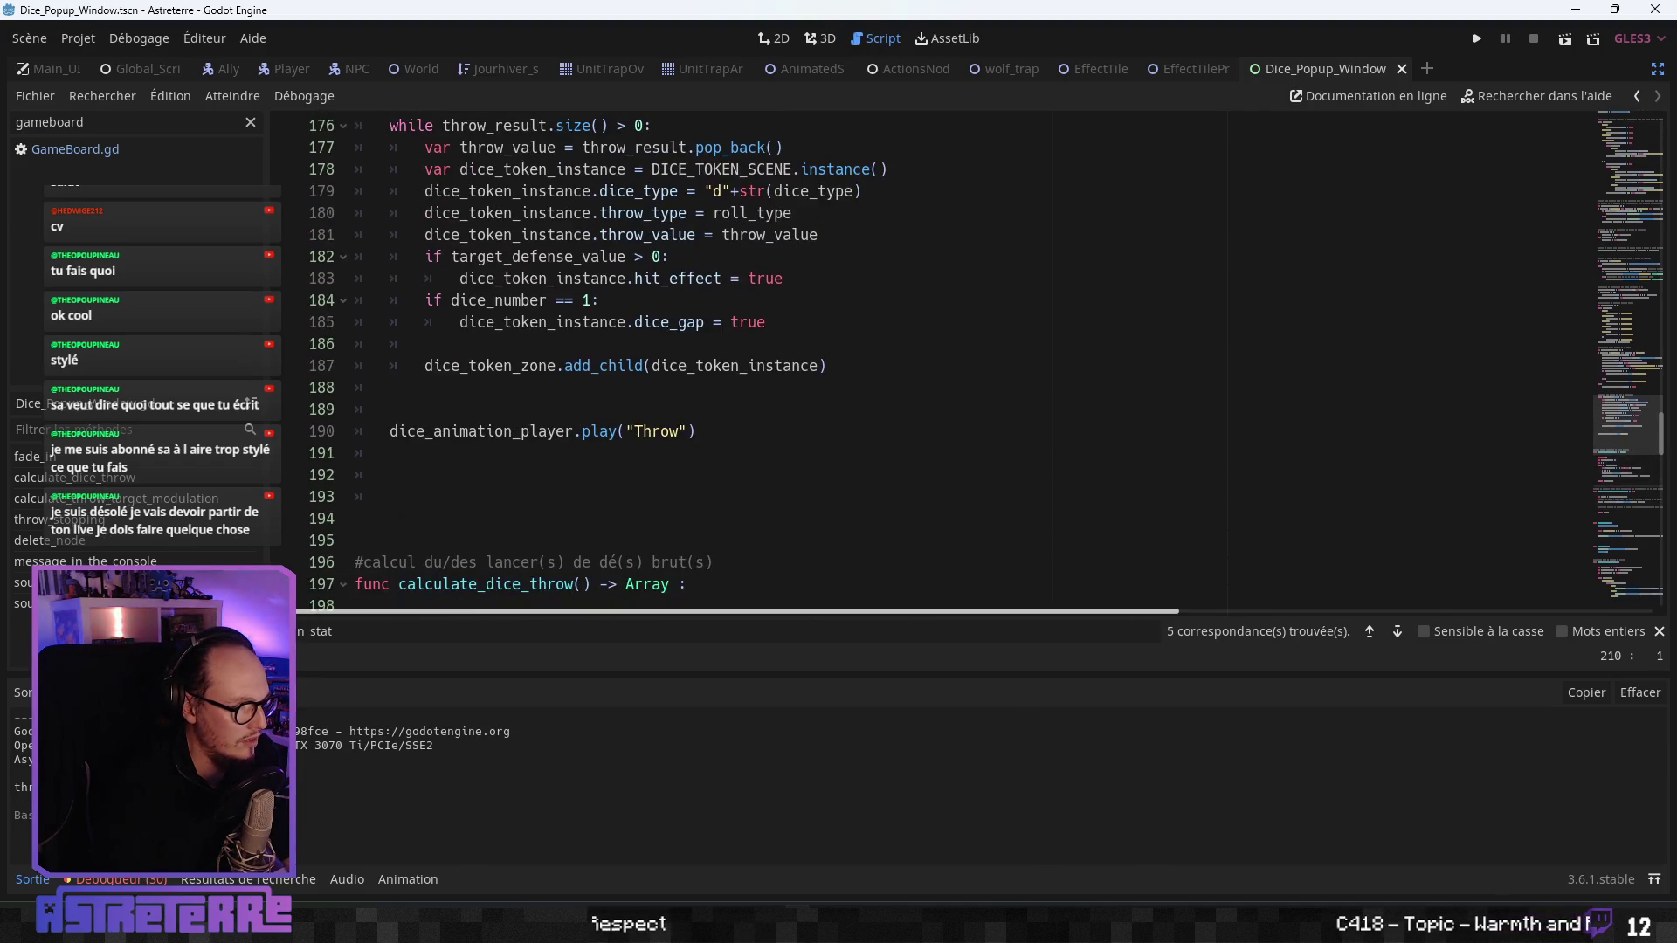
pyautogui.click(33, 456)
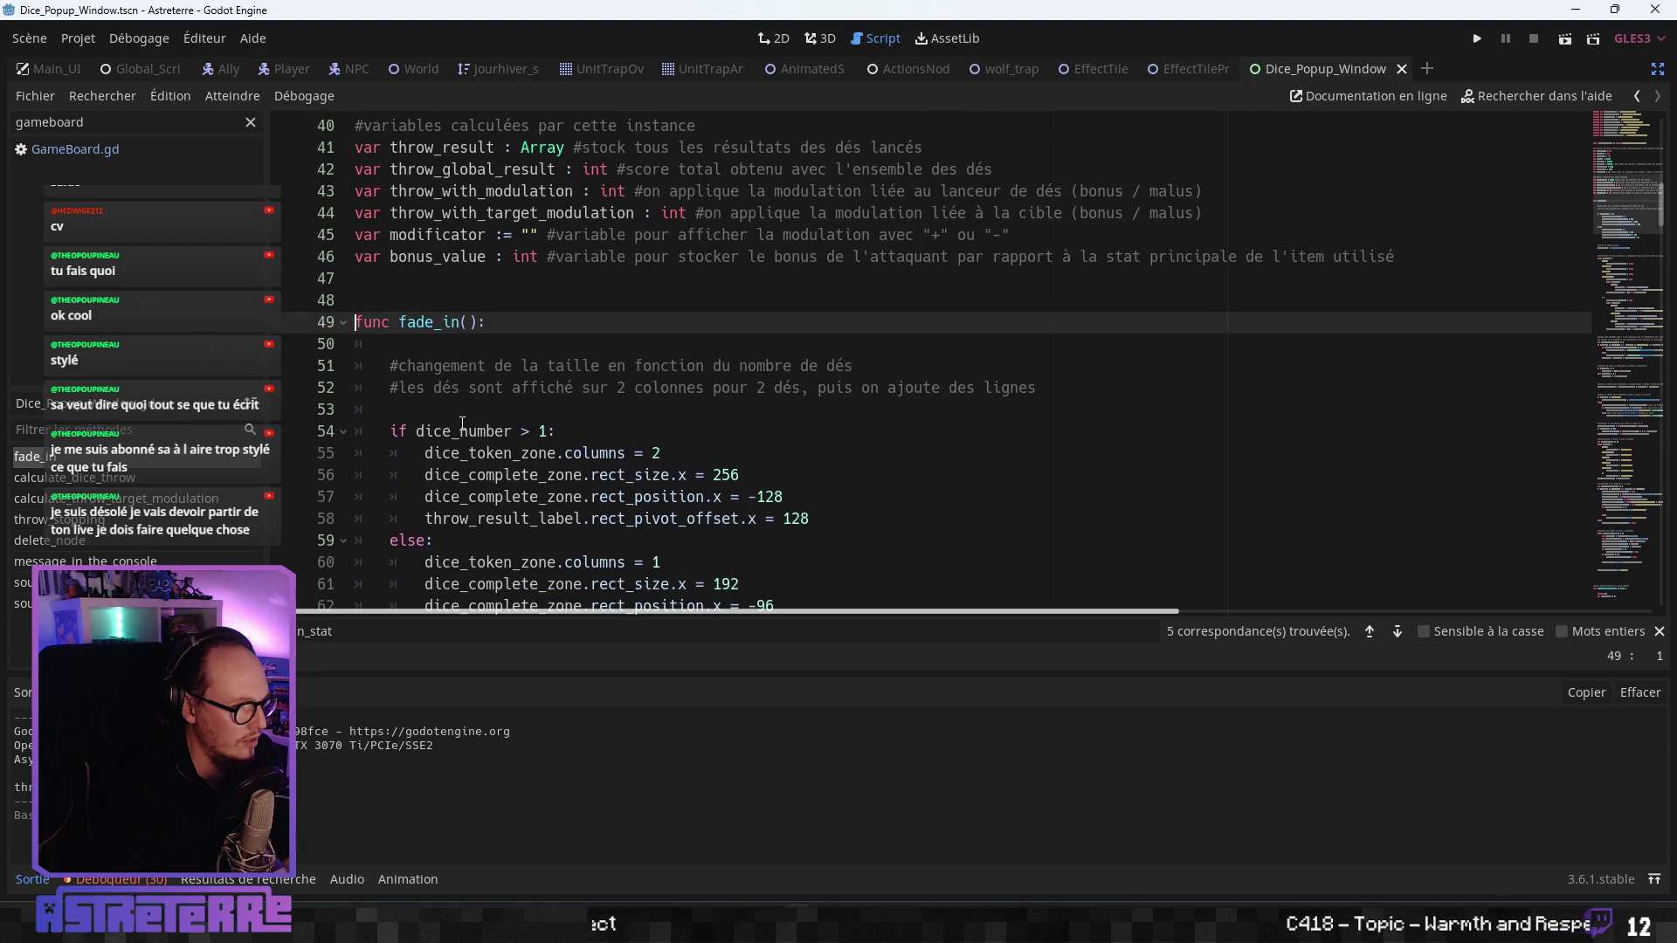
pyautogui.scroll(5, 462, 424)
pyautogui.scroll(-5, 480, 465)
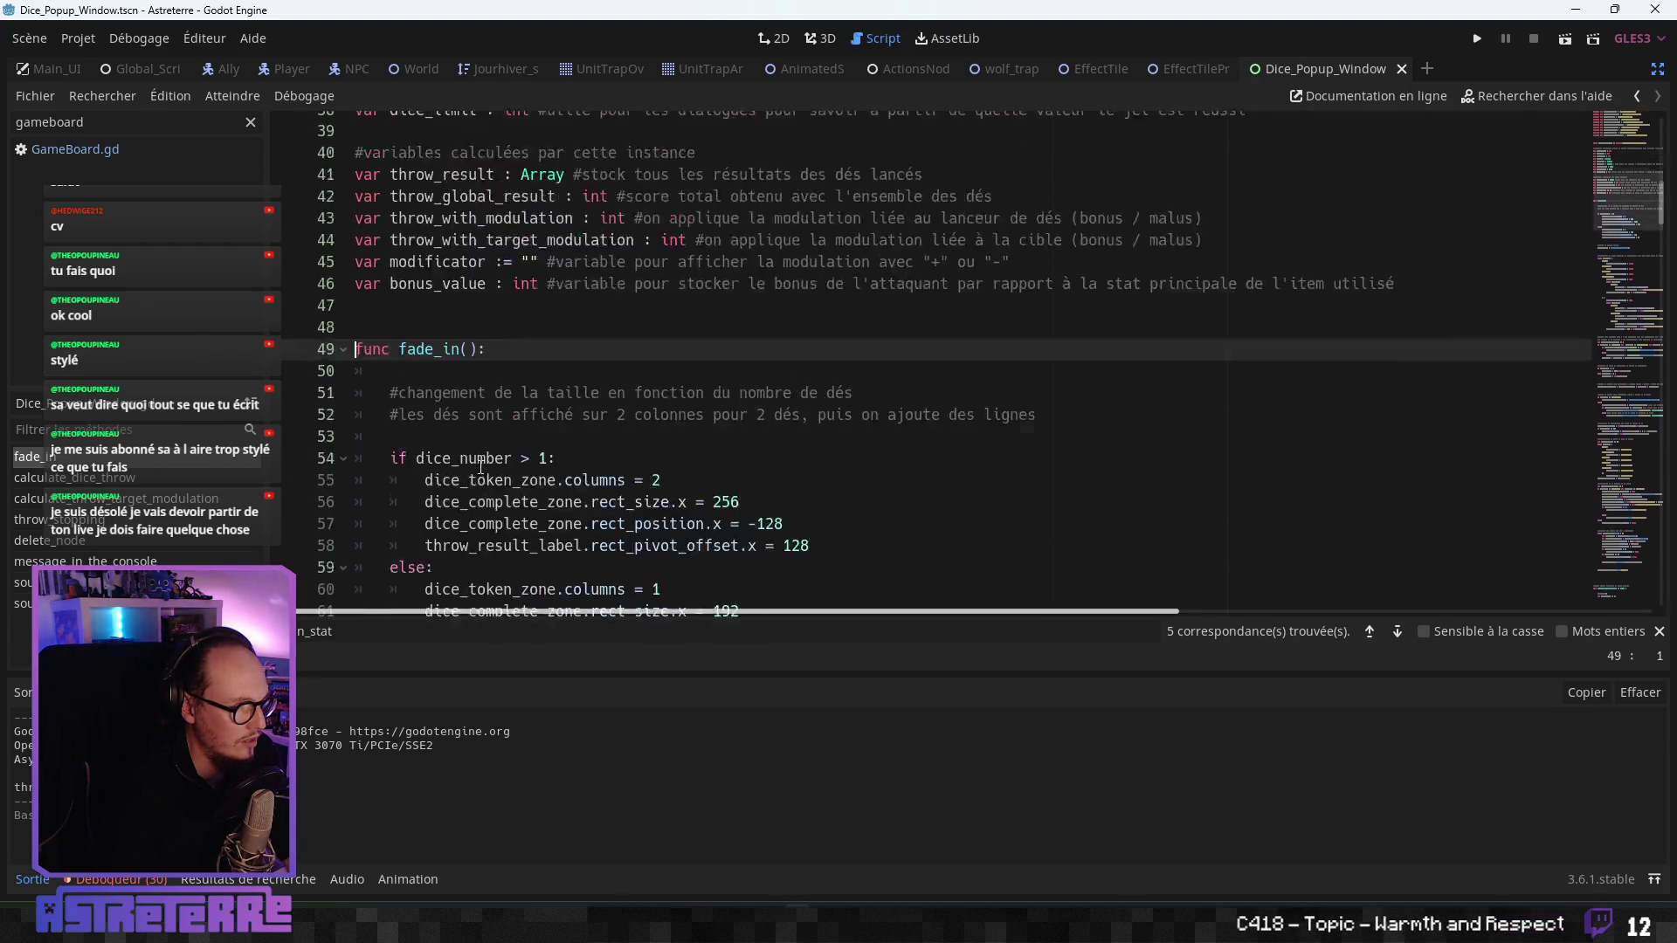
pyautogui.scroll(-9, 480, 465)
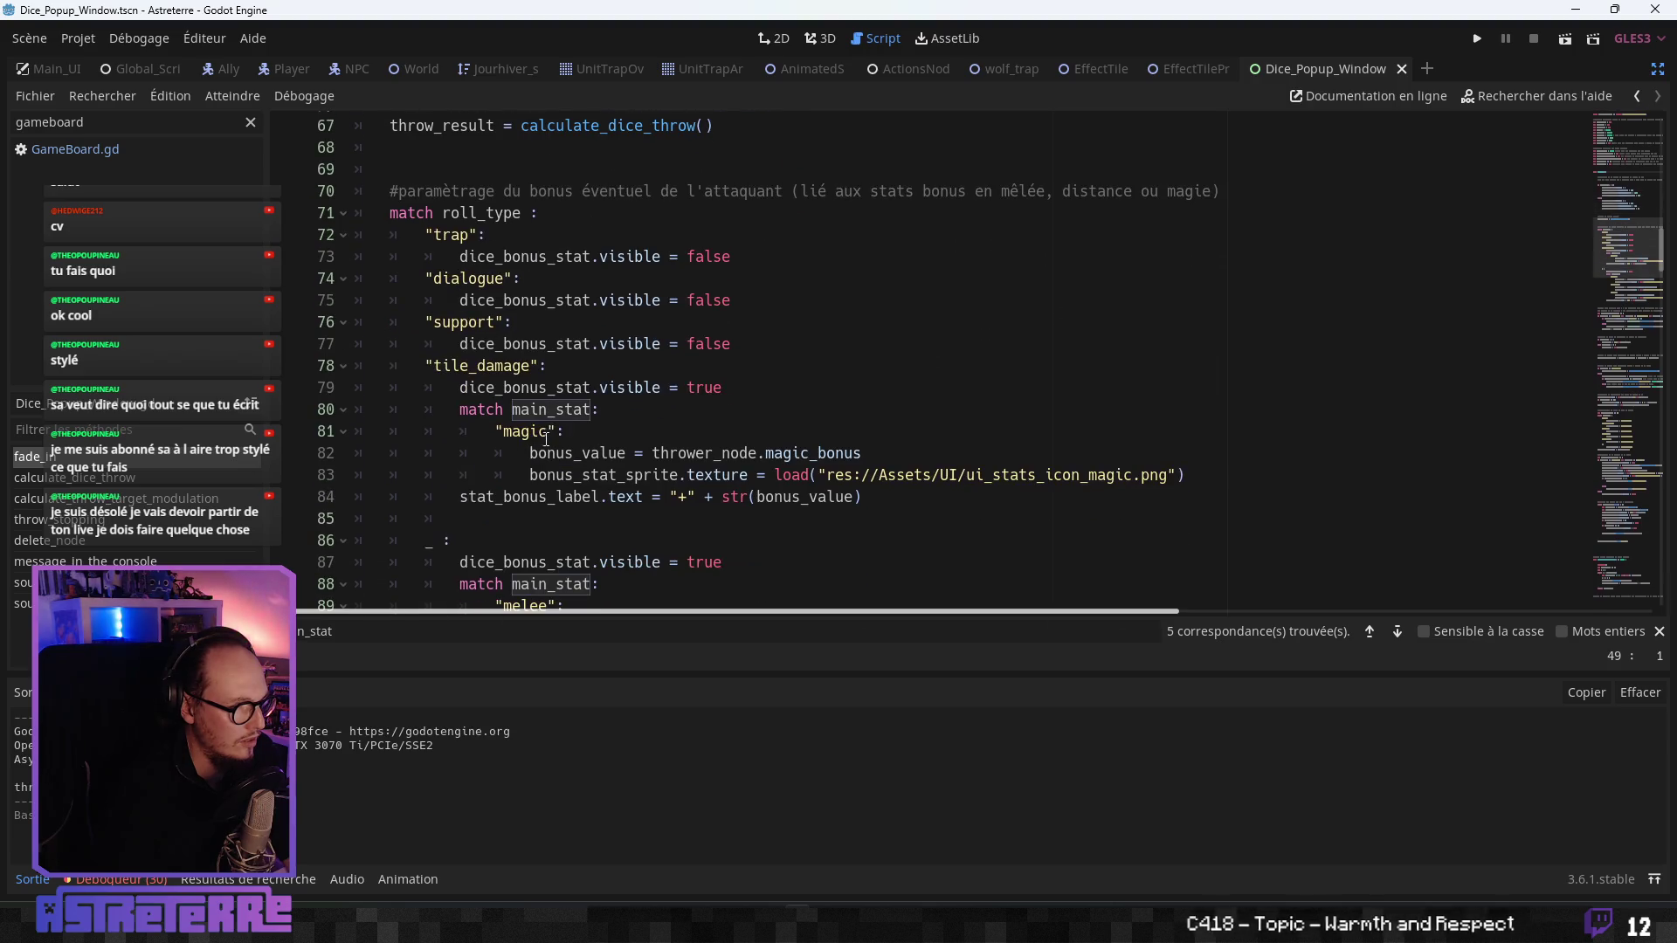
pyautogui.scroll(-5, 545, 438)
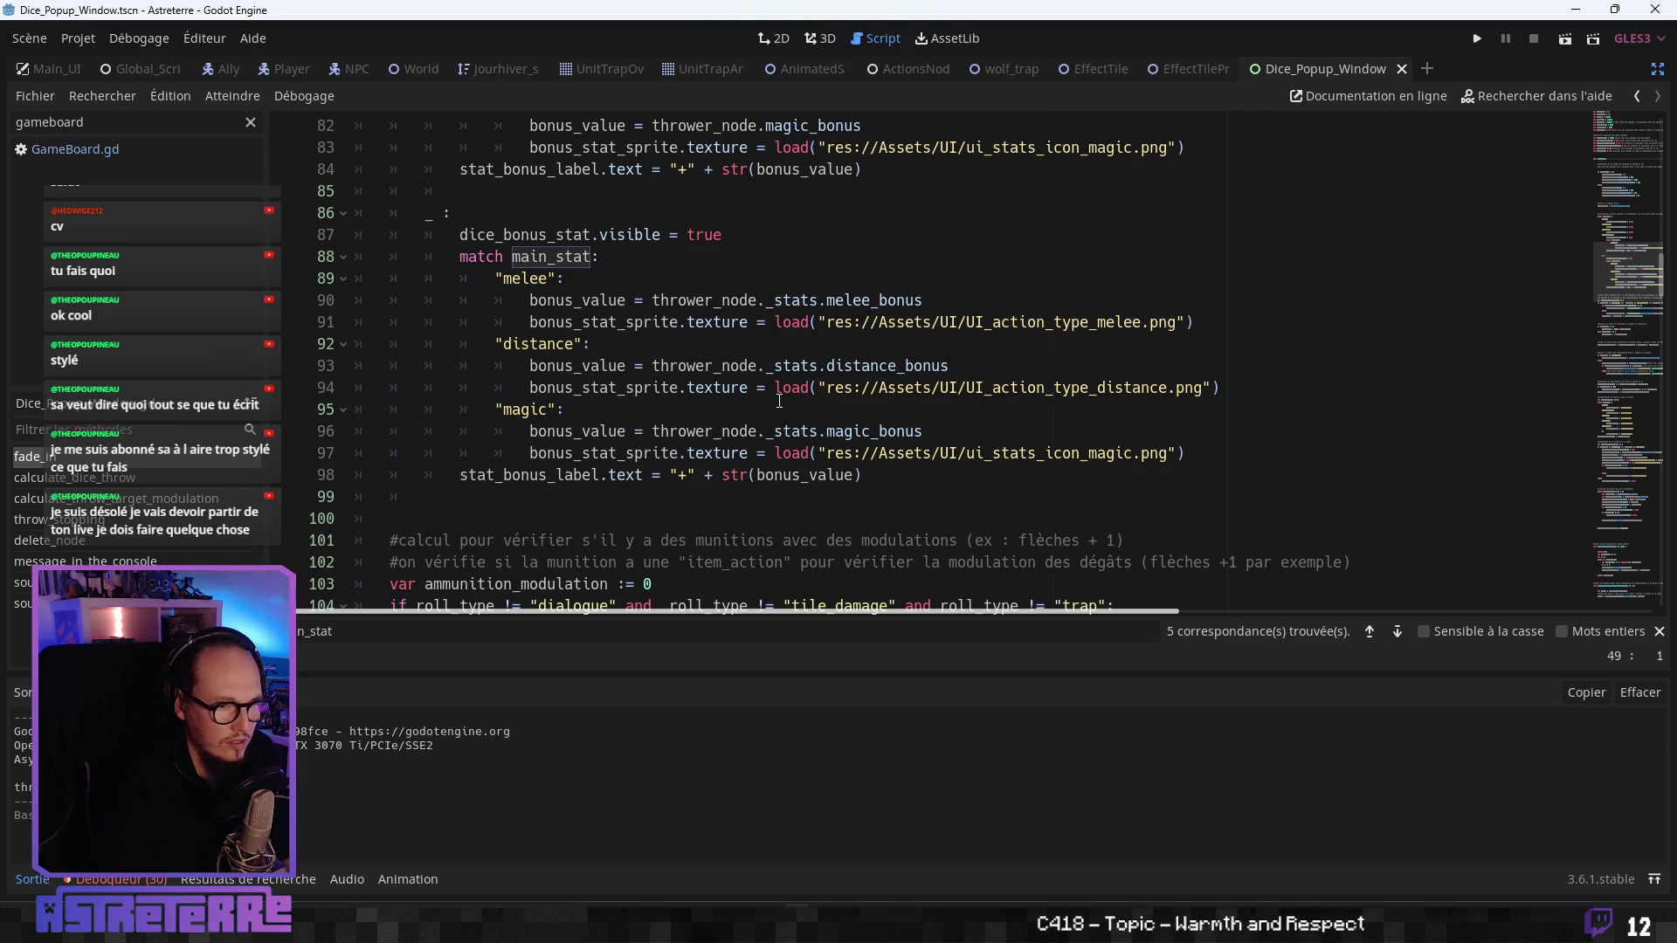
pyautogui.scroll(-4, 779, 401)
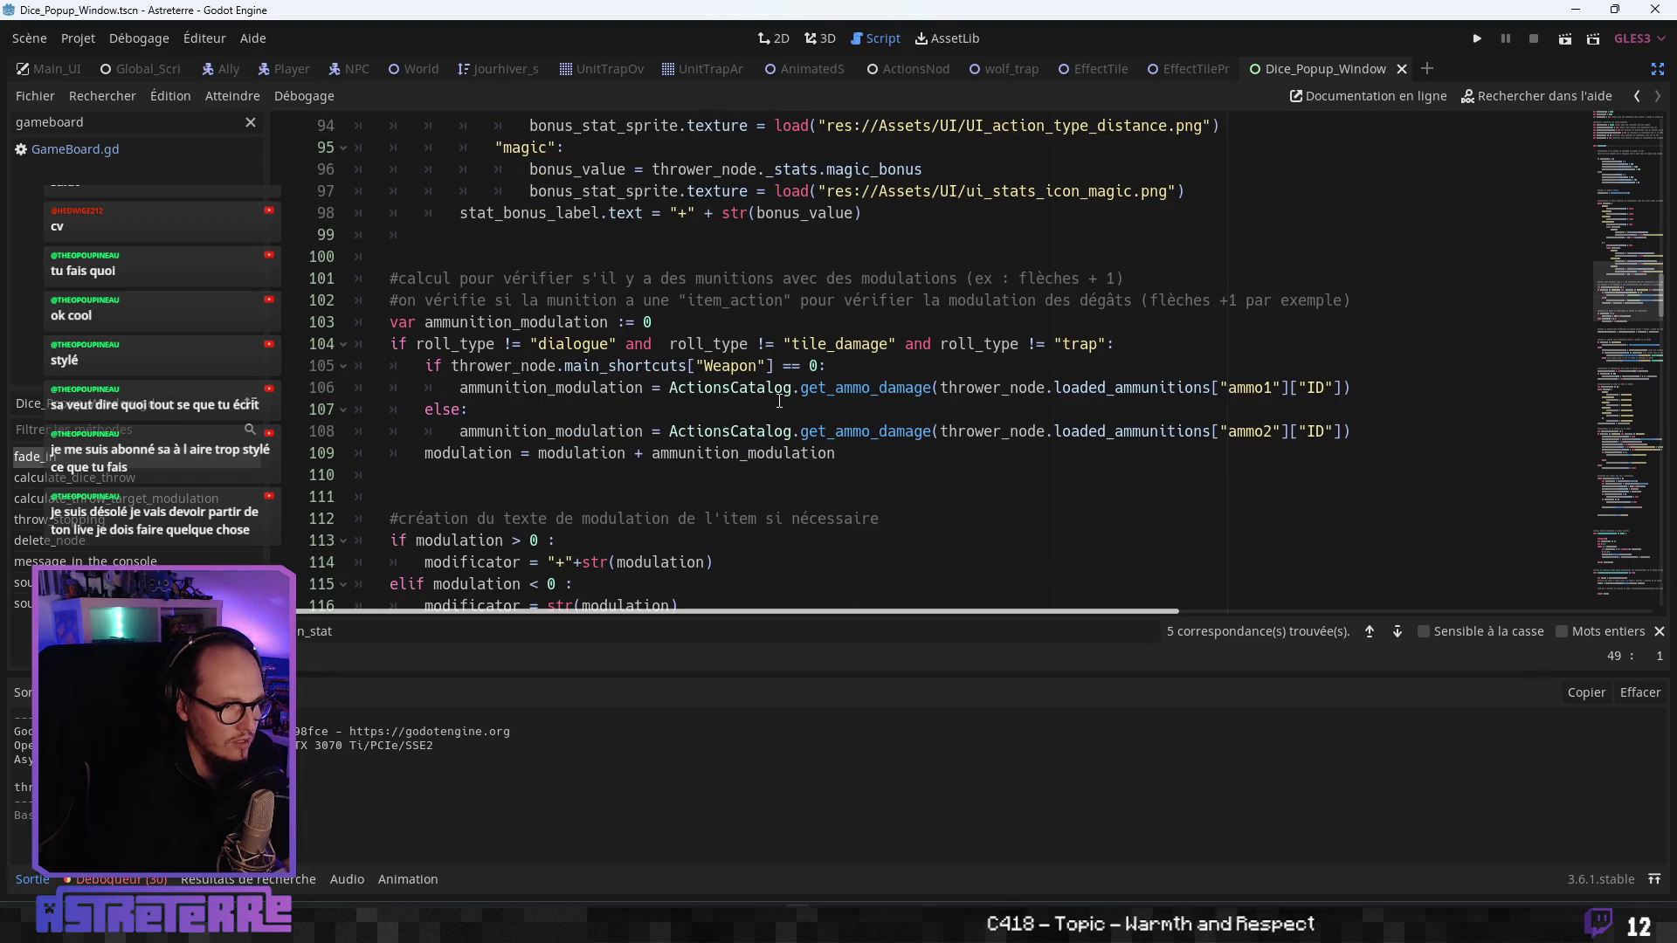
pyautogui.scroll(8, 778, 400)
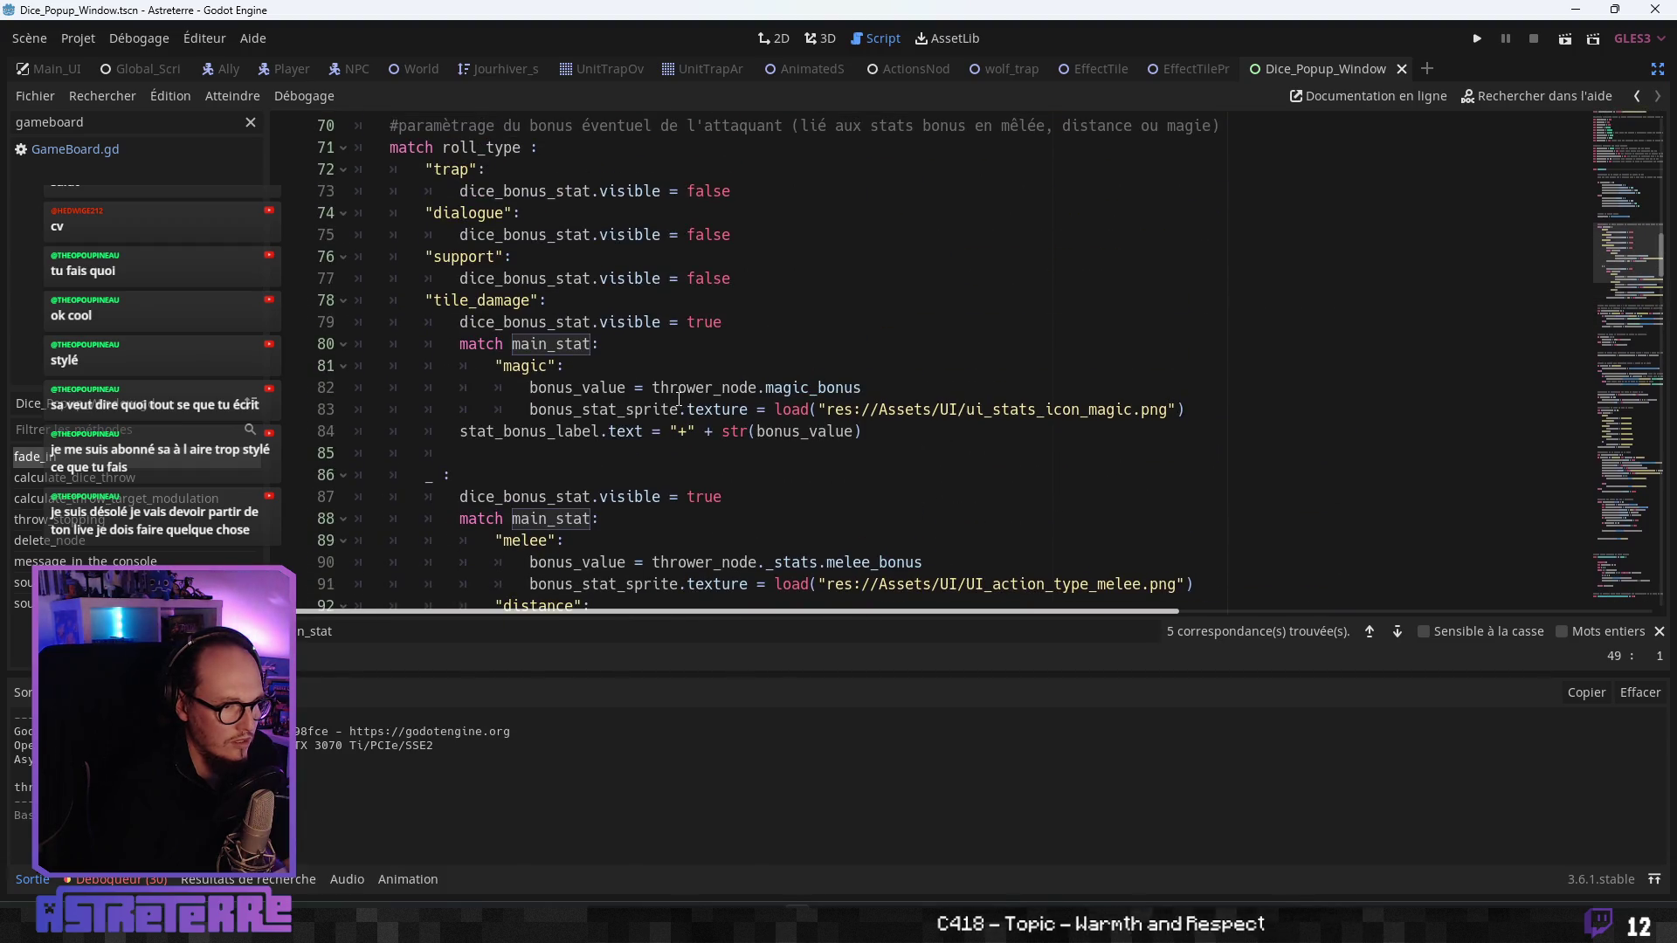
pyautogui.click(678, 393)
pyautogui.click(679, 408)
# - Read past the dice_limit success check on line 128, then up to the onready declarations
pyautogui.scroll(-4, 656, 452)
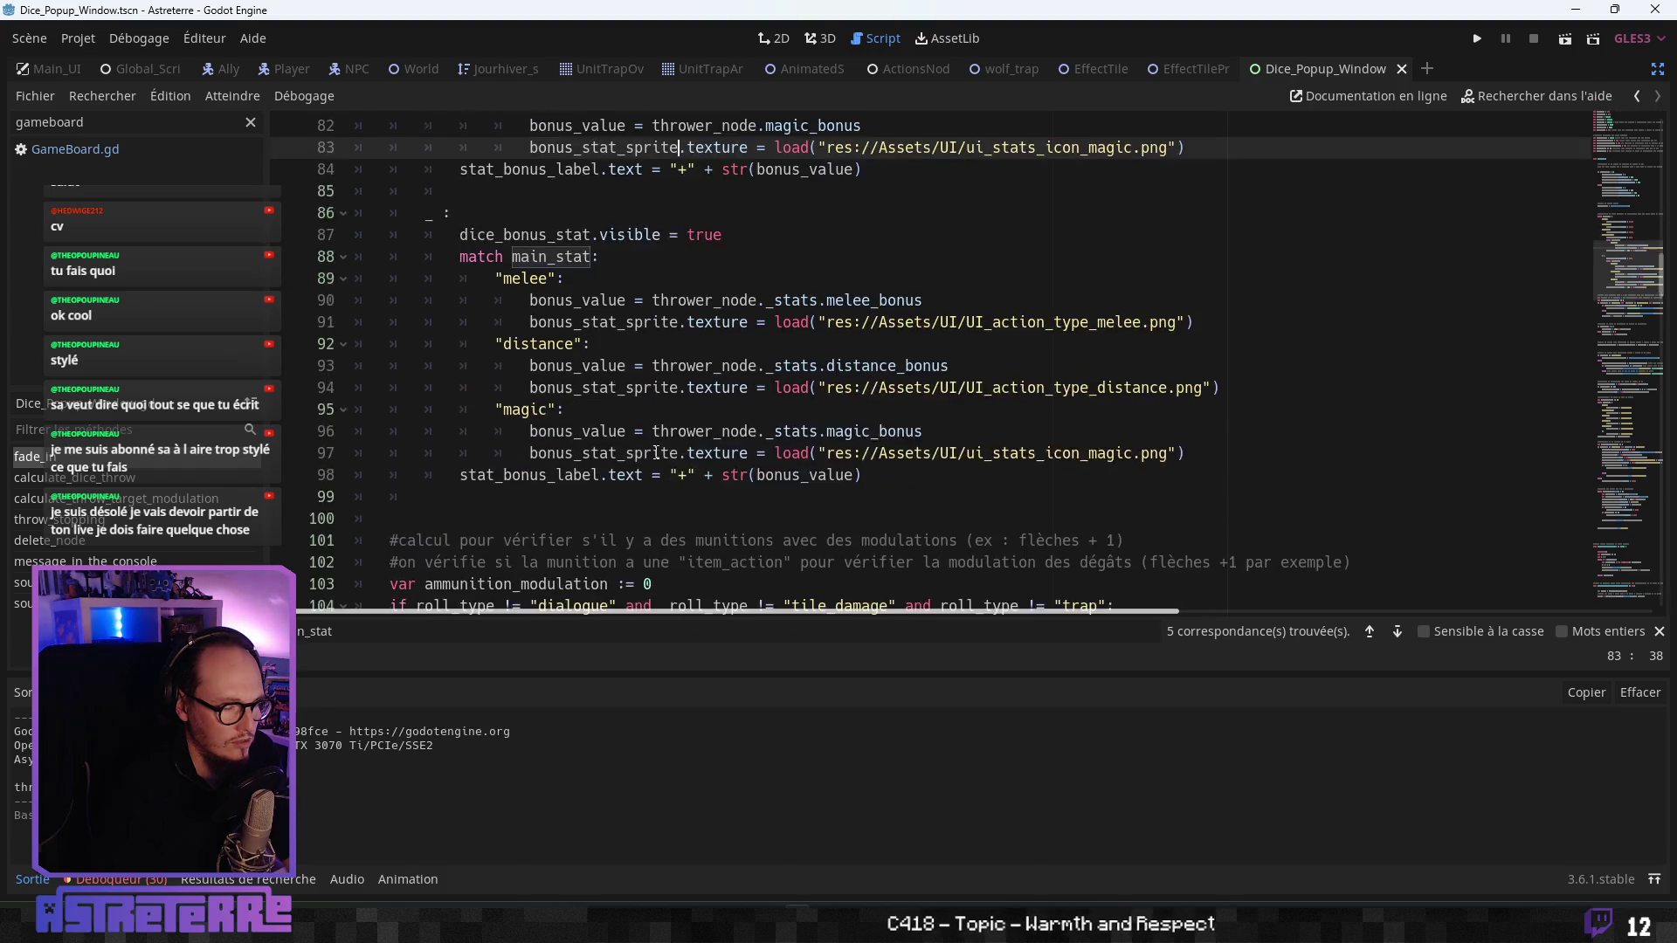
pyautogui.scroll(-12, 656, 452)
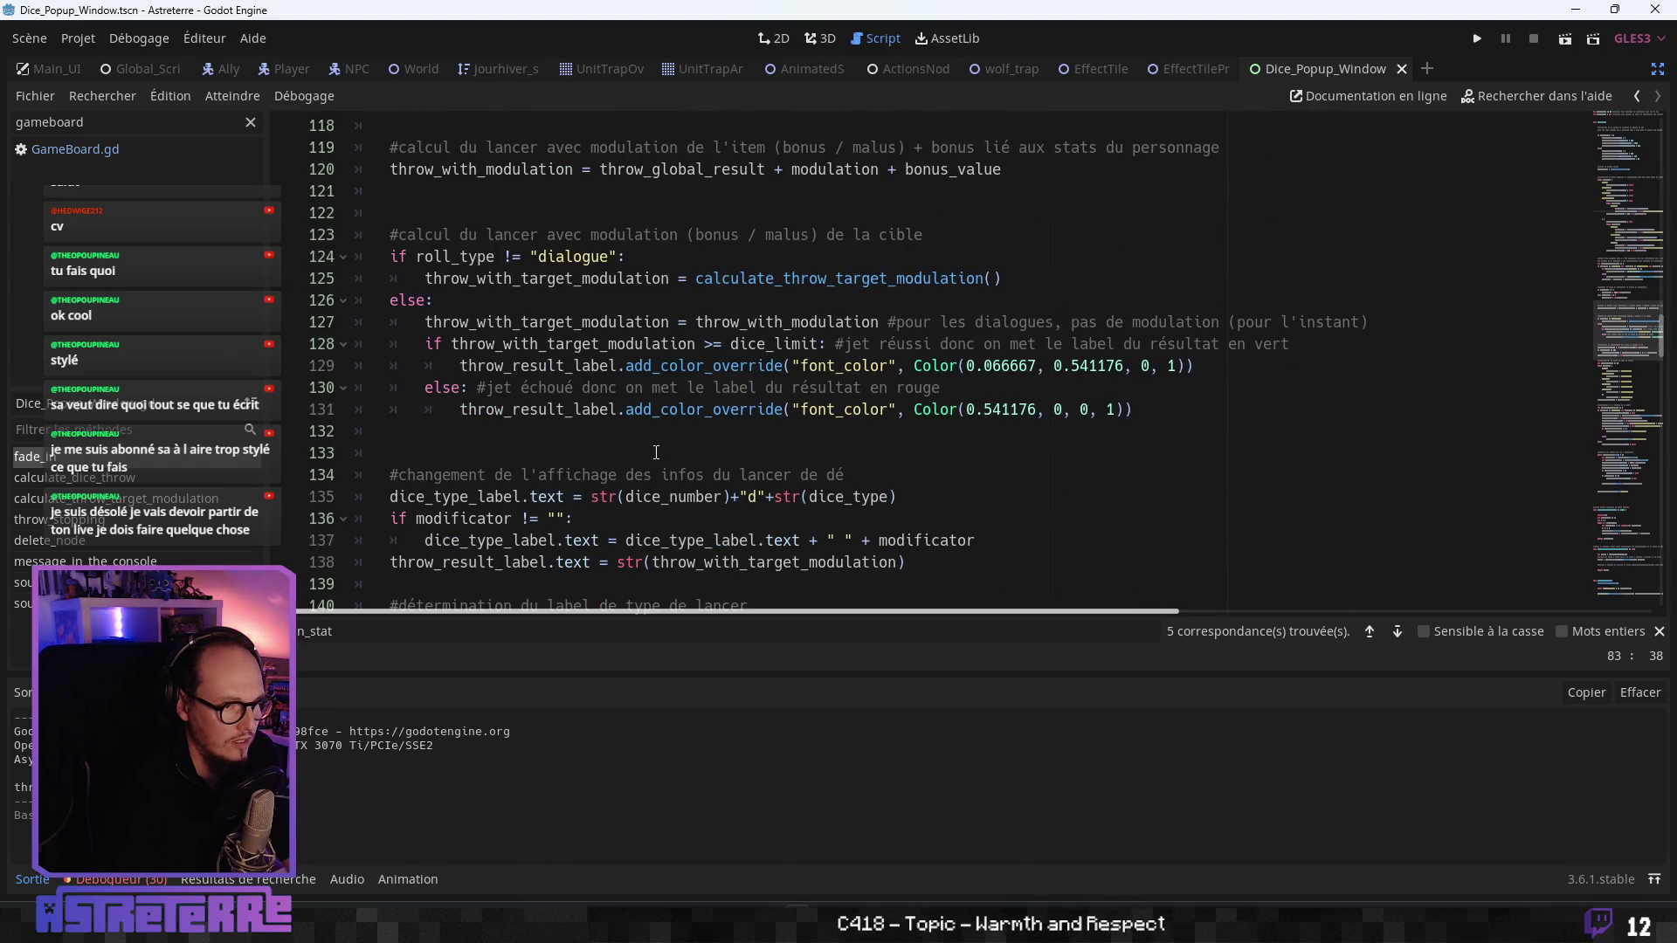
pyautogui.scroll(-6, 656, 452)
pyautogui.scroll(-4, 655, 452)
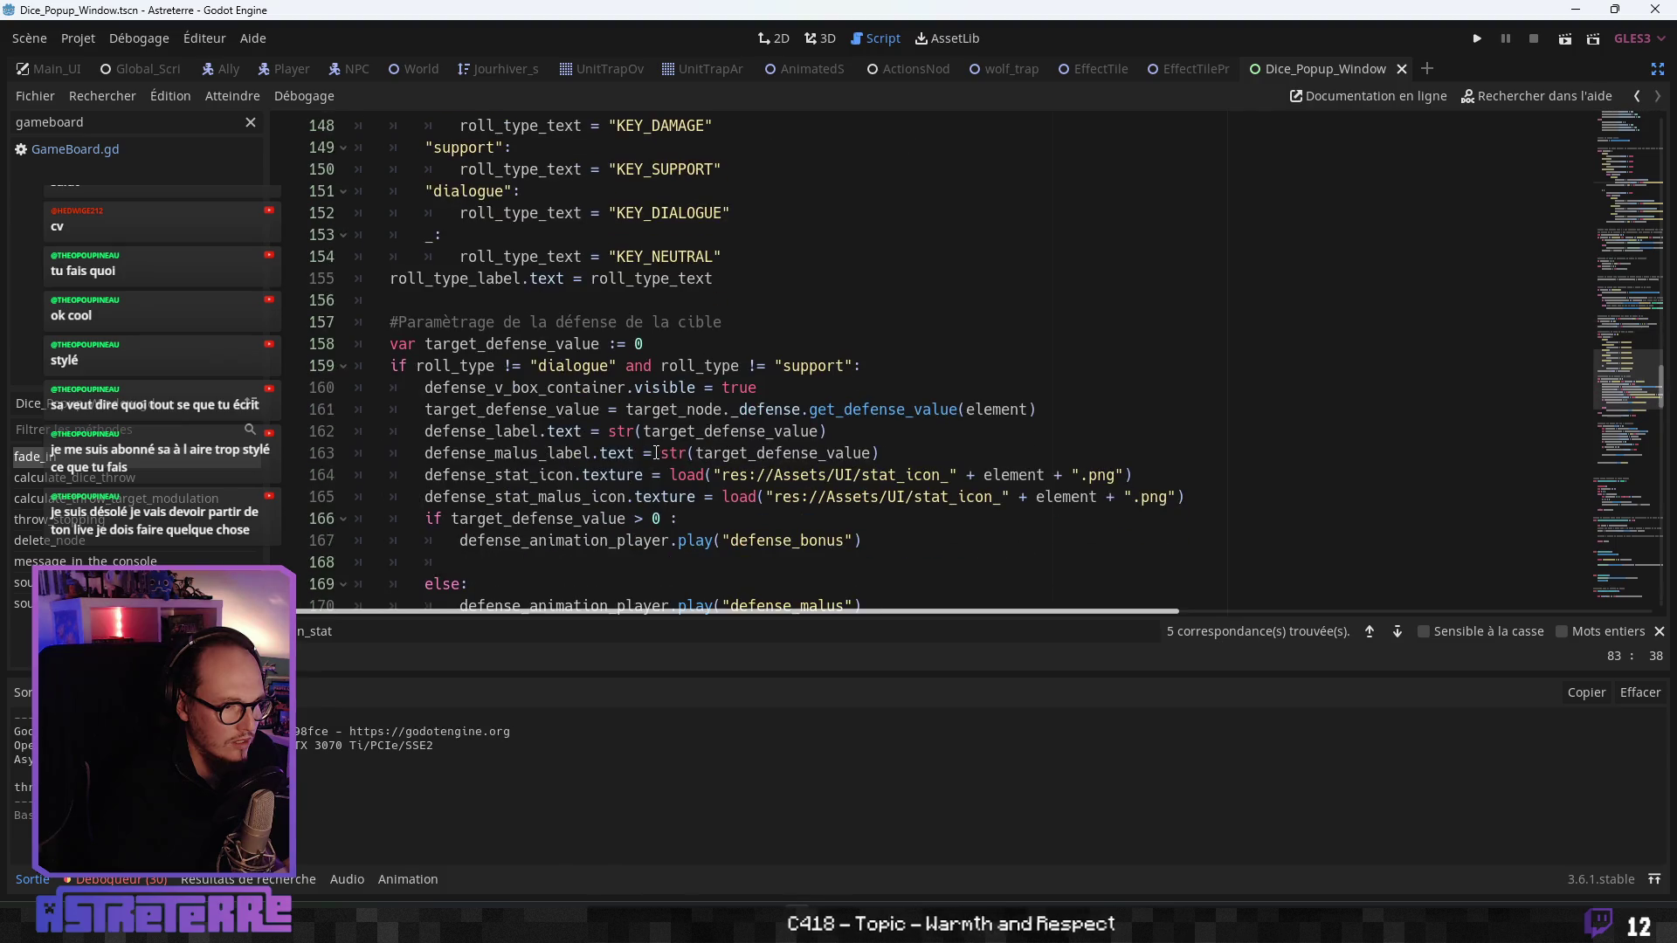
pyautogui.scroll(-4, 656, 452)
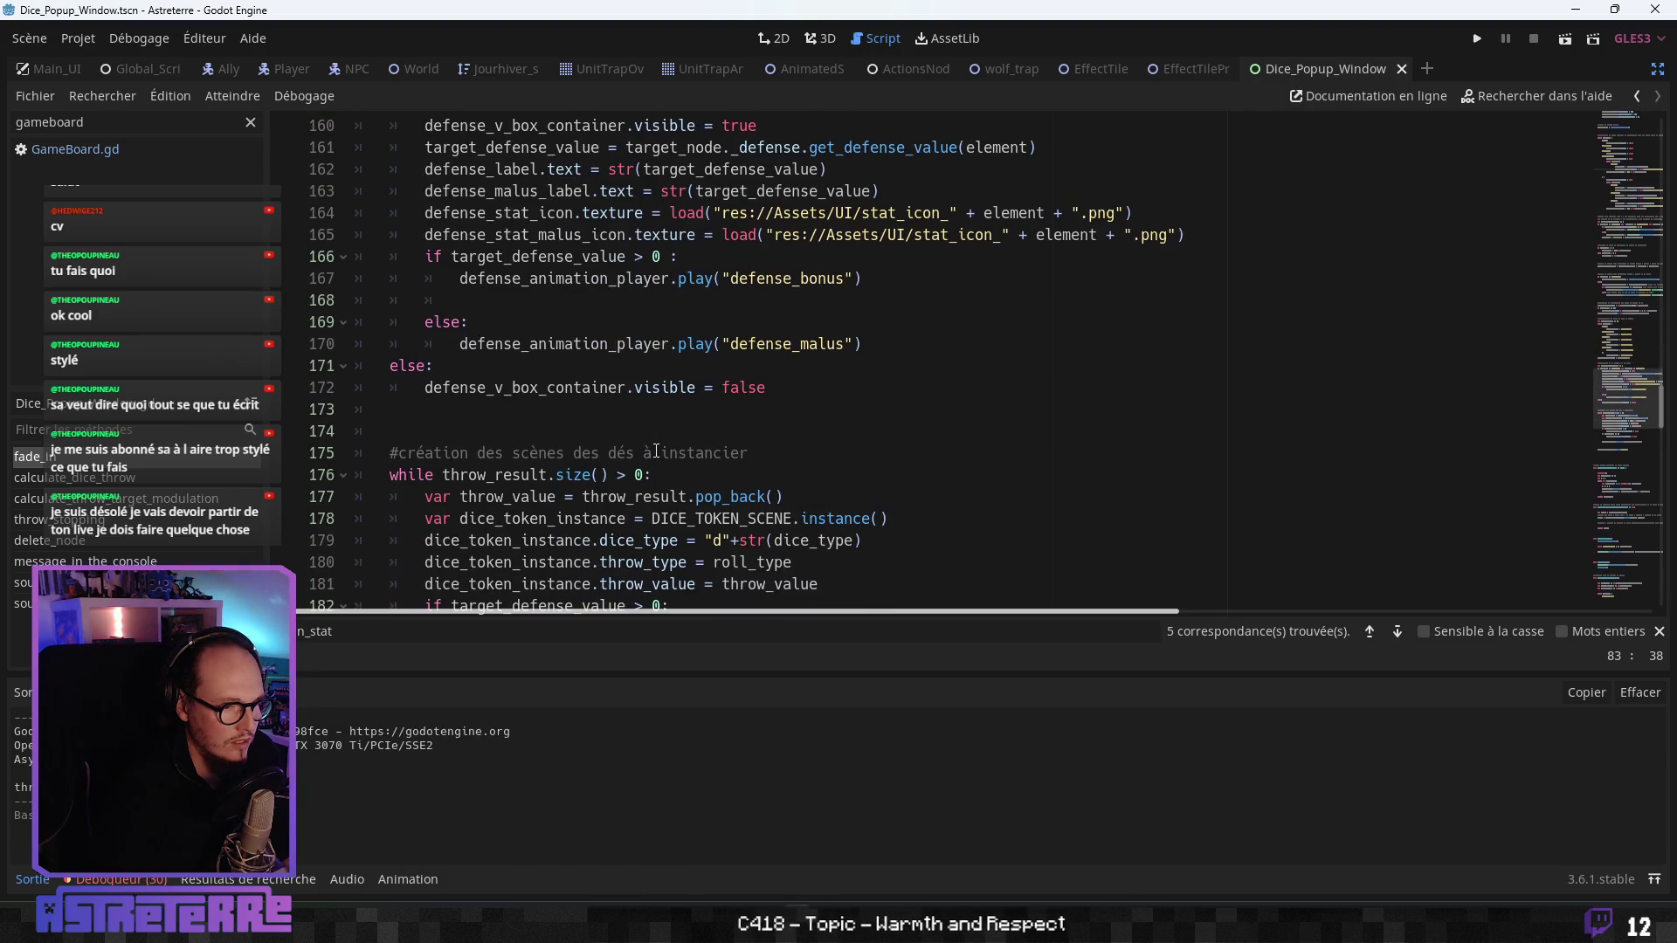
pyautogui.scroll(-3, 656, 452)
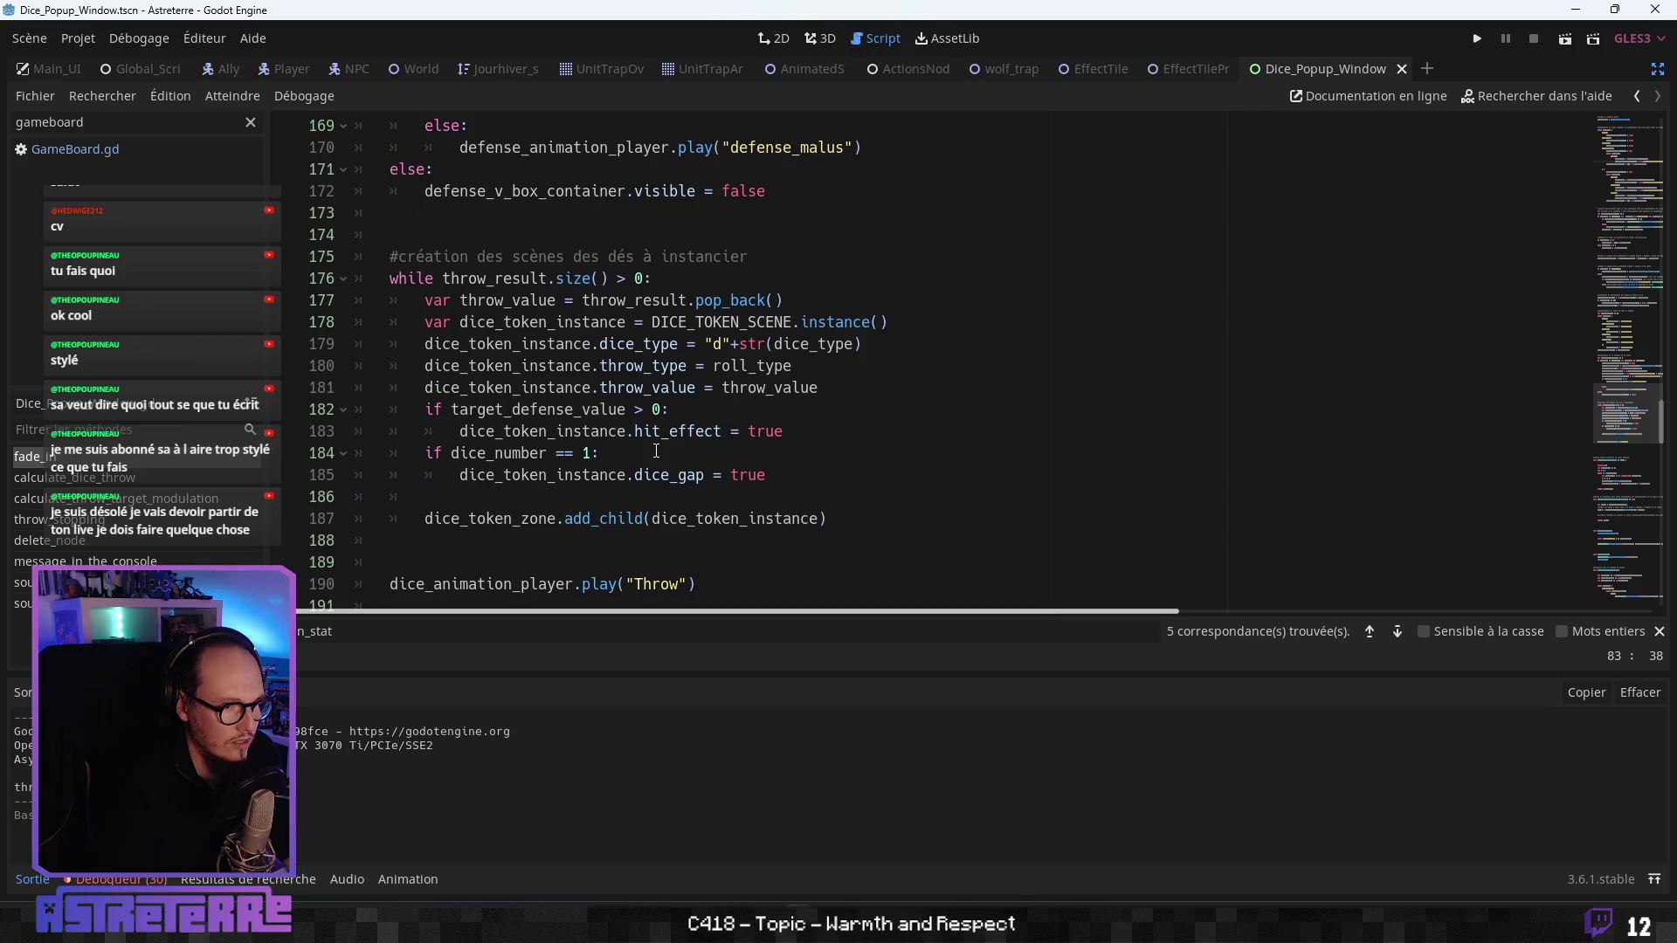
pyautogui.scroll(-3, 656, 453)
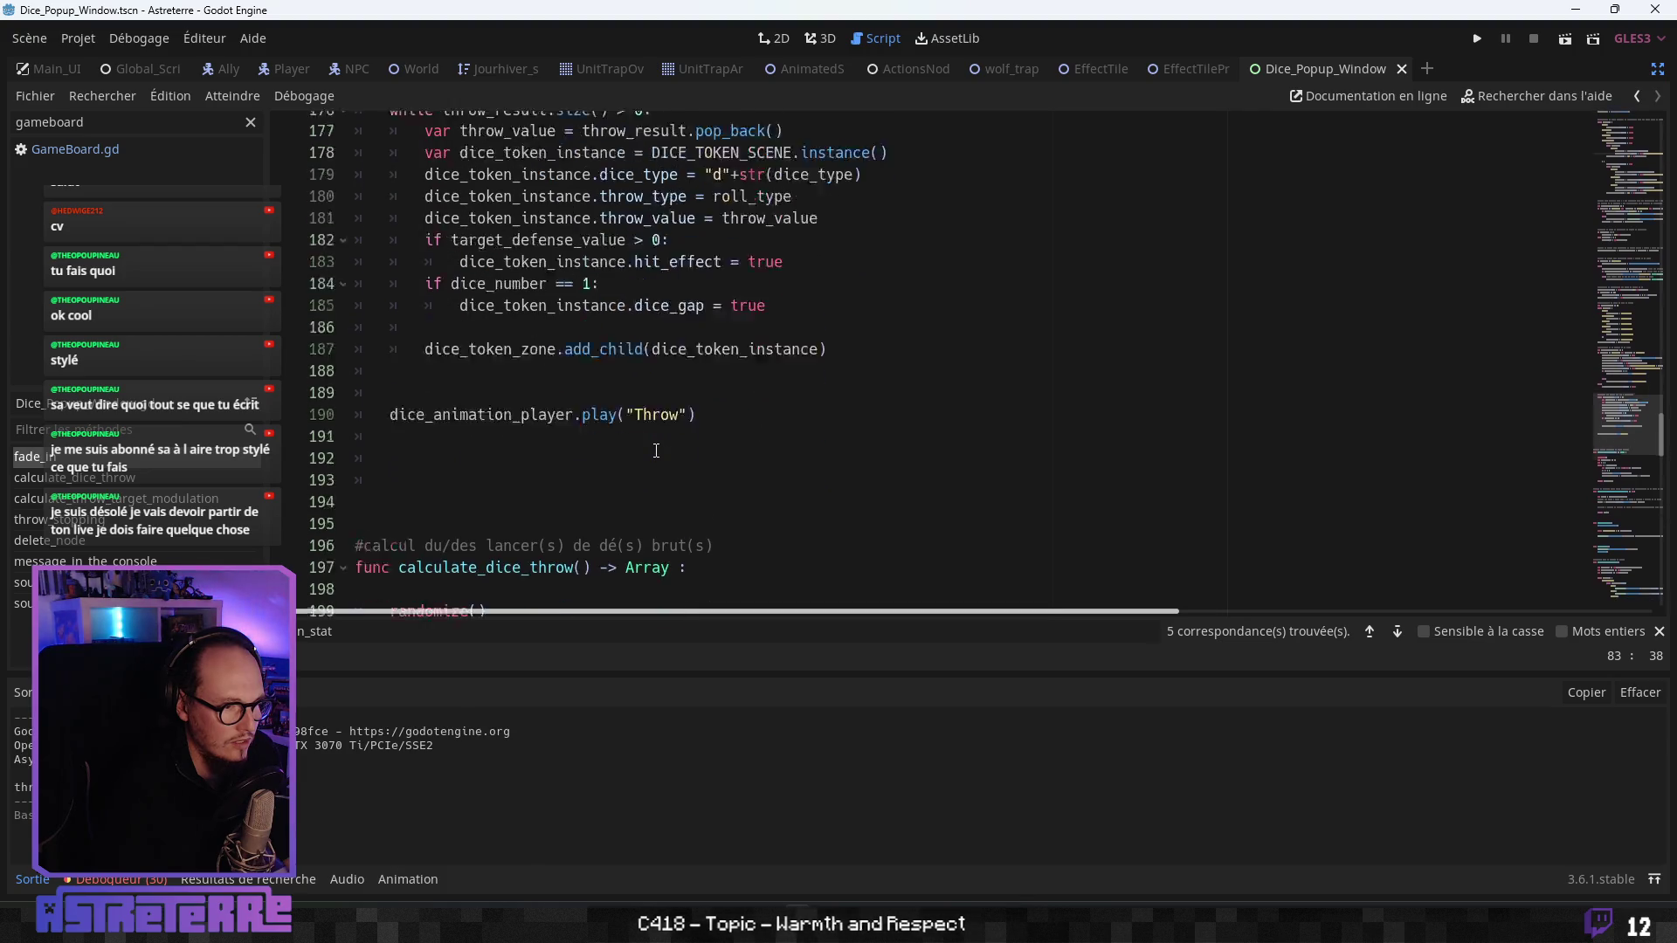
pyautogui.scroll(2, 656, 451)
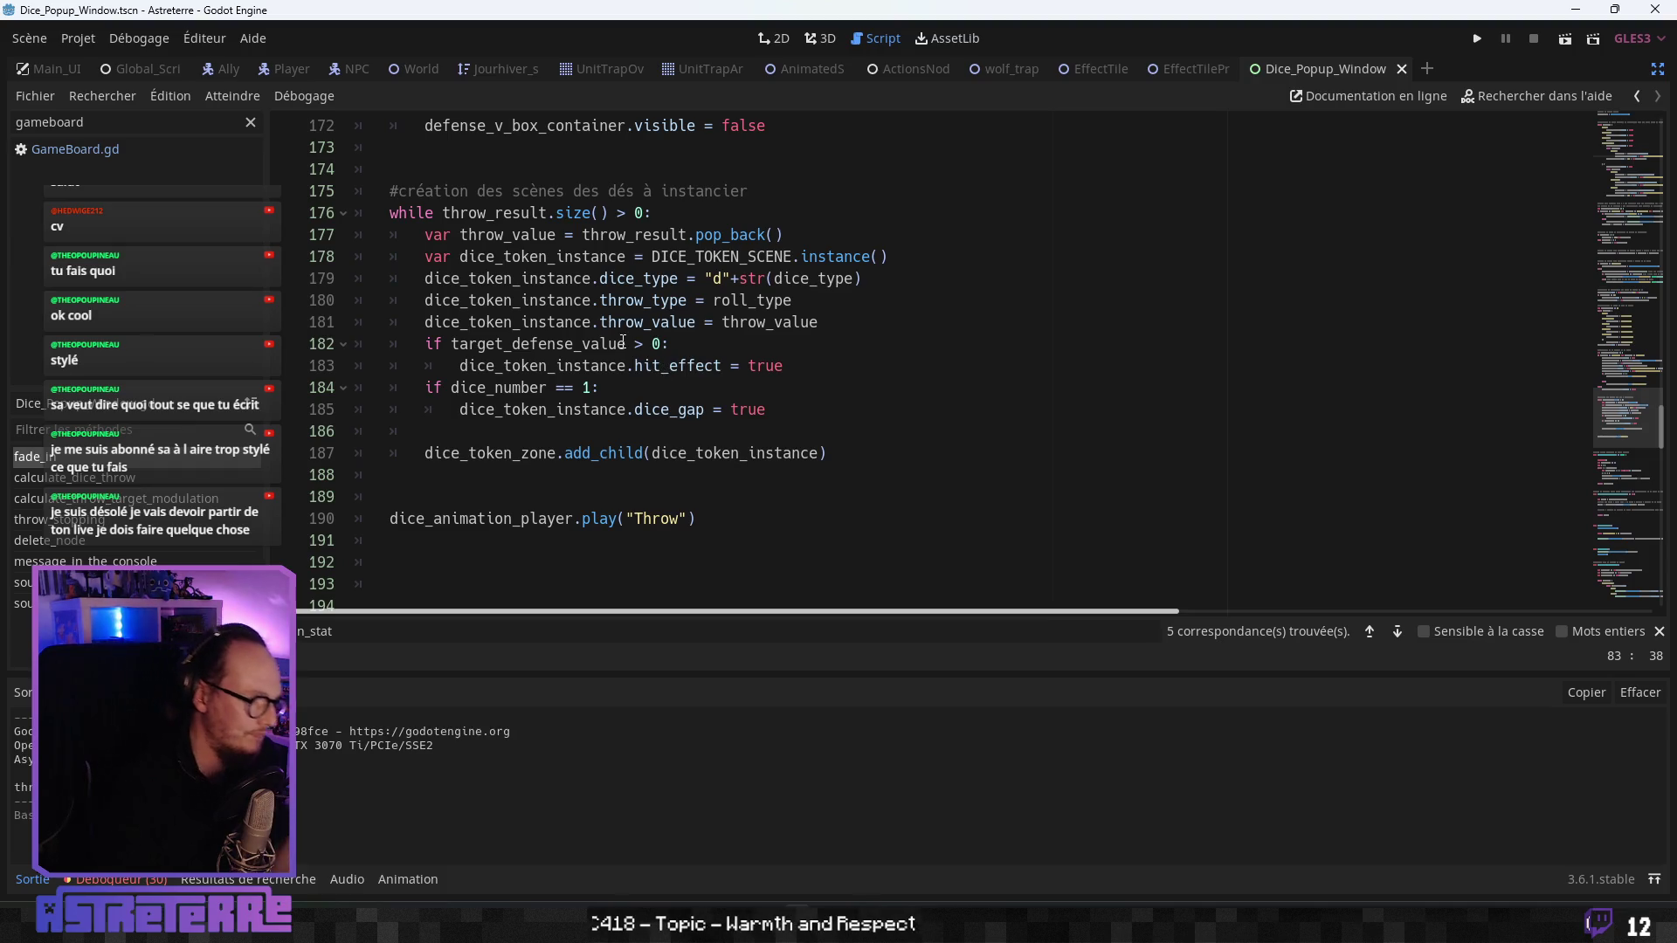
pyautogui.scroll(-4, 623, 341)
pyautogui.scroll(9, 615, 342)
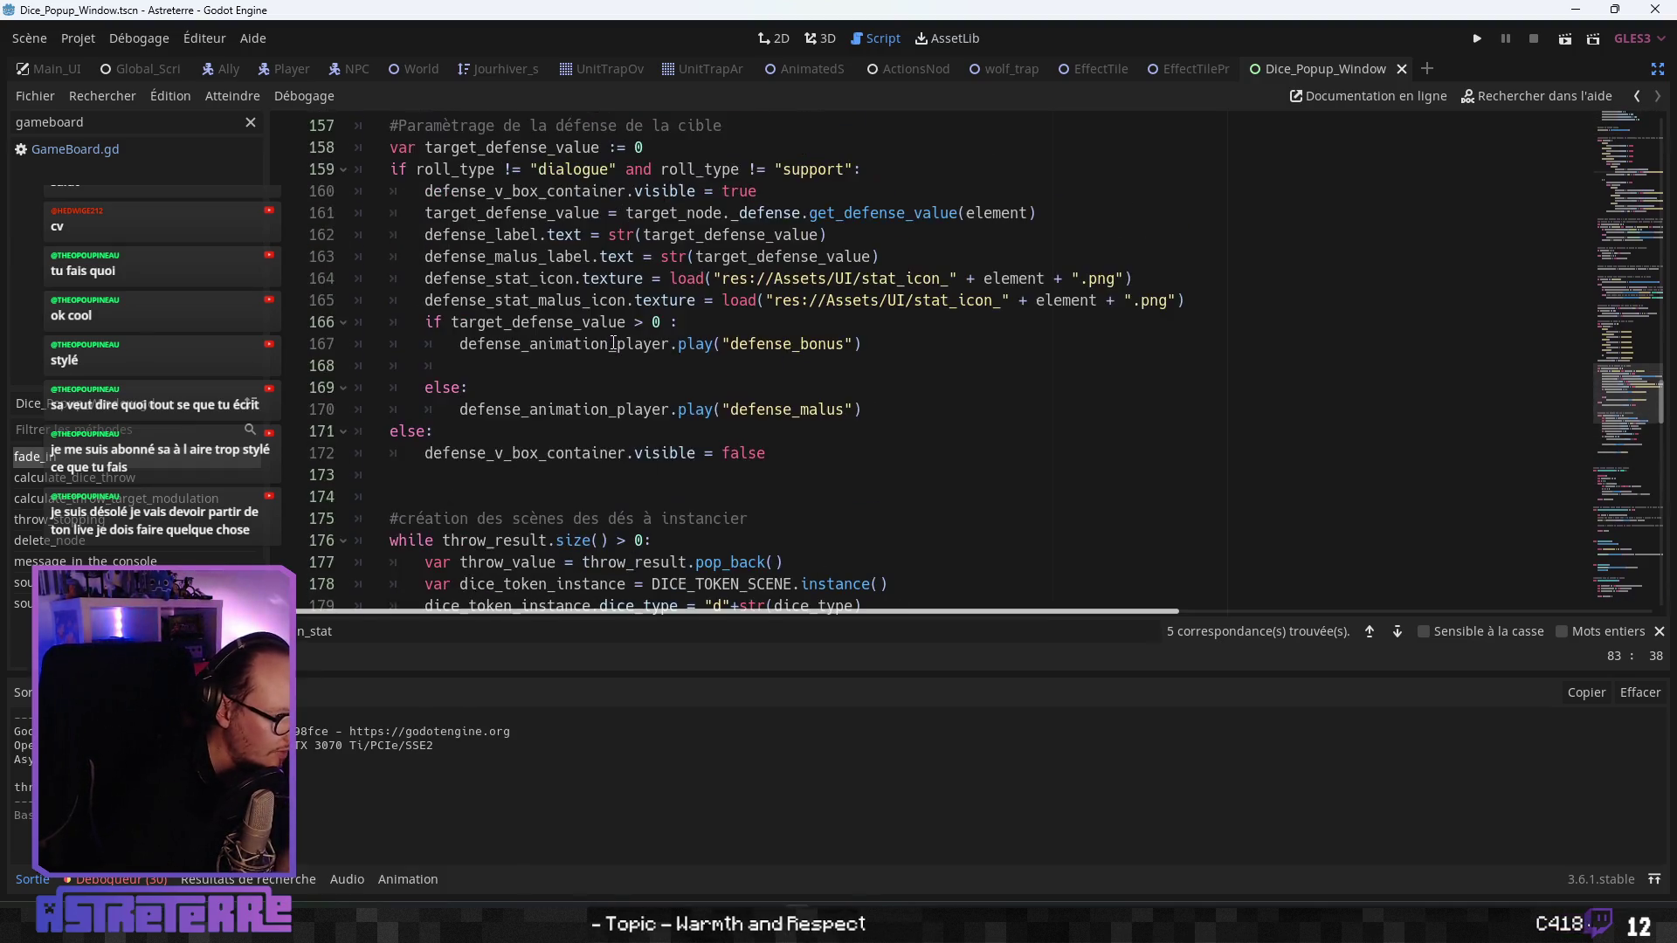
pyautogui.scroll(3, 614, 343)
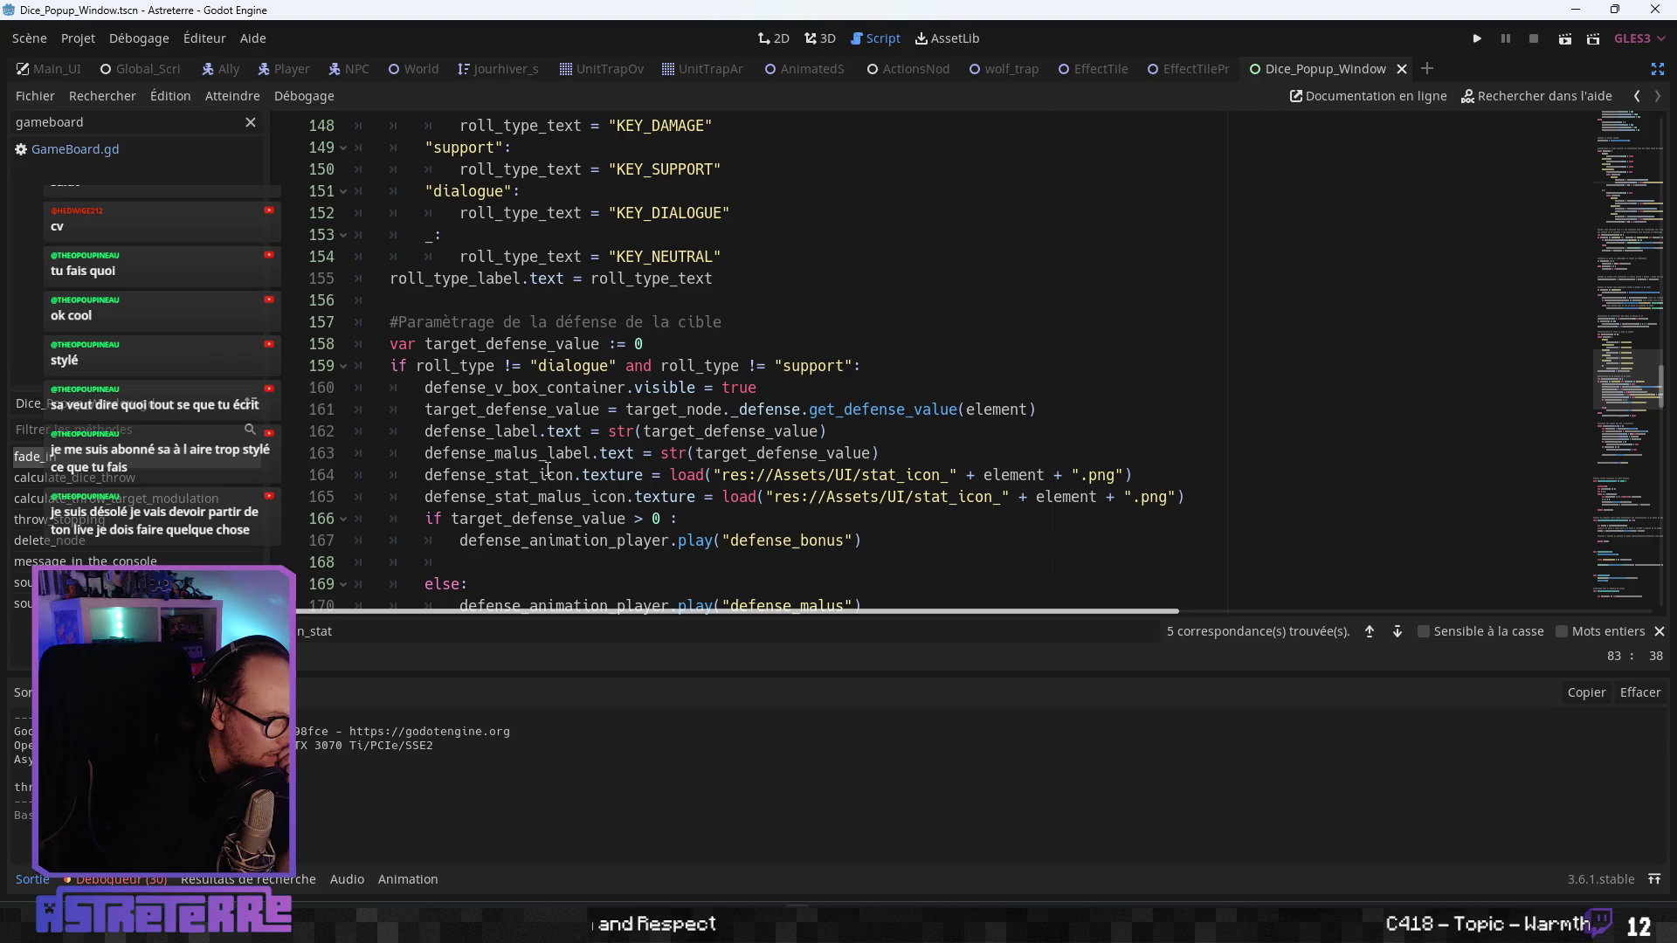
pyautogui.scroll(5, 548, 470)
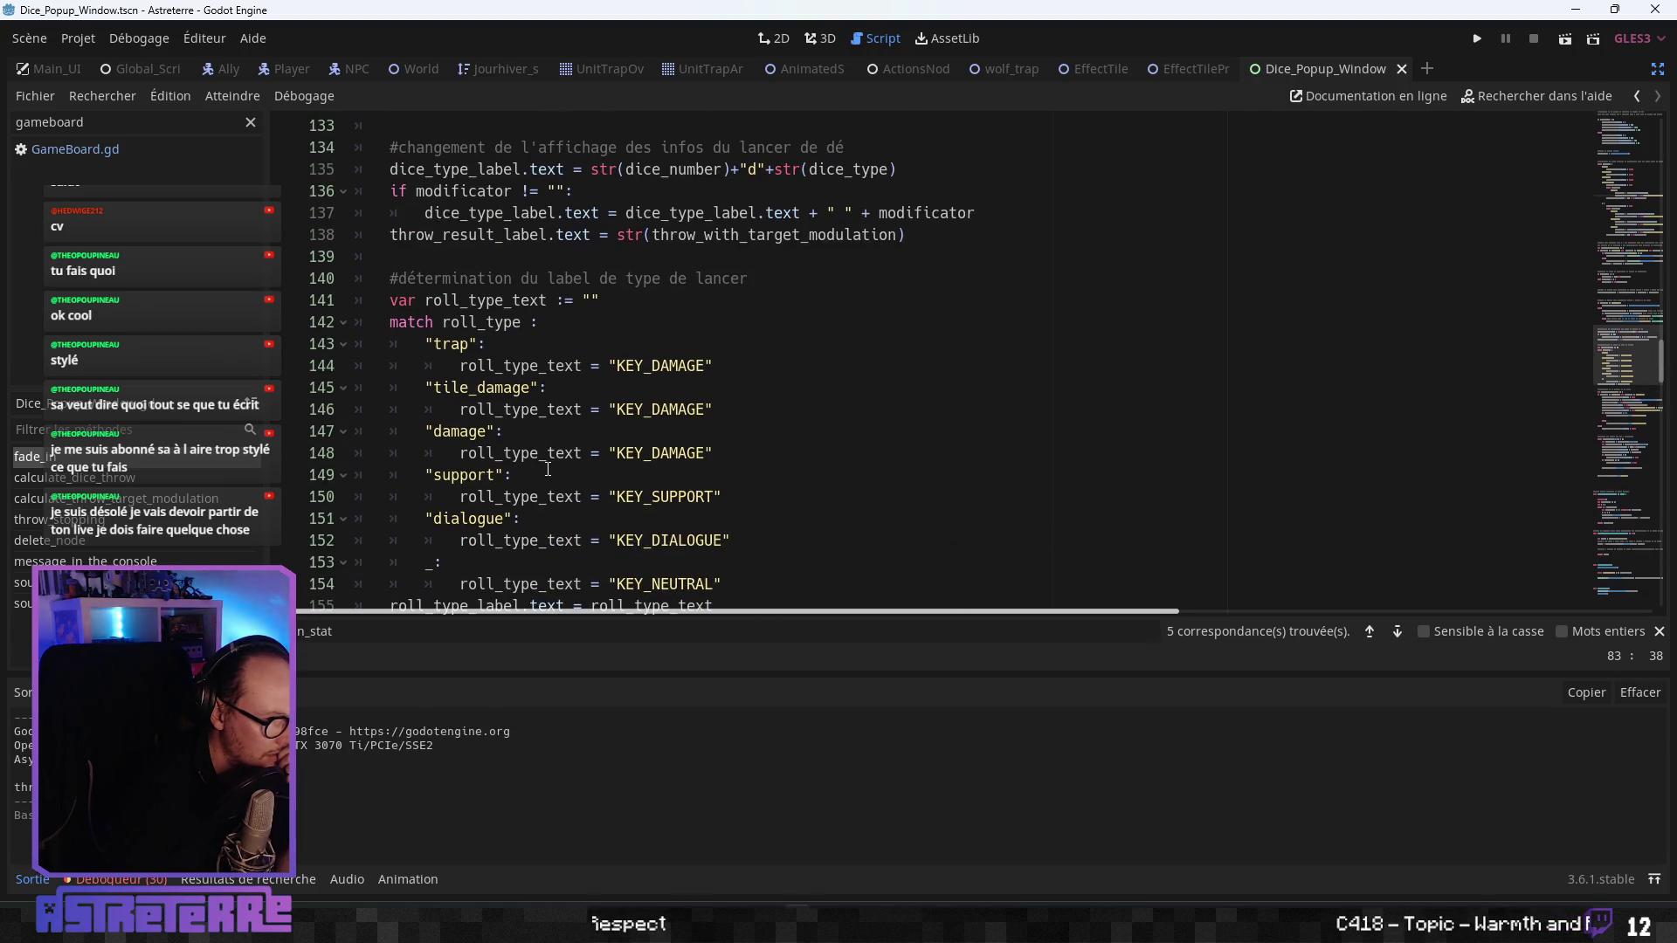
pyautogui.scroll(4, 548, 470)
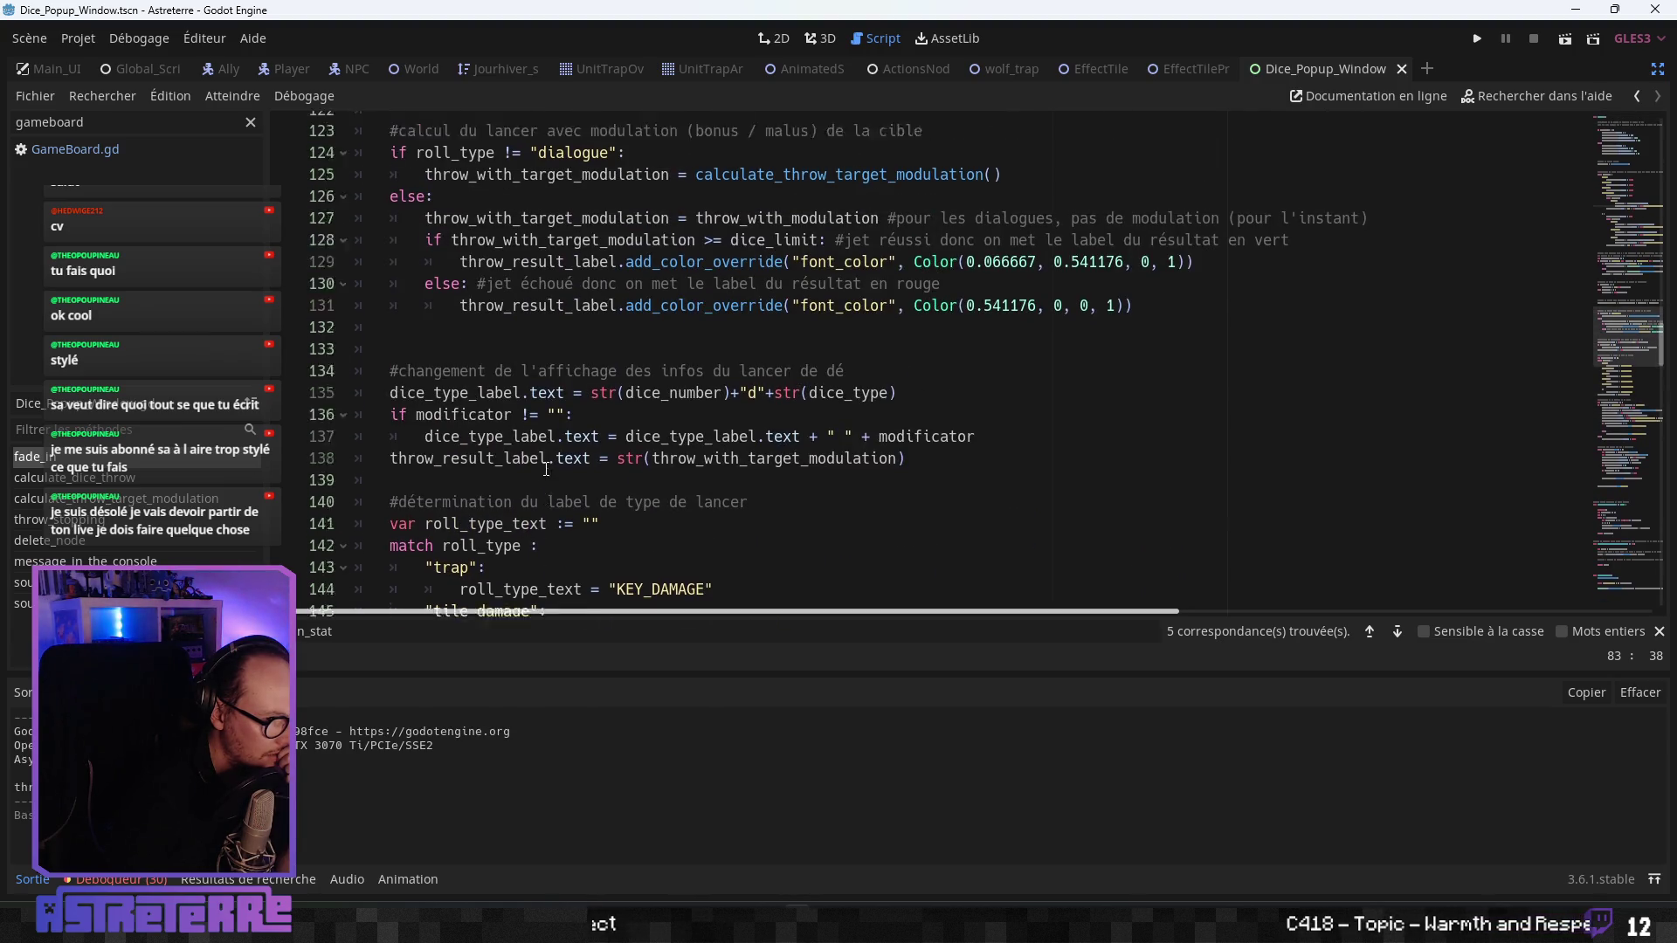
pyautogui.scroll(2, 546, 470)
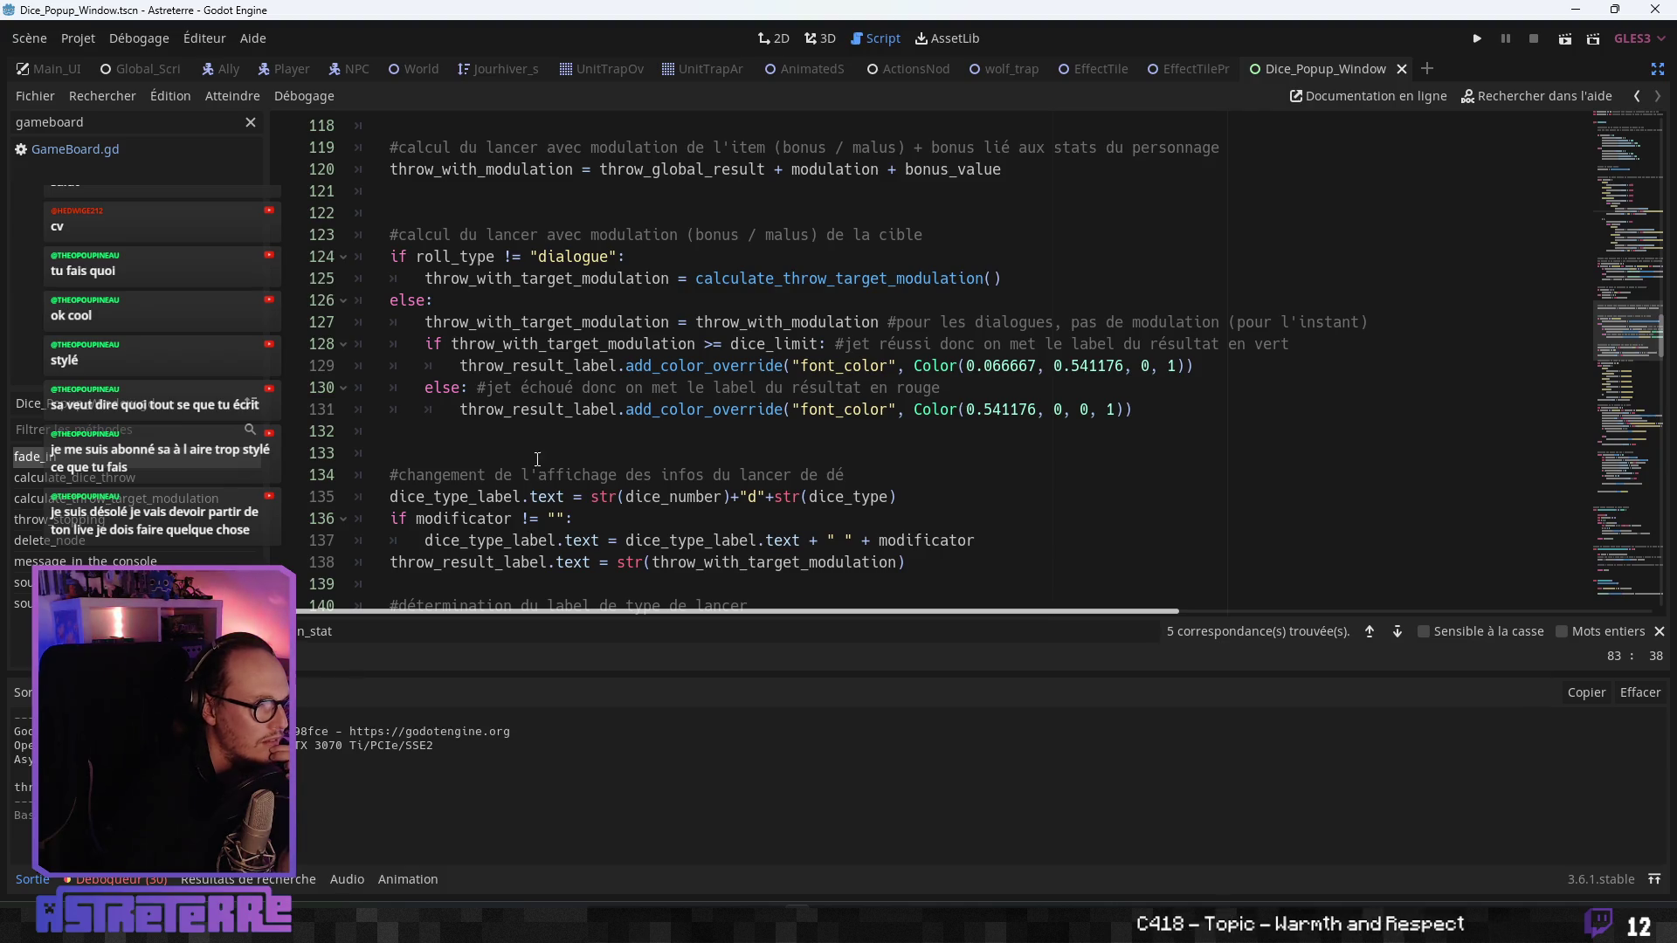
pyautogui.click(573, 346)
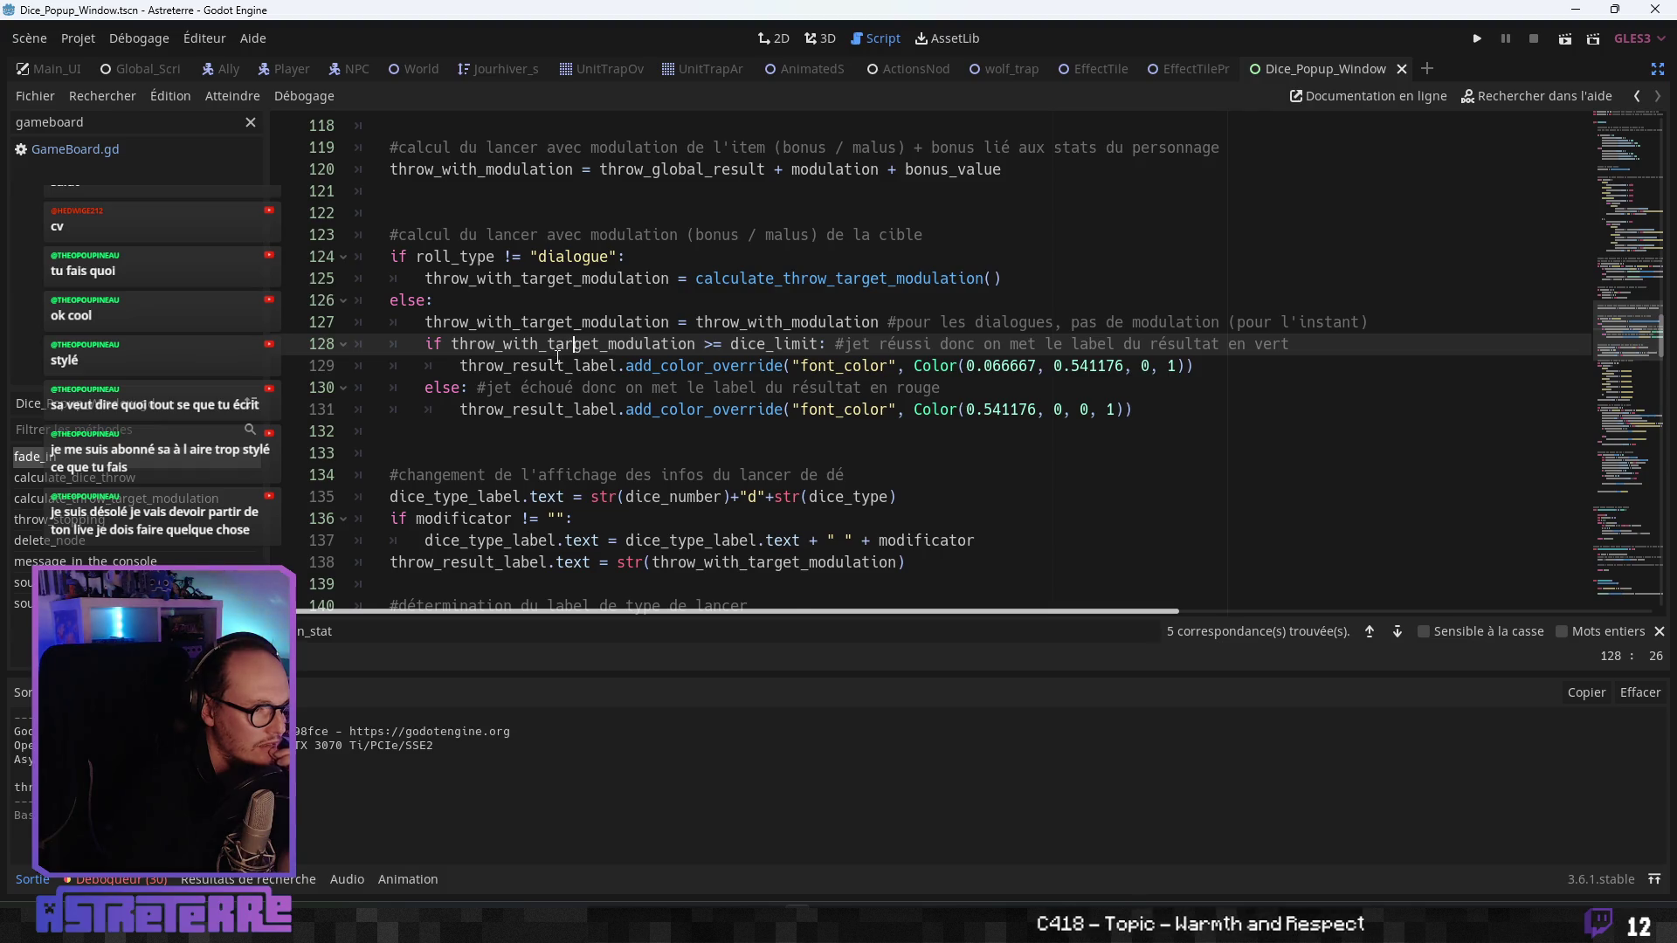
pyautogui.scroll(7, 557, 358)
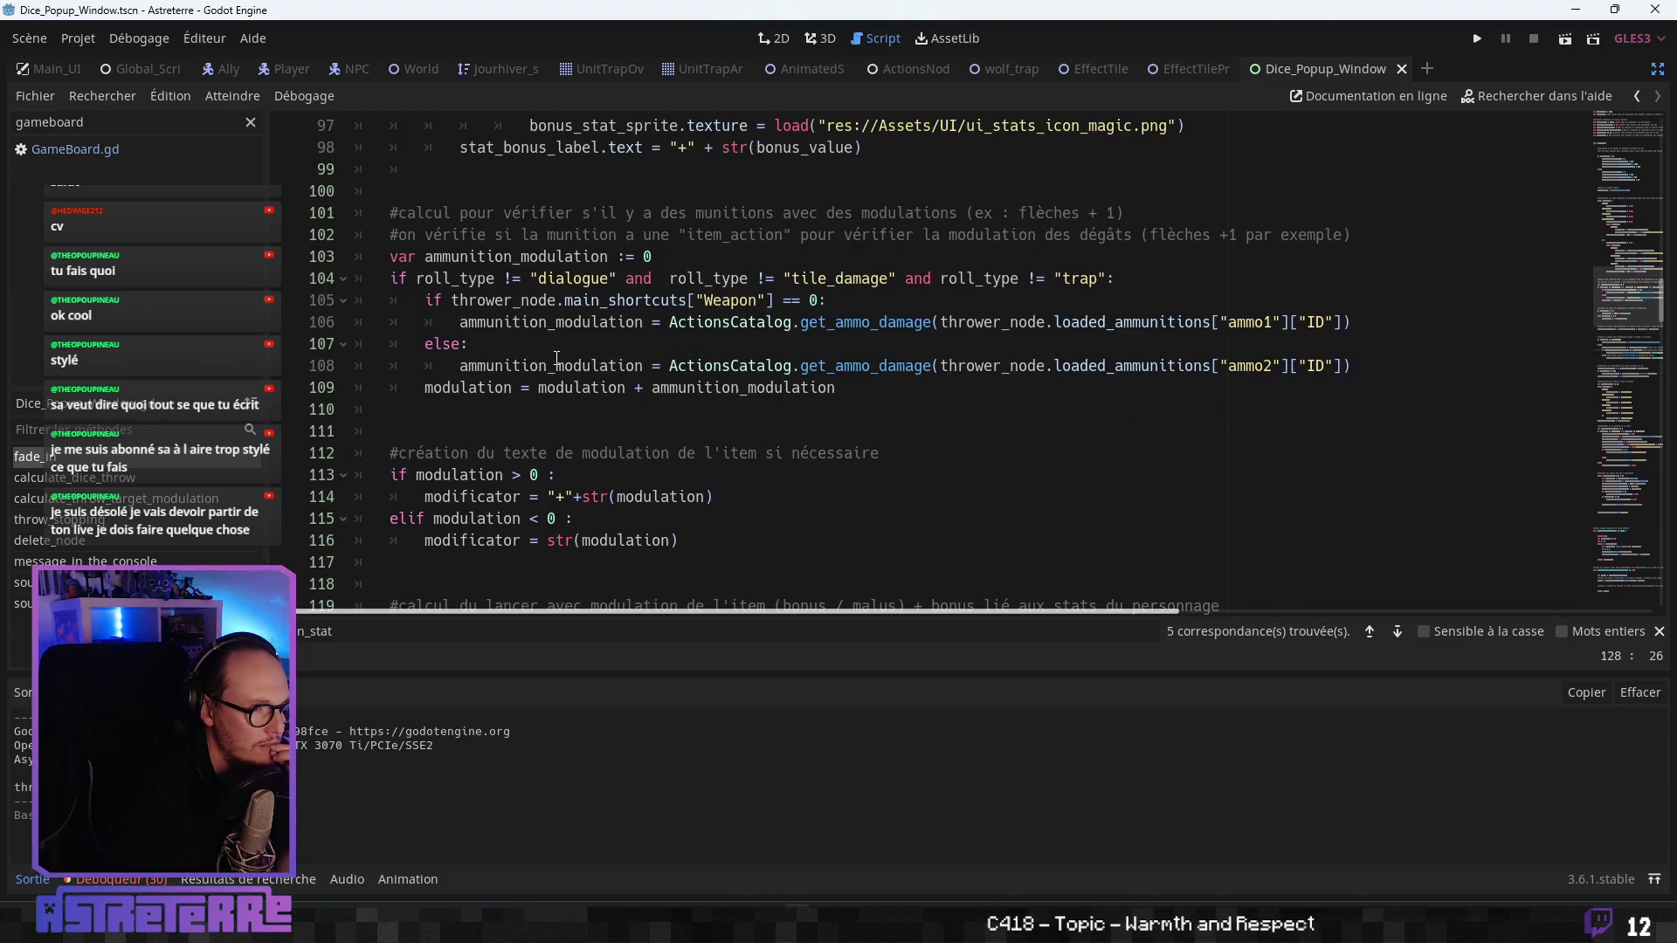
pyautogui.scroll(3, 558, 358)
pyautogui.scroll(2, 557, 358)
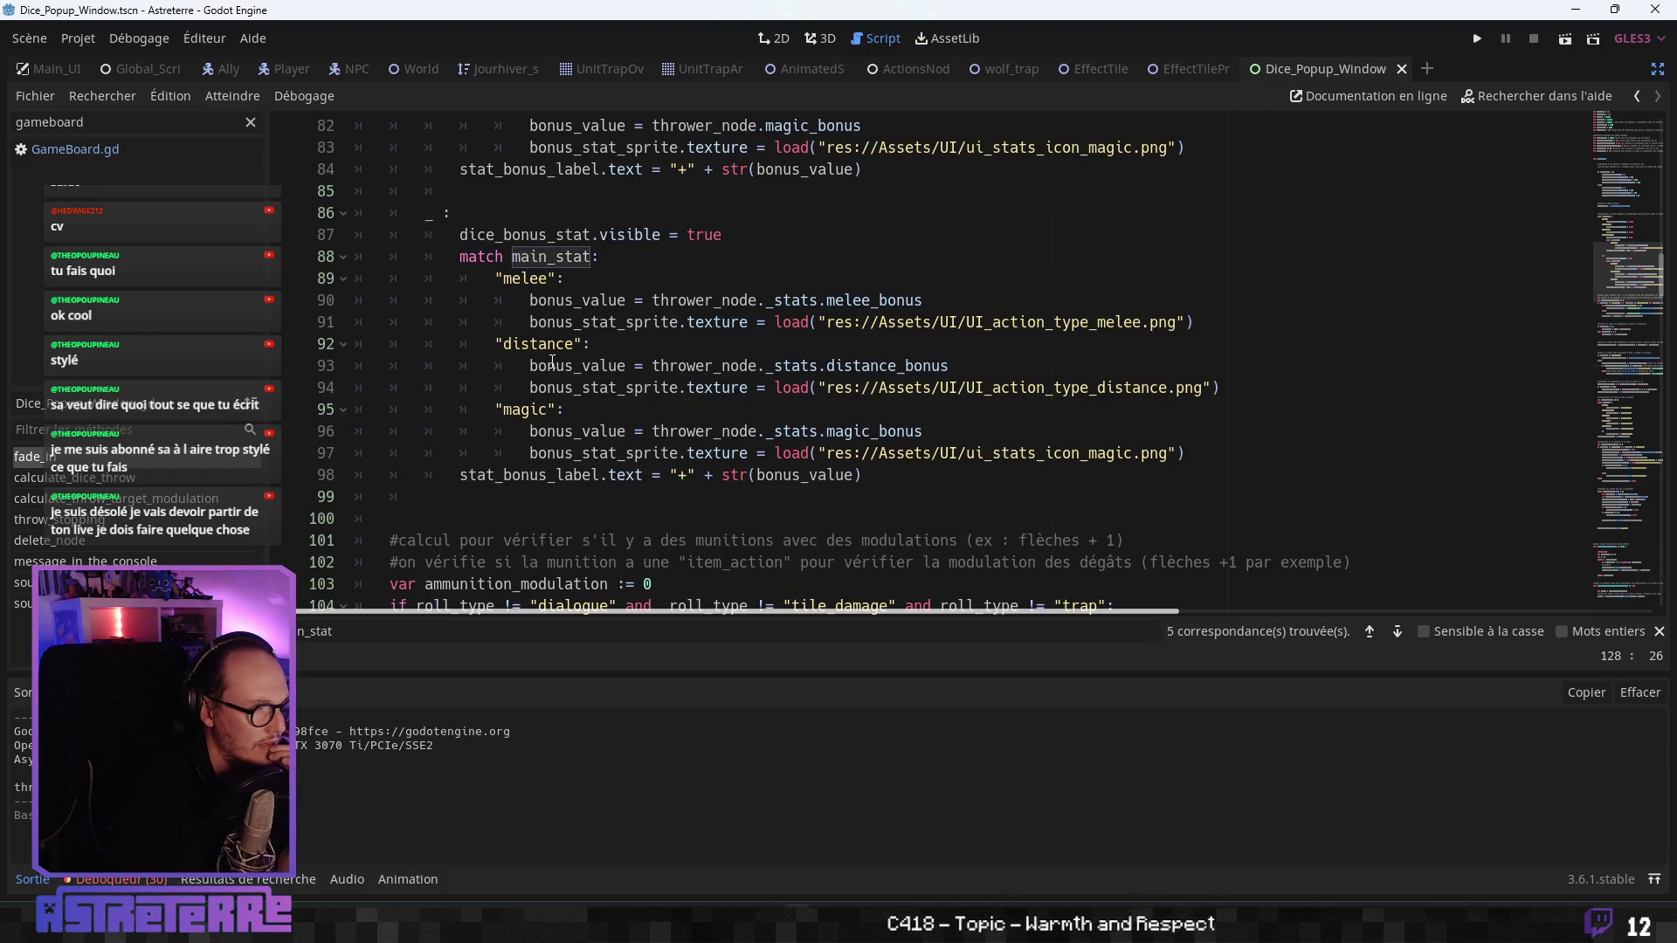
pyautogui.scroll(3, 552, 363)
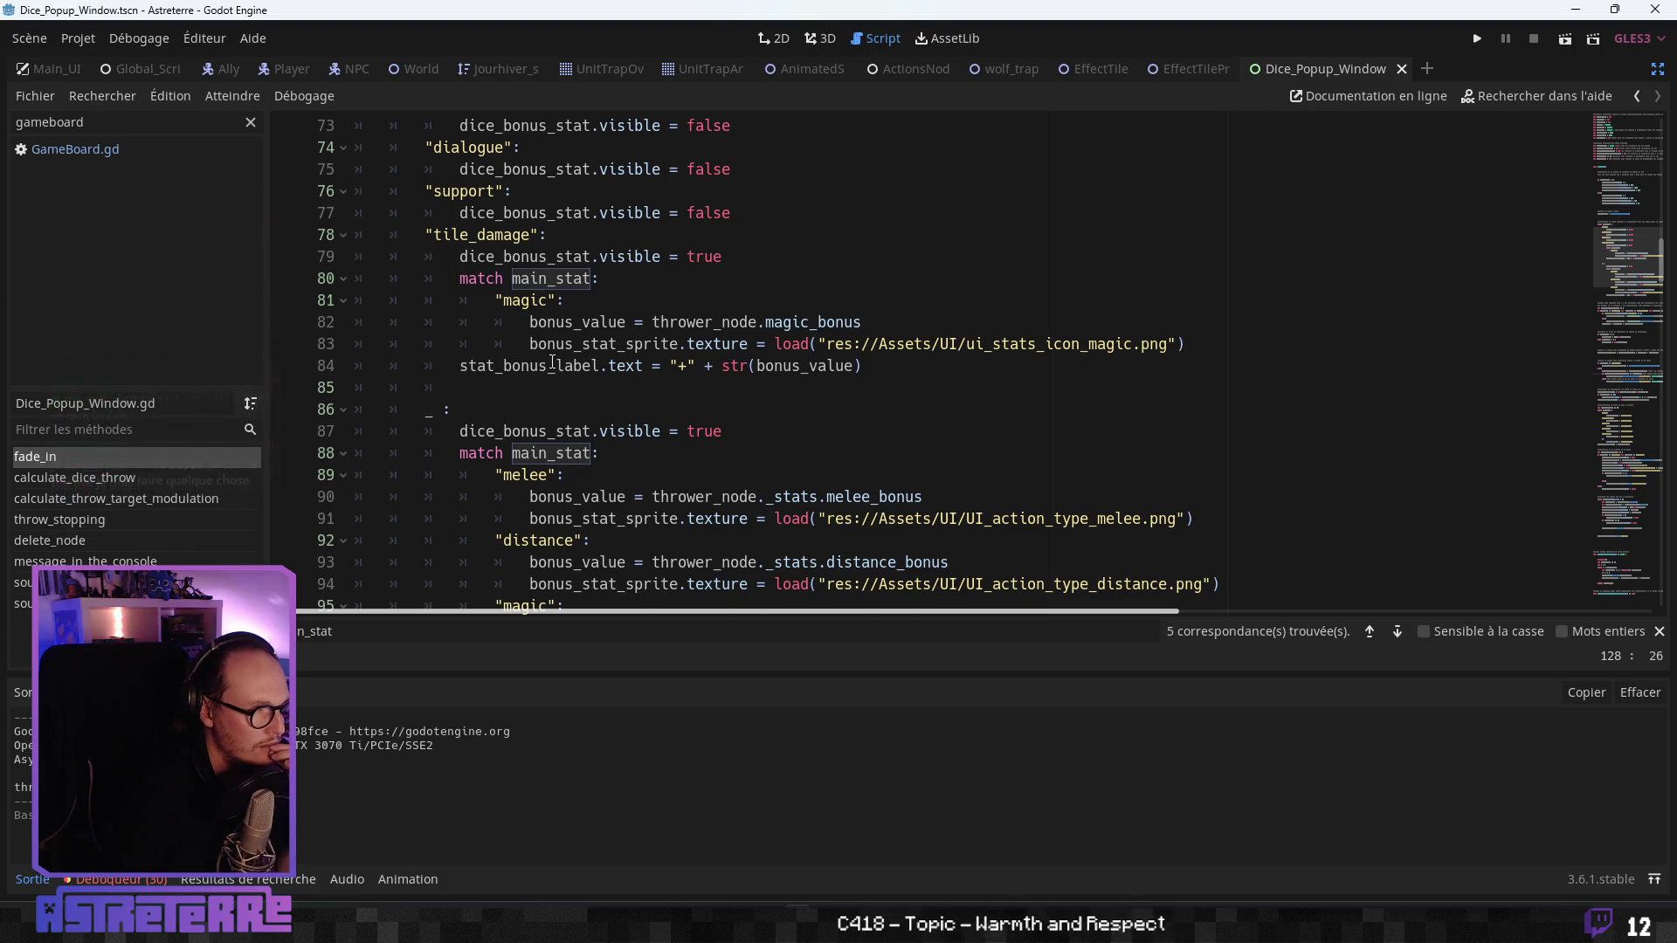
pyautogui.scroll(8, 552, 363)
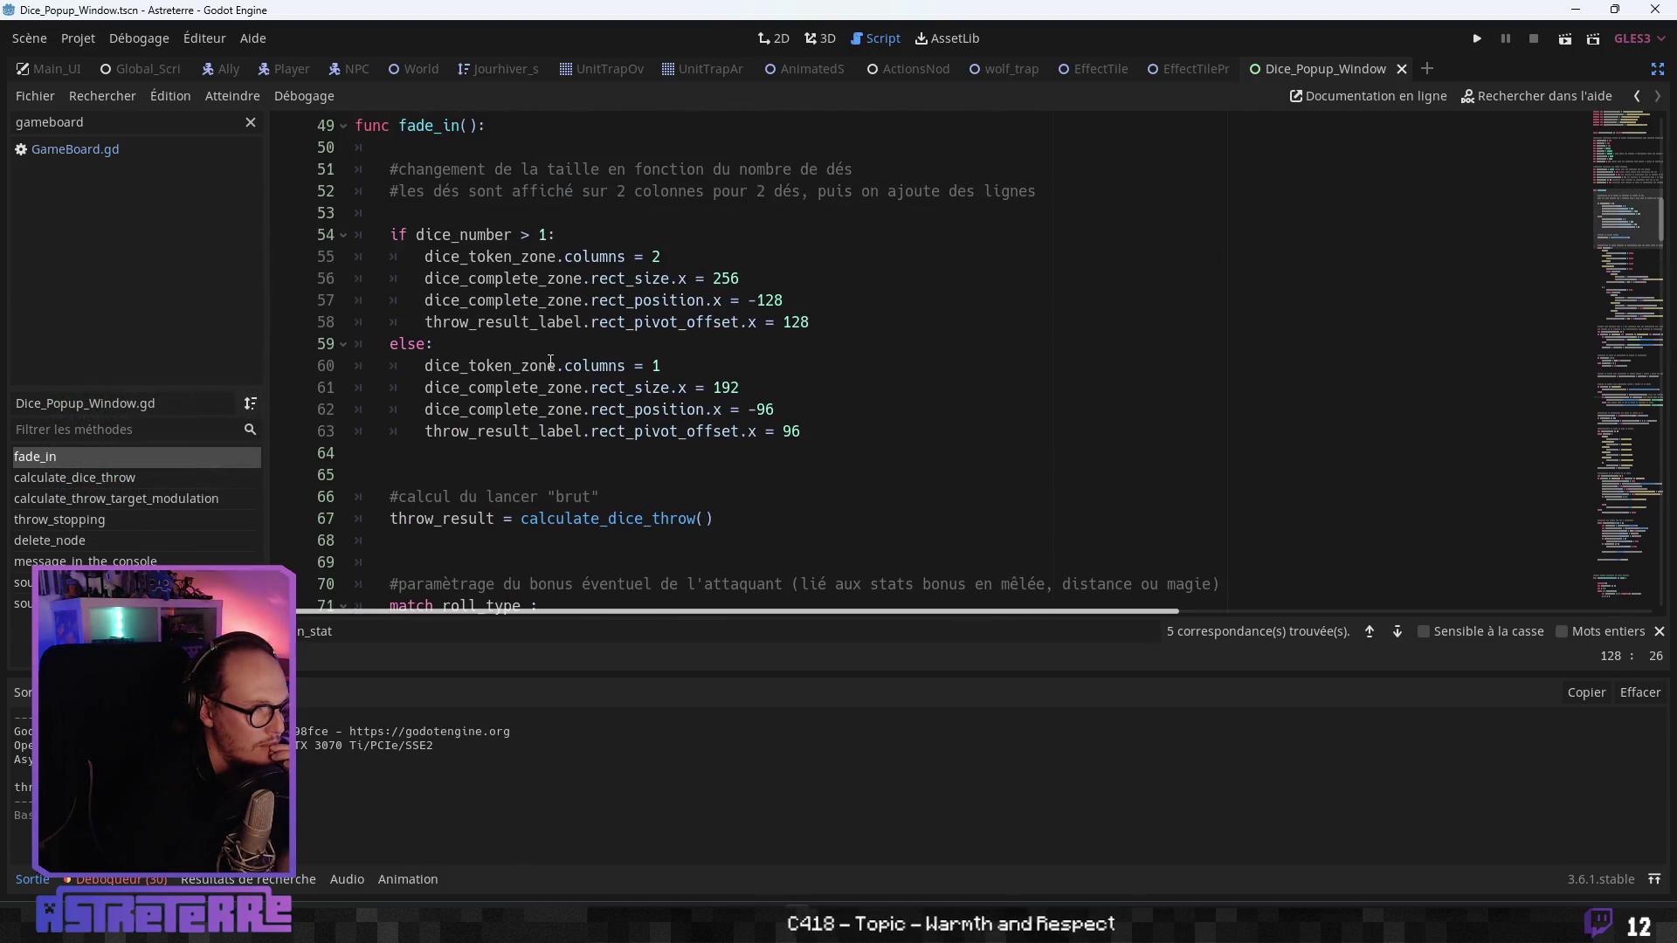
pyautogui.scroll(6, 551, 361)
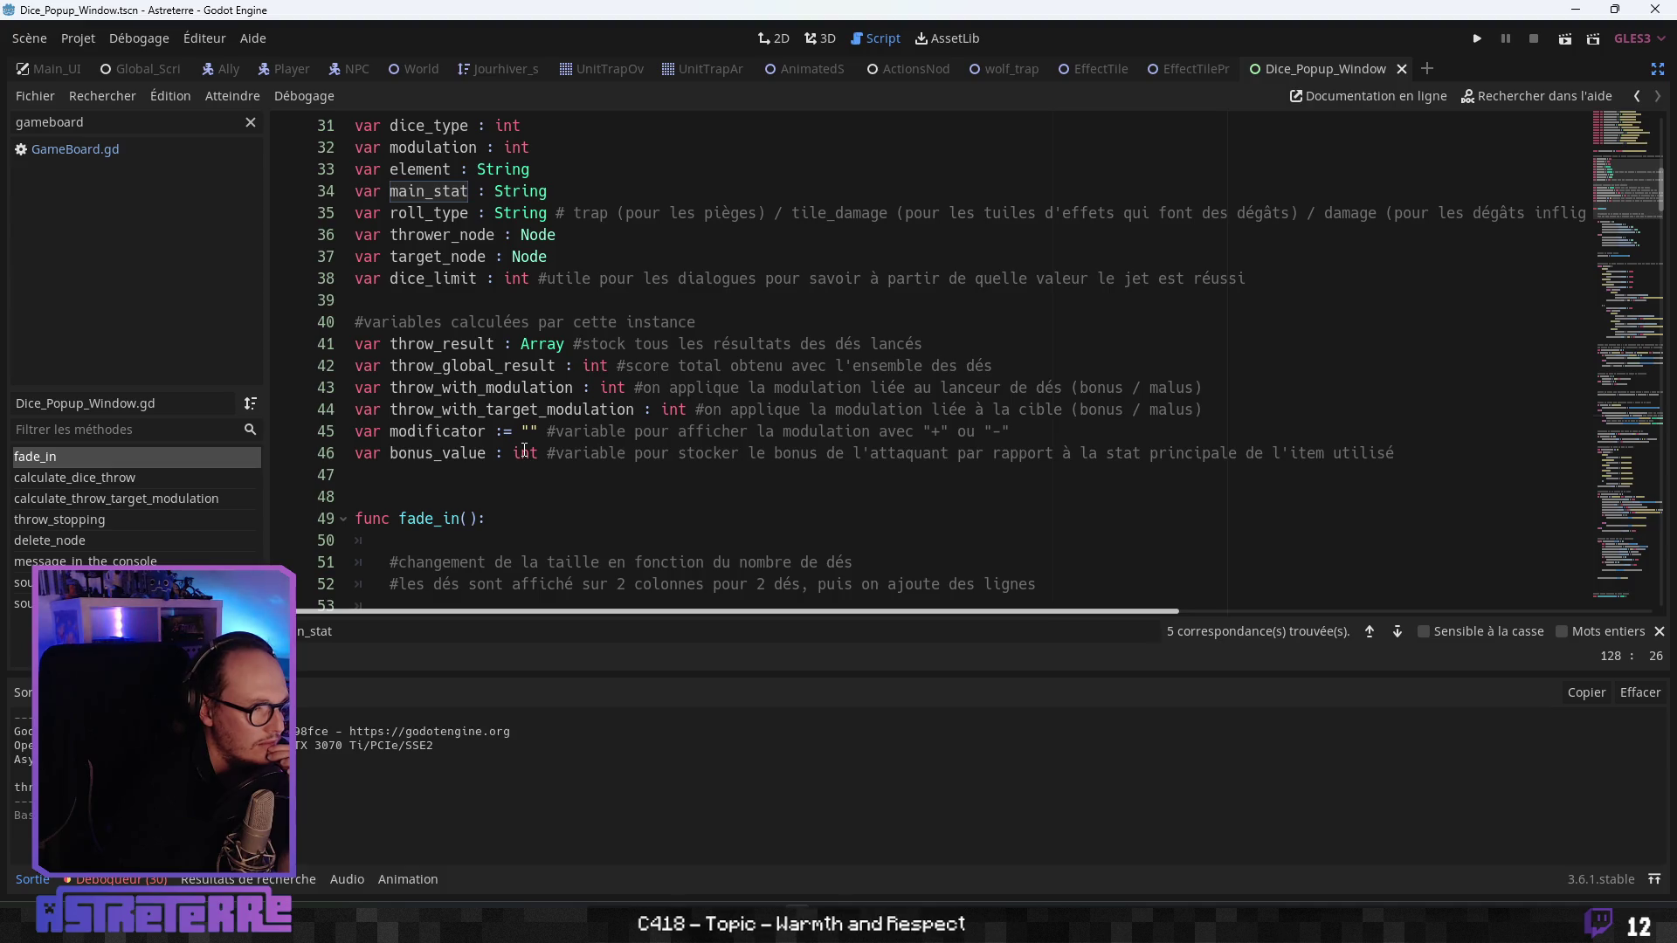
pyautogui.scroll(6, 524, 450)
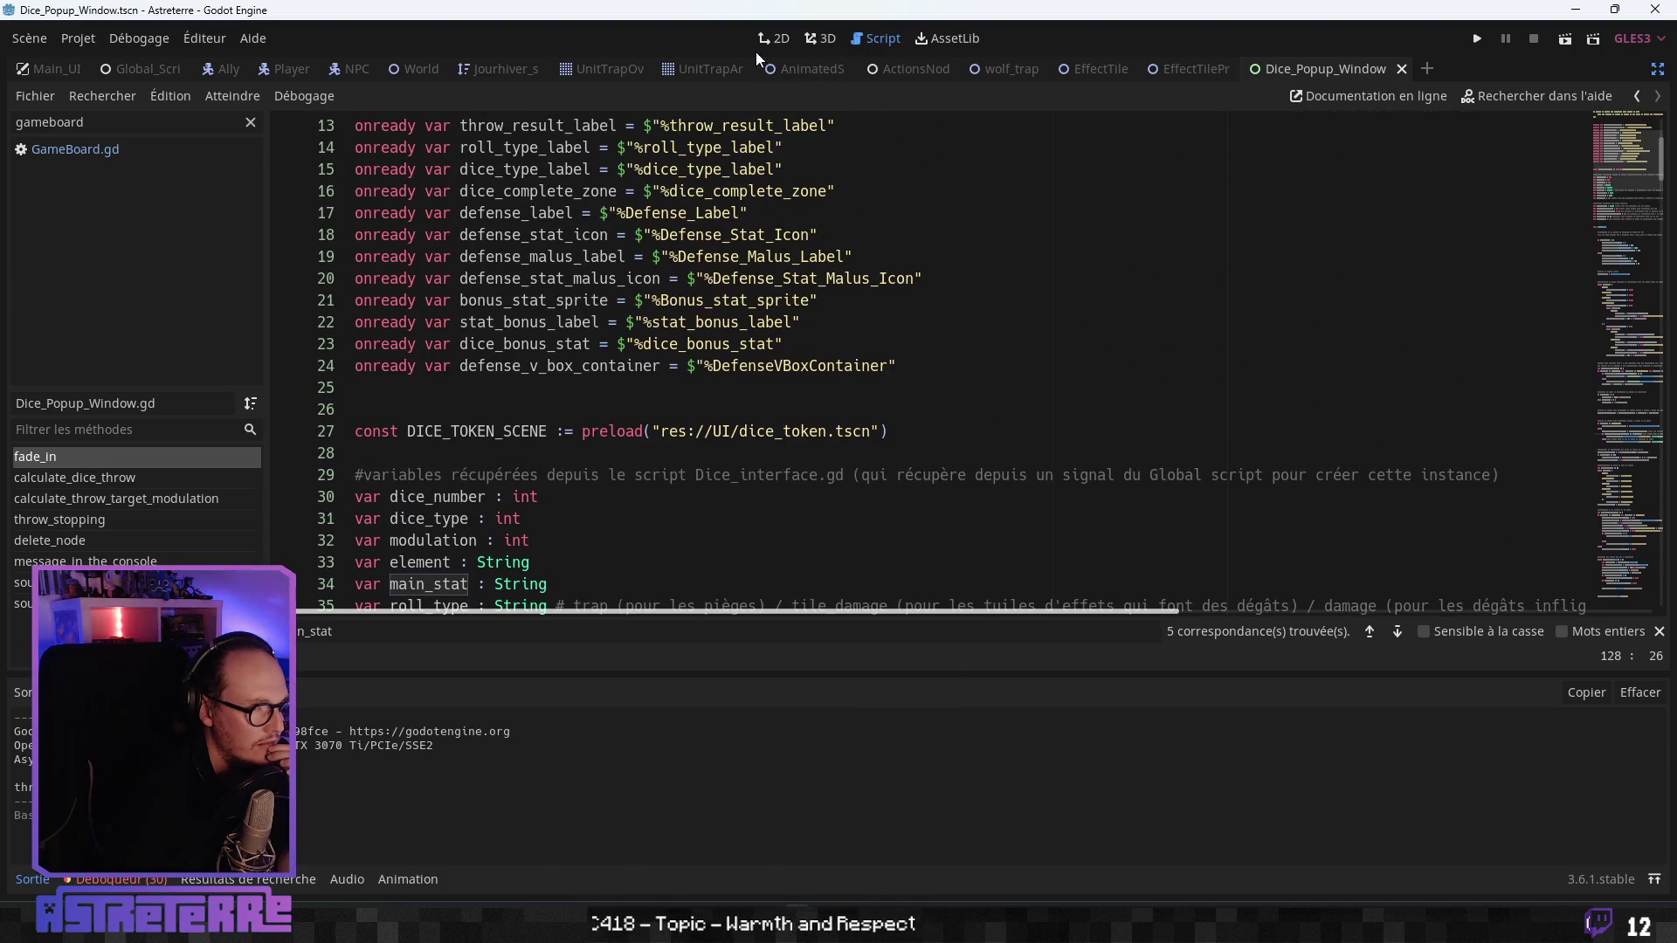
# - Glance at the dice popup scene layout, then scroll back through its script
pyautogui.click(773, 38)
pyautogui.click(886, 40)
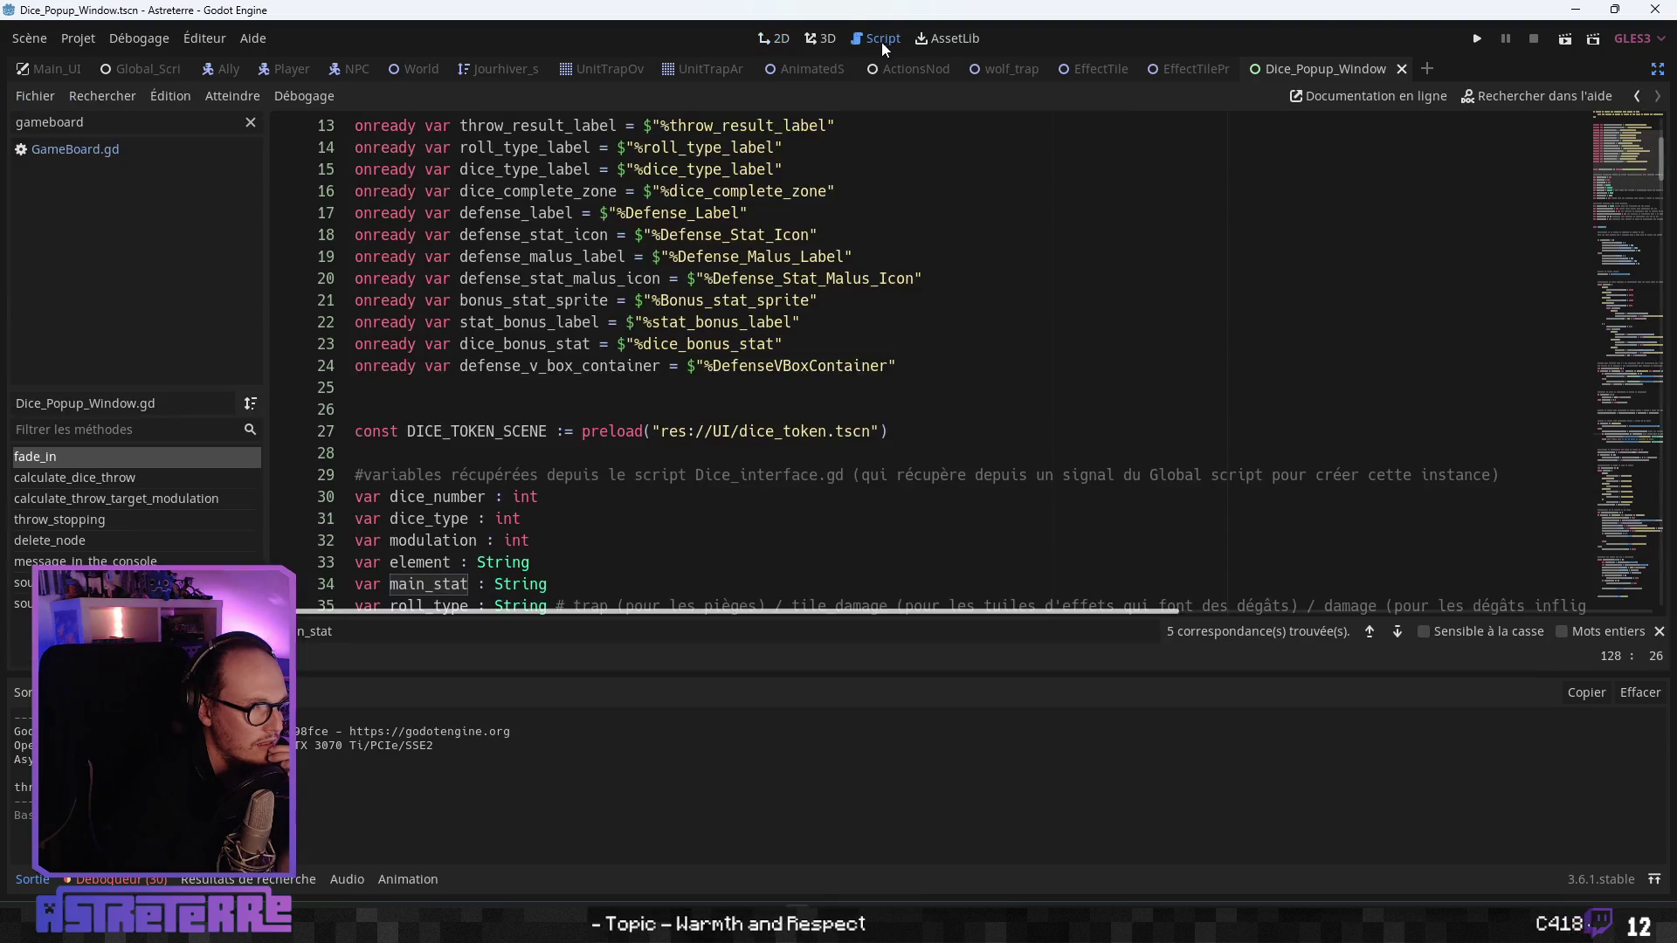
pyautogui.scroll(4, 510, 431)
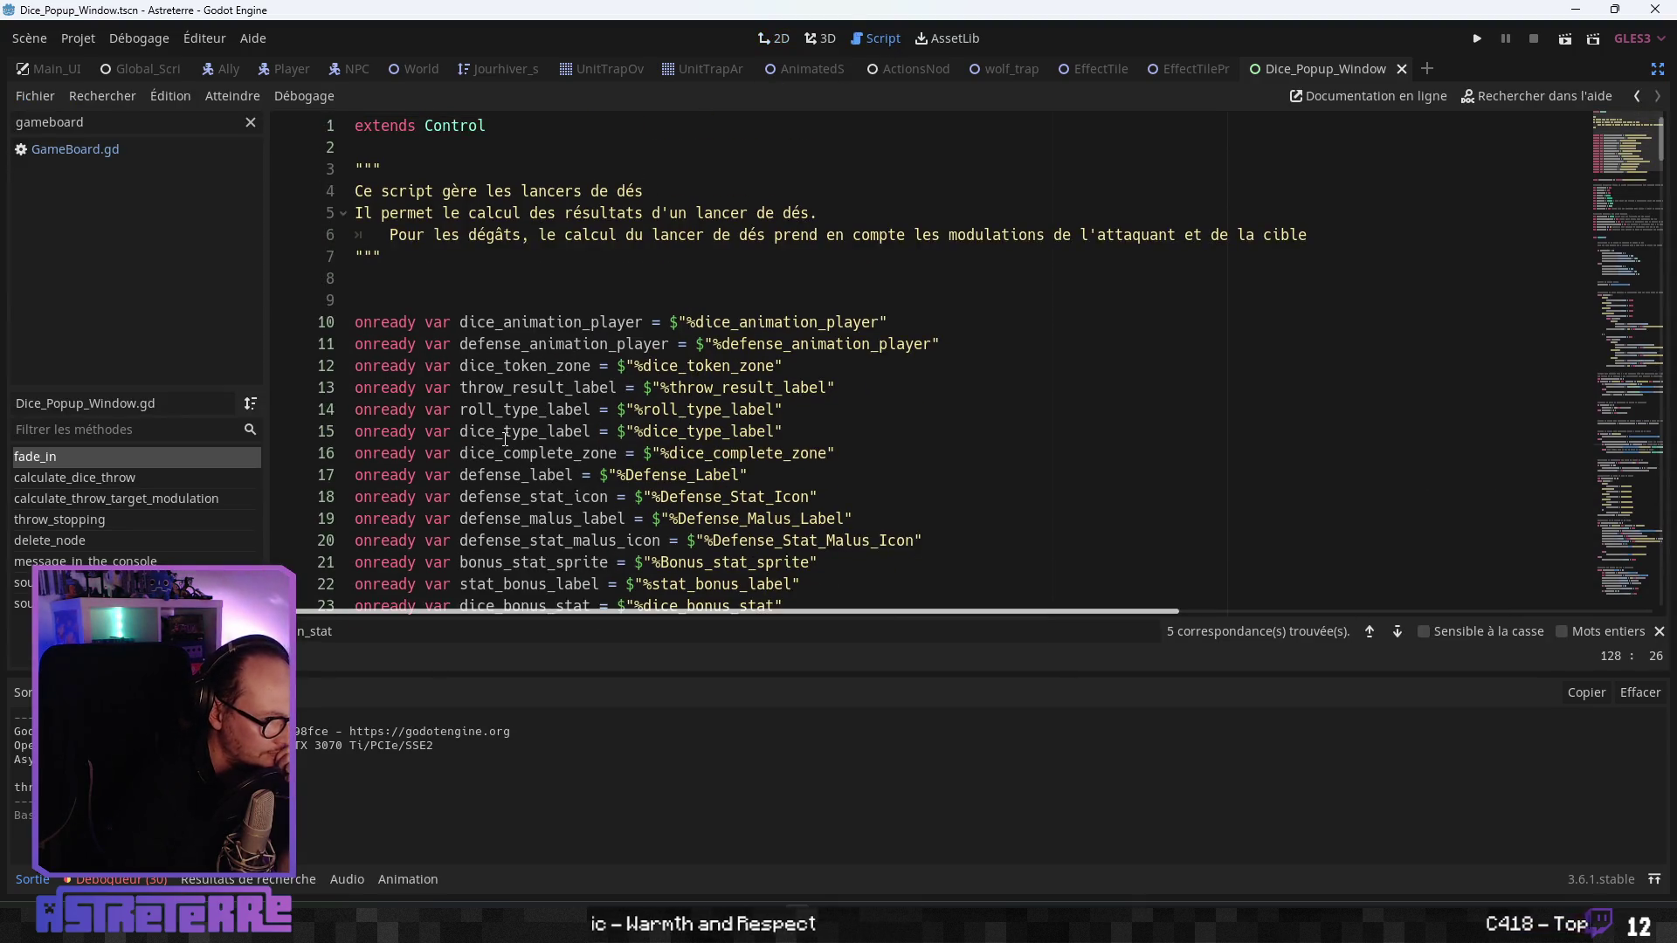
pyautogui.scroll(-10, 504, 439)
pyautogui.scroll(-5, 505, 440)
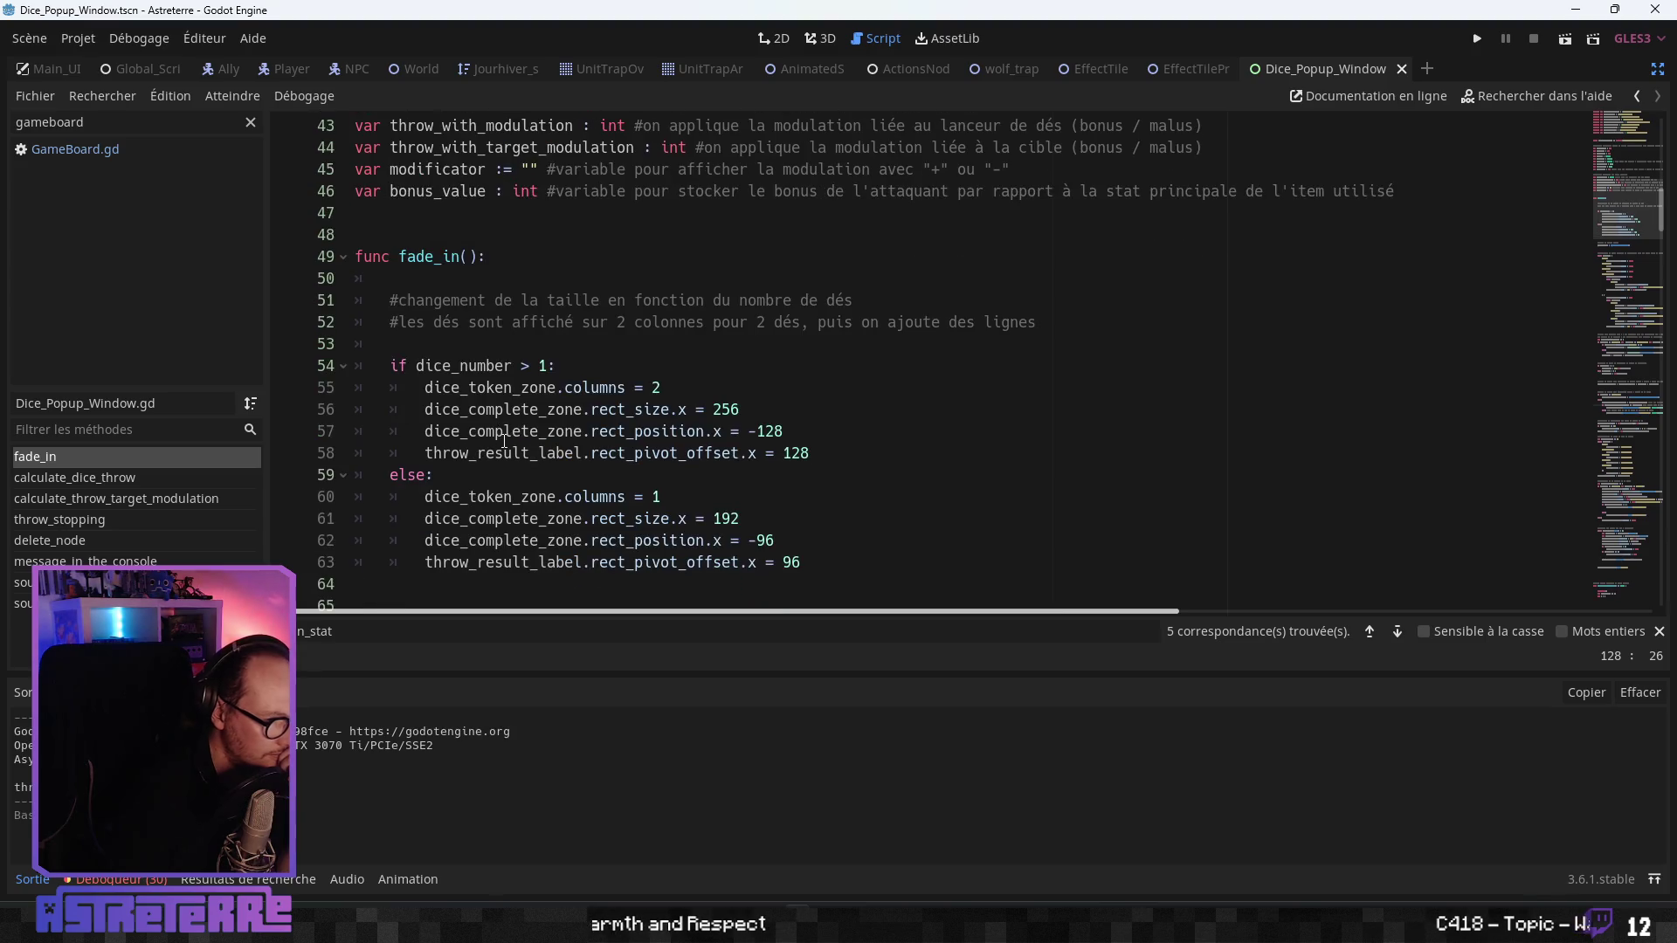
pyautogui.scroll(-7, 505, 440)
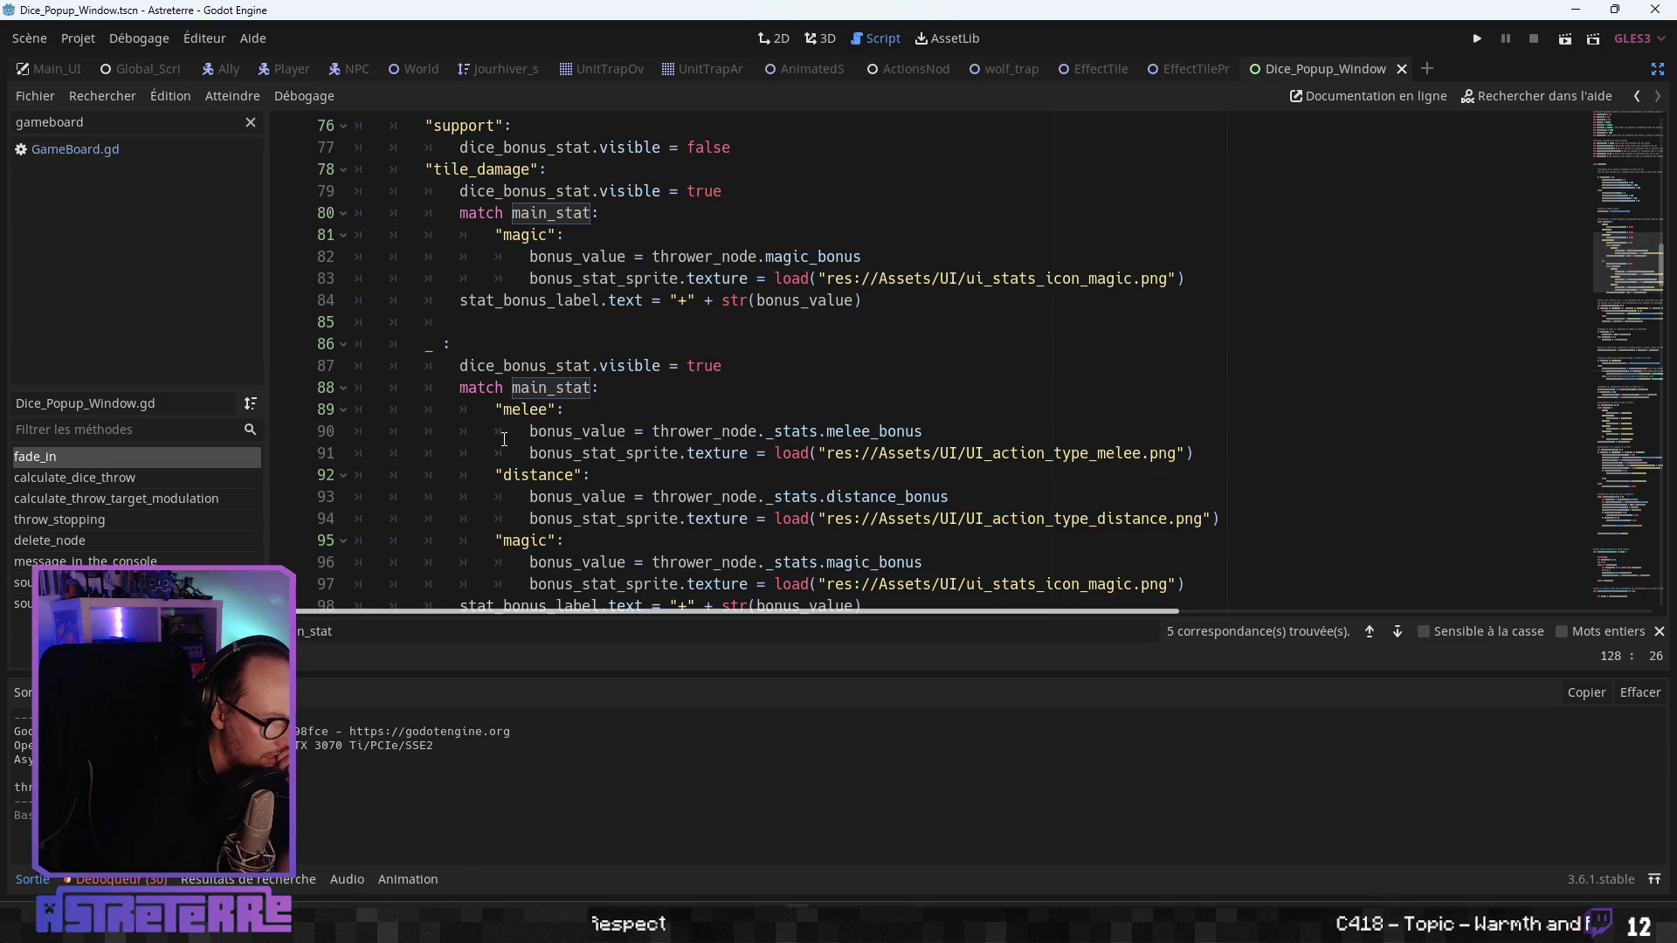
pyautogui.scroll(4, 504, 439)
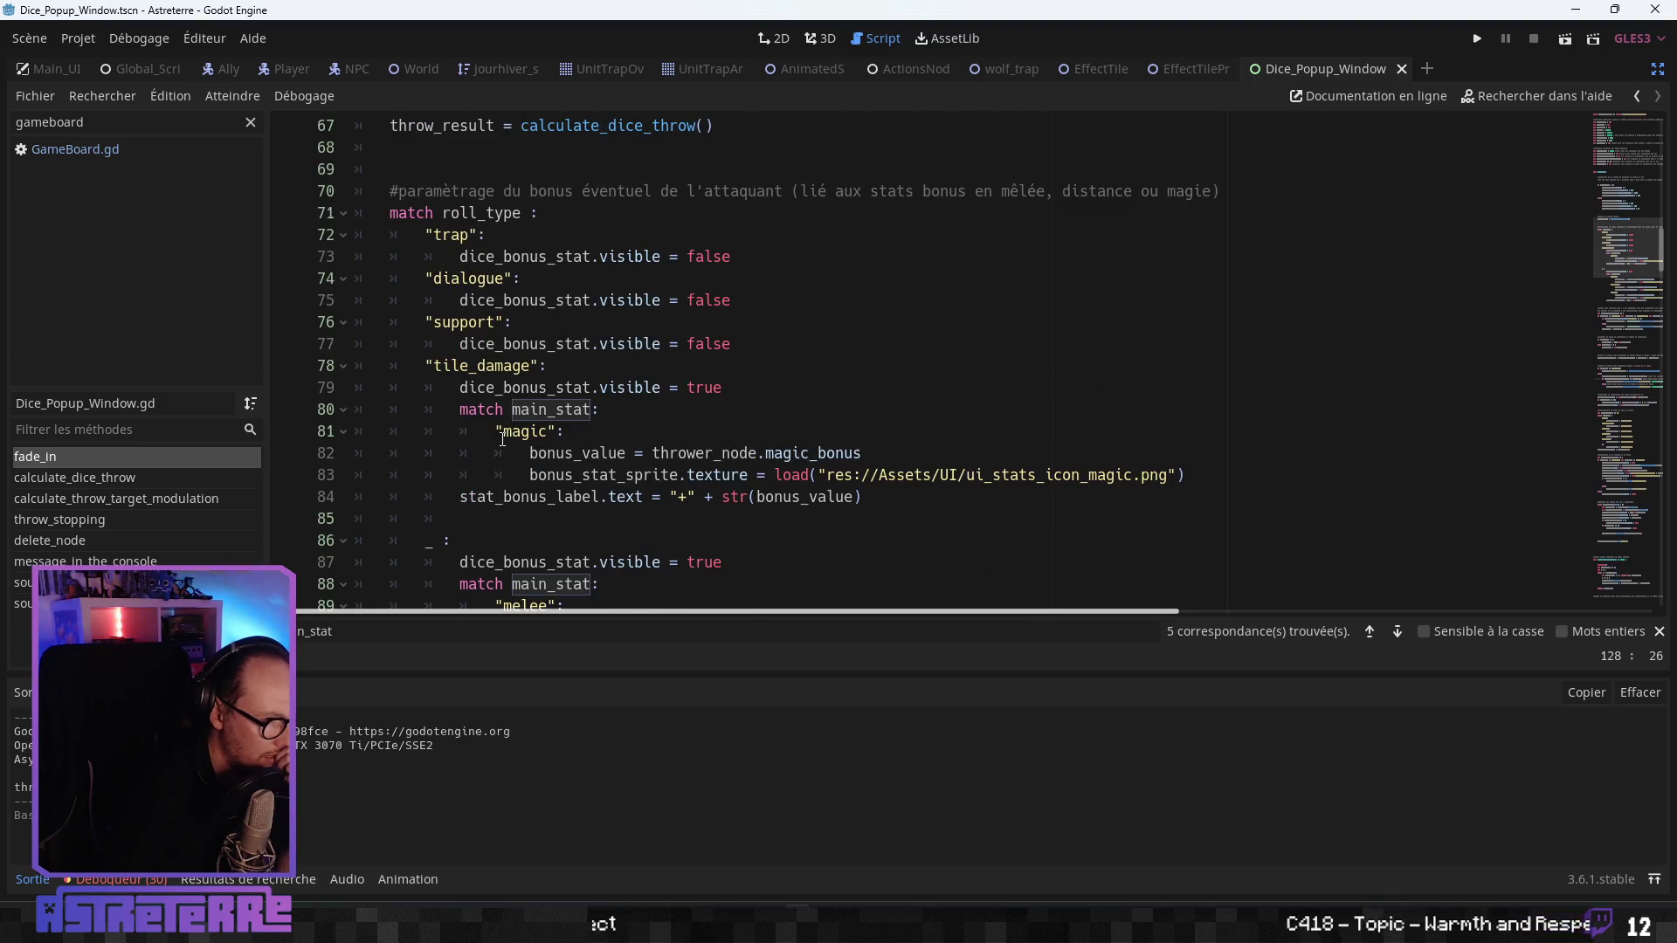
pyautogui.scroll(-7, 504, 439)
pyautogui.scroll(-1, 504, 439)
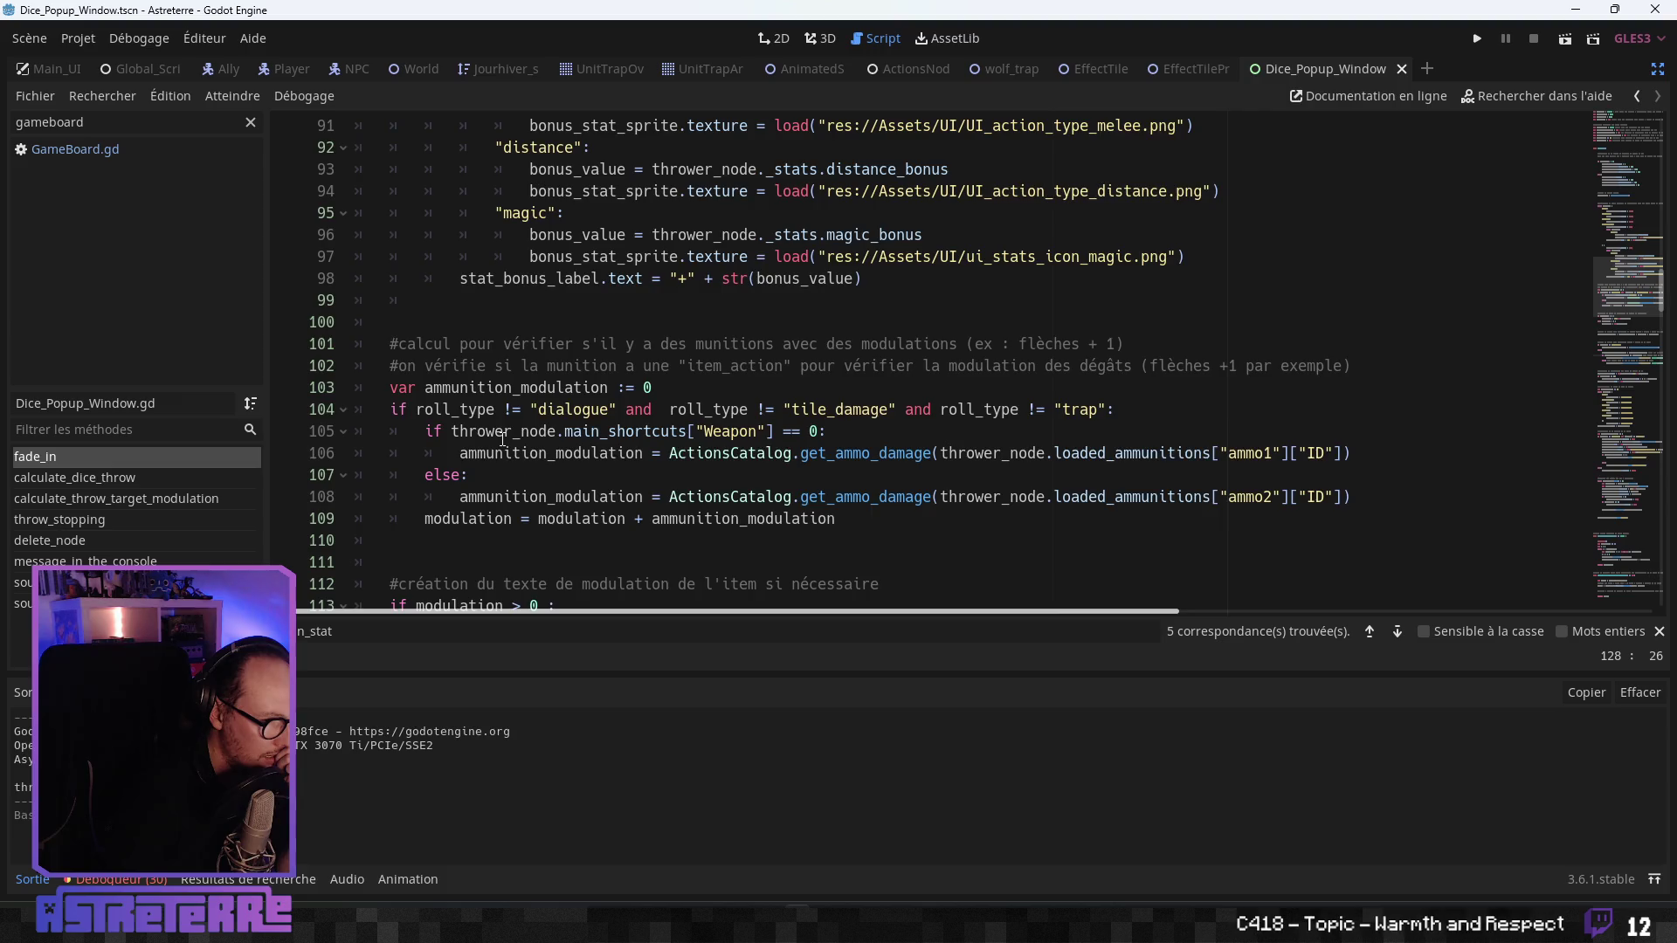
pyautogui.scroll(-3, 503, 439)
pyautogui.scroll(-3, 503, 439)
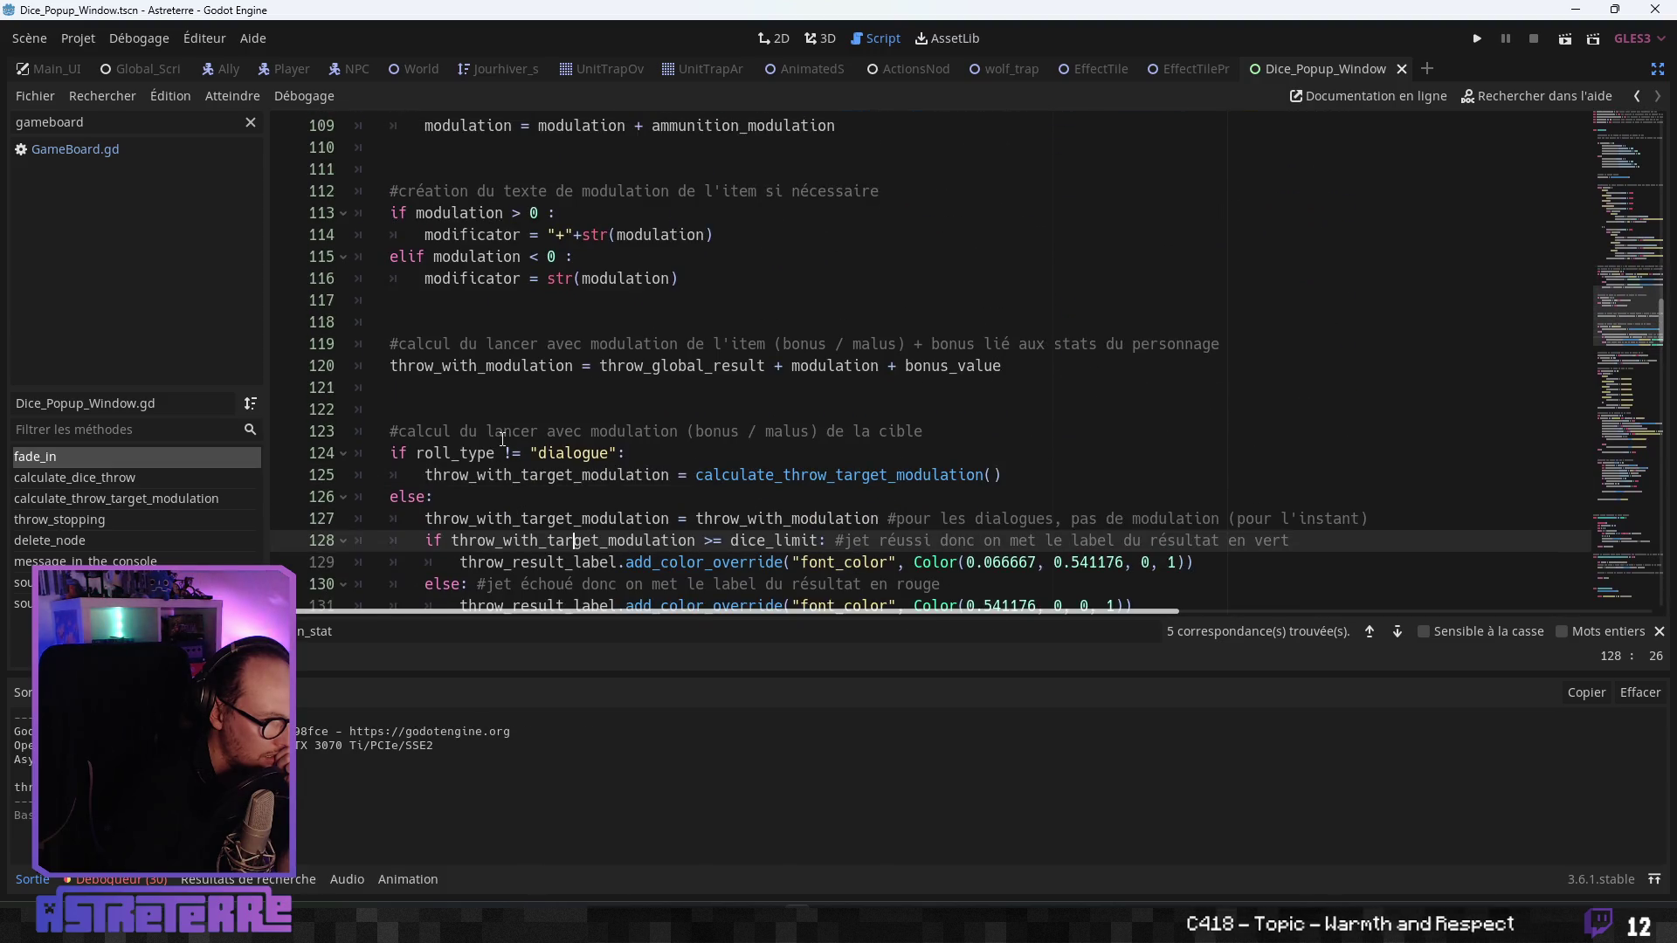
pyautogui.scroll(-1, 503, 439)
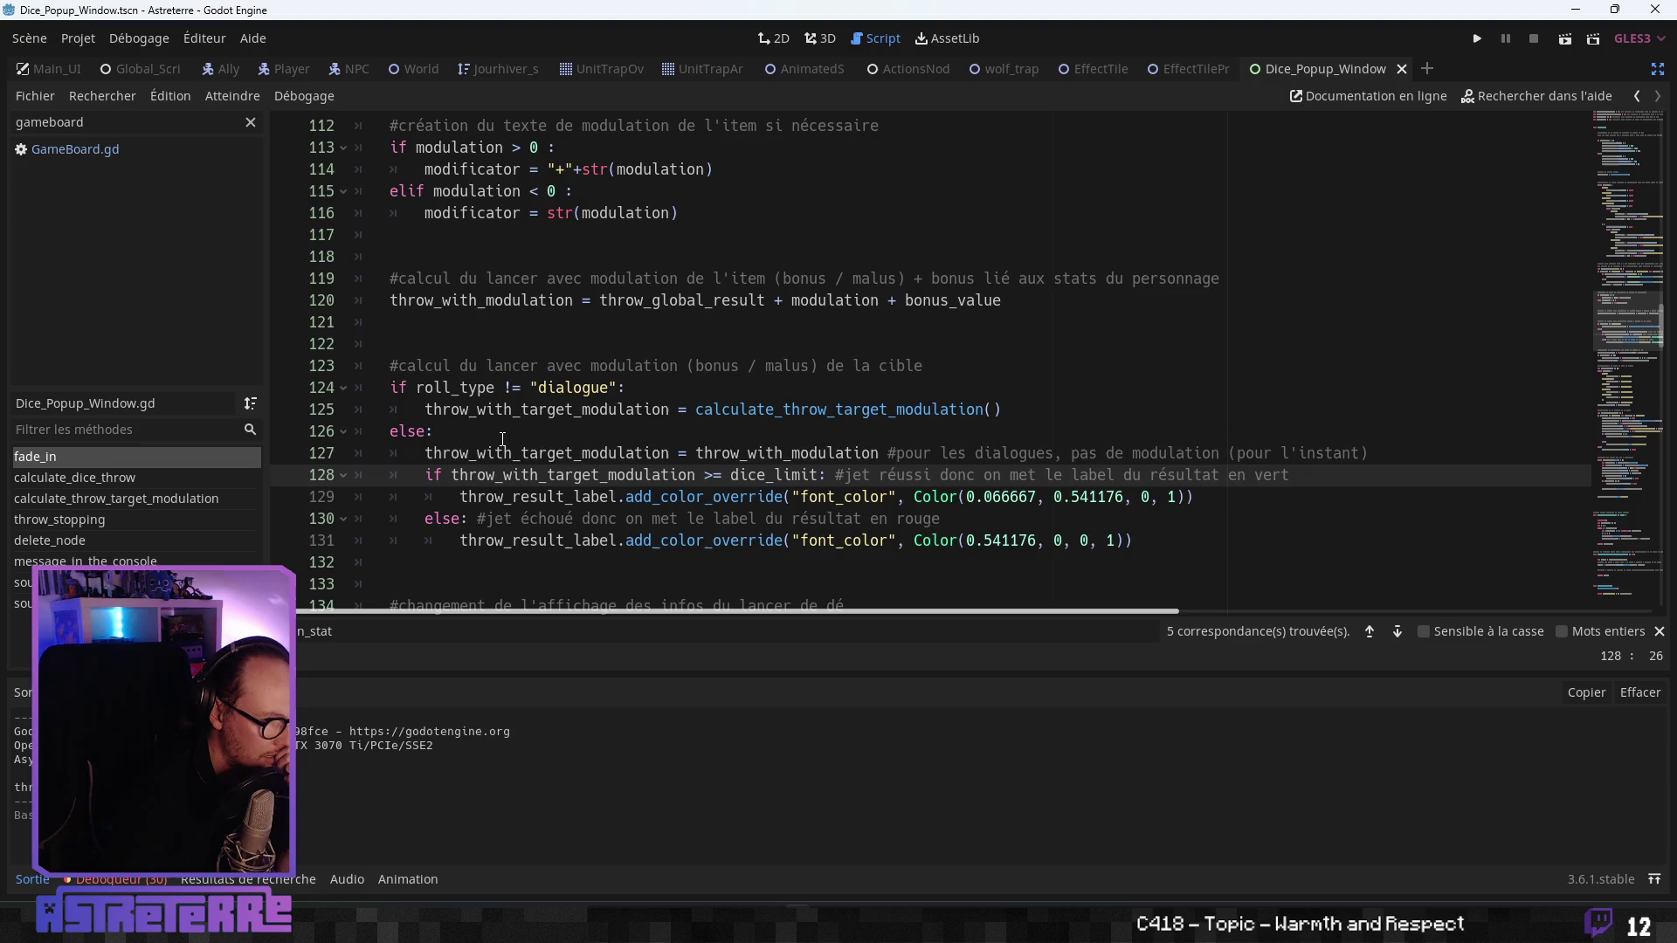
# - Read down to line 180, highlight roll_type passed as throw_type, and restore the side docks
pyautogui.scroll(-3, 503, 439)
pyautogui.scroll(-1, 503, 439)
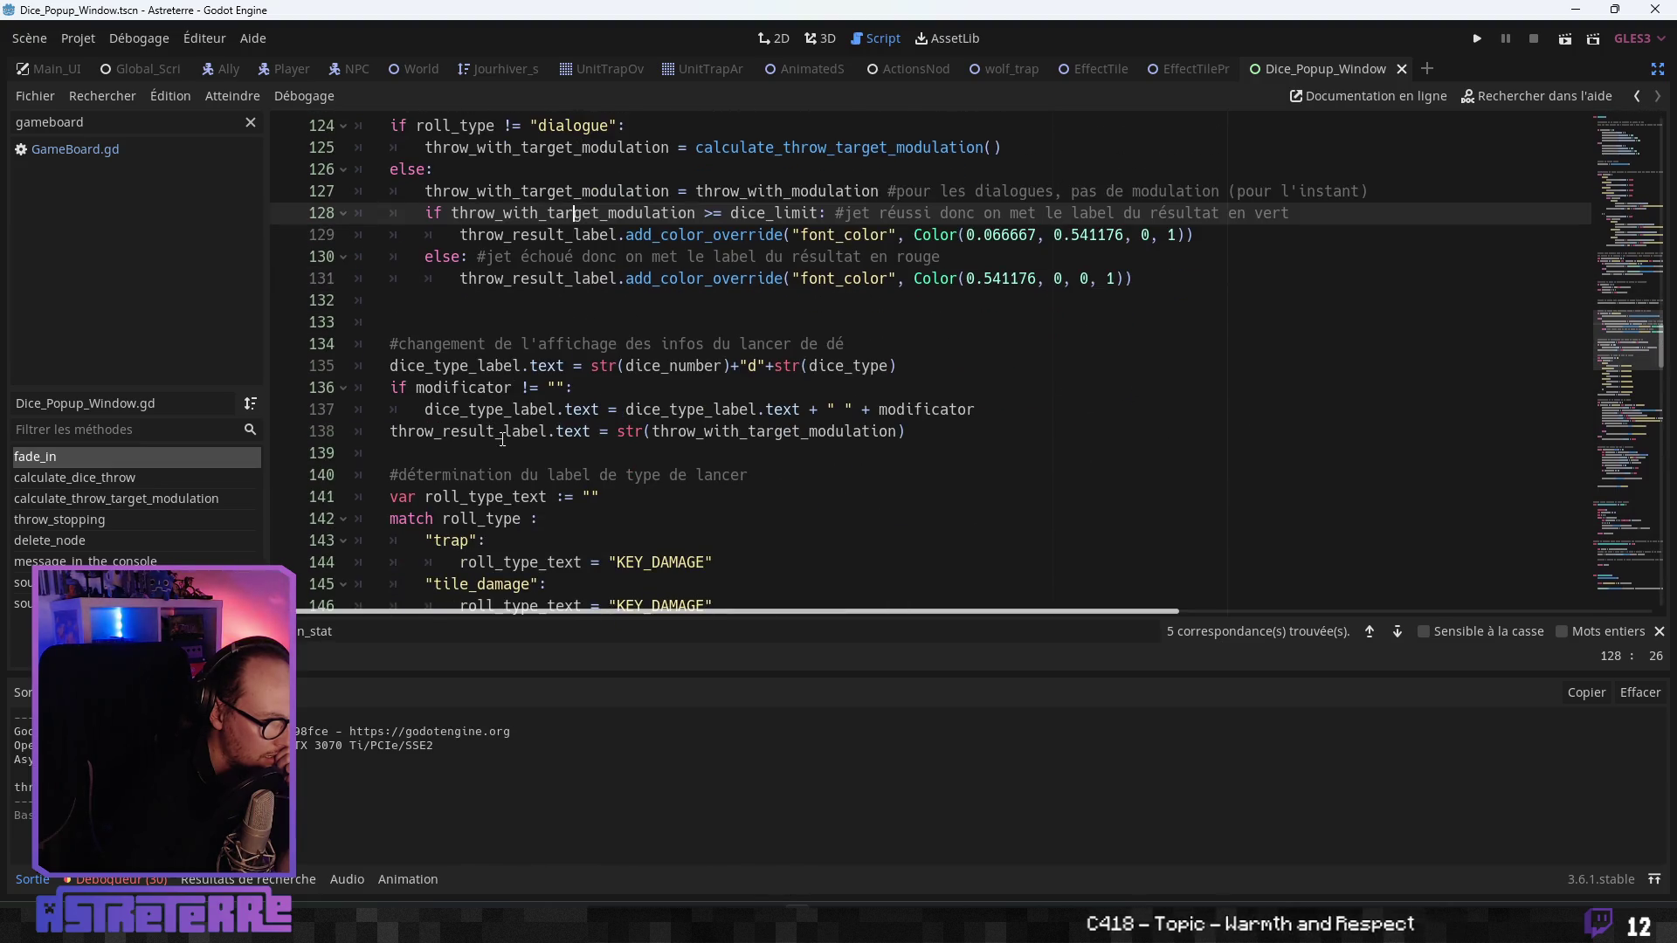
pyautogui.scroll(-3, 503, 439)
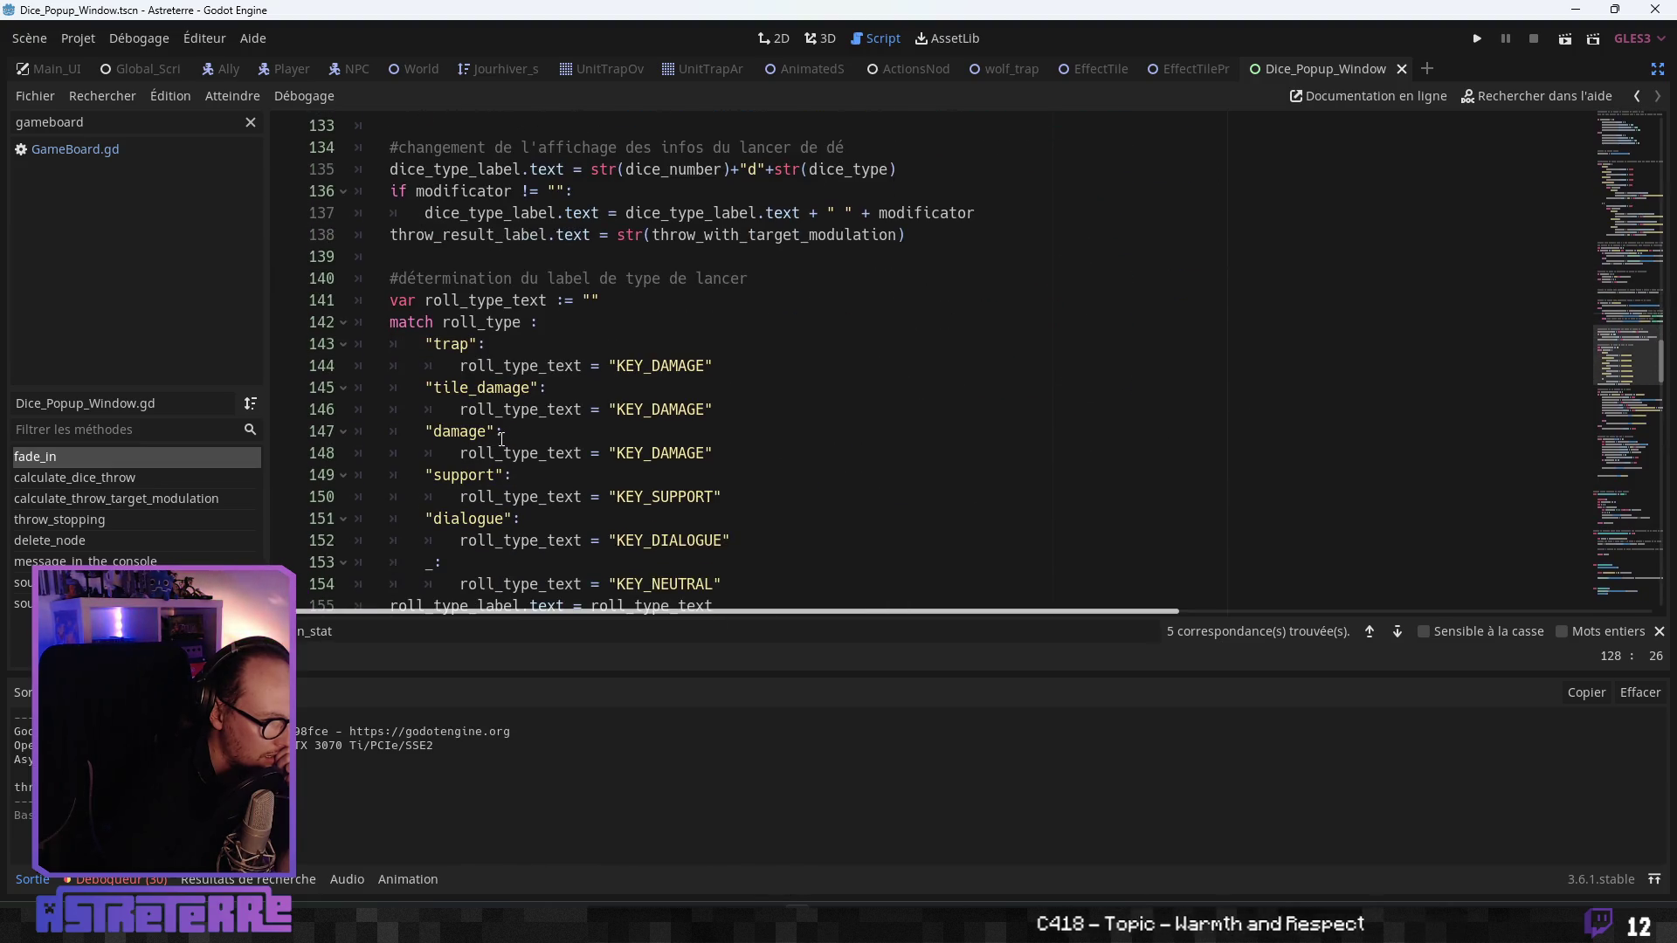
pyautogui.scroll(-3, 503, 439)
pyautogui.scroll(-1, 503, 439)
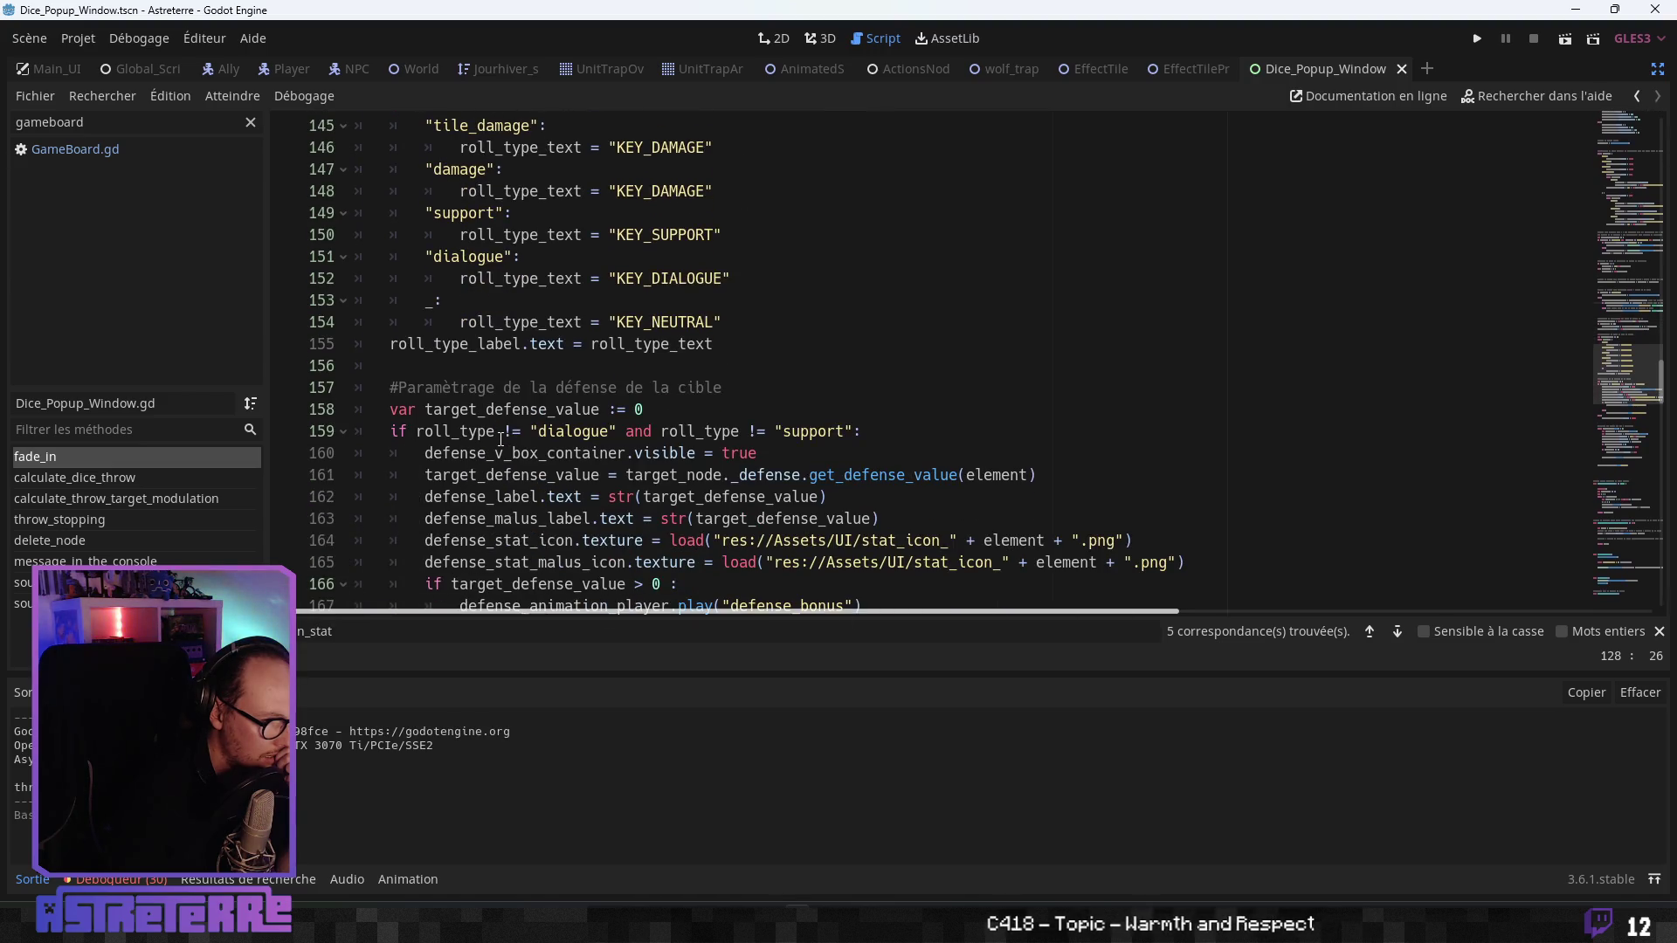
pyautogui.scroll(-1, 500, 439)
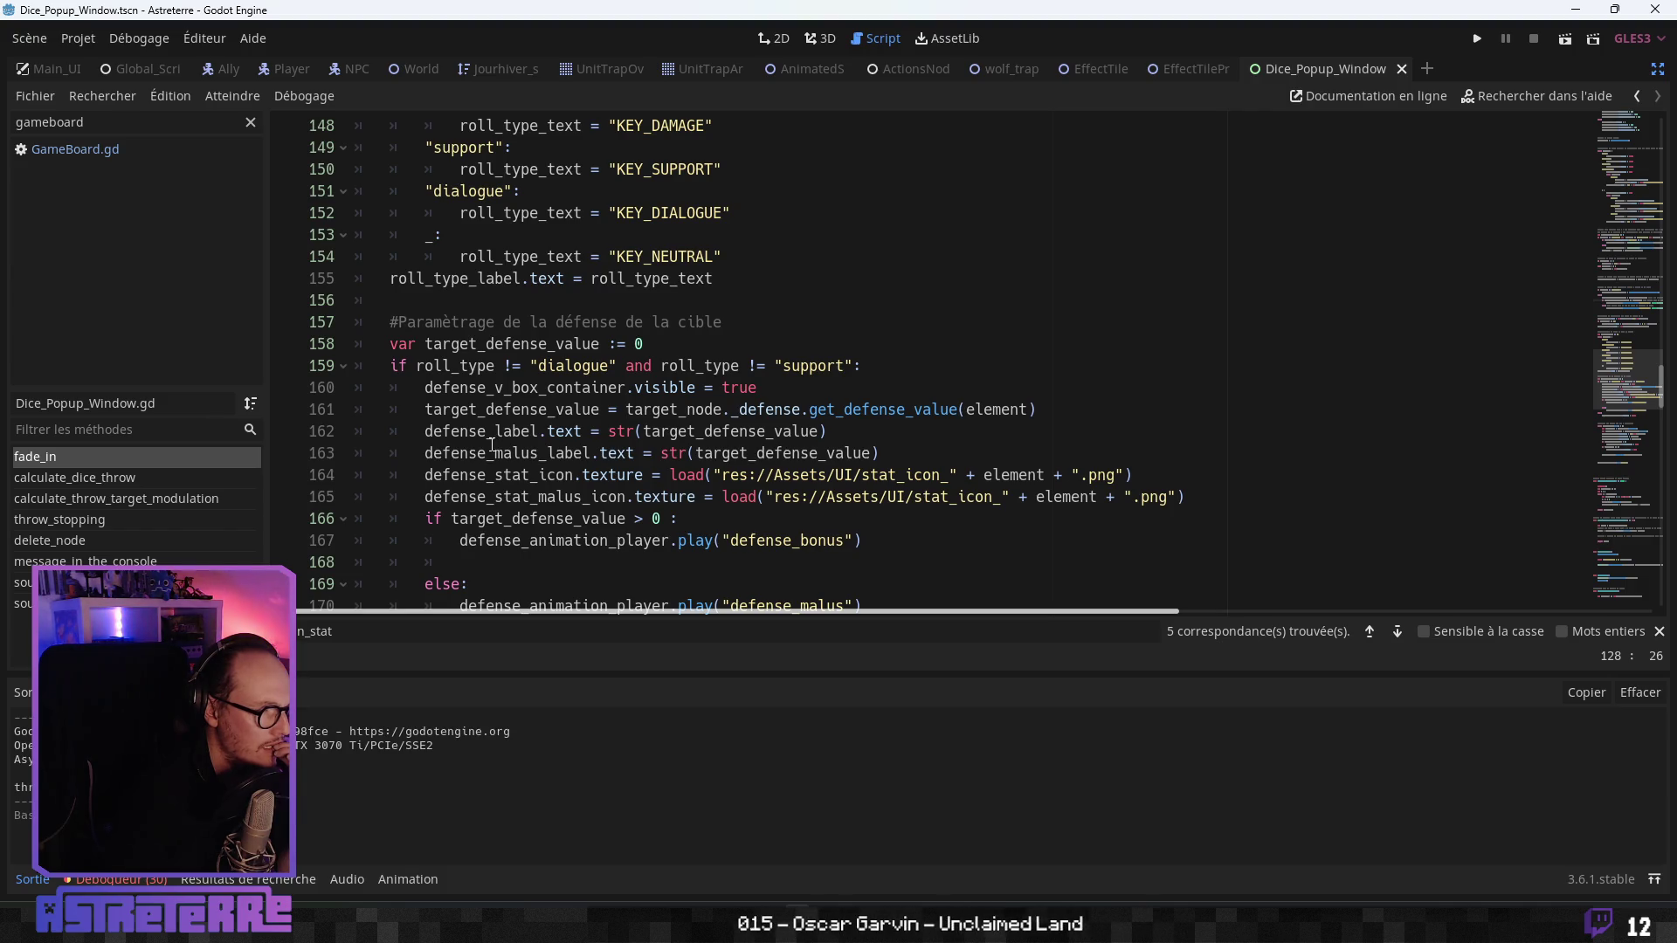
pyautogui.scroll(-5, 490, 445)
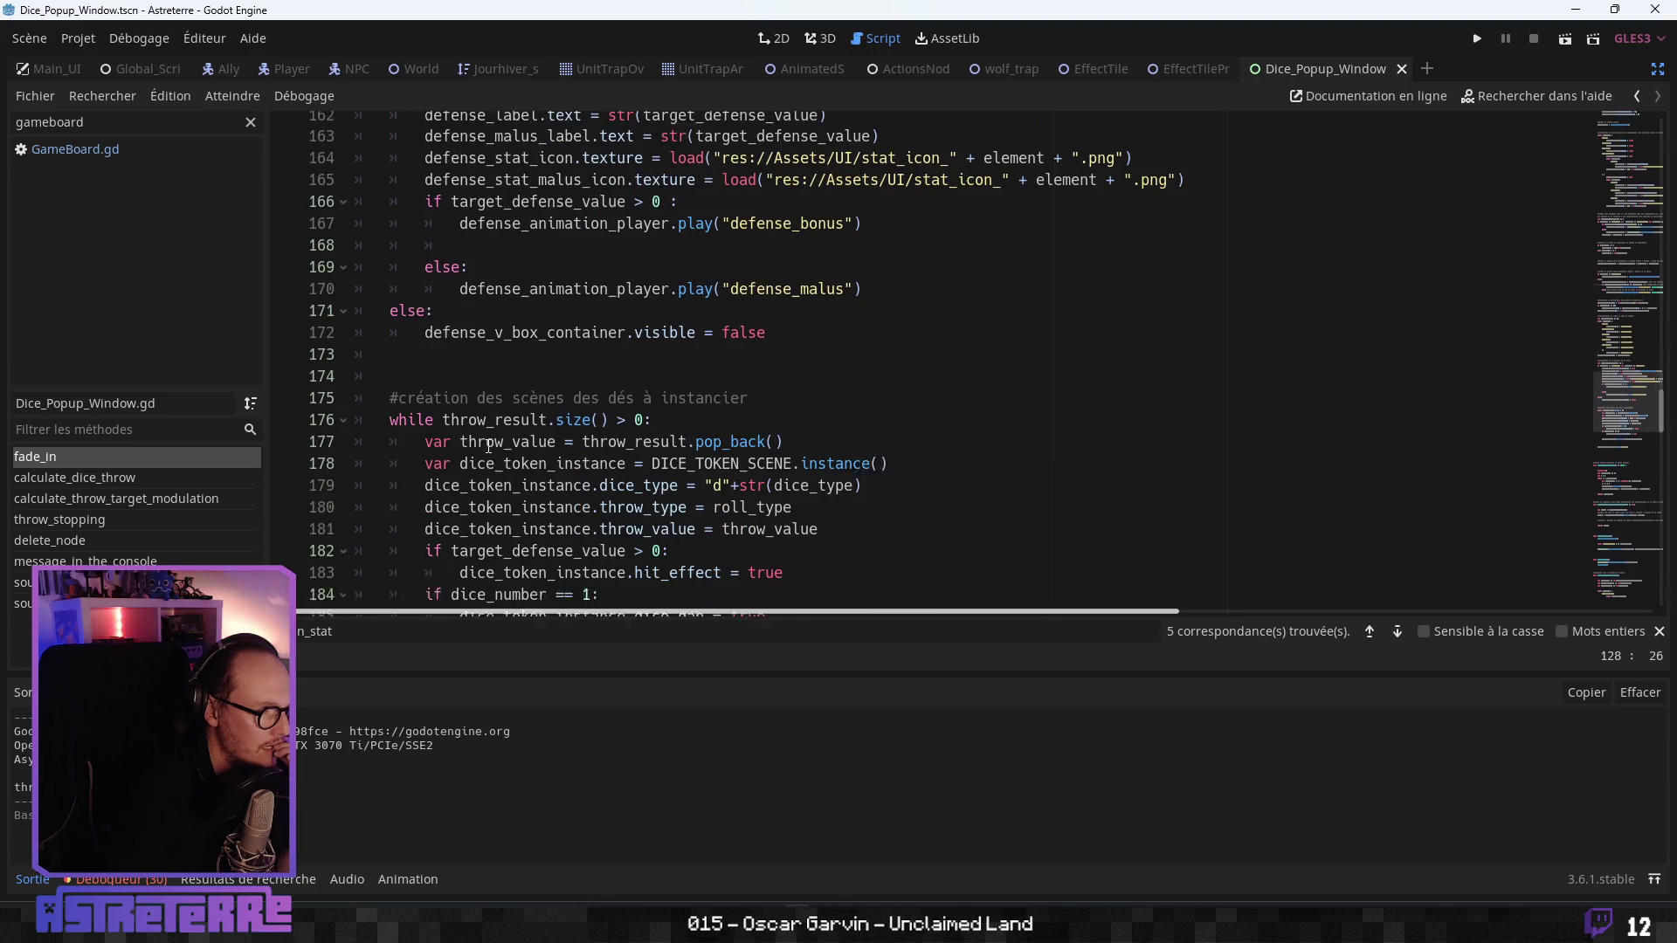
pyautogui.scroll(-2, 489, 446)
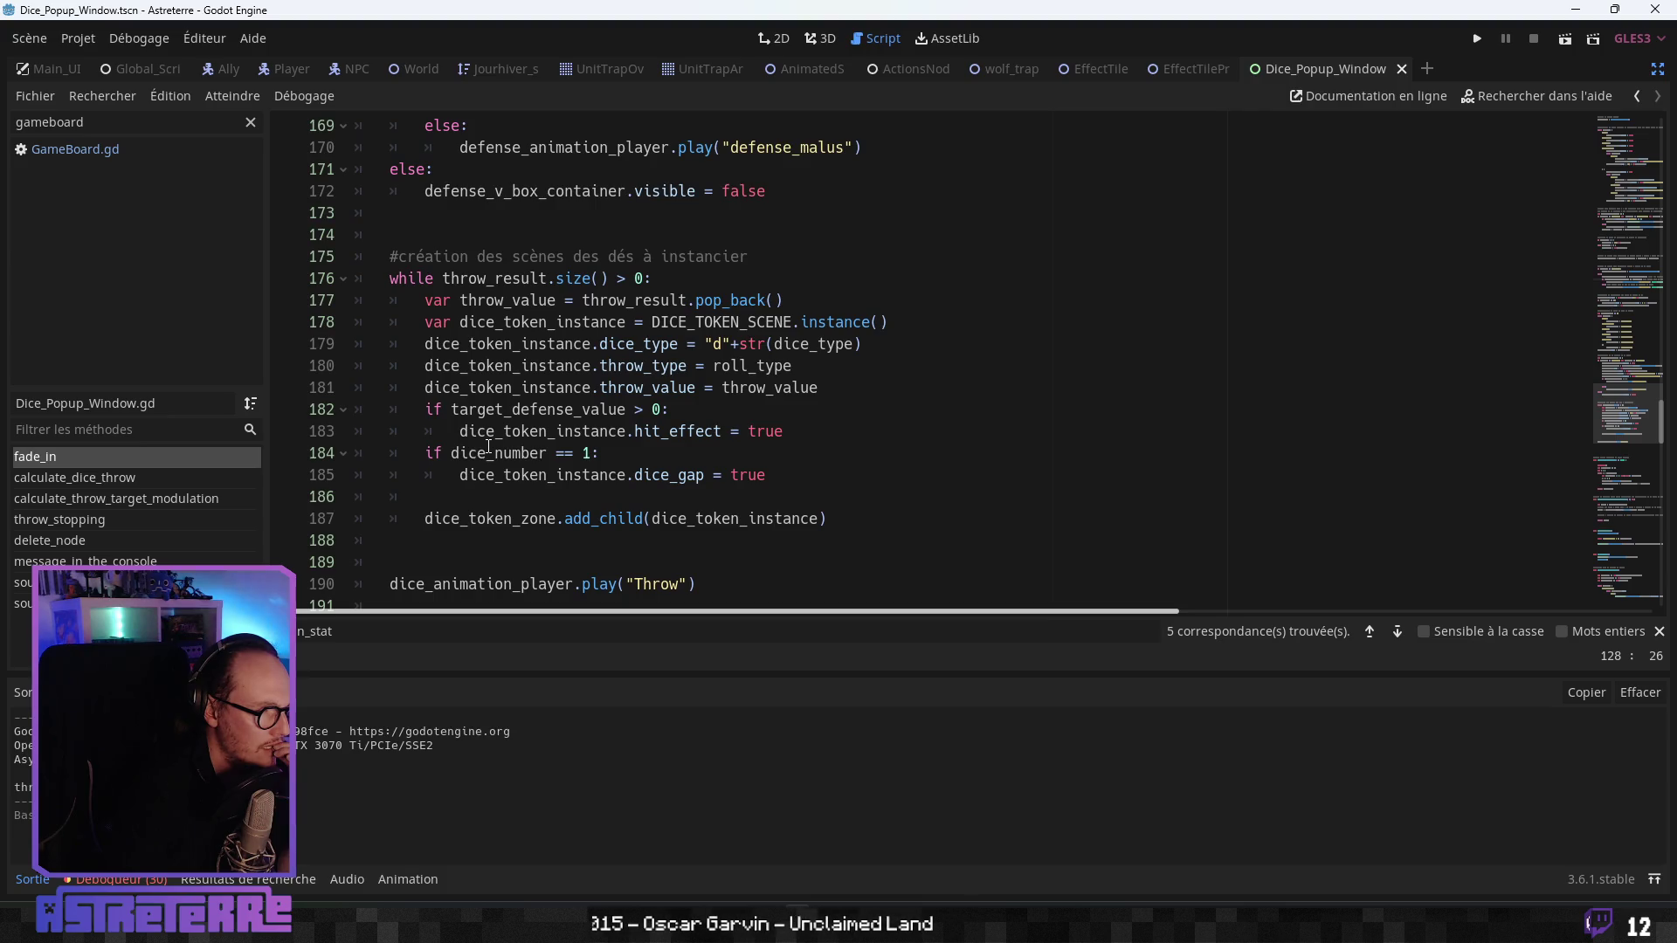
pyautogui.doubleClick(742, 367)
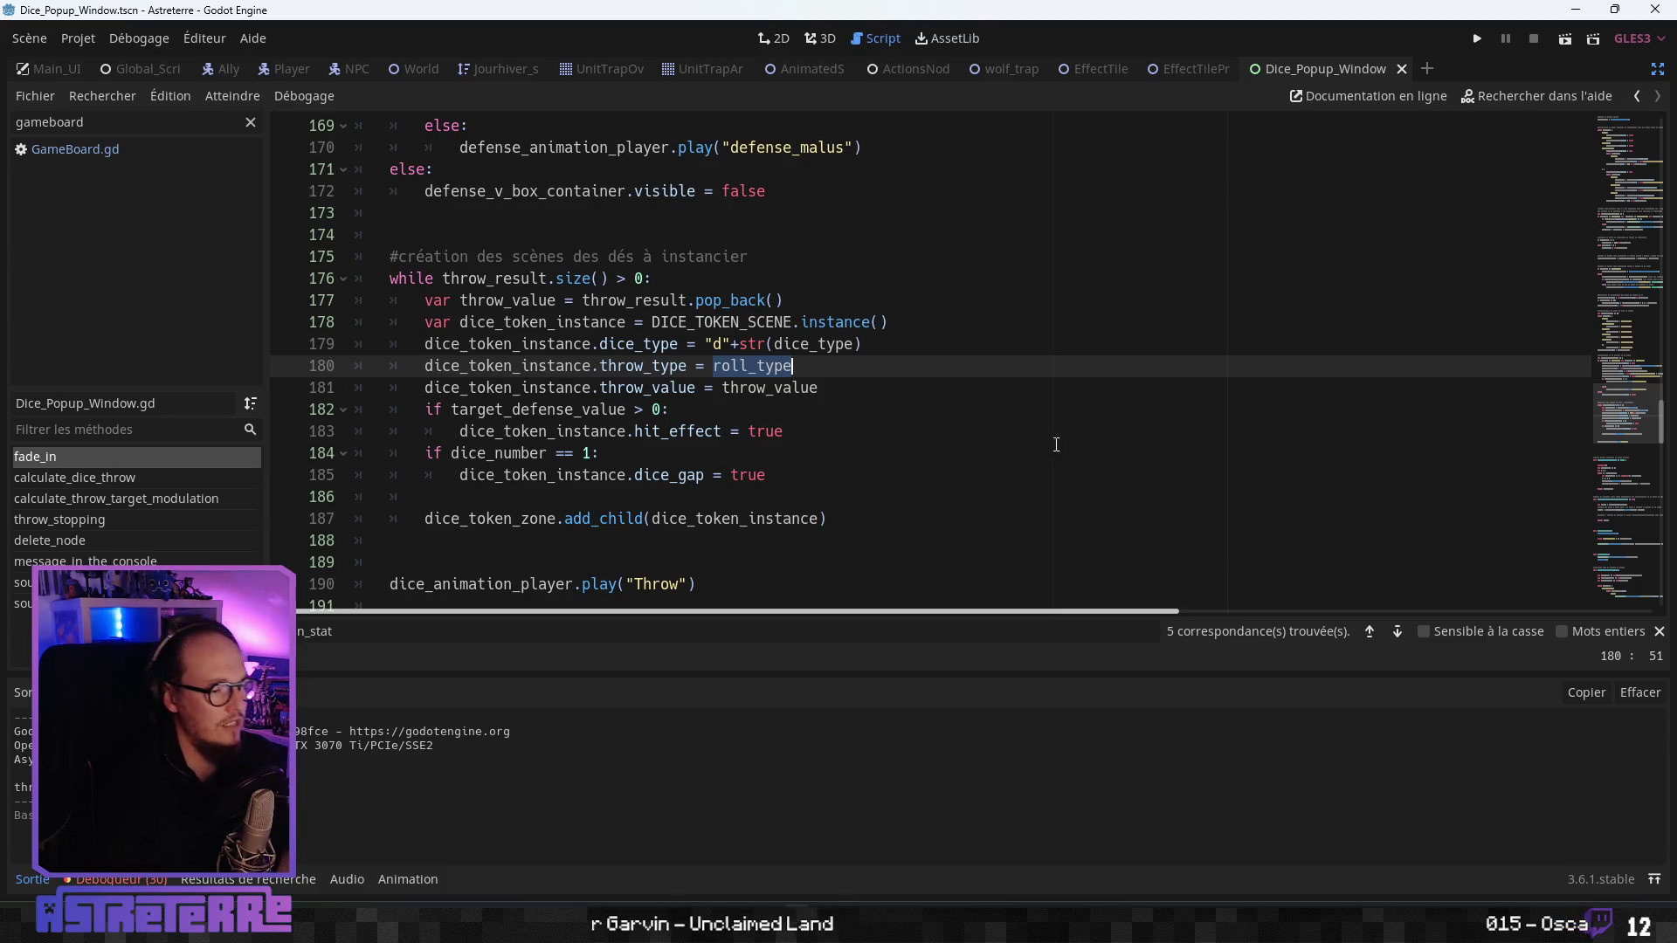
pyautogui.click(1656, 70)
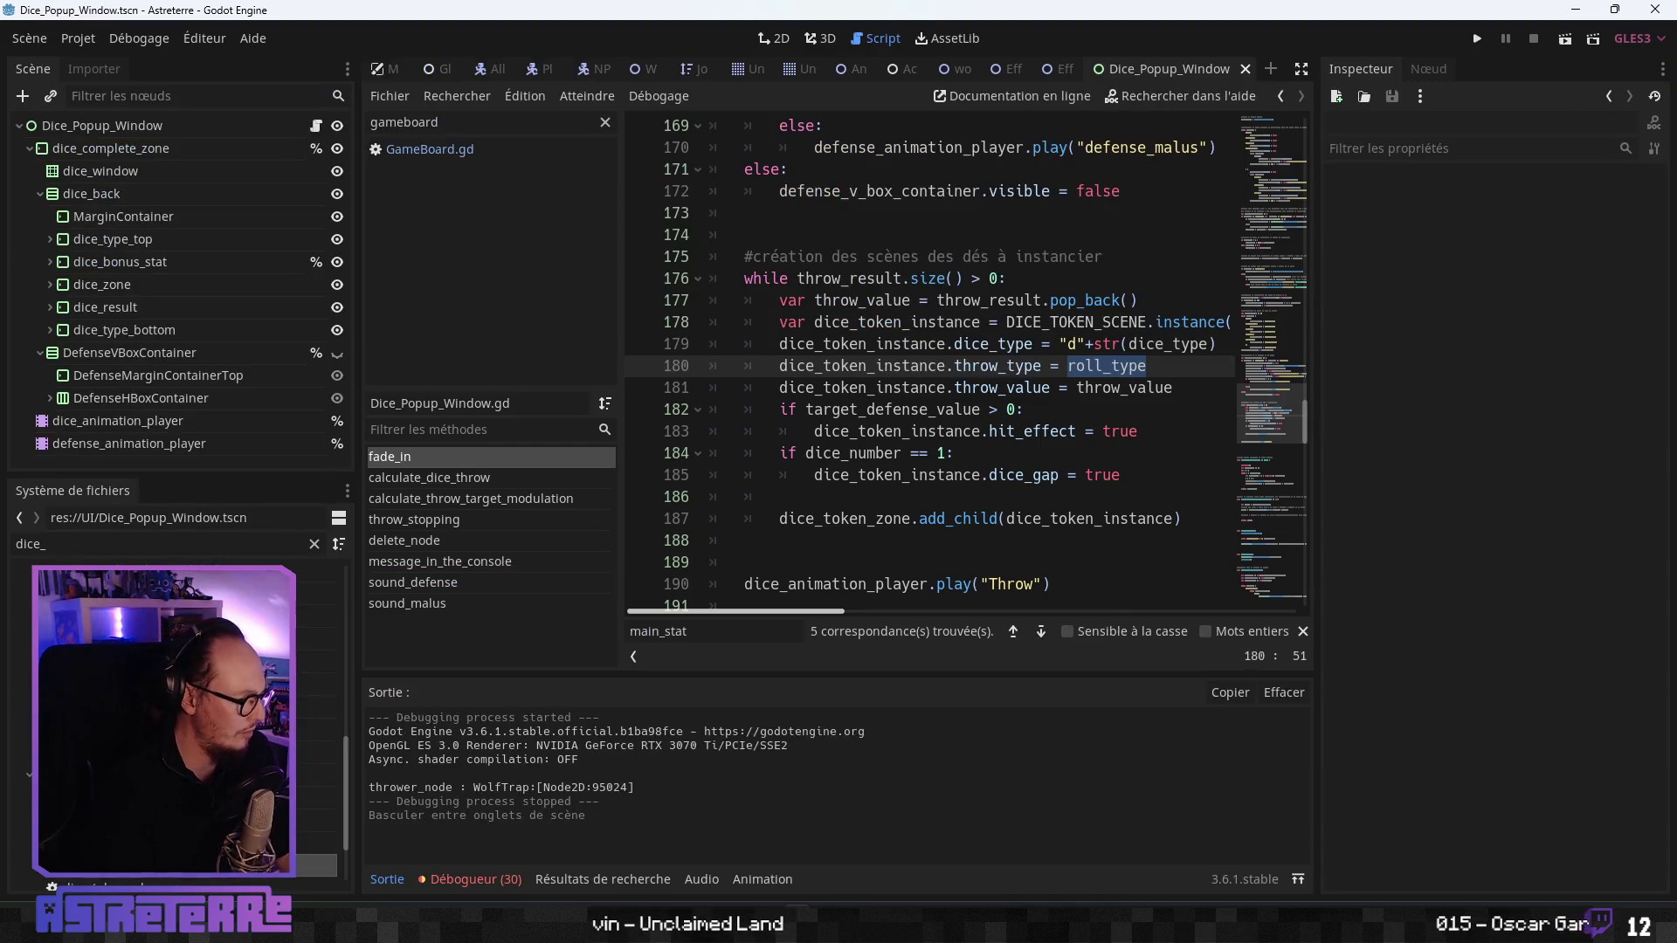
# - In dice_token's script, start a new quoted case line above 'tile_damage' in the throw_type match
pyautogui.hotkey('ctrl', 'Tab')
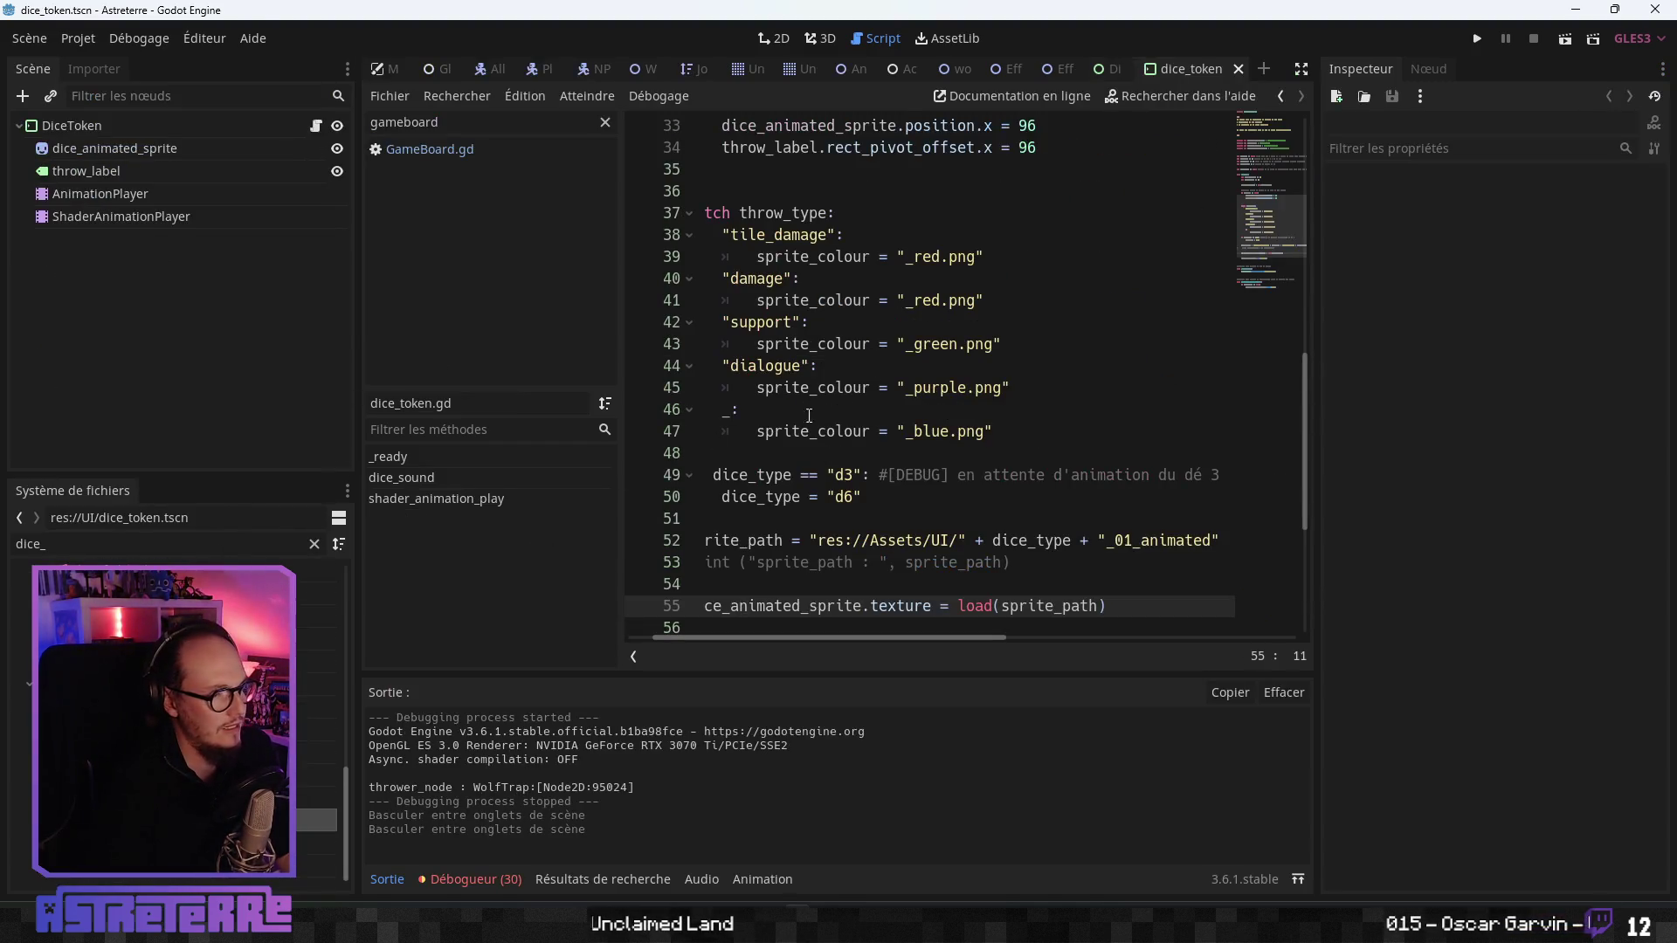
pyautogui.scroll(1, 878, 353)
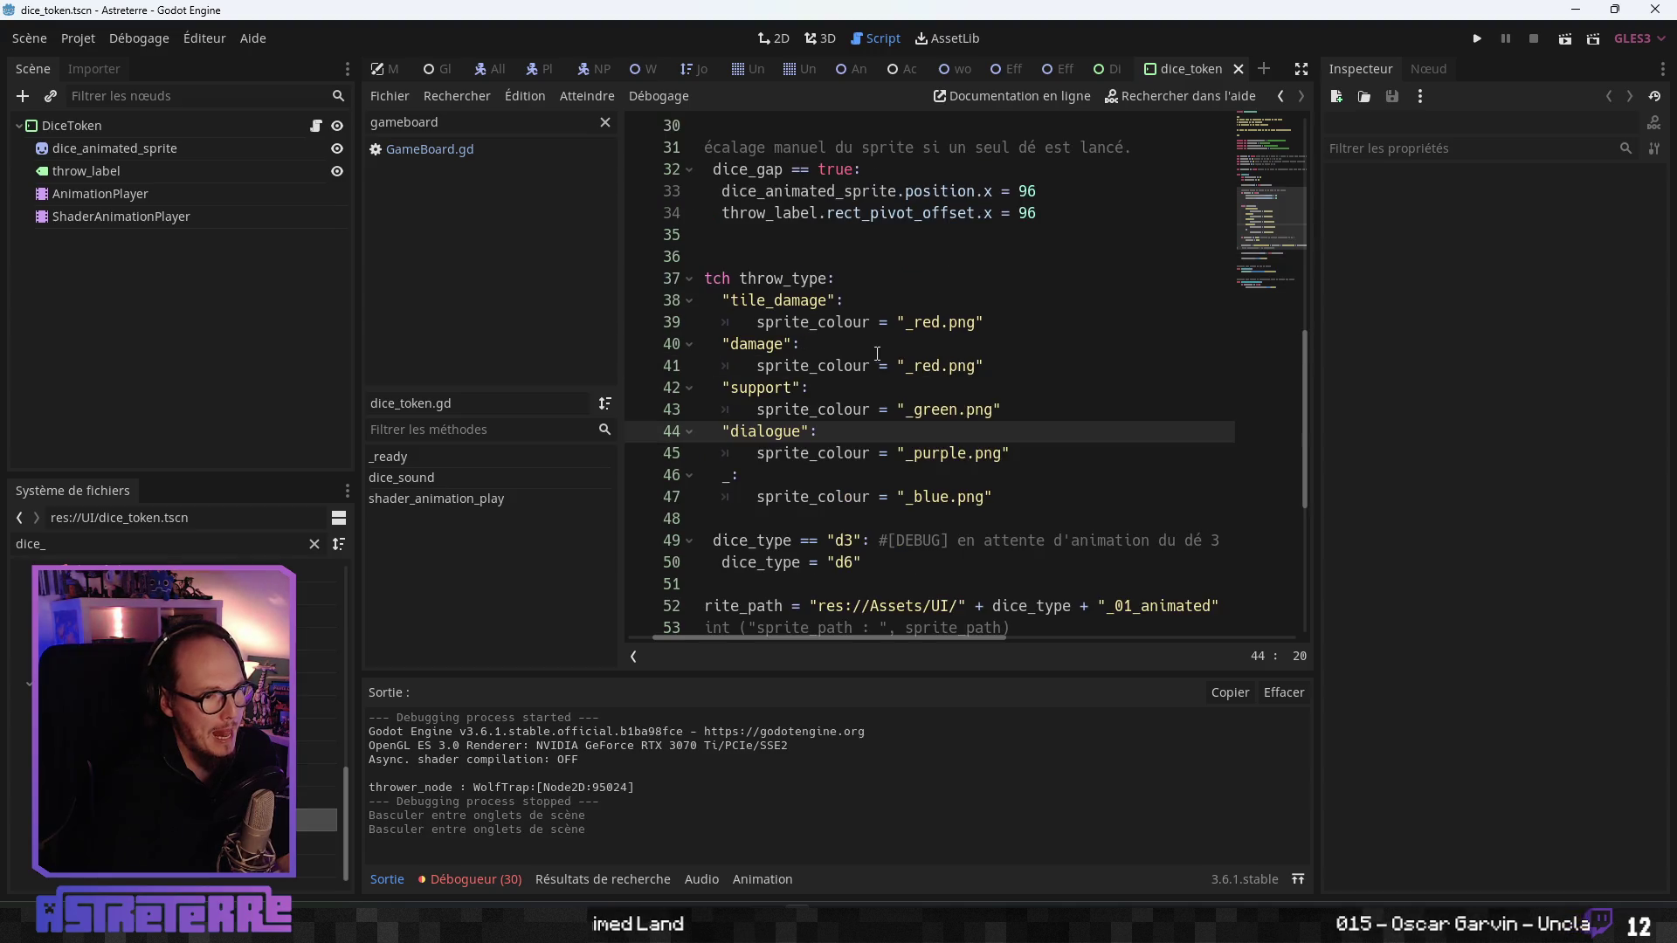
pyautogui.moveTo(984, 322)
pyautogui.mouseDown()
pyautogui.moveTo(808, 323)
pyautogui.moveTo(723, 301)
pyautogui.mouseUp()
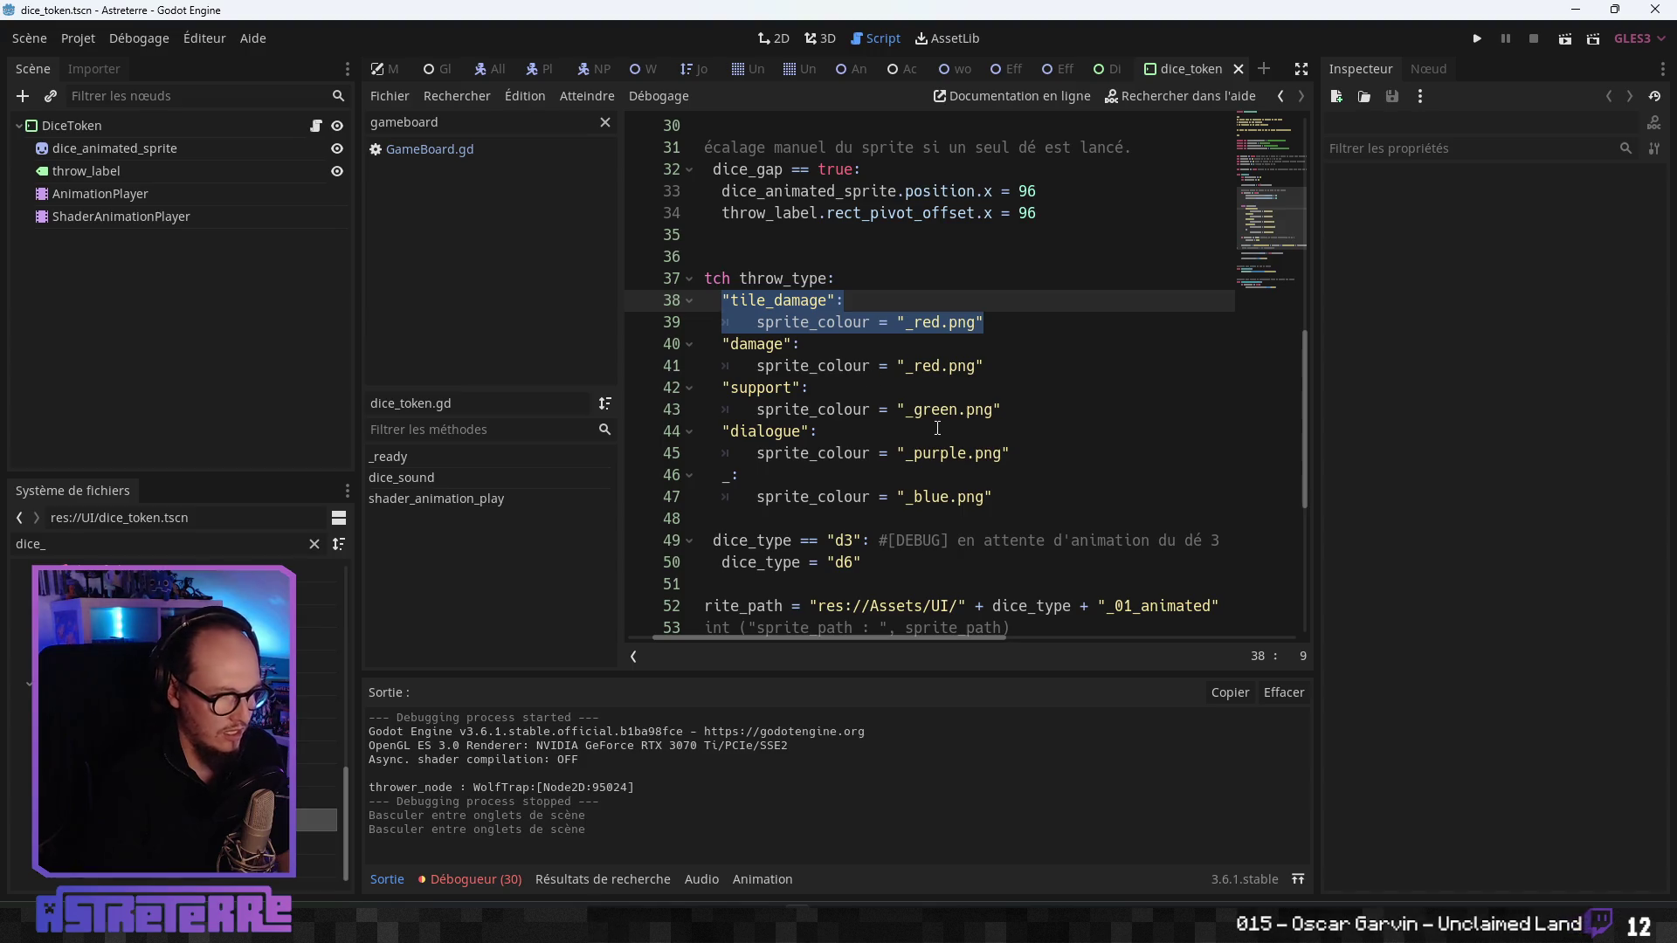
pyautogui.click(882, 301)
pyautogui.click(854, 281)
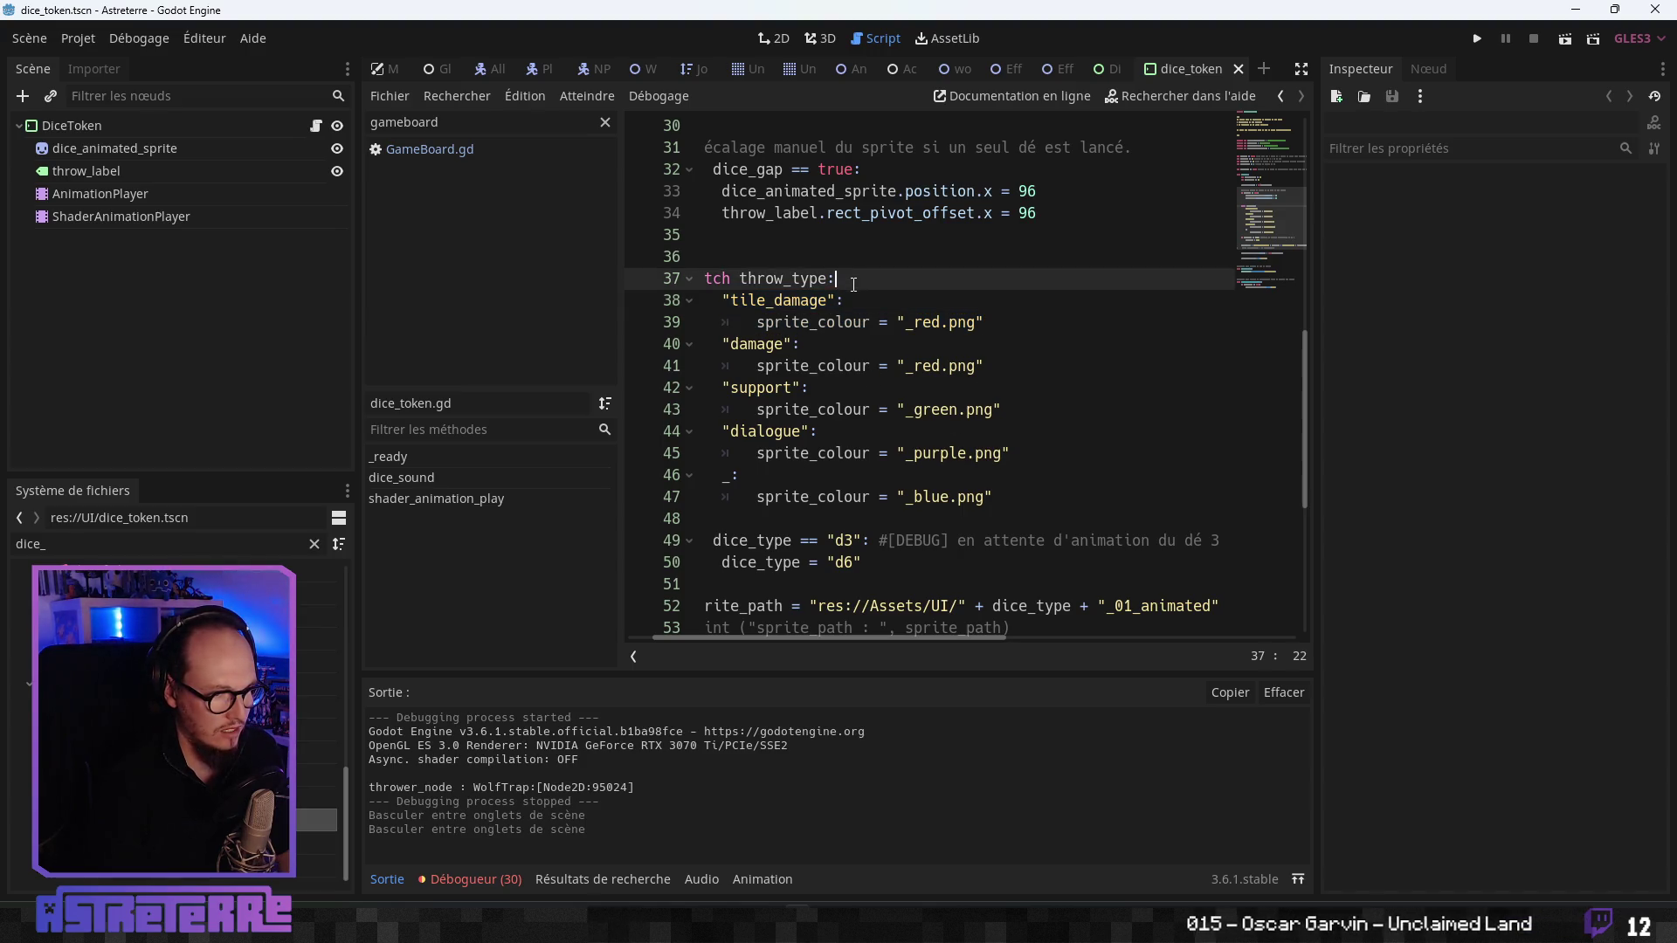
pyautogui.press('Return')
pyautogui.write('"')
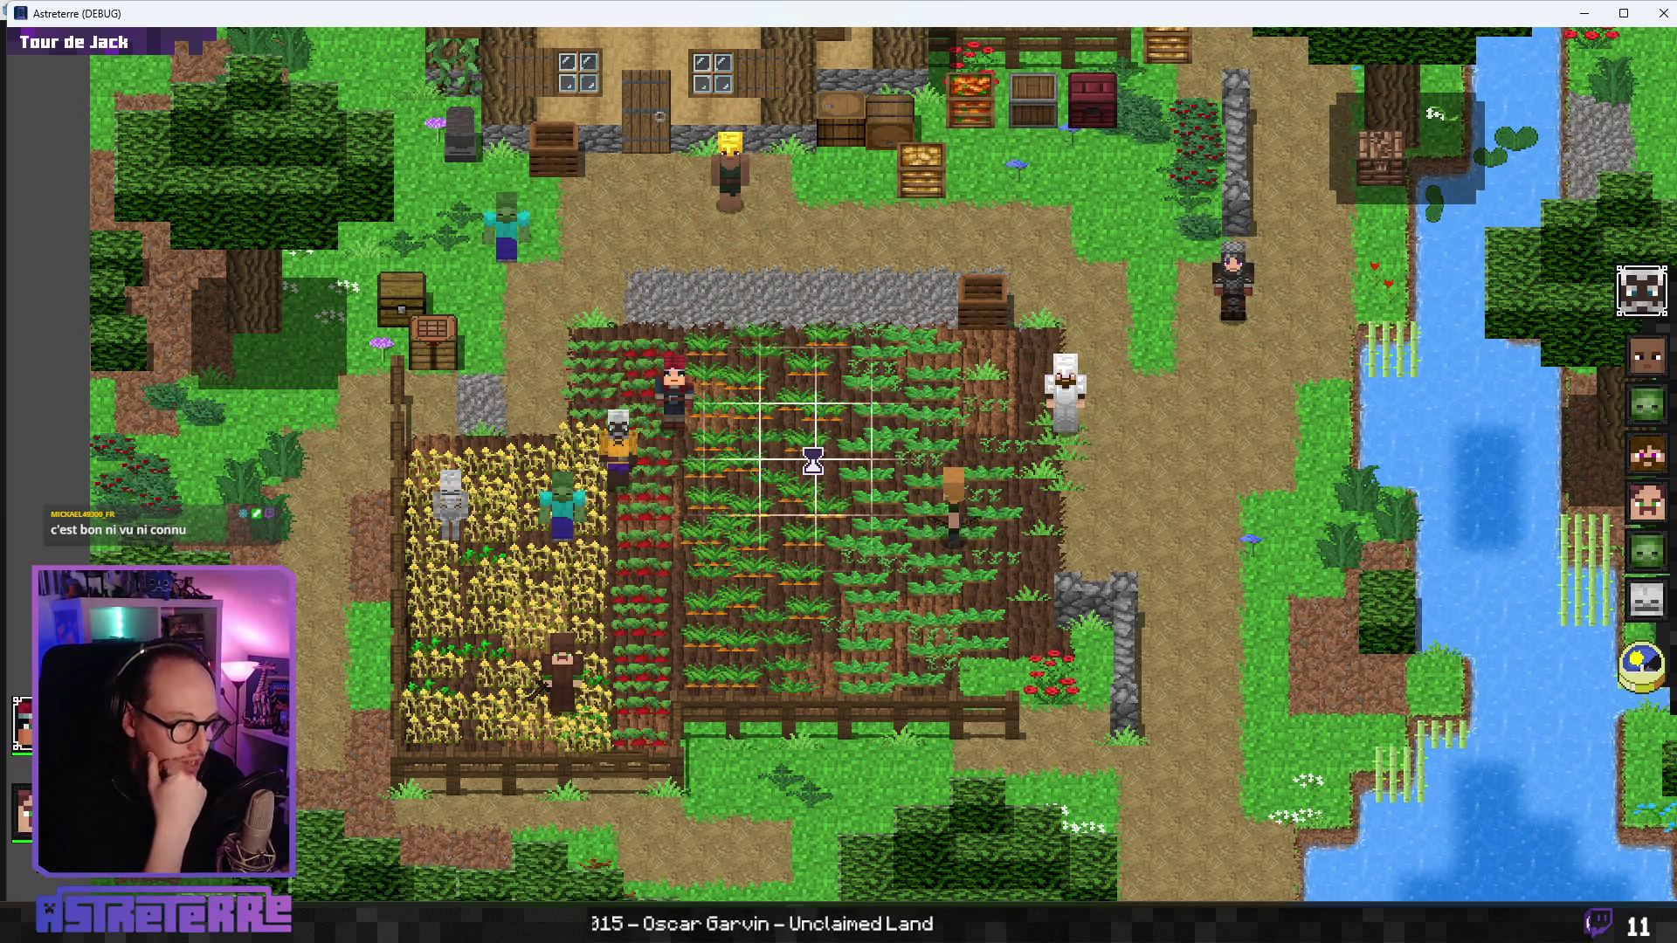
# - Move the test game aside, close it, and return to the default case line in dice_token.gd
pyautogui.moveTo(683, 13)
pyautogui.mouseDown()
pyautogui.moveTo(1501, 239)
pyautogui.moveTo(1536, 228)
pyautogui.moveTo(1488, 162)
pyautogui.moveTo(1523, 118)
pyautogui.moveTo(1050, 97)
pyautogui.moveTo(891, 64)
pyautogui.moveTo(873, 1)
pyautogui.mouseUp()
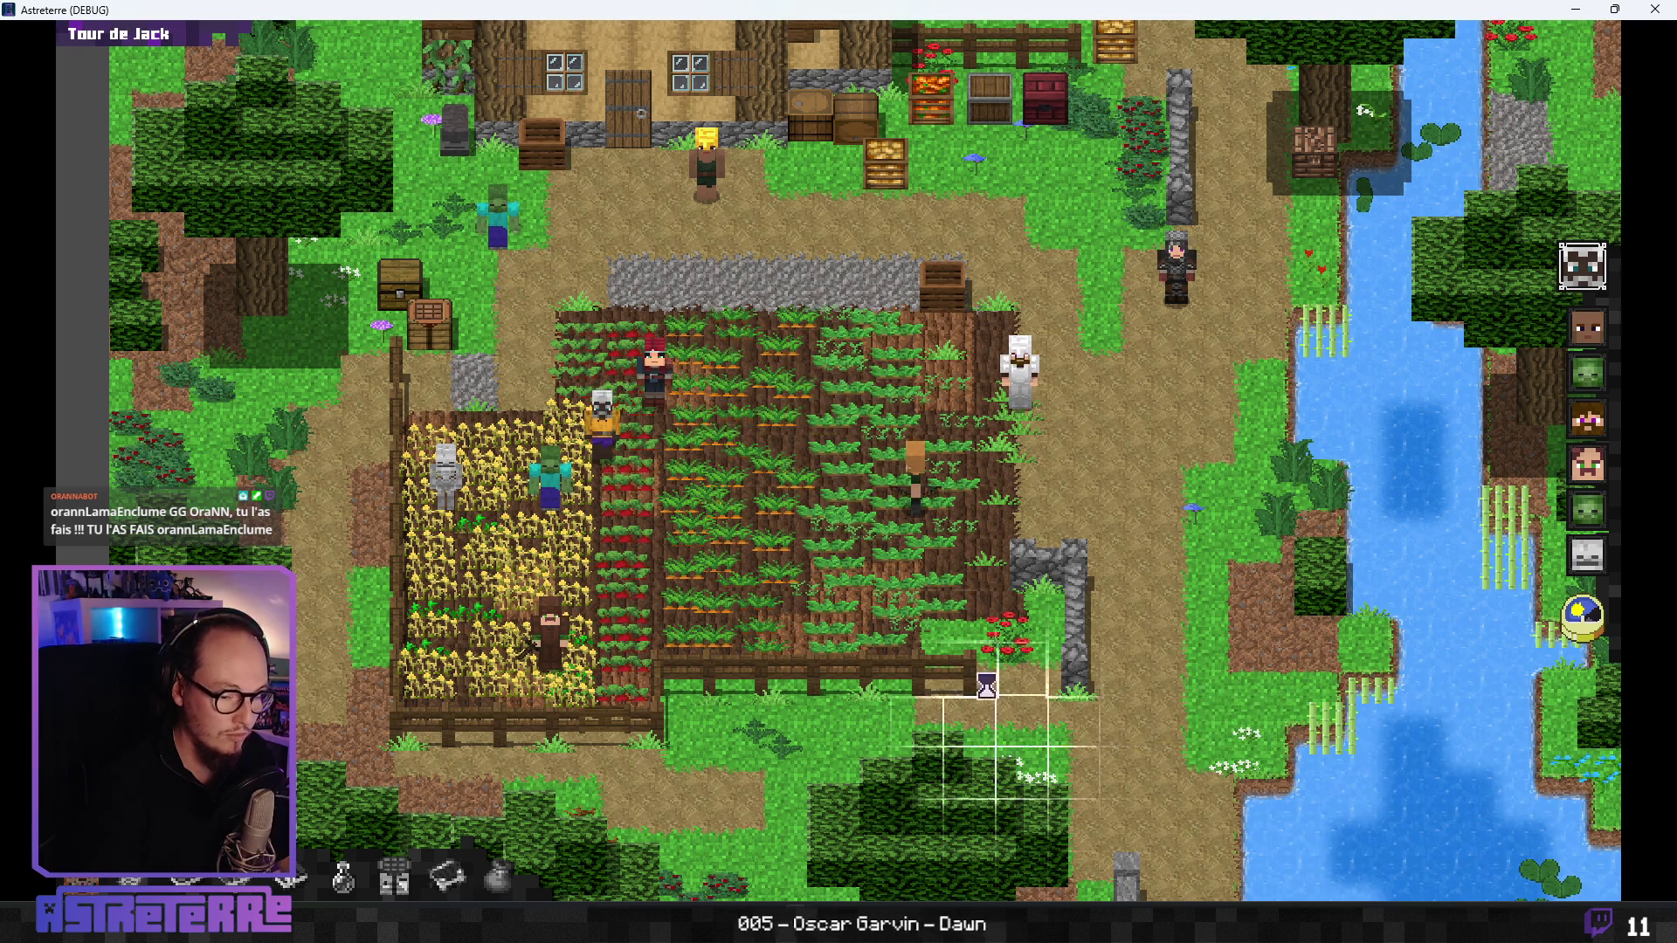
pyautogui.click(1647, 13)
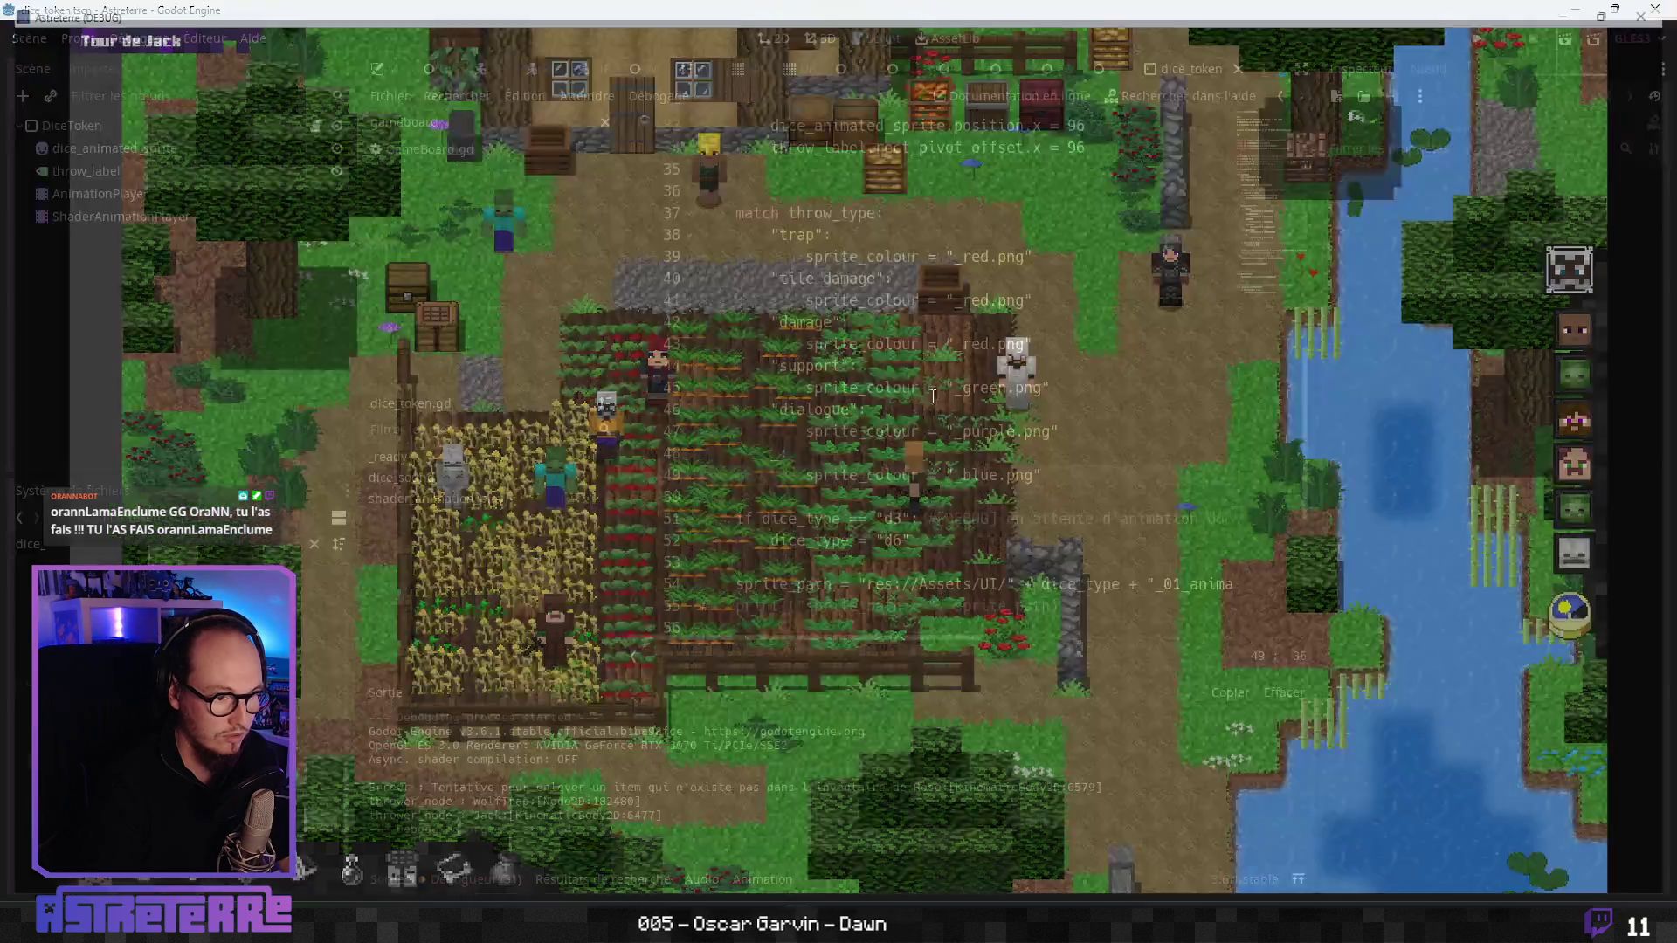
pyautogui.click(915, 460)
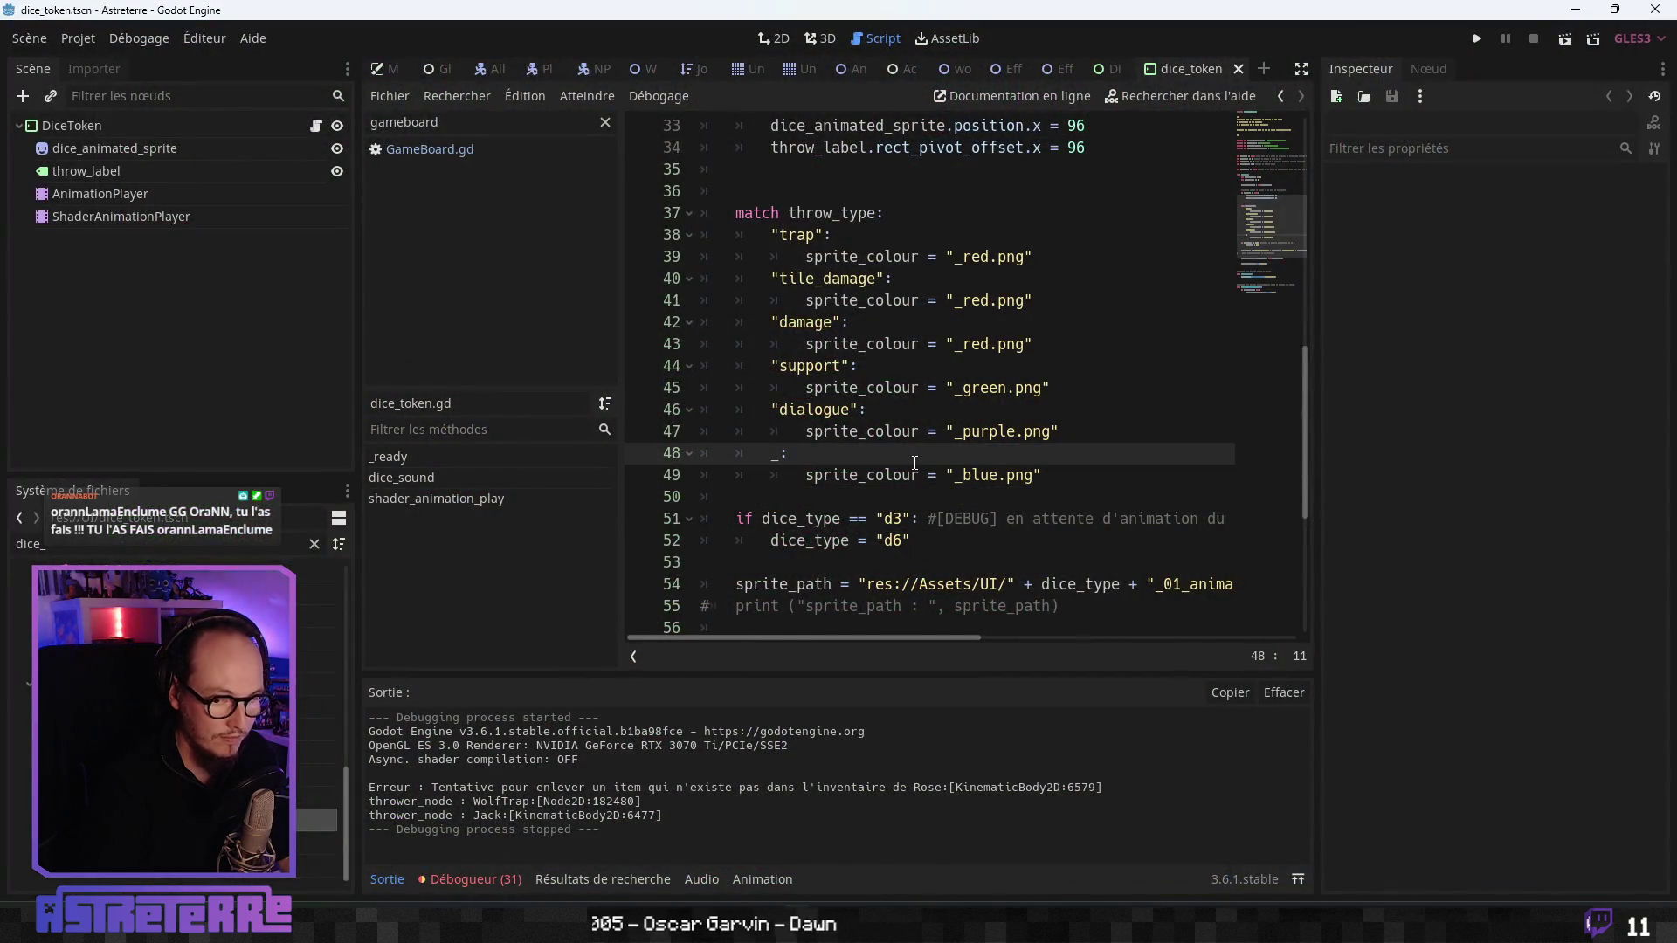